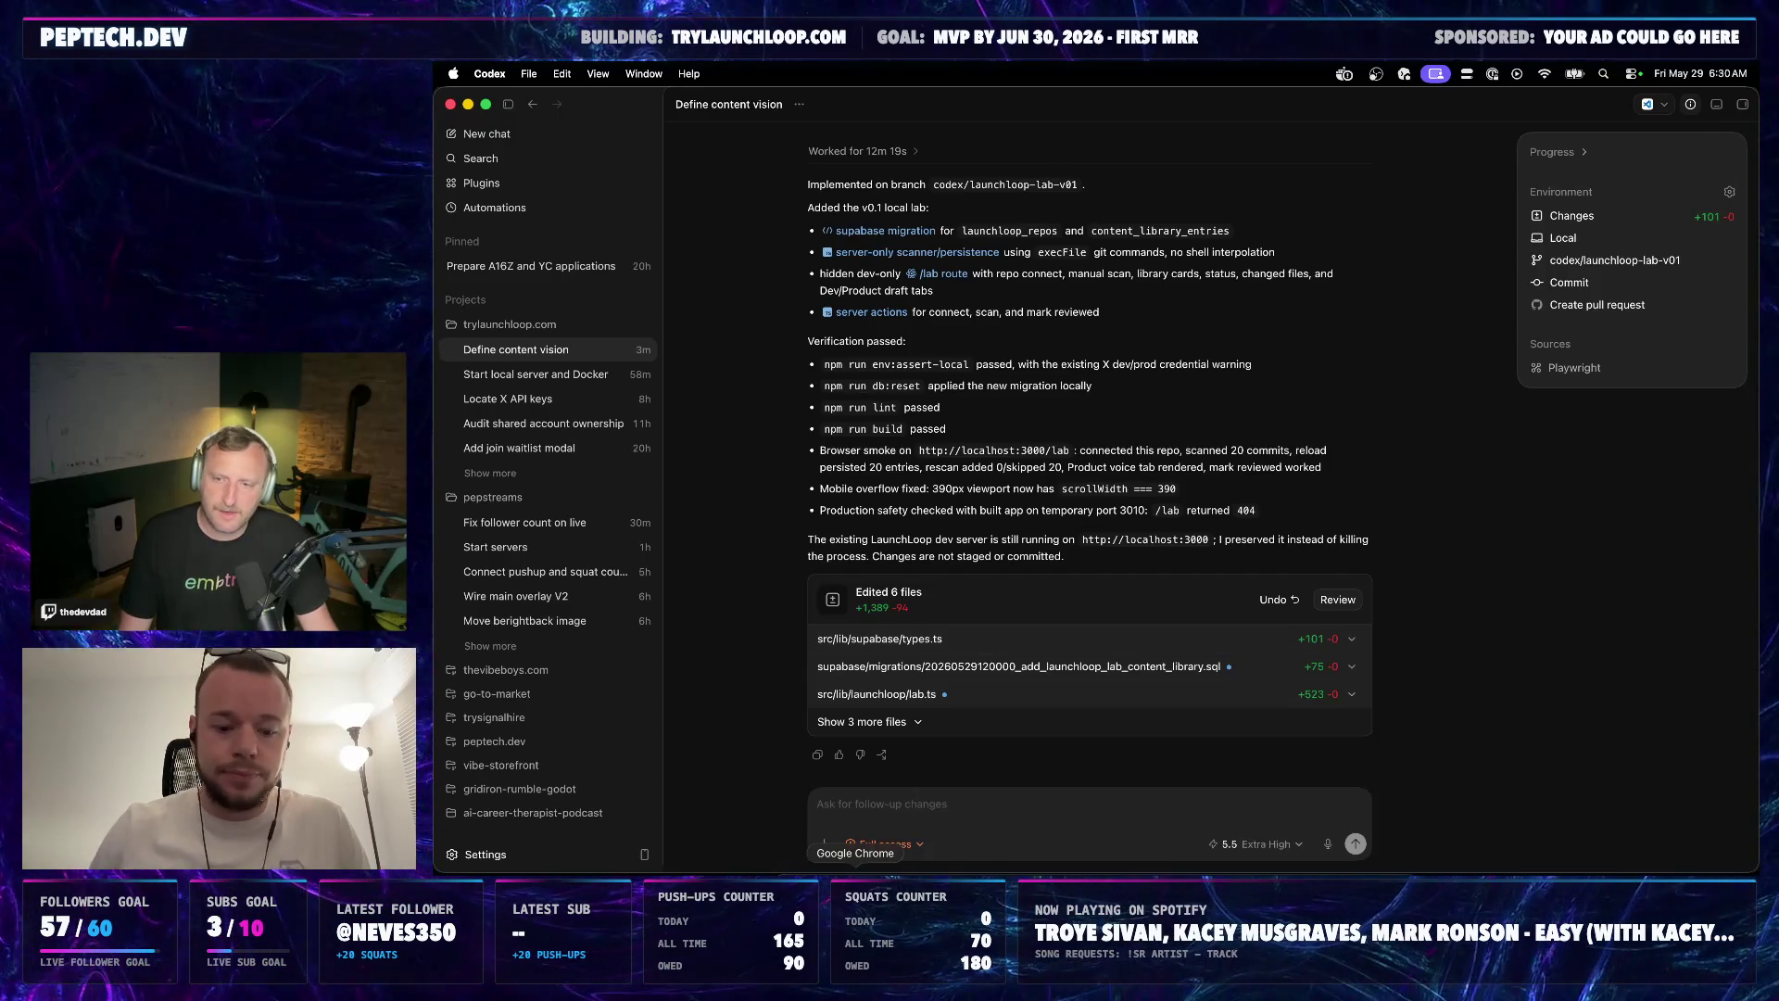
# Bring Chrome forward and load the localhost:3000 LaunchLoop landing page in a fresh tab
pyautogui.click(855, 869)
pyautogui.click(1613, 102)
pyautogui.write('local')
pyautogui.press('BackSpace')
pyautogui.write('localhost:3000')
pyautogui.press('Return')
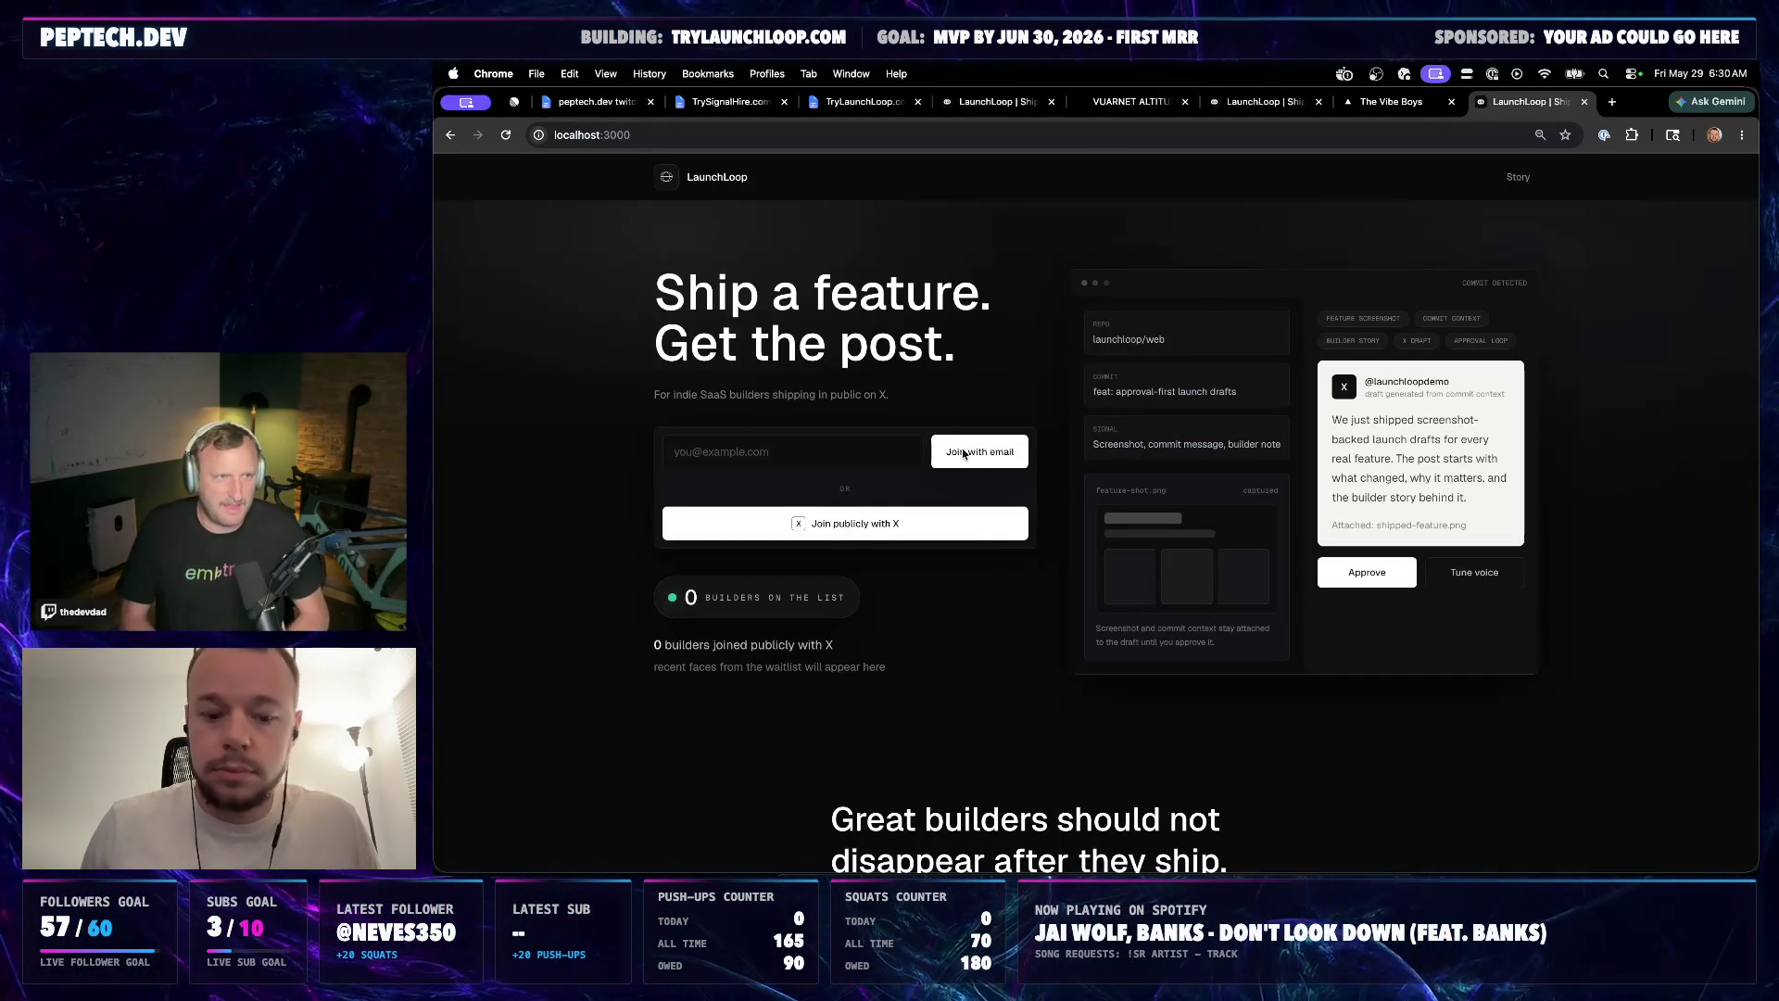
# Return to the Codex chat and send a follow-up asking how to test the changes
pyautogui.click(952, 870)
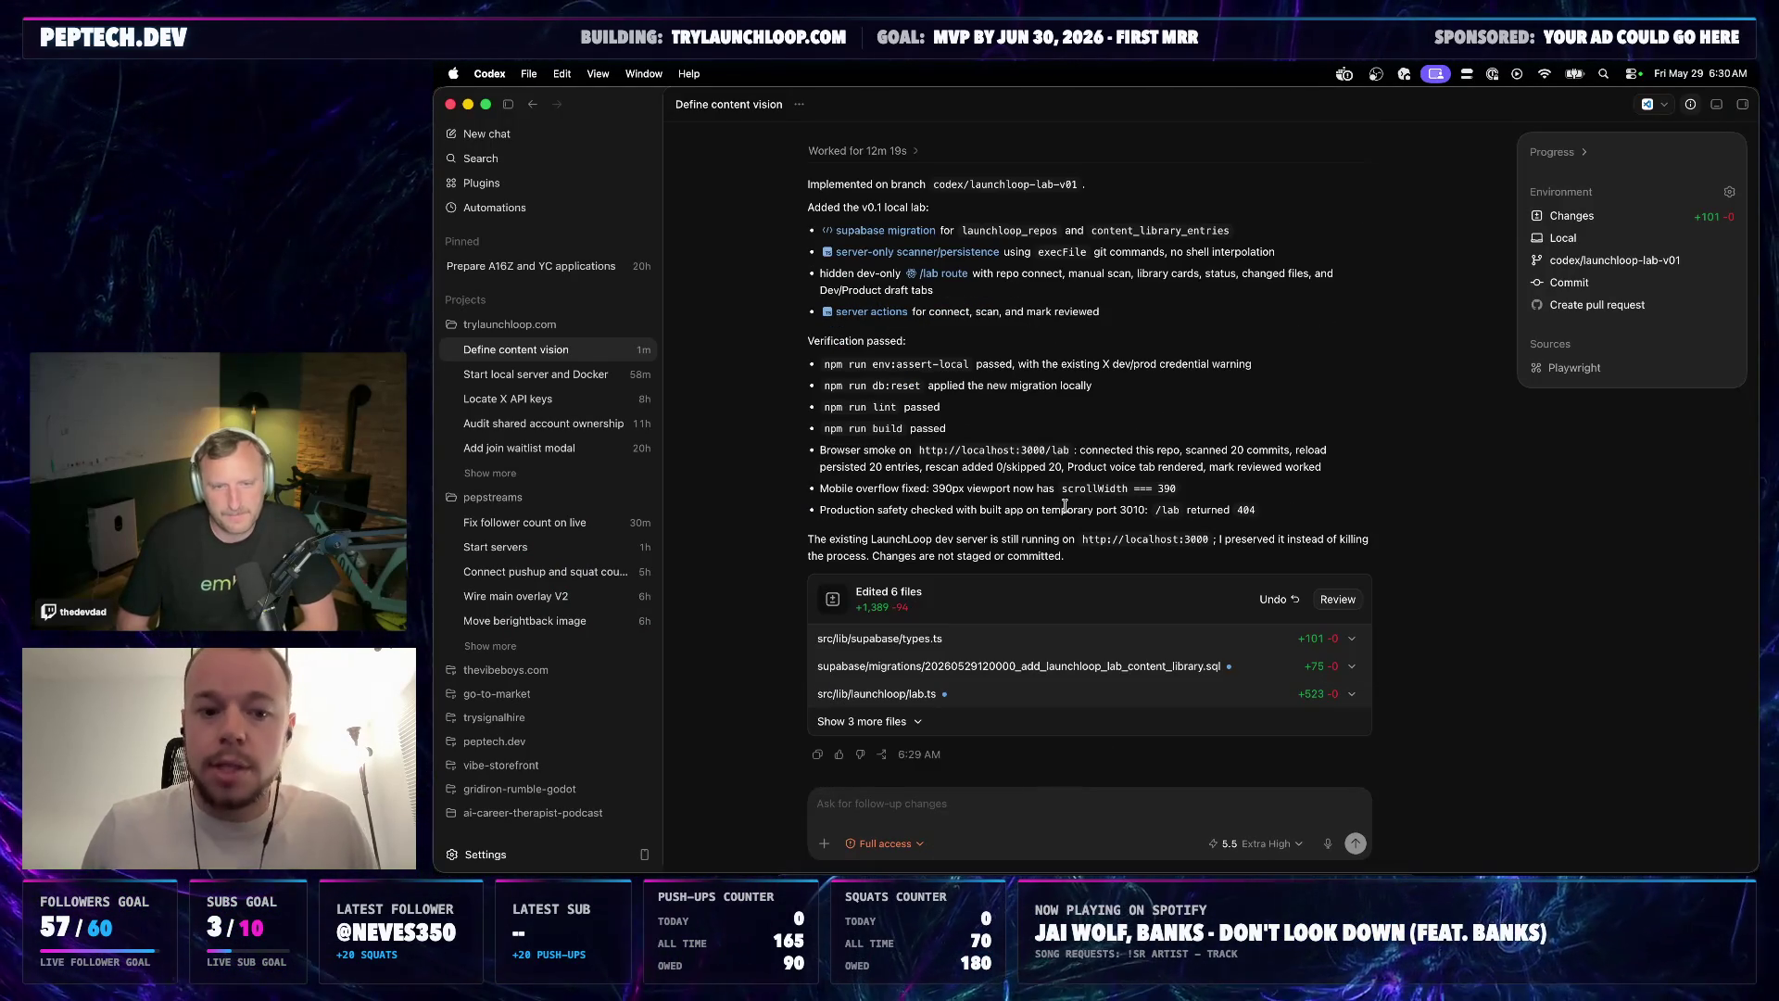
pyautogui.press('super+Tab')
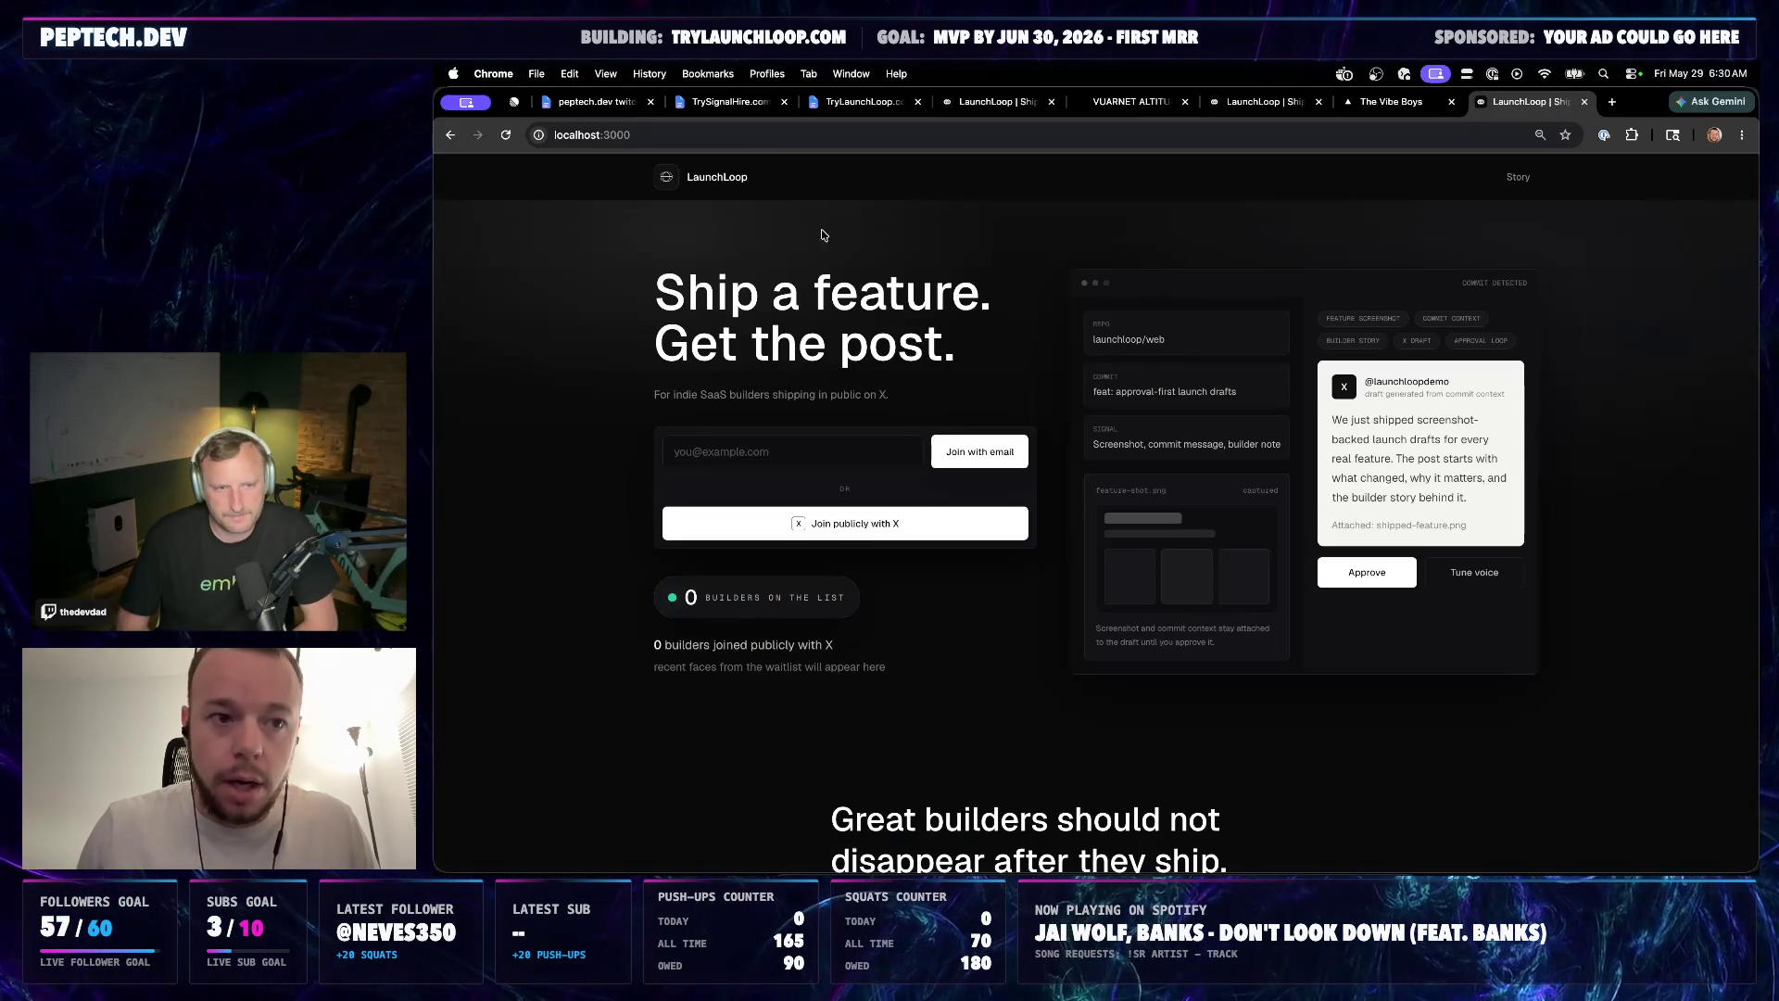
pyautogui.click(973, 866)
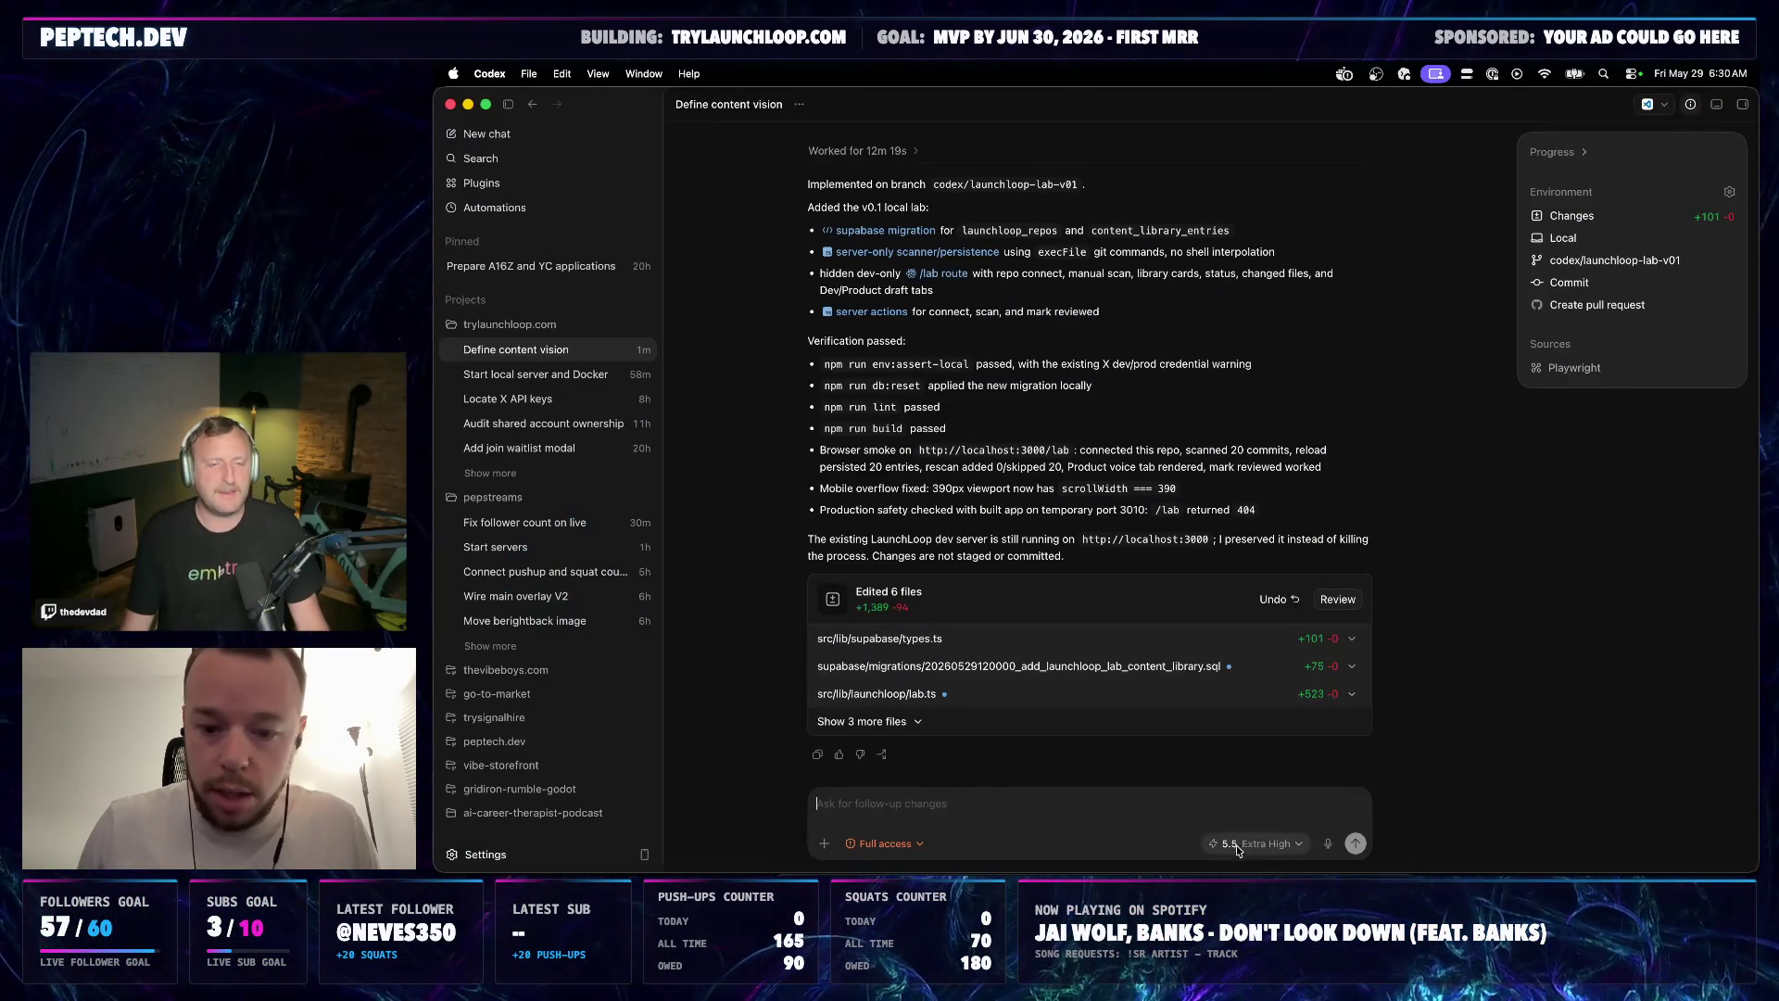
pyautogui.write('how do i')
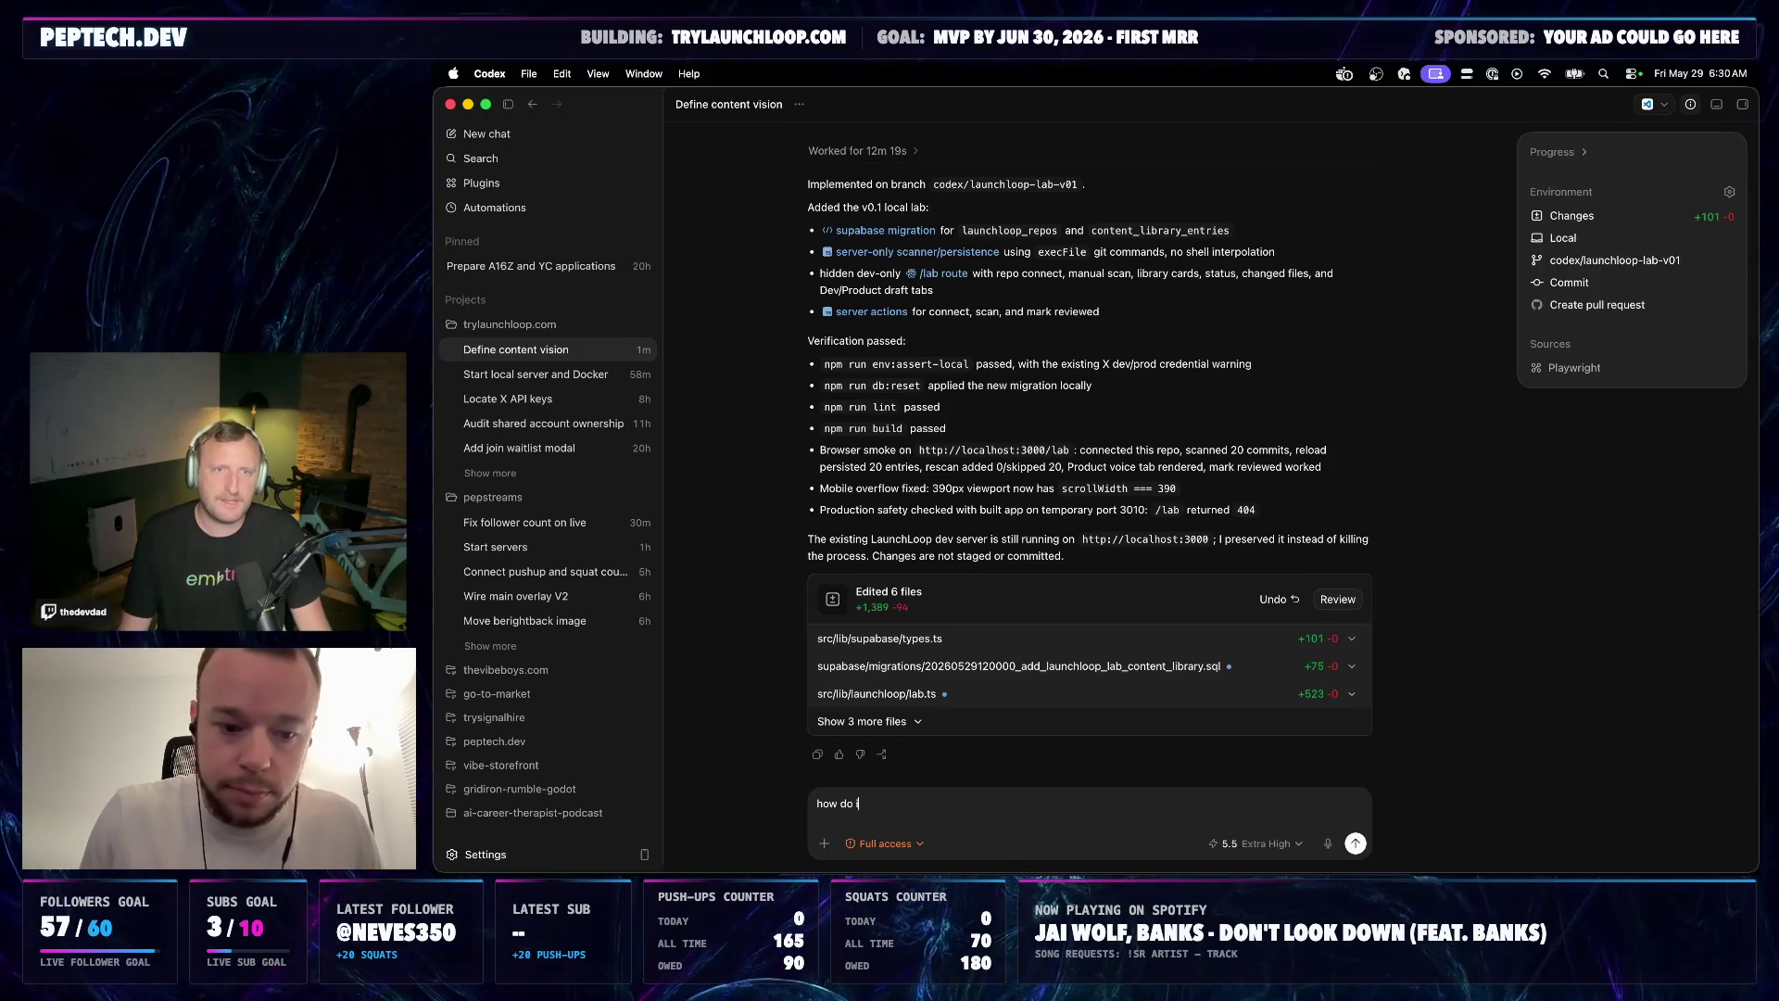
pyautogui.write(' test h')
pyautogui.write('is')
pyautogui.press('Return')
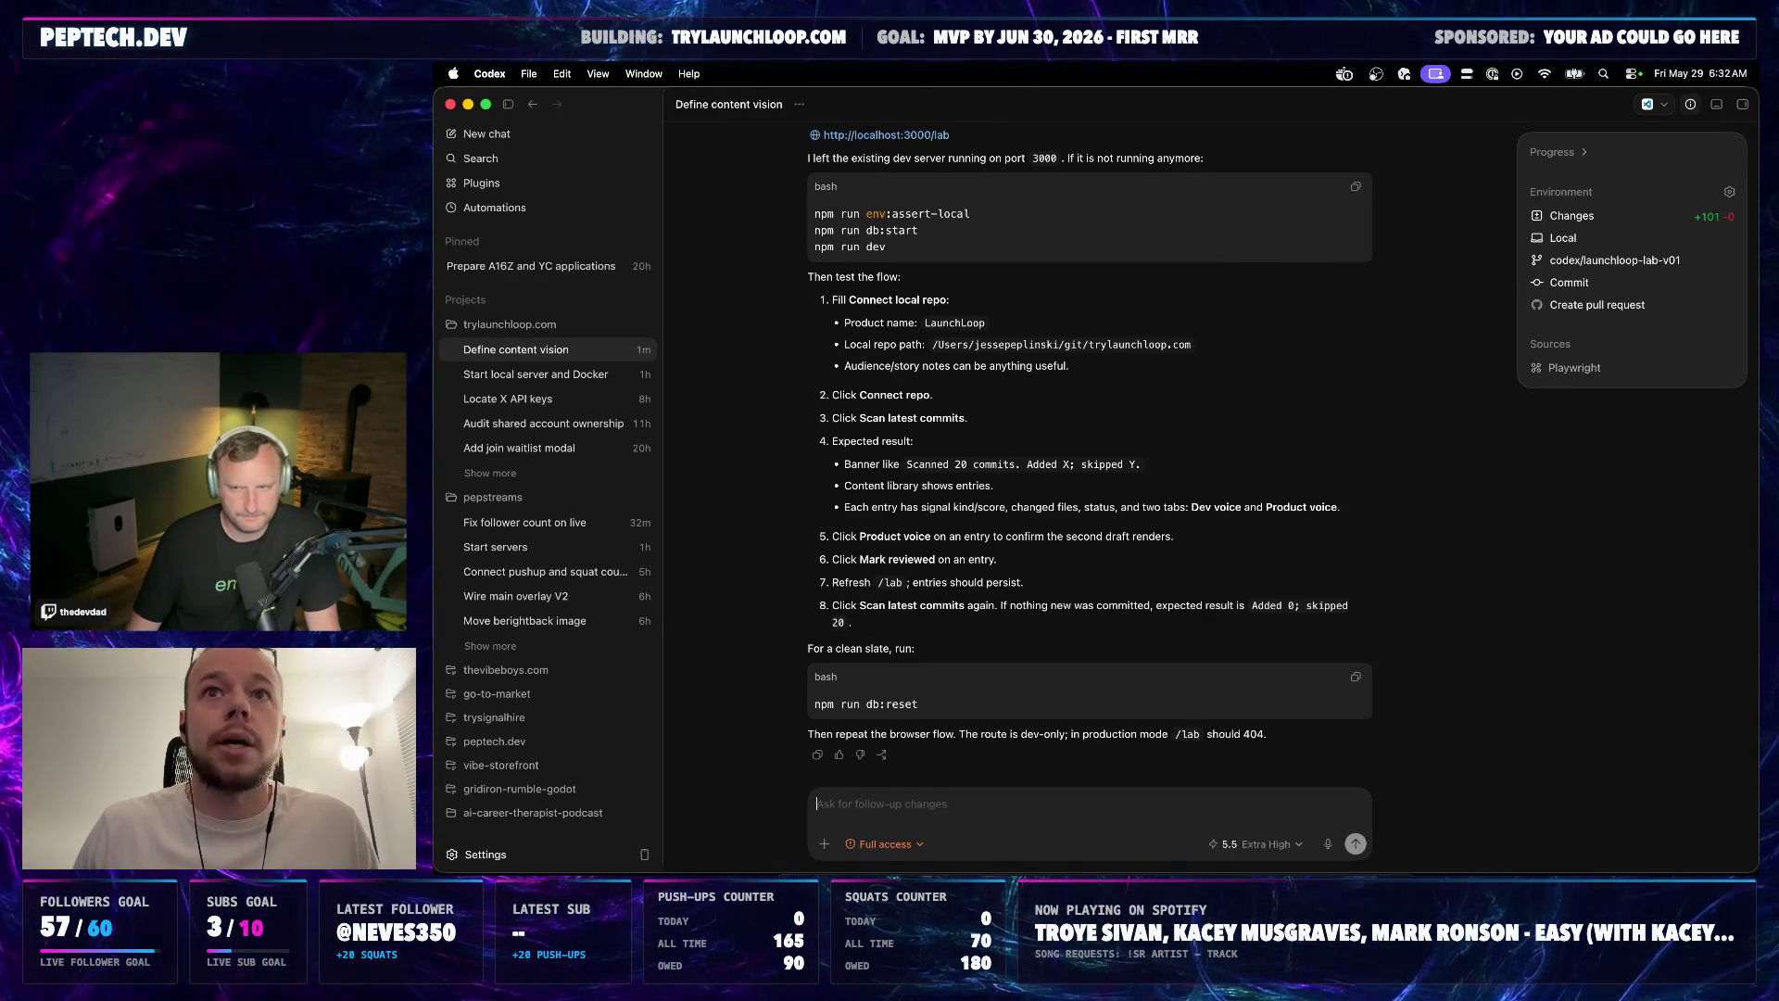
pyautogui.scroll(1, 929, 278)
pyautogui.scroll(5, 922, 317)
pyautogui.scroll(-2, 923, 362)
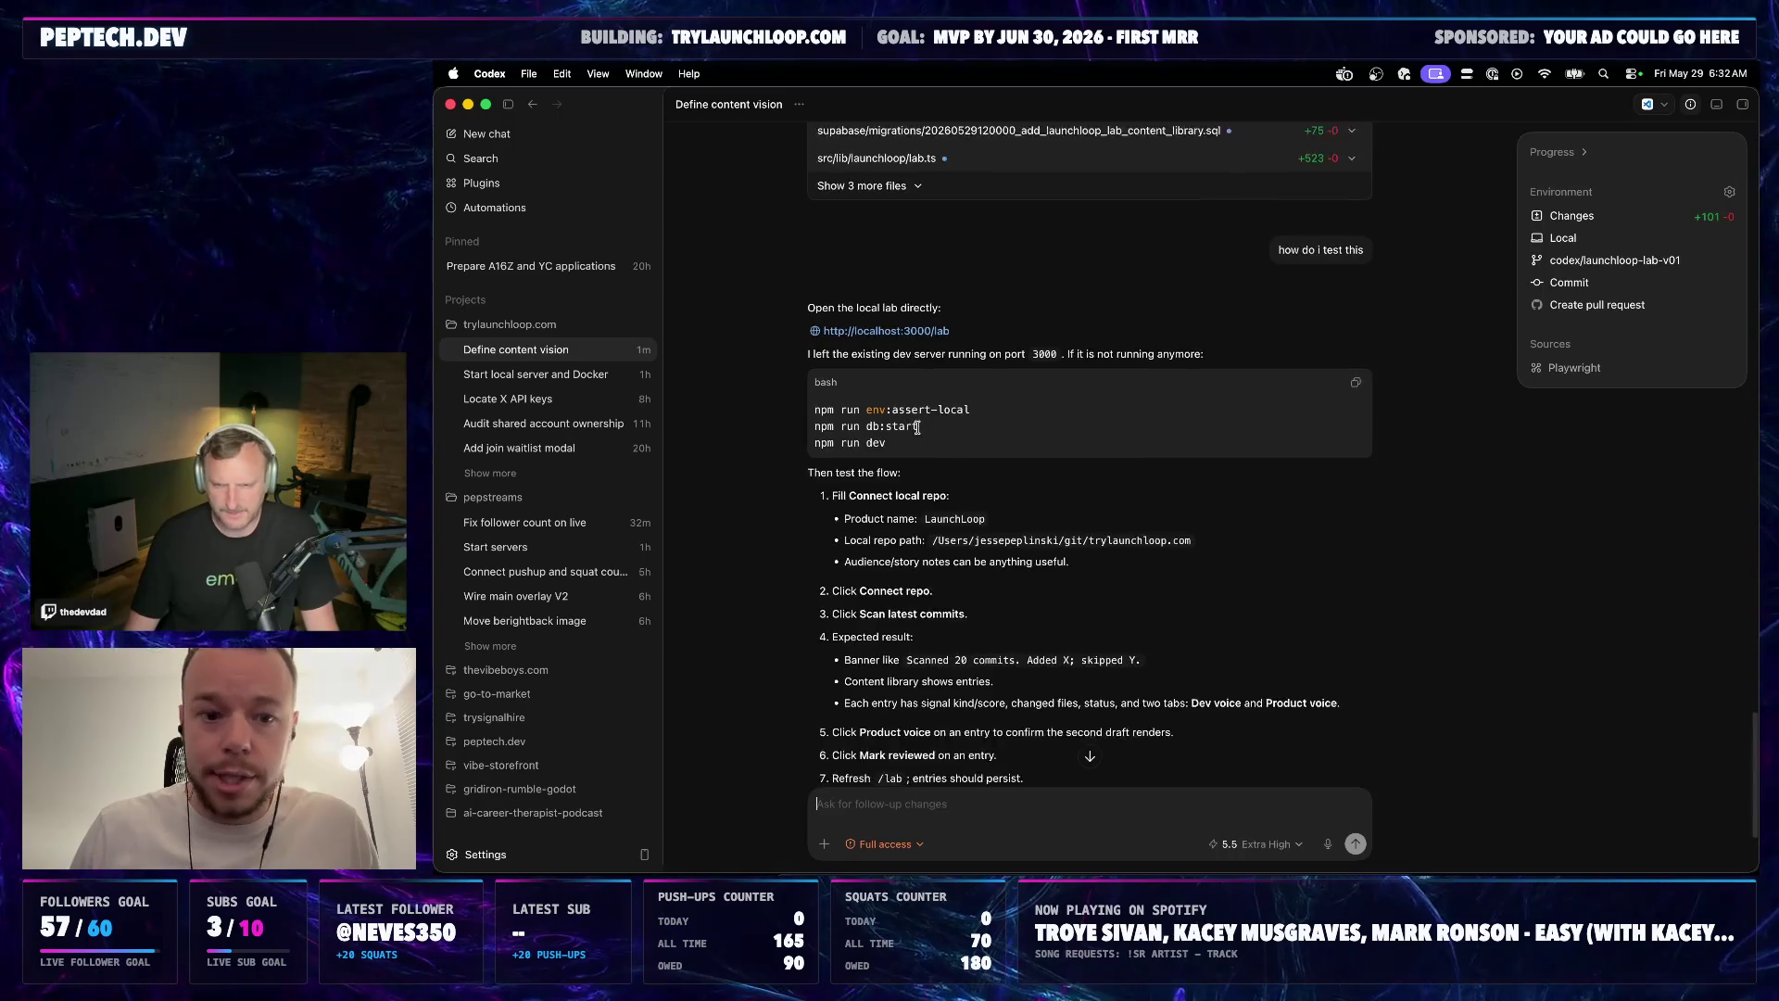
pyautogui.scroll(-2, 918, 496)
pyautogui.scroll(-2, 918, 497)
# Bring the browser back to the front after reading Codex's testing instructions
pyautogui.click(854, 890)
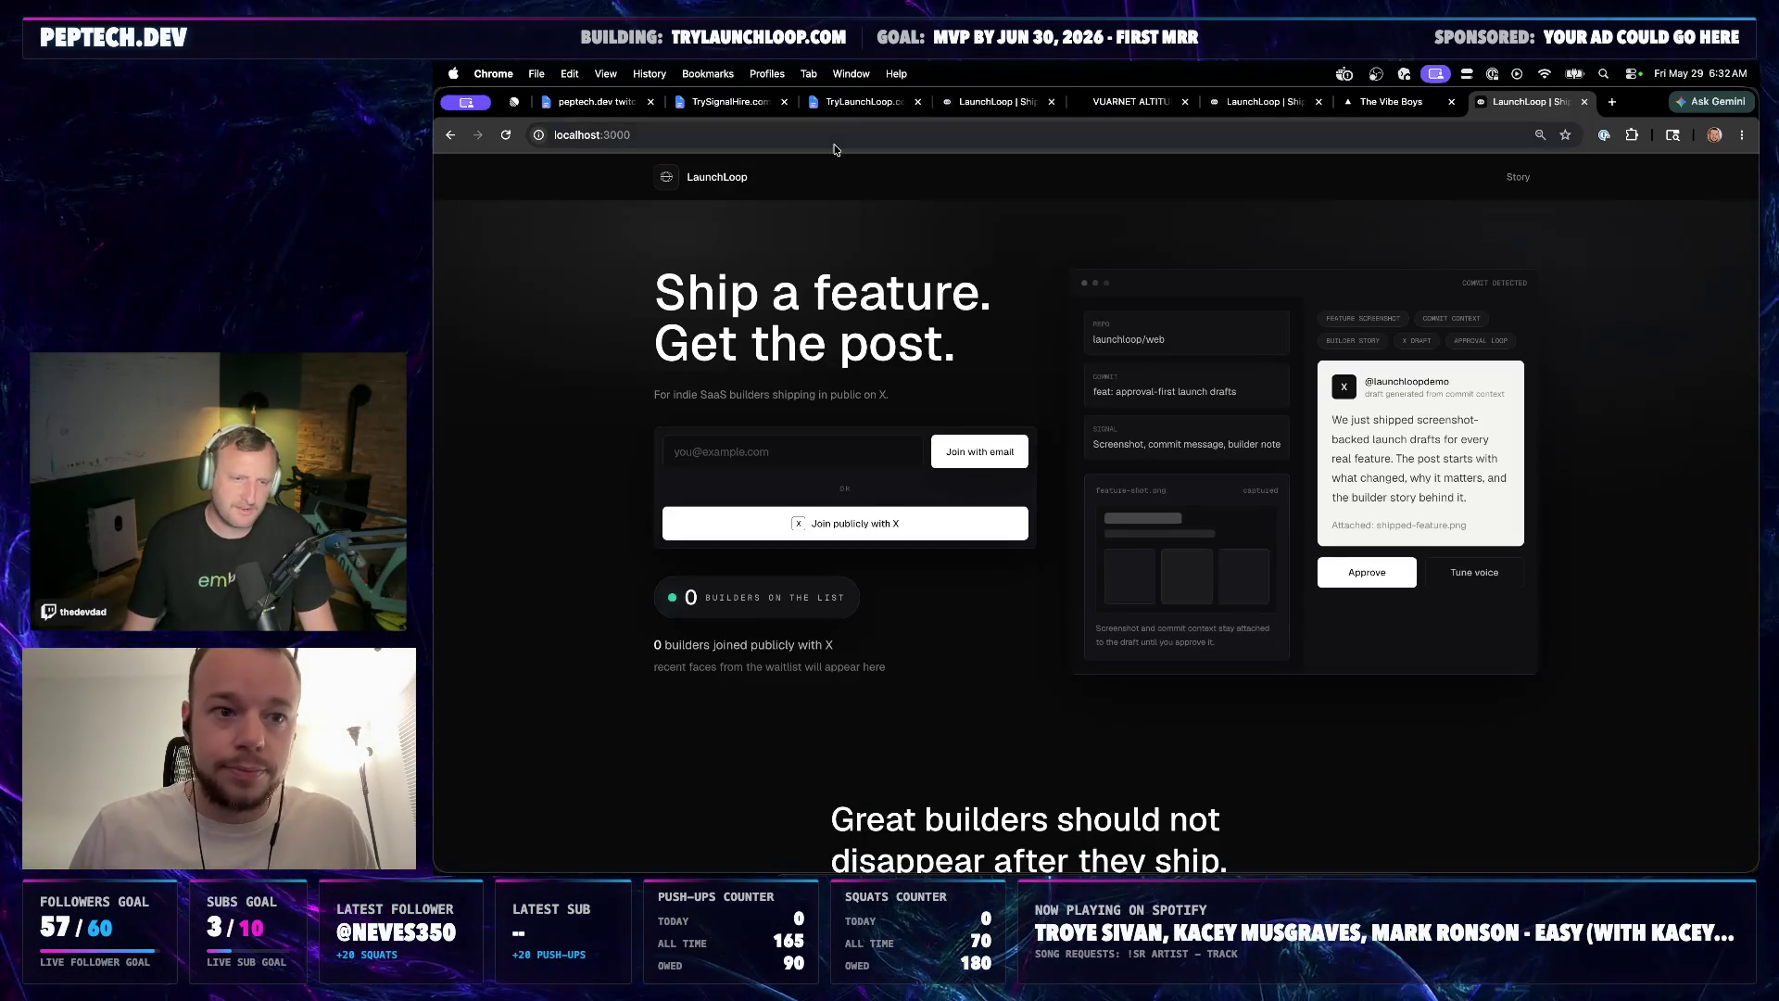
# Navigate the browser to localhost:3000/lab to load the LaunchLoop lab page
pyautogui.click(796, 133)
pyautogui.write('lab')
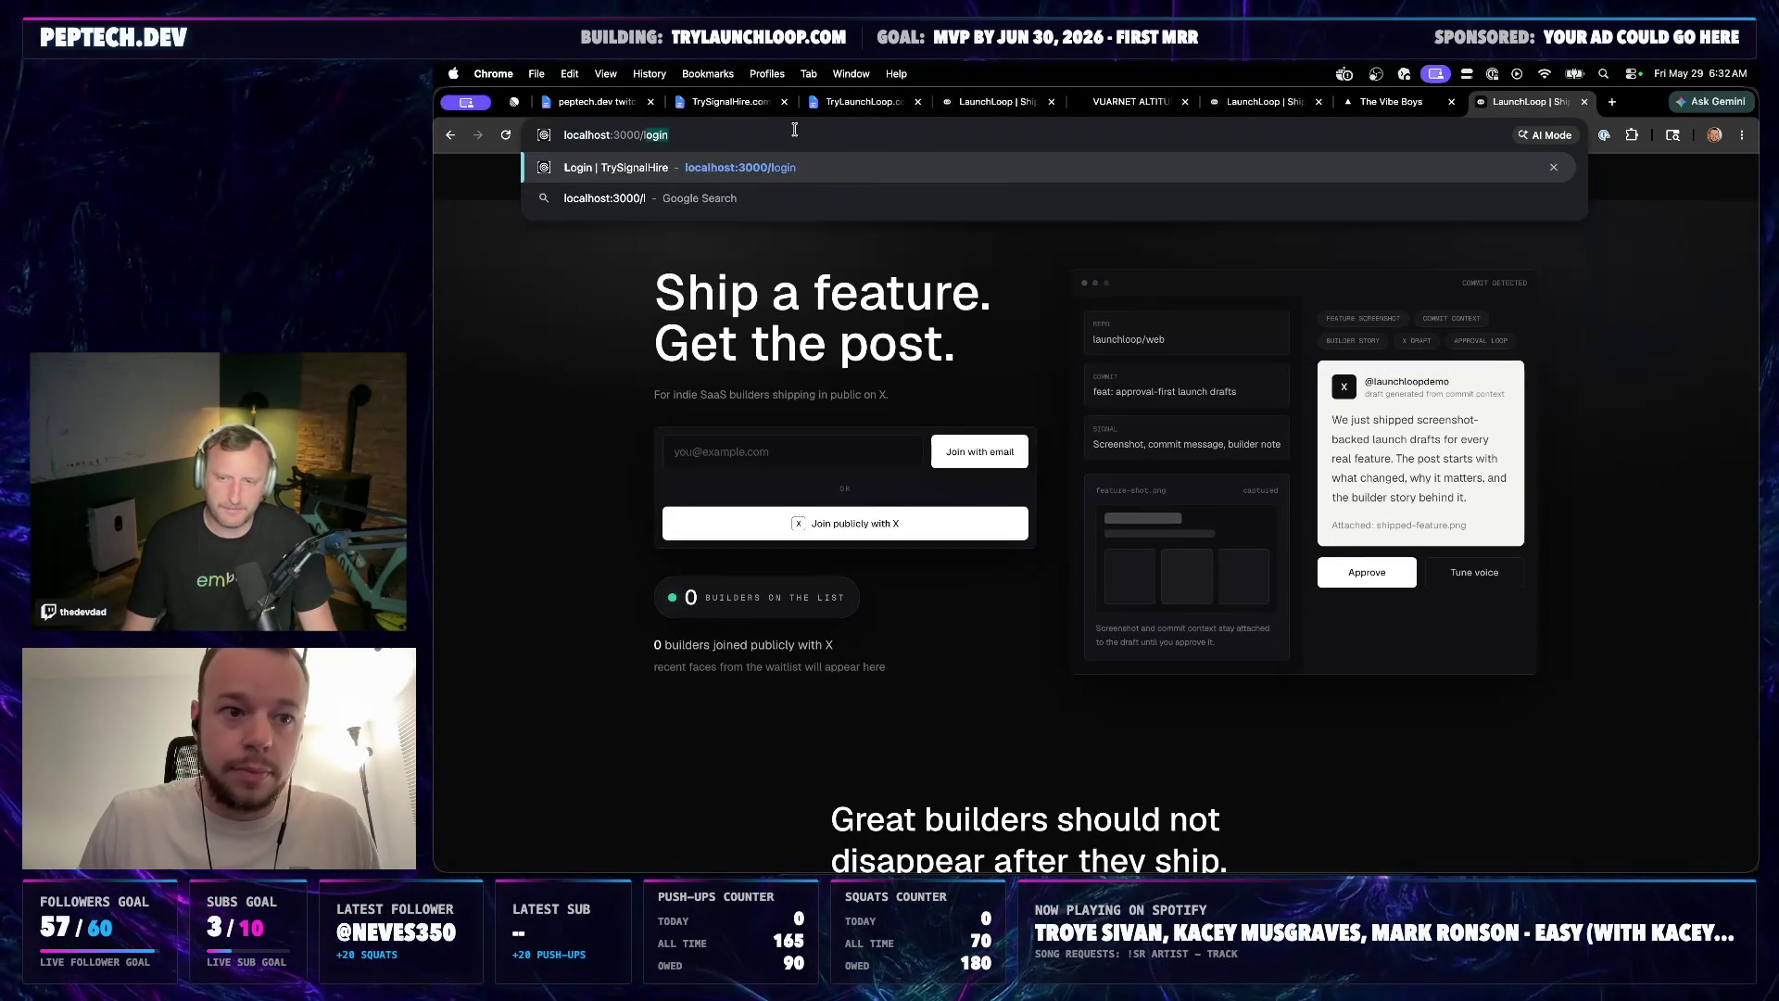
pyautogui.press('Return')
pyautogui.scroll(-1, 630, 430)
pyautogui.scroll(-3, 633, 431)
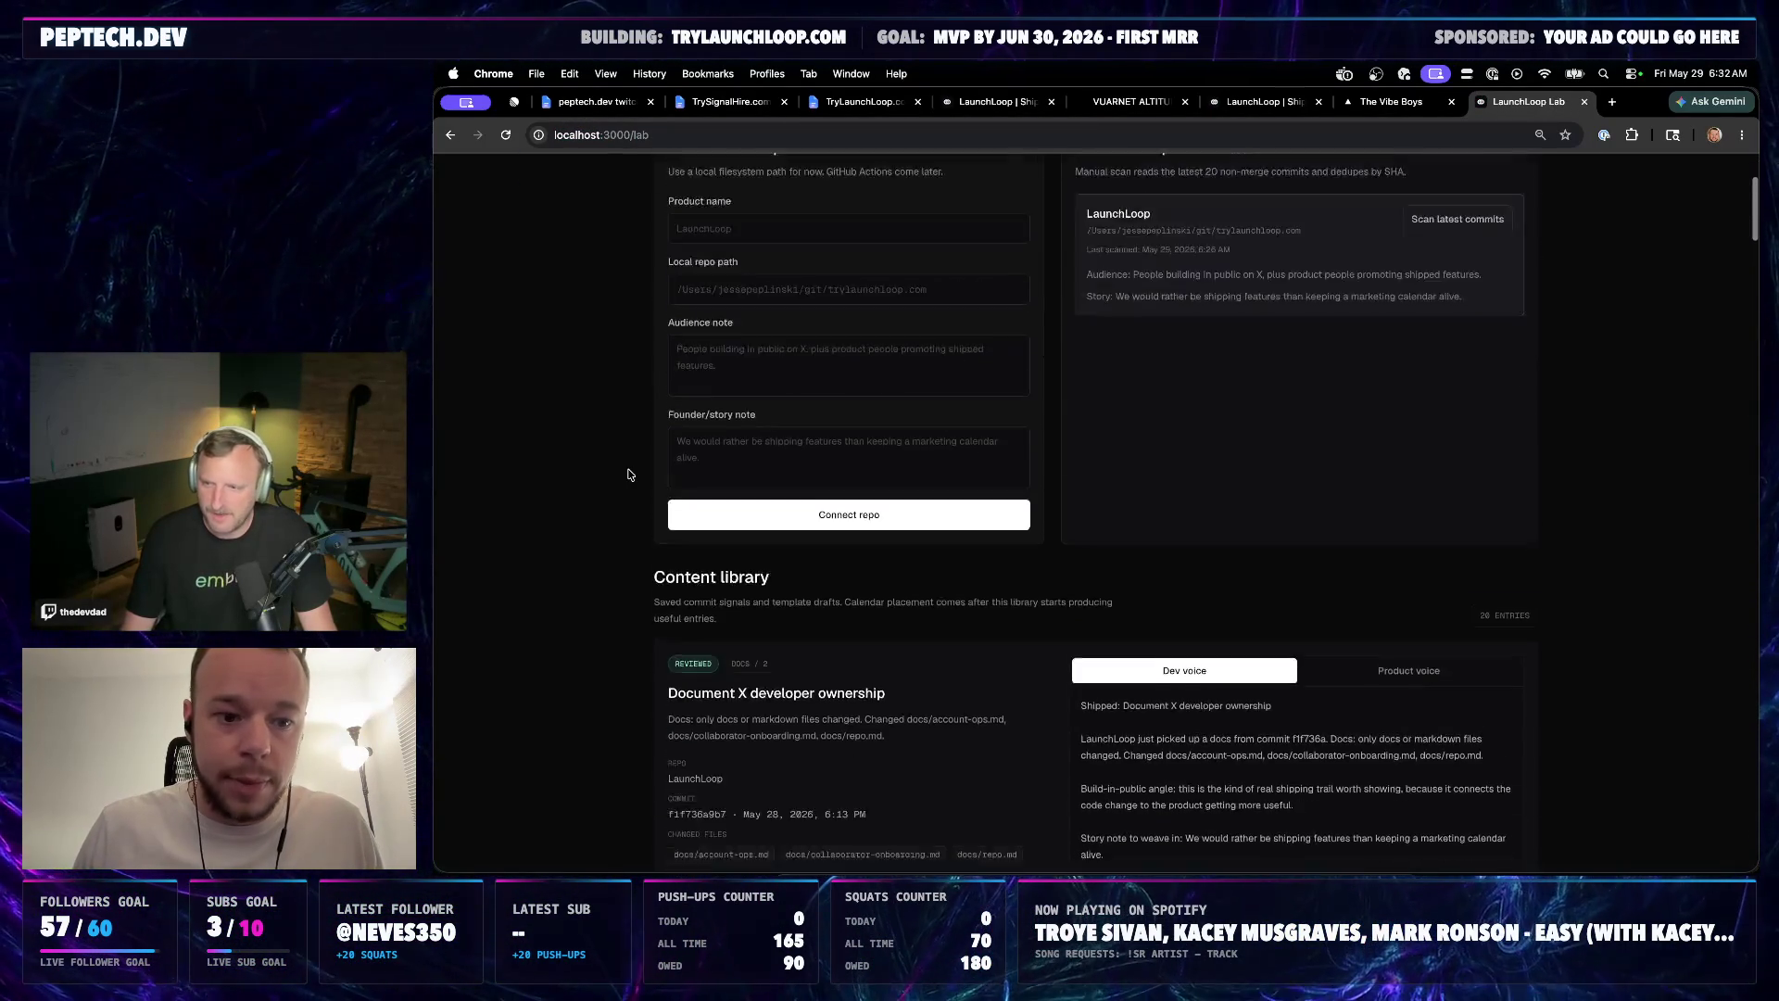
pyautogui.scroll(1, 641, 431)
pyautogui.scroll(-3, 672, 433)
pyautogui.scroll(-3, 667, 474)
pyautogui.scroll(1, 654, 538)
pyautogui.scroll(-1, 654, 540)
pyautogui.scroll(1, 655, 537)
pyautogui.scroll(4, 655, 535)
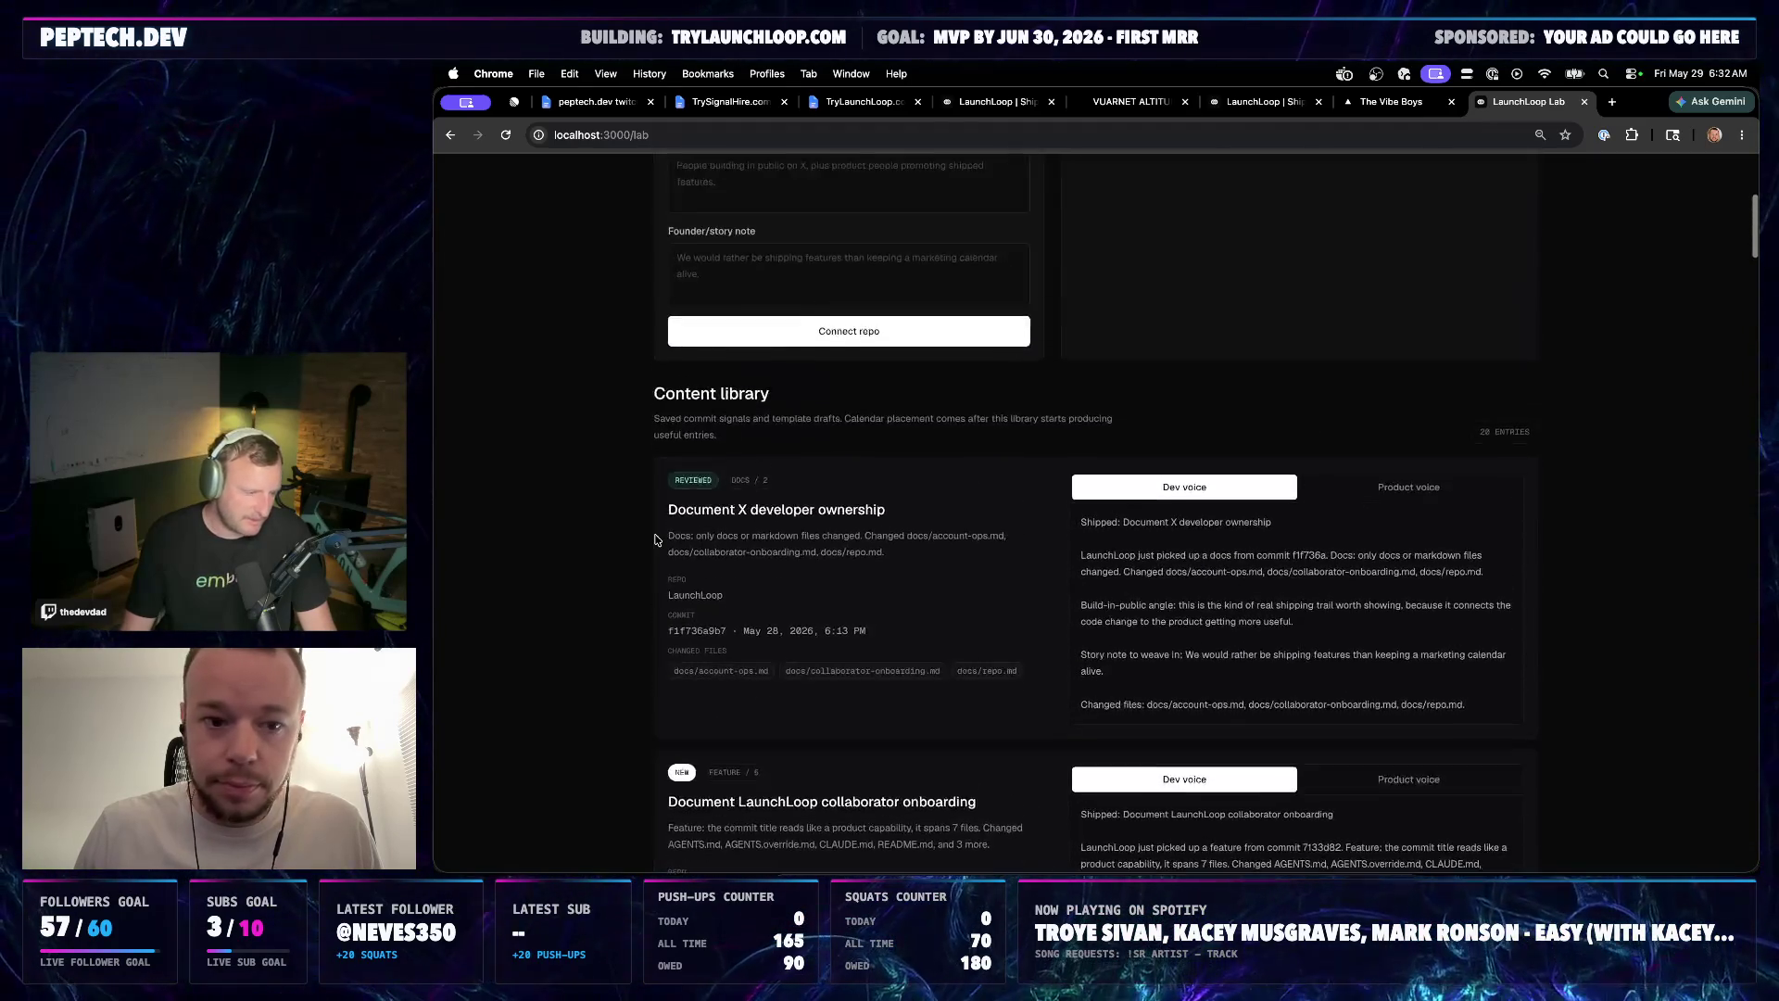
pyautogui.scroll(4, 654, 534)
pyautogui.scroll(1, 723, 508)
# Leave the product name unchanged and start a scan of the connected repo's latest commits
pyautogui.click(775, 480)
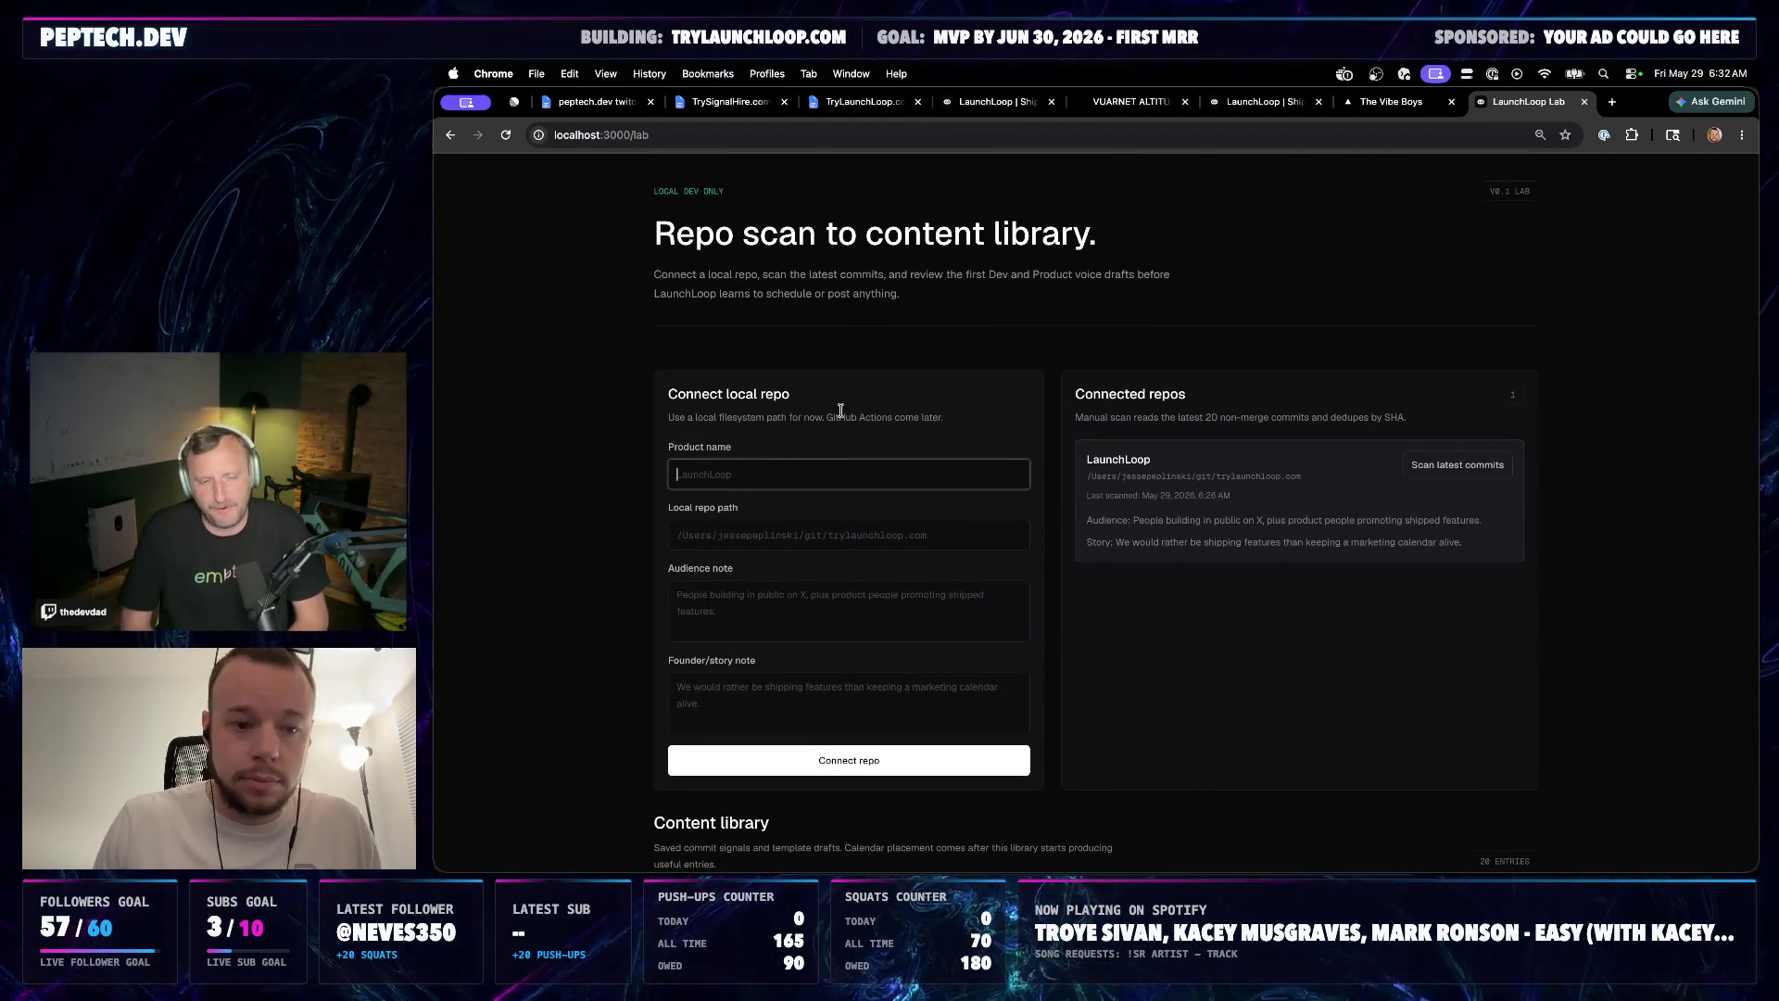
pyautogui.click(874, 354)
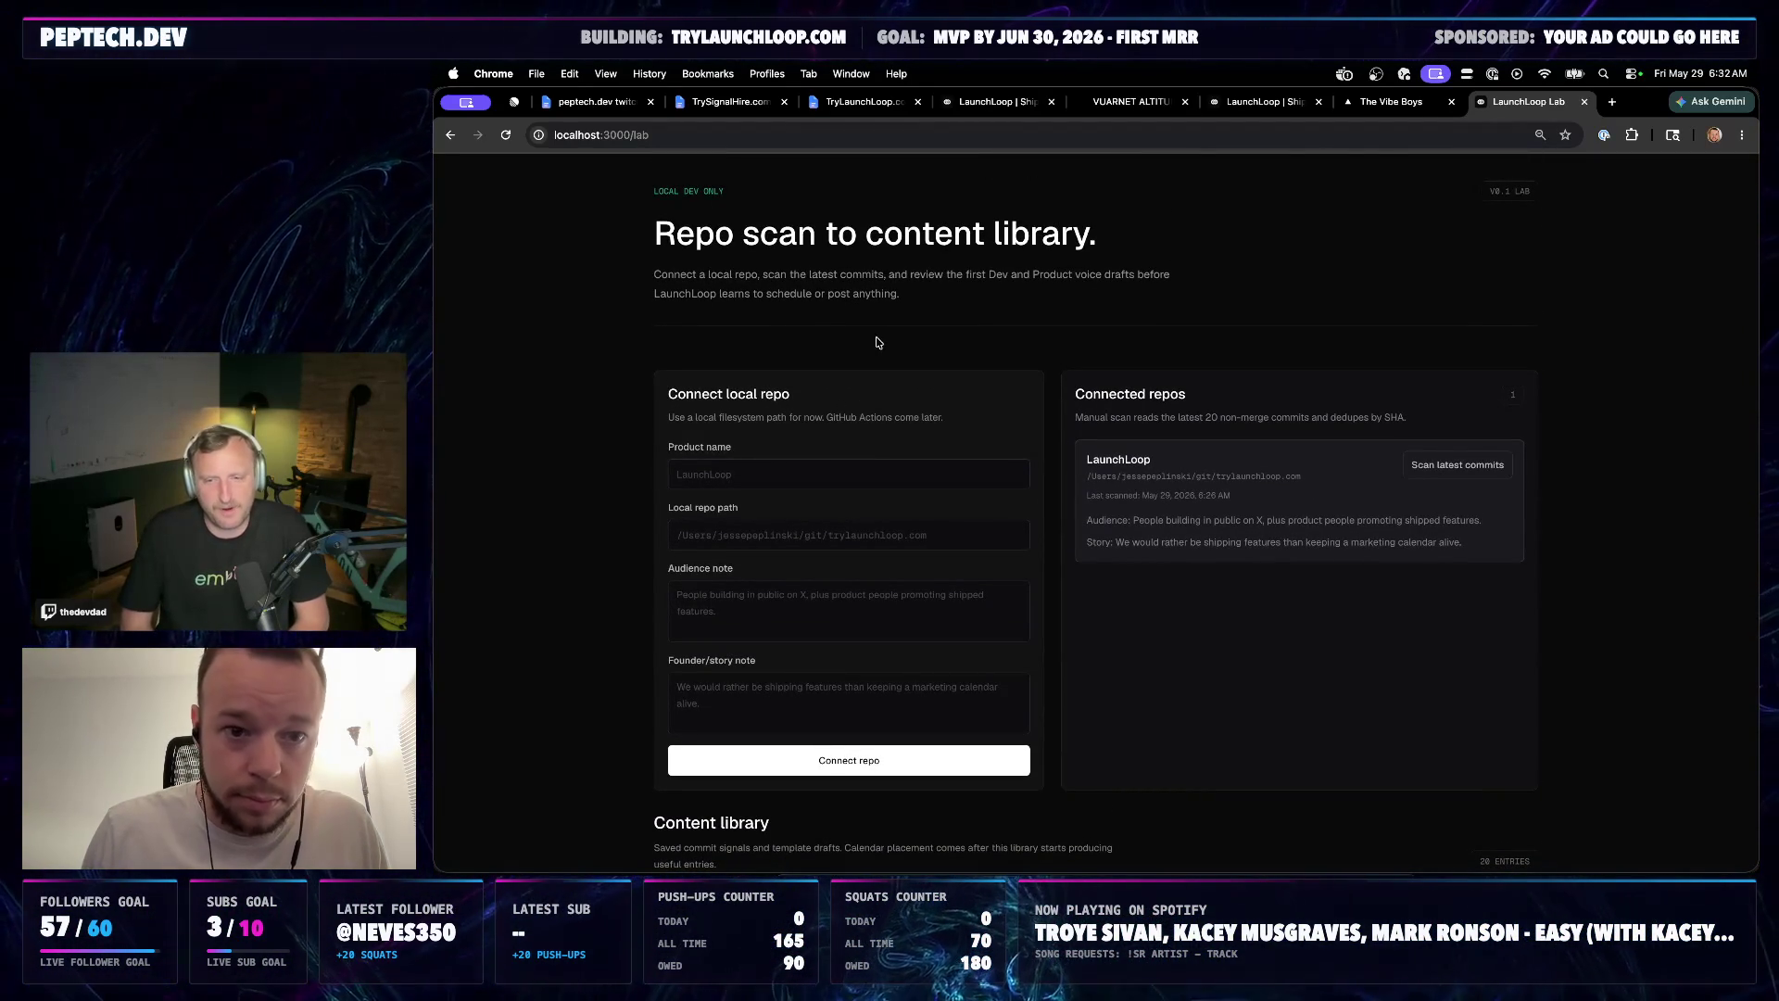
pyautogui.click(1457, 465)
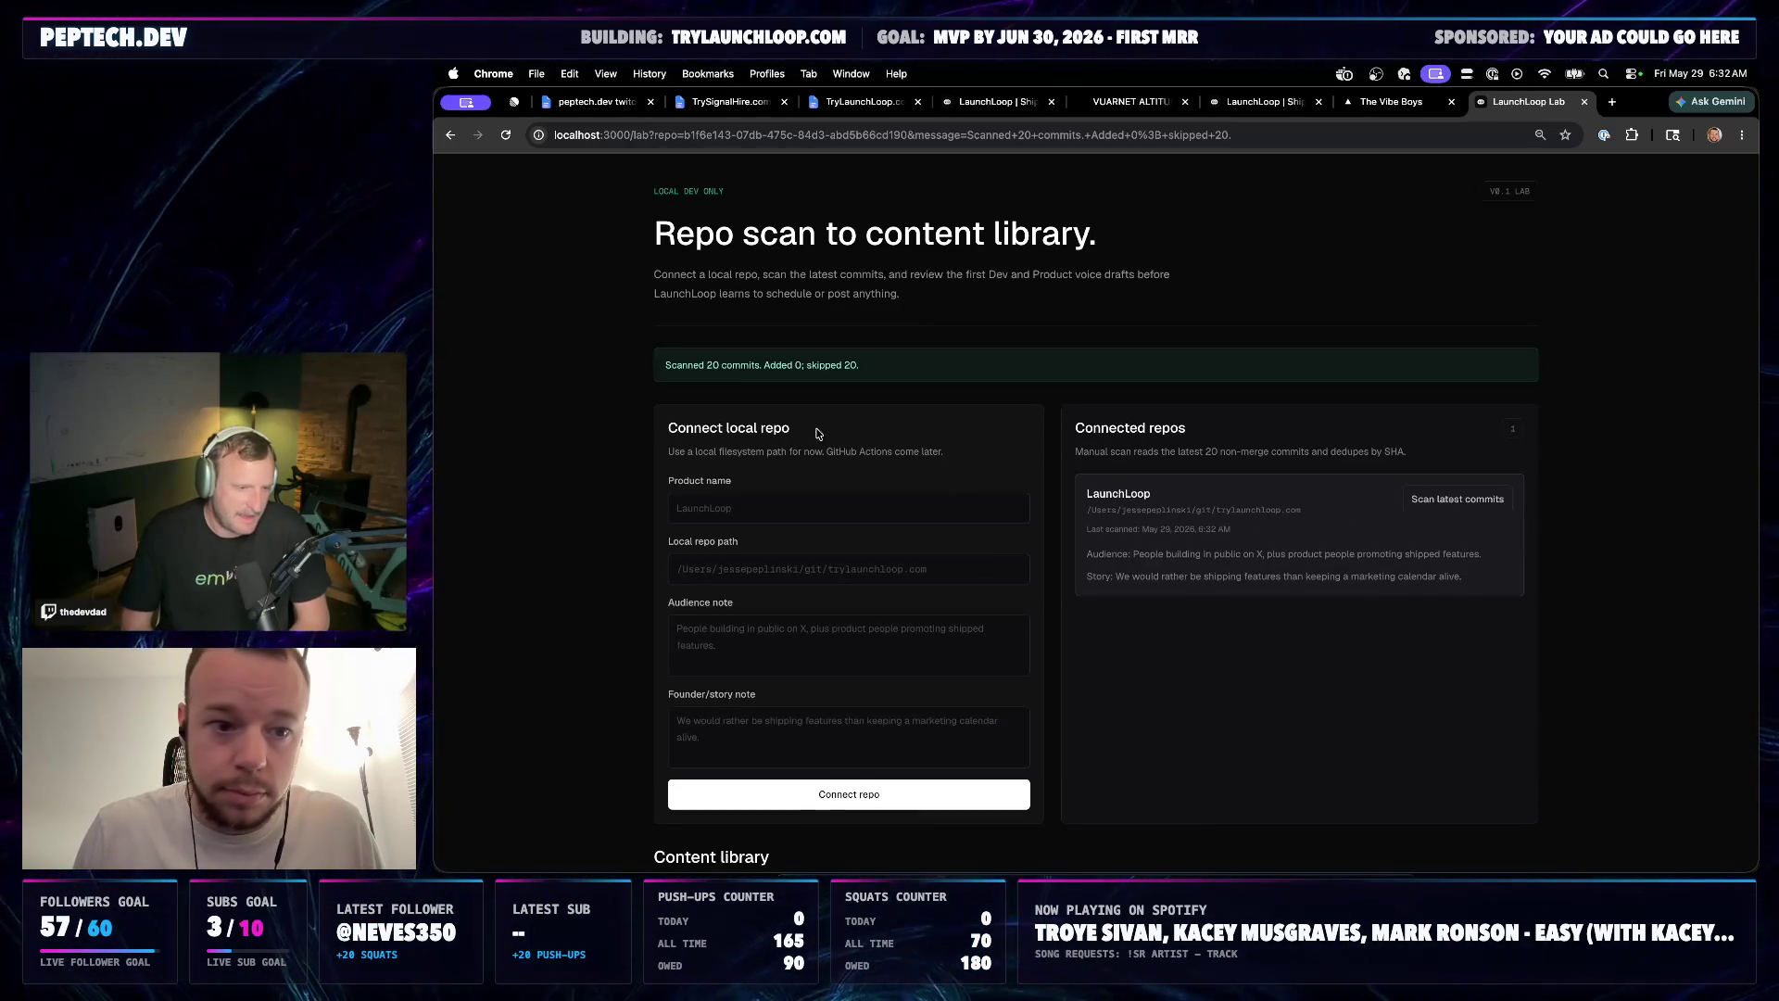
pyautogui.scroll(-5, 854, 552)
pyautogui.scroll(-2, 855, 552)
pyautogui.scroll(-5, 854, 552)
pyautogui.scroll(-5, 853, 553)
pyautogui.scroll(-5, 855, 551)
pyautogui.scroll(-3, 852, 550)
pyautogui.scroll(-5, 852, 552)
pyautogui.scroll(-5, 852, 551)
pyautogui.scroll(-5, 852, 552)
pyautogui.scroll(-3, 853, 548)
pyautogui.scroll(3, 853, 549)
pyautogui.scroll(1, 852, 548)
pyautogui.scroll(5, 862, 530)
pyautogui.scroll(5, 878, 489)
pyautogui.scroll(10, 878, 490)
pyautogui.scroll(3, 871, 417)
pyautogui.scroll(-3, 861, 445)
pyautogui.scroll(-2, 842, 543)
pyautogui.scroll(-1, 843, 542)
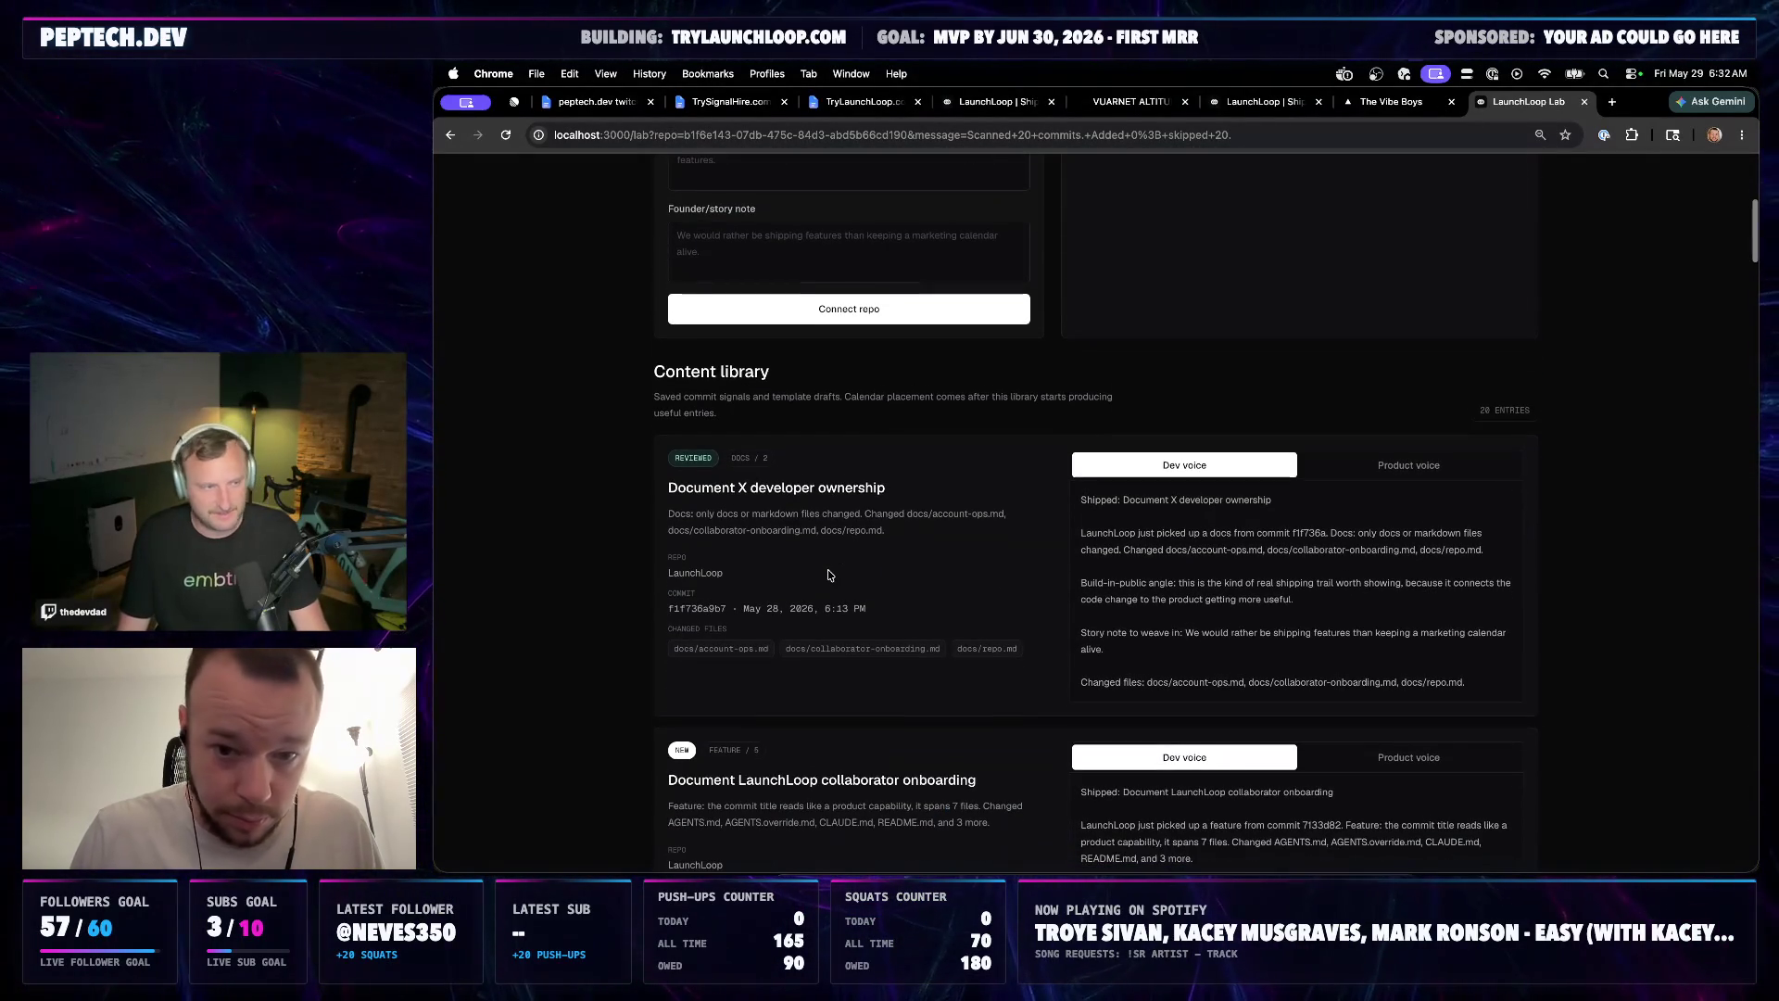
# Toggle the first library entry between its Product voice and Dev voice drafts
pyautogui.click(1409, 465)
pyautogui.click(1185, 464)
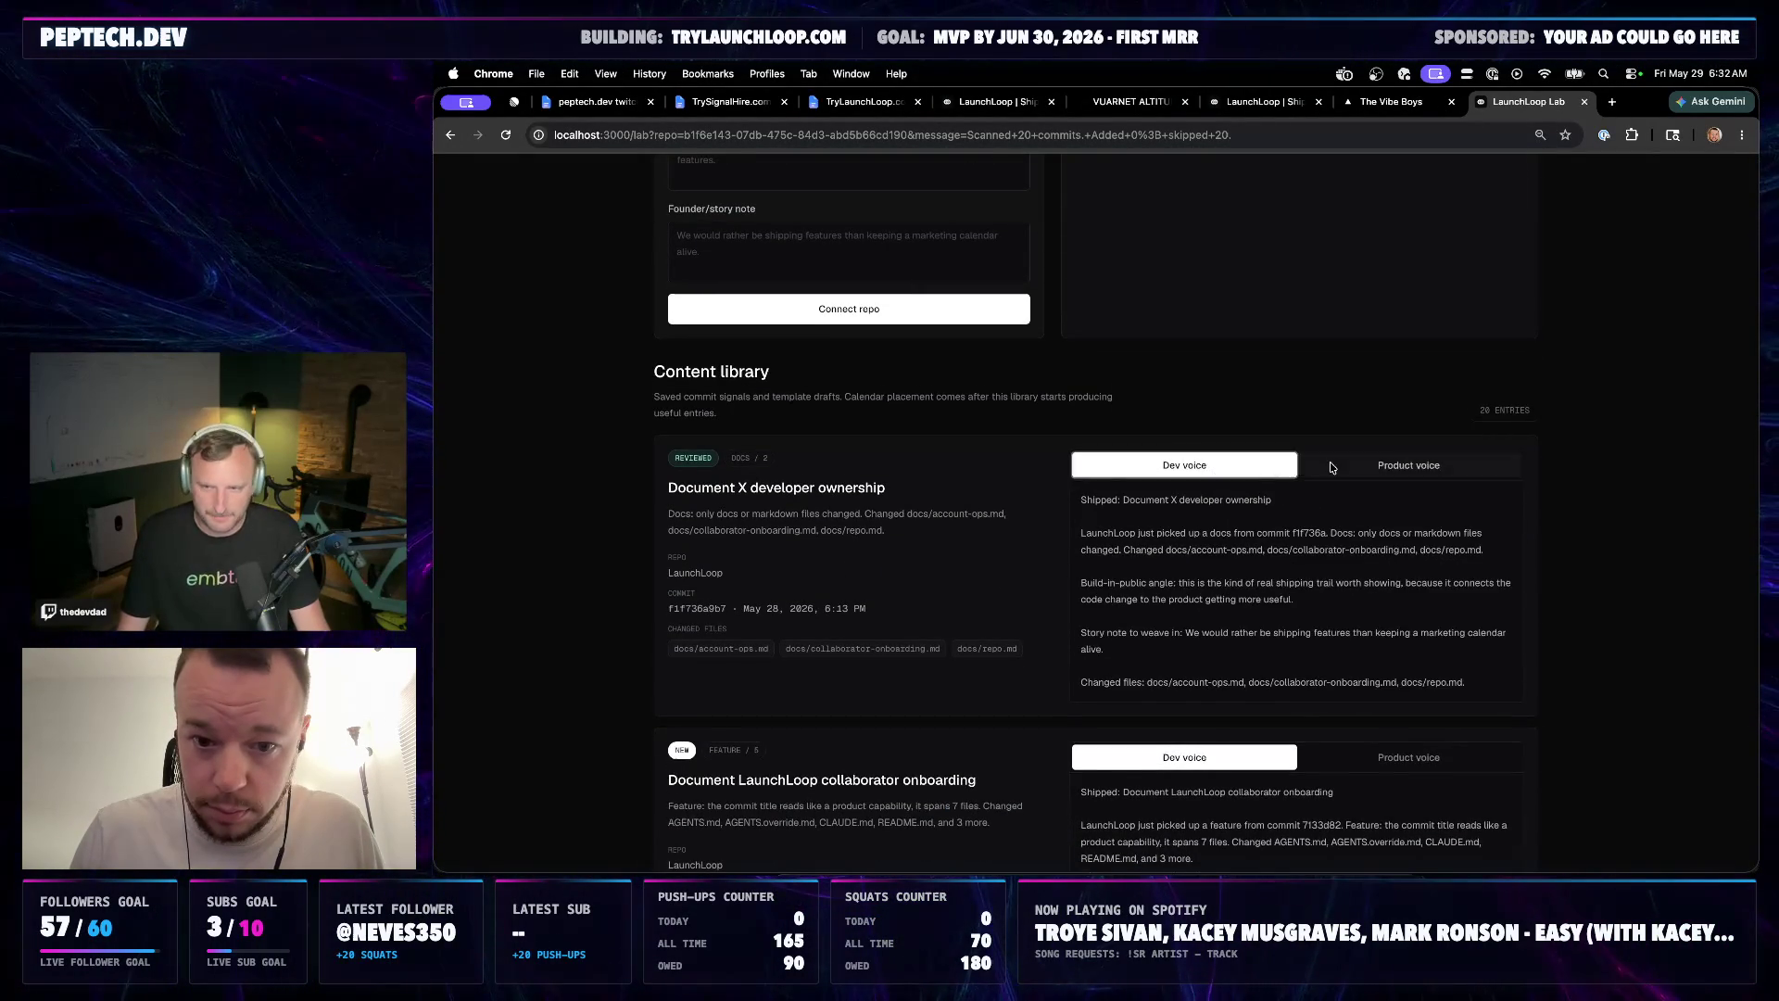
pyautogui.click(1407, 464)
pyautogui.scroll(-5, 946, 568)
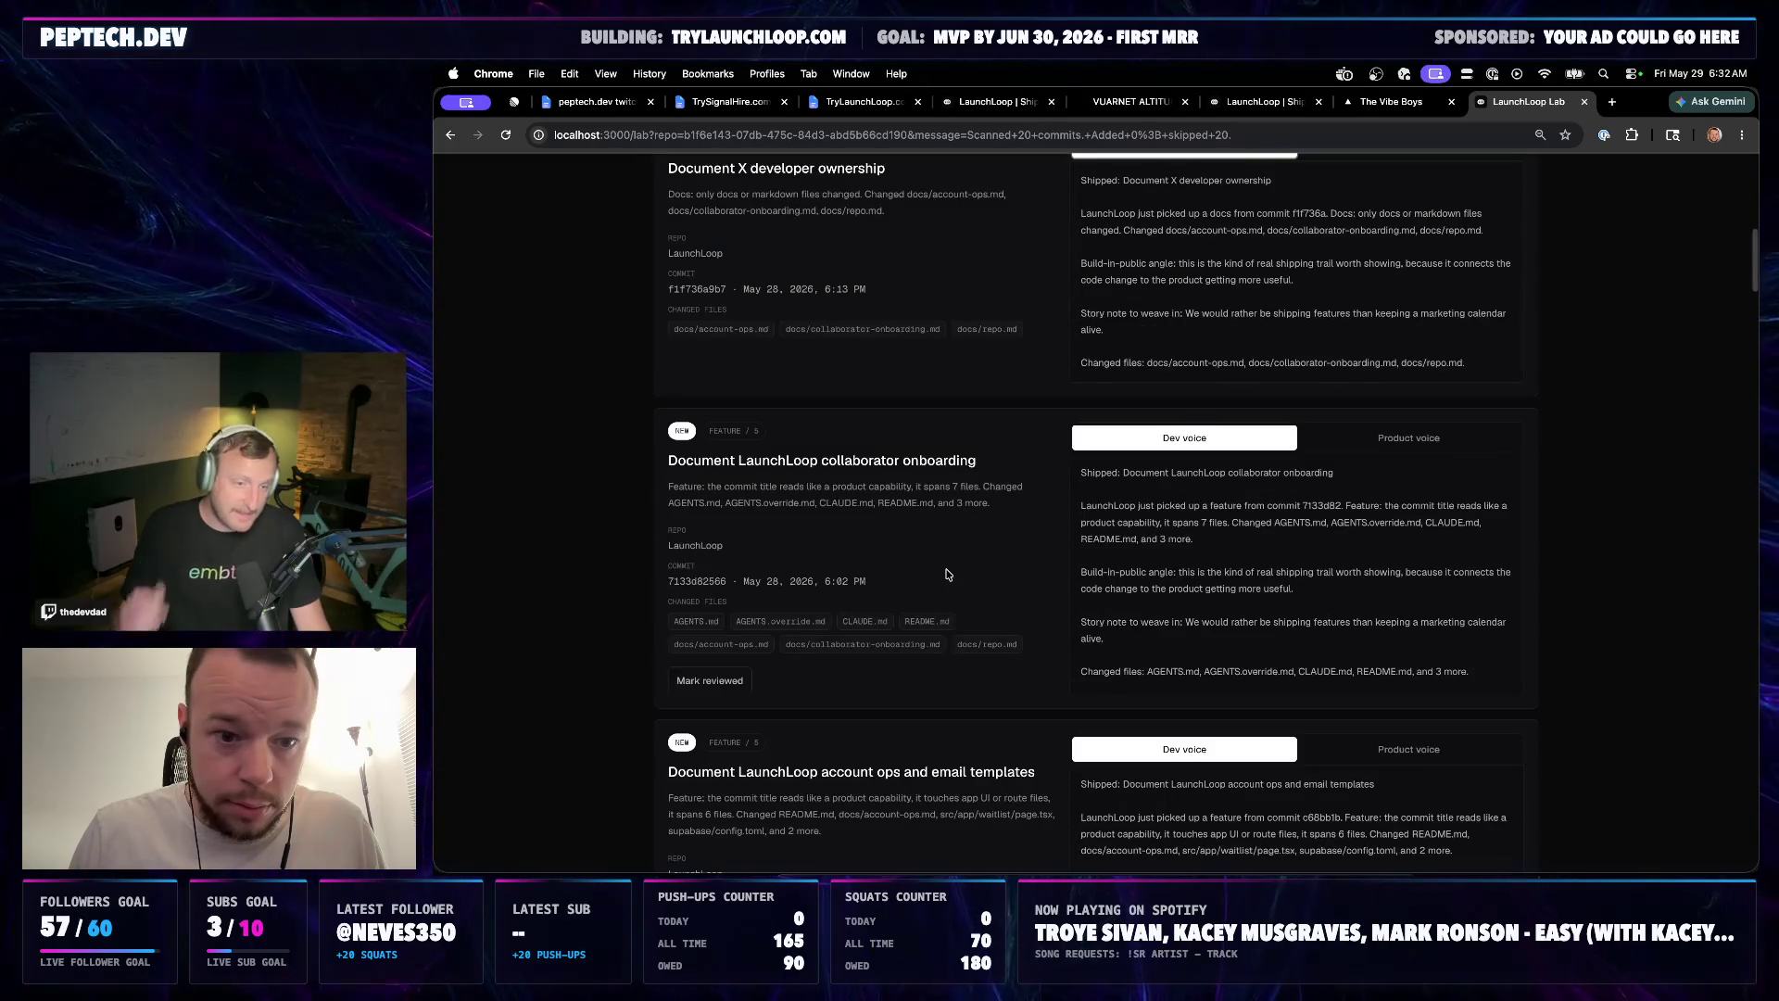
pyautogui.scroll(-8, 946, 574)
pyautogui.scroll(-10, 947, 575)
pyautogui.scroll(-10, 946, 573)
pyautogui.scroll(-10, 945, 571)
pyautogui.scroll(-10, 945, 569)
pyautogui.scroll(-3, 945, 569)
pyautogui.scroll(5, 902, 631)
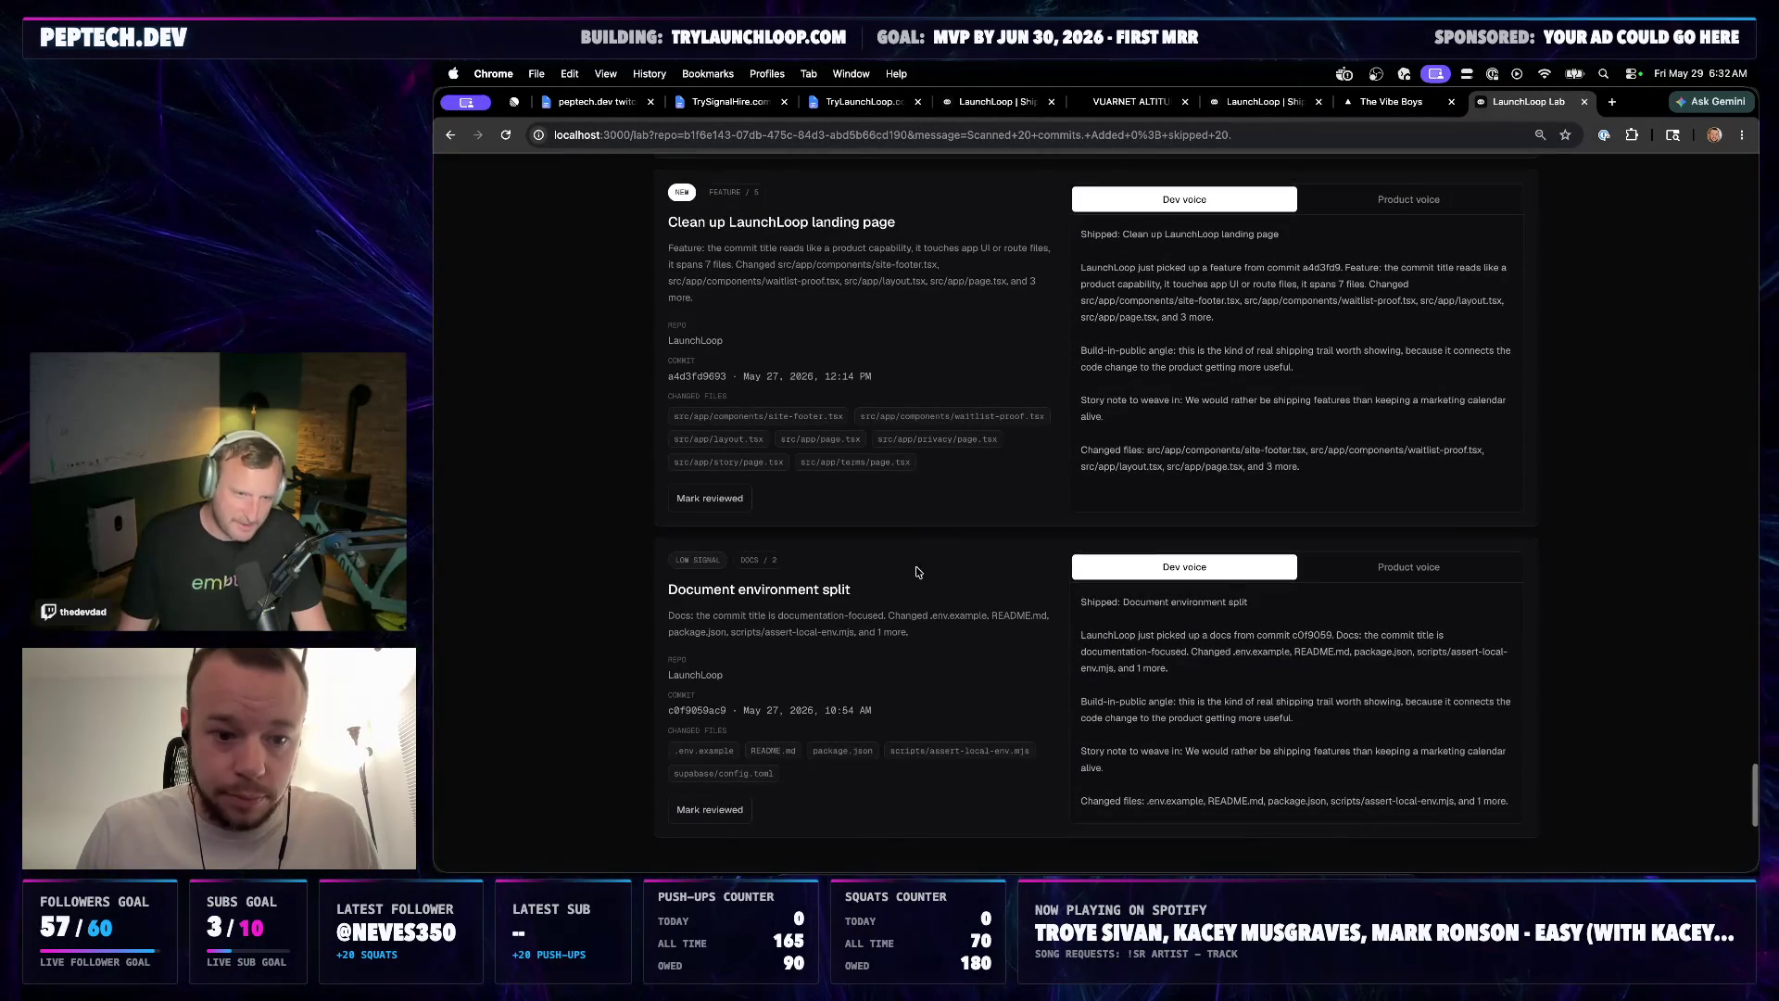
pyautogui.scroll(3, 901, 631)
pyautogui.scroll(5, 932, 597)
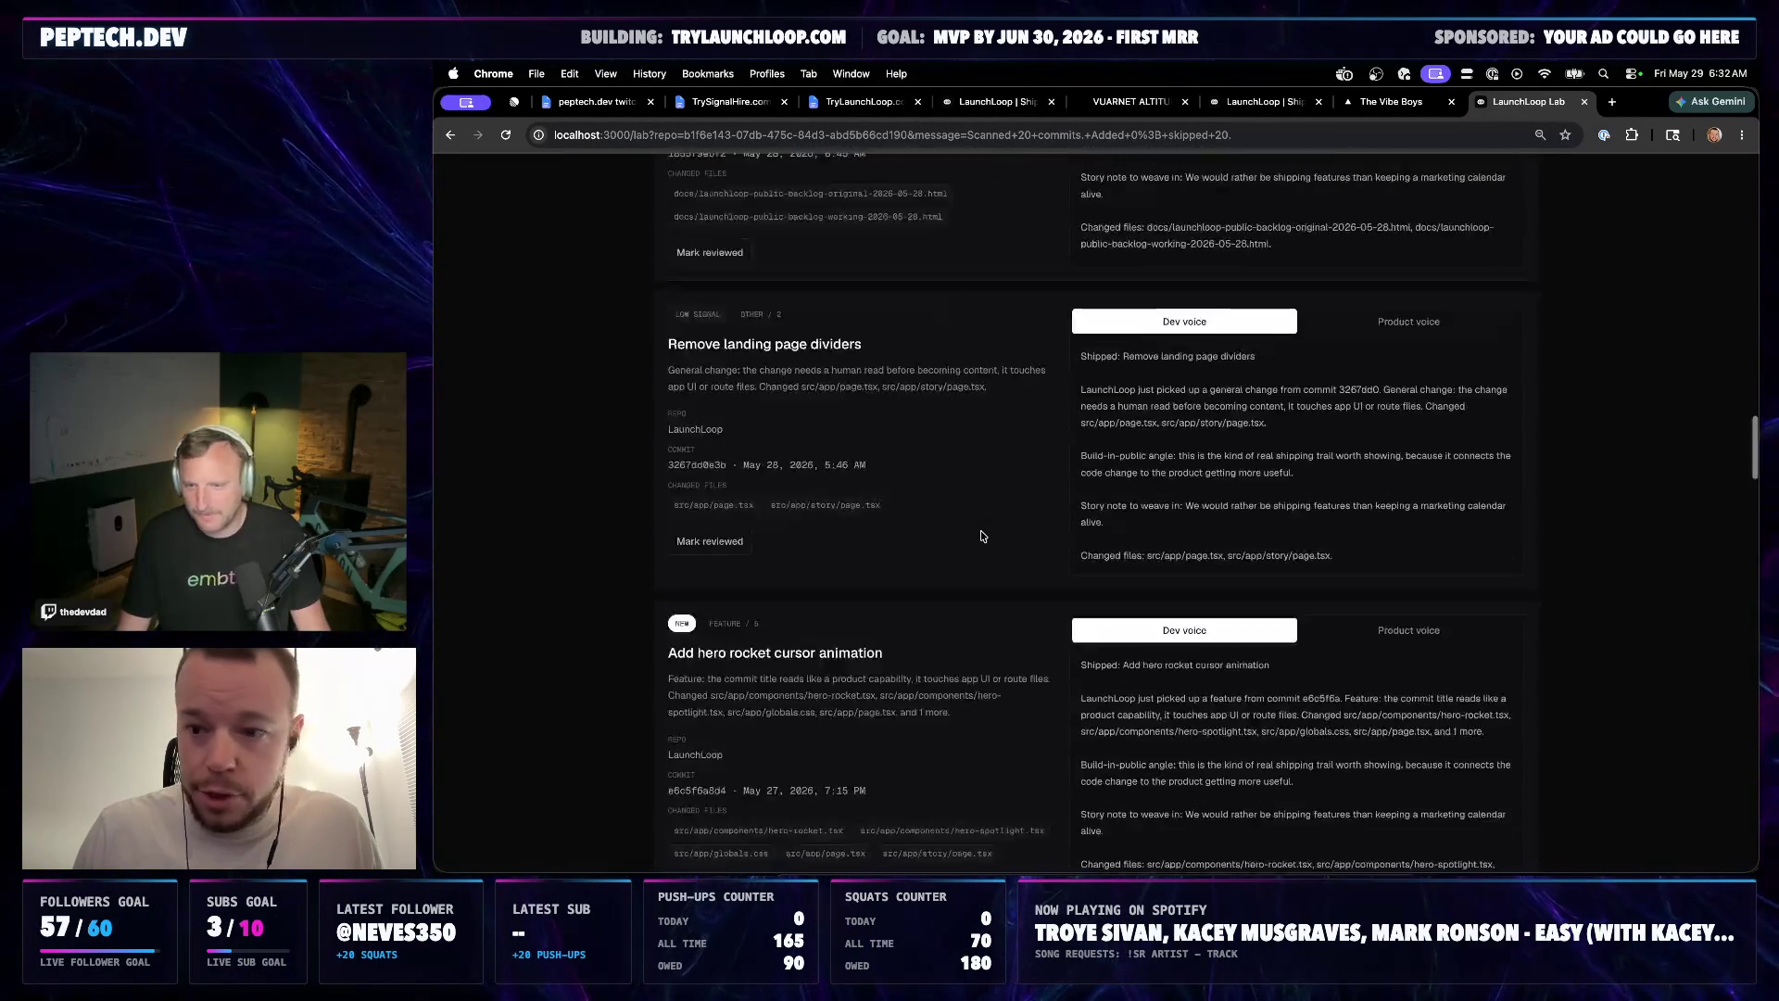
pyautogui.scroll(15, 980, 535)
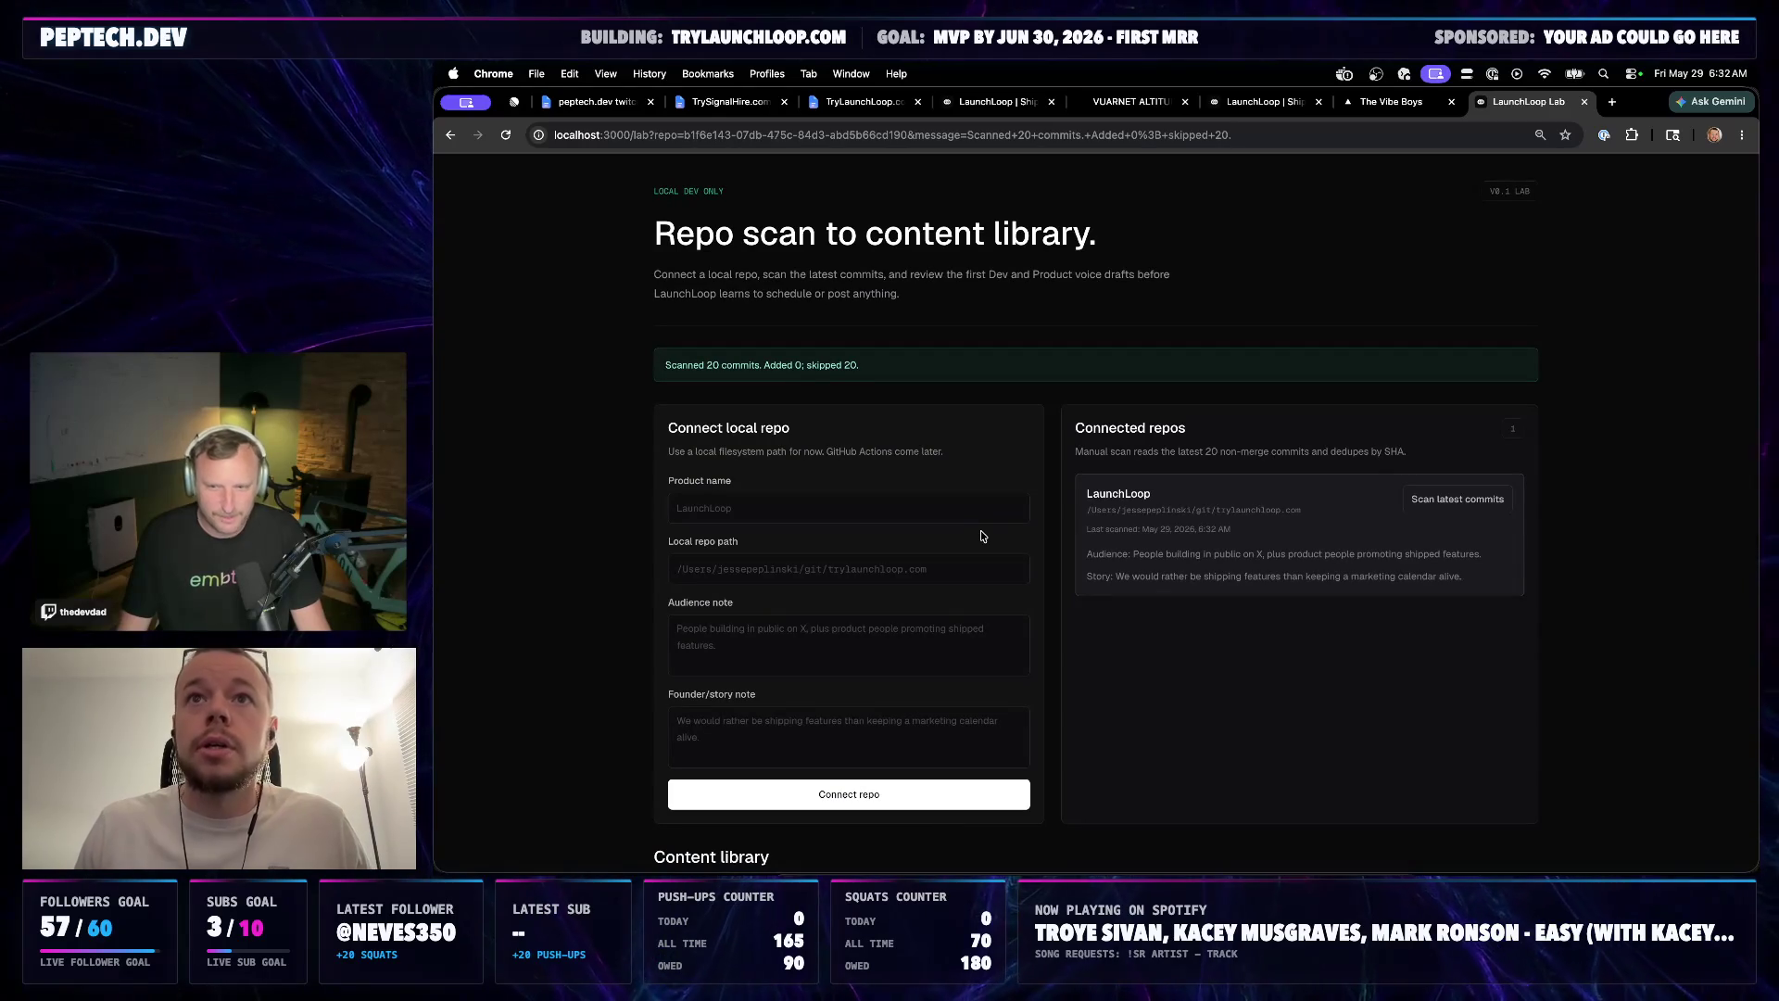
pyautogui.scroll(-5, 945, 548)
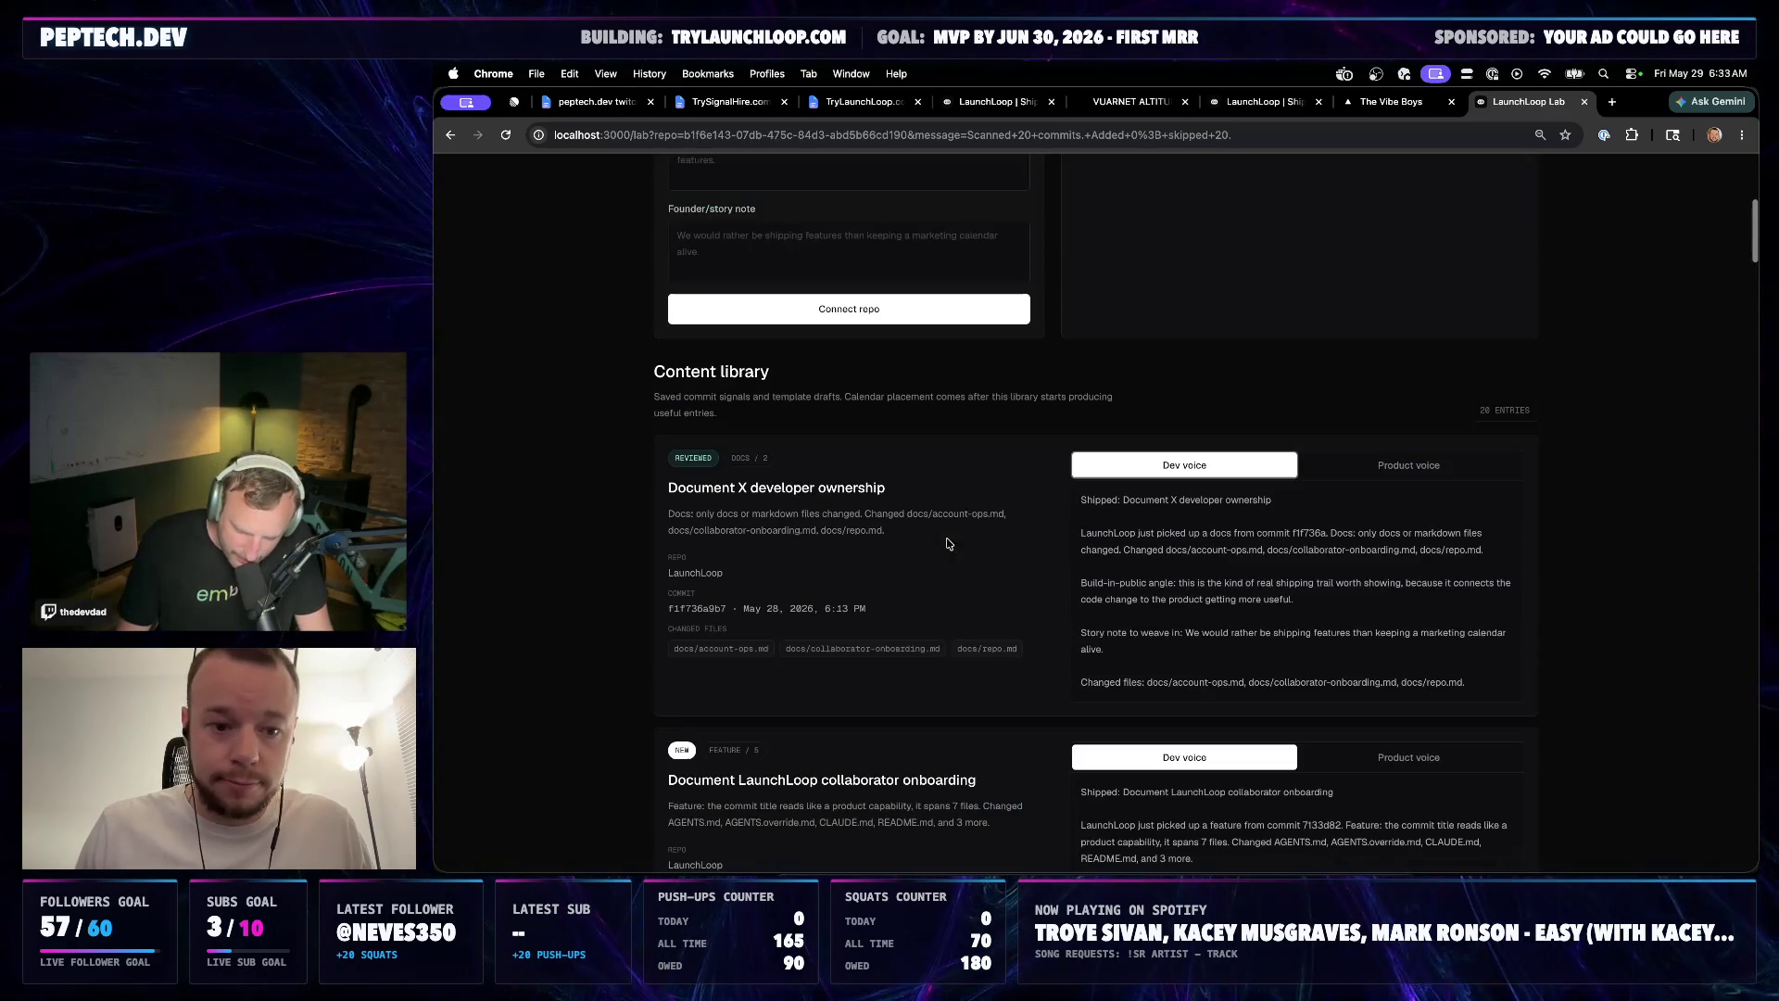
pyautogui.click(1409, 465)
pyautogui.click(1223, 467)
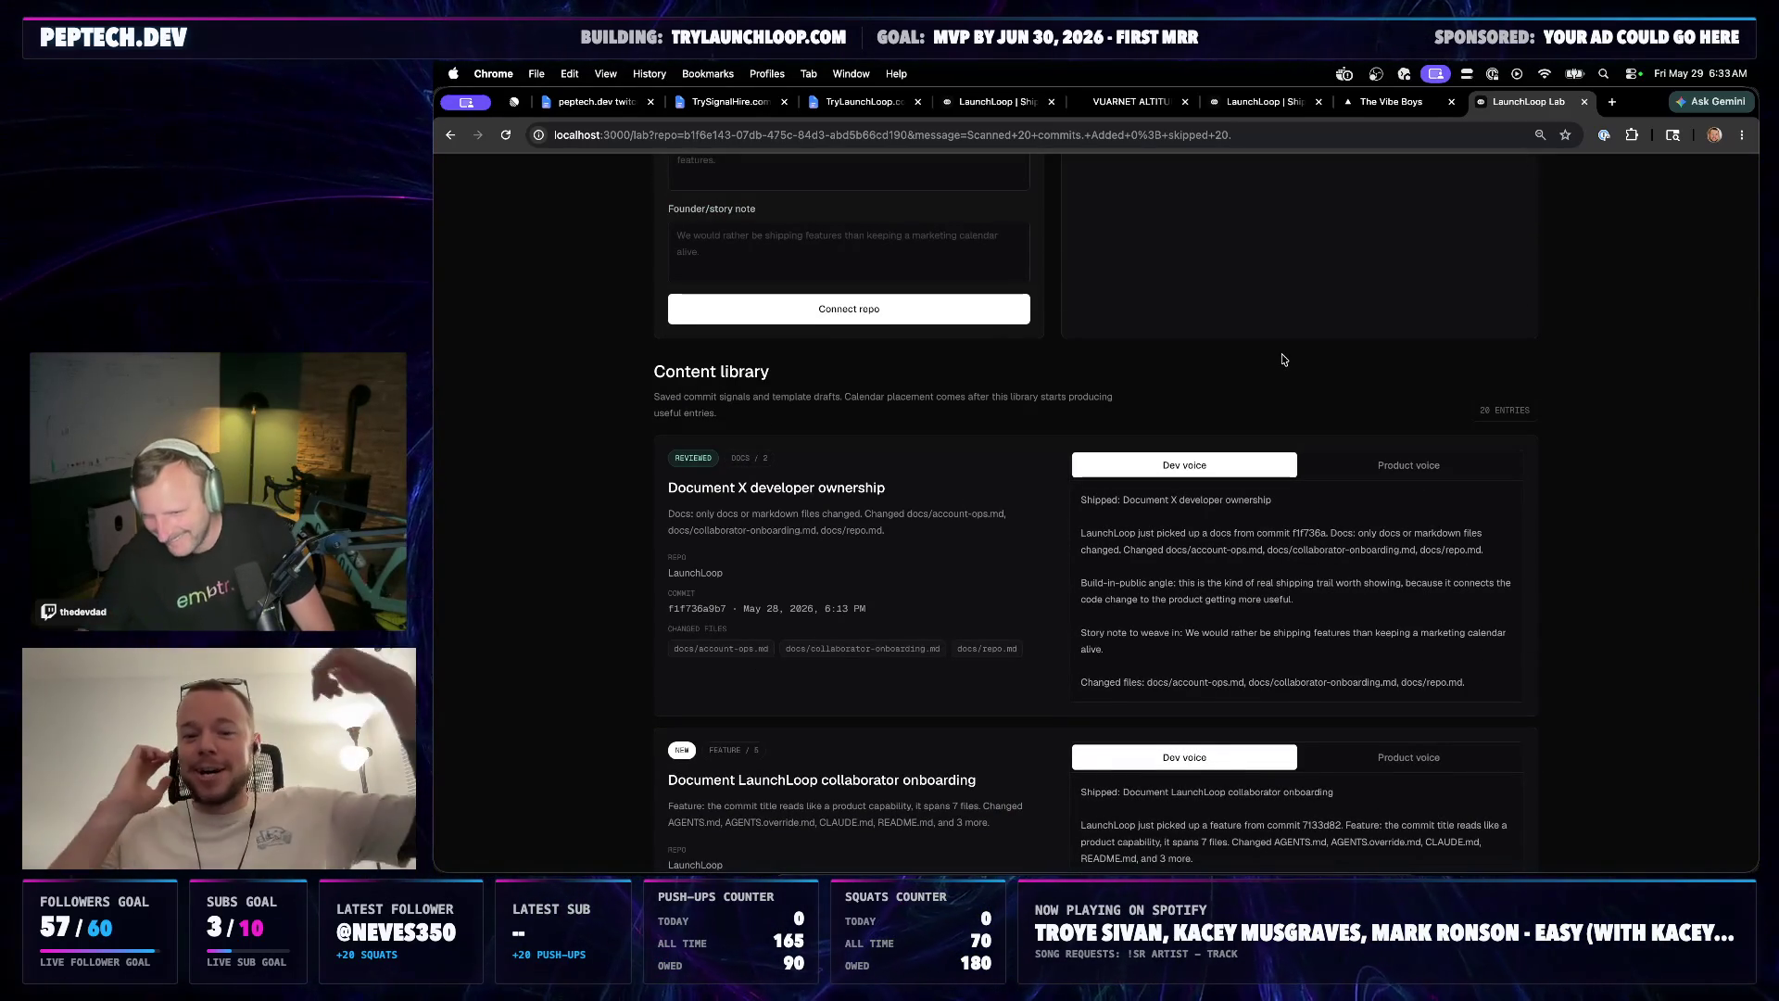
pyautogui.scroll(1, 918, 507)
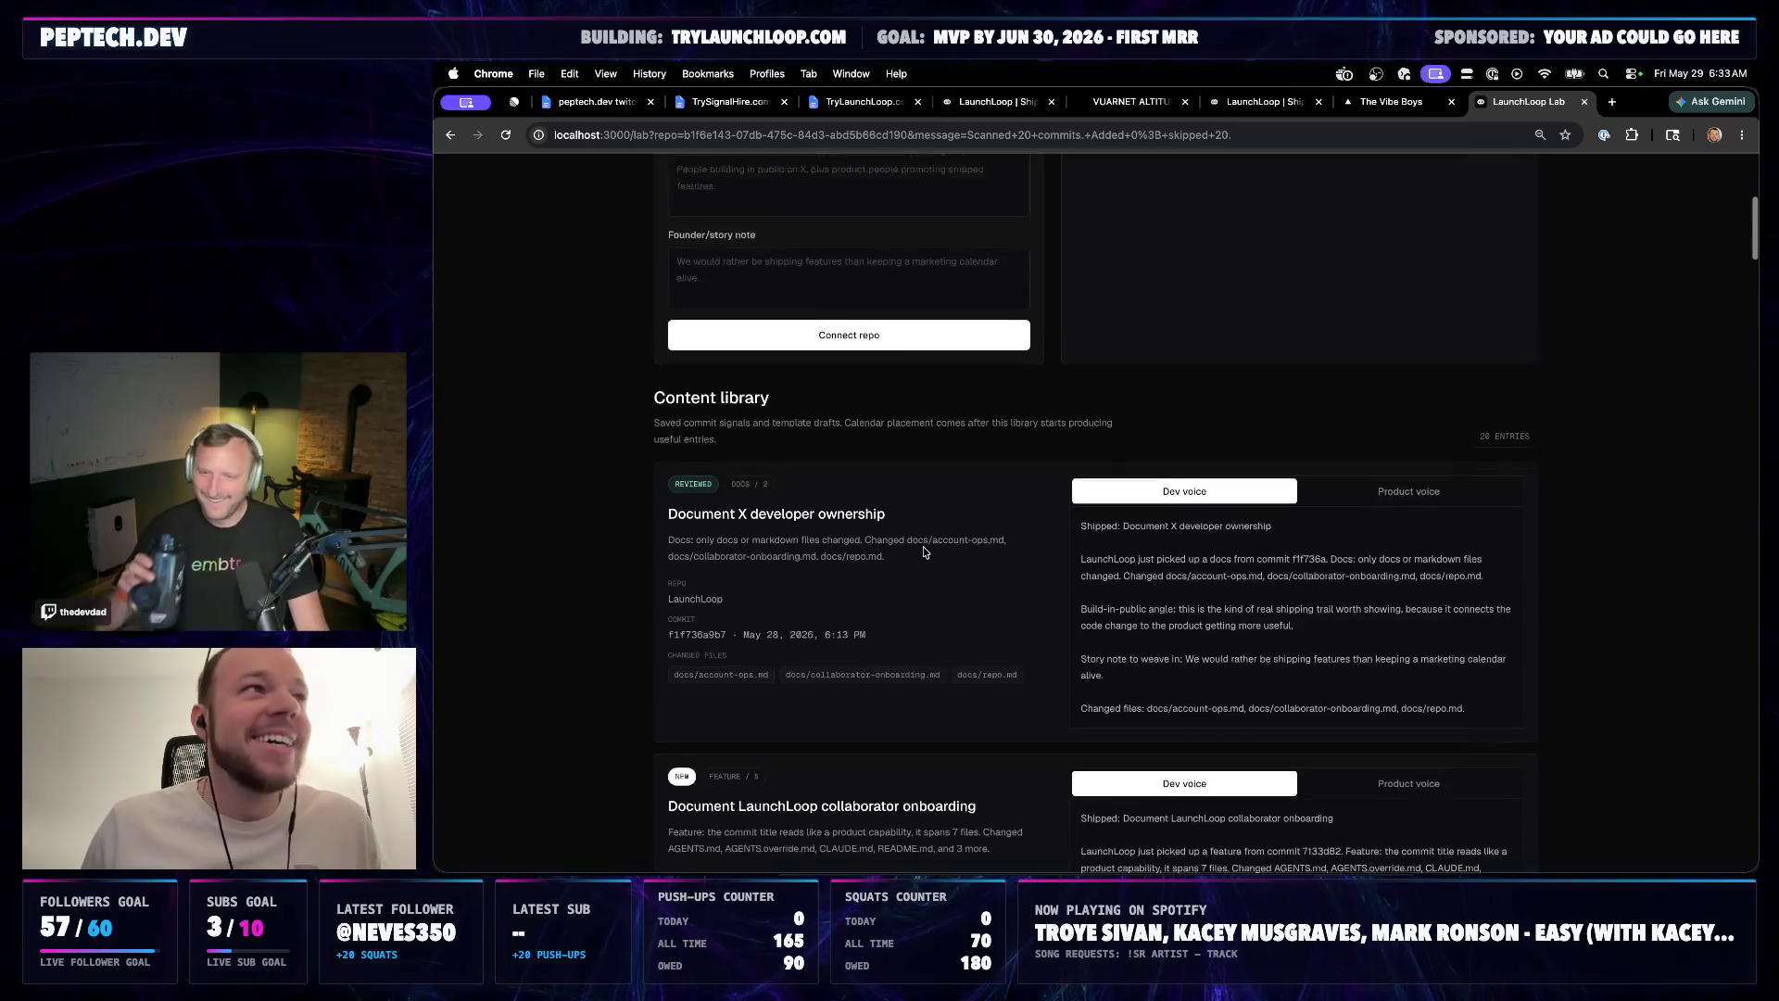
pyautogui.scroll(2, 924, 542)
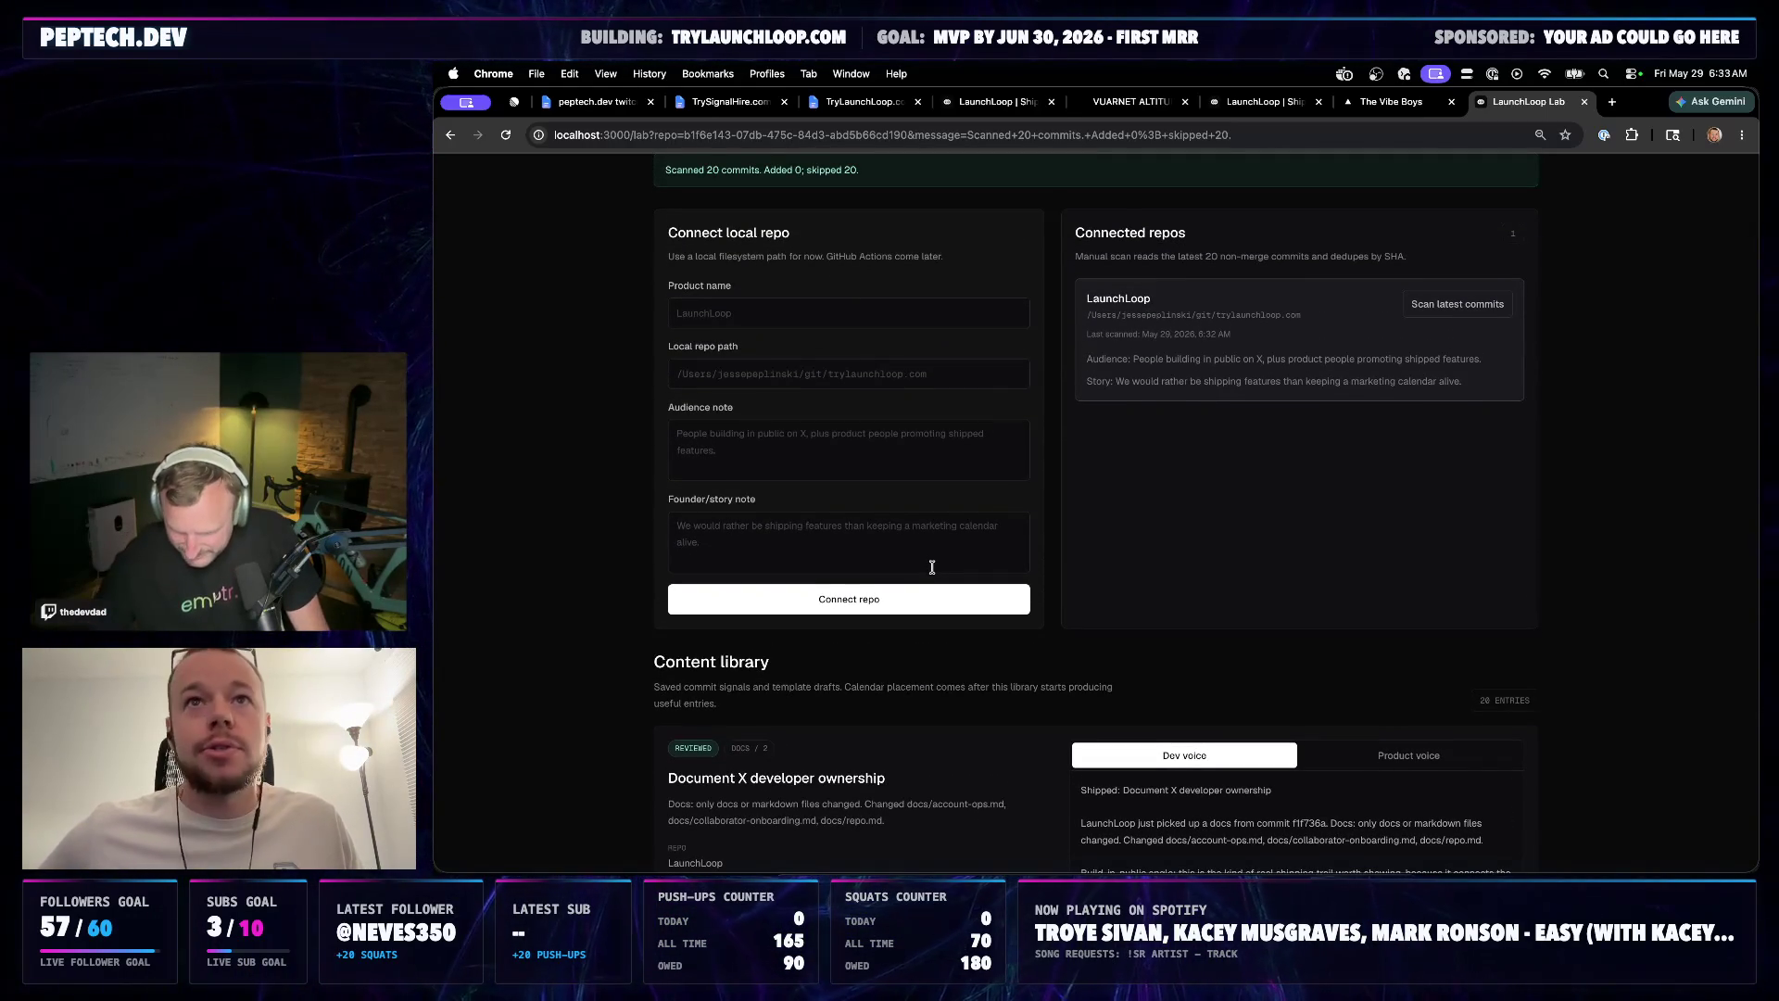
pyautogui.scroll(2, 932, 566)
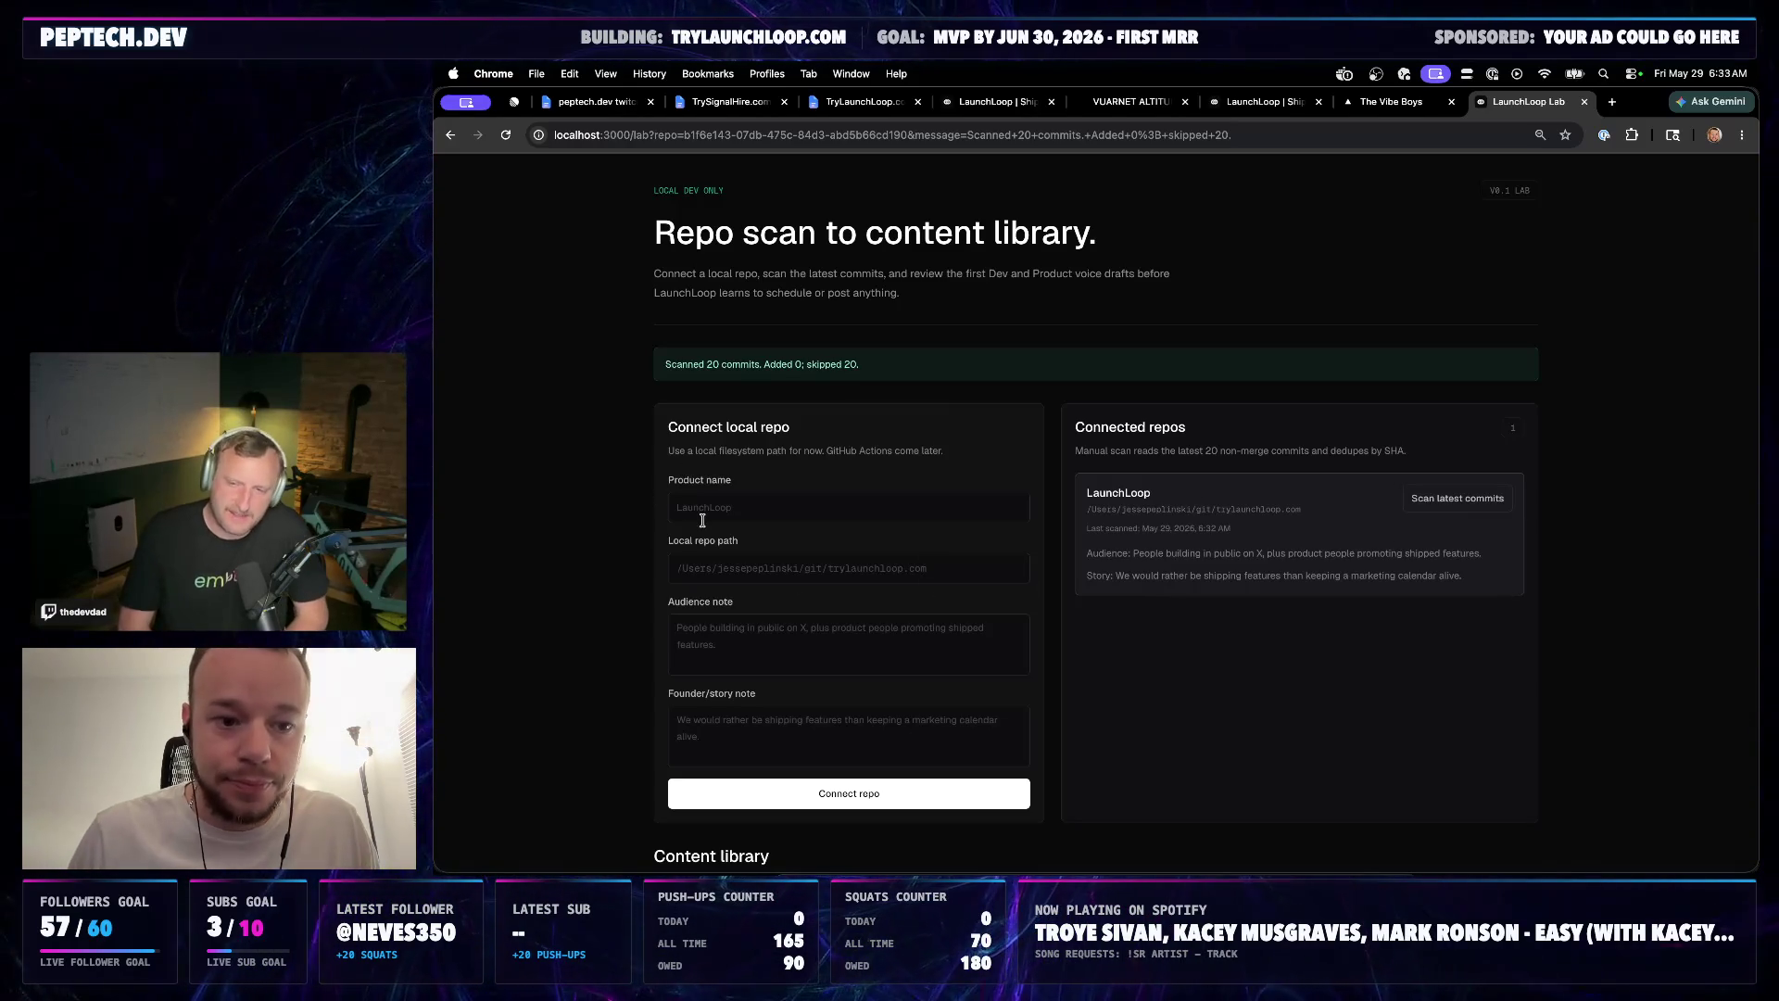
pyautogui.scroll(-2, 702, 520)
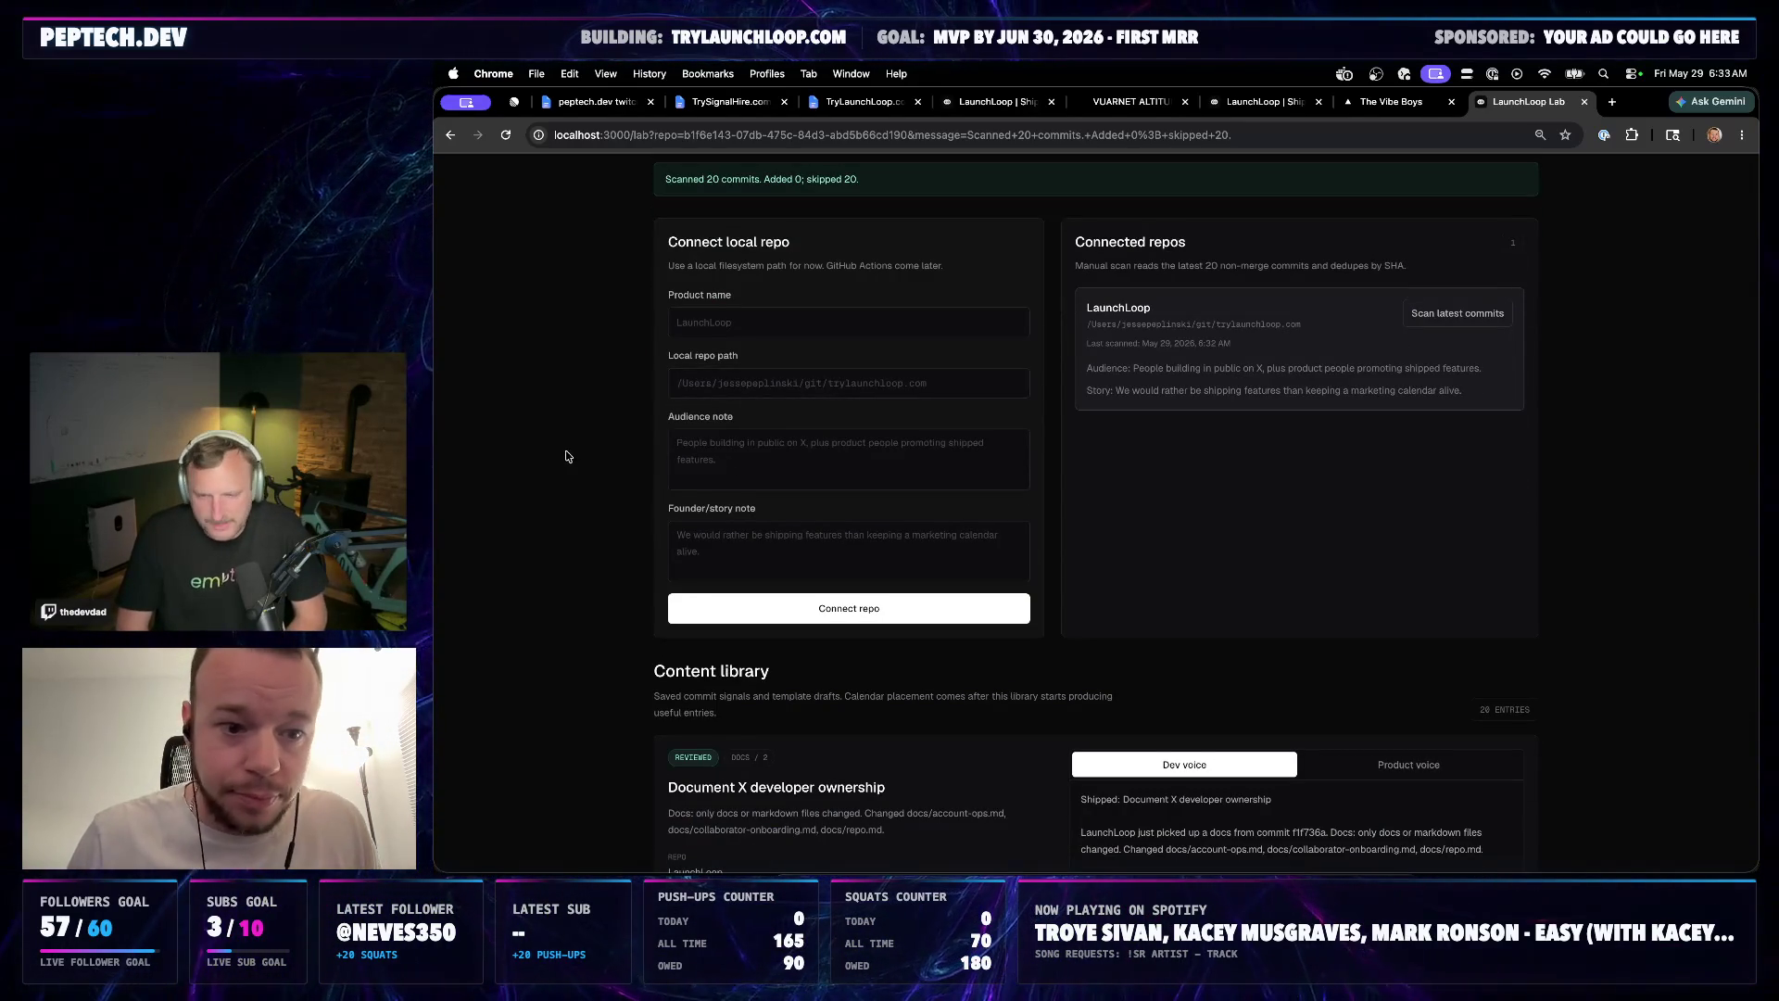
pyautogui.scroll(-4, 565, 456)
pyautogui.scroll(-2, 1225, 362)
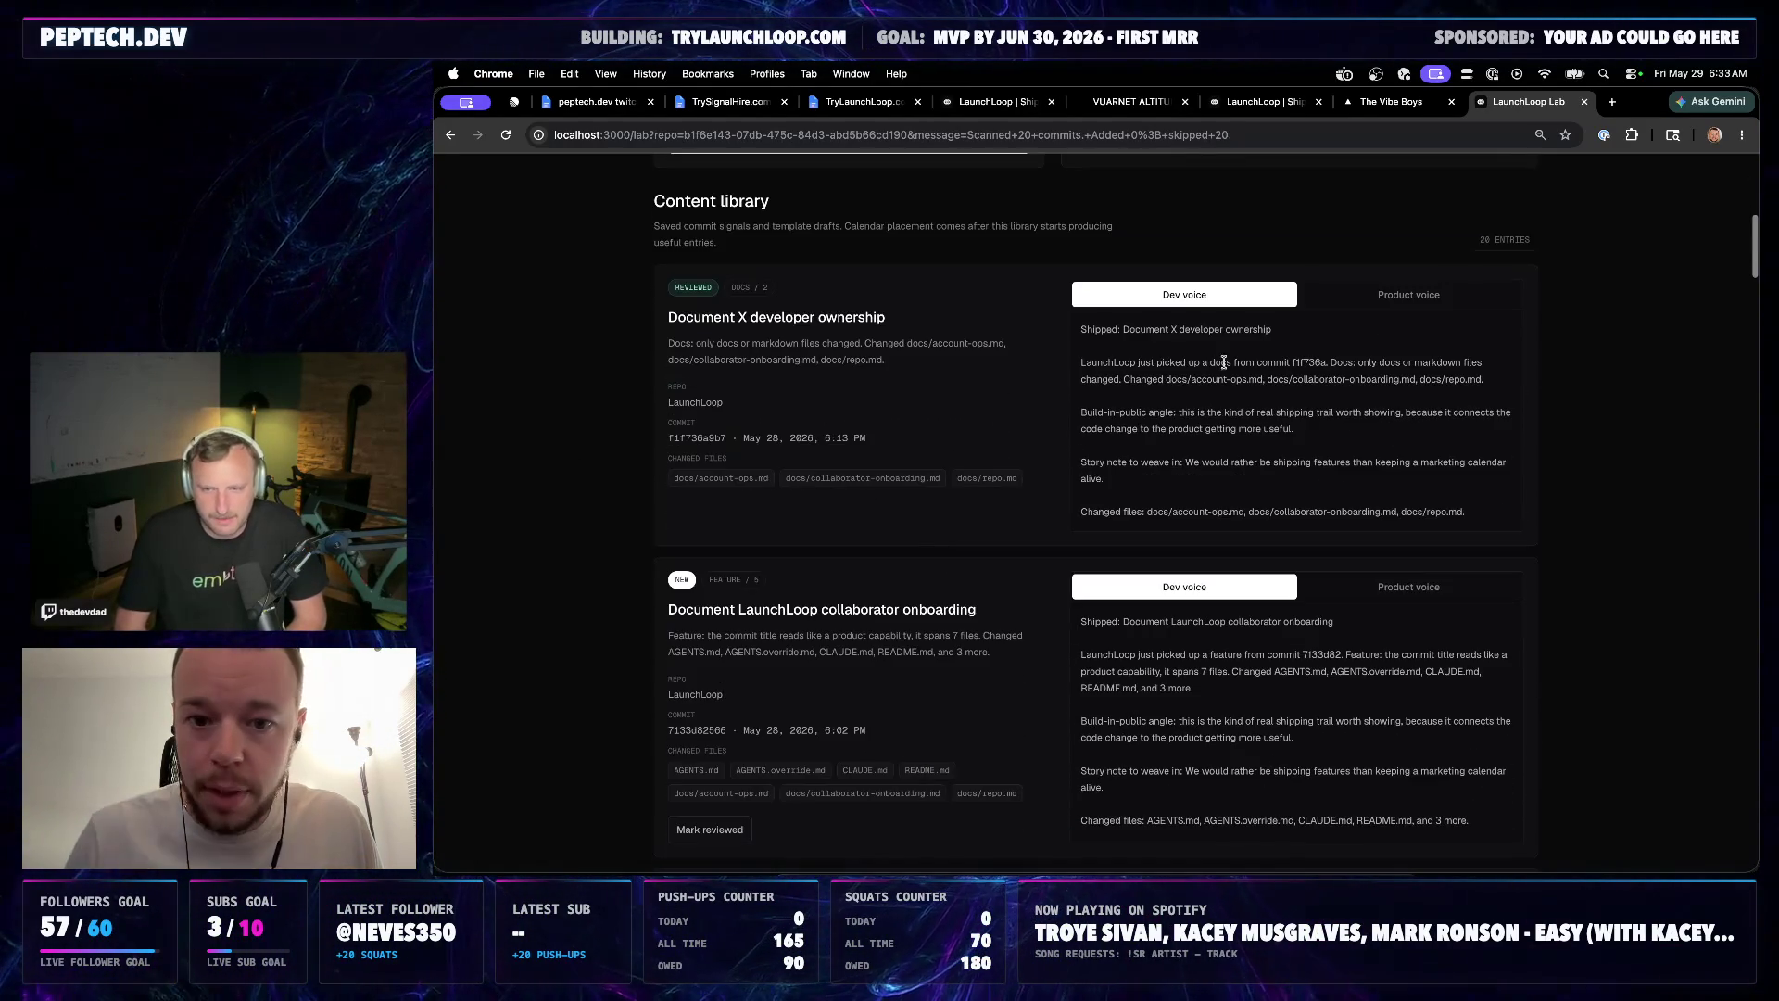
pyautogui.click(1409, 294)
pyautogui.click(1242, 296)
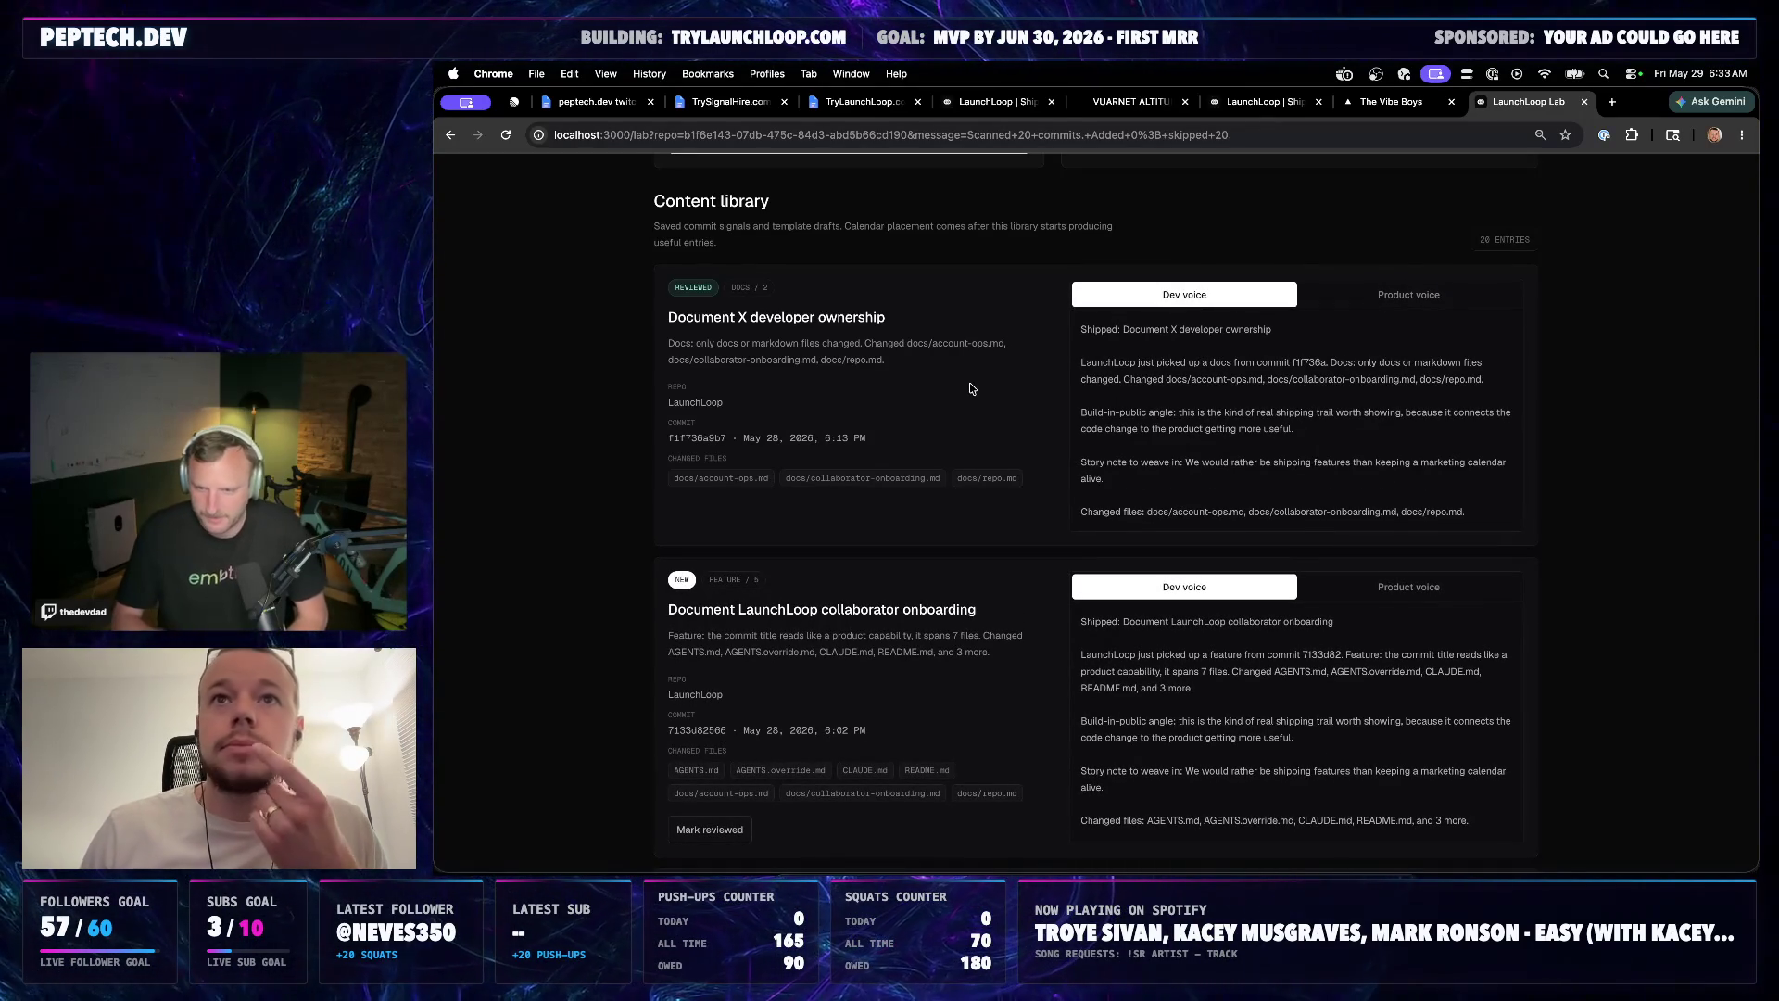
pyautogui.scroll(2, 971, 389)
pyautogui.scroll(1, 971, 428)
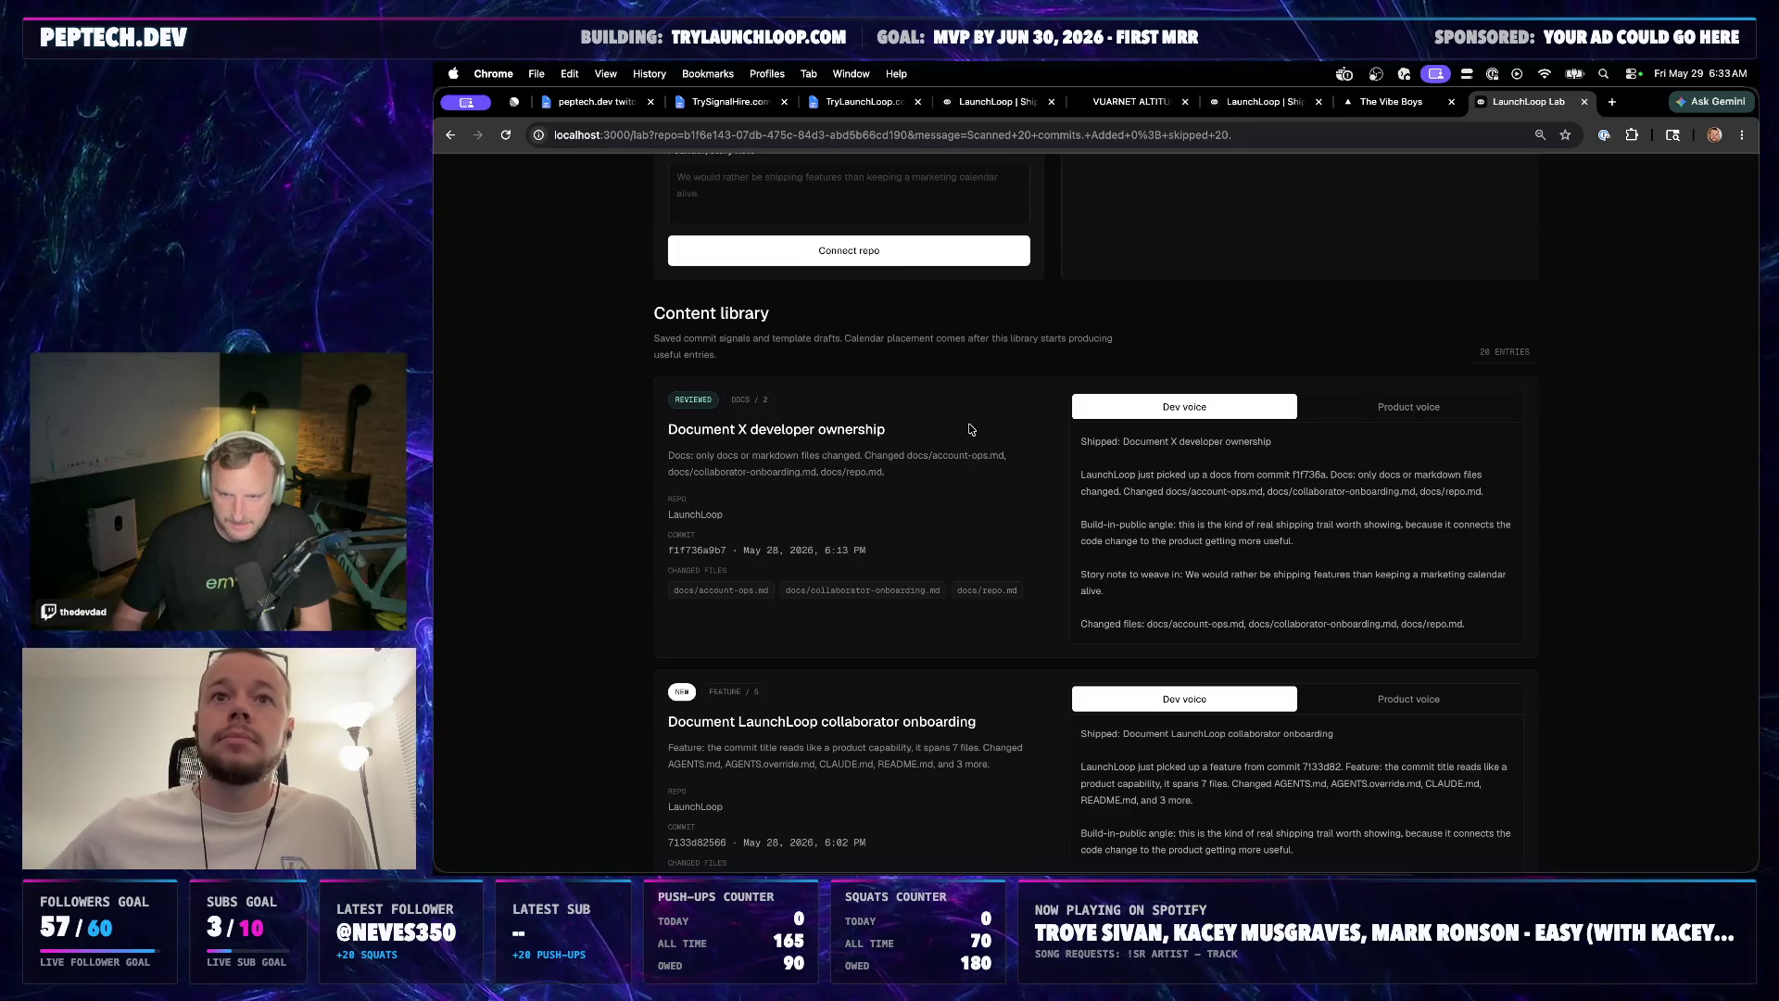
pyautogui.scroll(5, 969, 429)
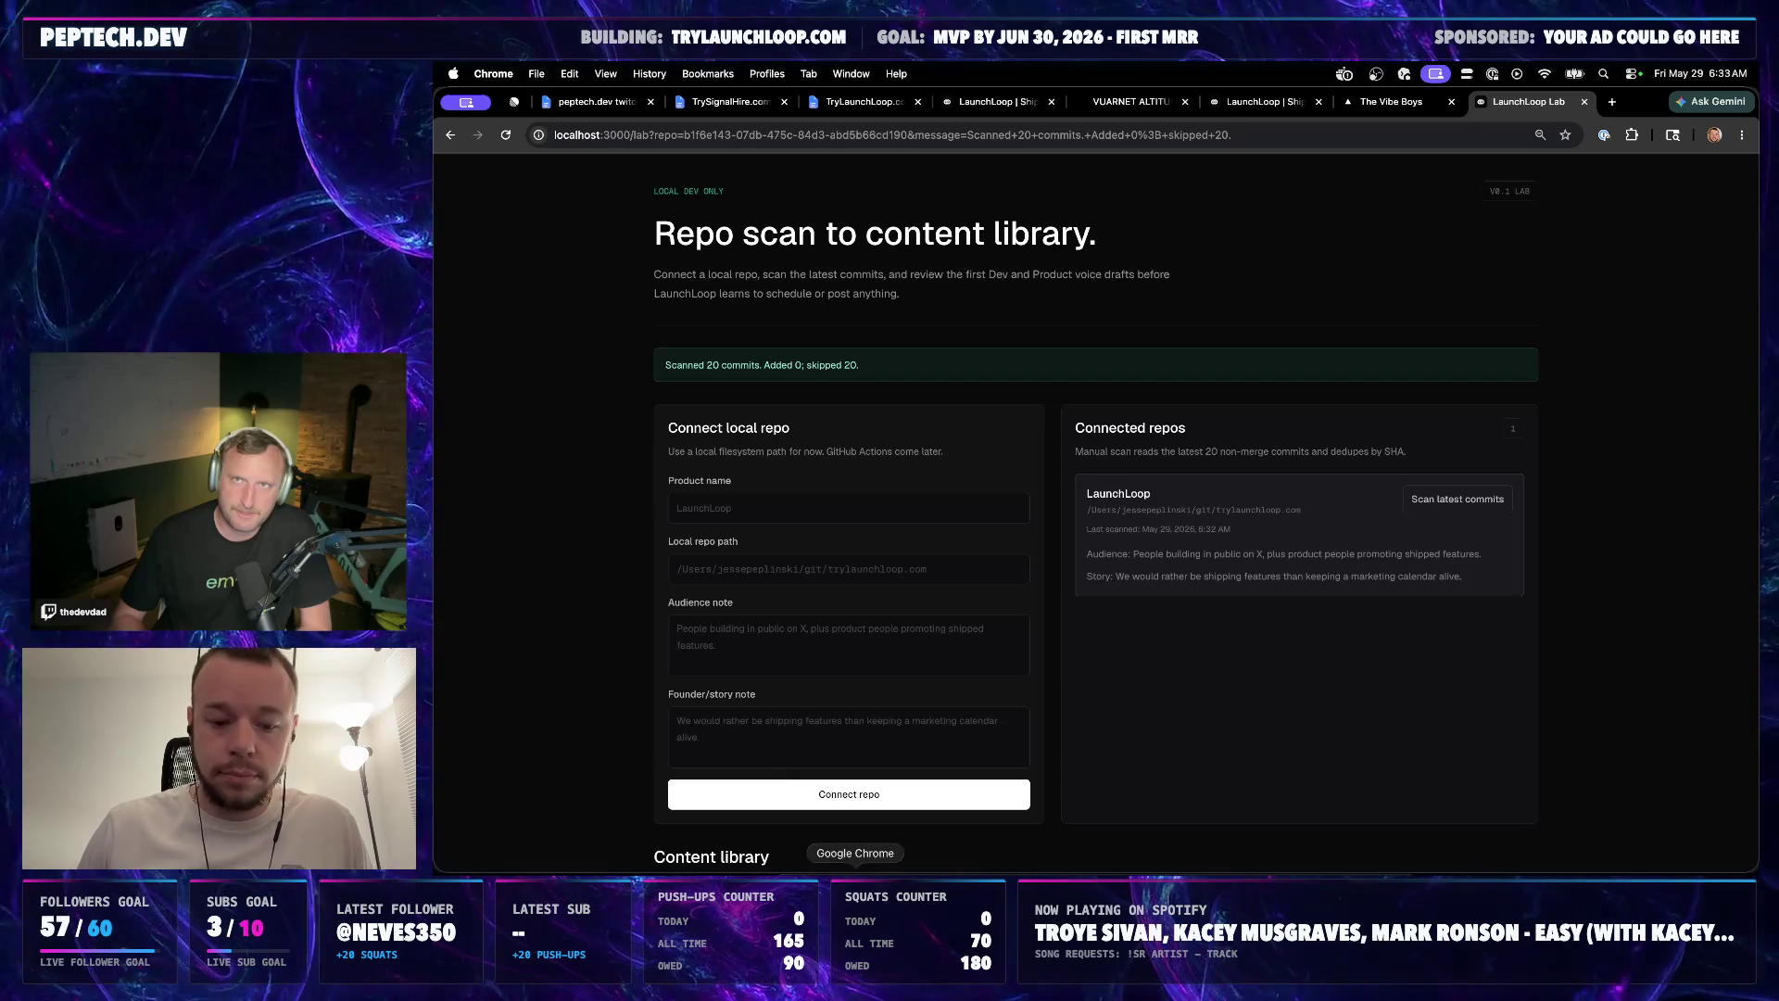
pyautogui.scroll(-3, 1003, 461)
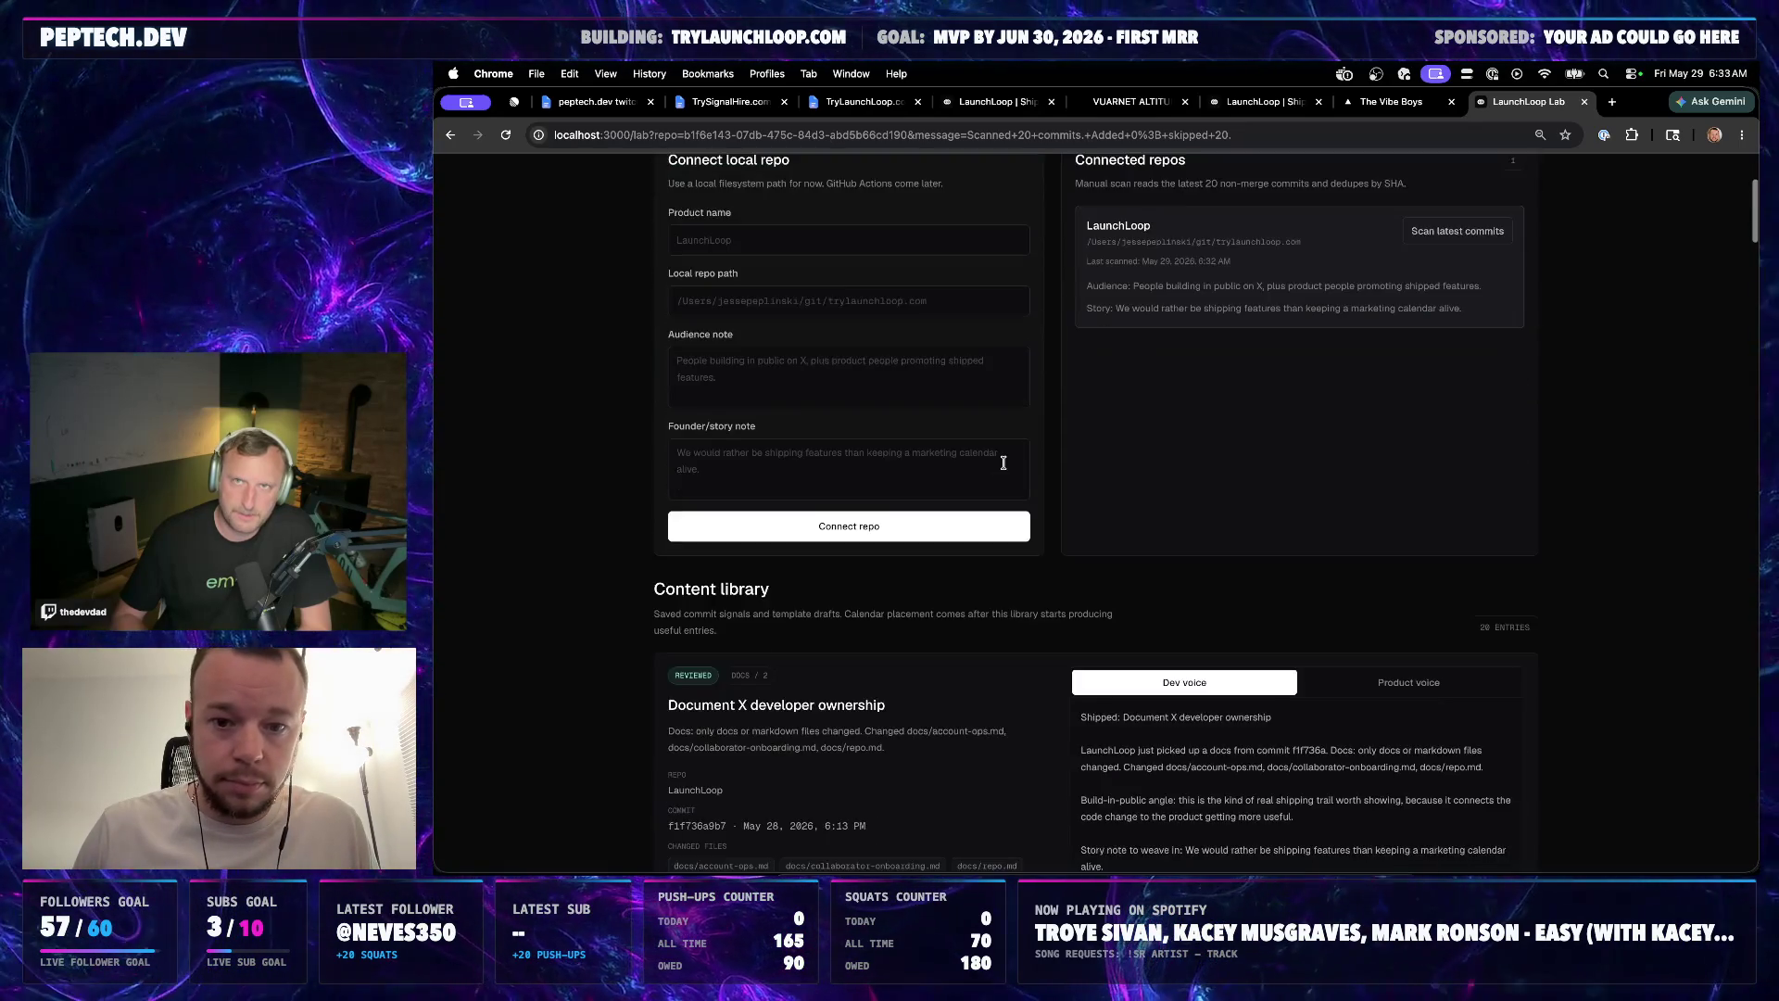
pyautogui.scroll(3, 994, 493)
# Clear the product name field and rescan the connected LaunchLoop repo's latest commits
pyautogui.click(787, 507)
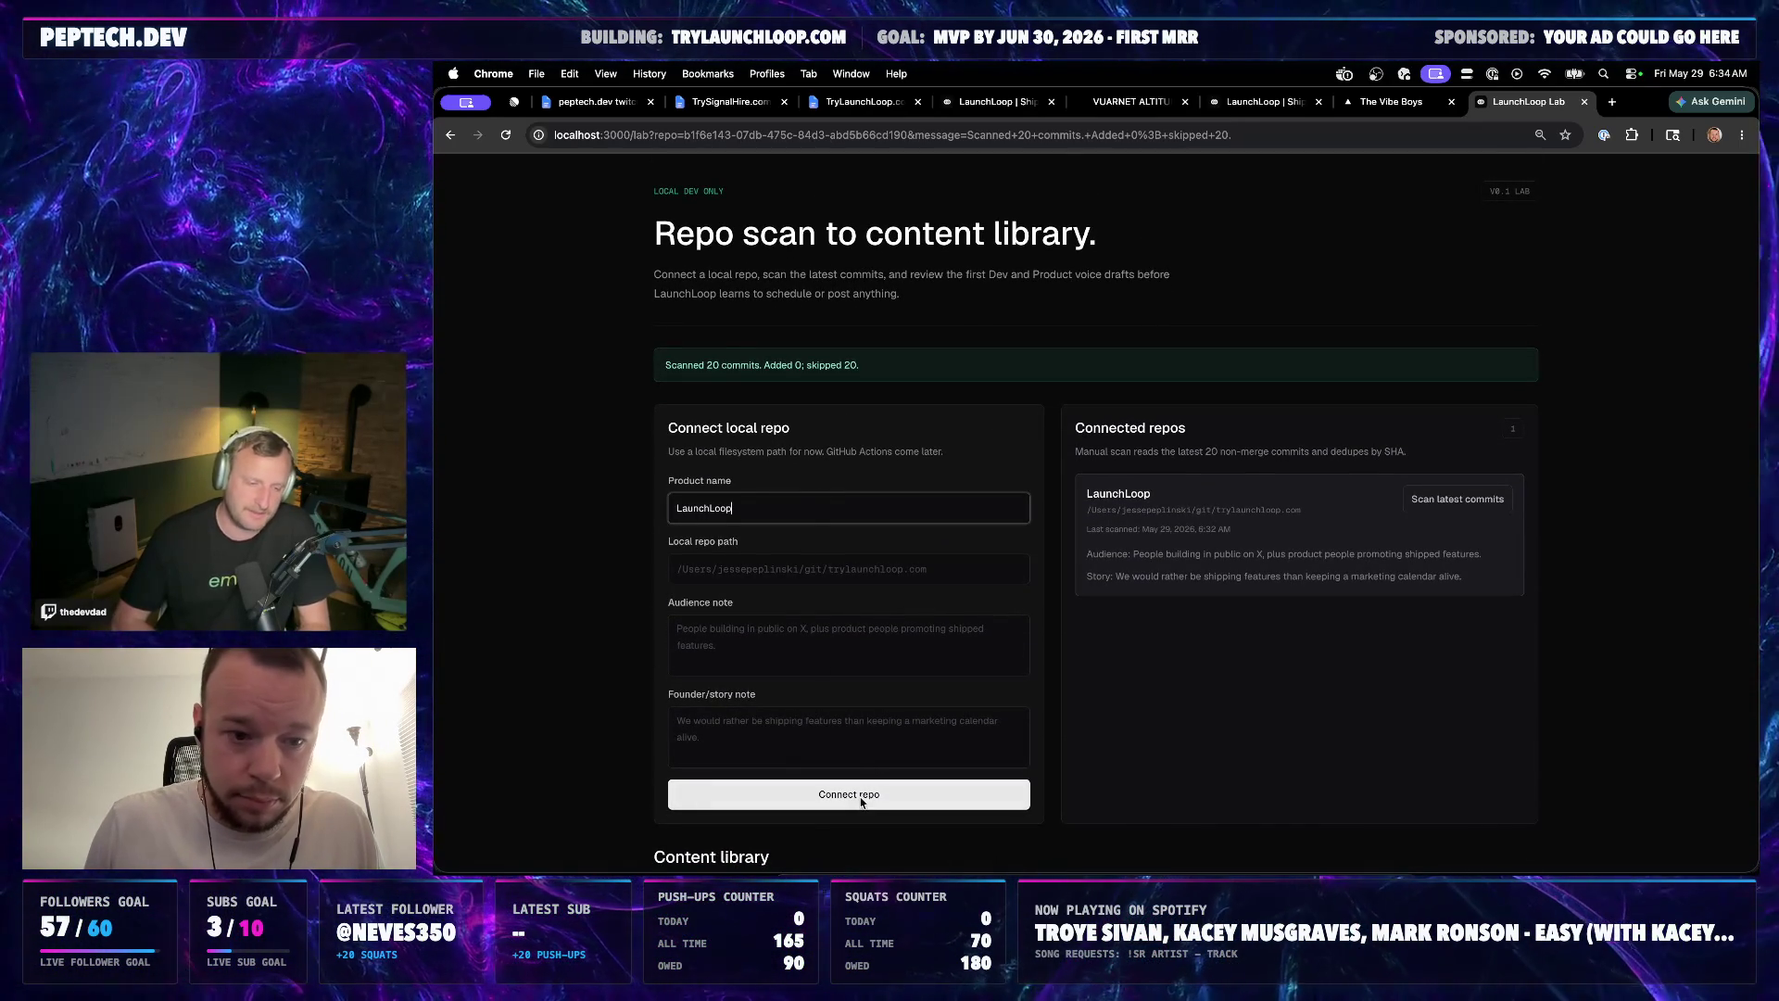
pyautogui.press('super+a')
pyautogui.press('BackSpace')
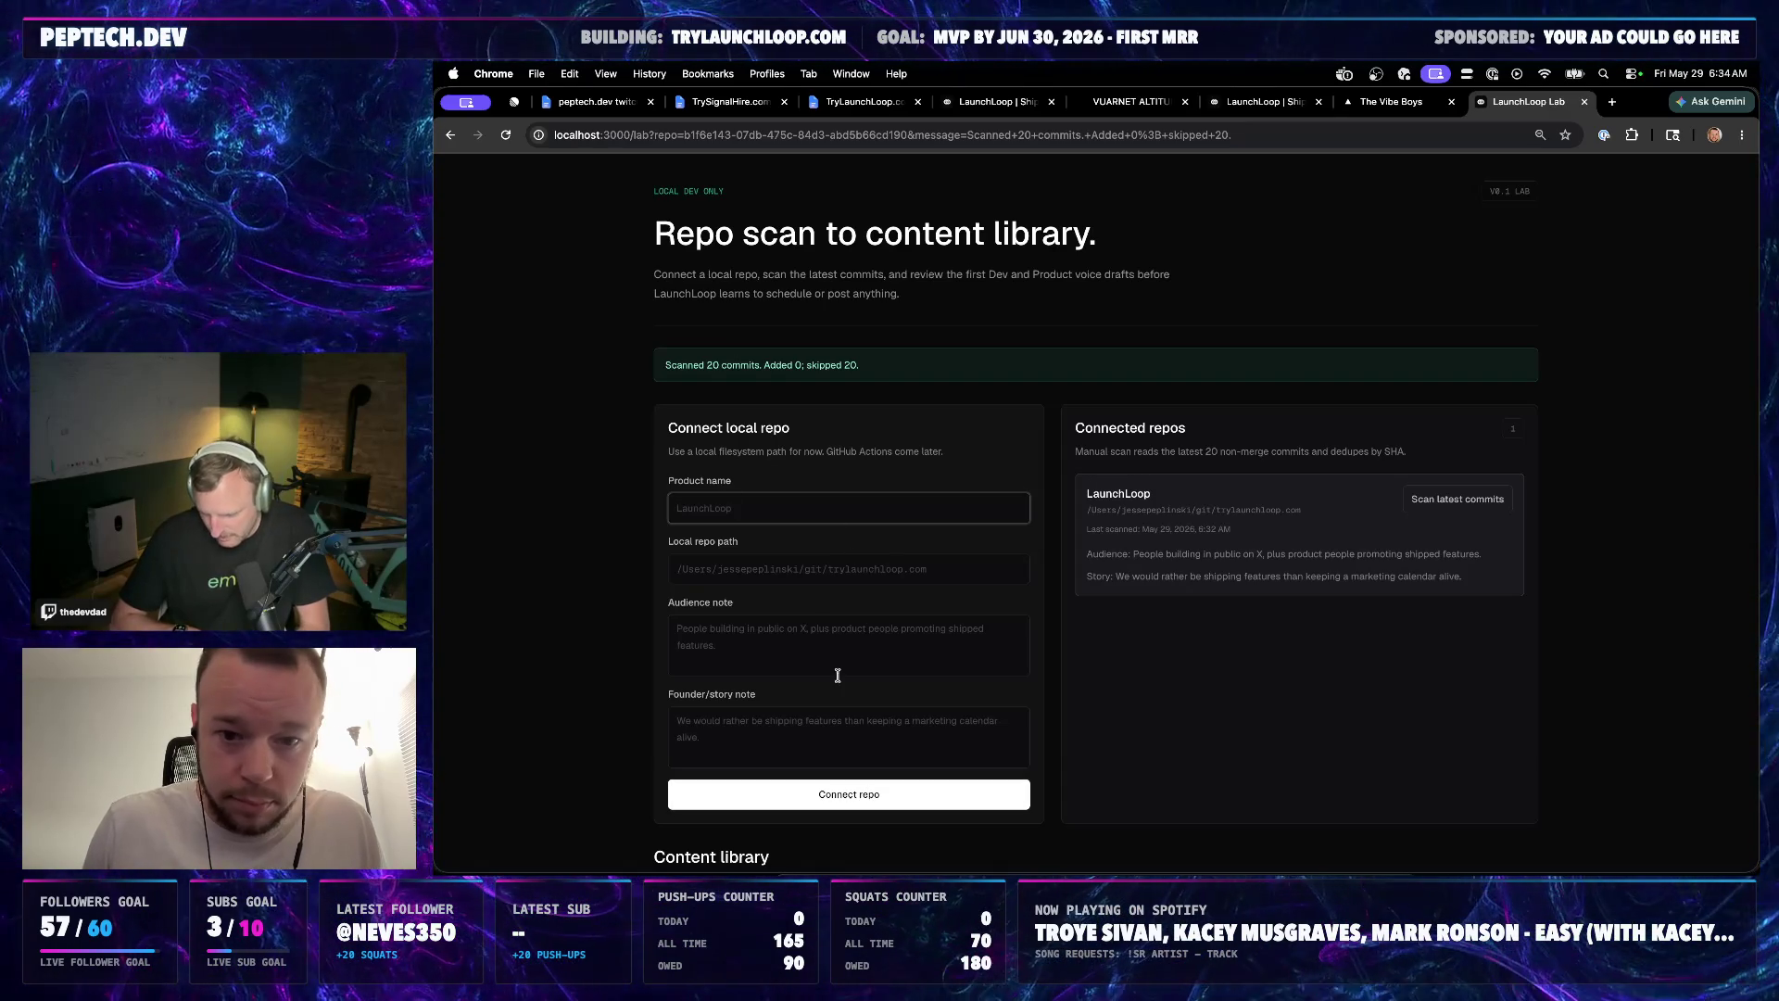
pyautogui.scroll(-1, 1327, 463)
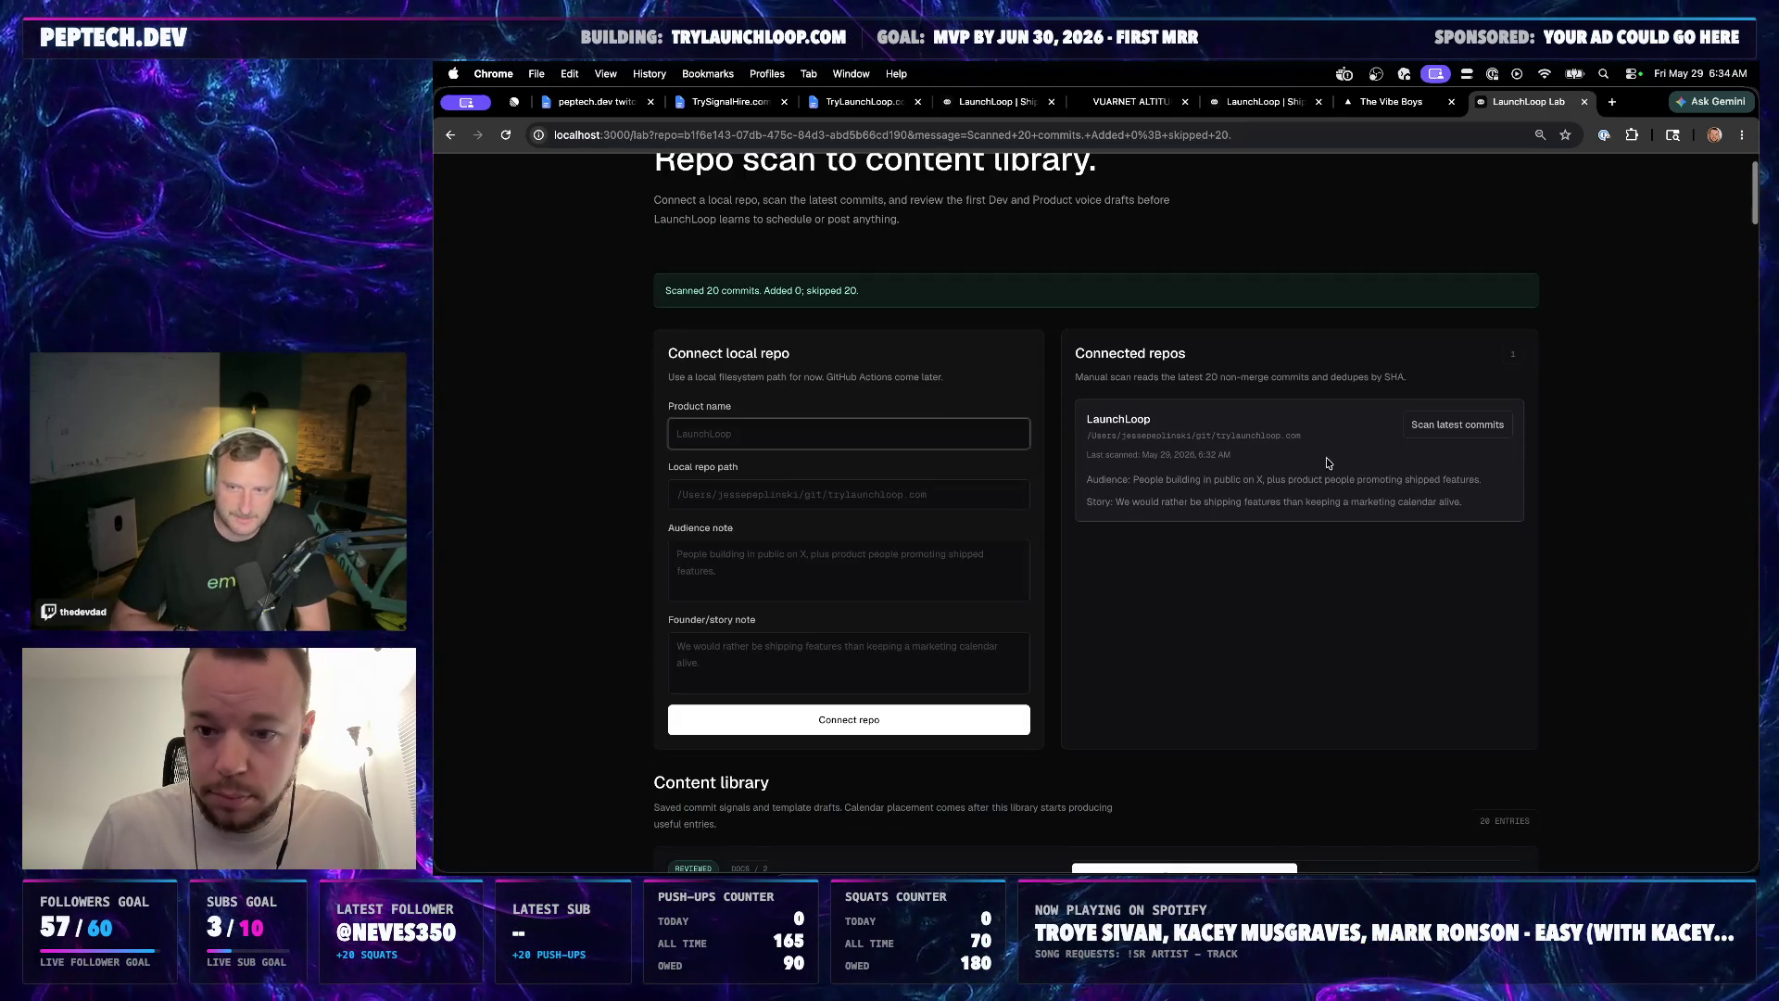
pyautogui.click(1447, 428)
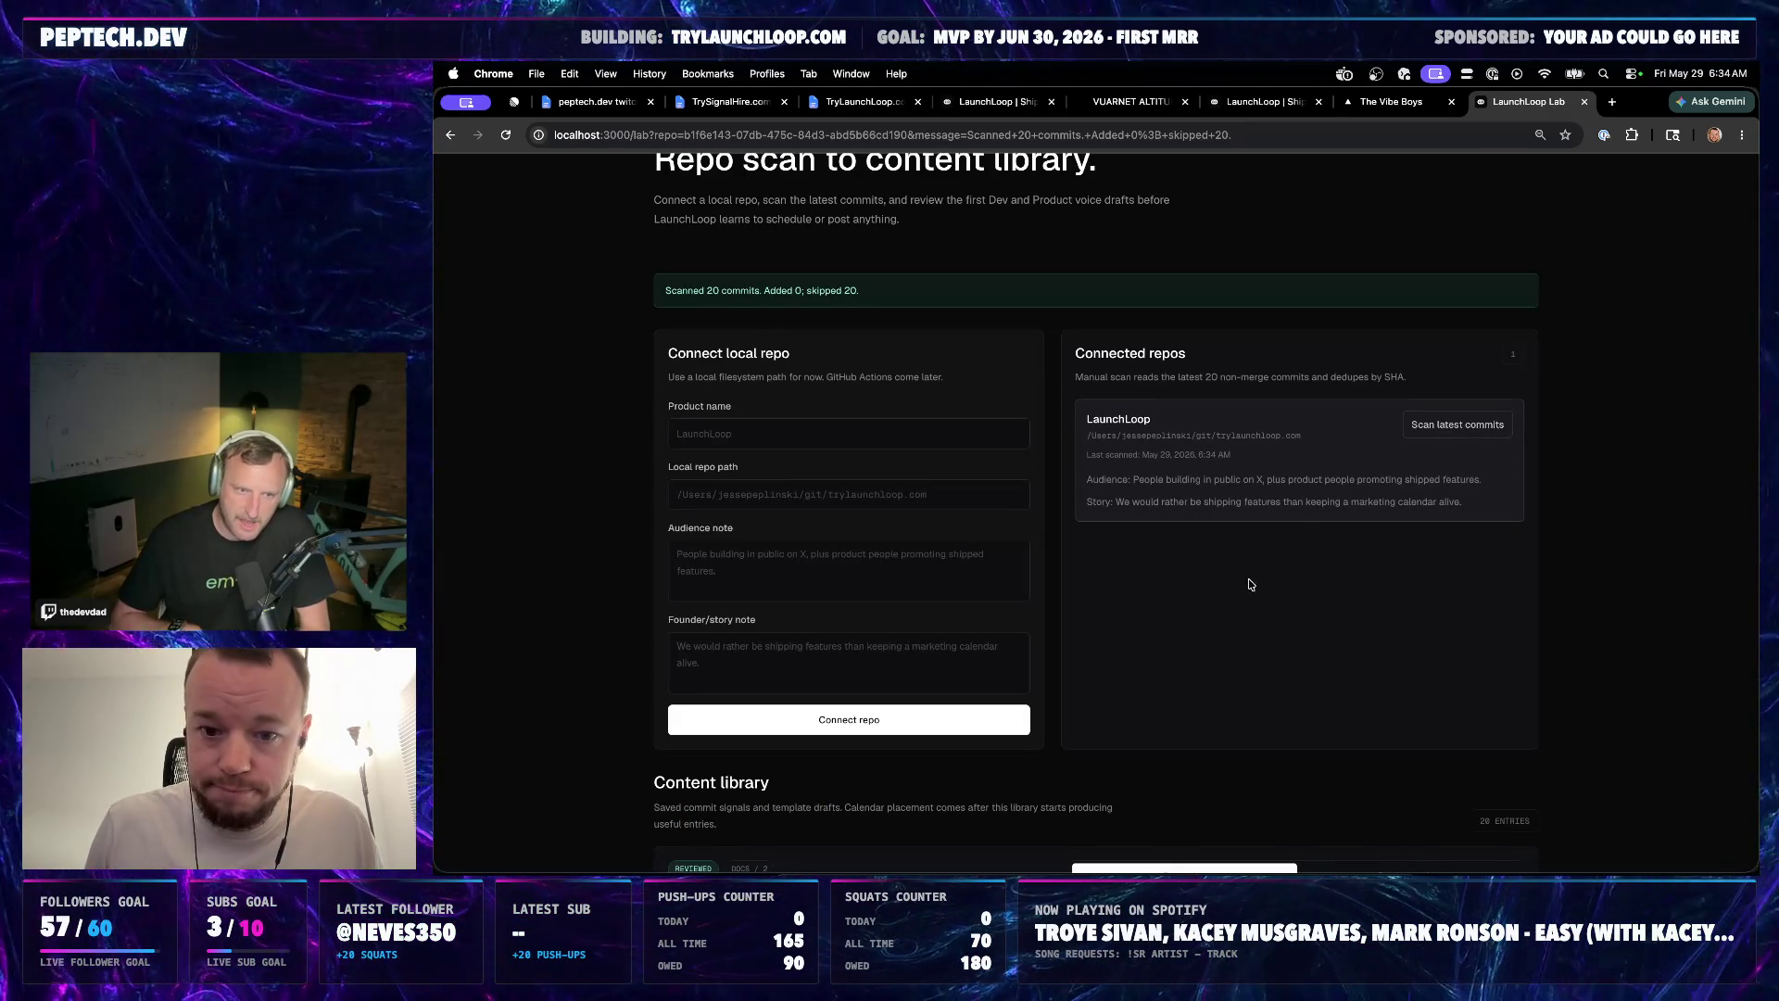
pyautogui.scroll(-4, 1248, 584)
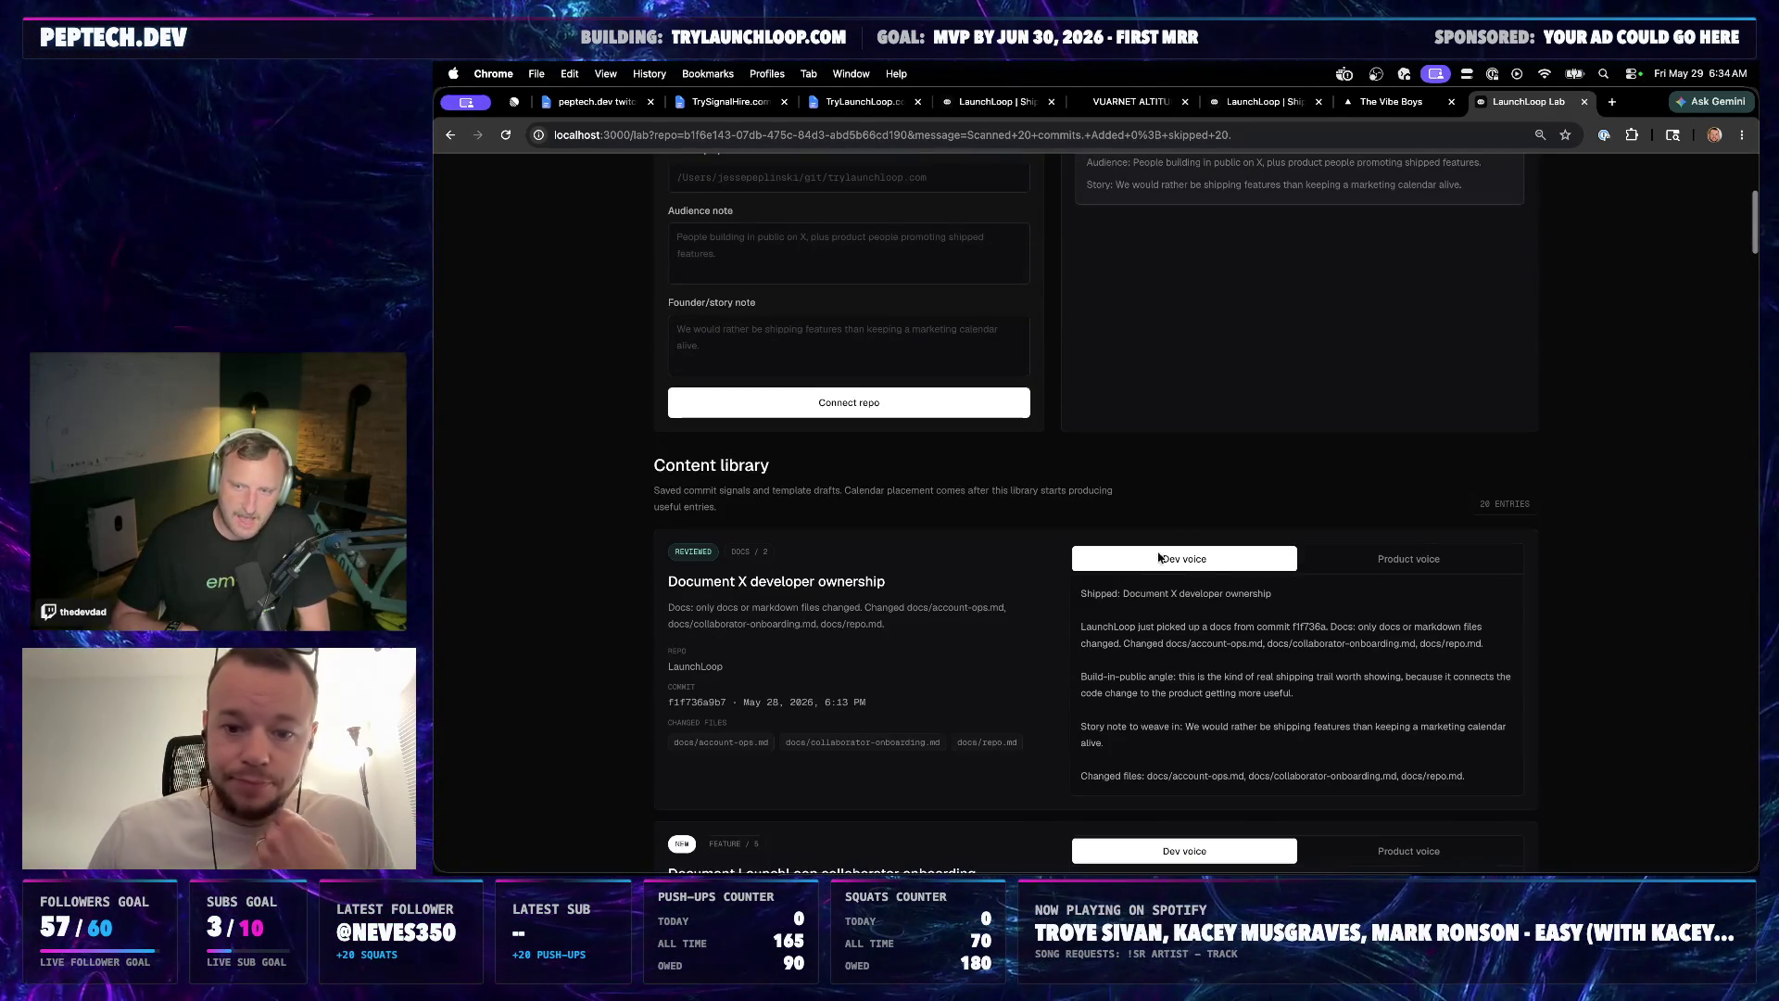
# Preview the first entry's Product voice draft, then switch back to Dev voice
pyautogui.click(1390, 557)
pyautogui.click(1196, 558)
pyautogui.scroll(-2, 1217, 565)
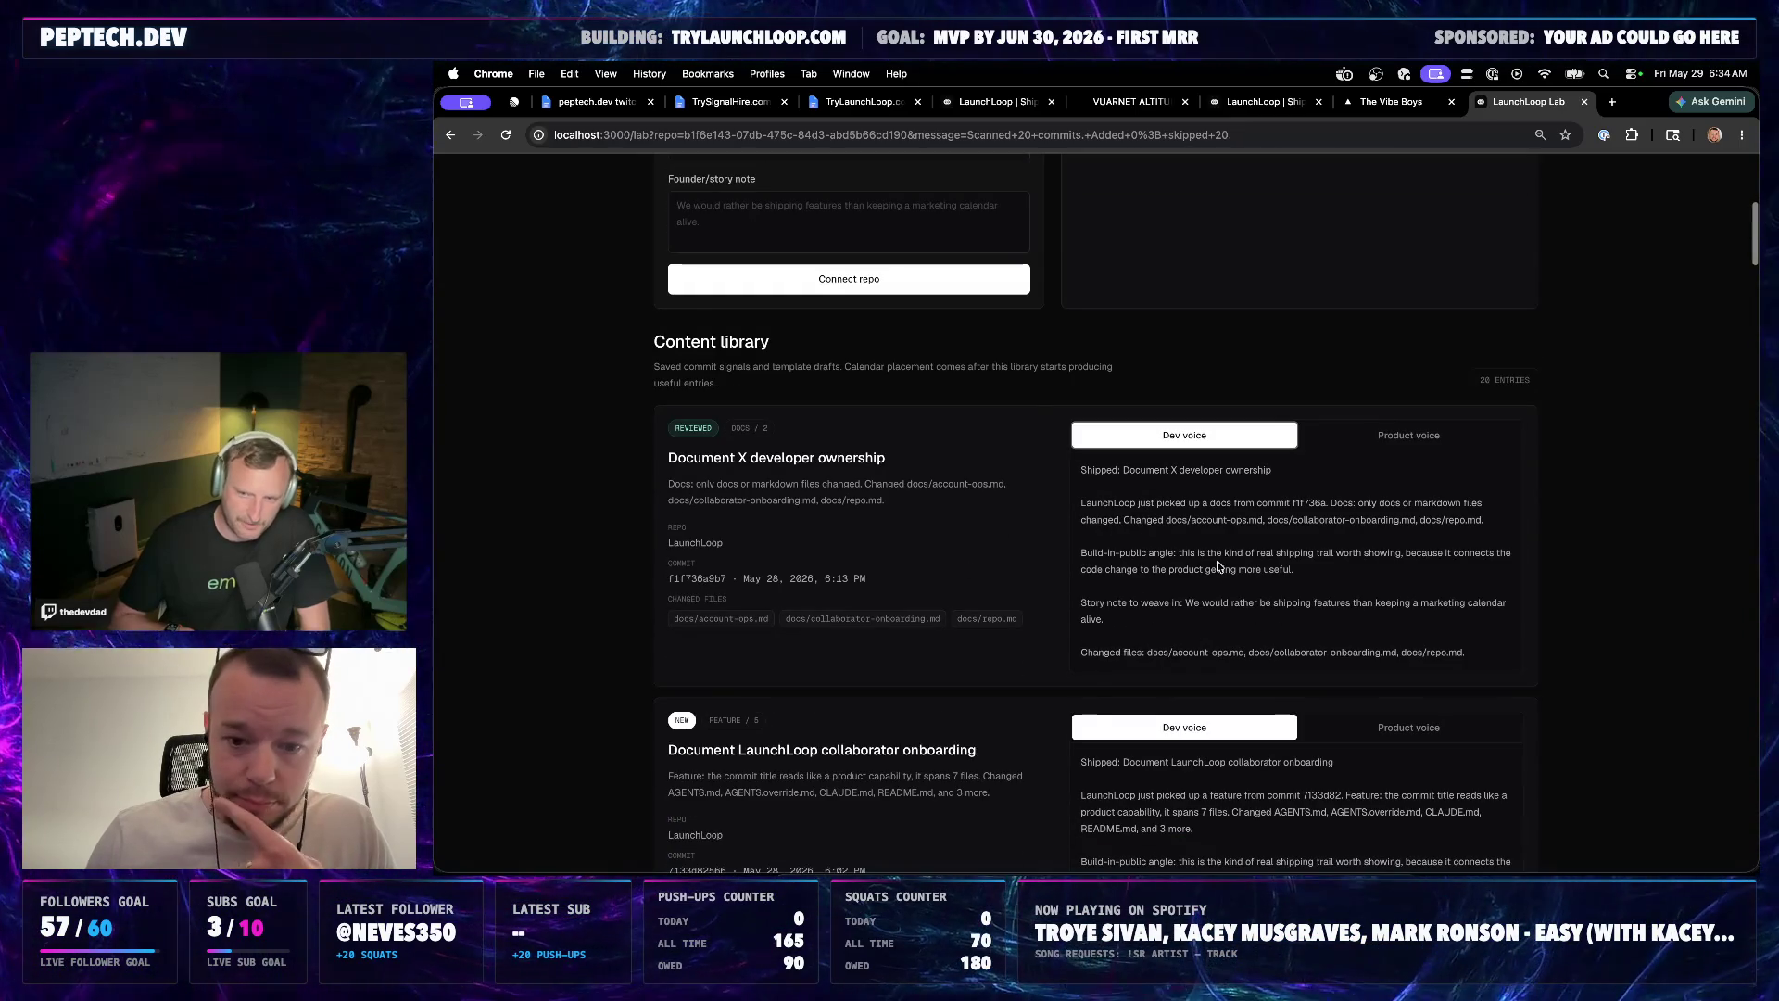
pyautogui.scroll(3, 947, 652)
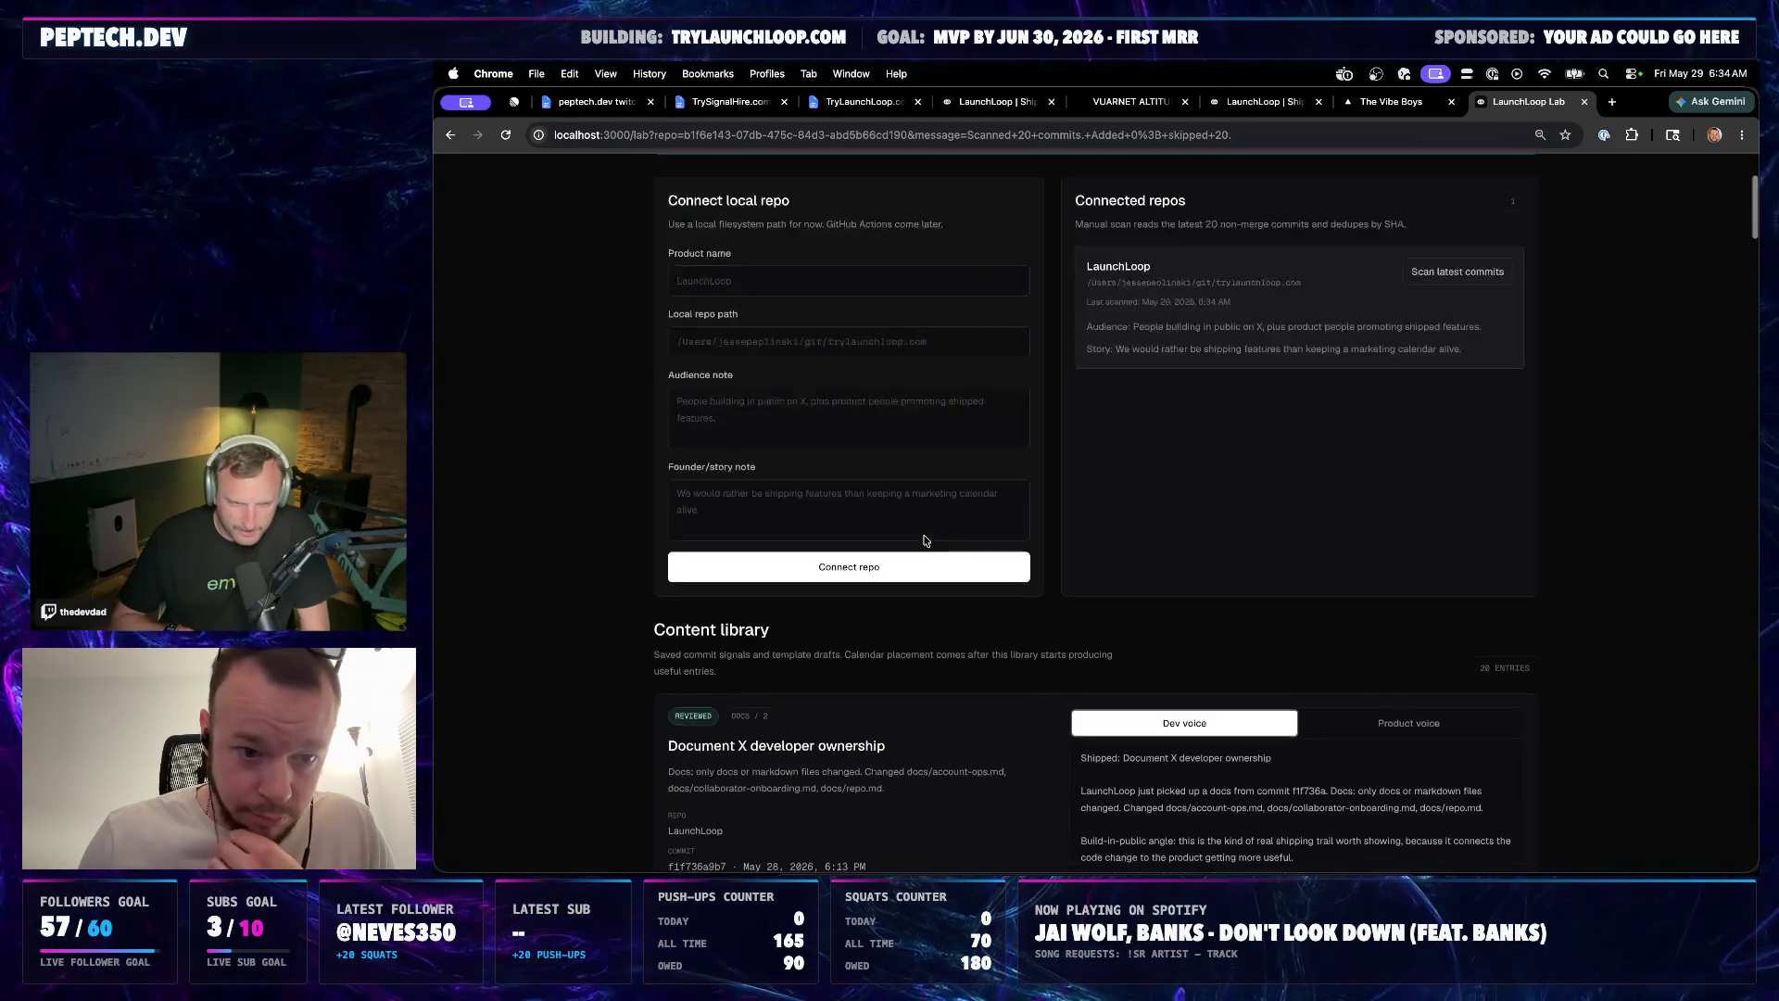
pyautogui.scroll(2, 847, 450)
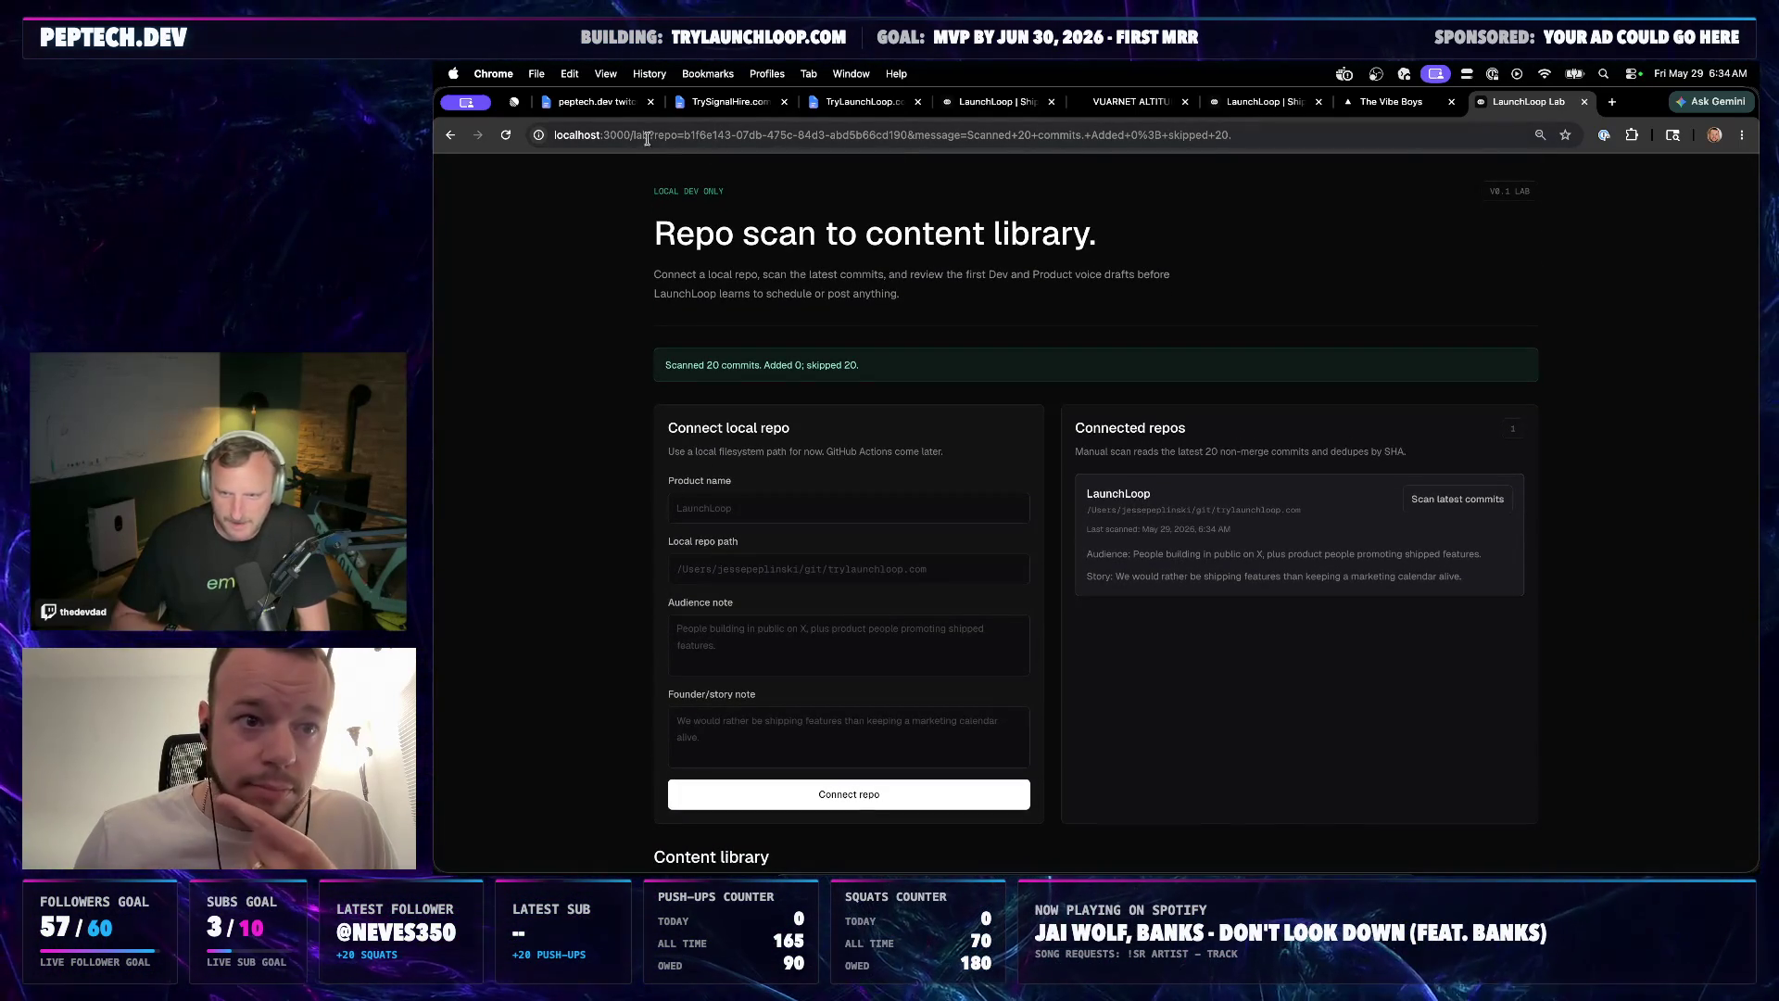
# Strip the scan-message query string from the URL and reload bare localhost:3000/lab
pyautogui.moveTo(649, 135); pyautogui.dragTo(1219, 153)
pyautogui.press('BackSpace')
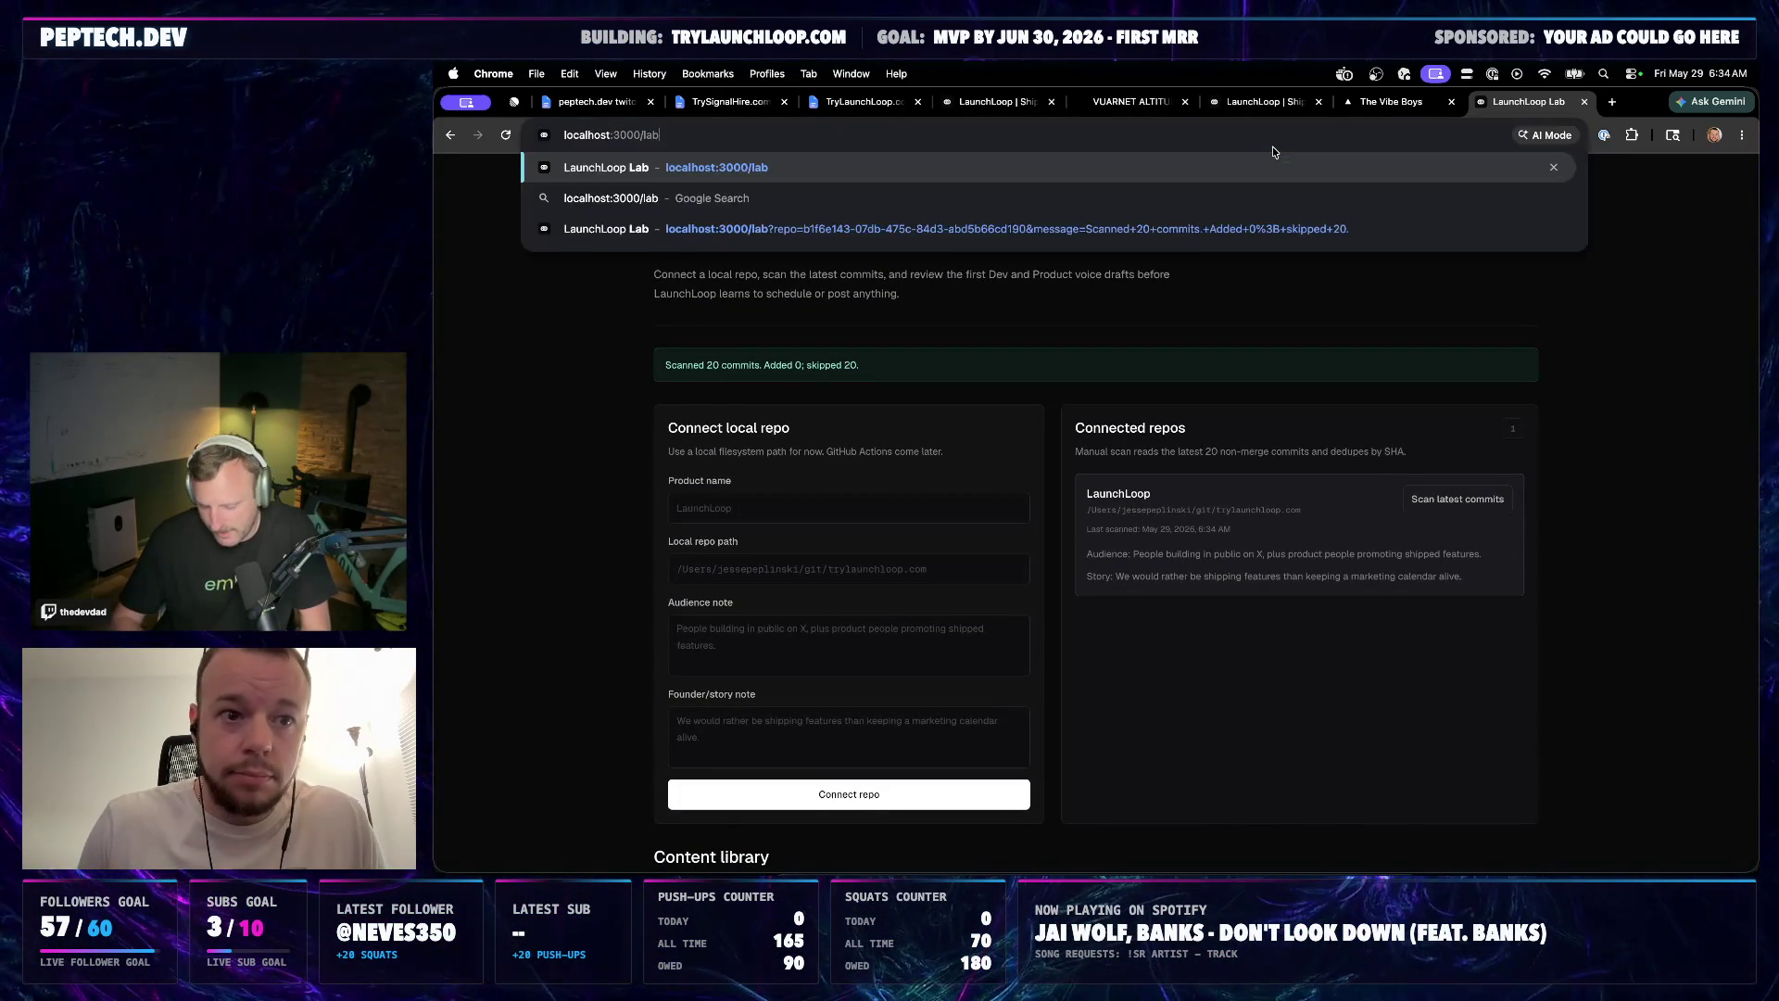
pyautogui.press('Return')
pyautogui.scroll(-3, 603, 458)
pyautogui.scroll(3, 1251, 362)
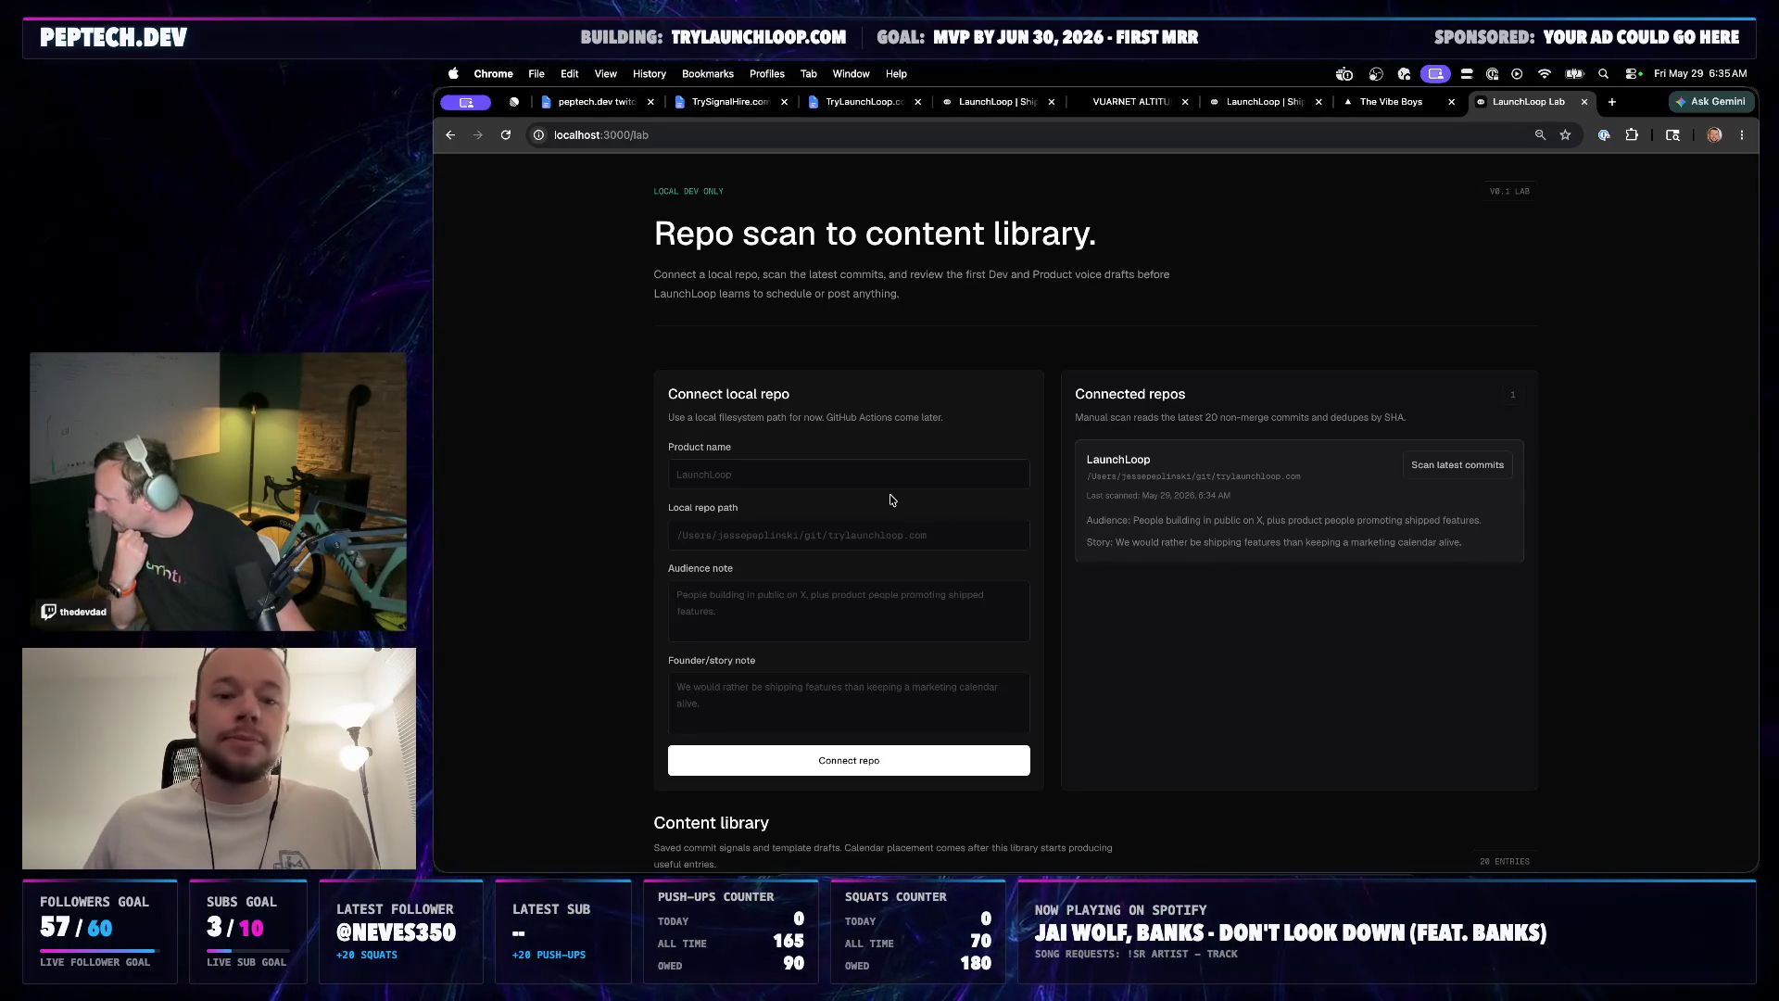
pyautogui.scroll(-3, 935, 447)
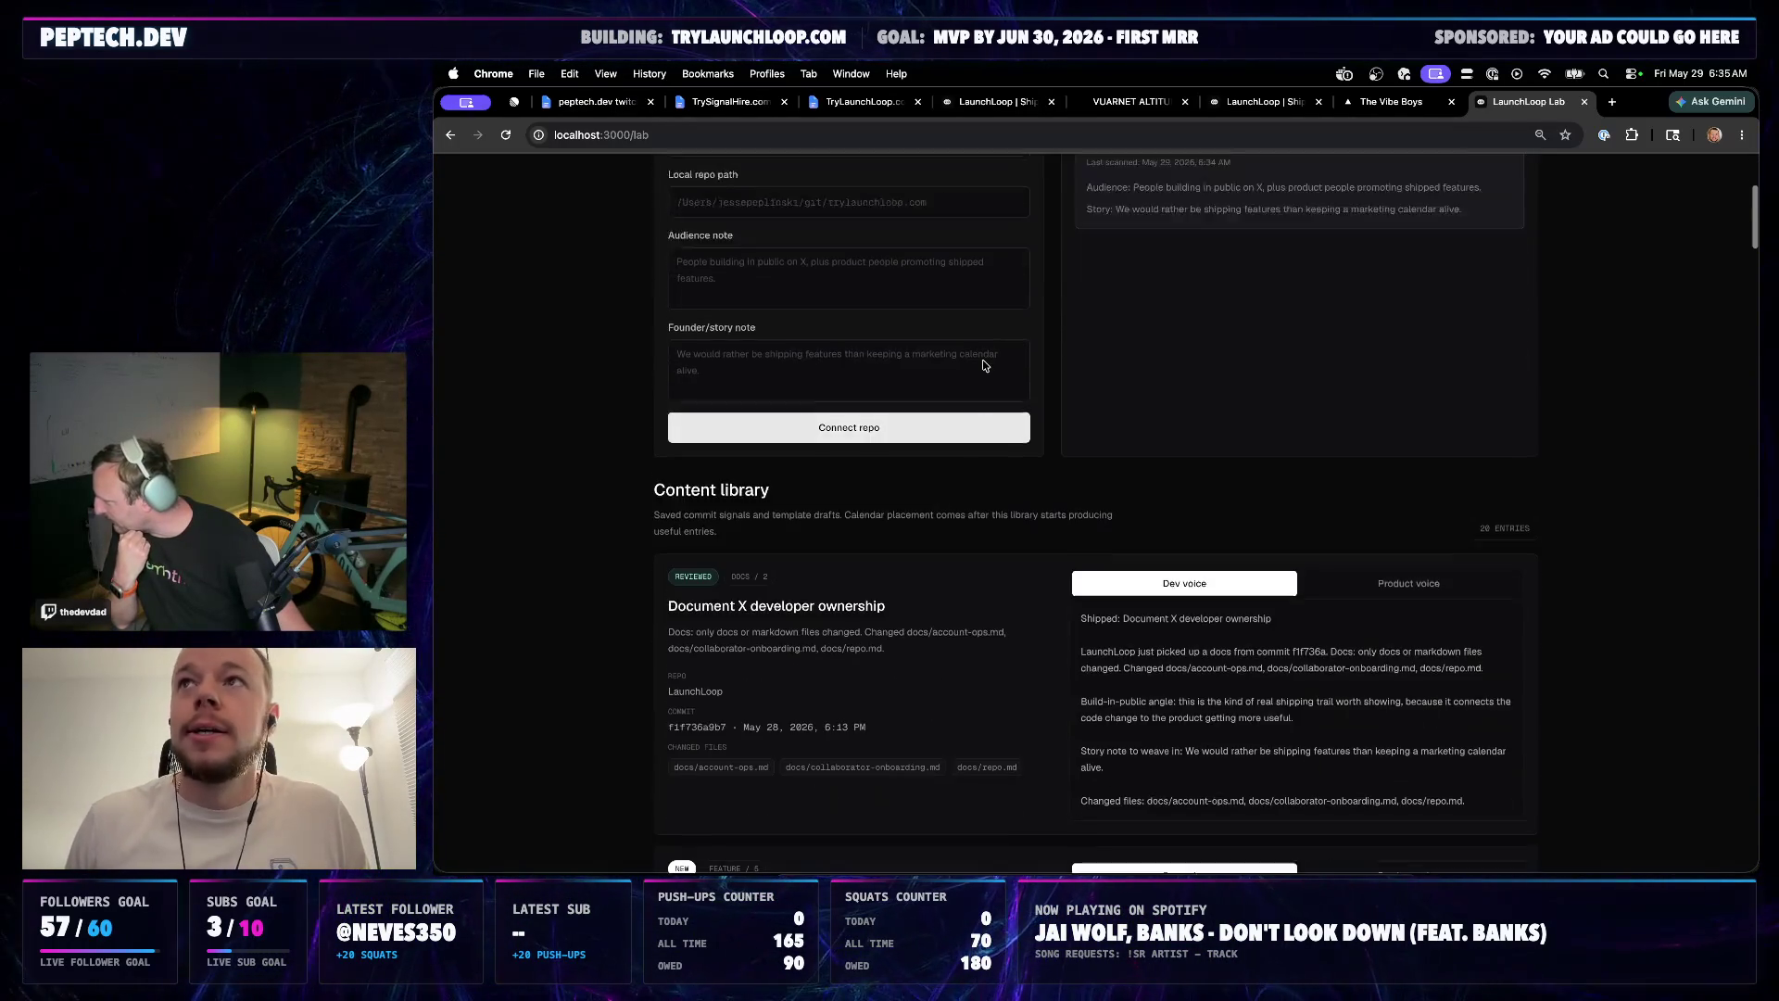
pyautogui.scroll(3, 983, 365)
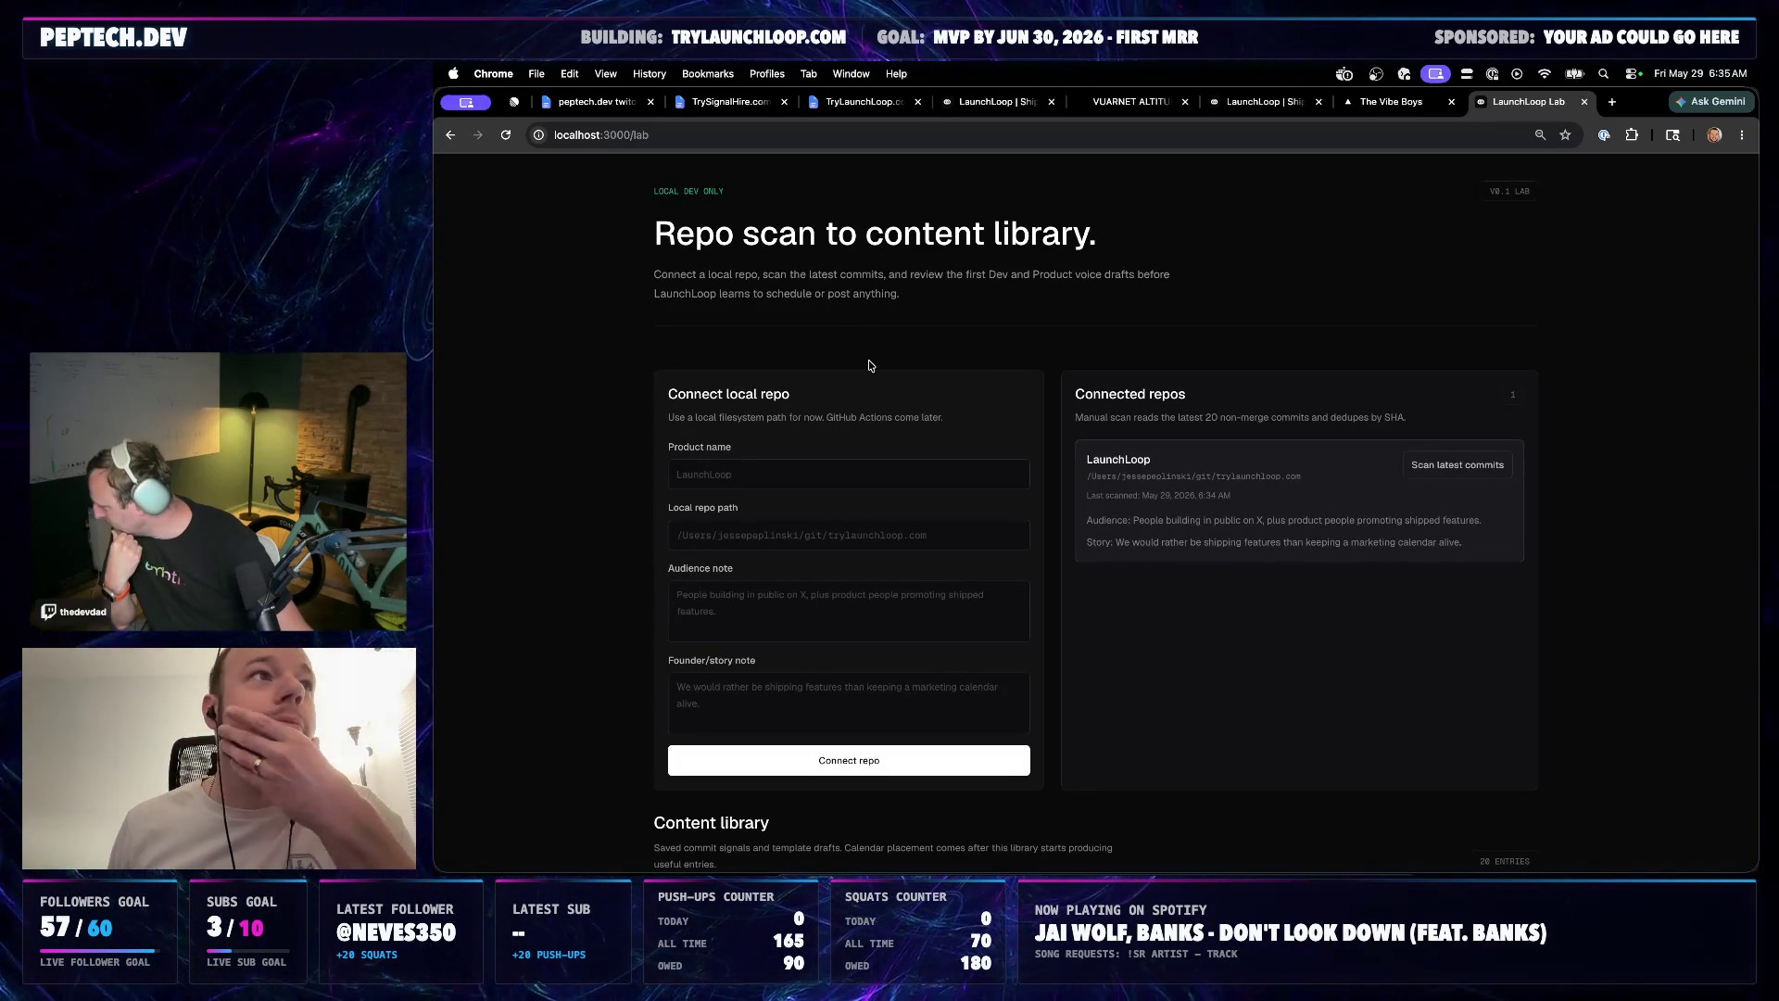
pyautogui.scroll(-2, 1078, 602)
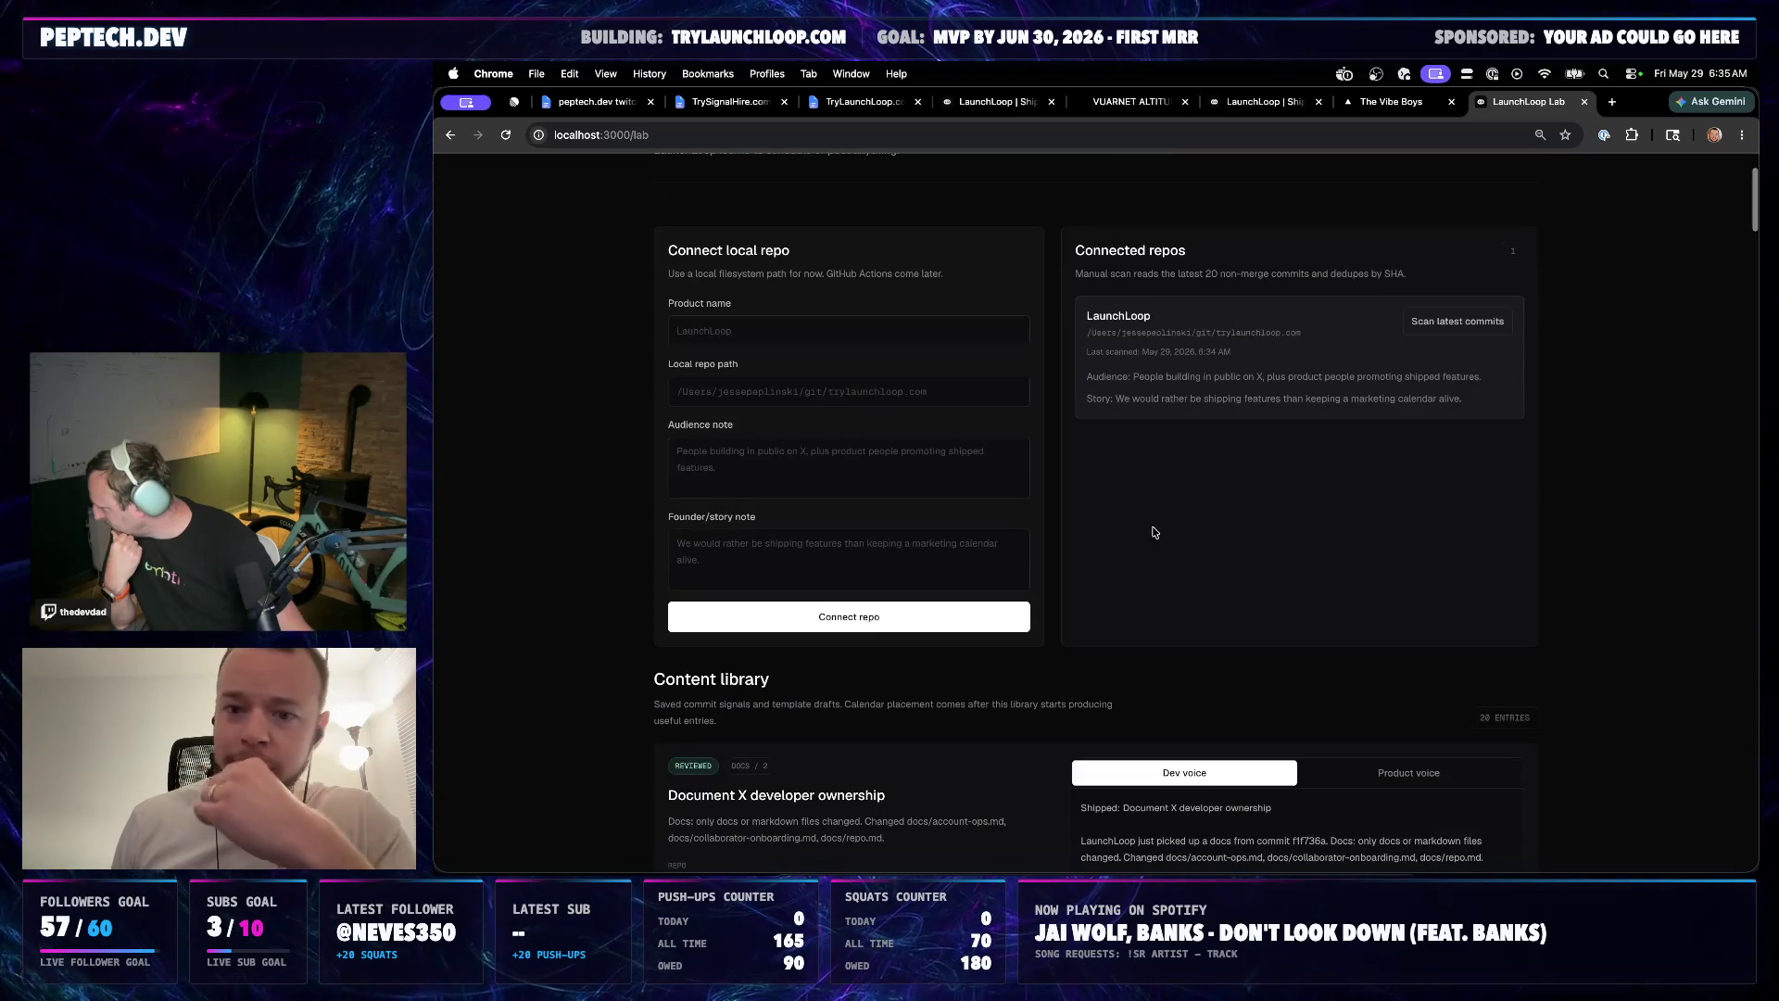
pyautogui.scroll(-3, 1153, 532)
pyautogui.scroll(-3, 1112, 543)
pyautogui.scroll(-4, 1056, 556)
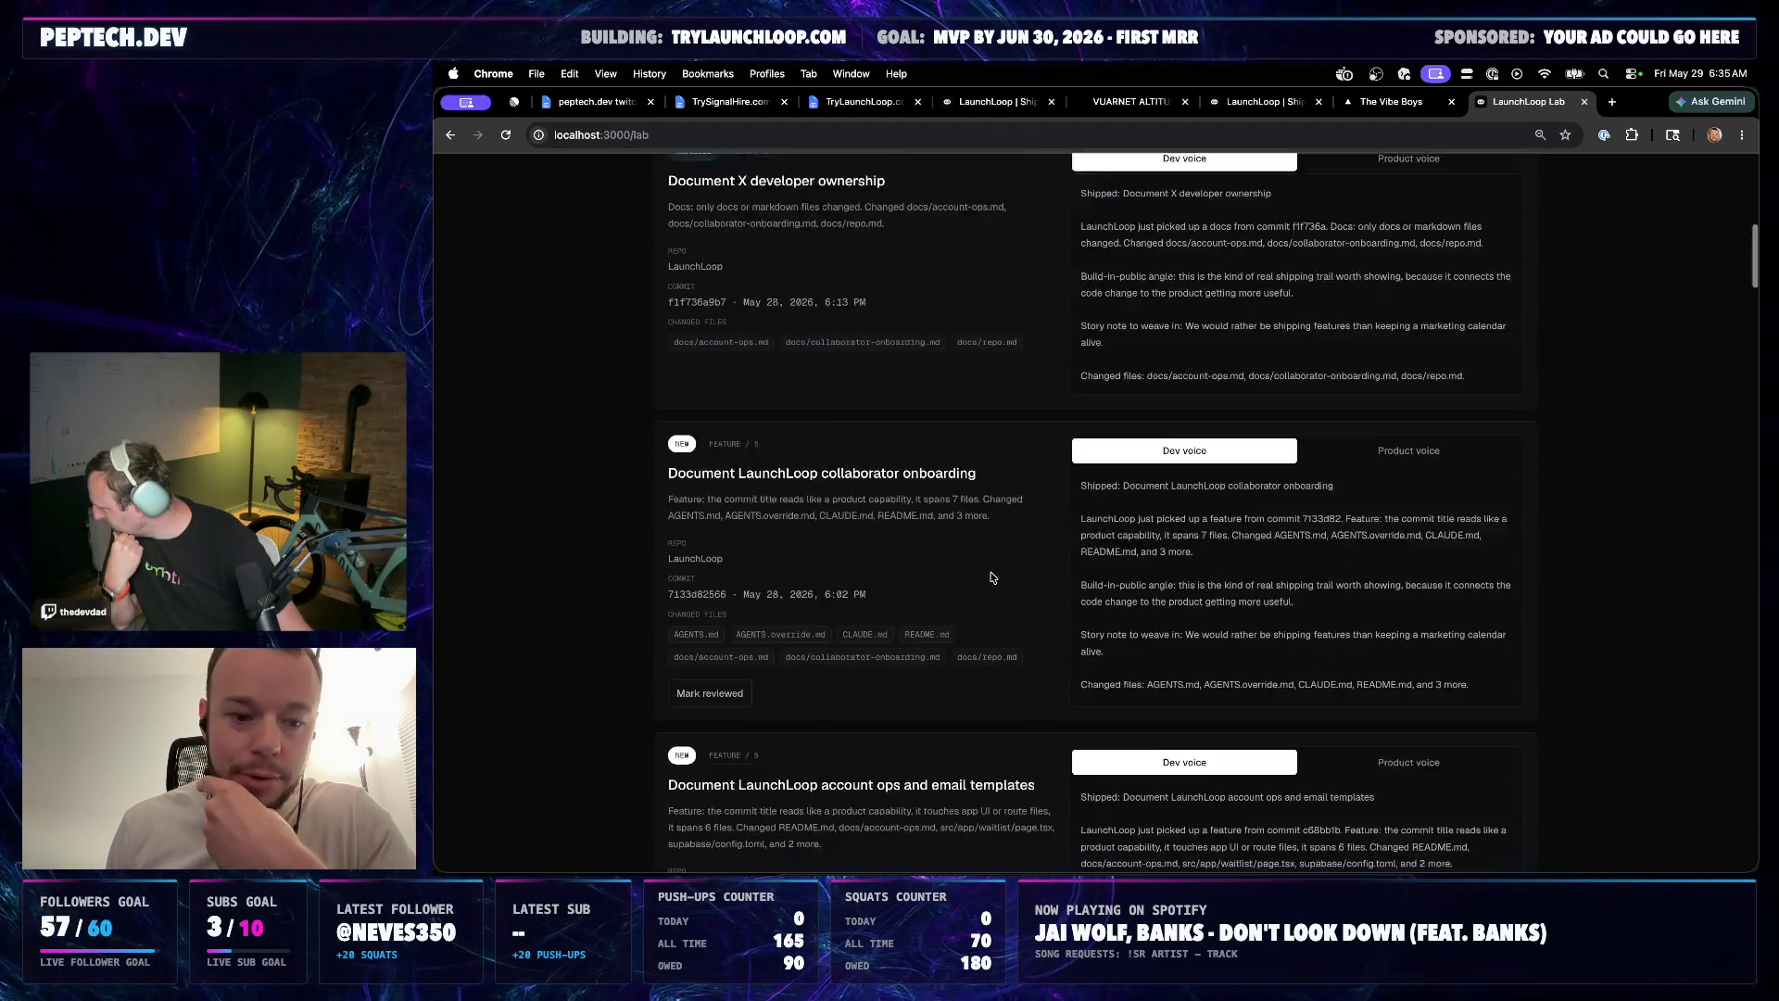
pyautogui.scroll(-4, 990, 577)
pyautogui.scroll(-4, 992, 577)
pyautogui.scroll(-4, 992, 577)
pyautogui.scroll(-4, 990, 577)
pyautogui.scroll(-4, 992, 576)
pyautogui.scroll(-4, 991, 578)
pyautogui.scroll(-4, 991, 578)
pyautogui.scroll(-4, 991, 577)
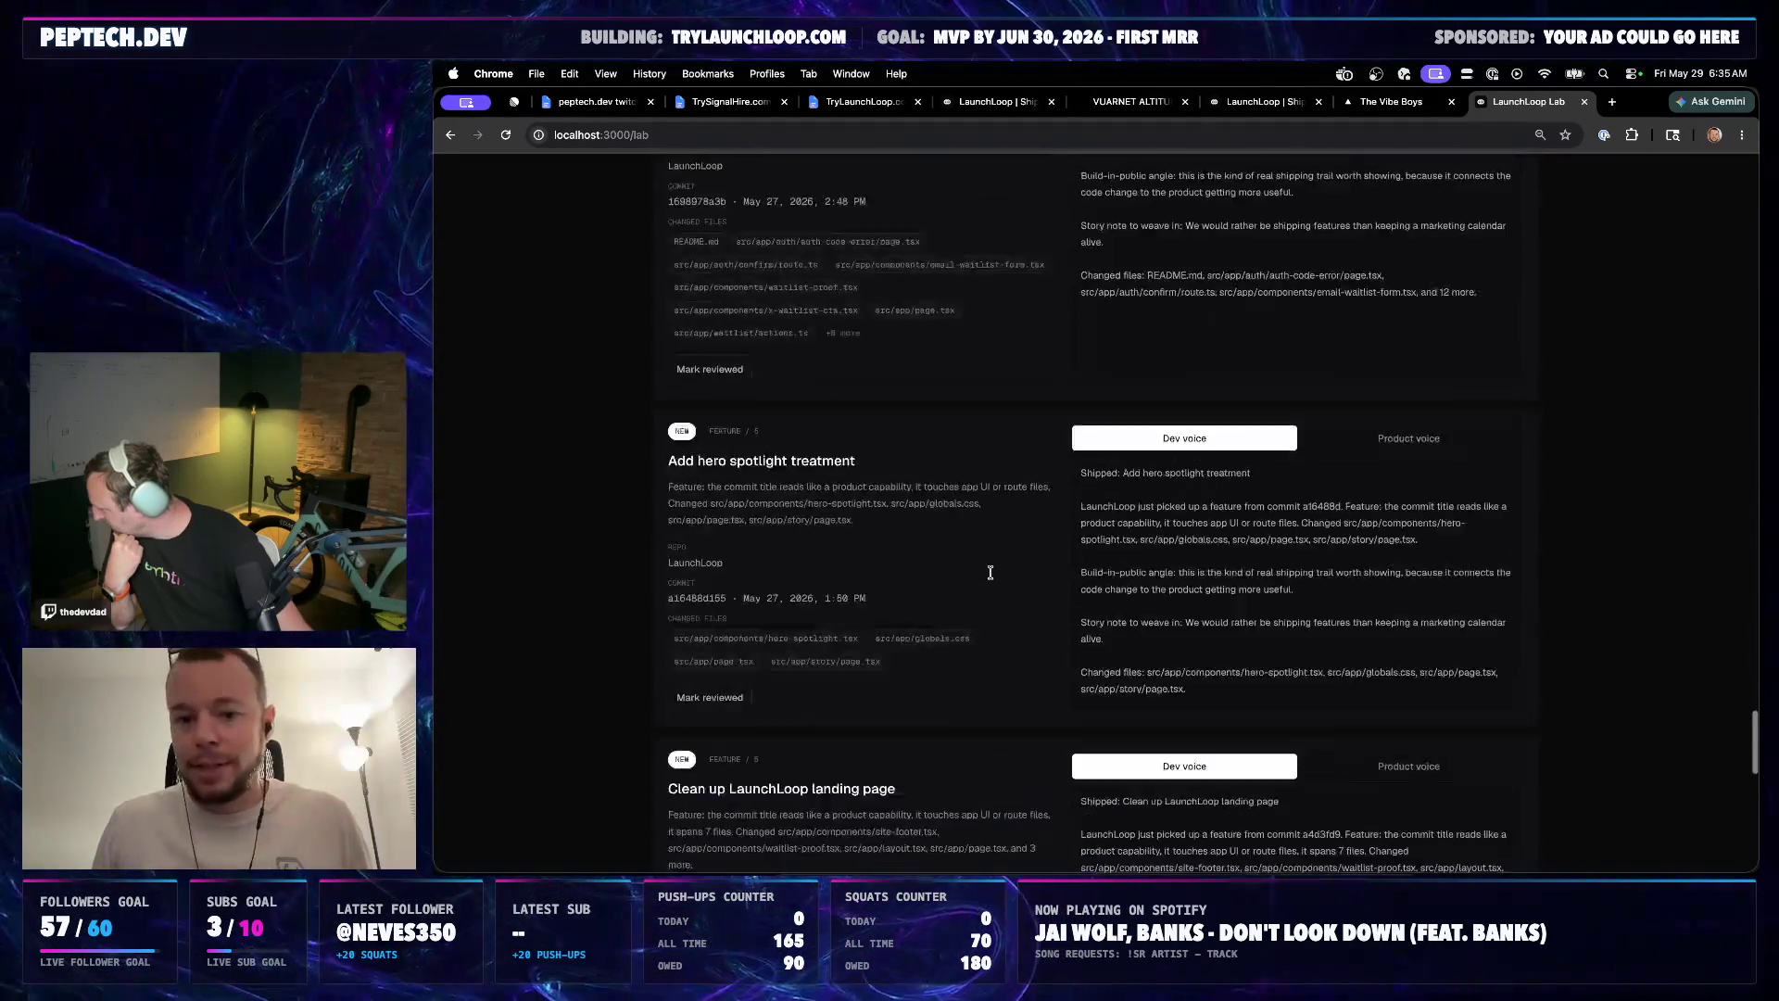
pyautogui.scroll(-4, 991, 572)
pyautogui.scroll(-4, 990, 571)
pyautogui.scroll(1, 1044, 556)
pyautogui.scroll(3, 1178, 502)
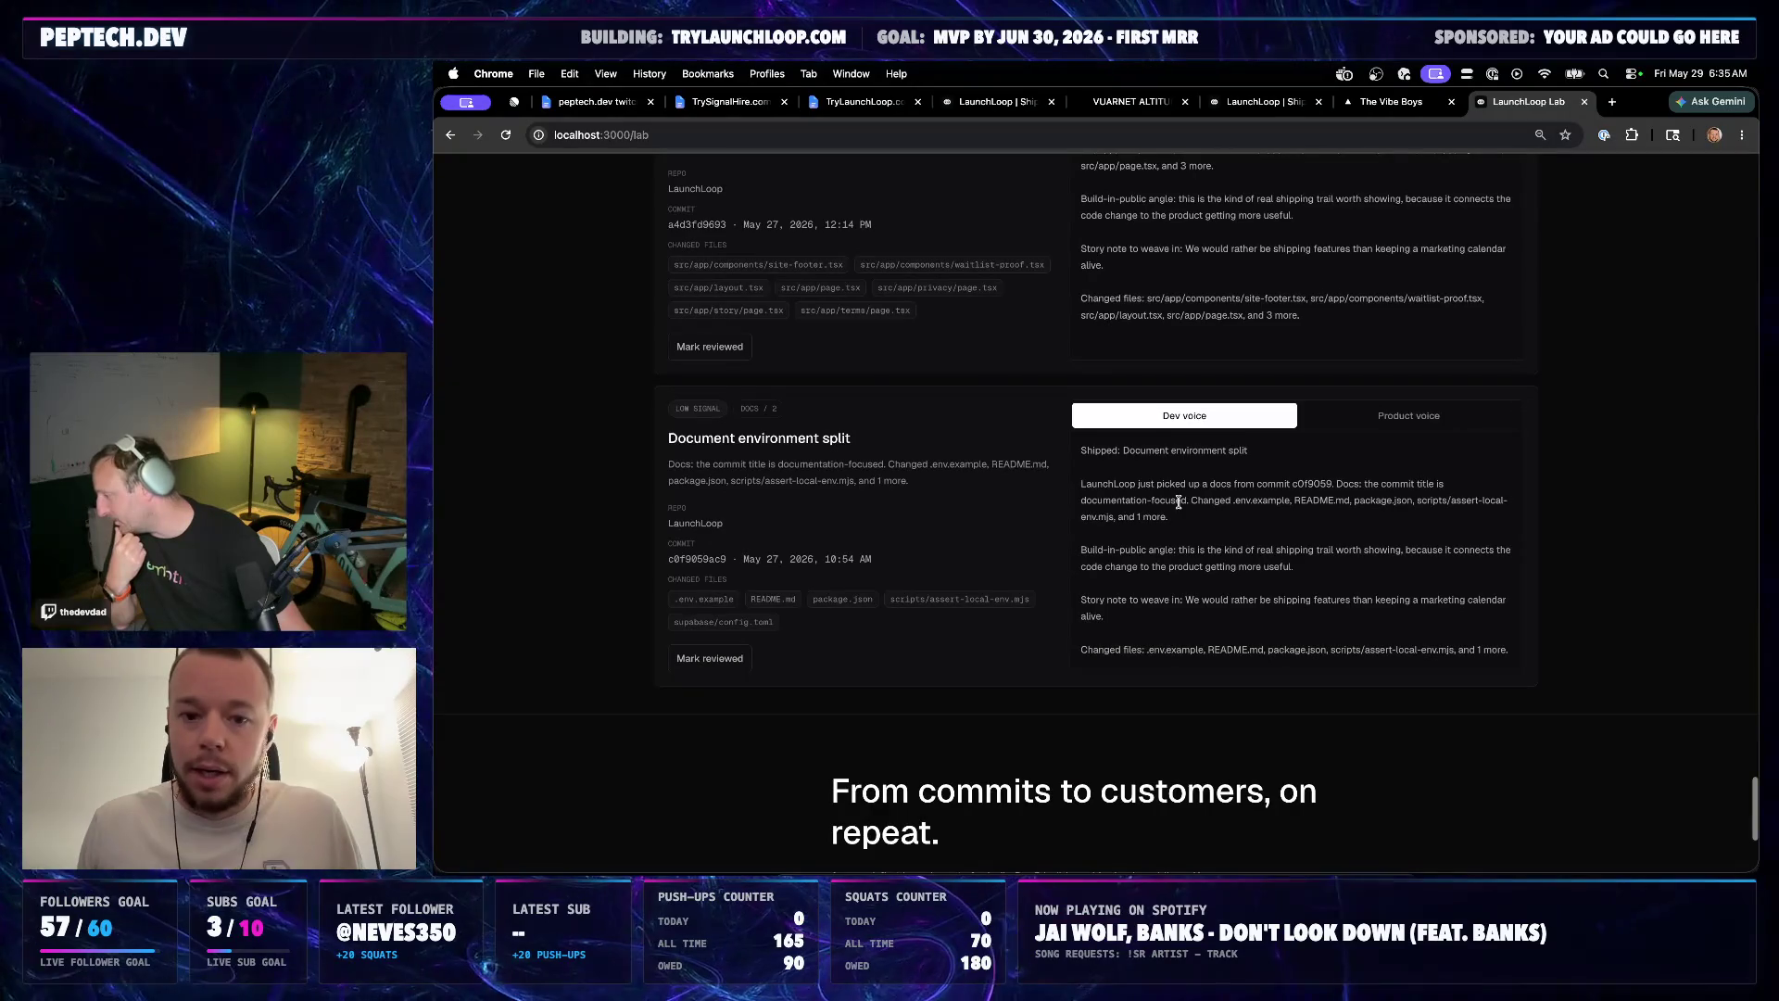
pyautogui.click(1408, 415)
pyautogui.click(1220, 414)
pyautogui.click(1409, 416)
pyautogui.click(1220, 415)
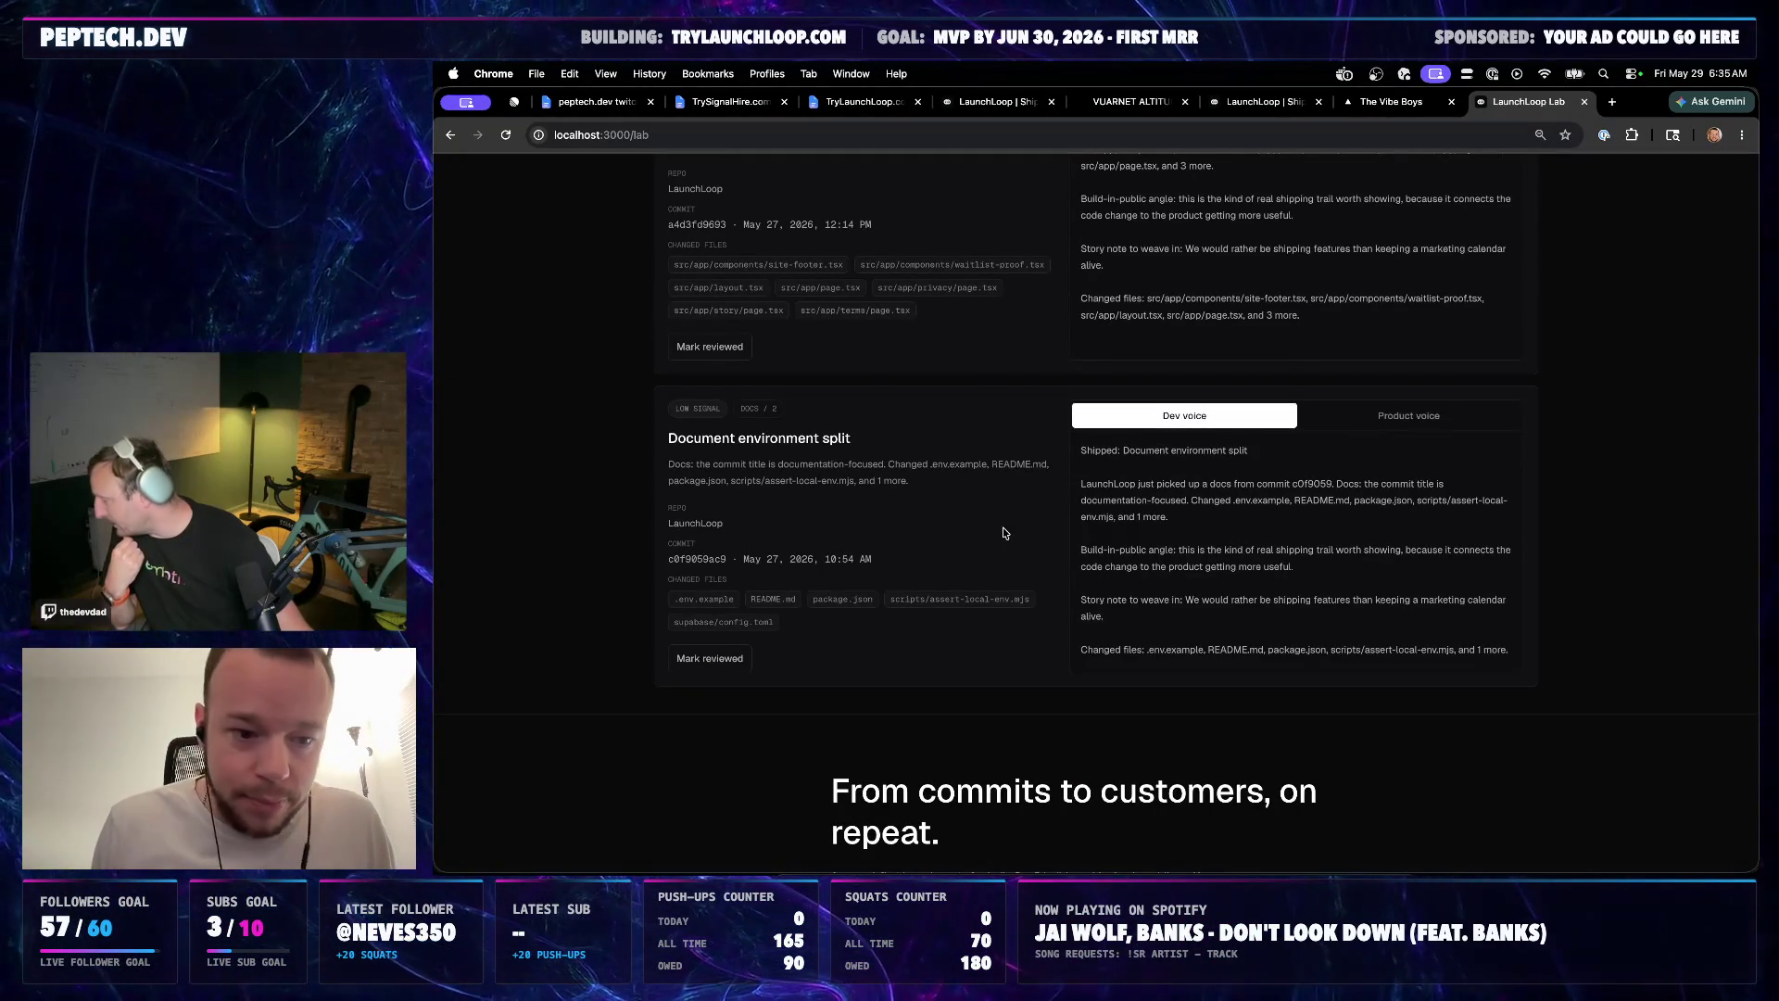
pyautogui.scroll(3, 1004, 532)
pyautogui.scroll(2, 1005, 557)
pyautogui.scroll(1, 1008, 584)
pyautogui.scroll(3, 1007, 615)
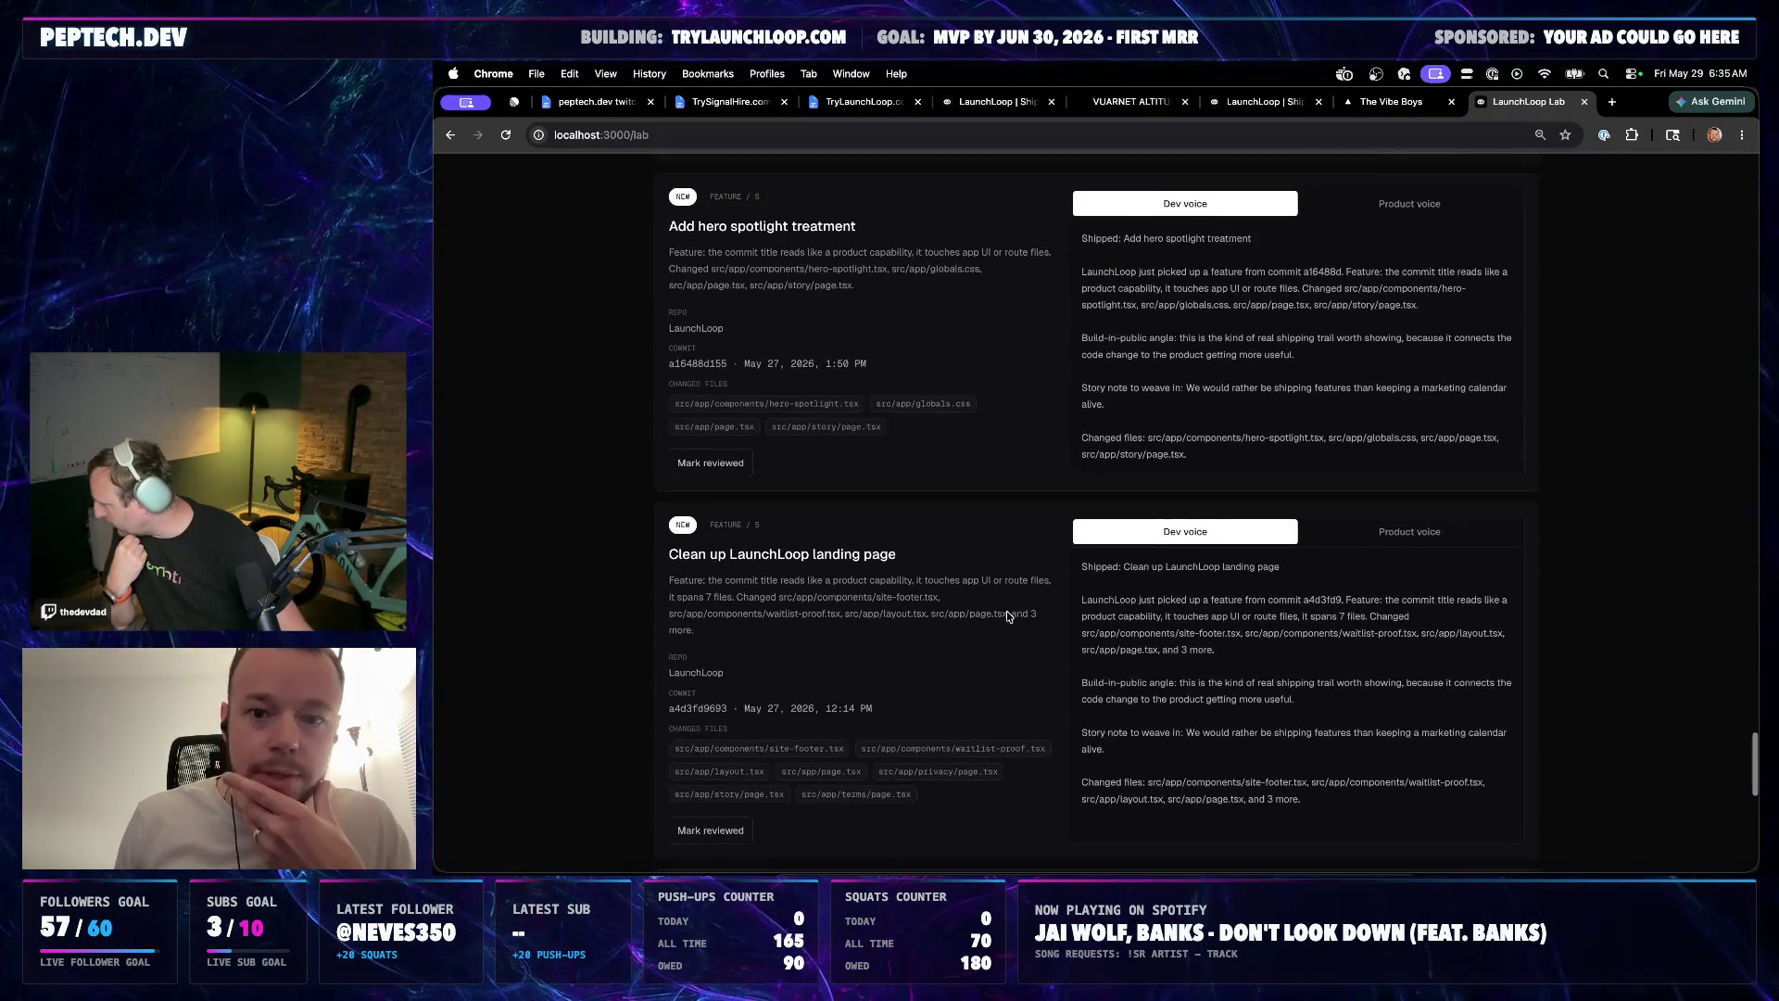
pyautogui.scroll(5, 1008, 616)
pyautogui.scroll(5, 1009, 616)
pyautogui.scroll(5, 1008, 617)
pyautogui.scroll(5, 1007, 617)
pyautogui.scroll(5, 1007, 617)
pyautogui.scroll(5, 1009, 616)
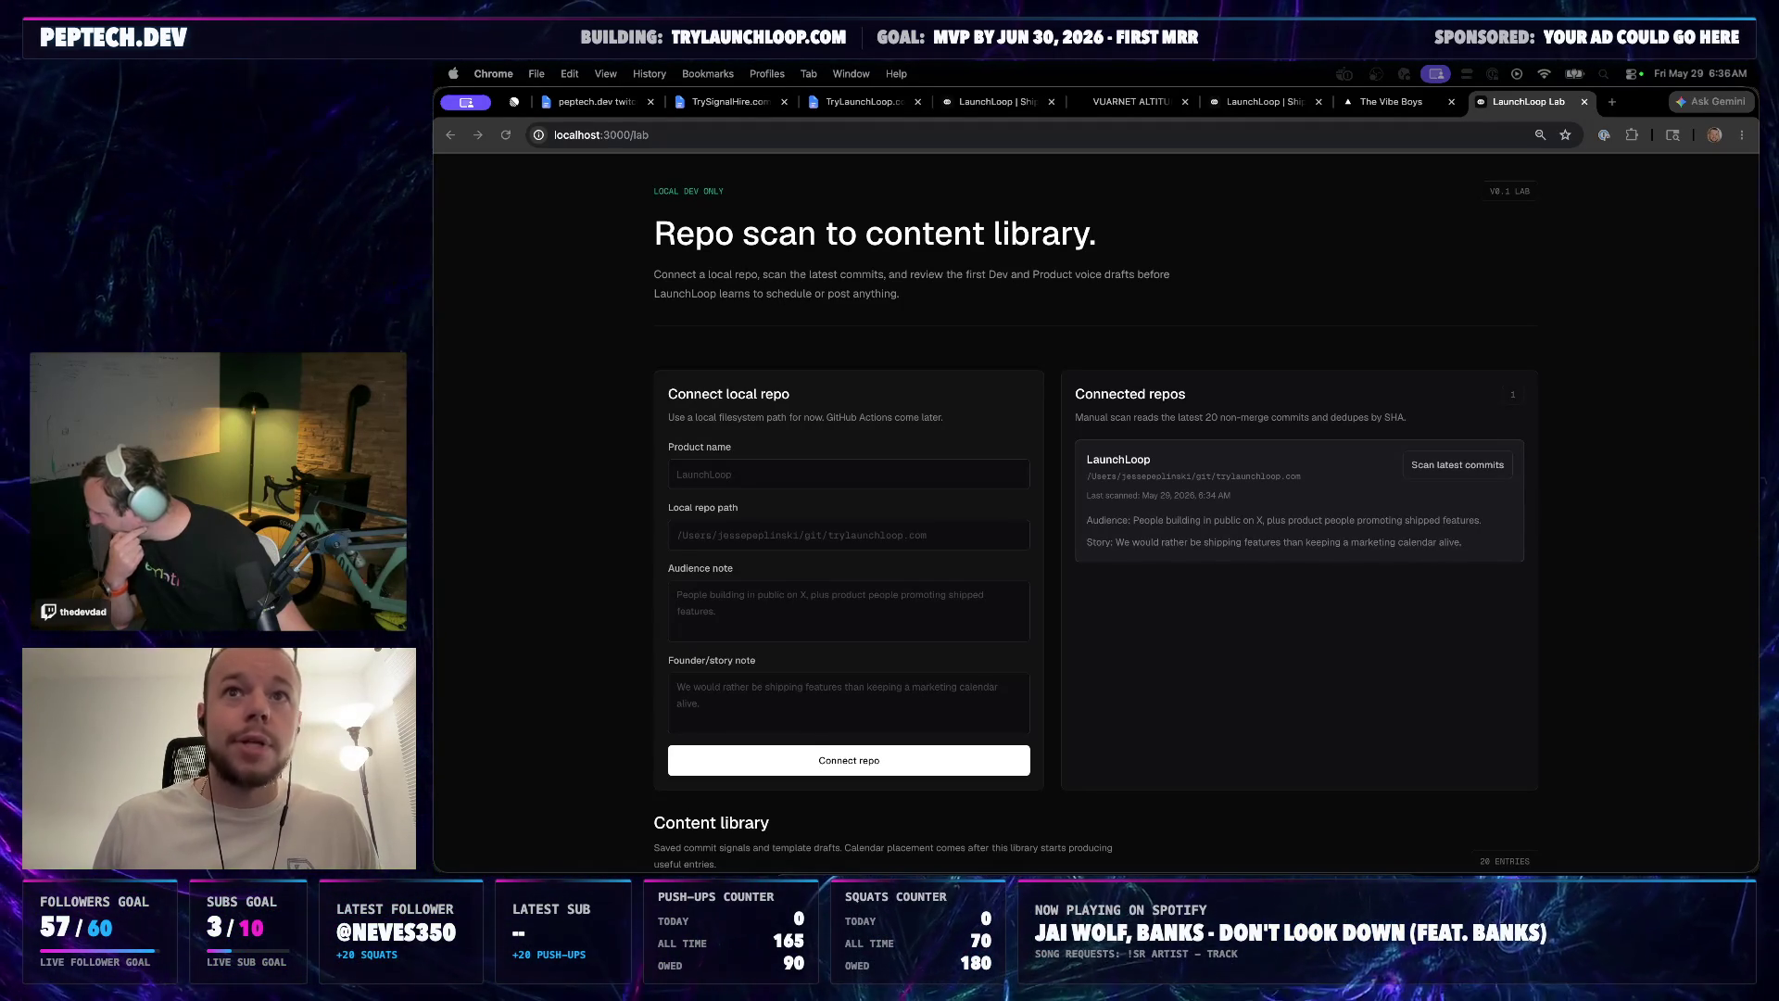
# Flip through the open Google Docs tabs and settle on the TryLaunchLoop.com Public Backlog
pyautogui.click(862, 101)
pyautogui.click(724, 111)
pyautogui.click(591, 101)
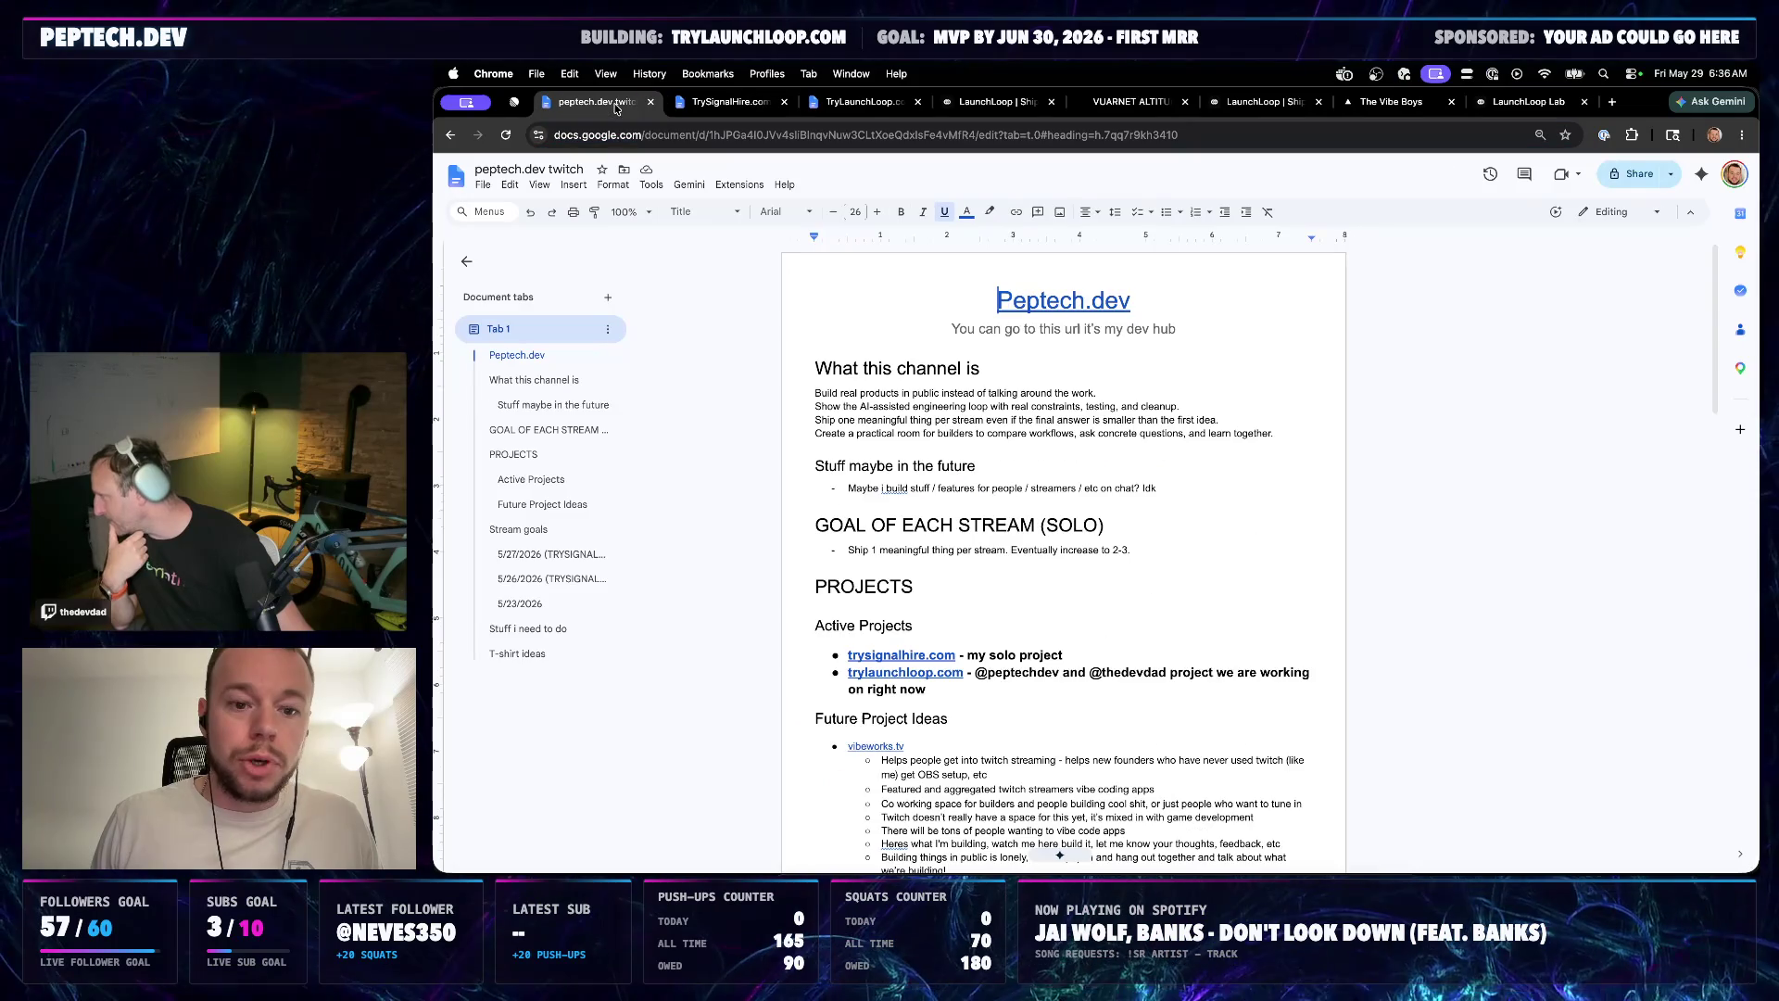
pyautogui.scroll(-4, 910, 562)
pyautogui.scroll(-5, 909, 562)
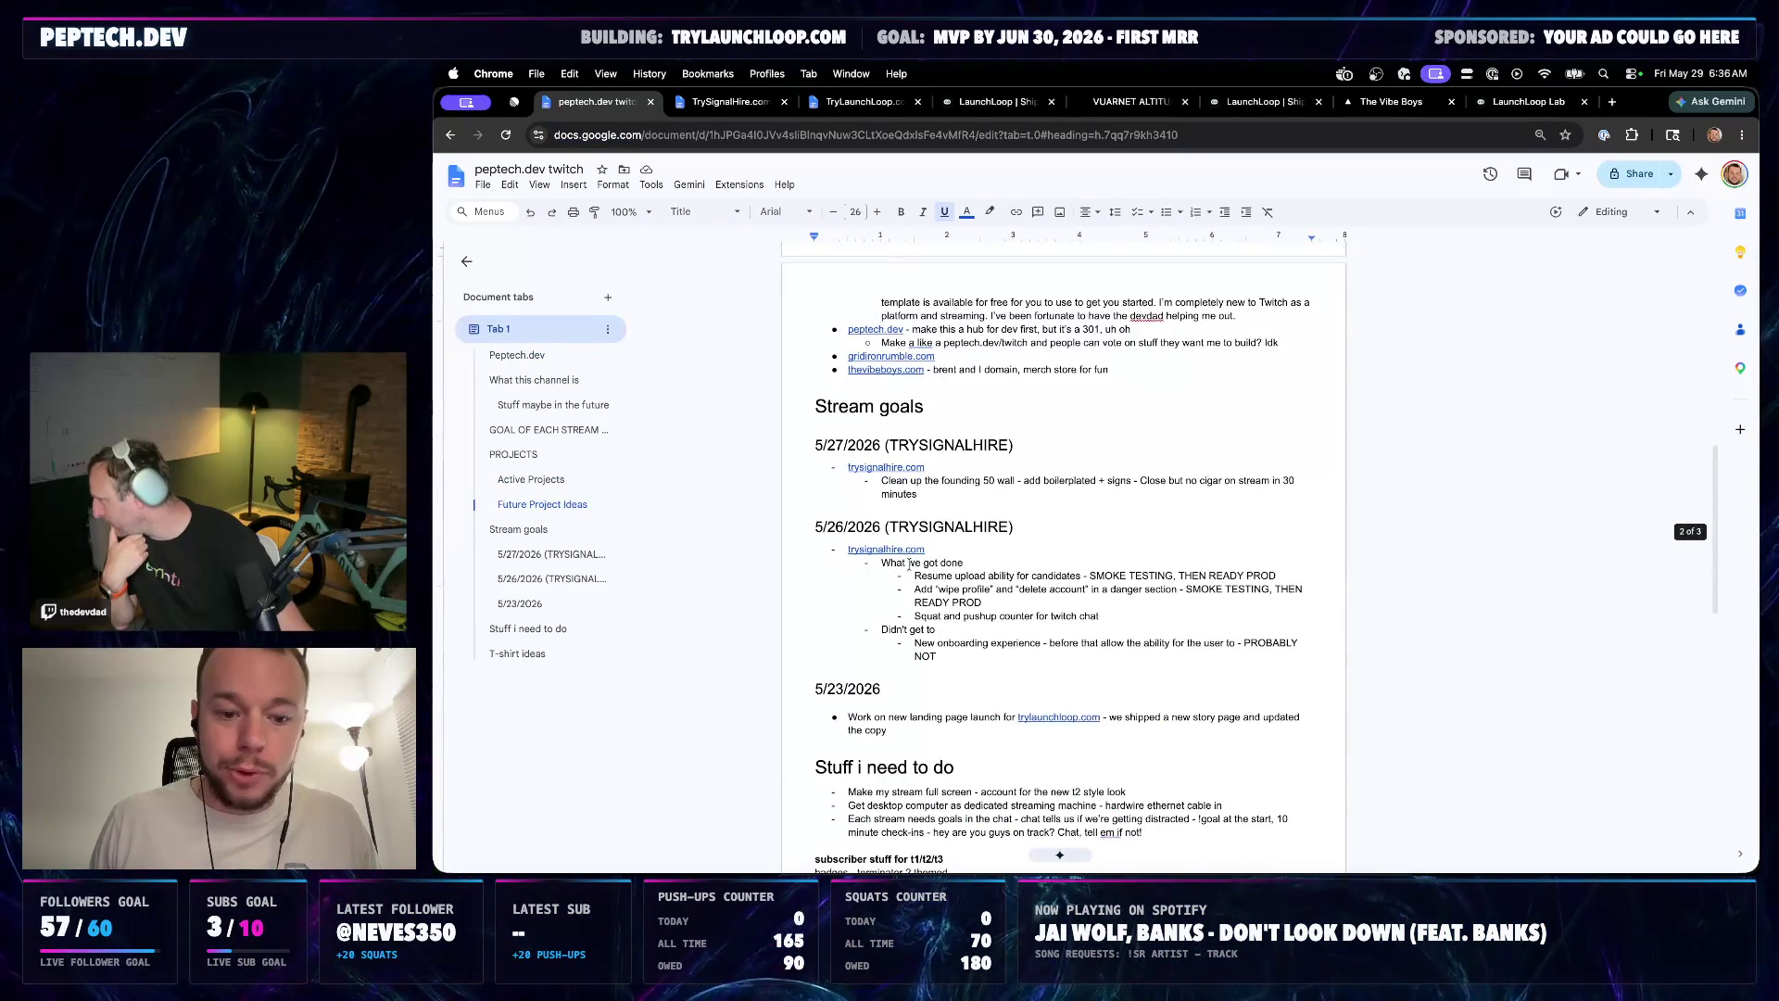
pyautogui.scroll(-1, 909, 563)
pyautogui.click(872, 114)
pyautogui.scroll(-2, 914, 569)
pyautogui.scroll(-3, 915, 568)
pyautogui.scroll(5, 915, 569)
# Edit the GOALS bullets: extend the marketing goal, add a dev goal and delete Core functionality
pyautogui.click(848, 400)
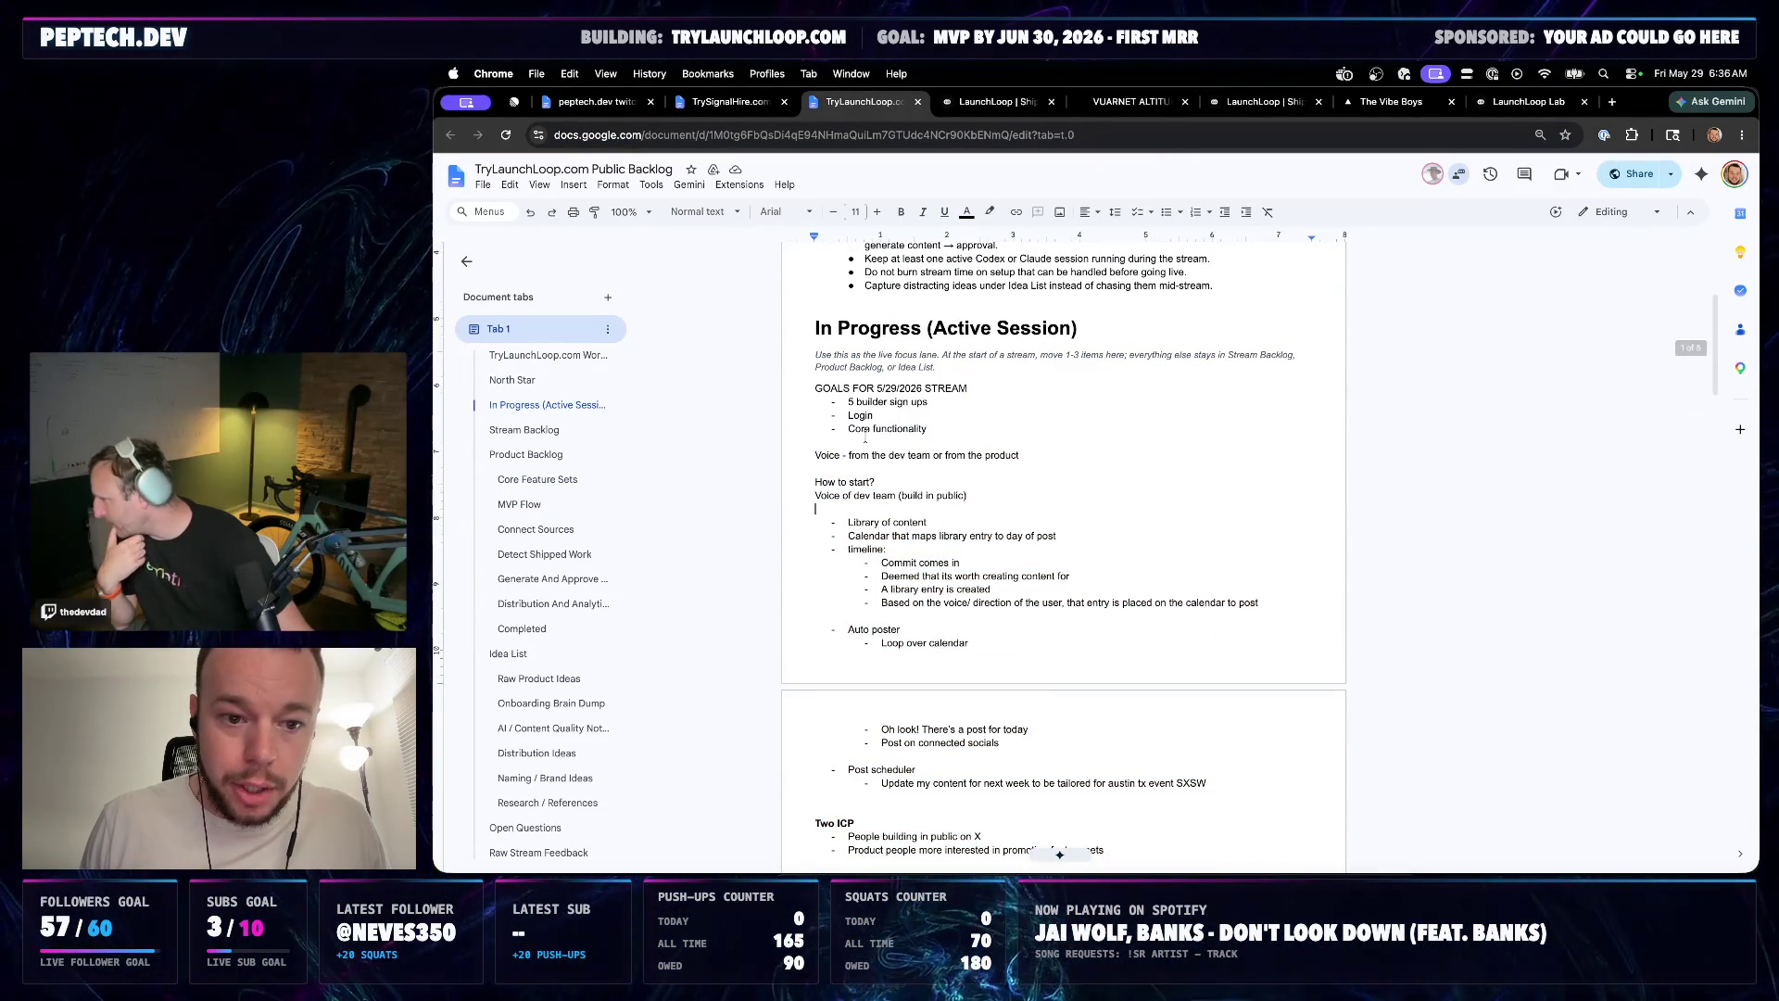
pyautogui.write('MARKETING')
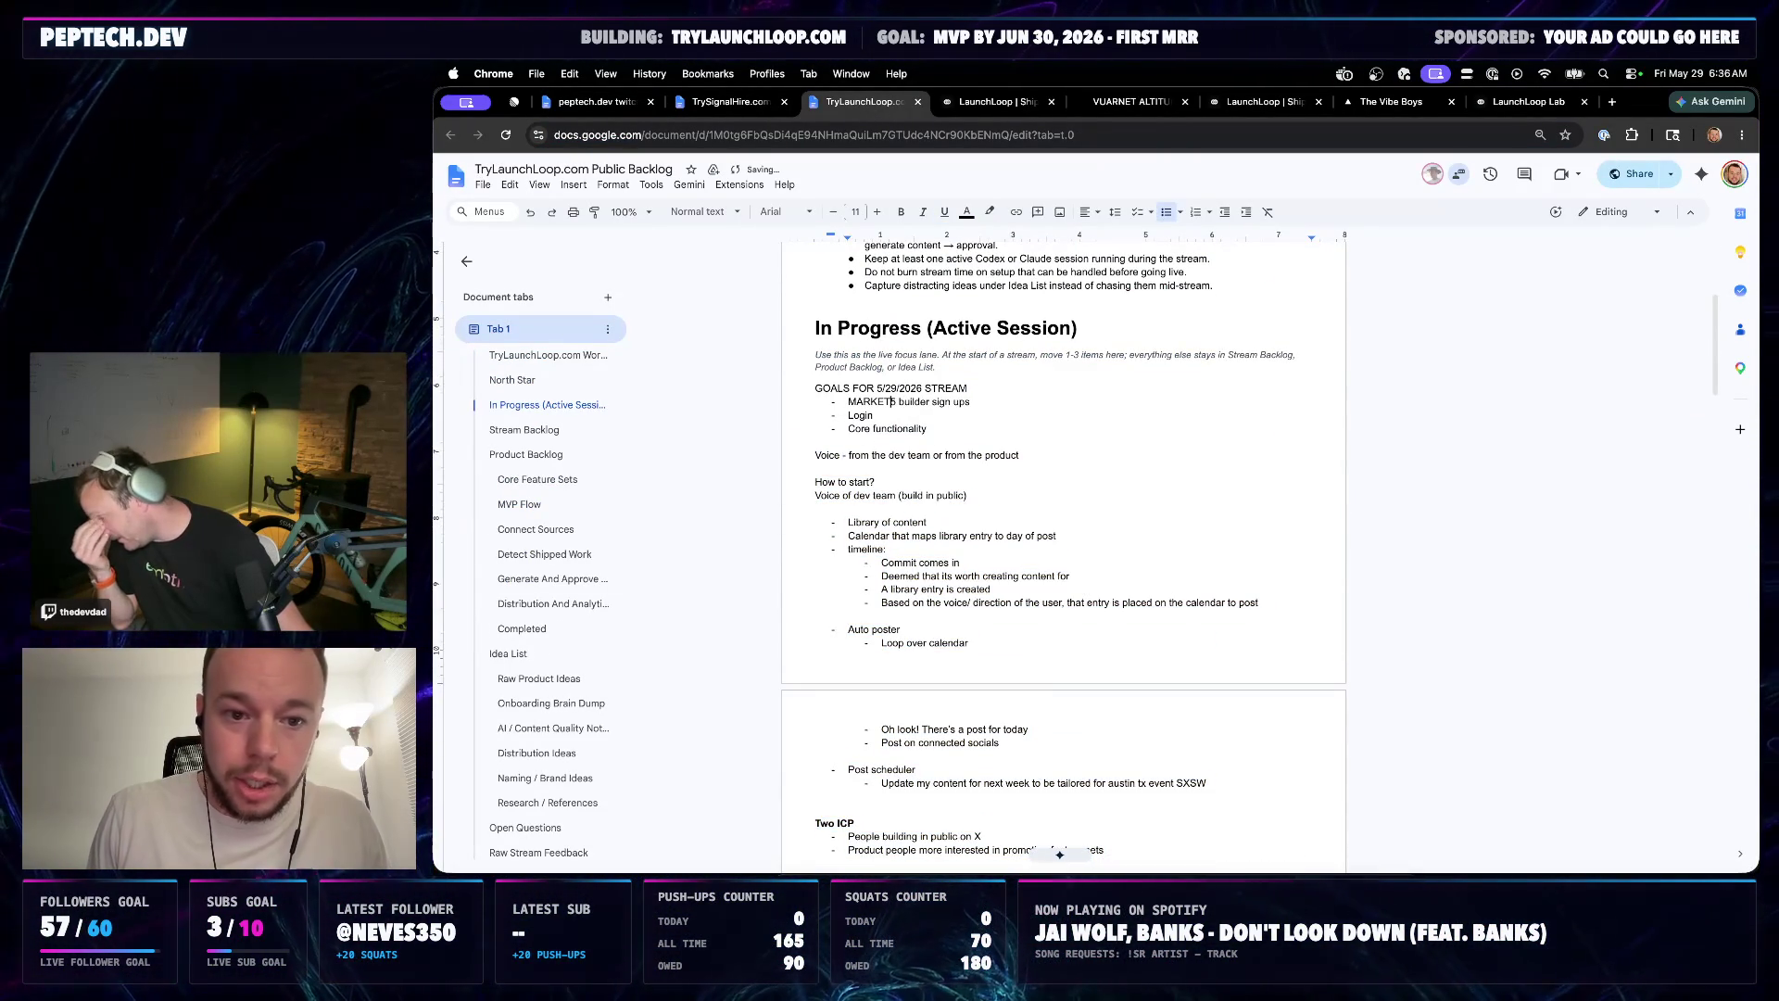
pyautogui.write(' GOALS: ')
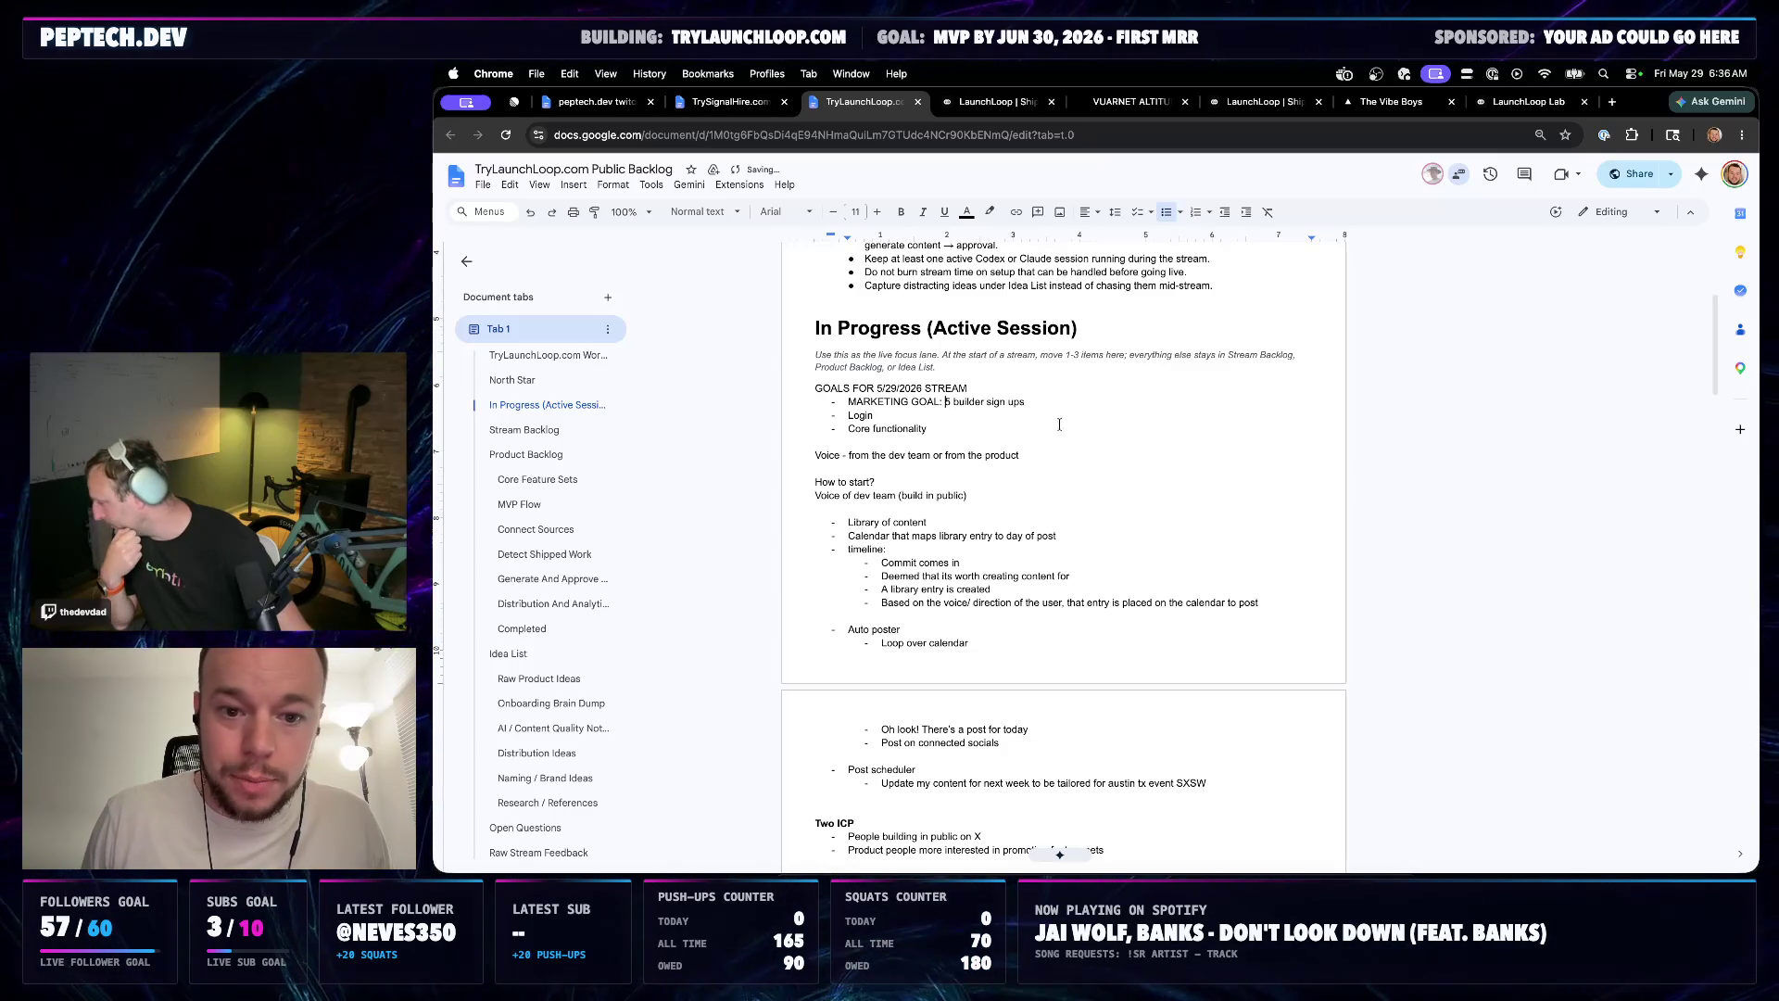
pyautogui.write(' or we')
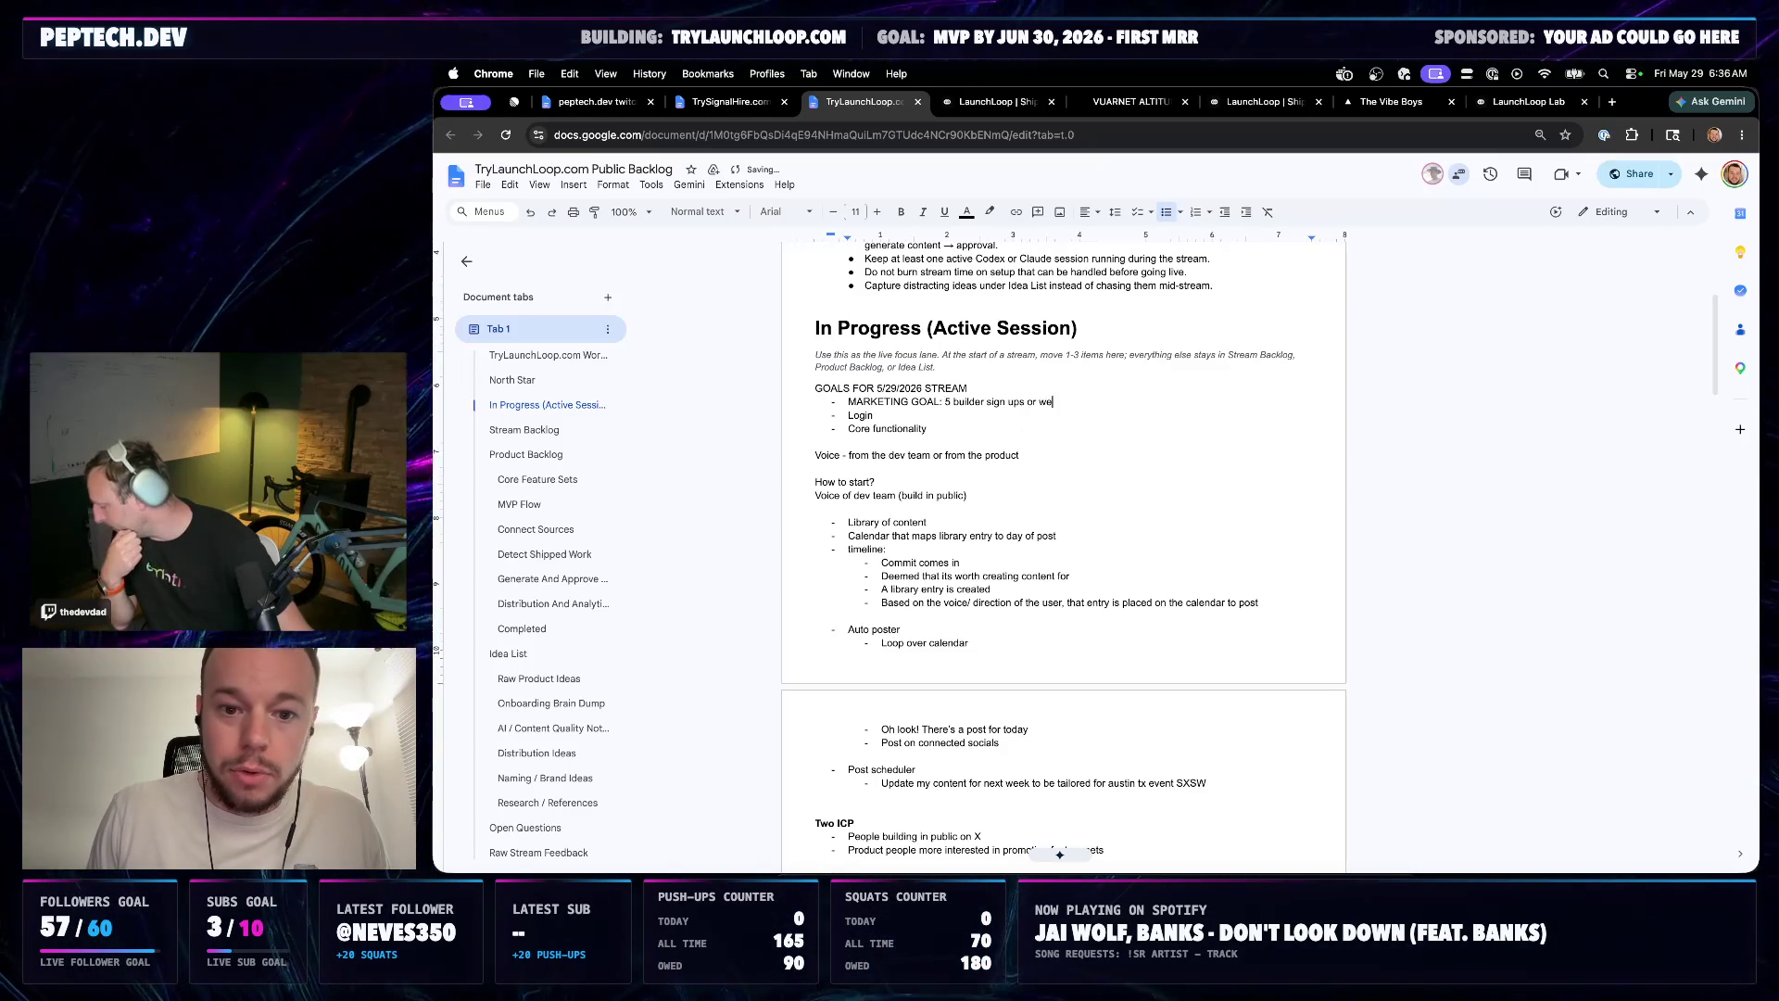
pyautogui.write(' choose a newproduct')
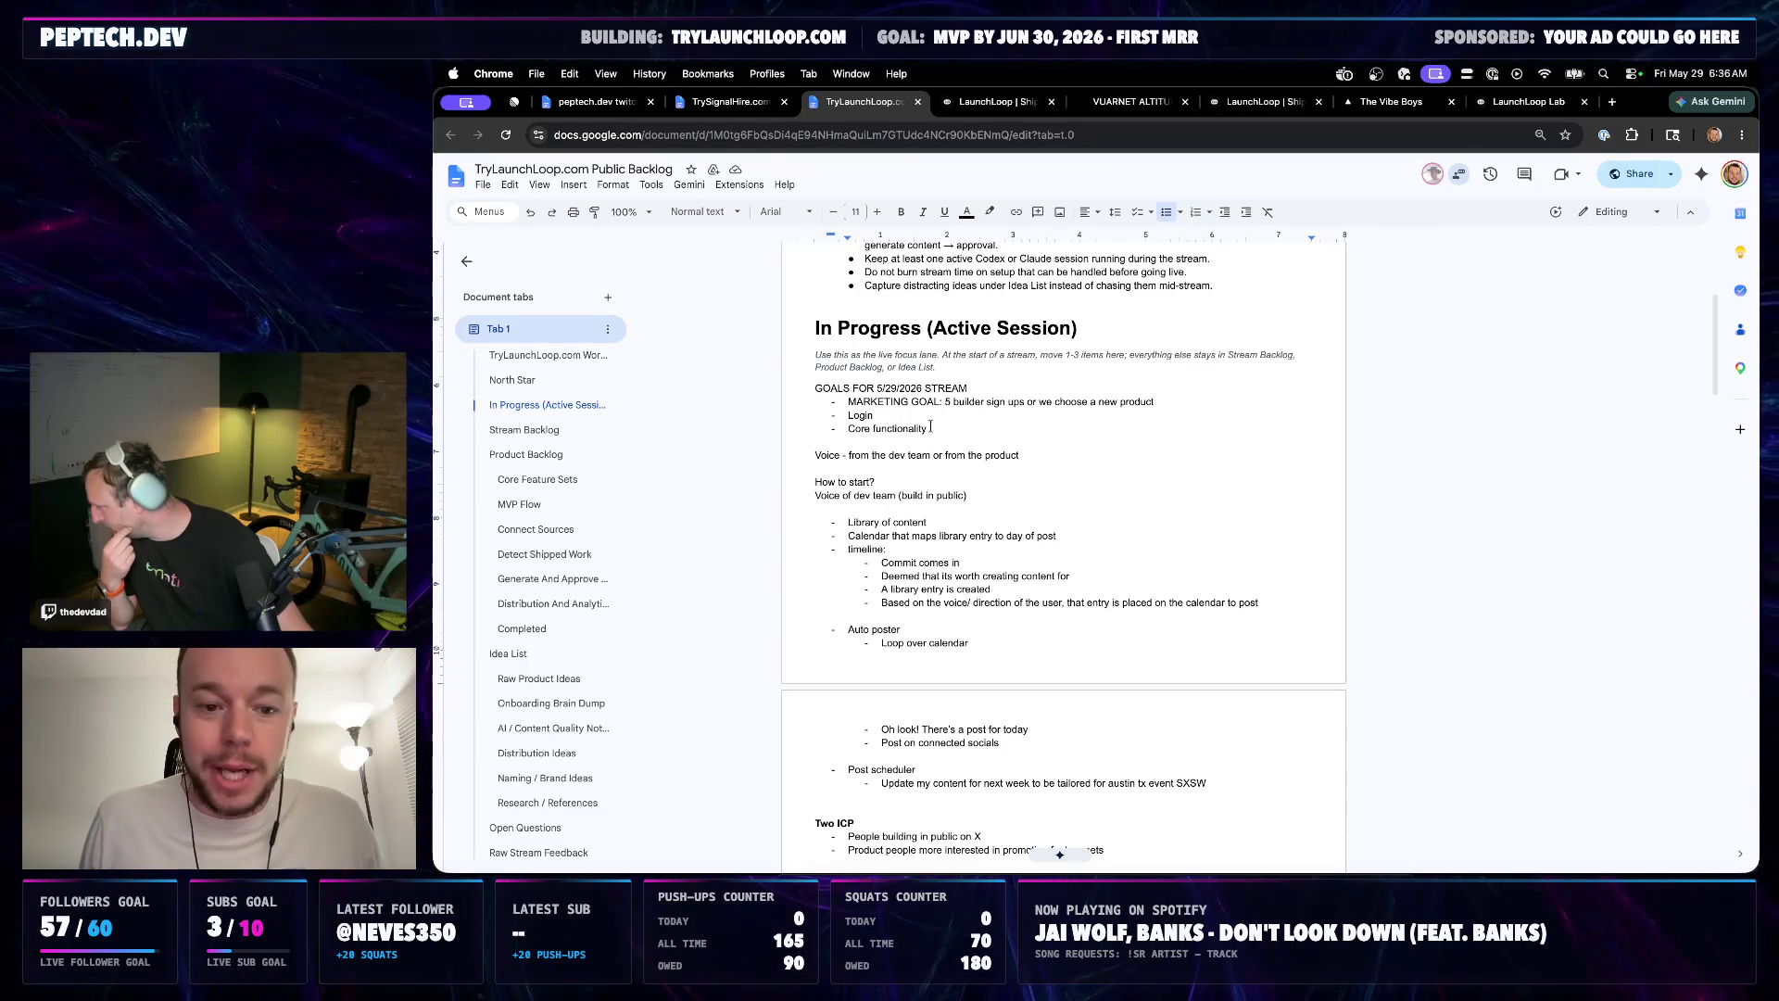
pyautogui.write('DEV GOAL: Sta')
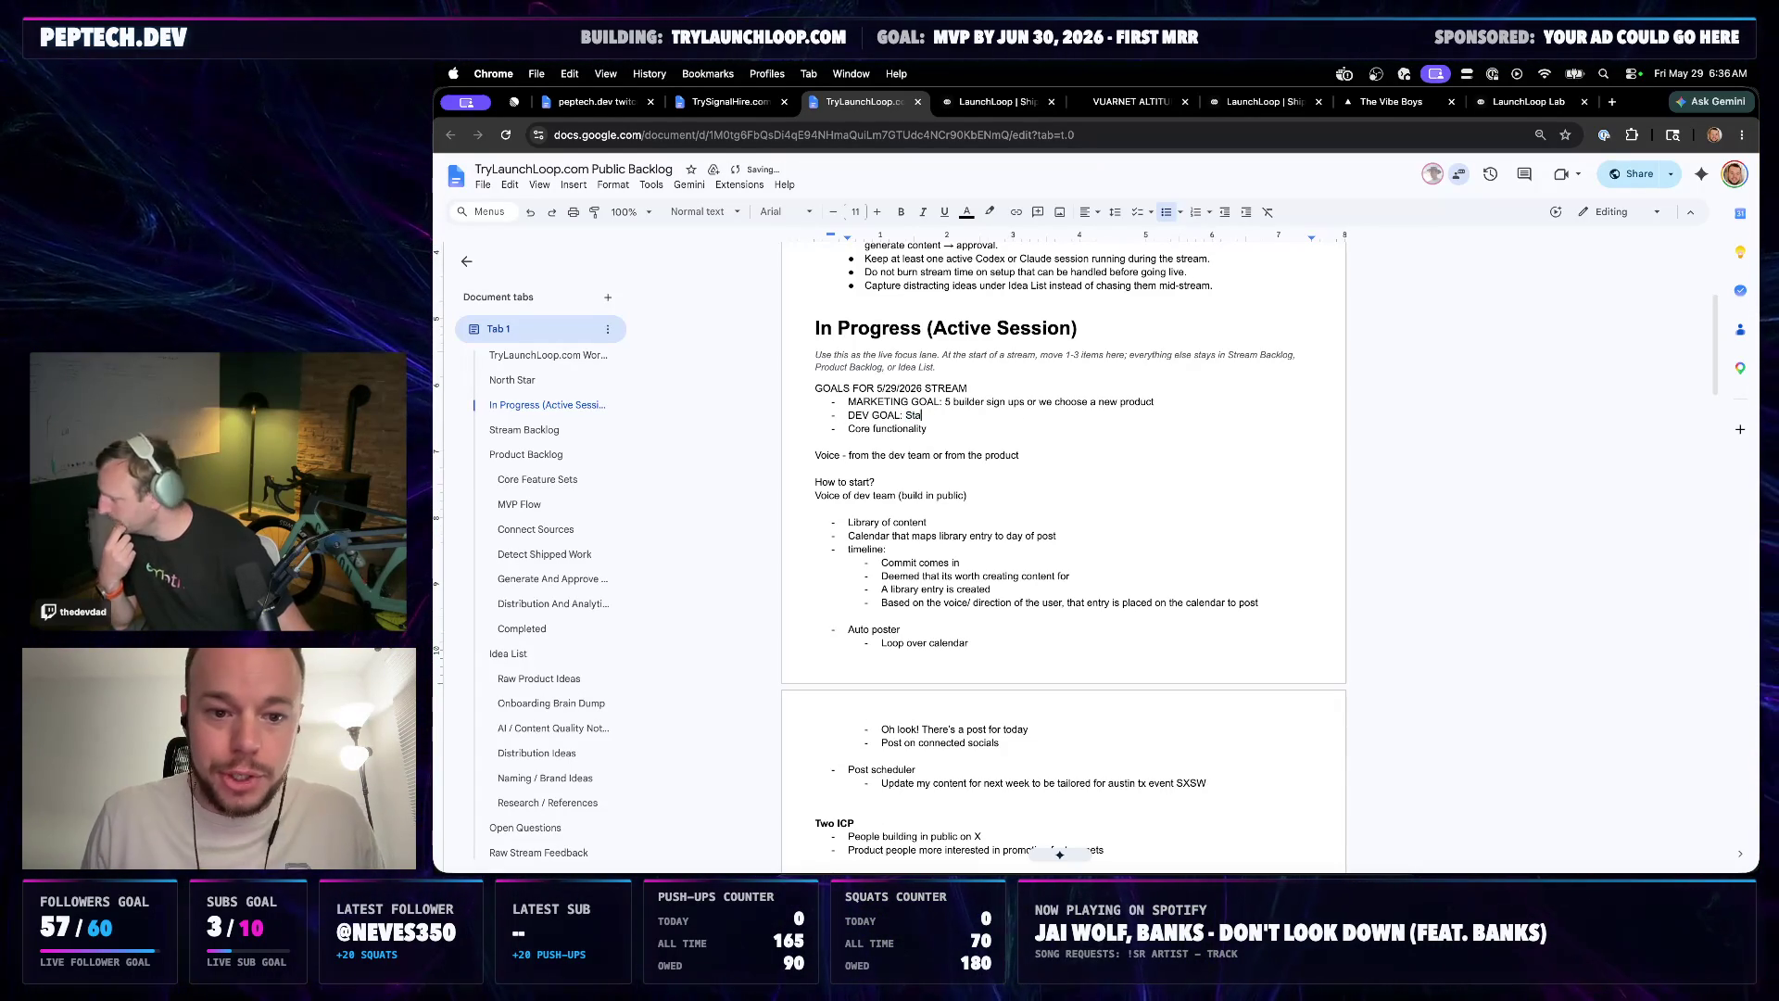
pyautogui.write('rt of an MVP')
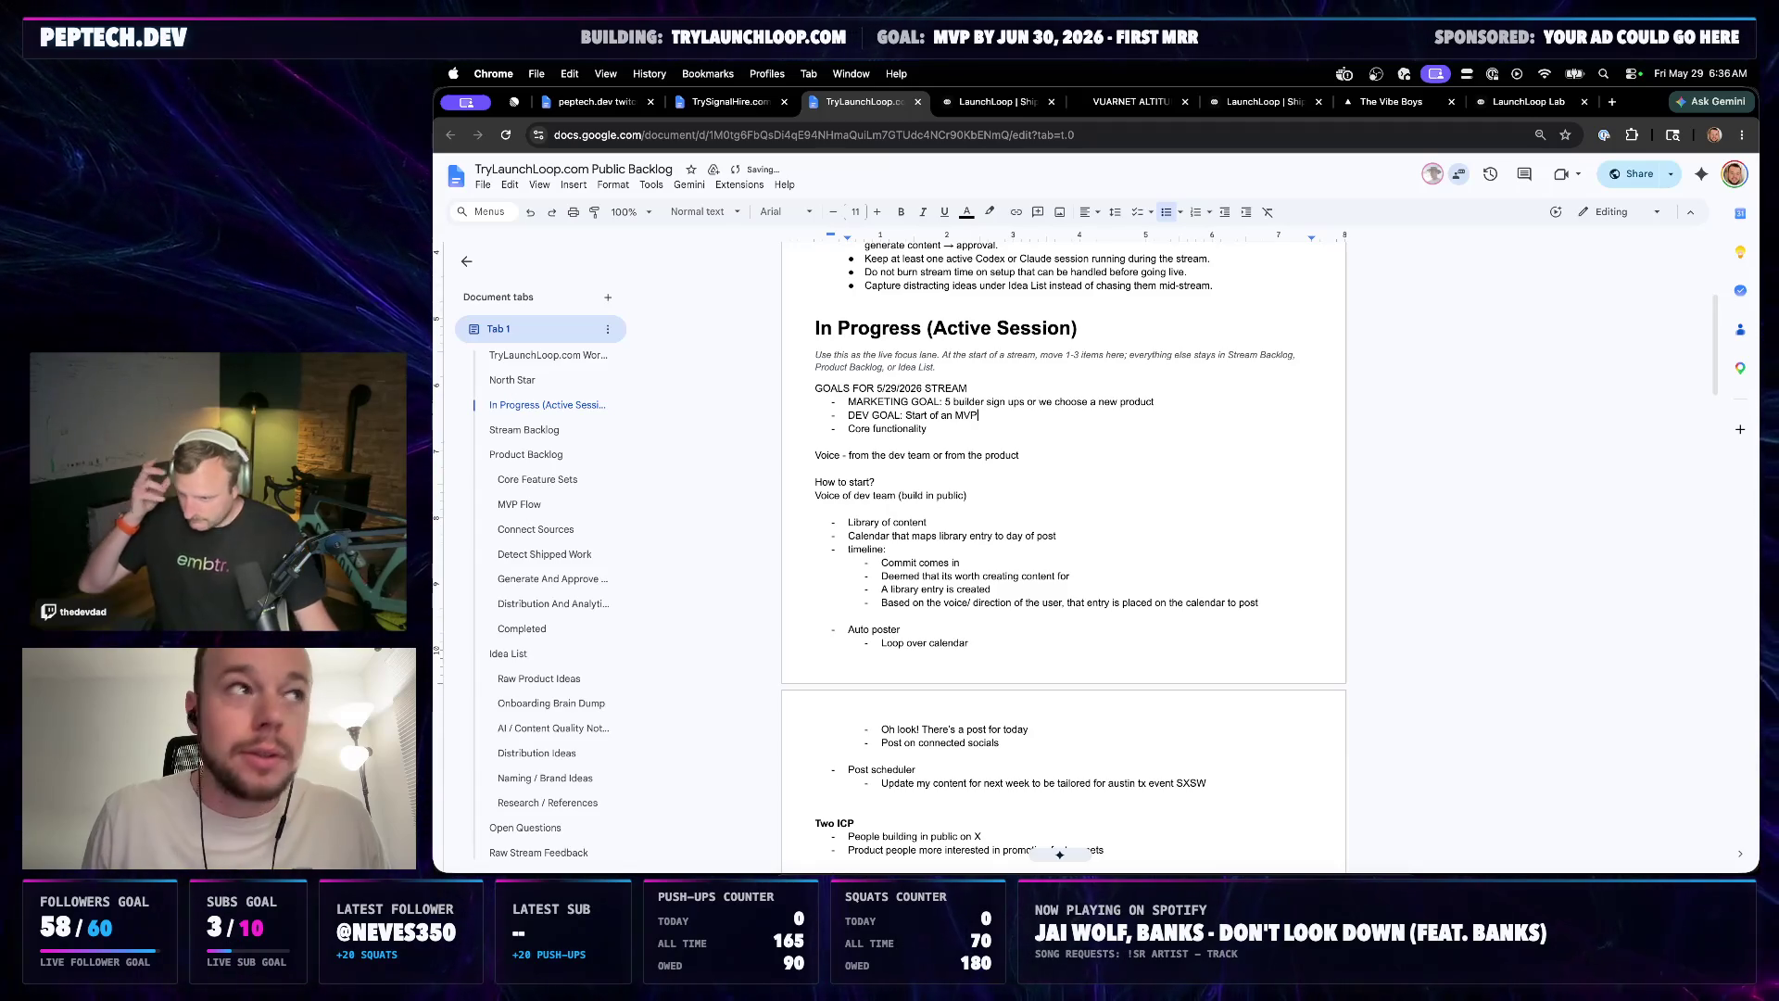
pyautogui.press('Down')
pyautogui.hotkey('shift', 'Home')
pyautogui.press('BackSpace')
pyautogui.press('BackSpace')
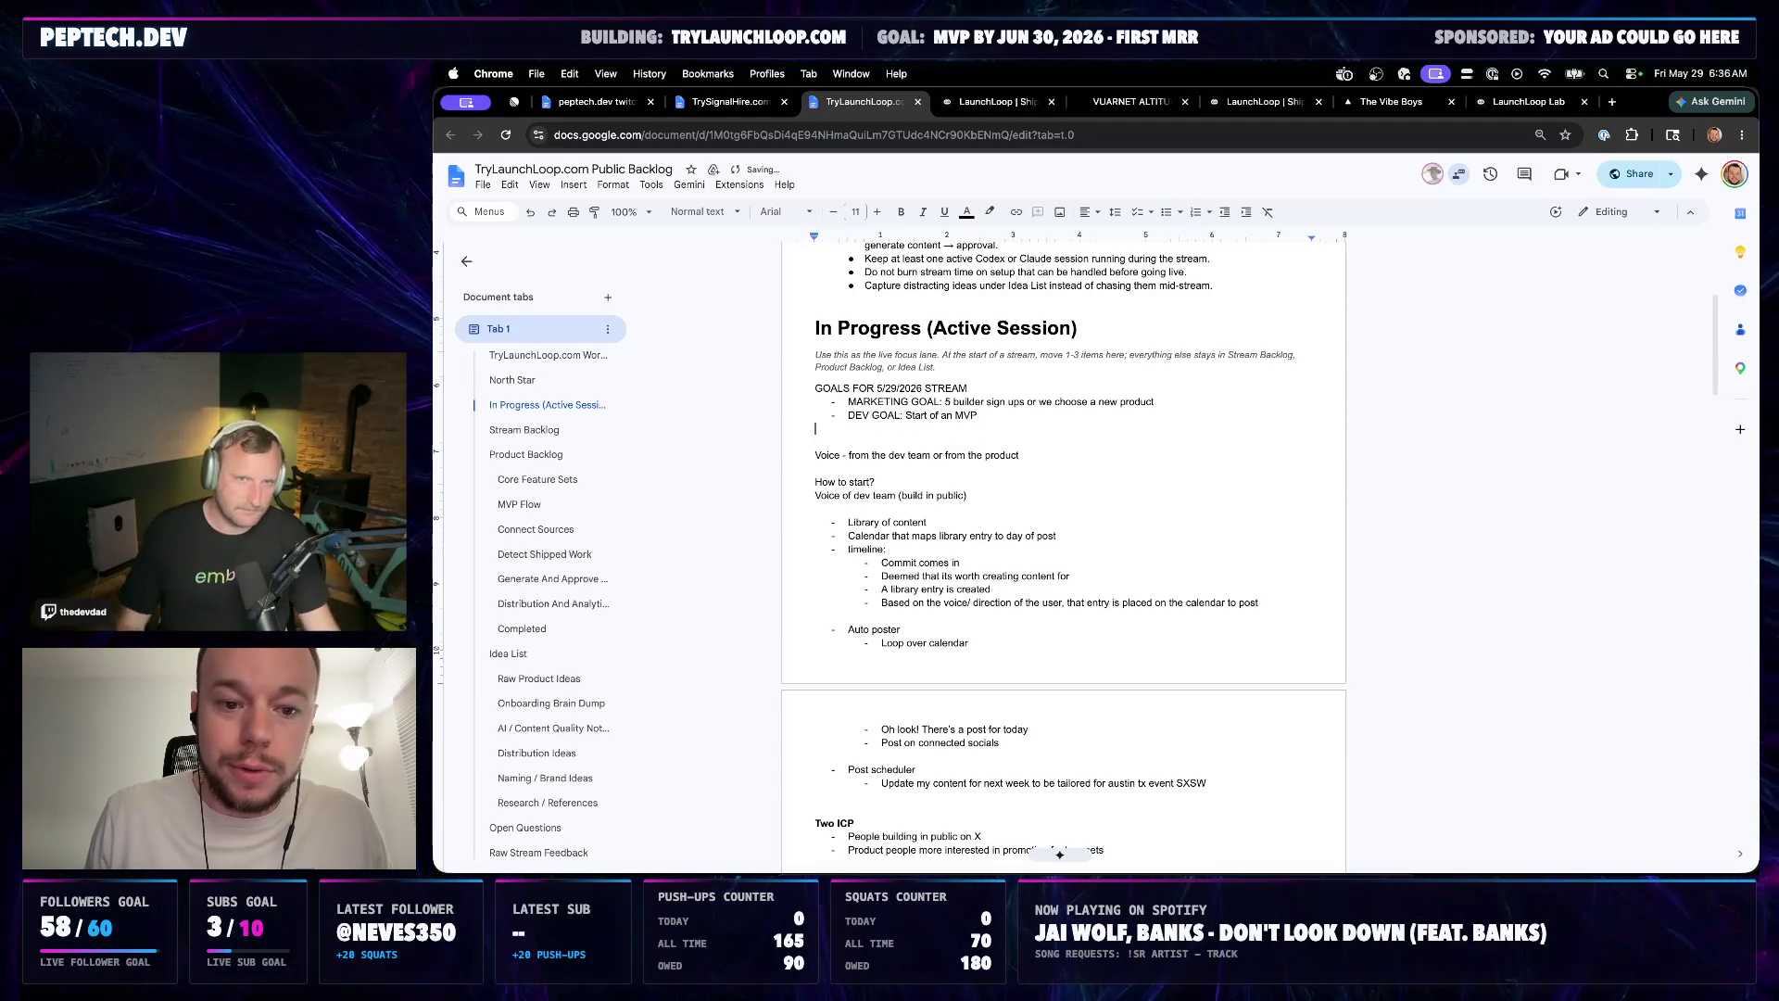
pyautogui.press('BackSpace')
pyautogui.write('Figure out vision and')
pyautogui.press('Delete')
pyautogui.write('s')
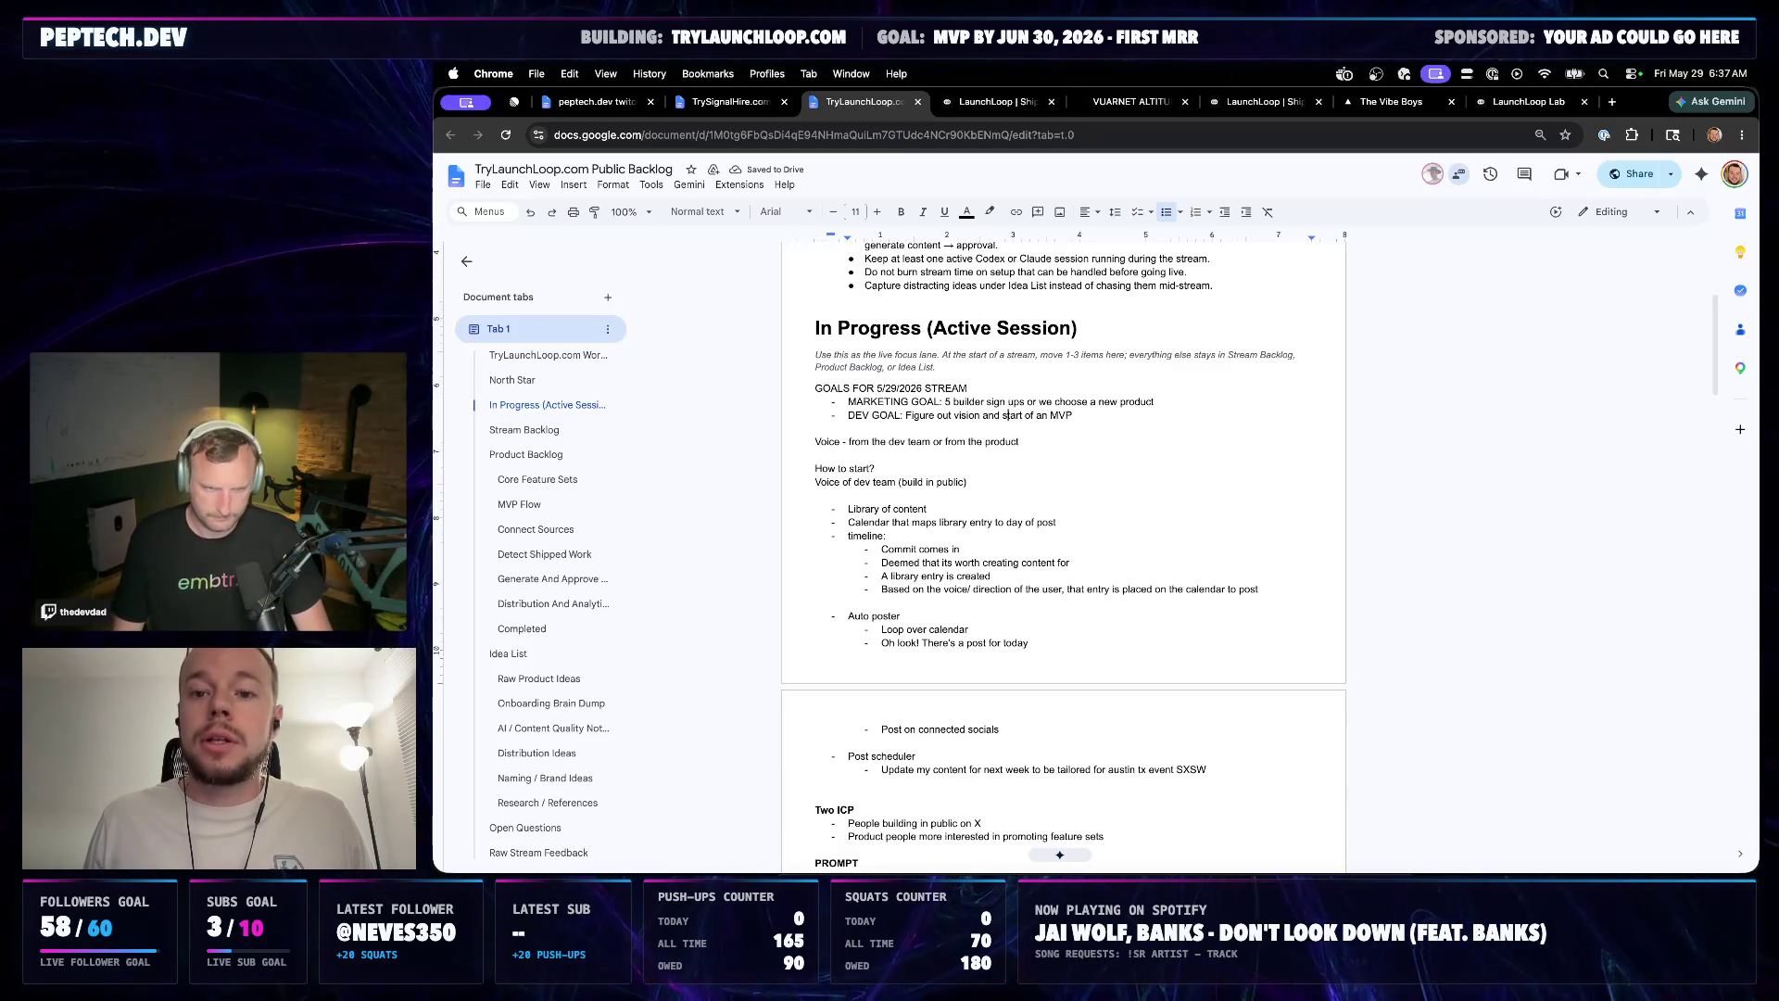
# Load the live trylaunchloop.com site in a new browser tab
pyautogui.click(1612, 102)
pyautogui.write('trylaunchloop.com')
pyautogui.press('Return')
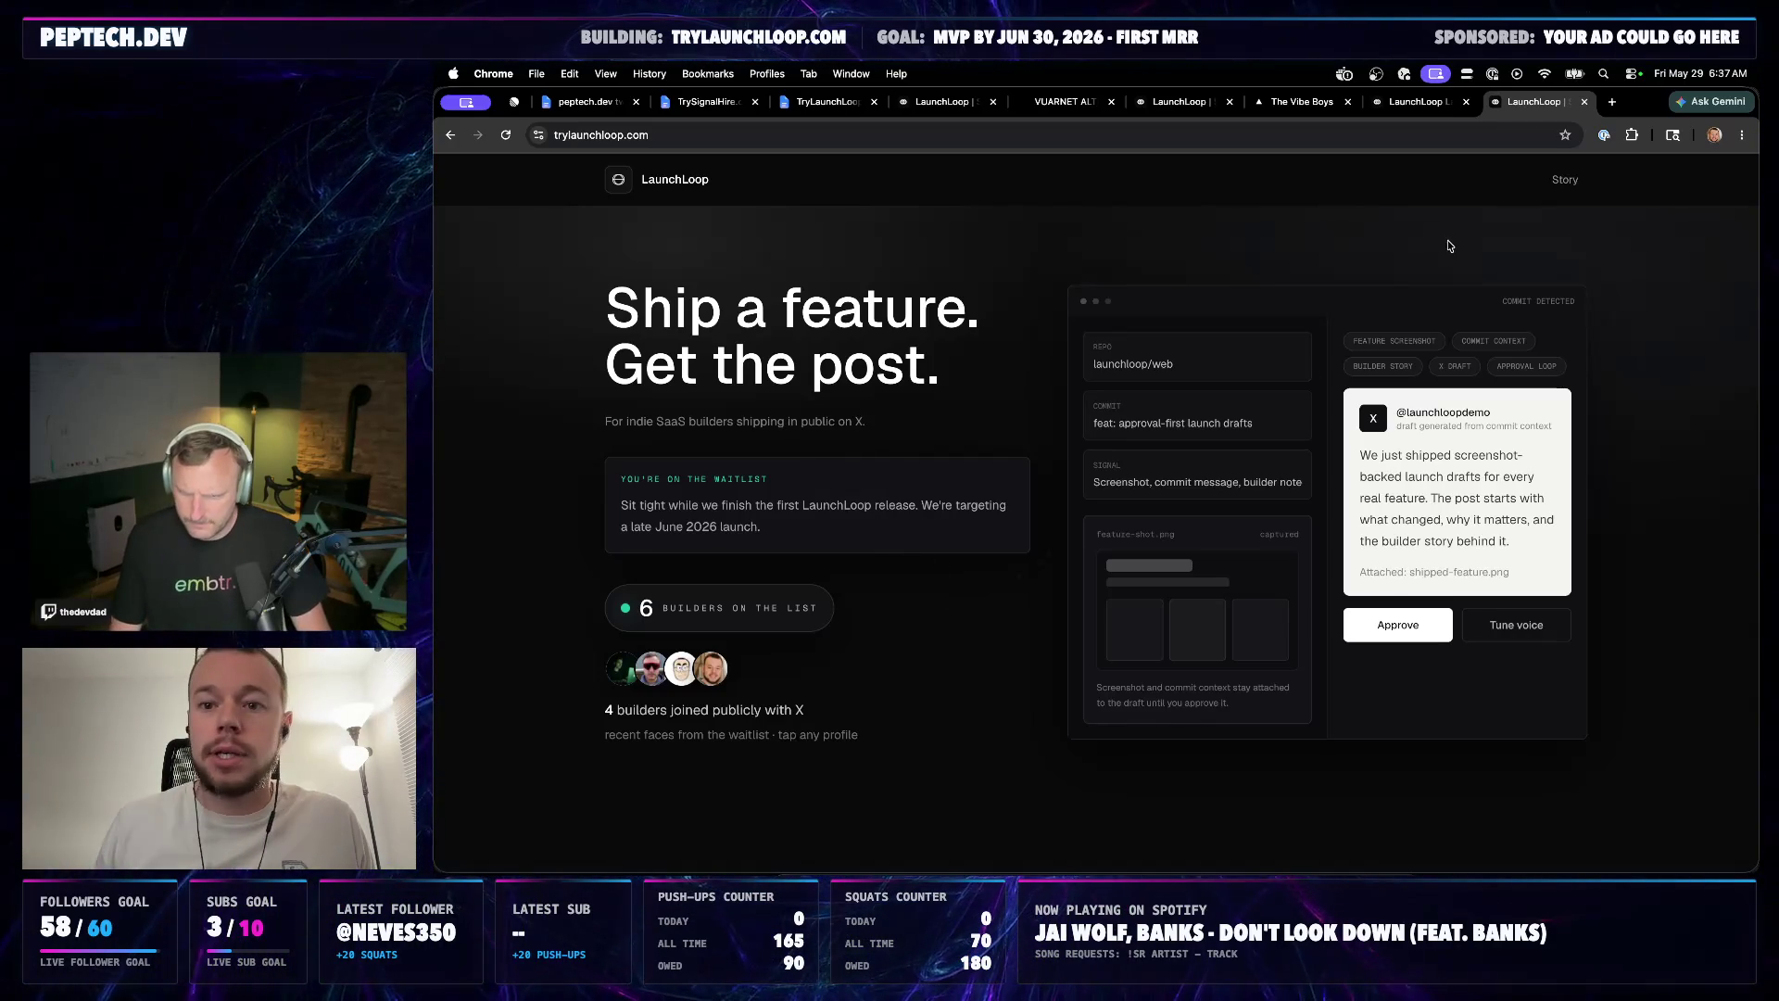
# Switch from the live site back to the local localhost:3000/lab page
pyautogui.click(1402, 105)
pyautogui.click(1301, 101)
pyautogui.hotkey('ctrl', 'Tab')
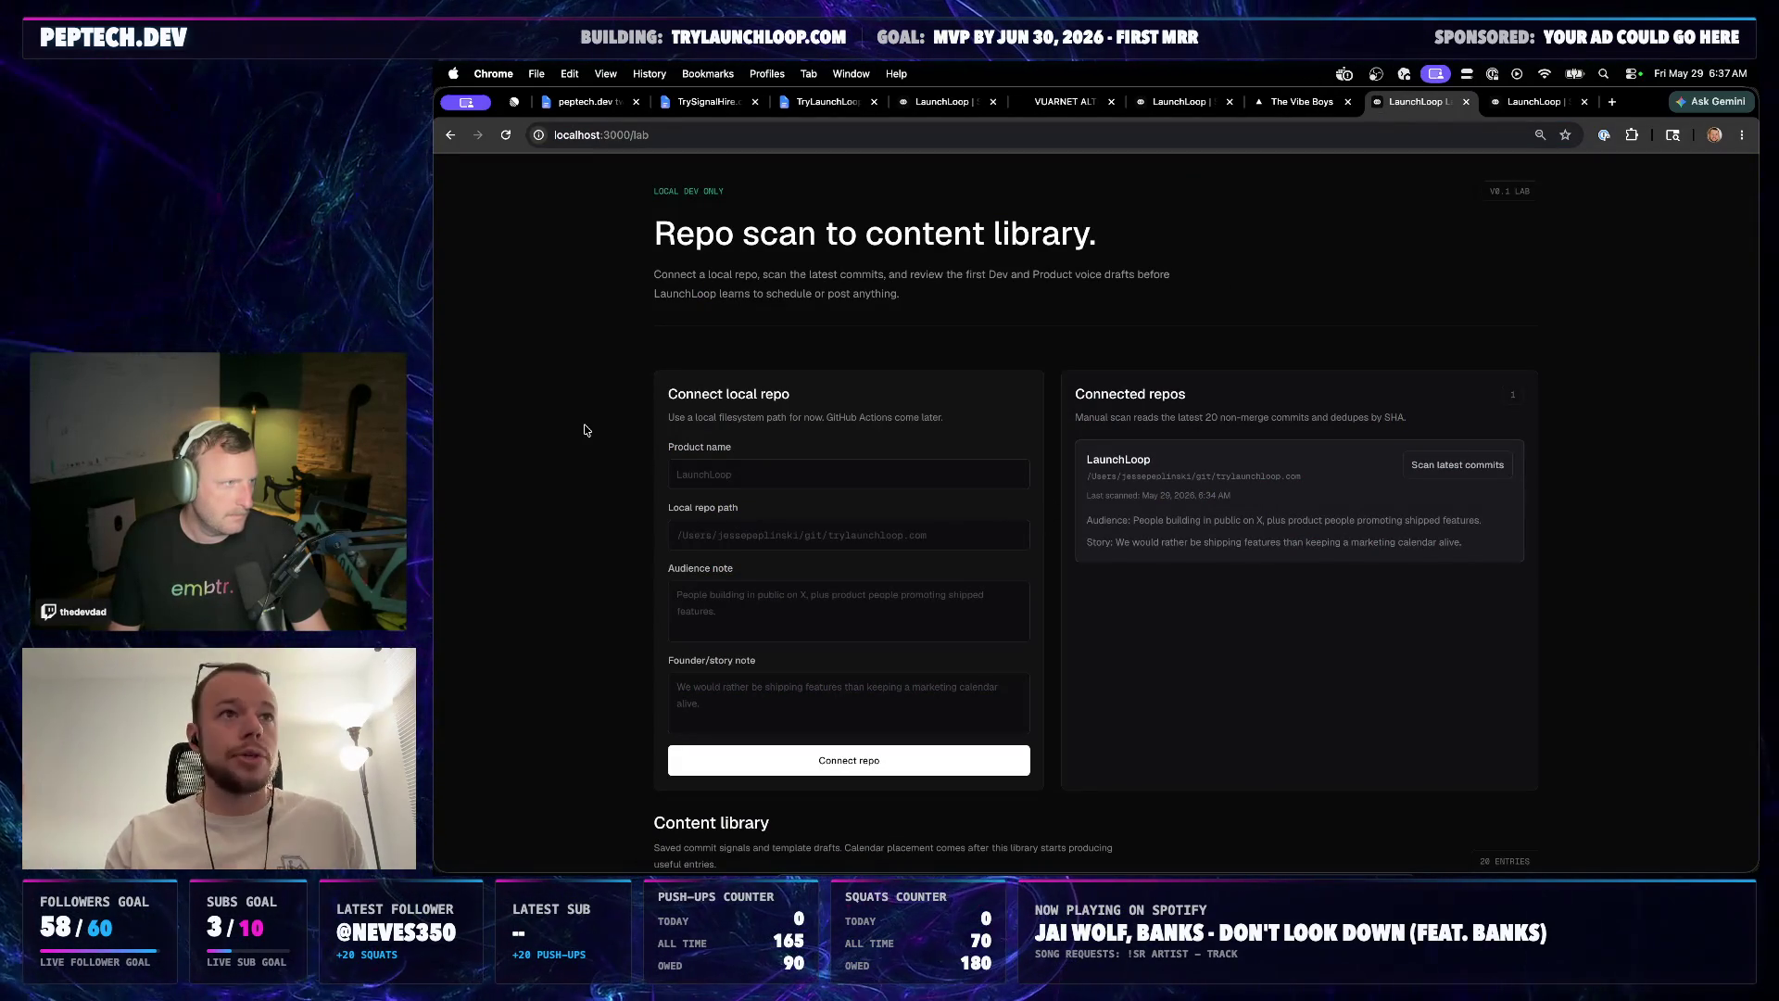
pyautogui.scroll(-1, 615, 510)
pyautogui.scroll(-5, 615, 509)
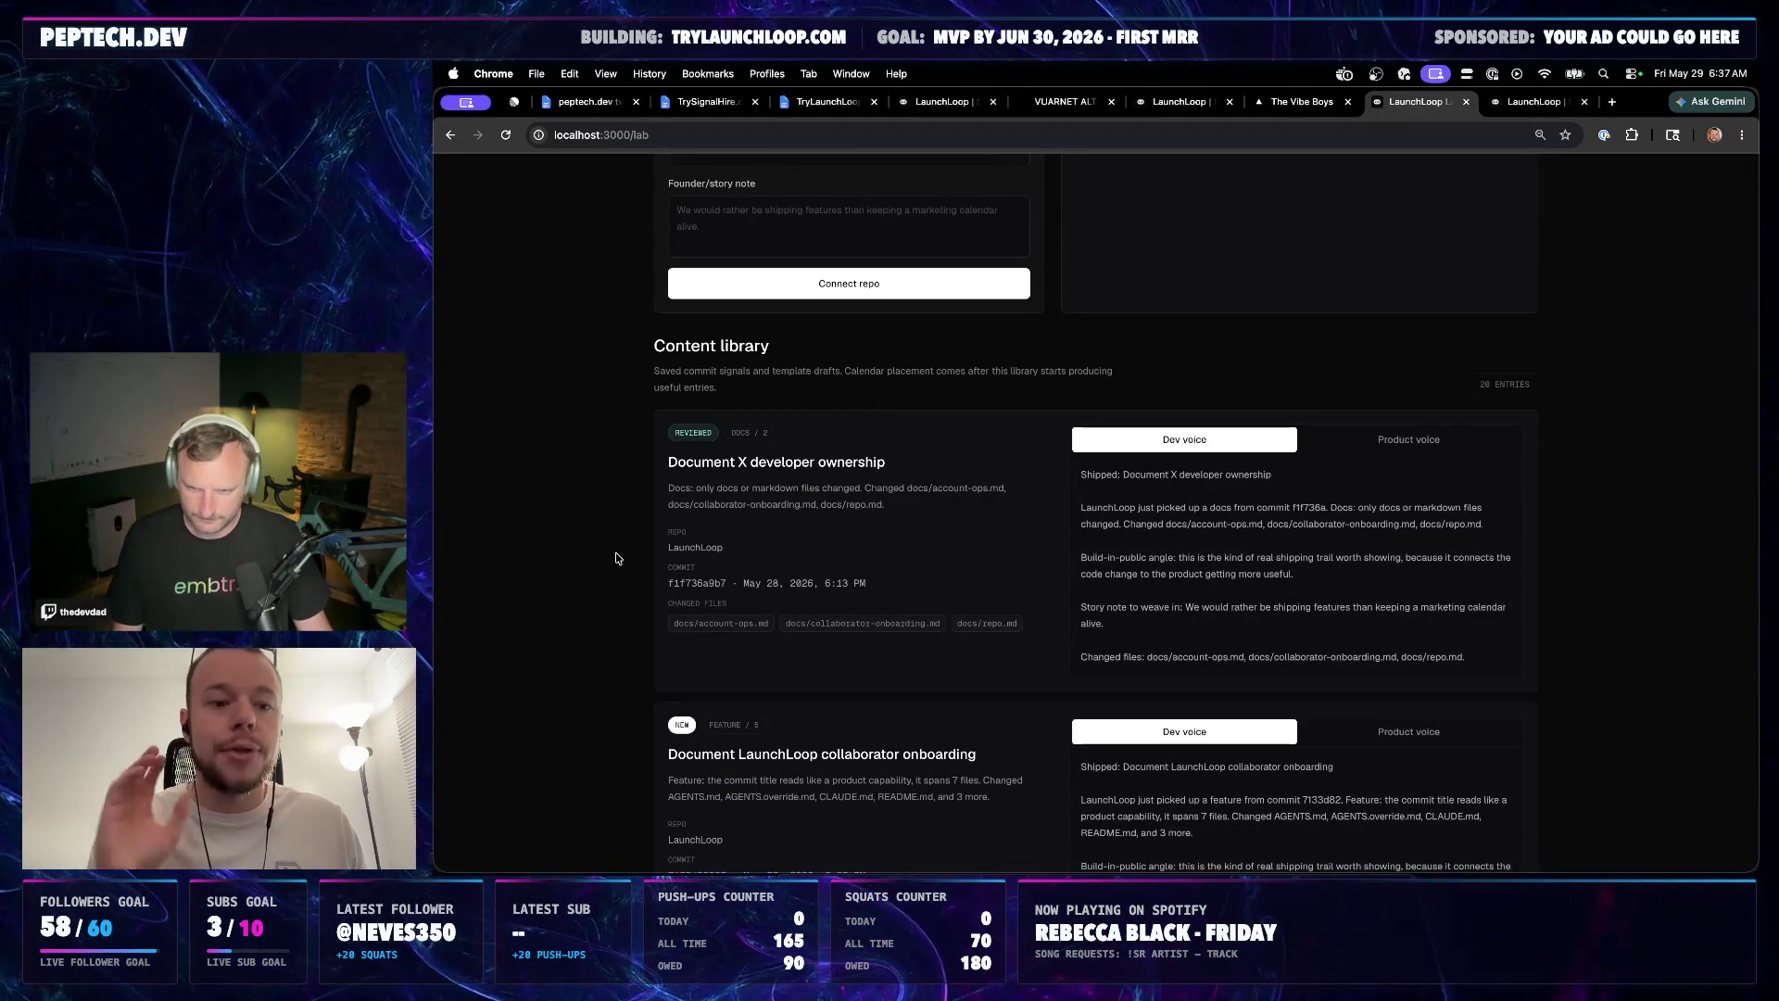
pyautogui.scroll(5, 617, 558)
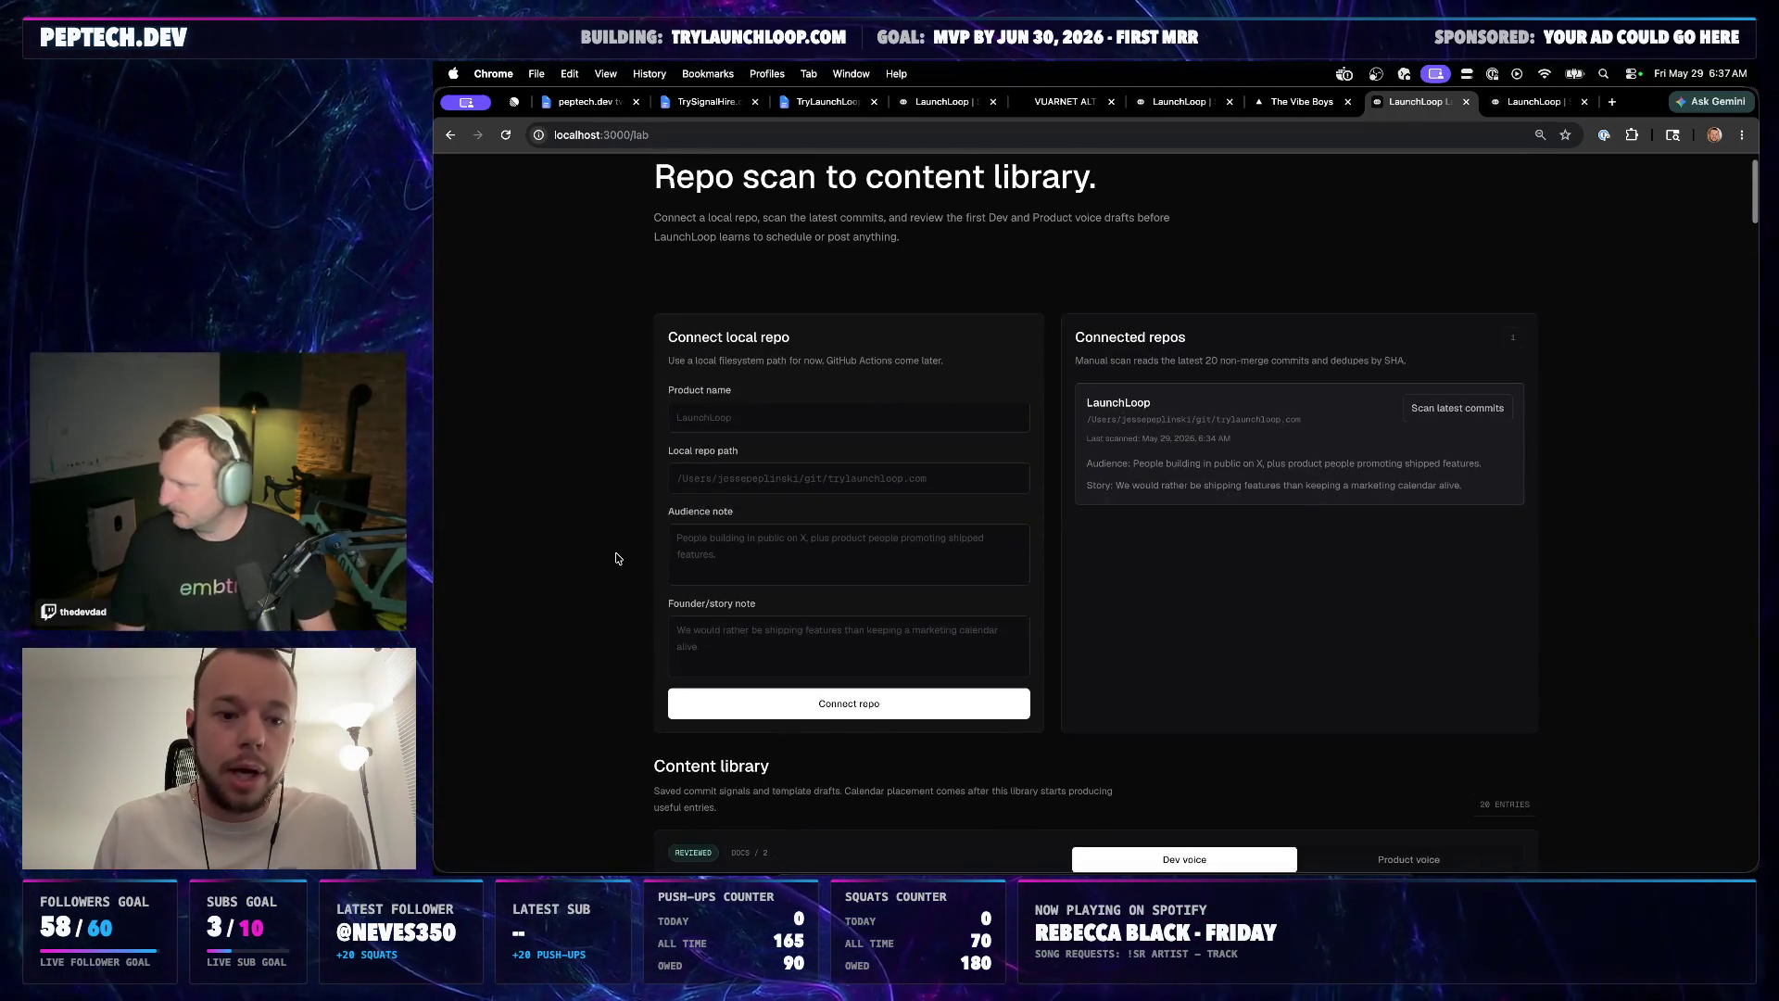
pyautogui.scroll(-4, 624, 584)
pyautogui.scroll(-2, 1174, 637)
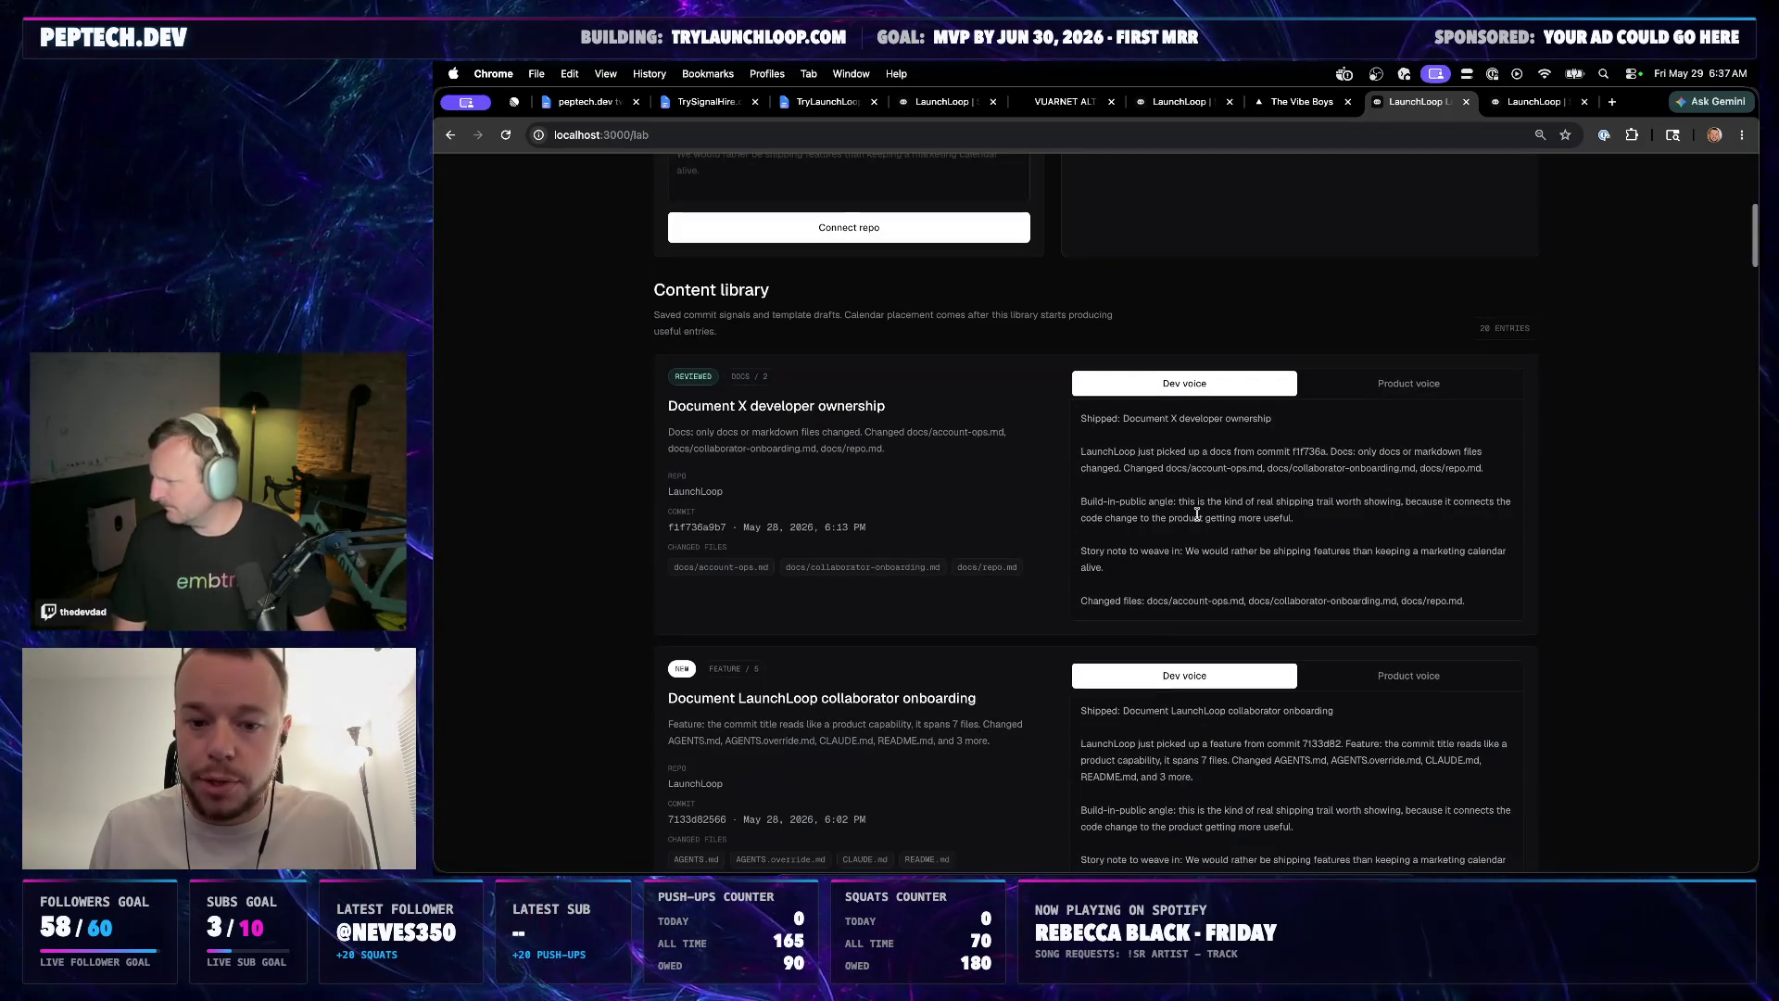
# Compare the first library entry's Product voice and Dev voice drafts
pyautogui.click(1381, 387)
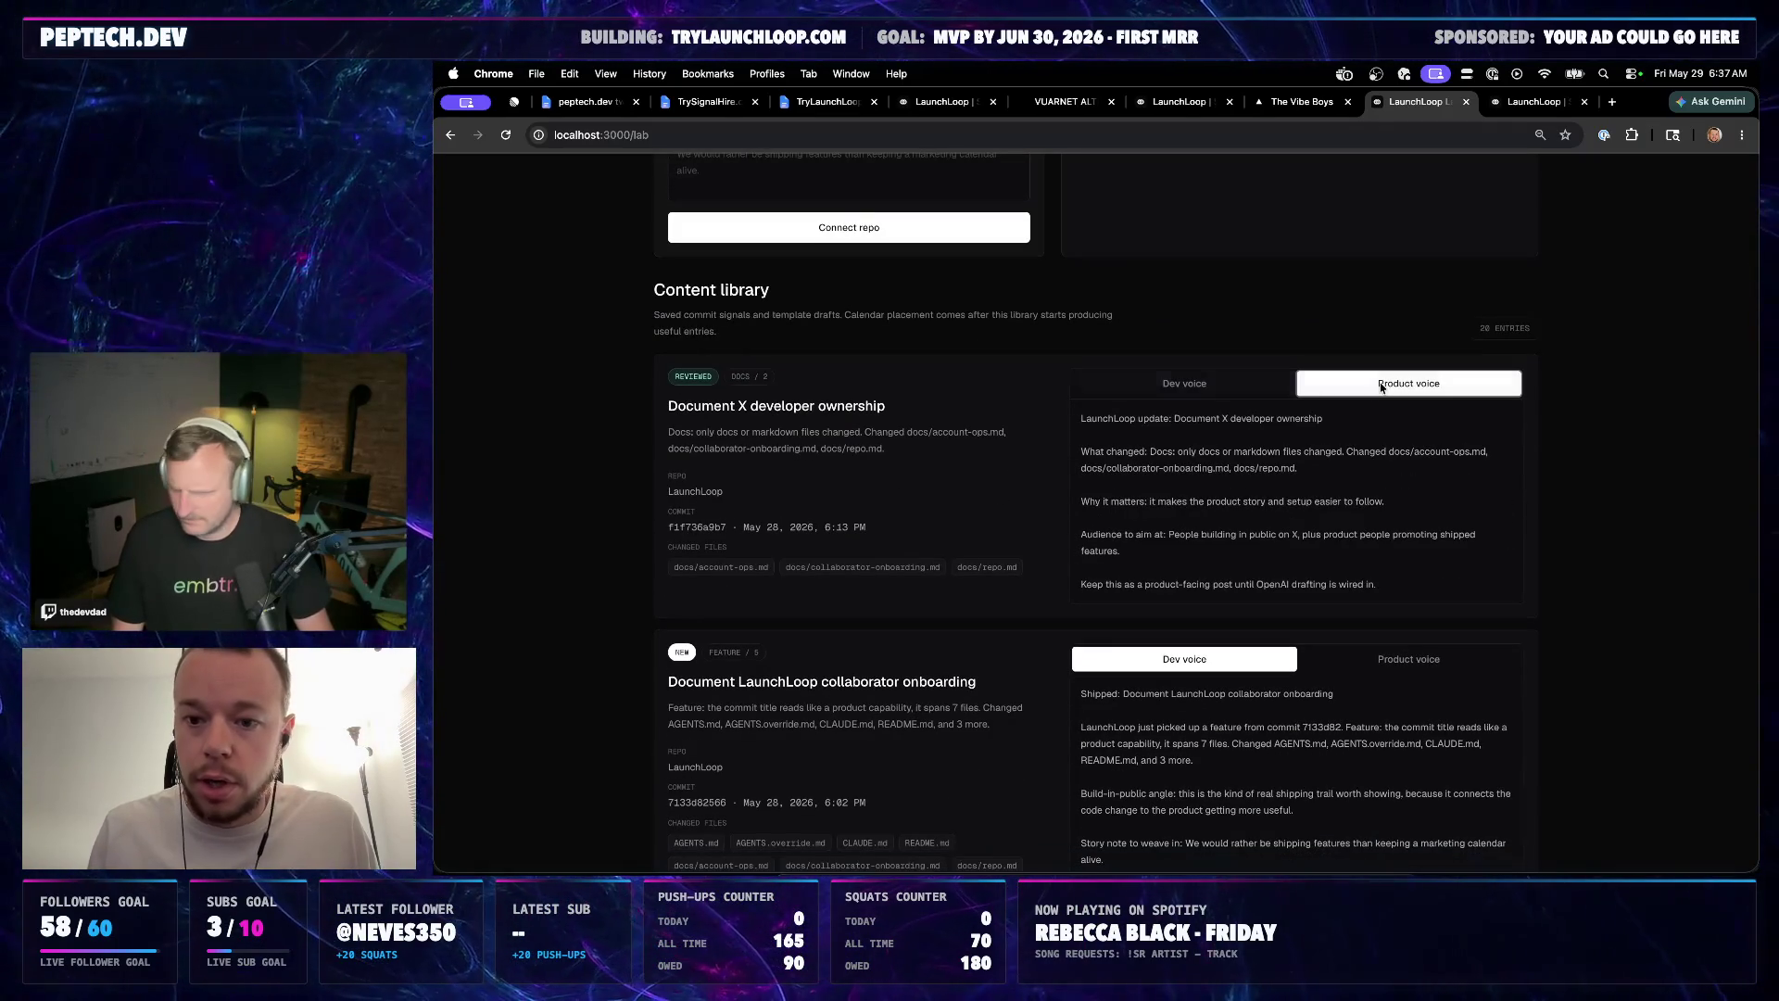
pyautogui.click(1225, 381)
pyautogui.scroll(8, 1074, 525)
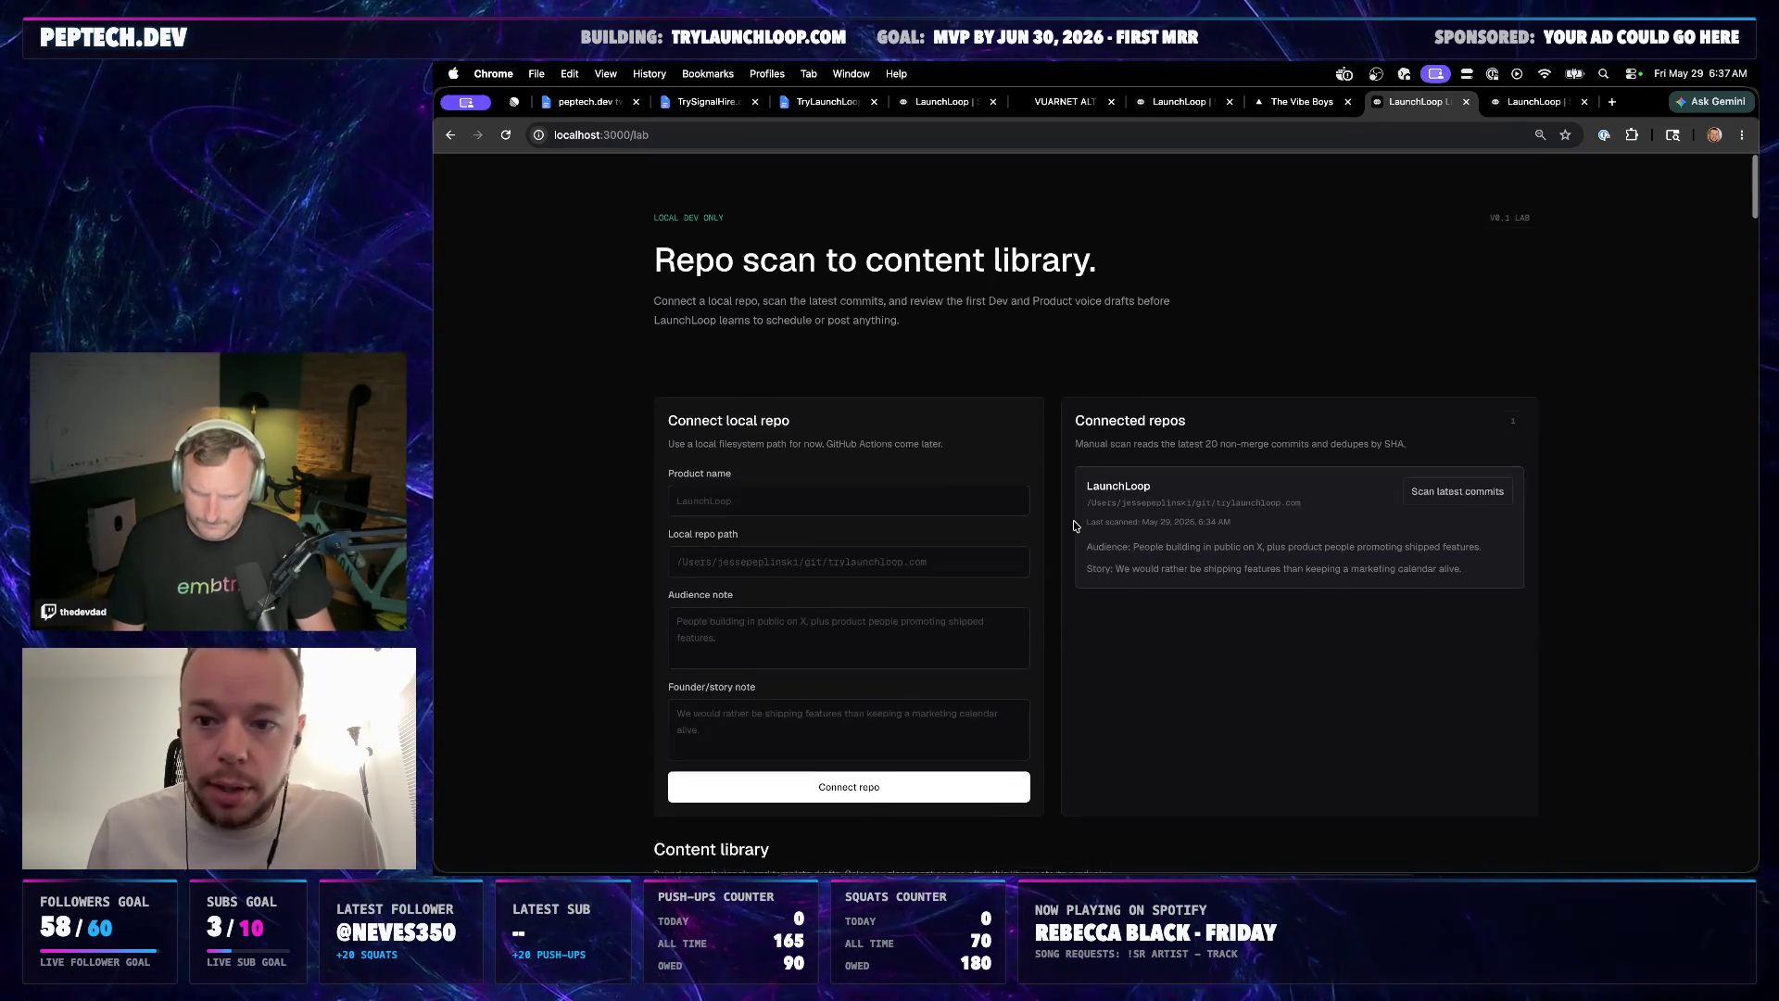
pyautogui.scroll(-1, 1075, 525)
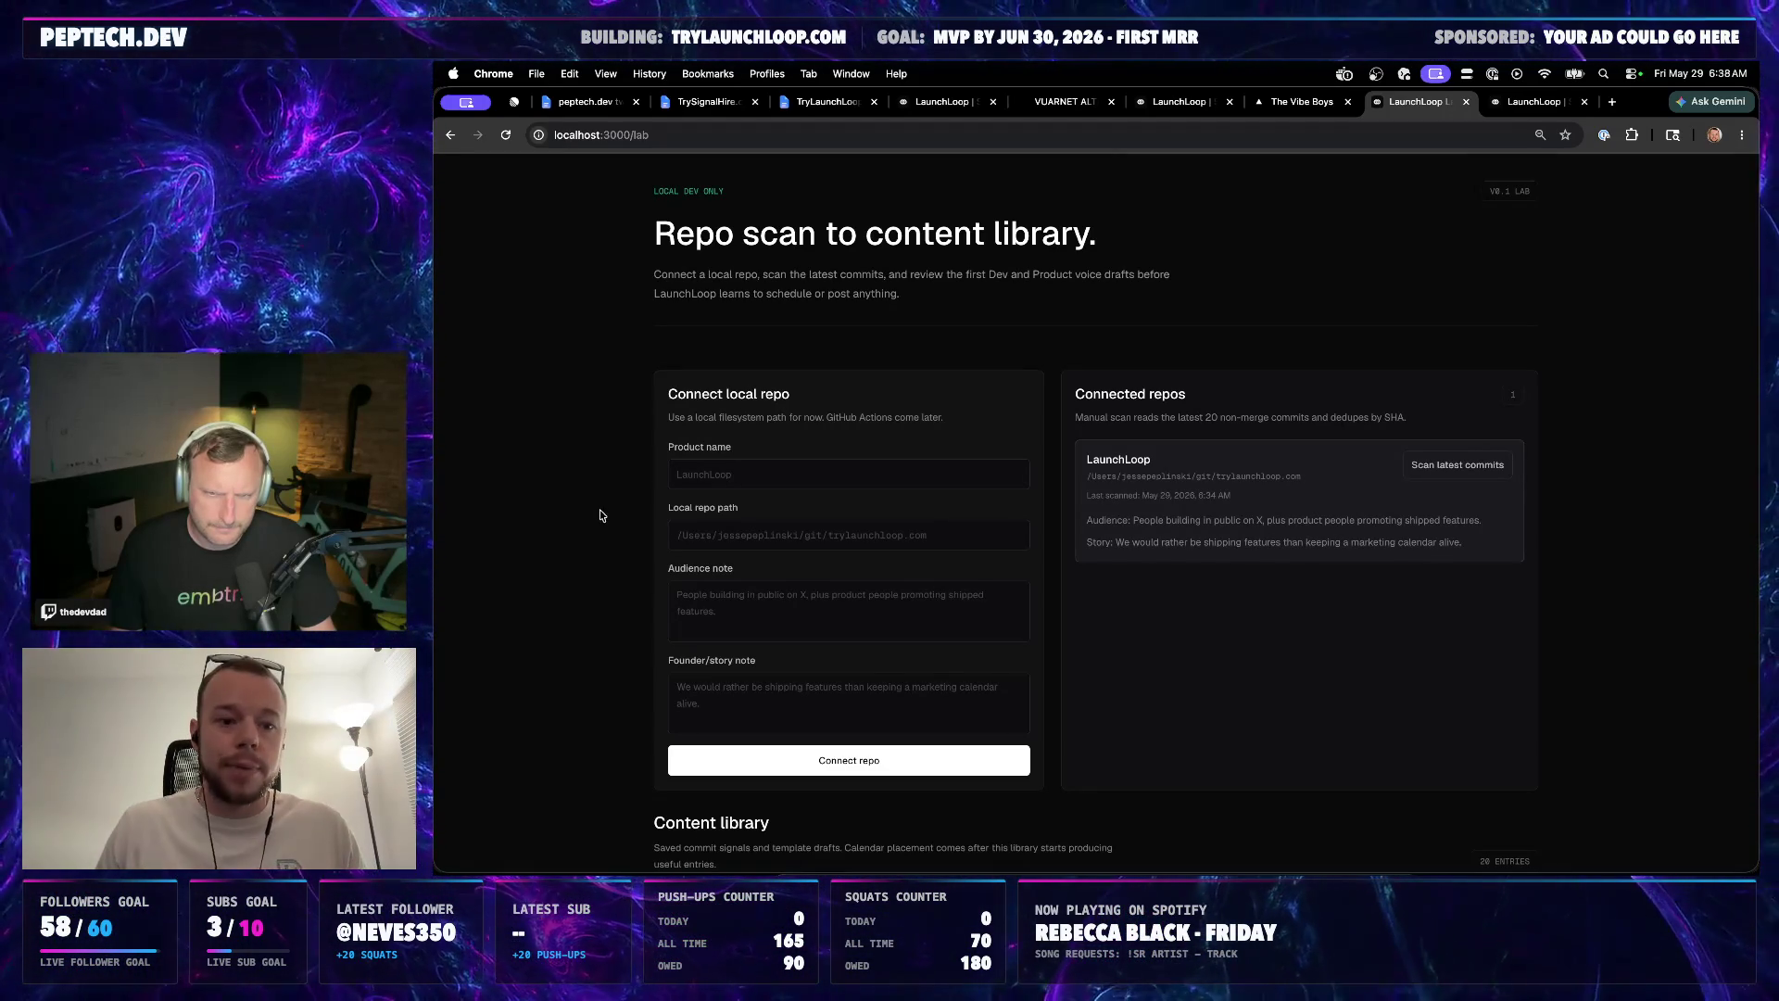
pyautogui.scroll(-10, 600, 509)
pyautogui.scroll(-10, 628, 489)
pyautogui.scroll(-10, 630, 490)
pyautogui.scroll(-10, 630, 491)
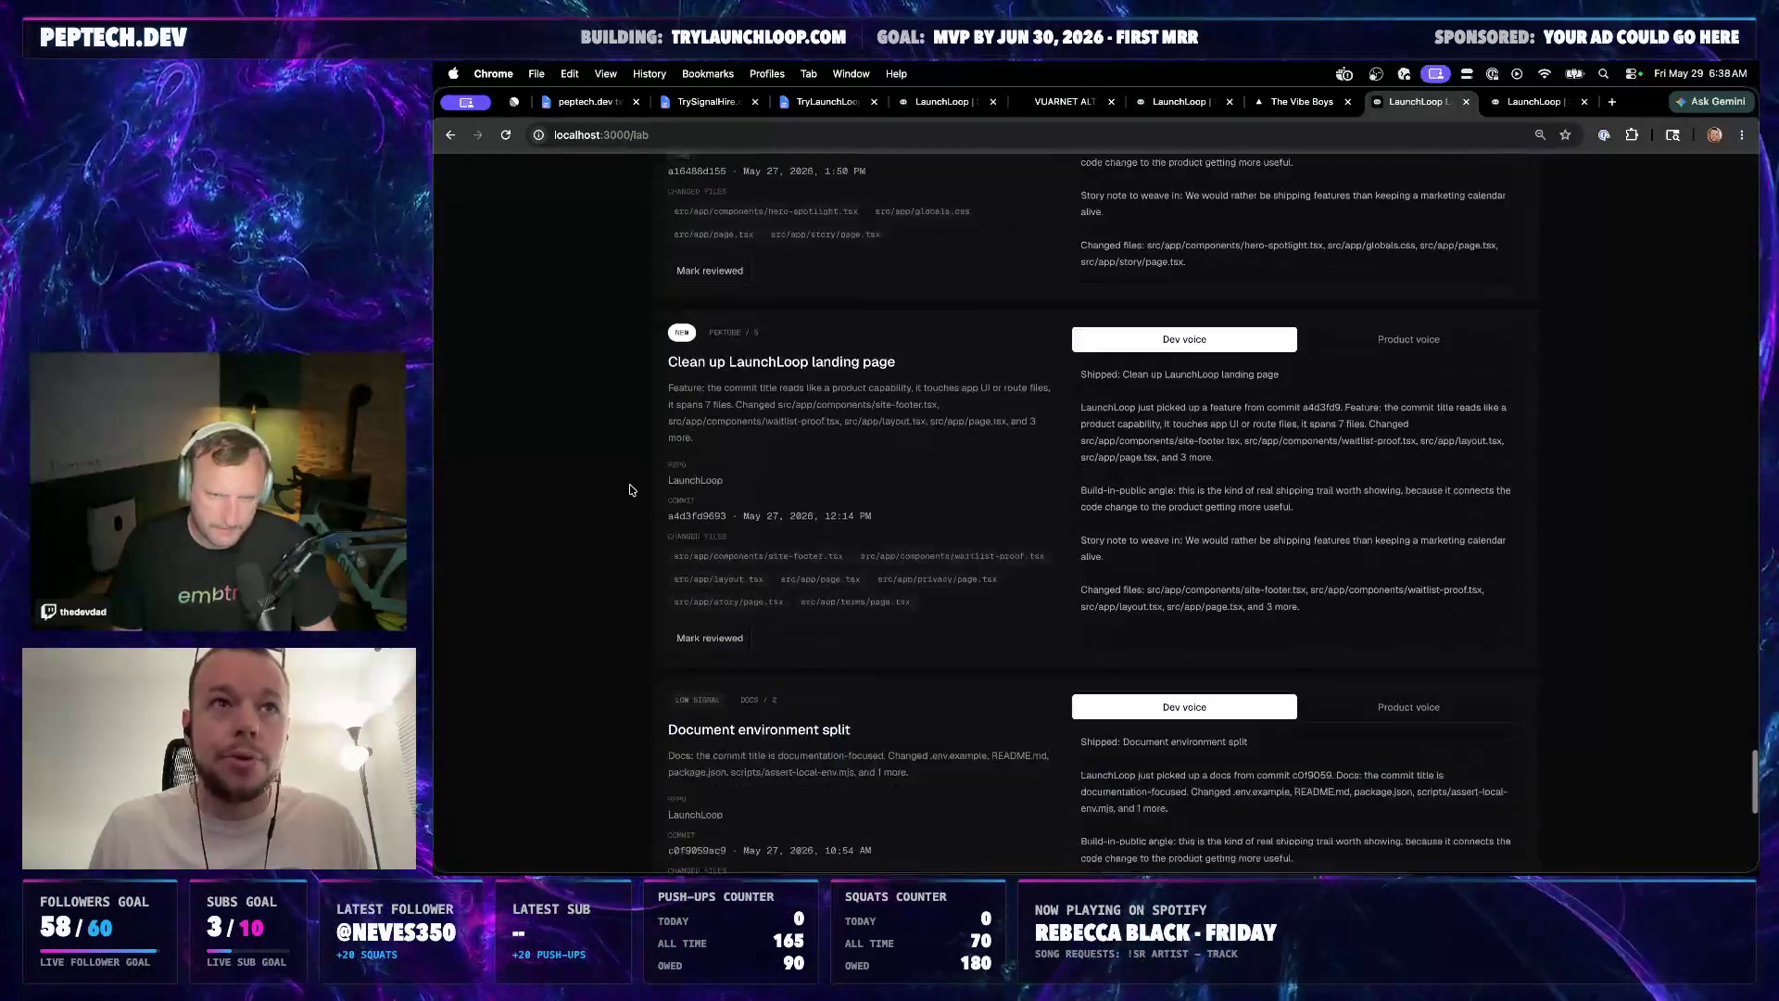
pyautogui.scroll(-10, 627, 489)
pyautogui.scroll(-3, 639, 458)
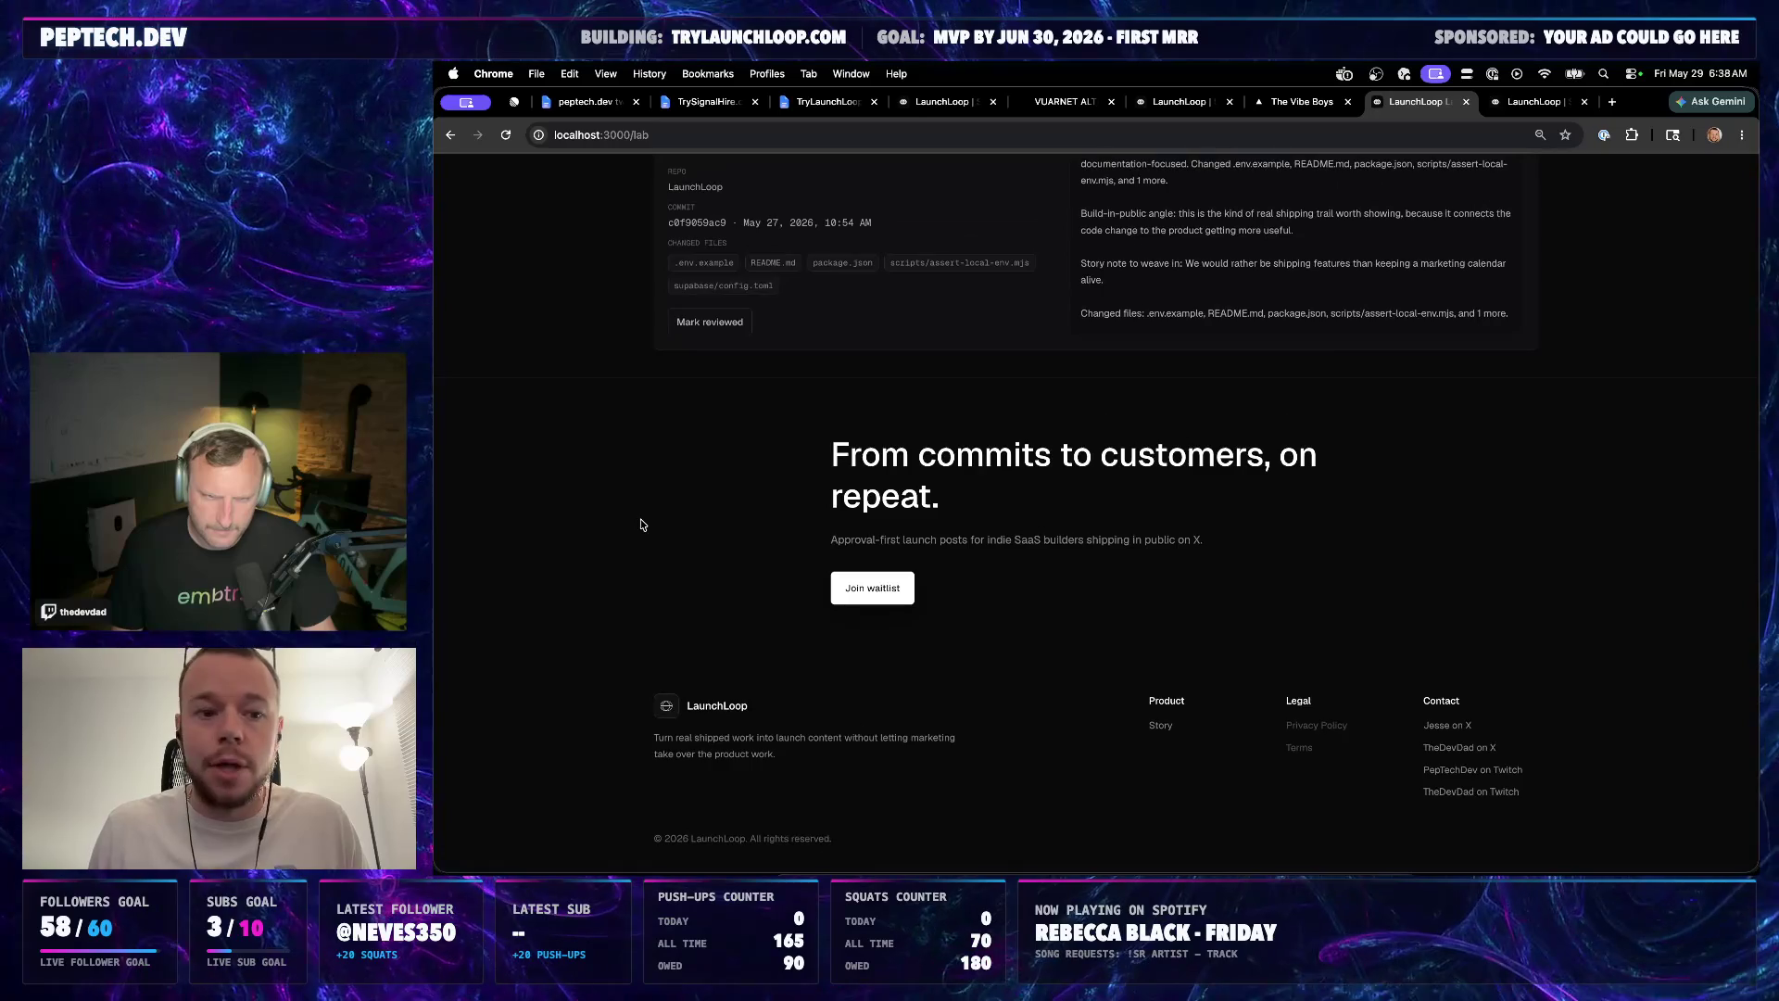
pyautogui.scroll(3, 643, 515)
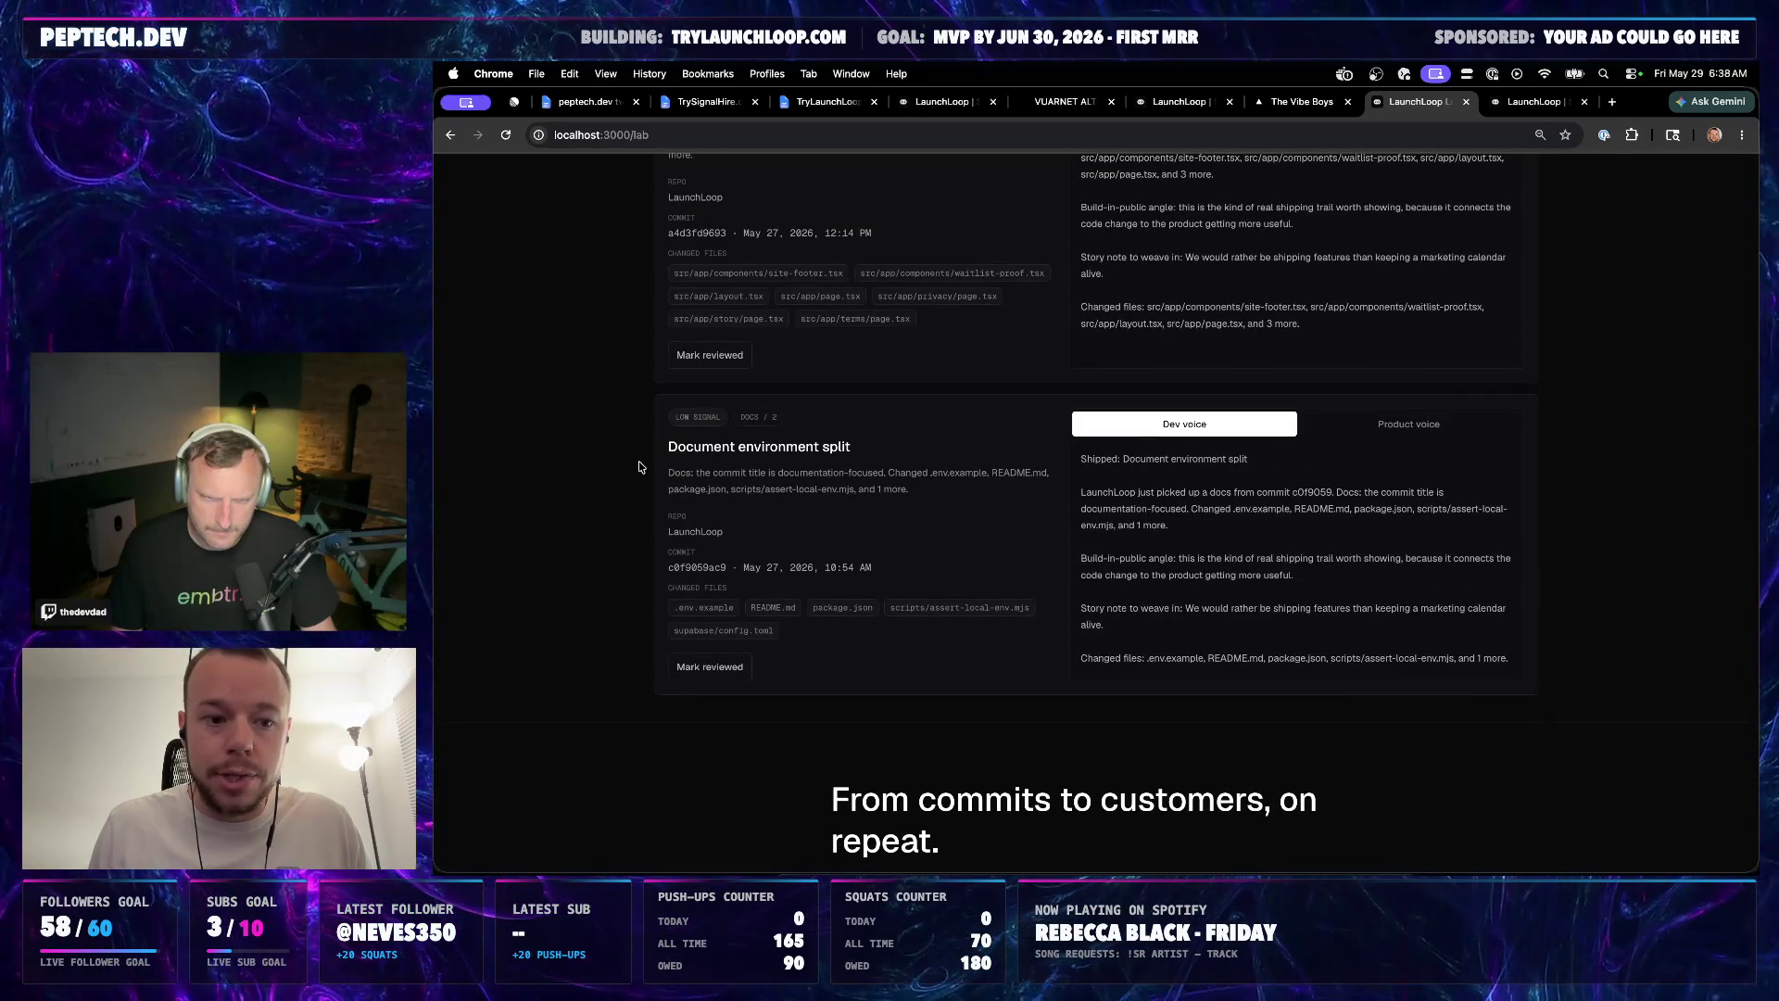
pyautogui.scroll(2, 855, 447)
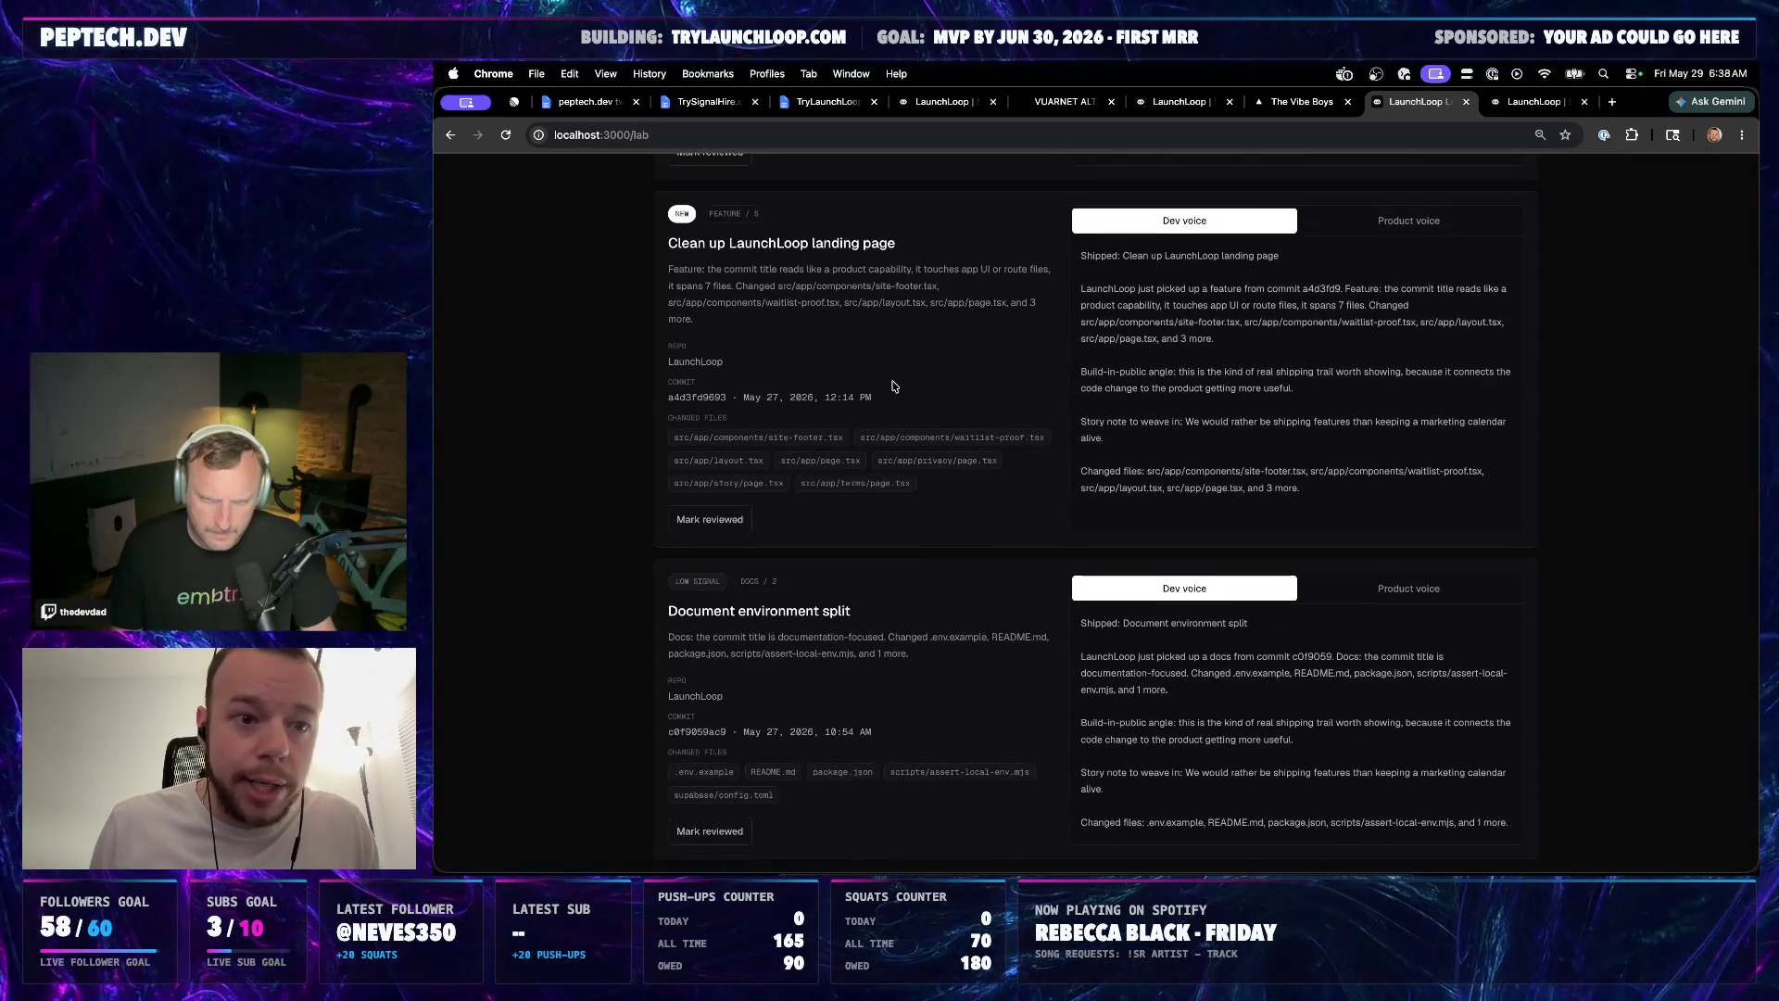
pyautogui.scroll(1, 893, 386)
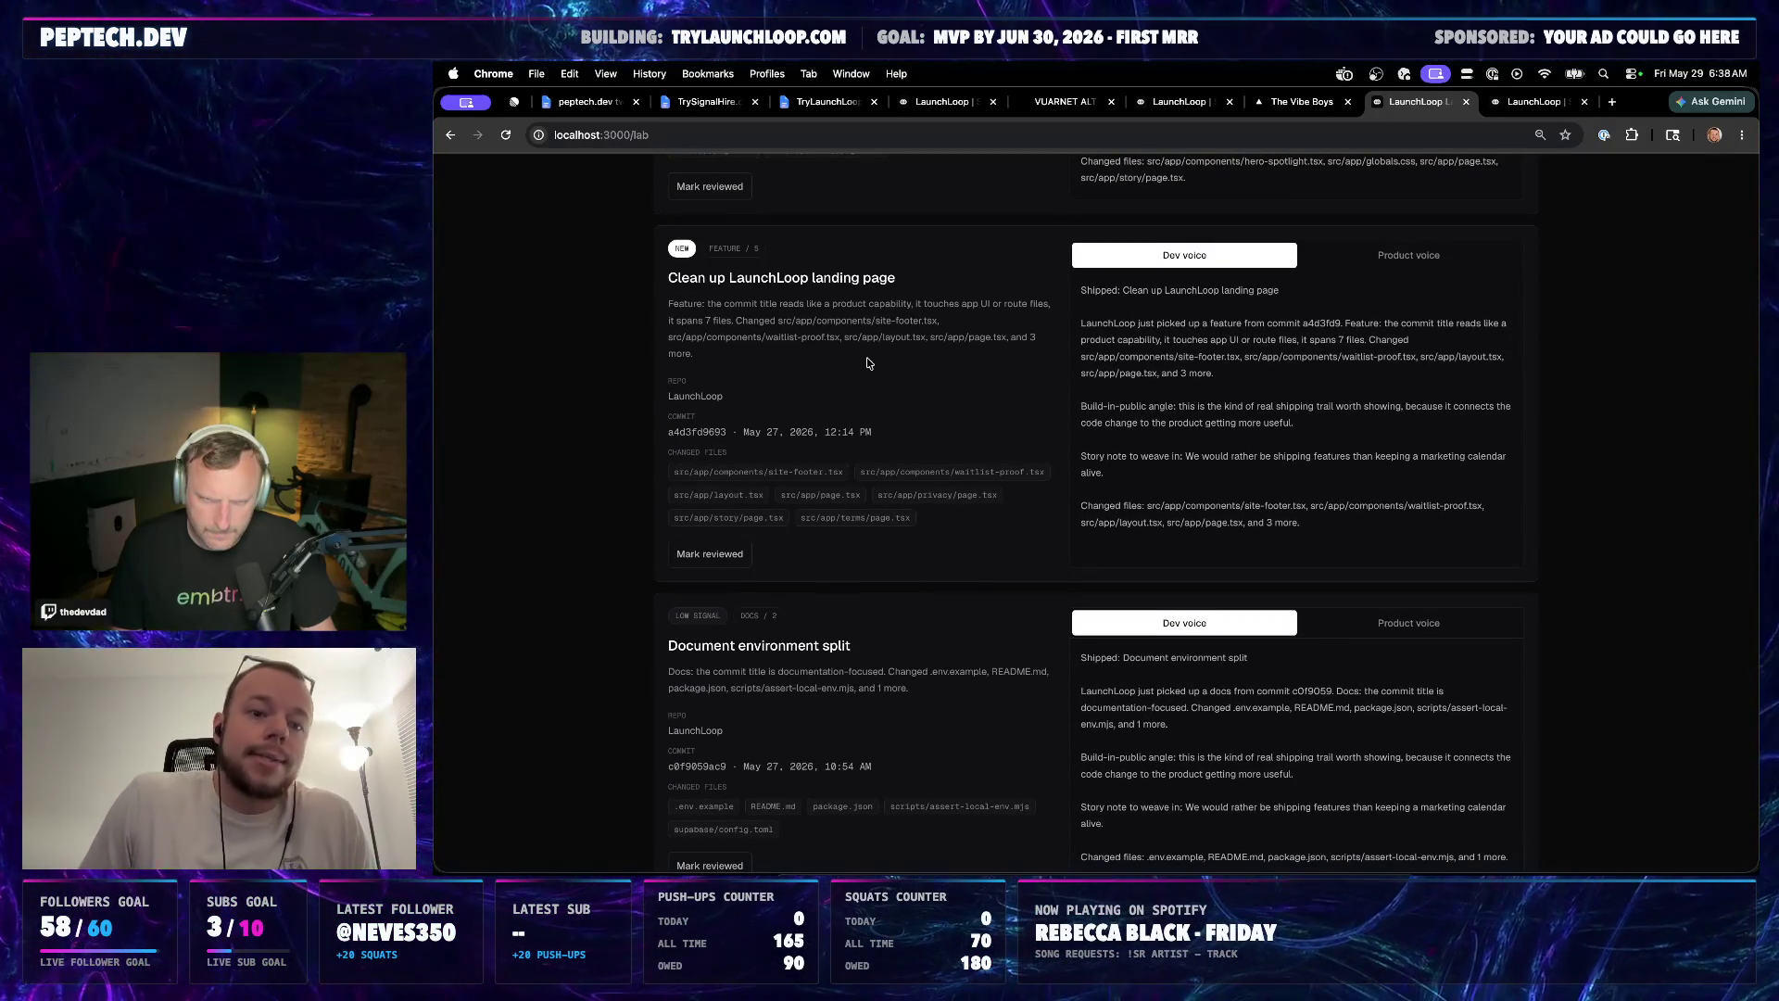
pyautogui.scroll(4, 866, 363)
pyautogui.scroll(2, 871, 403)
pyautogui.scroll(5, 870, 404)
pyautogui.scroll(5, 870, 403)
pyautogui.scroll(5, 870, 401)
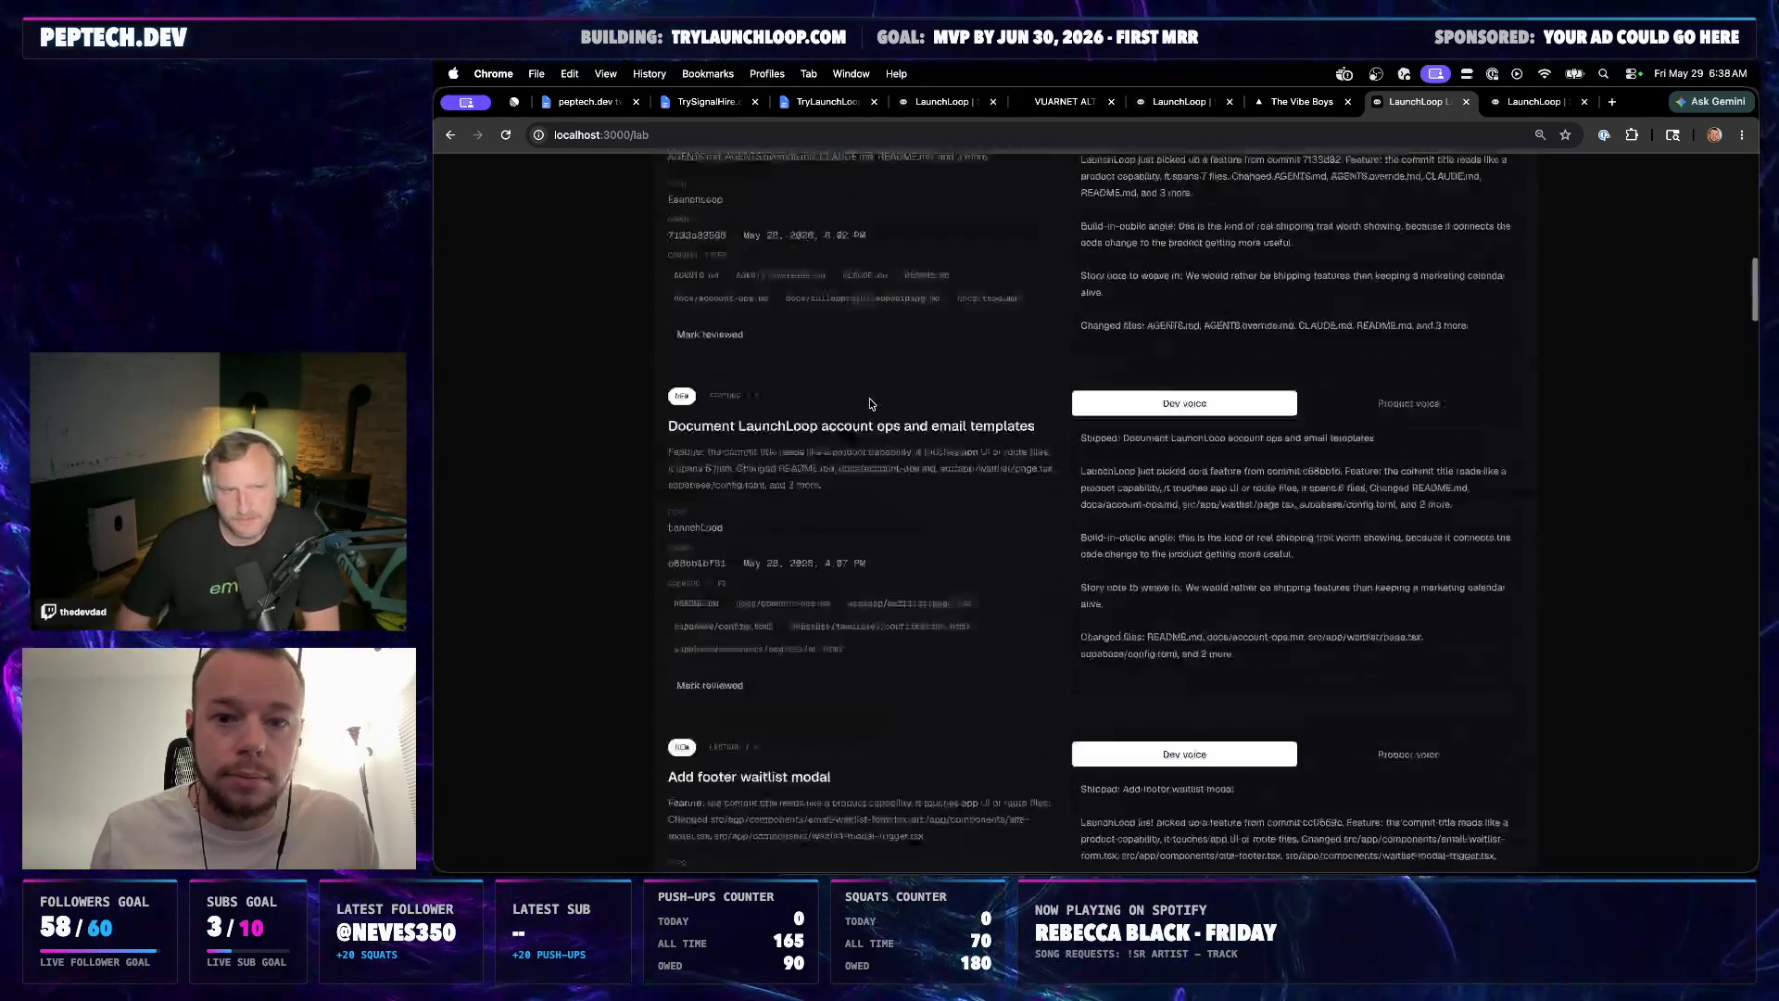
pyautogui.scroll(5, 869, 399)
pyautogui.scroll(-5, 911, 626)
pyautogui.scroll(-2, 912, 557)
pyautogui.scroll(2, 914, 501)
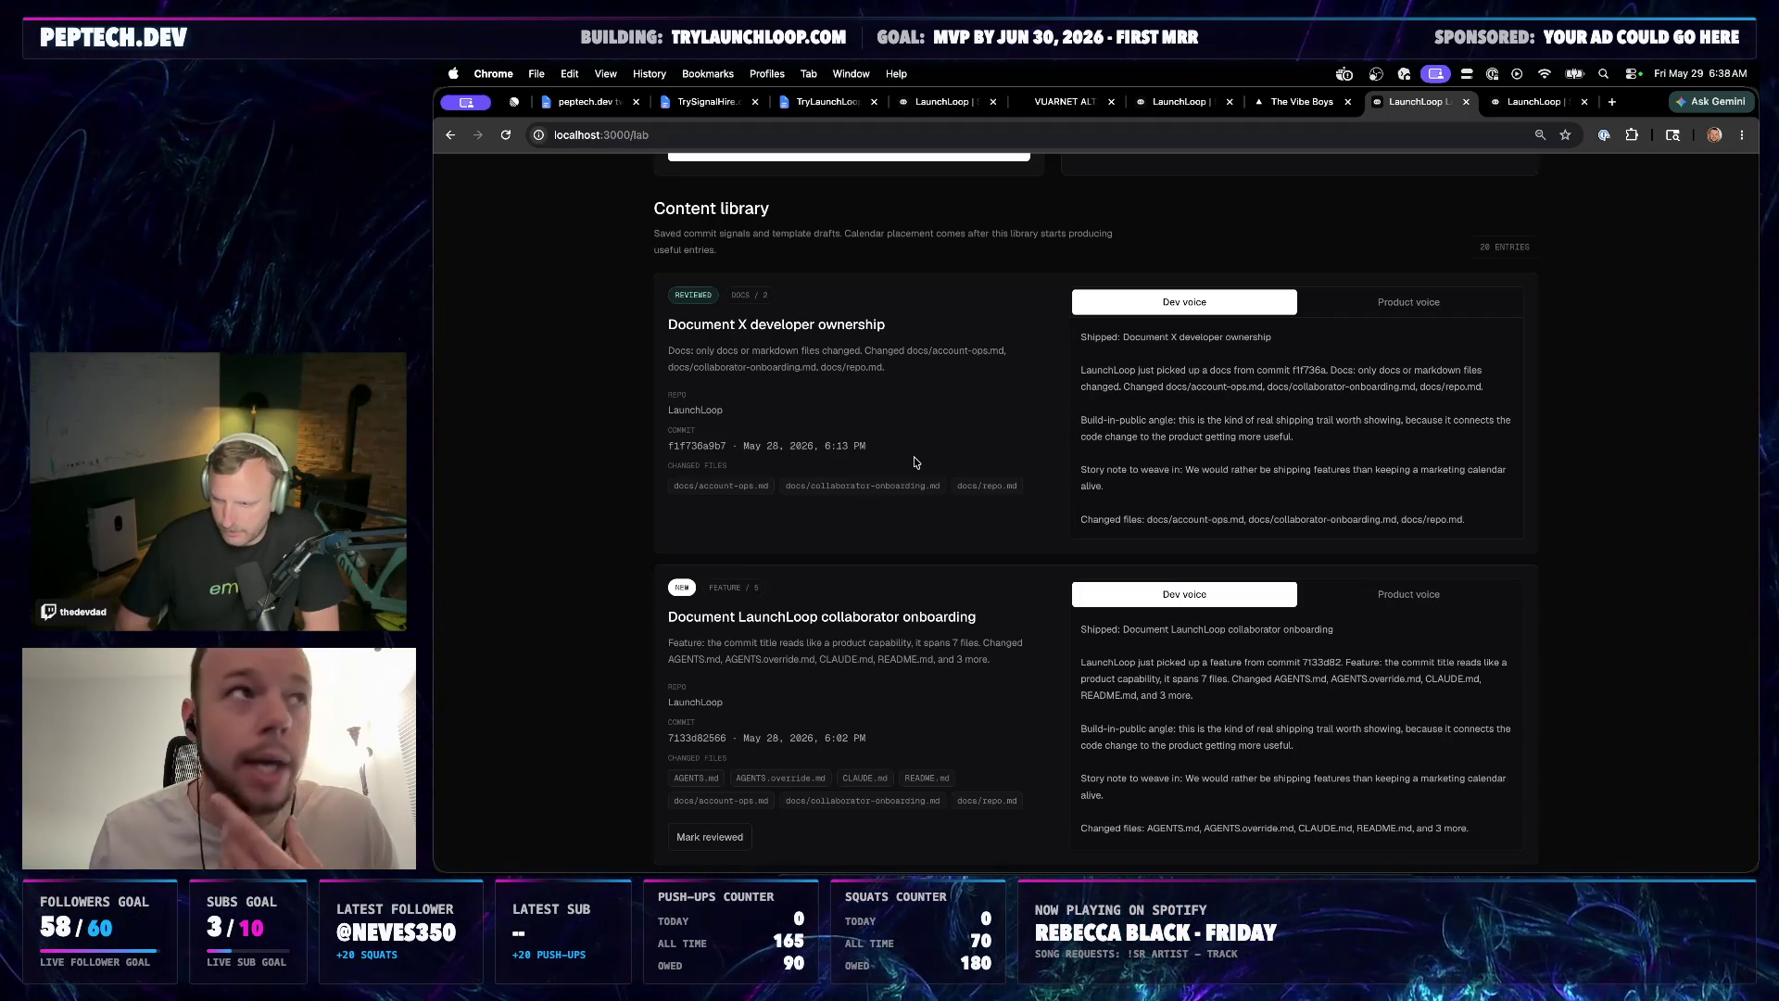
pyautogui.scroll(5, 916, 462)
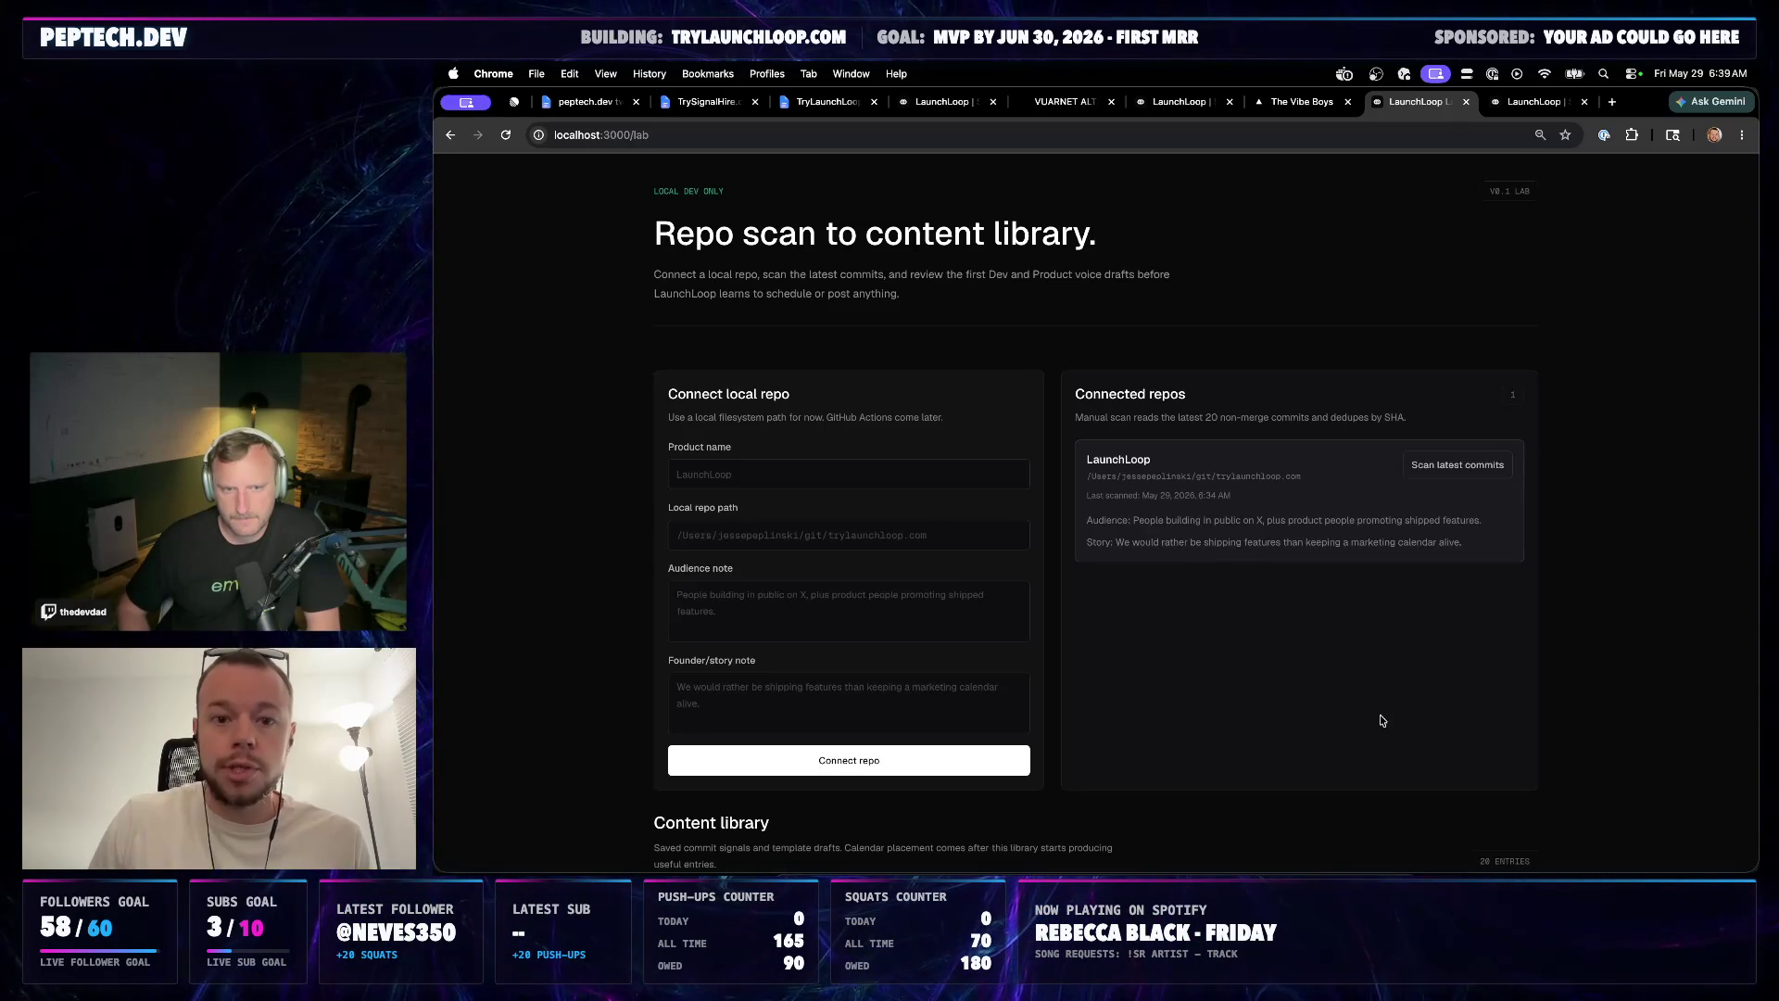
pyautogui.scroll(-5, 1381, 721)
pyautogui.scroll(1, 863, 494)
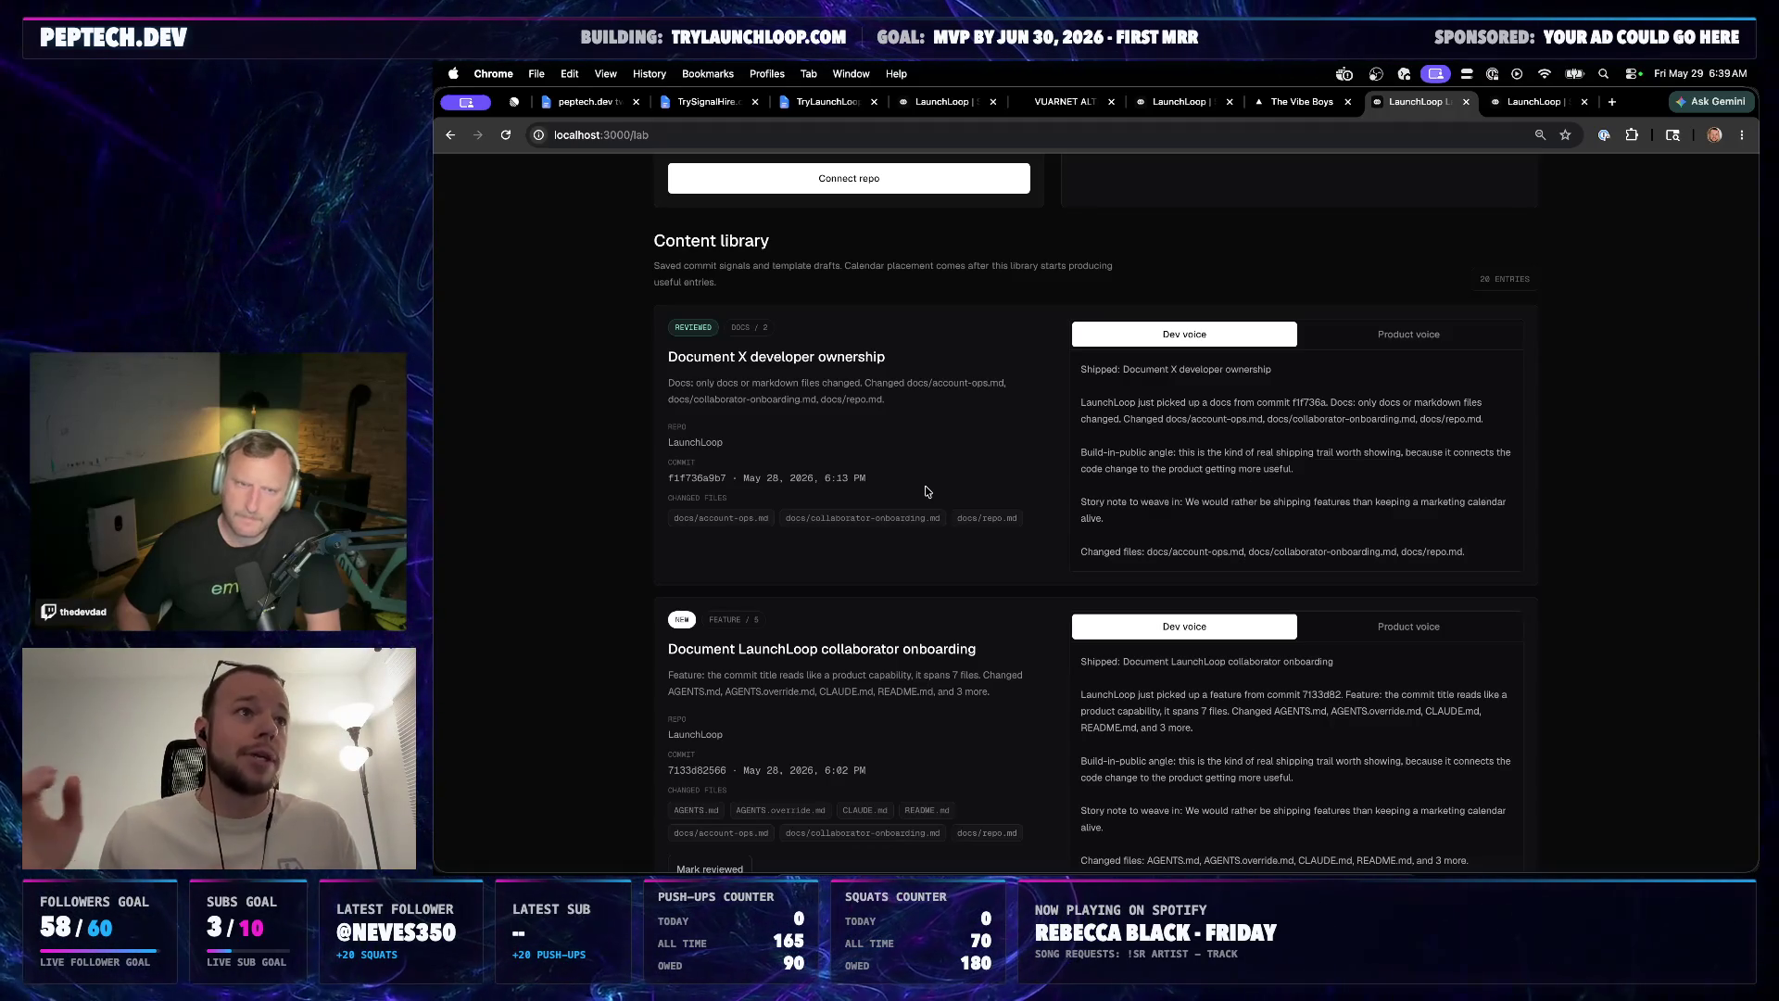
pyautogui.scroll(1, 926, 490)
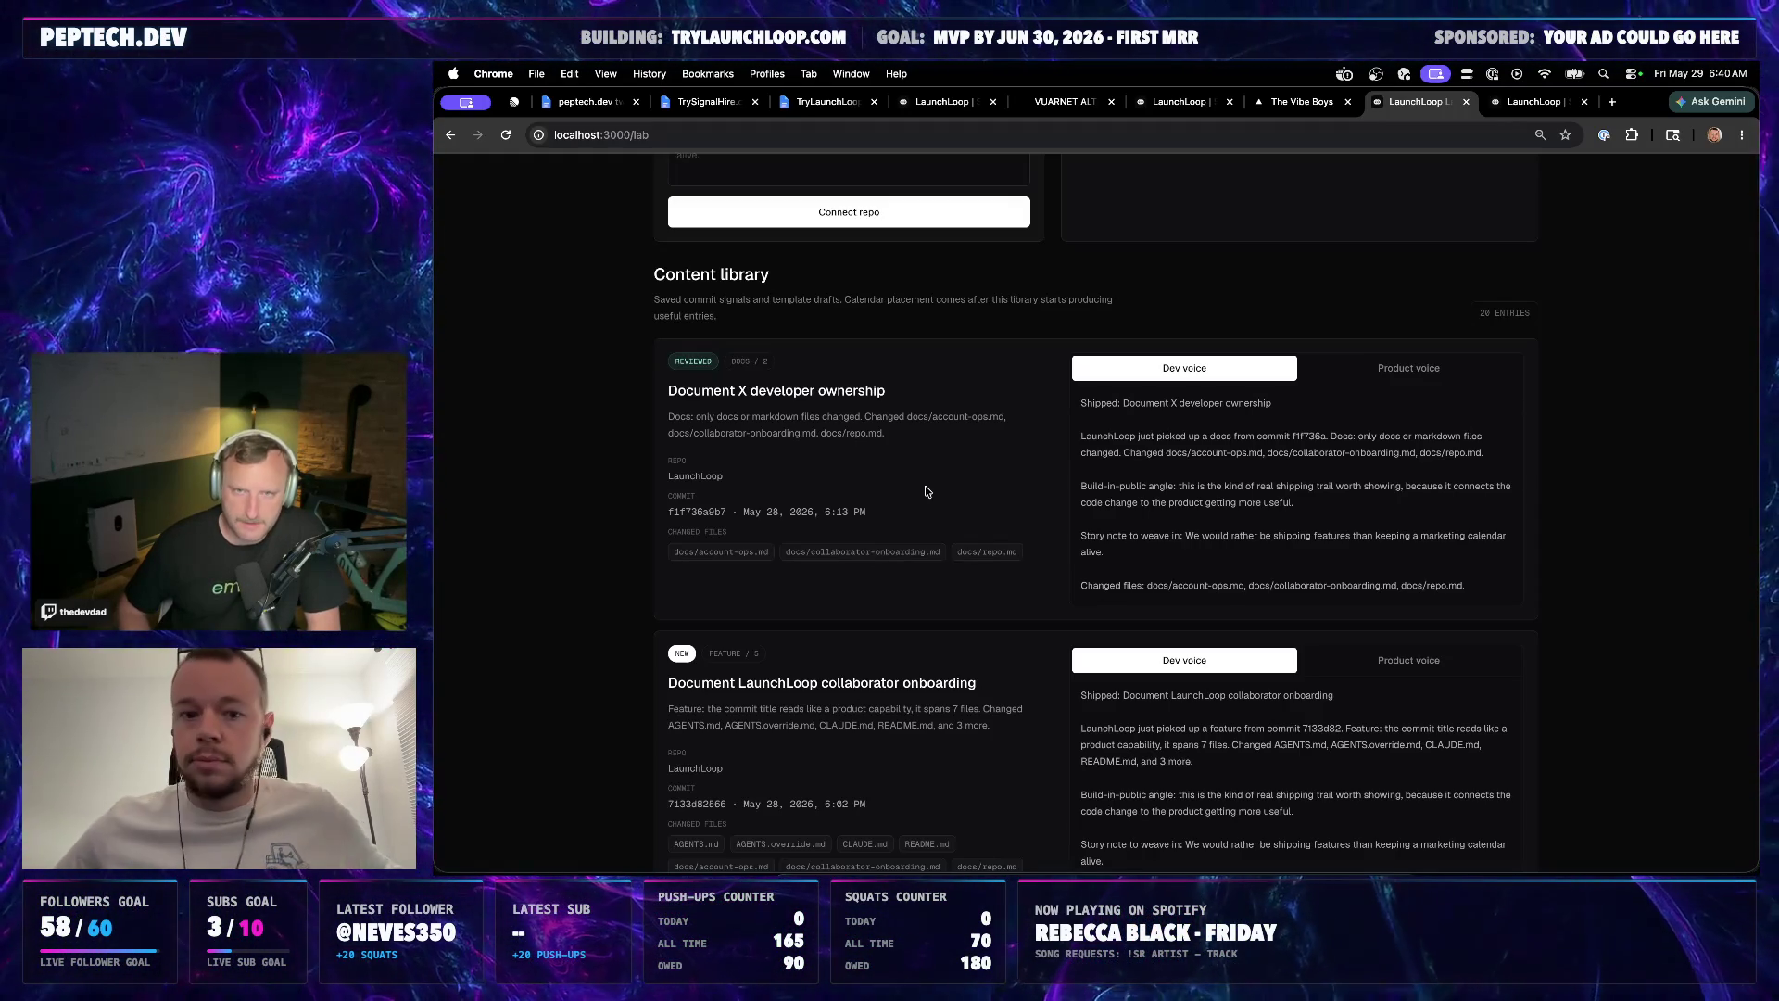
pyautogui.scroll(3, 926, 491)
pyautogui.scroll(2, 914, 516)
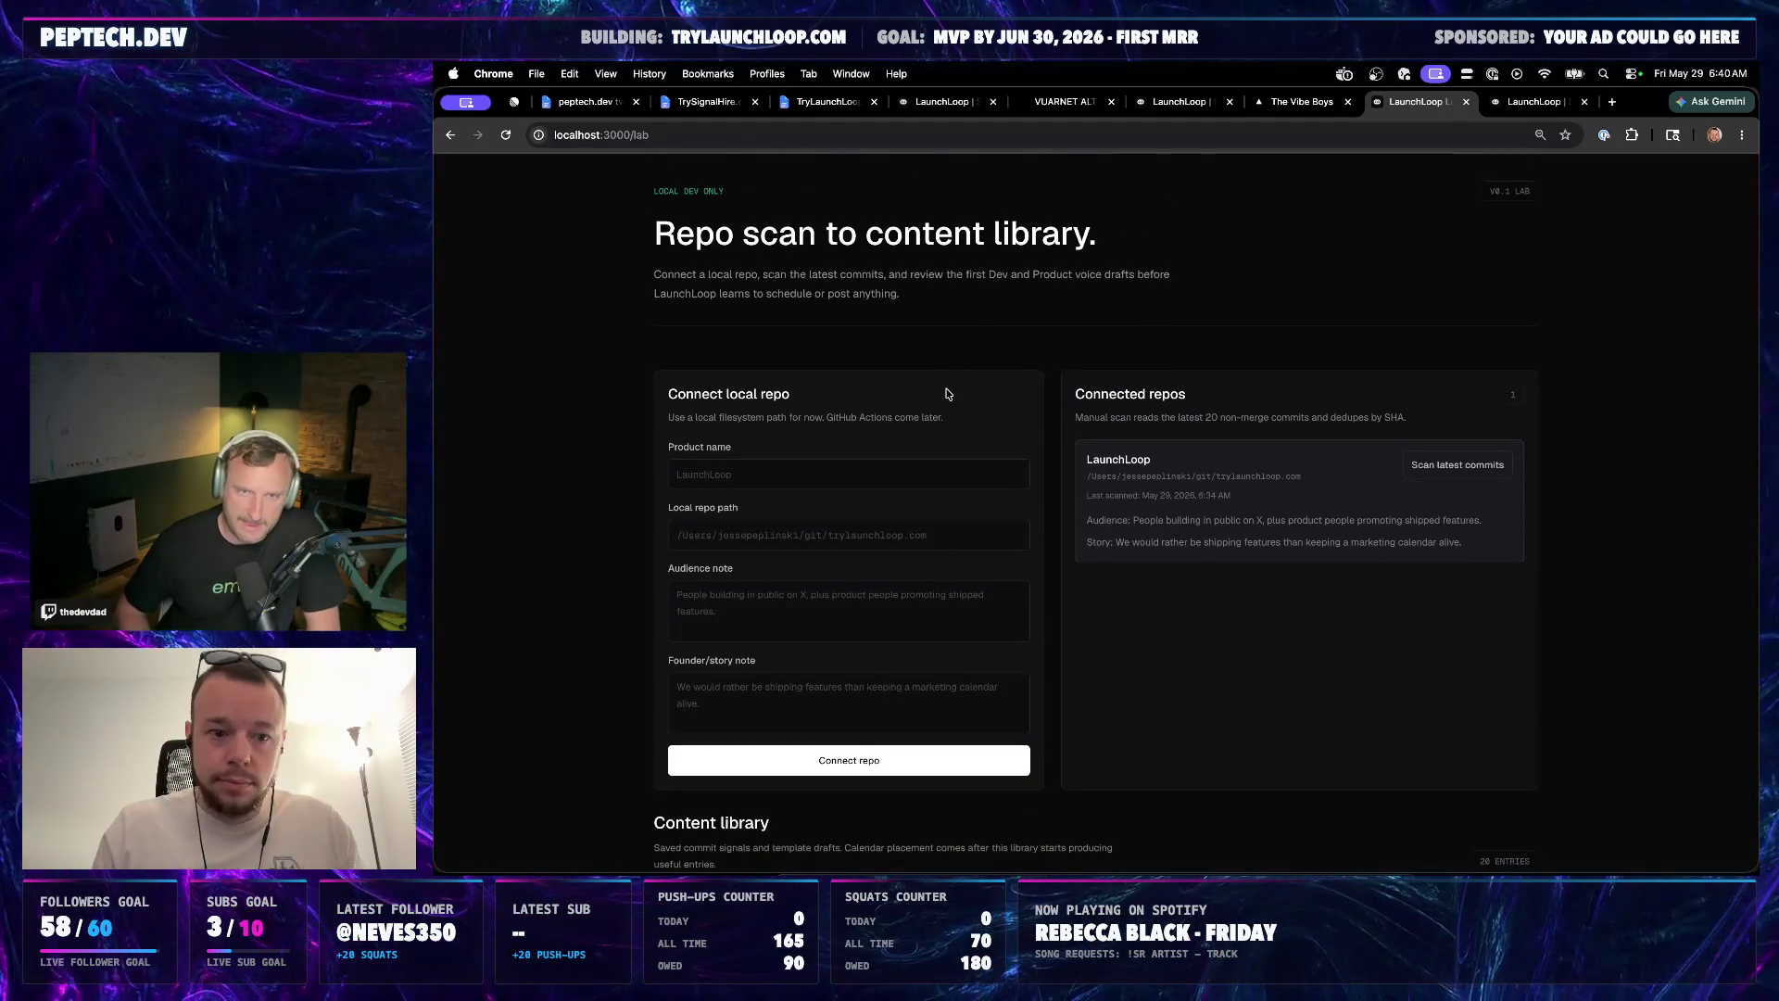
# Poke at the empty product name and local repo path fields on the lab page without changes
pyautogui.click(852, 761)
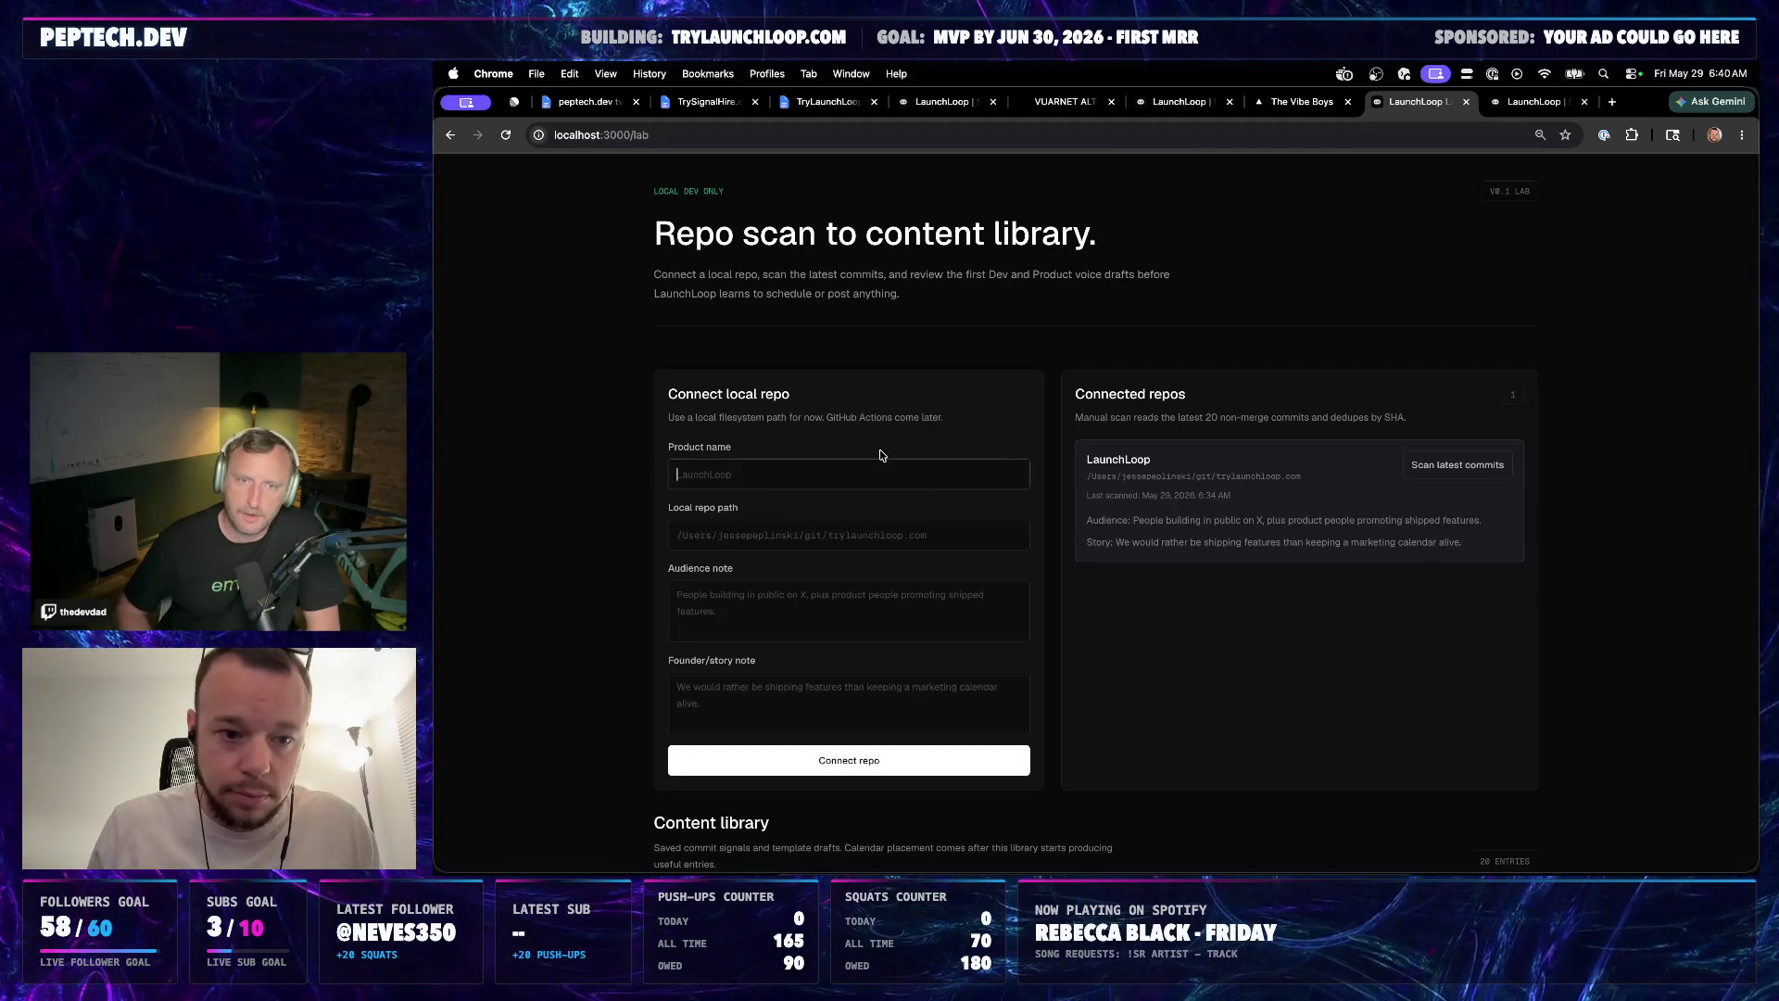
pyautogui.click(832, 386)
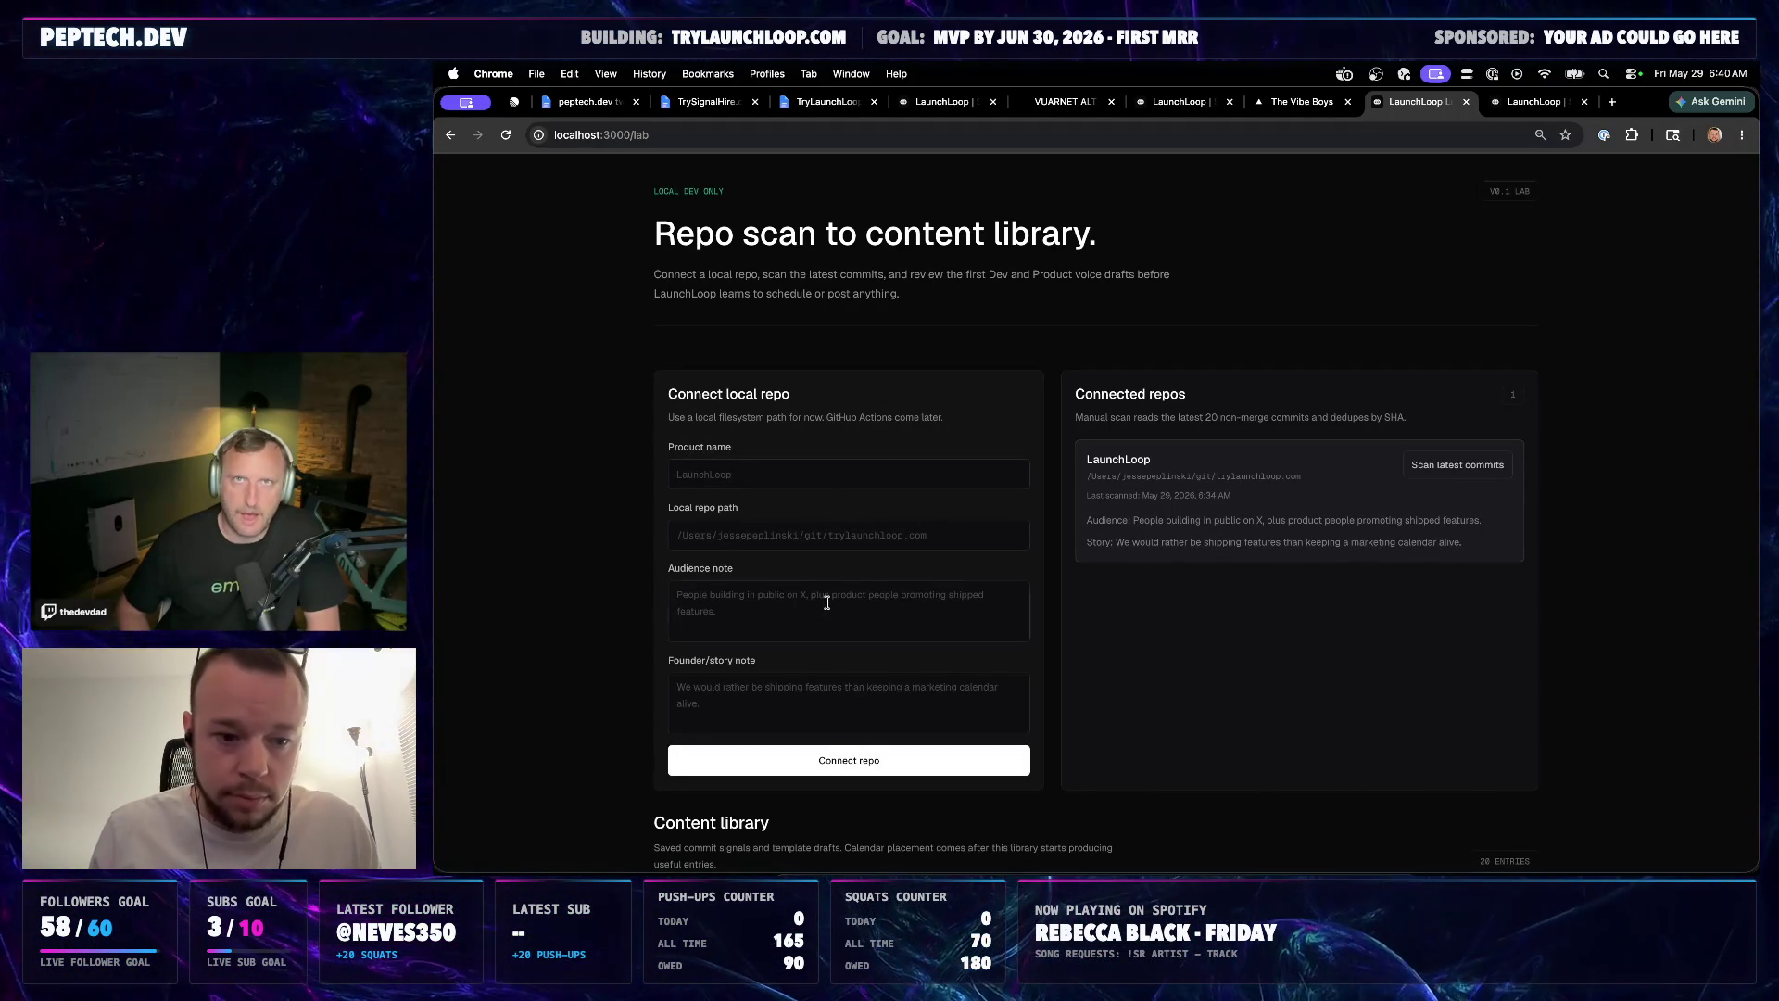
pyautogui.click(834, 545)
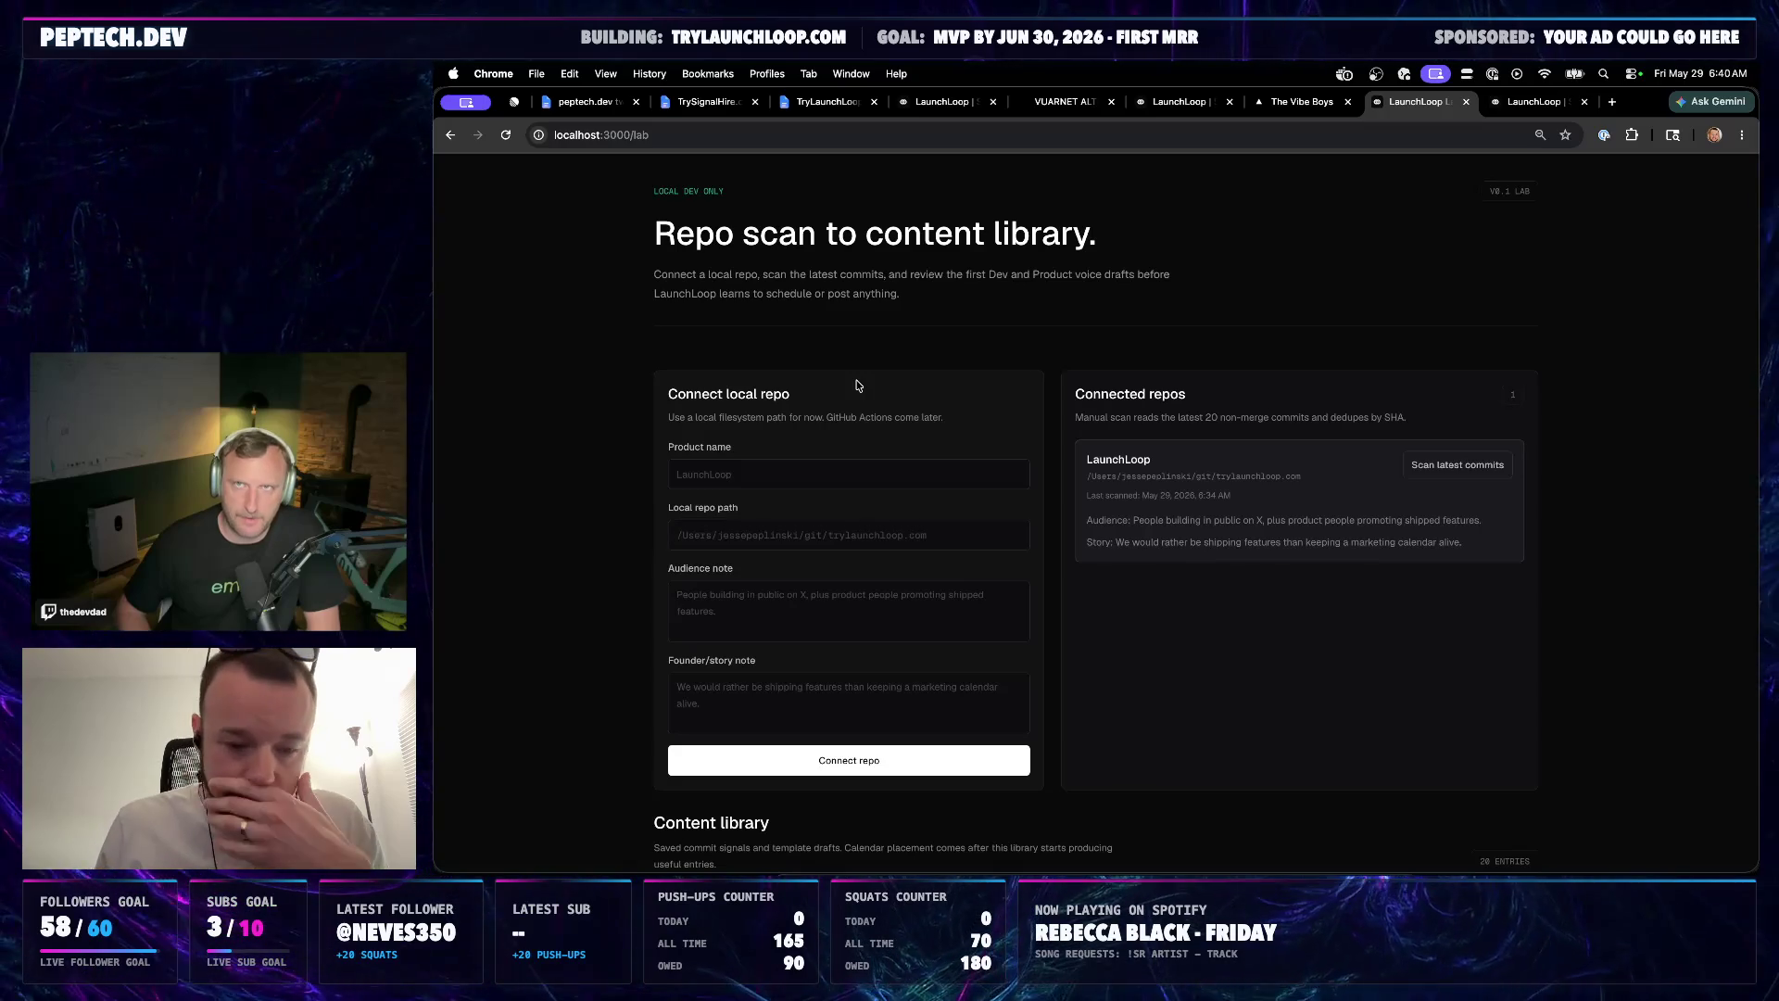
# Glance at Codex, then bring up the TrySignalHire Public Backlog document in Chrome
pyautogui.press('super+Tab')
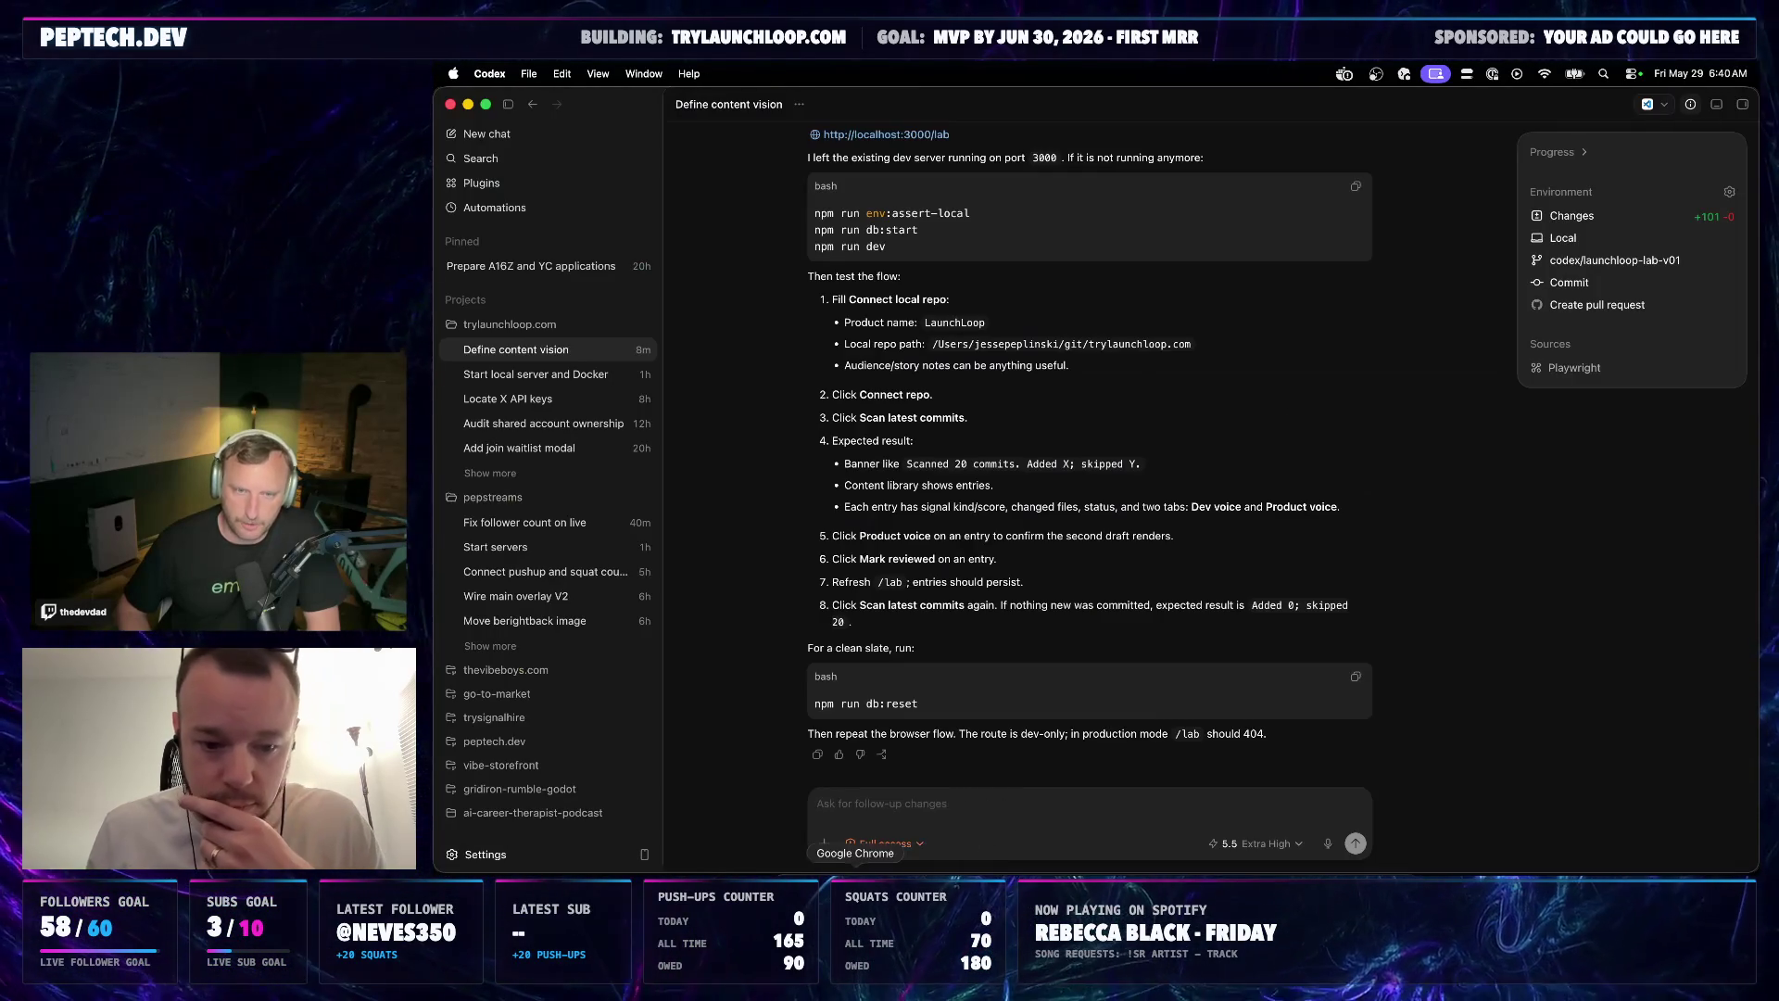
pyautogui.click(855, 884)
pyautogui.click(718, 102)
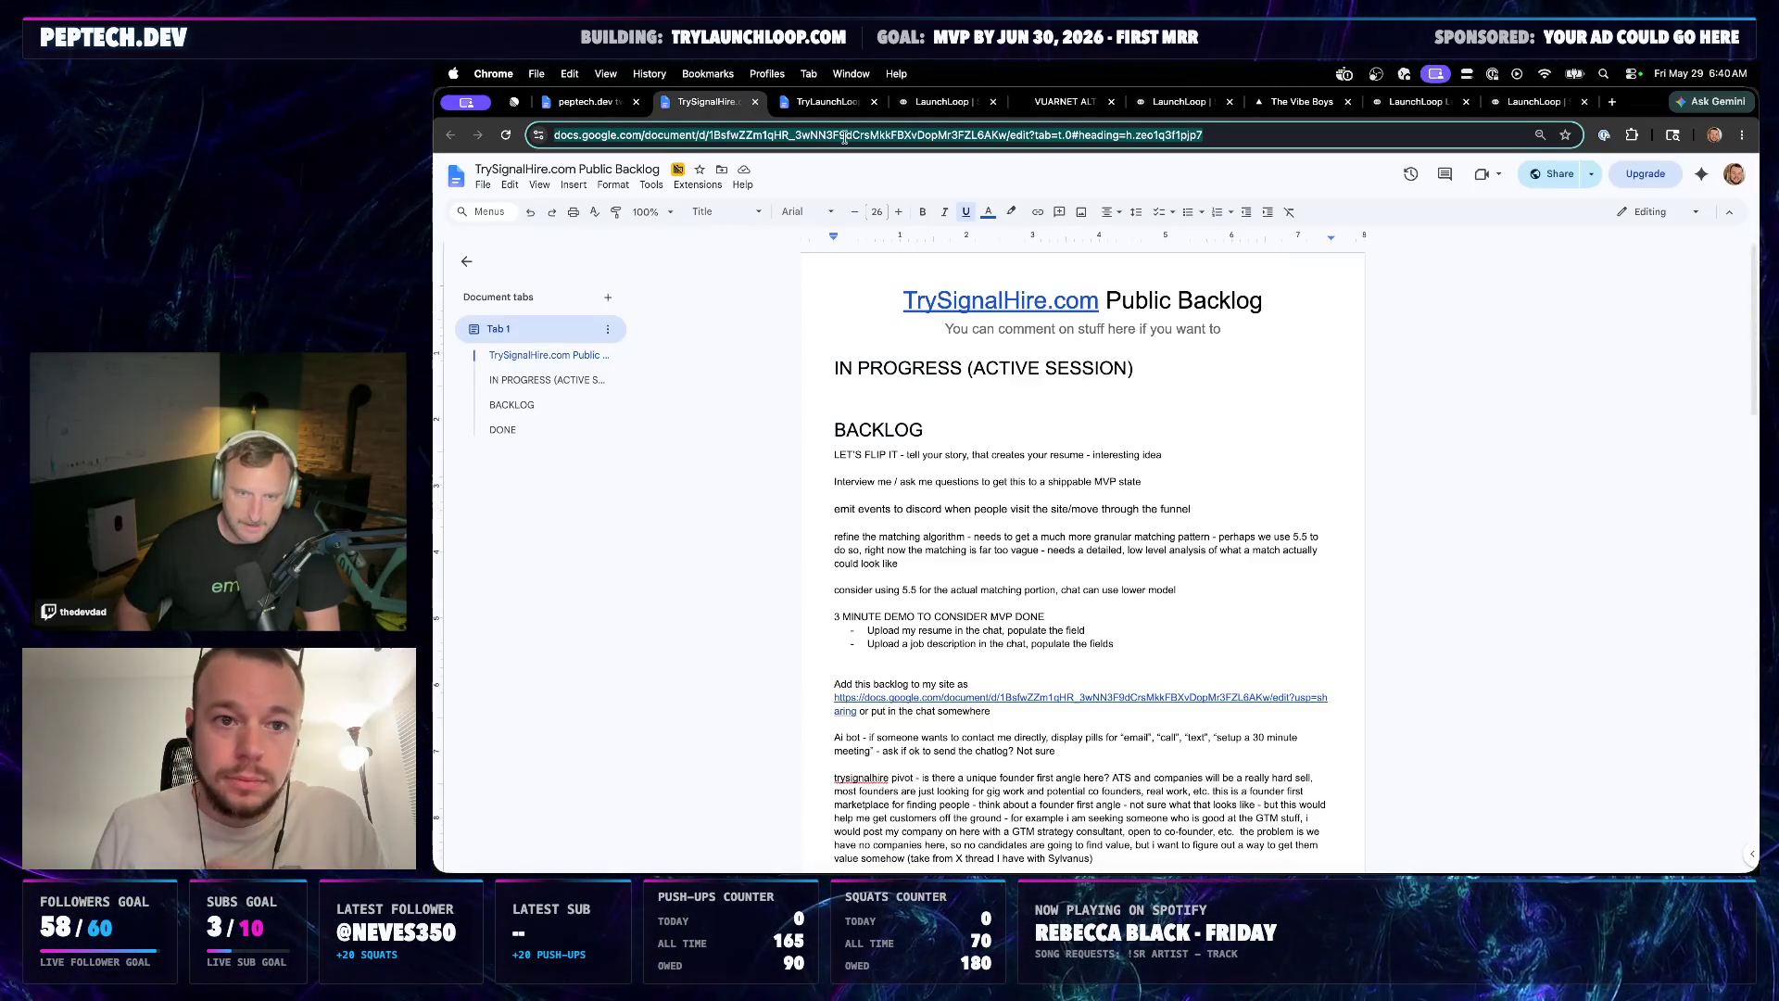
# Write the new-feature content prompt in the TryLaunchLoop backlog, copy it, and return to Codex
pyautogui.click(832, 102)
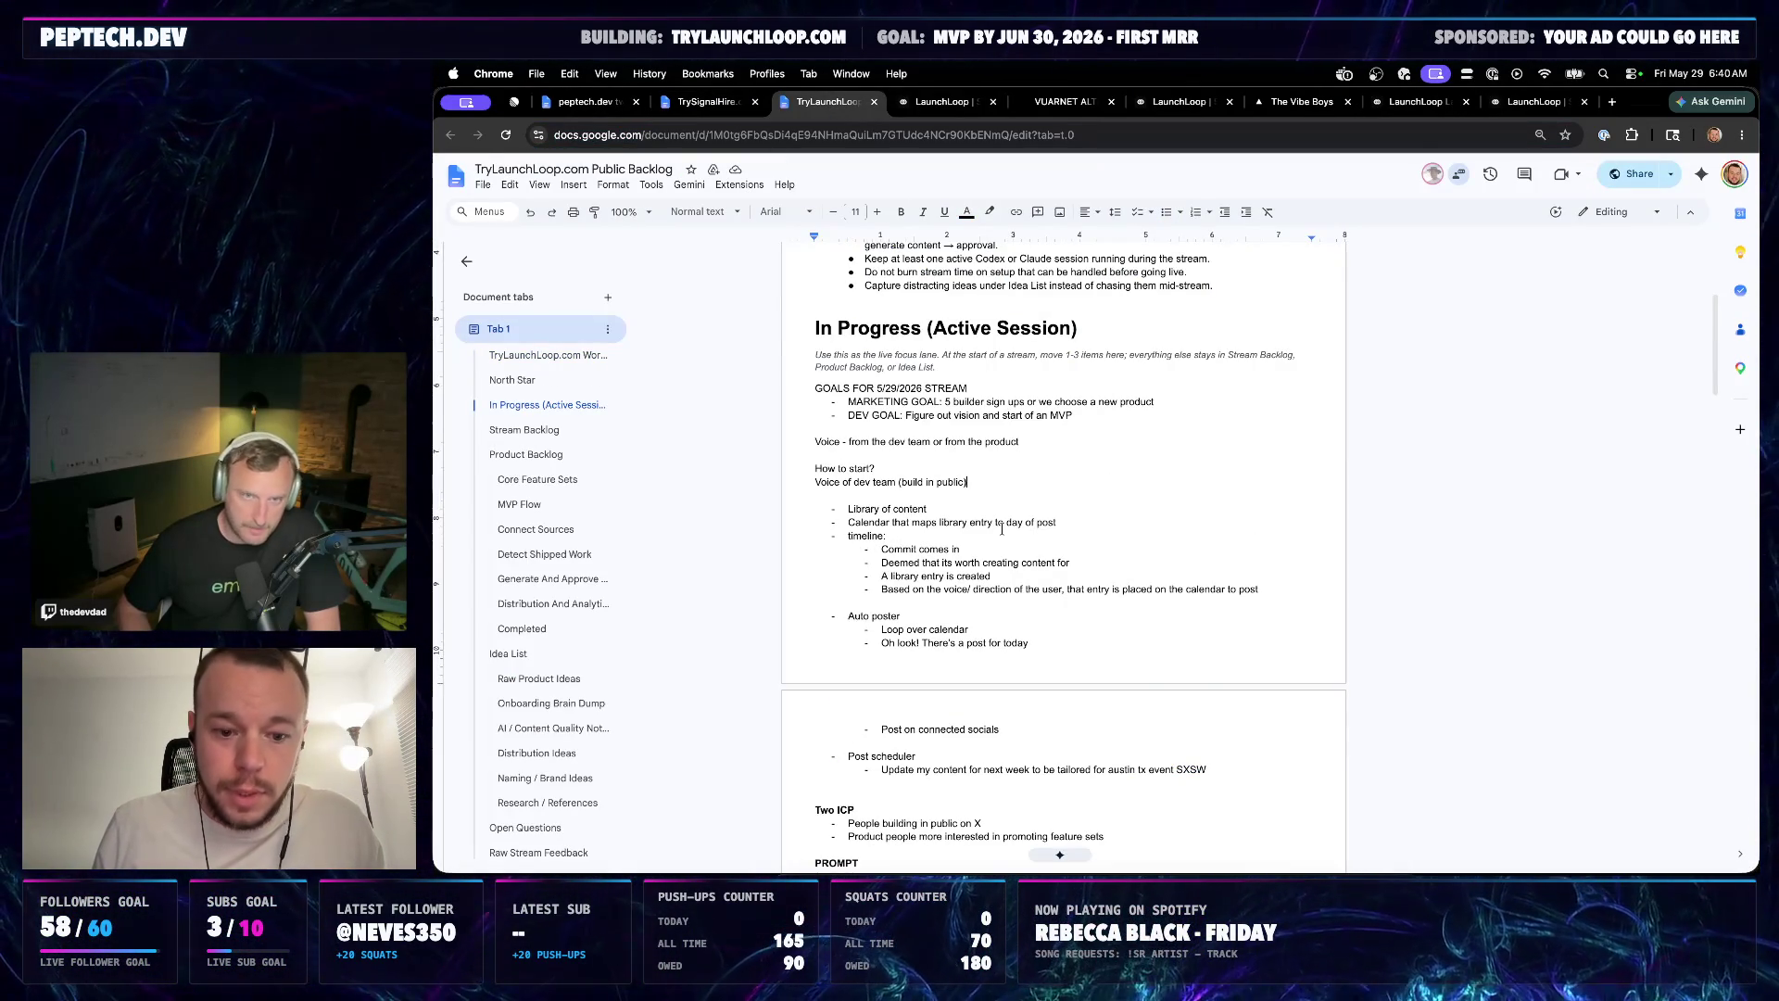
pyautogui.scroll(-3, 1001, 529)
pyautogui.scroll(2, 1002, 528)
pyautogui.scroll(-2, 1146, 647)
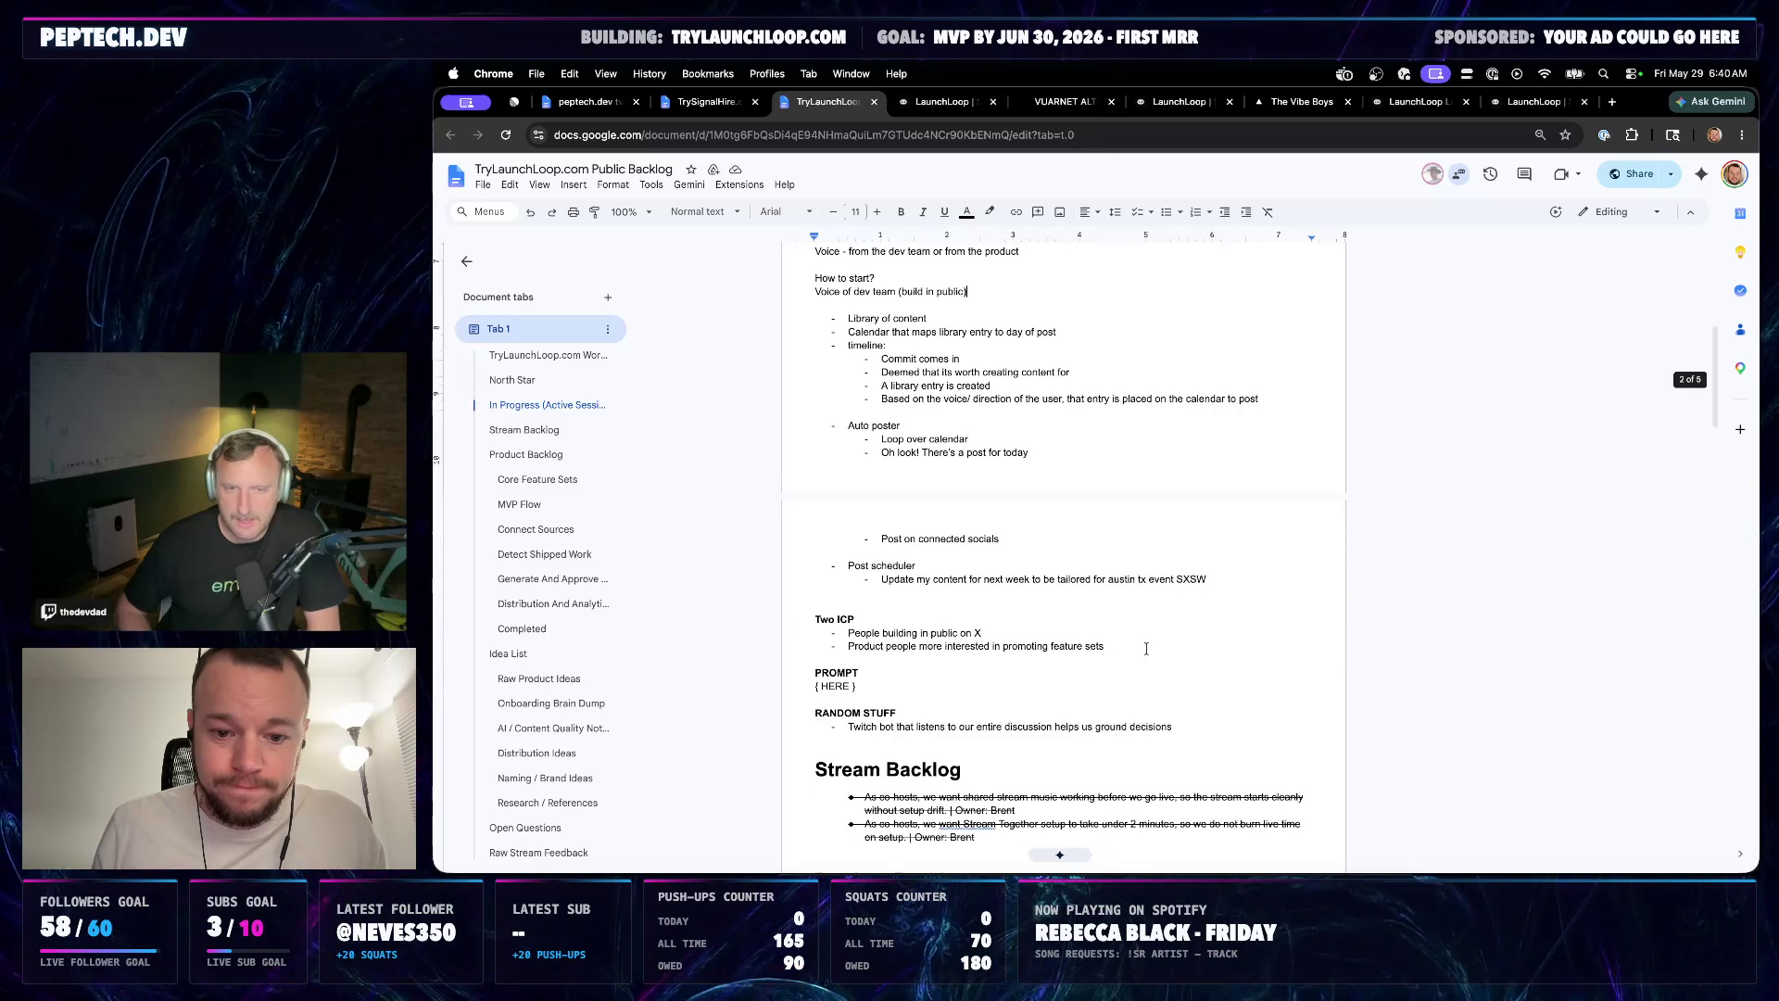
pyautogui.scroll(-2, 1147, 647)
pyautogui.moveTo(857, 541); pyautogui.dragTo(810, 544)
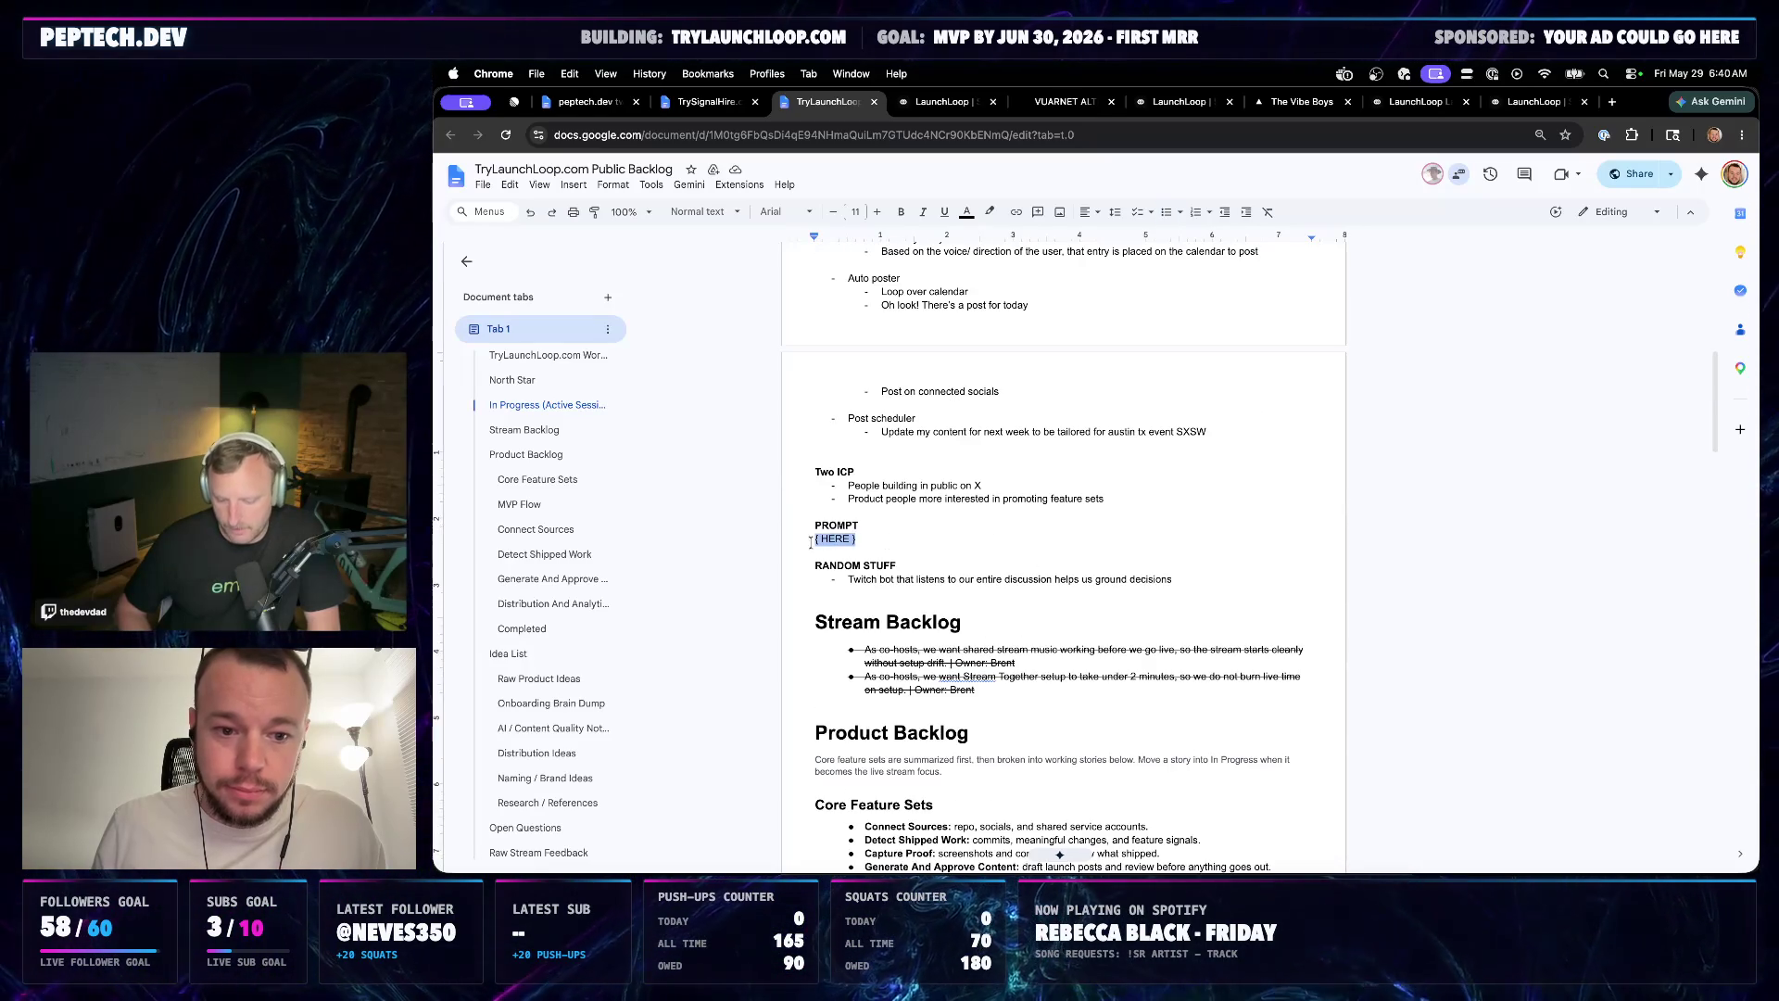
pyautogui.write('Hey a new feature came in, do we want to generate content ')
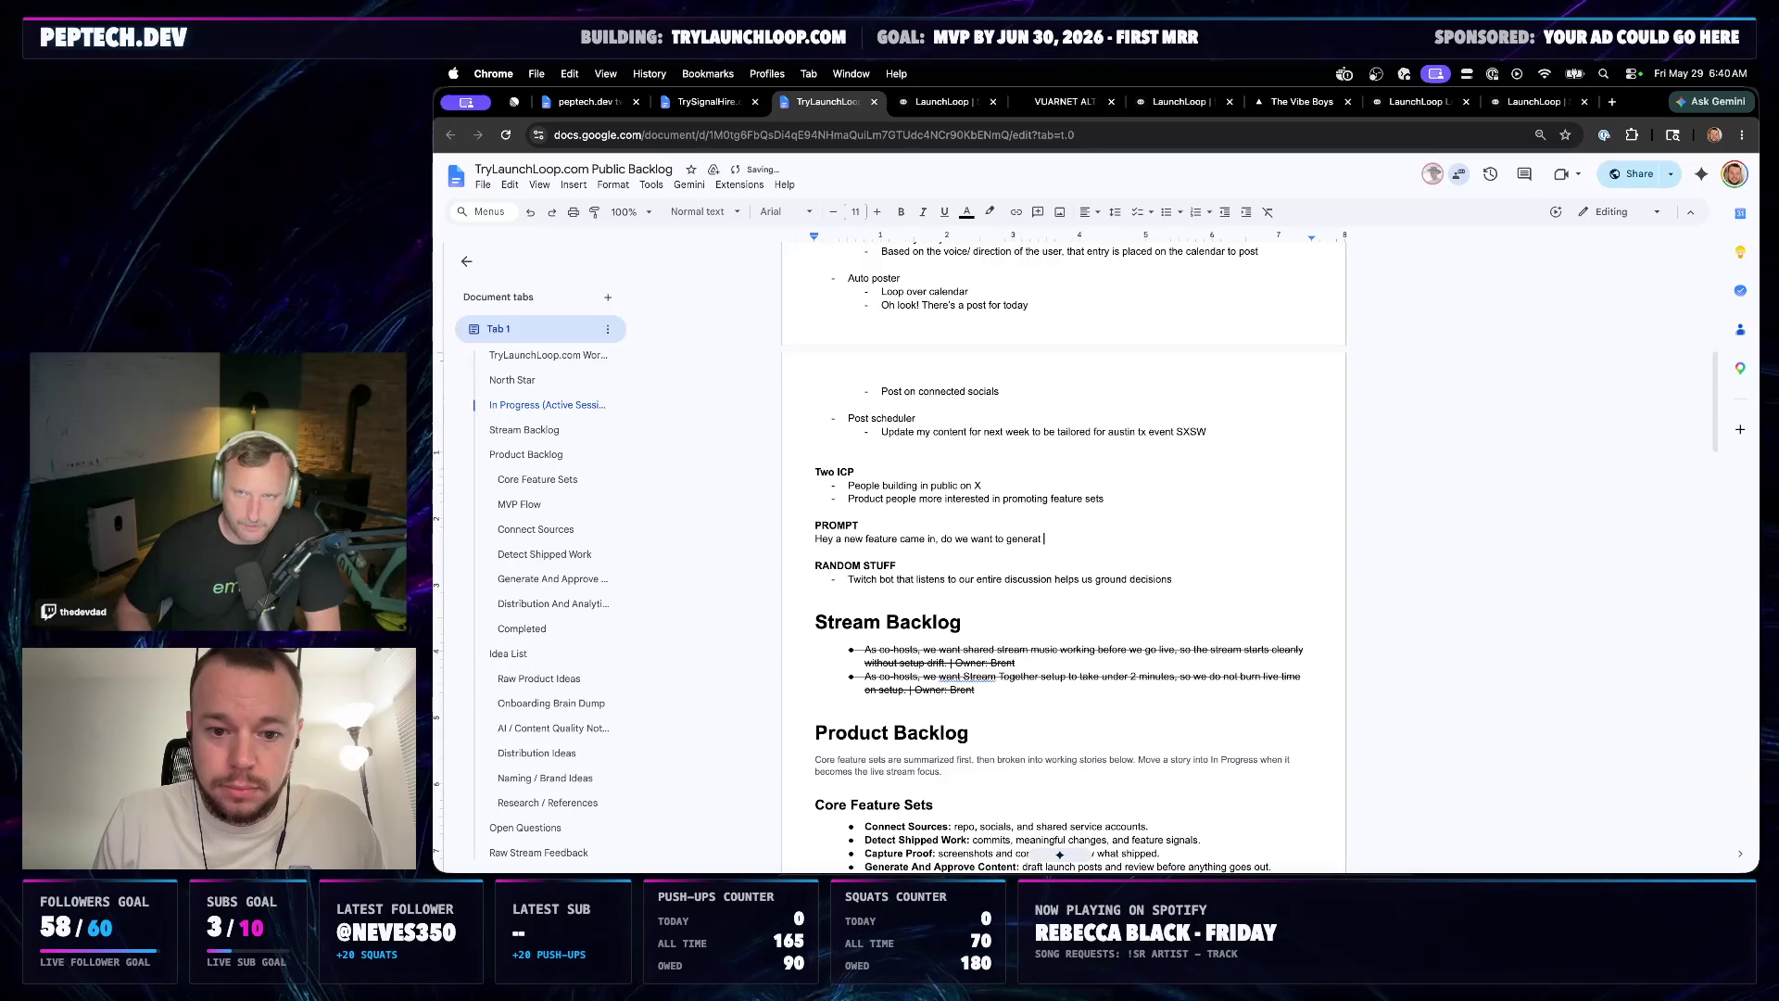
pyautogui.write('for this?')
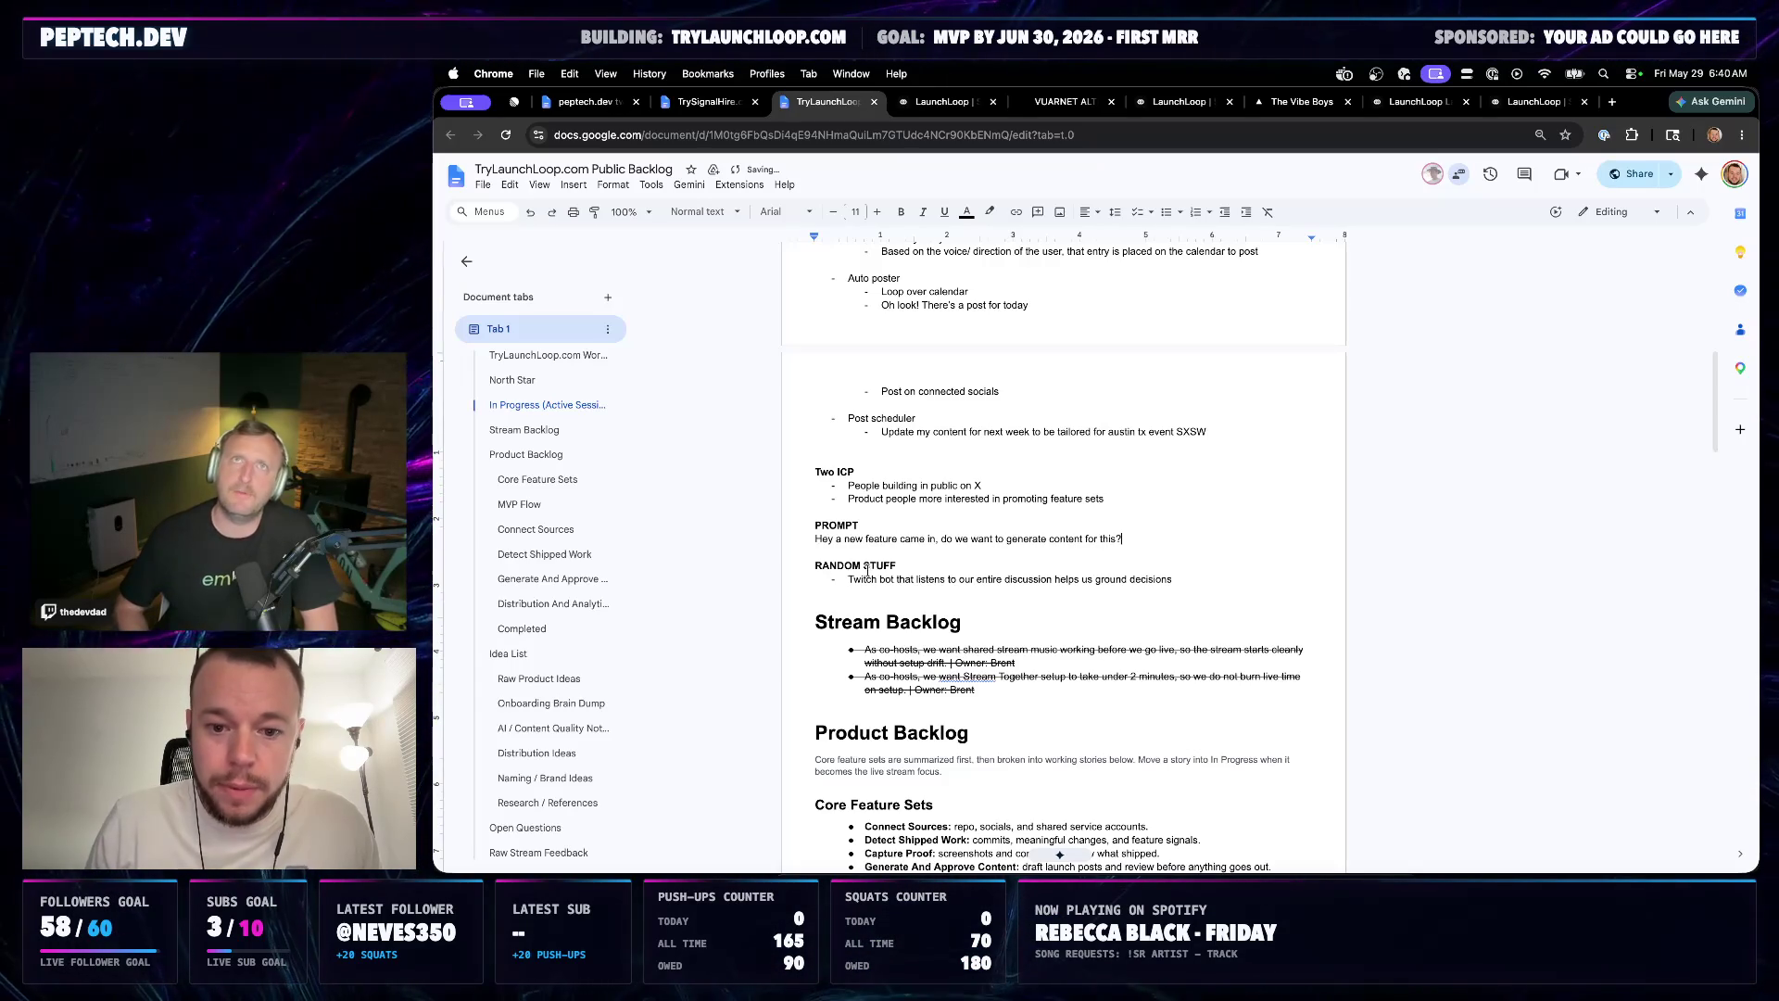
pyautogui.press('super+shift+Left')
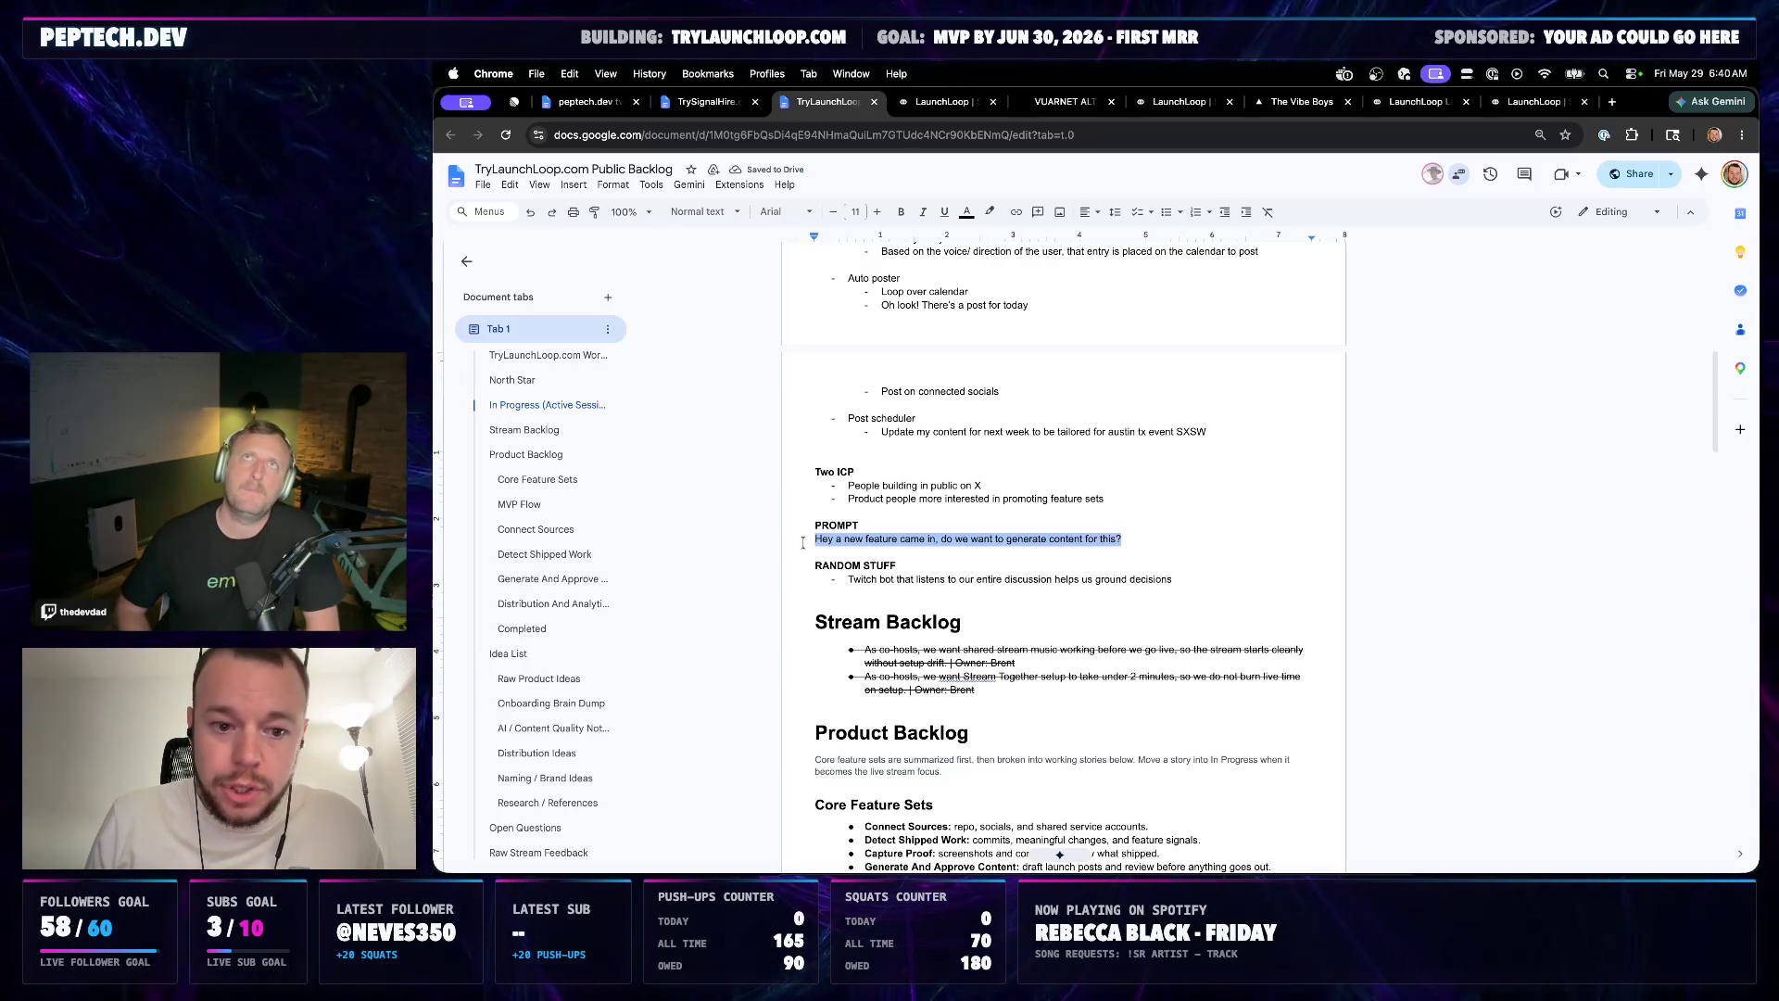
pyautogui.press('super+c')
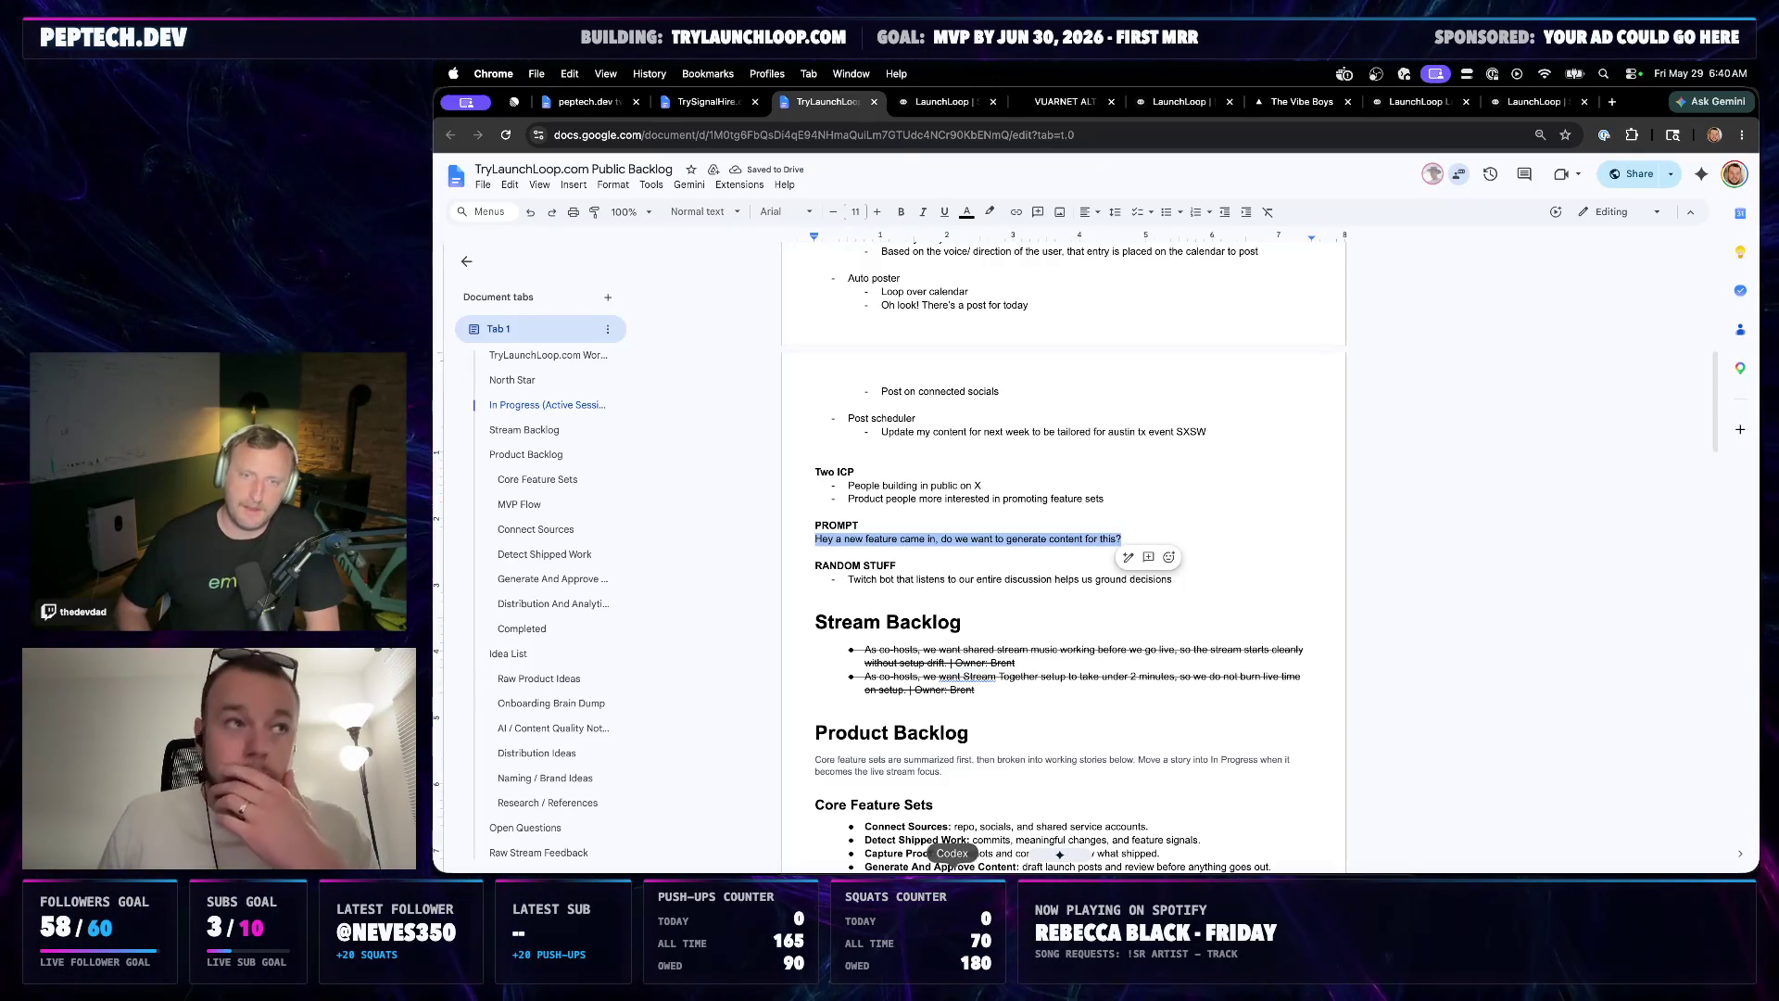
pyautogui.press('super+Tab')
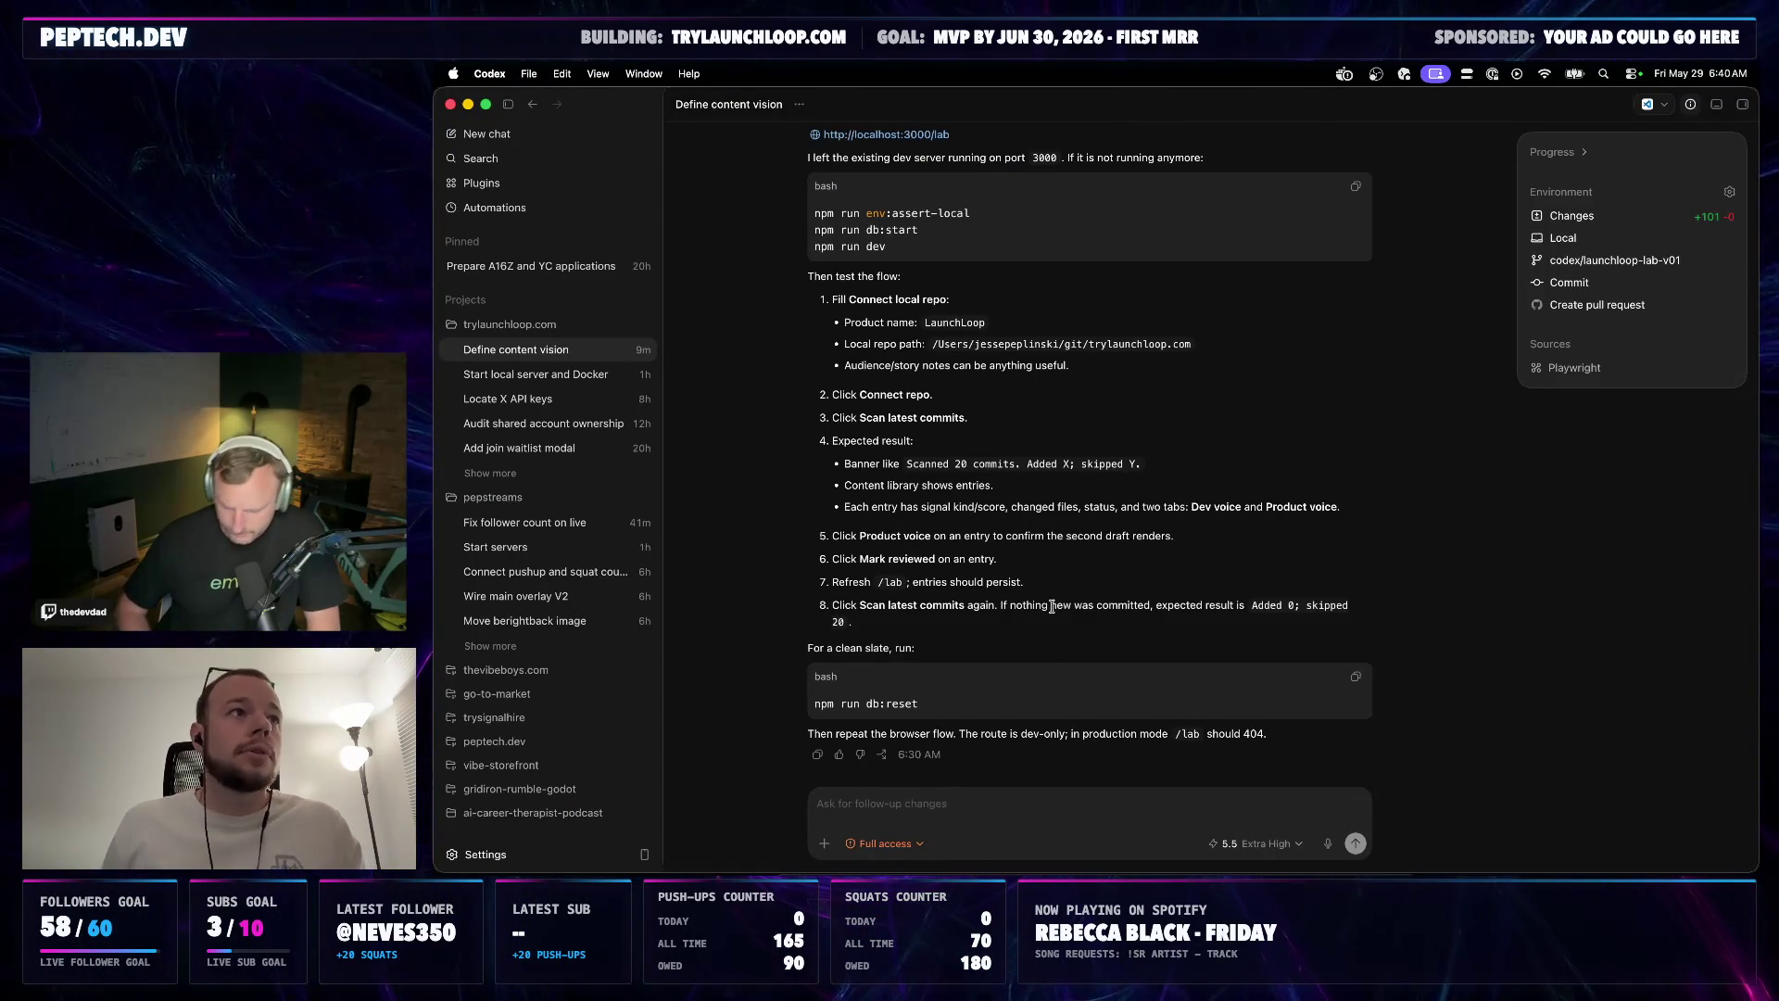
pyautogui.scroll(1, 1064, 576)
pyautogui.scroll(-1, 1070, 570)
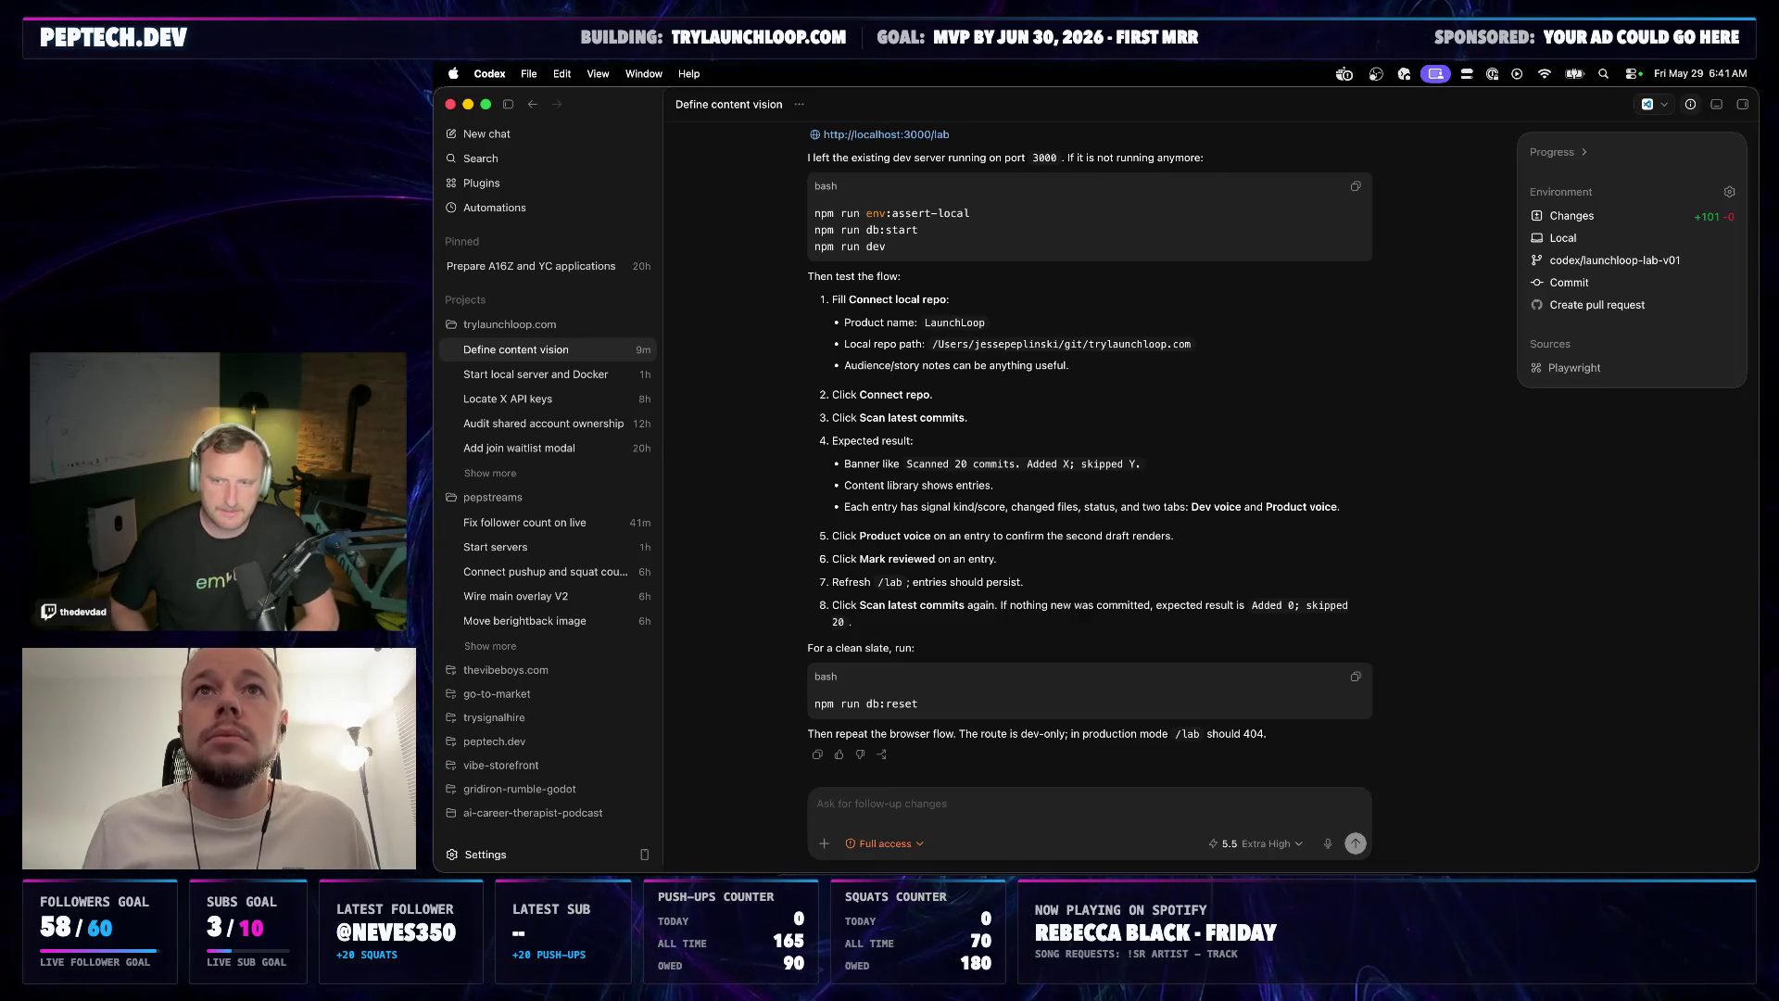
# Focus the Codex follow-up box after the testing reply, then return to the backlog in Chrome
pyautogui.click(909, 802)
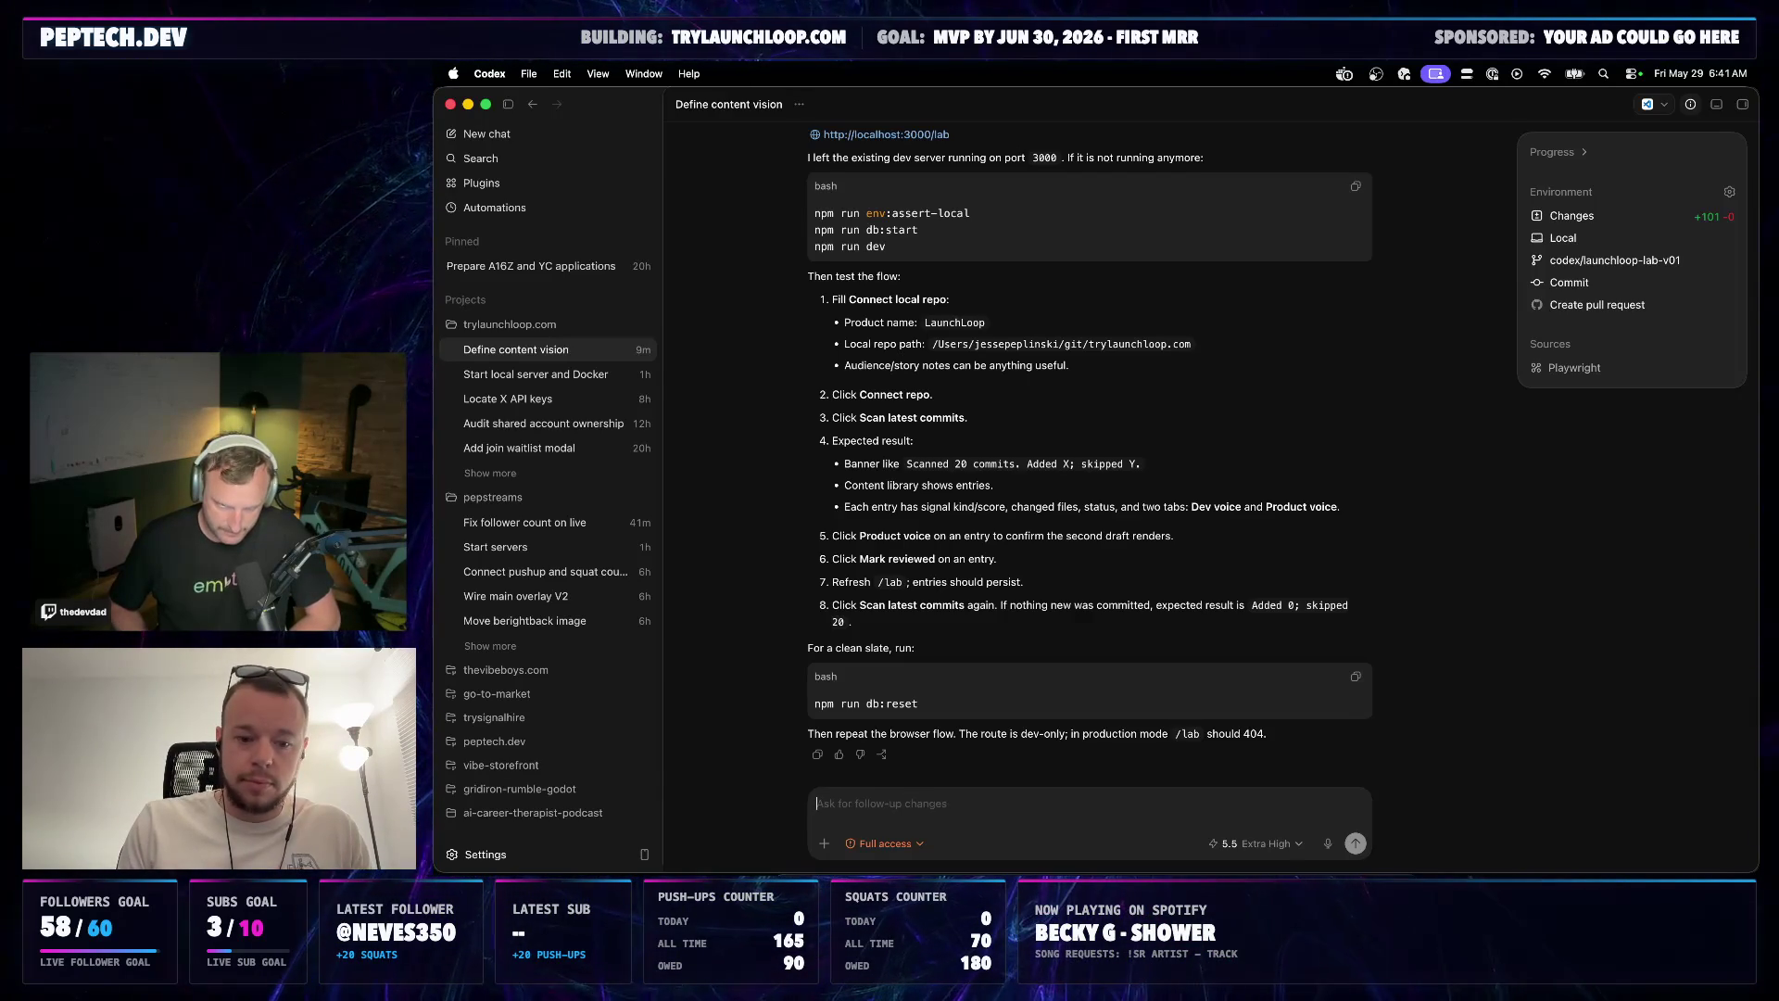
pyautogui.click(856, 878)
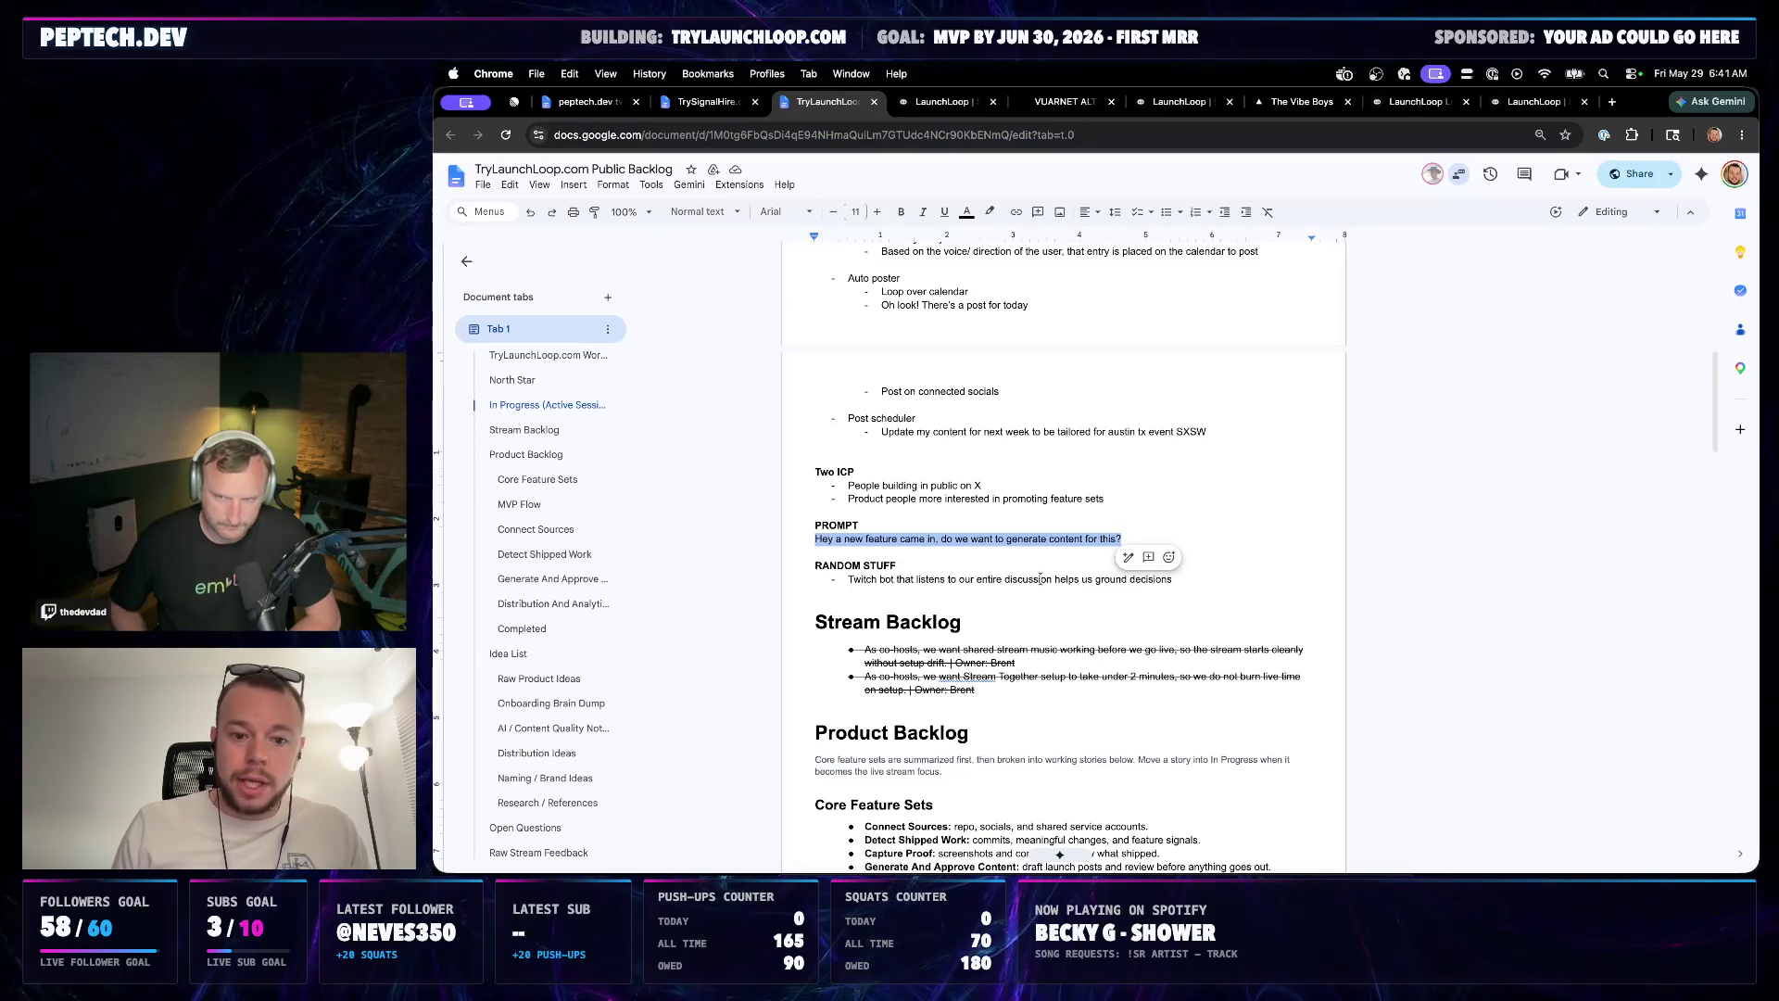
# Select the PROMPT question in the backlog doc, then switch to the localhost:3000/lab tab
pyautogui.click(1089, 552)
pyautogui.moveTo(1127, 537); pyautogui.dragTo(835, 539)
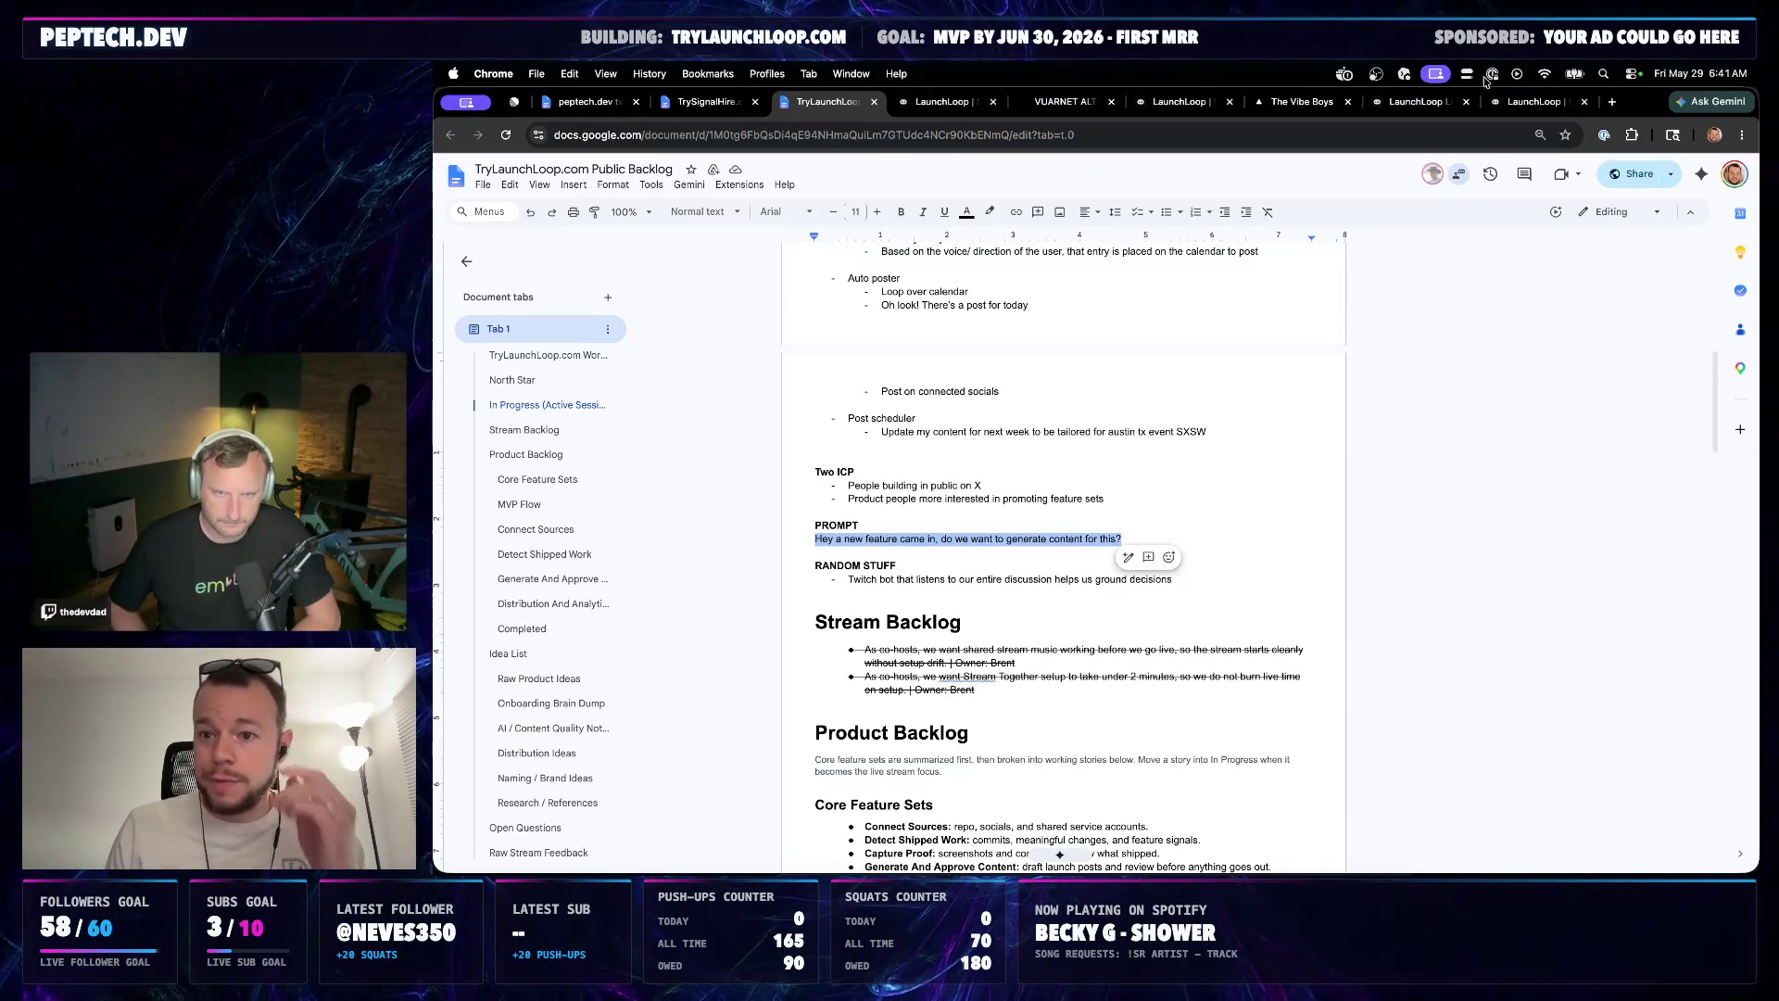
pyautogui.click(1529, 102)
pyautogui.click(1412, 106)
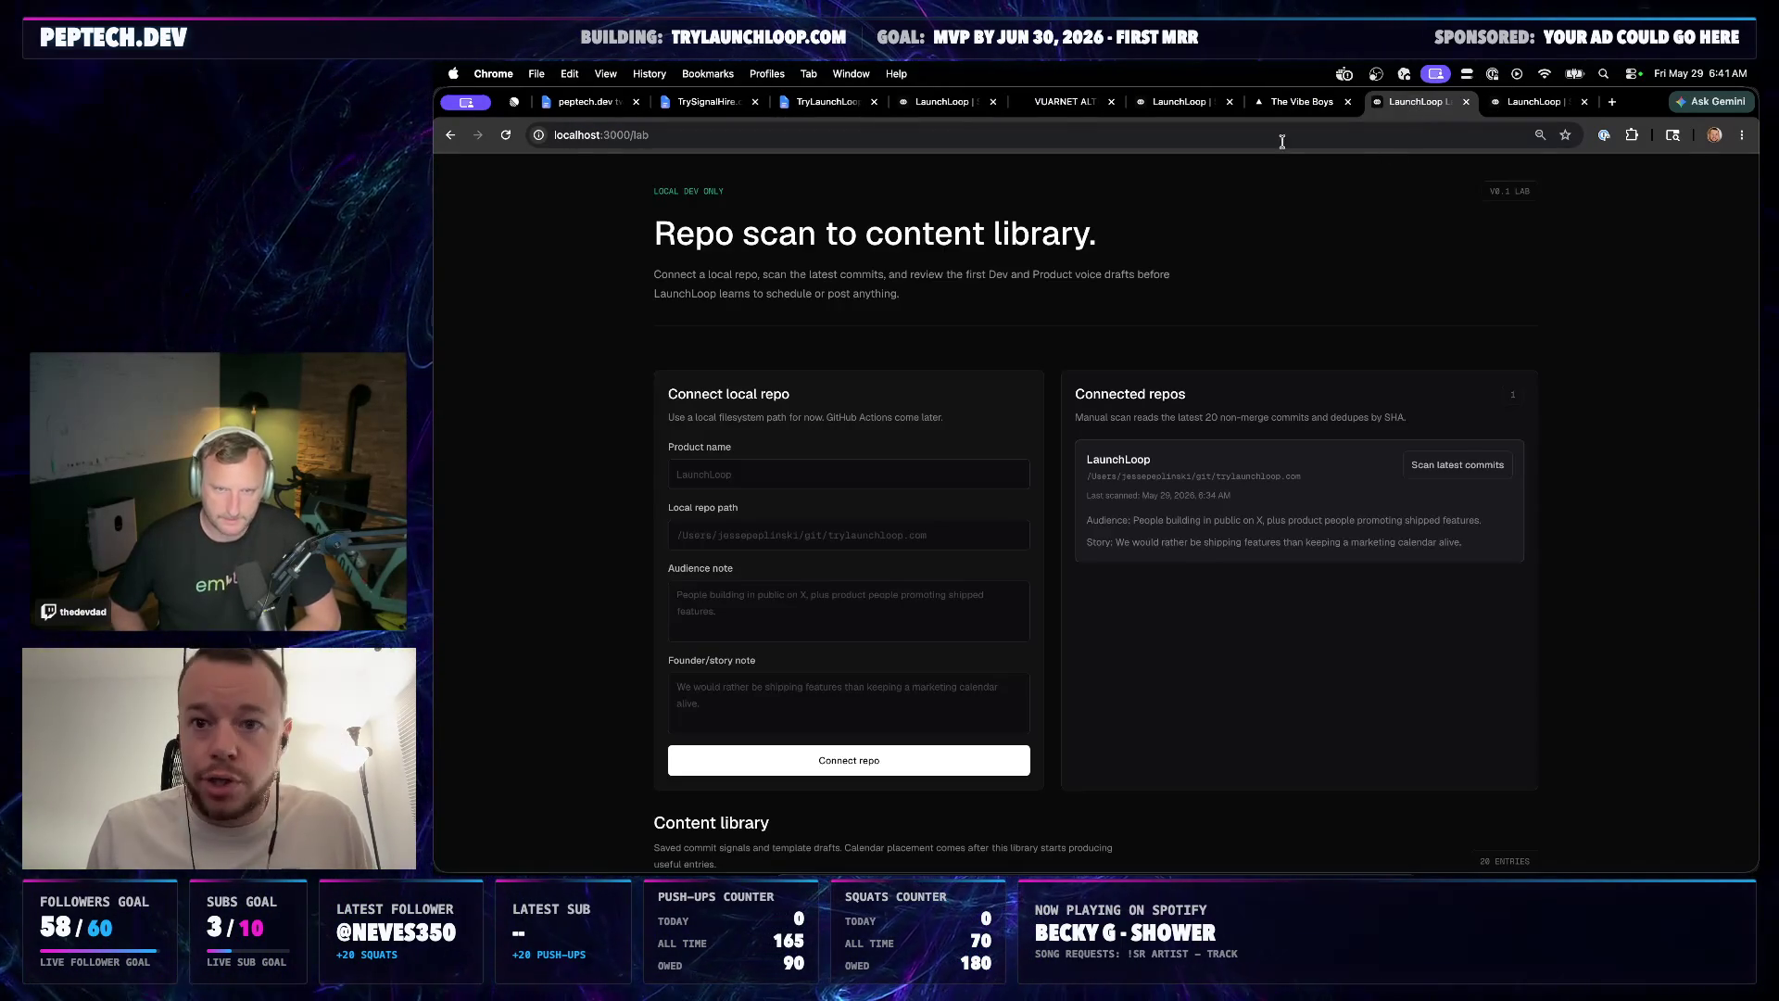
pyautogui.scroll(-3, 1053, 368)
pyautogui.scroll(-2, 1138, 386)
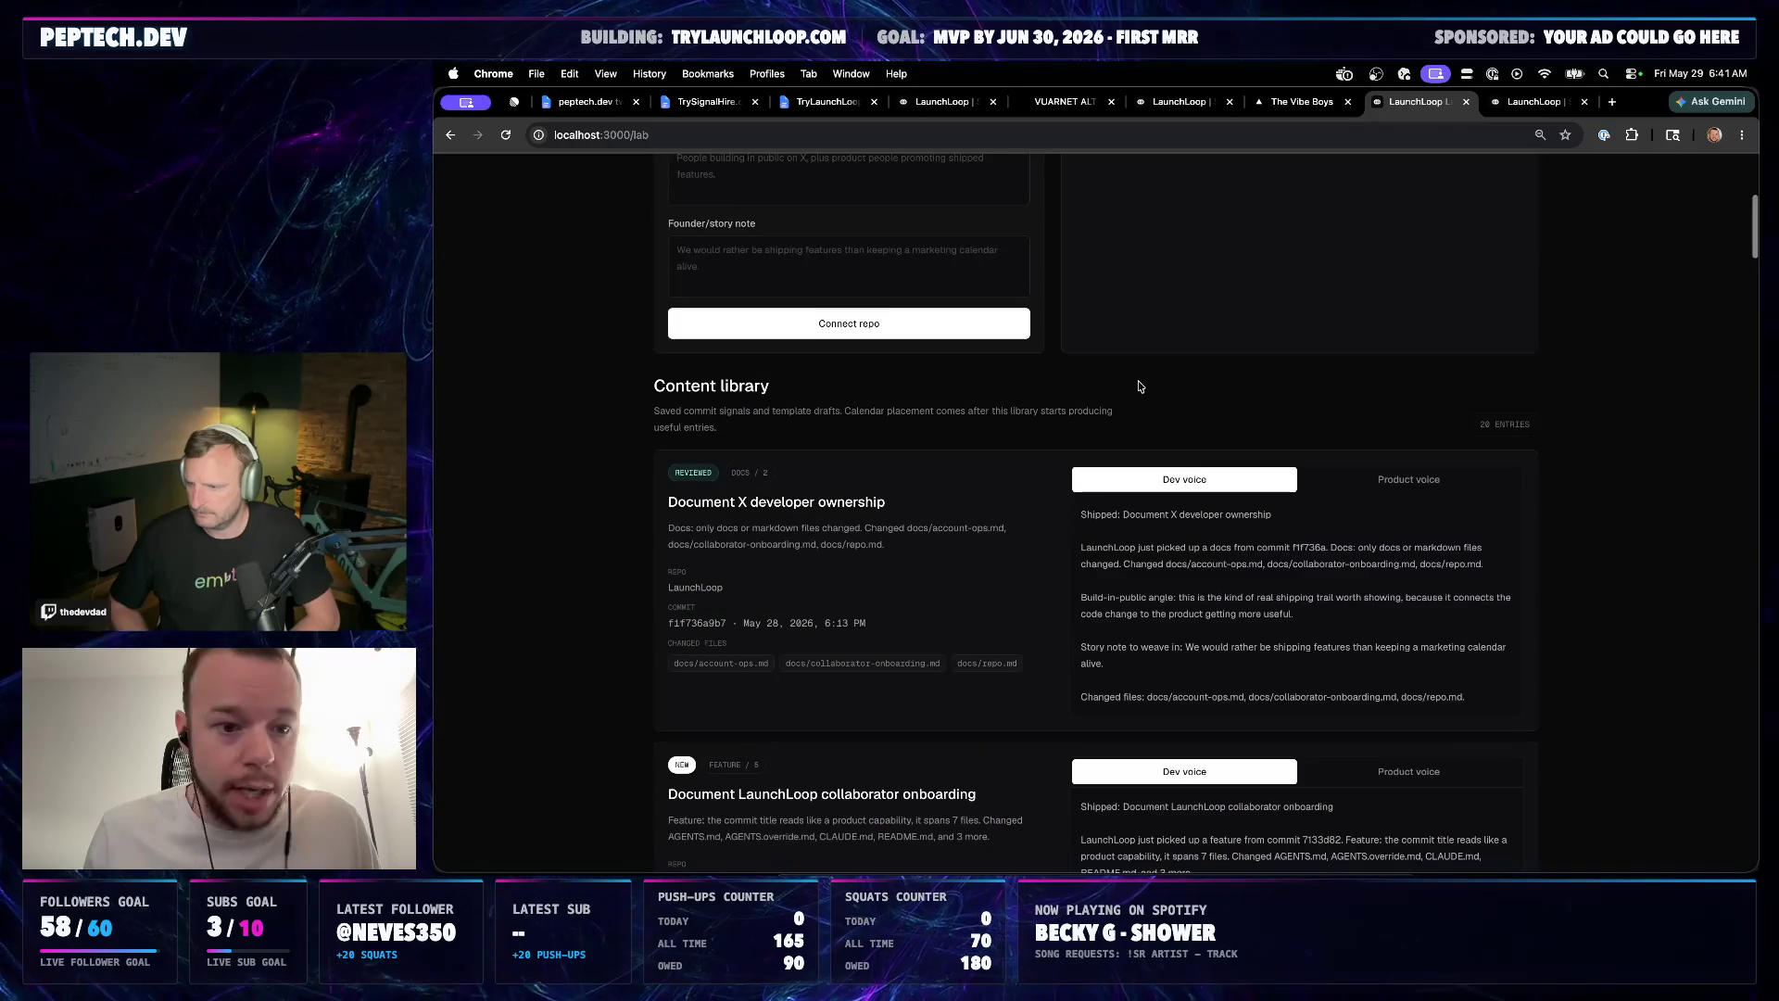
# Toggle the first content-library draft between Product and Dev voice, then head back to the backlog docs
pyautogui.click(1370, 478)
pyautogui.click(1120, 480)
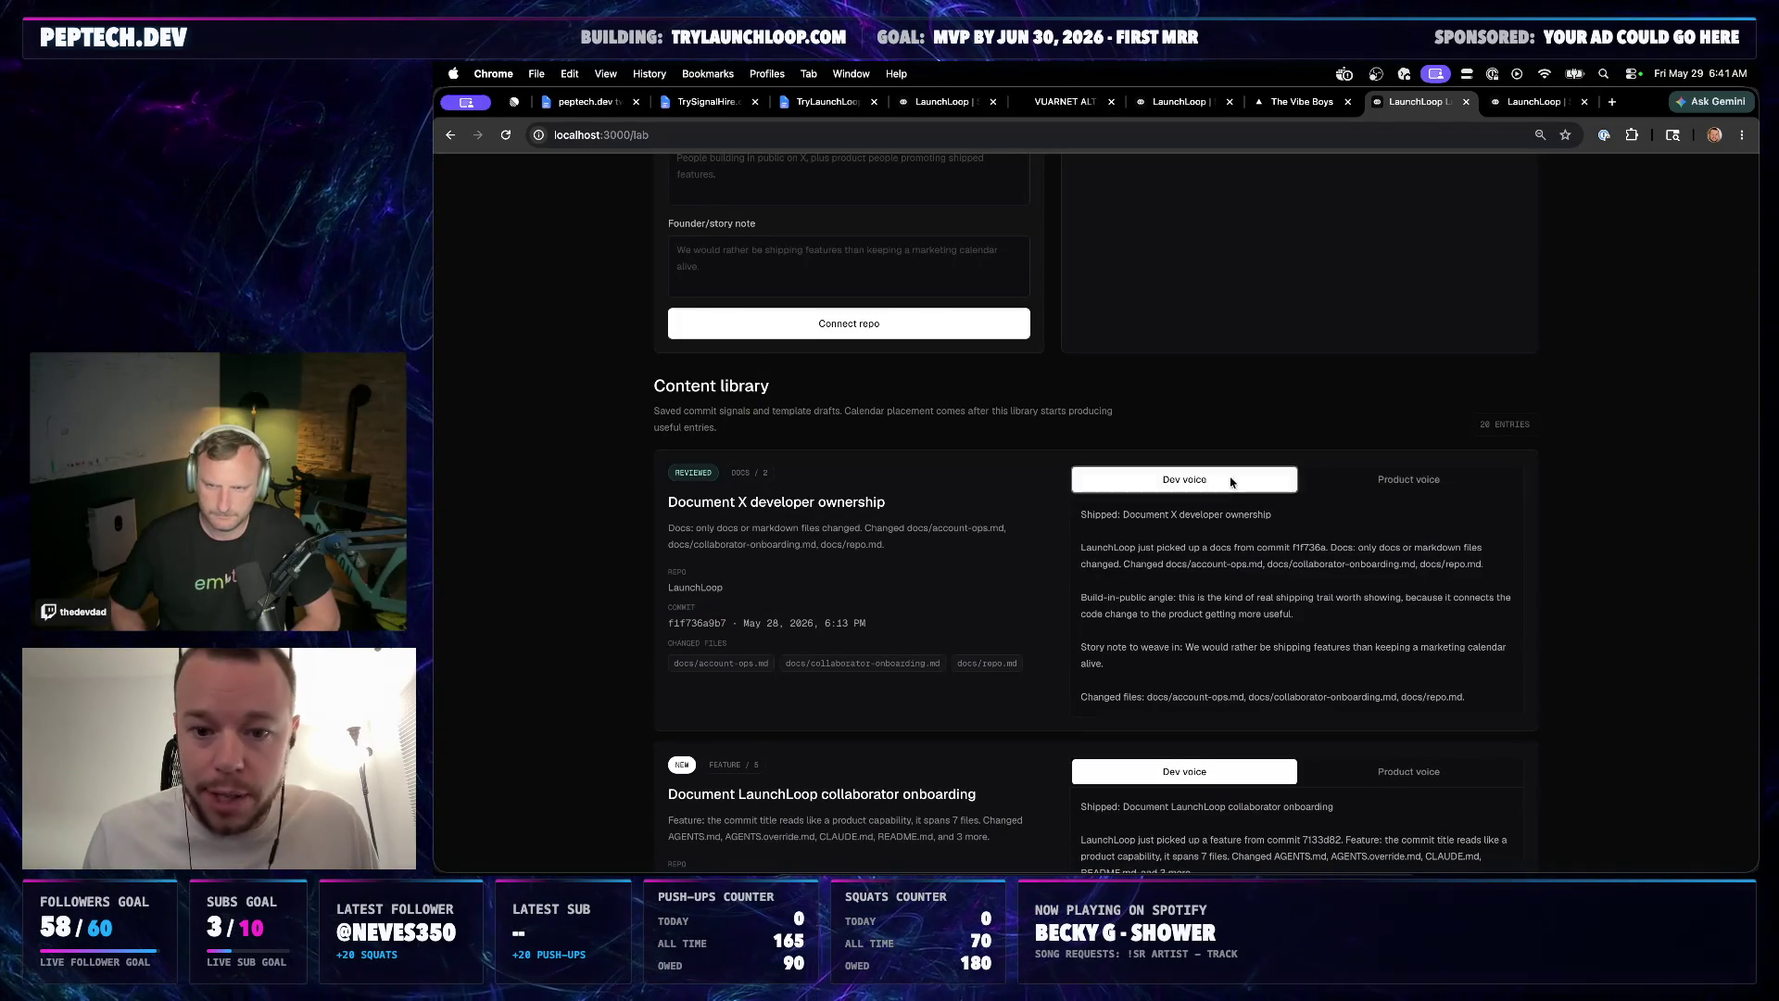
pyautogui.scroll(5, 1001, 638)
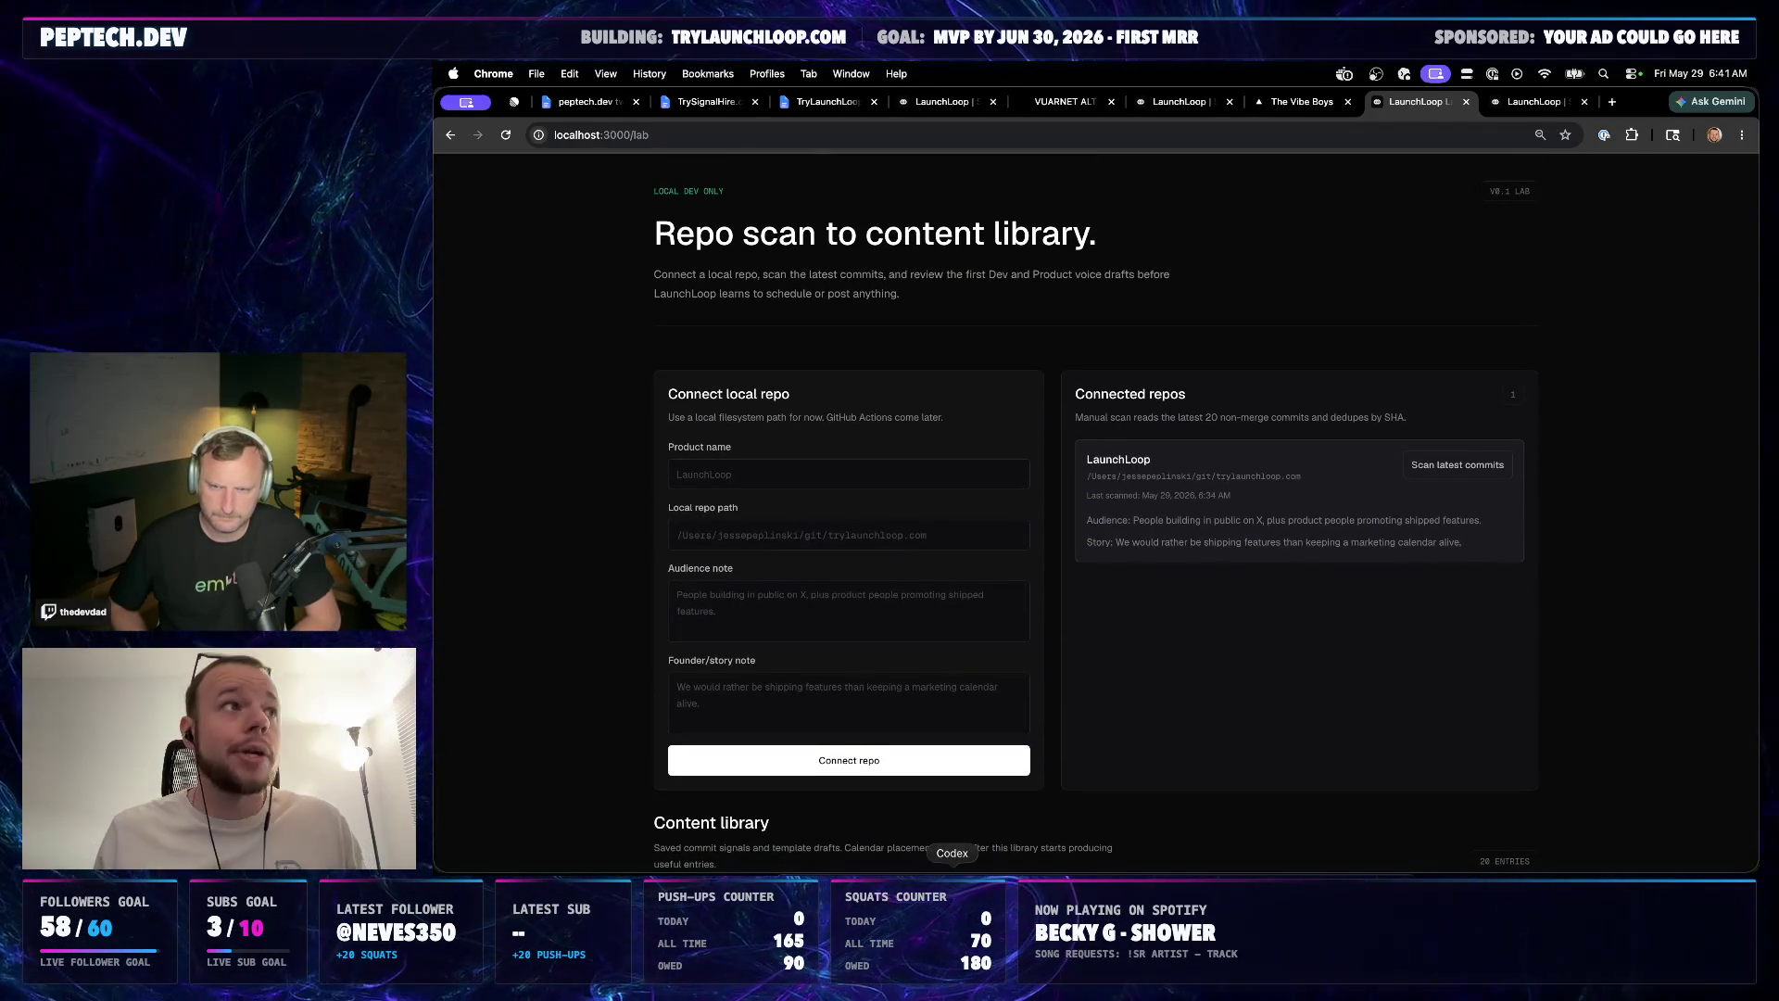
pyautogui.click(952, 869)
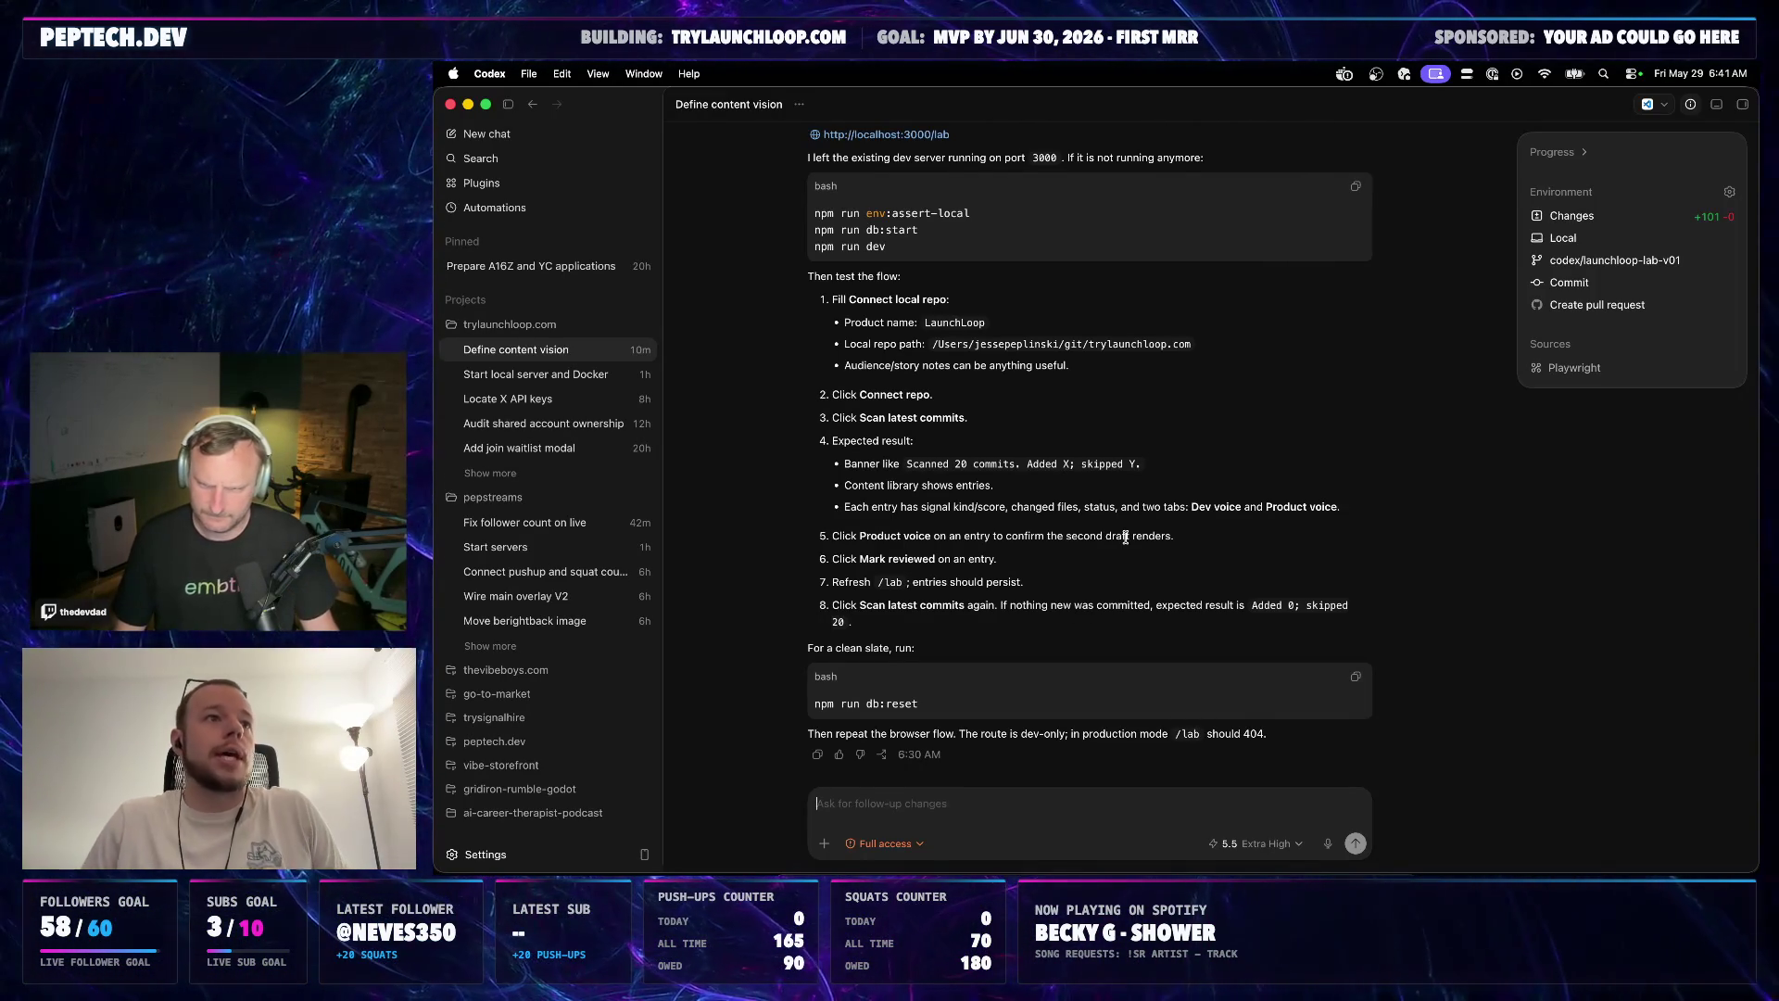
pyautogui.press('super+Tab')
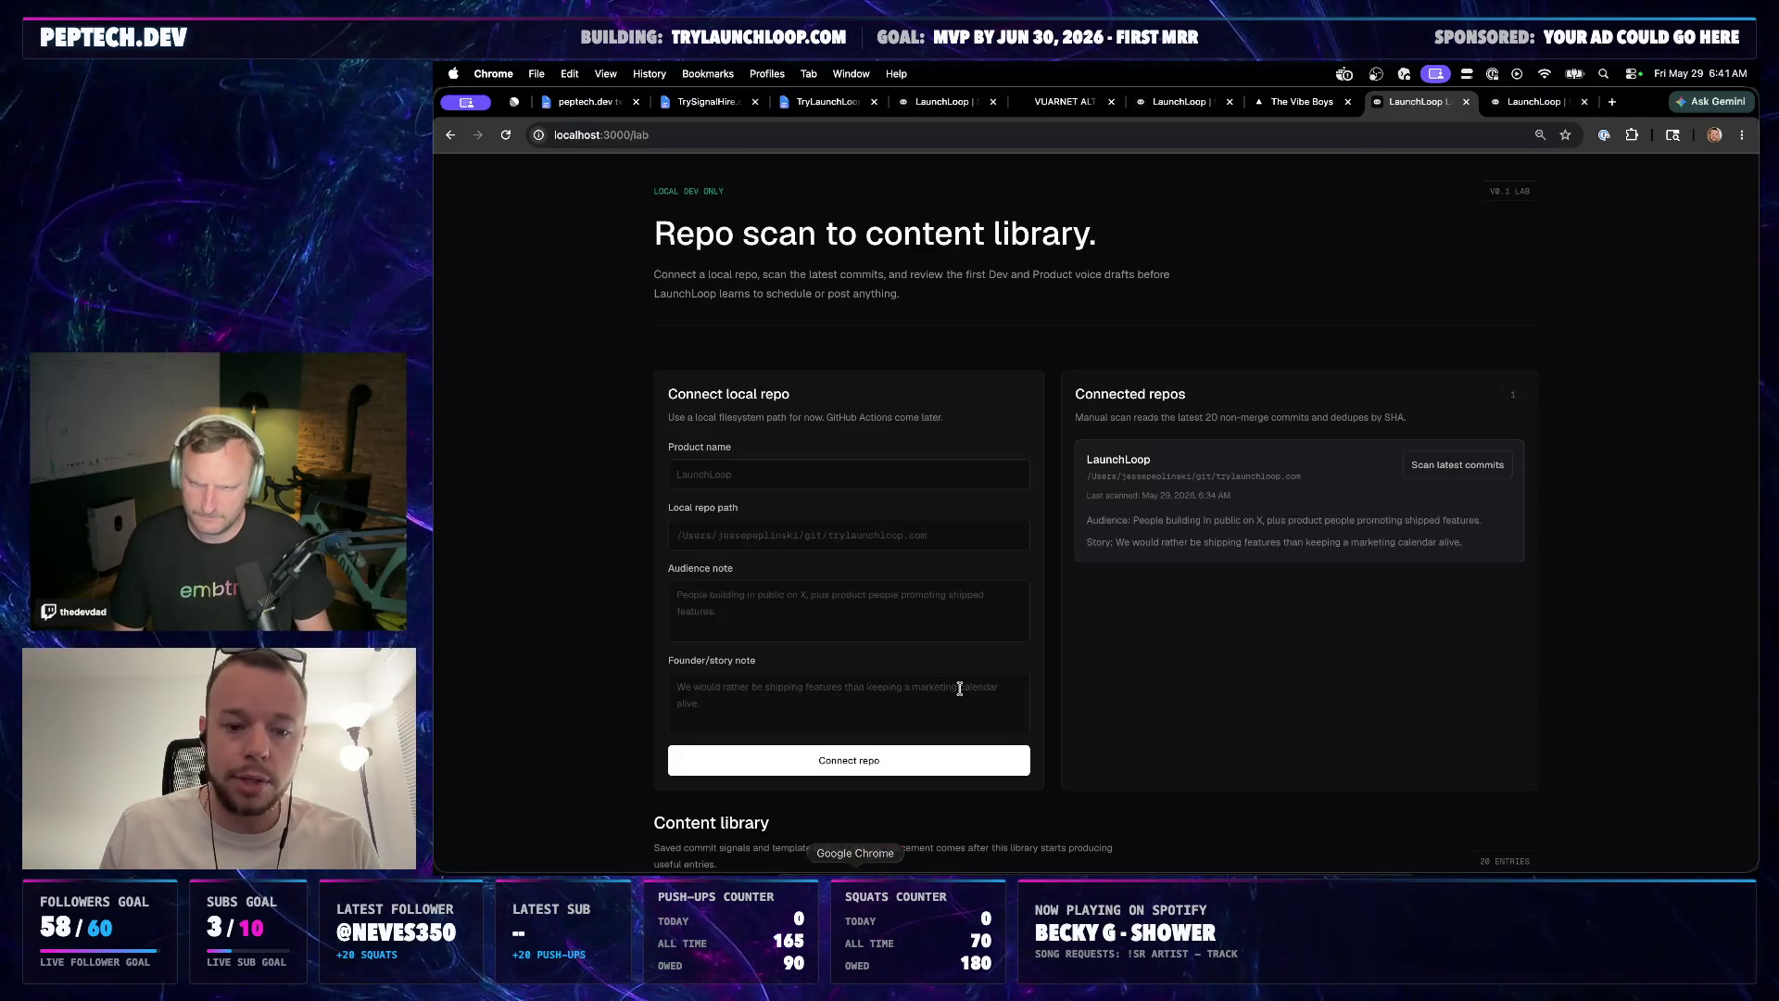
pyautogui.click(737, 104)
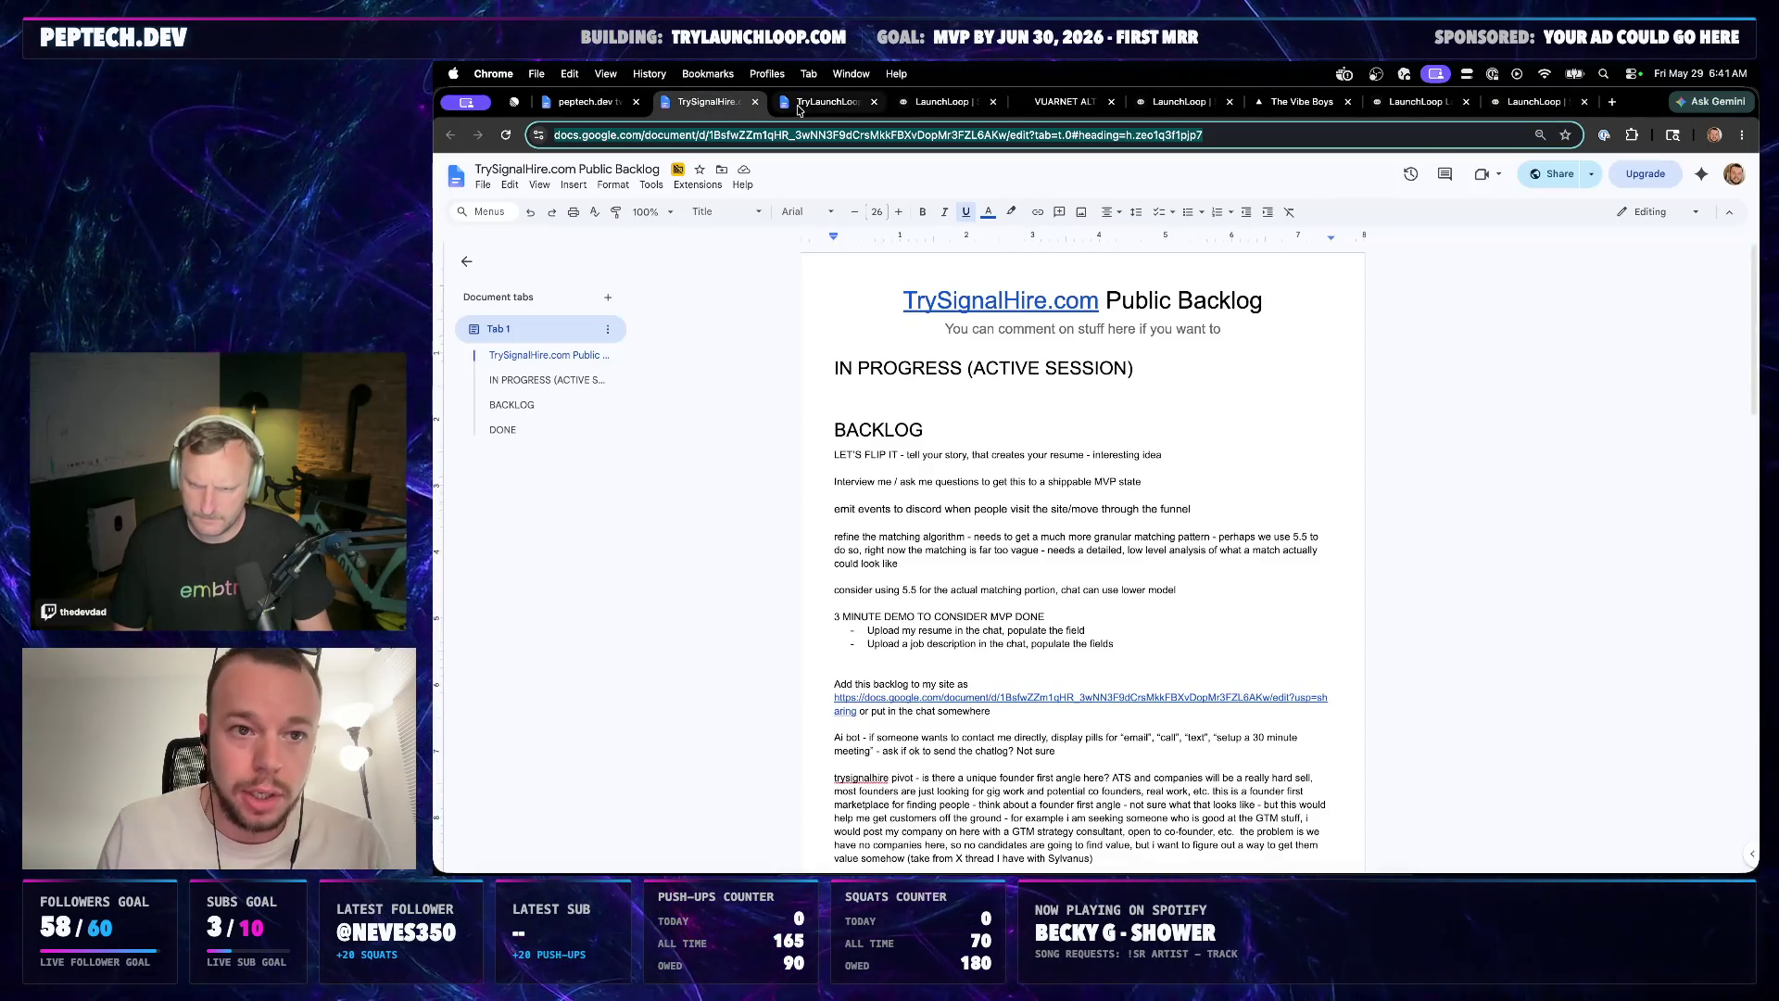
# Reselect the full PROMPT question in the TryLaunchLoop.com Public Backlog document
pyautogui.click(809, 105)
pyautogui.click(1063, 624)
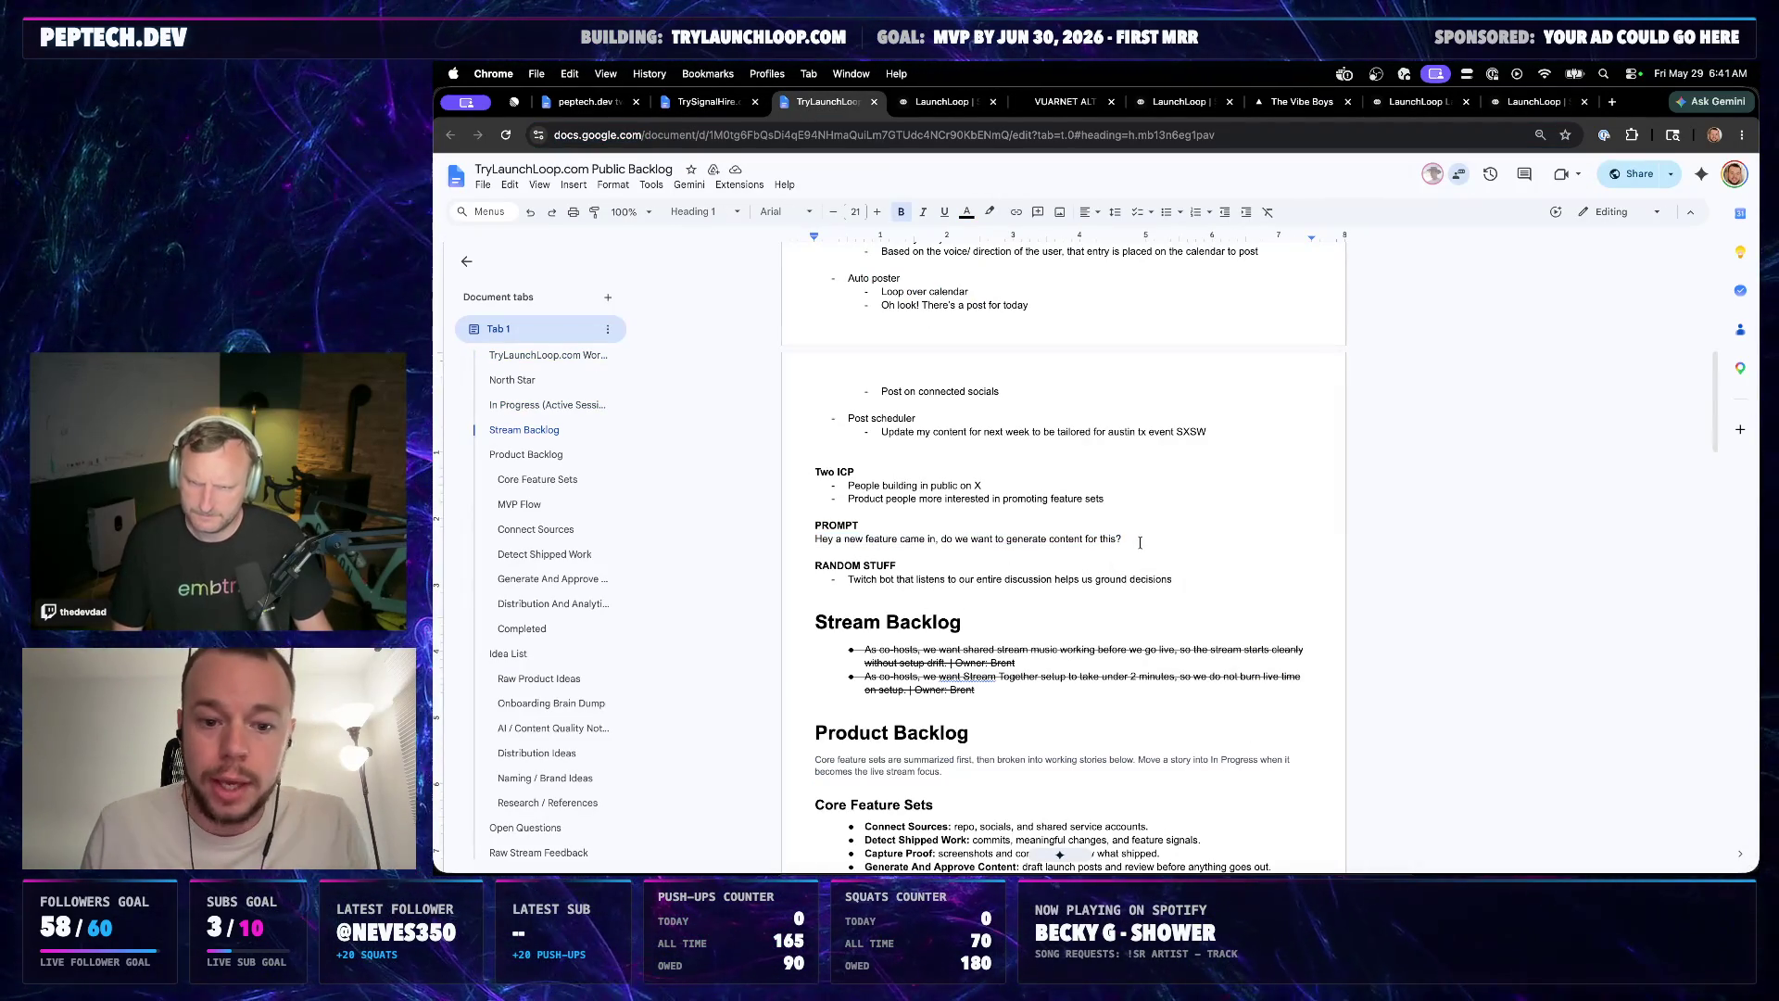
pyautogui.moveTo(1140, 542); pyautogui.dragTo(805, 543)
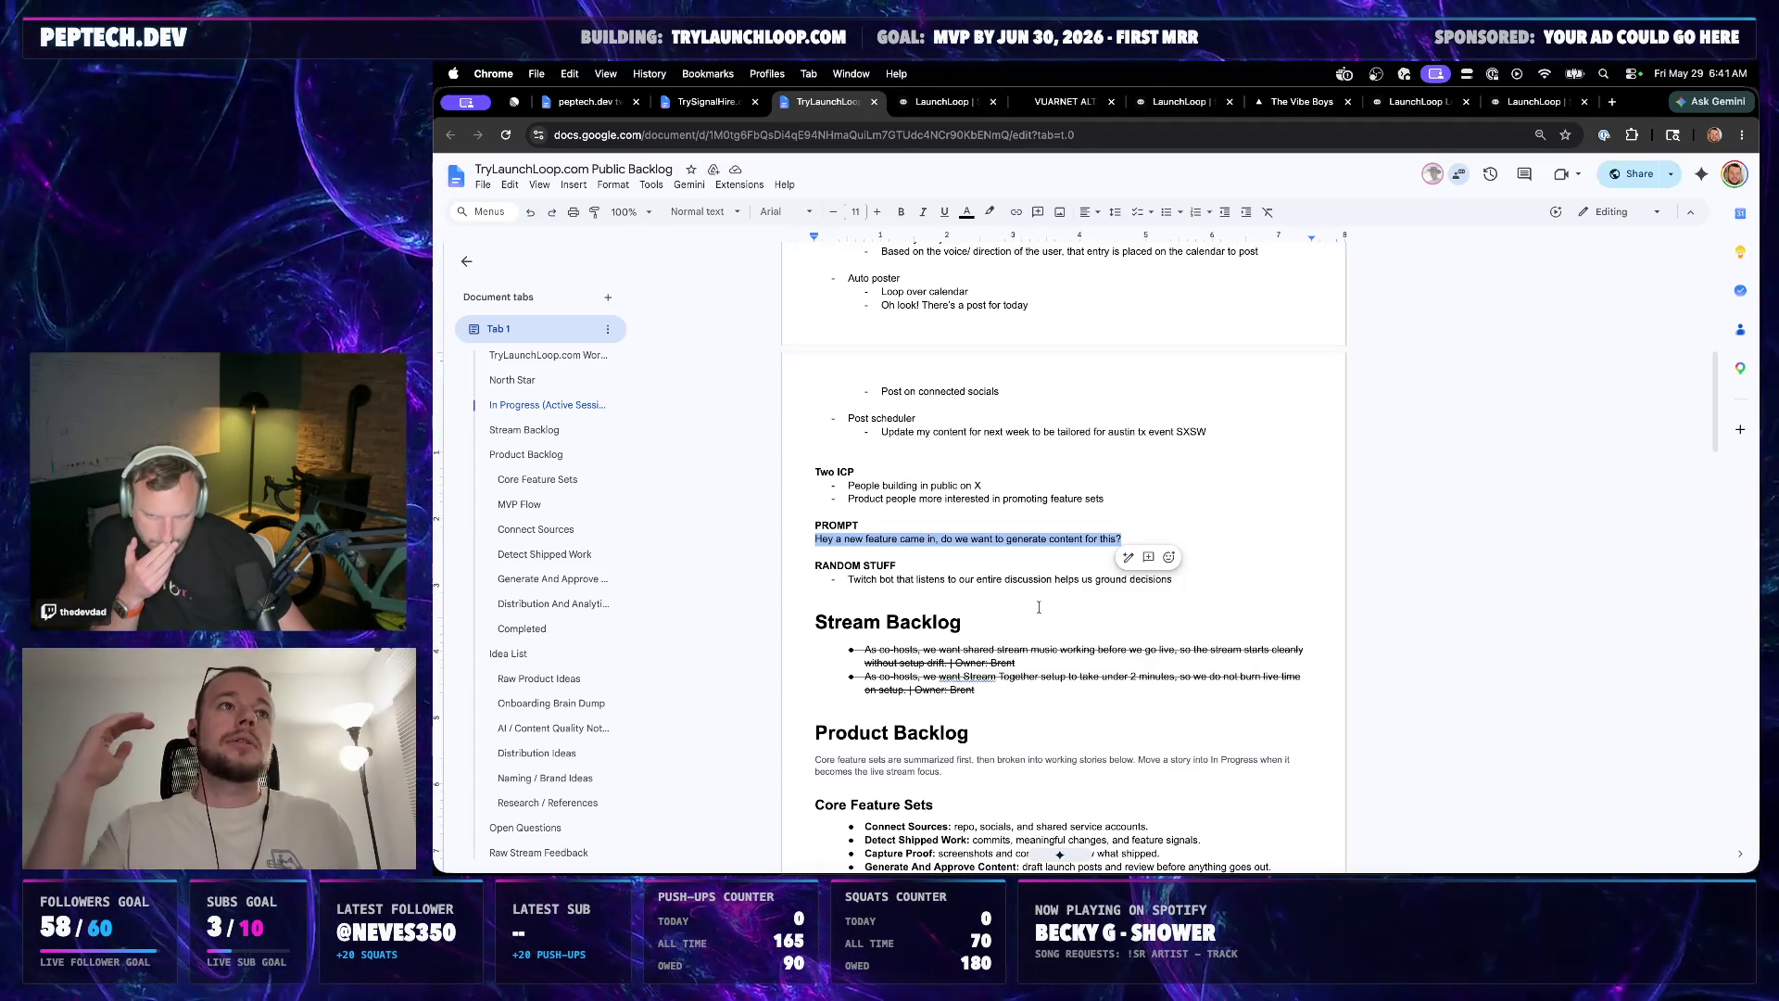
# Revisit the local lab page, then bring the Codex 'Define content vision' chat forward
pyautogui.click(1536, 102)
pyautogui.click(1416, 102)
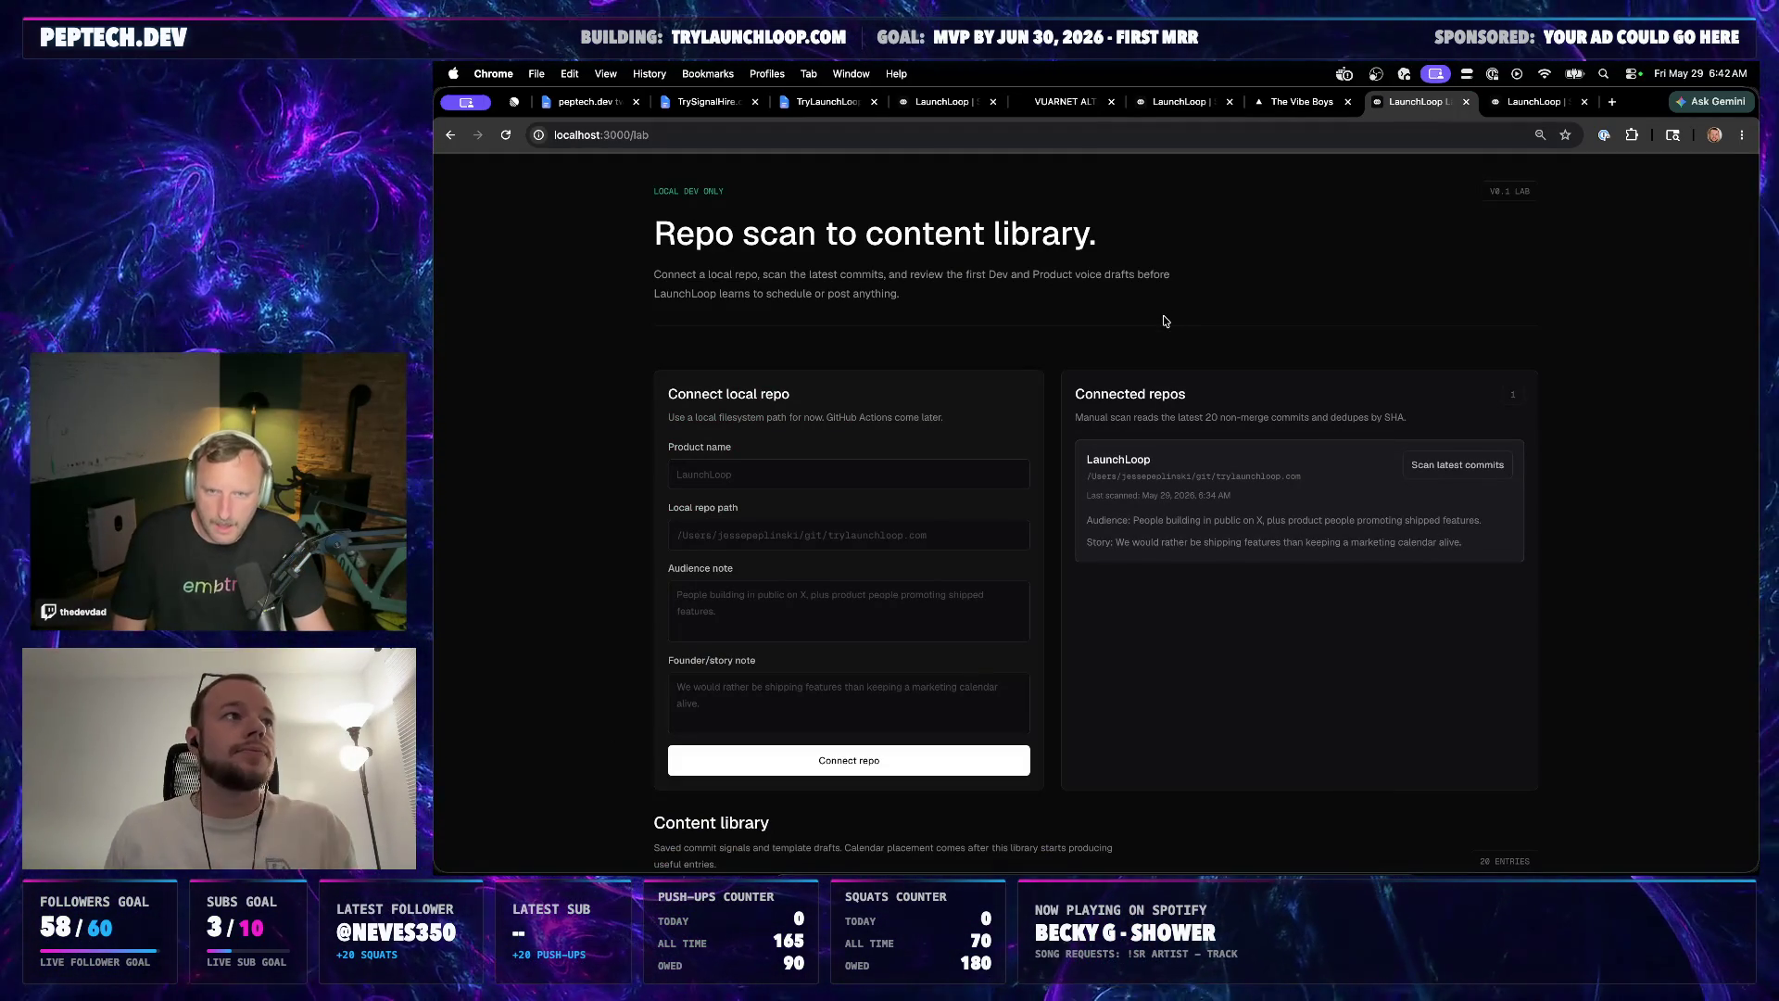
pyautogui.scroll(-5, 1124, 489)
pyautogui.scroll(5, 1111, 553)
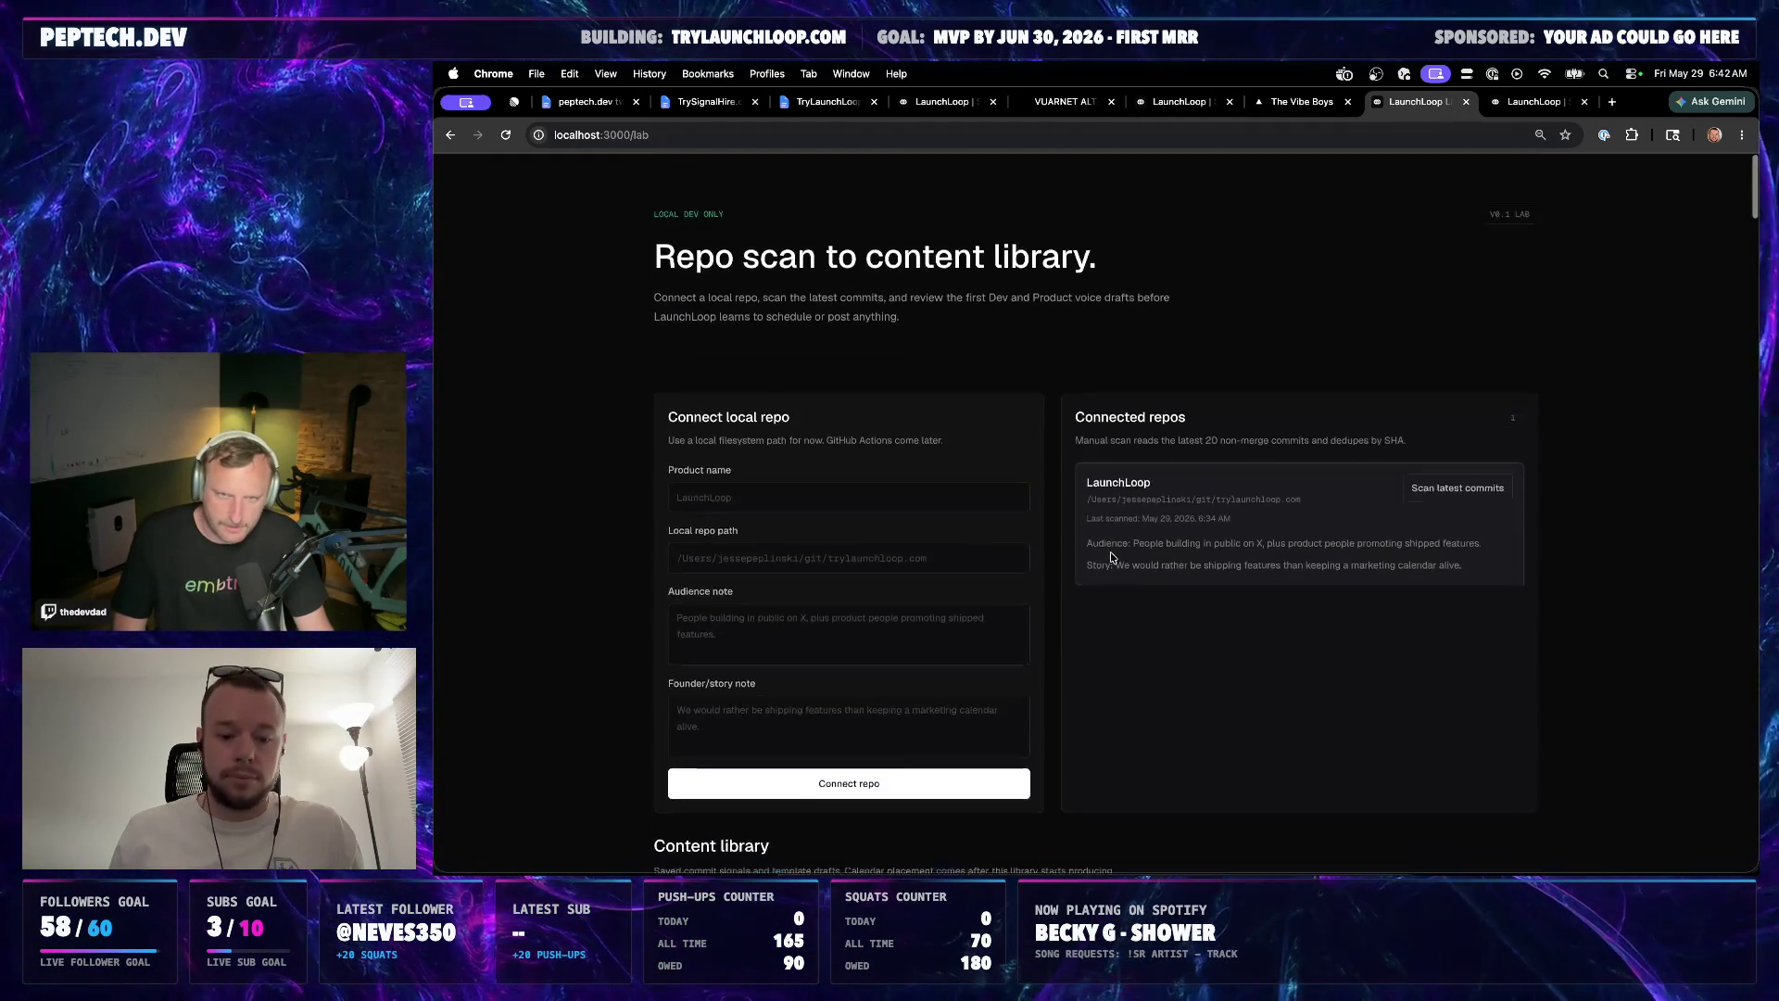
pyautogui.press('super+Tab')
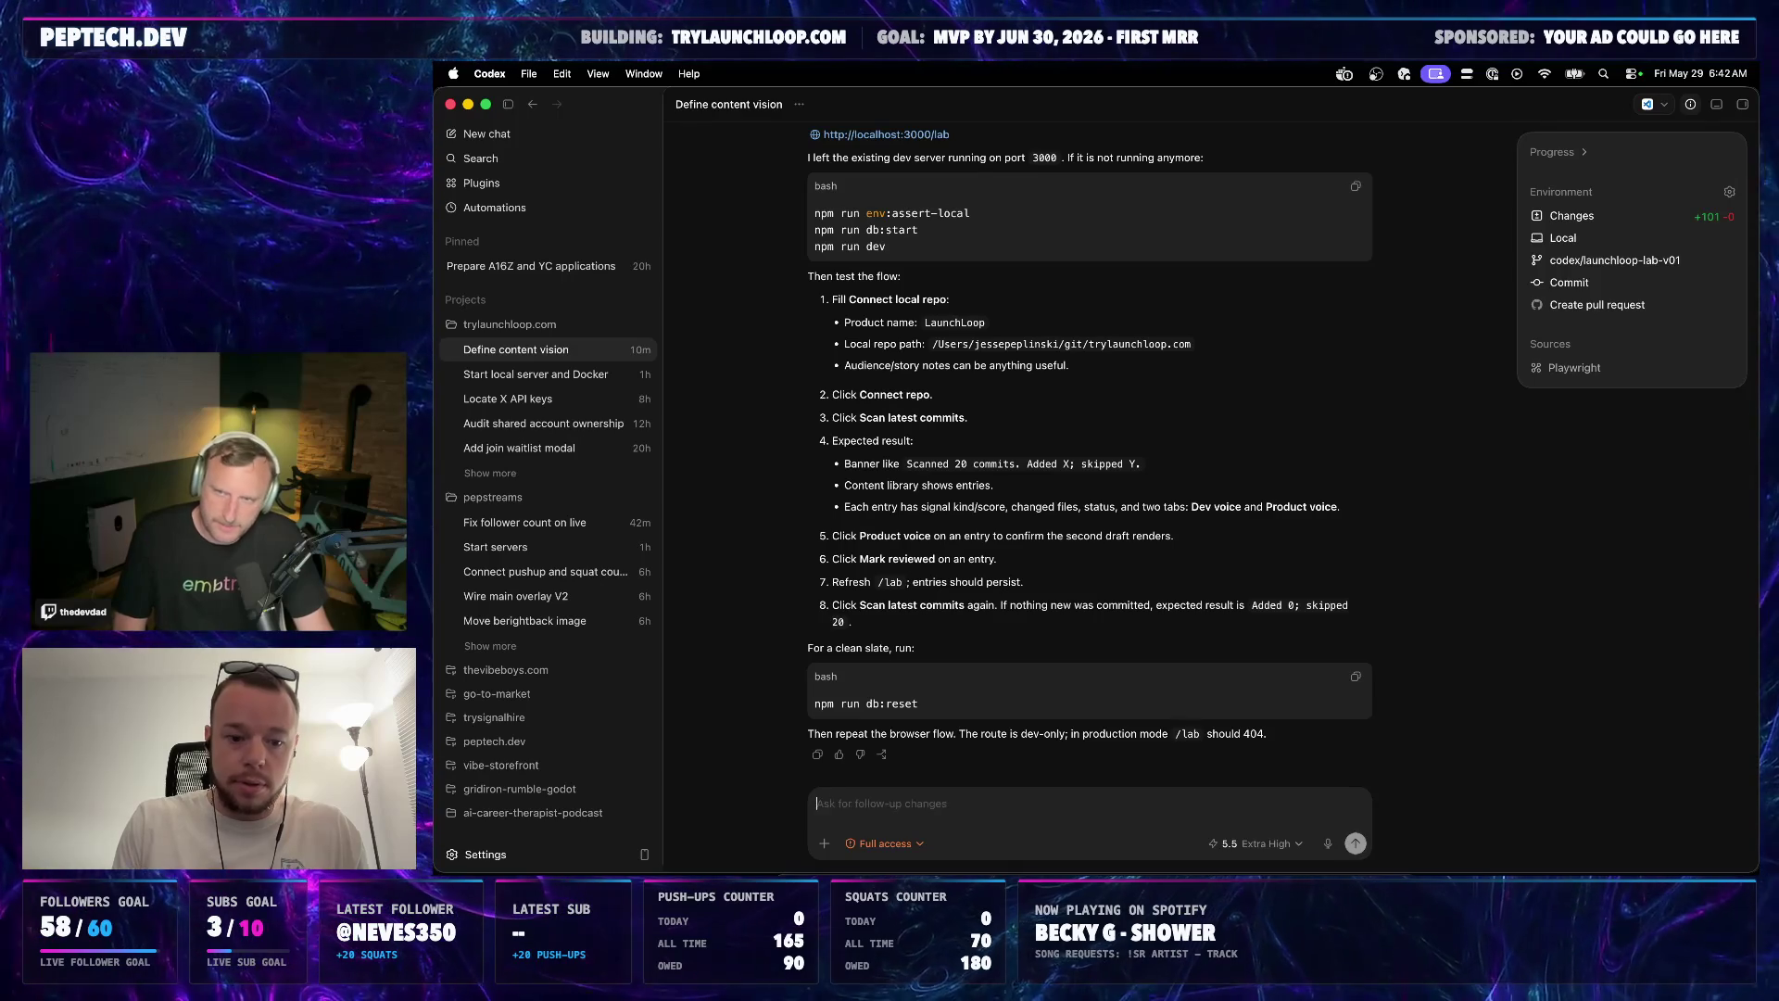
pyautogui.write('push the changes')
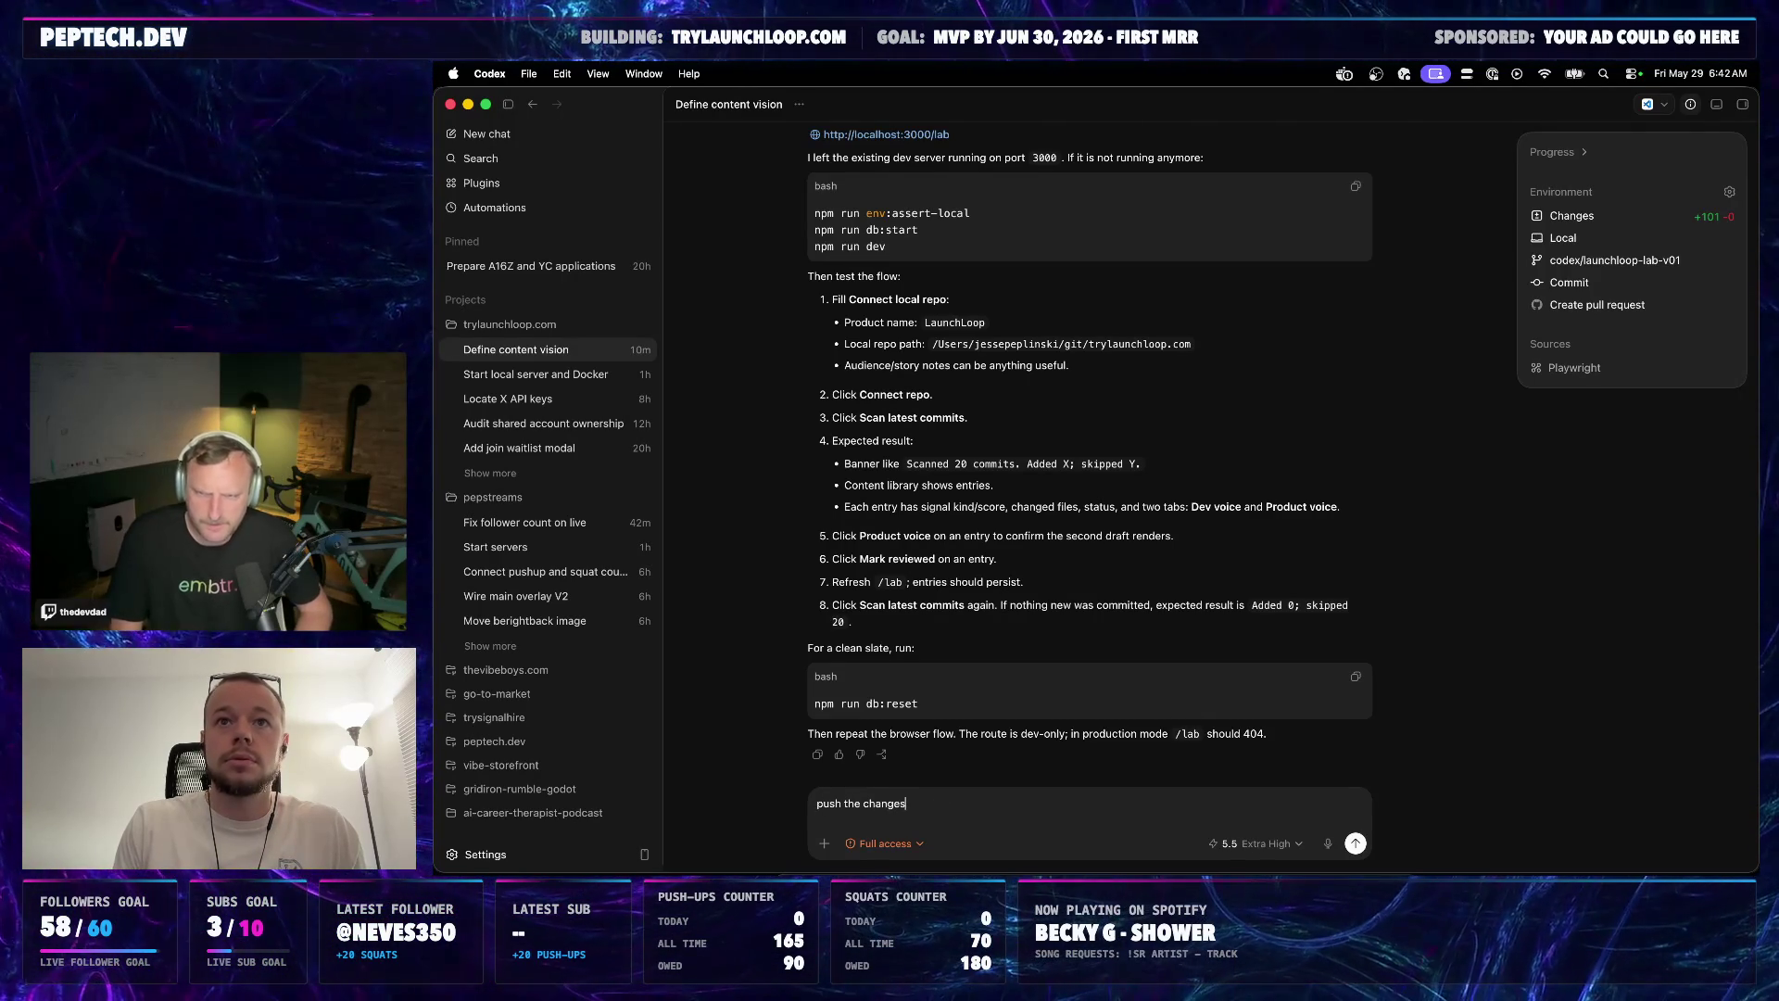
# Send 'push the changes' to the Codex agent, then switch over to Spotify
pyautogui.press('Return')
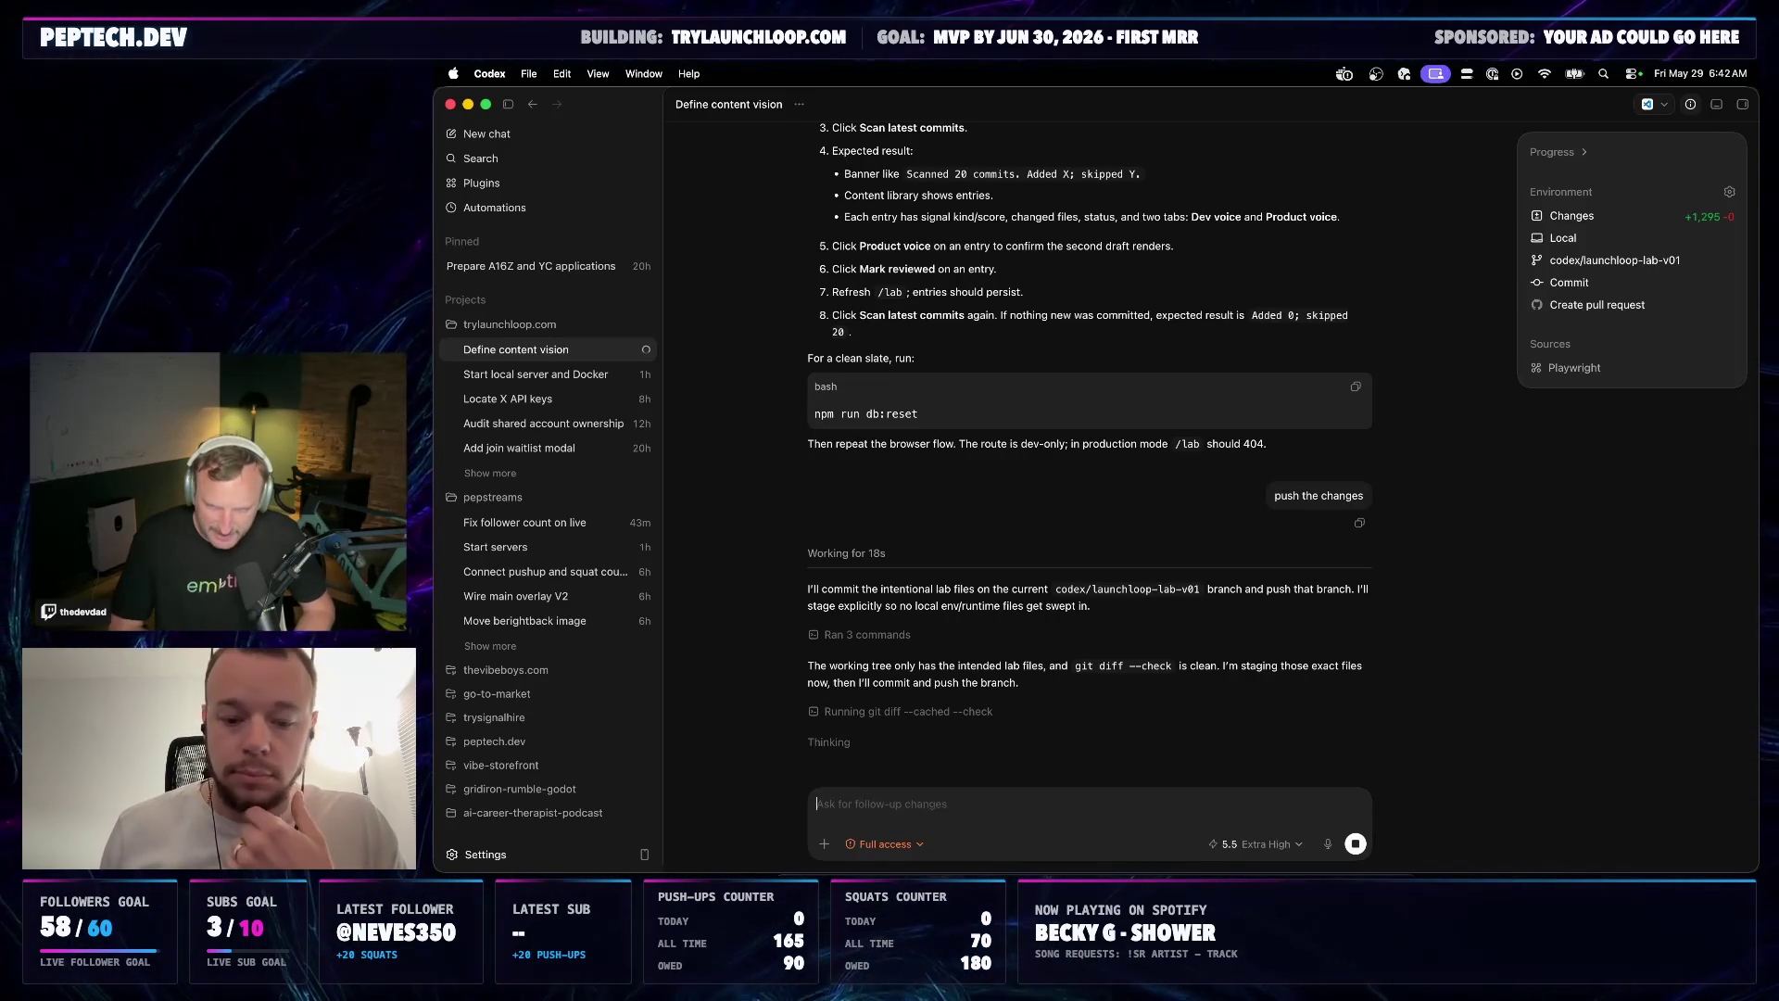
pyautogui.press('super+Tab')
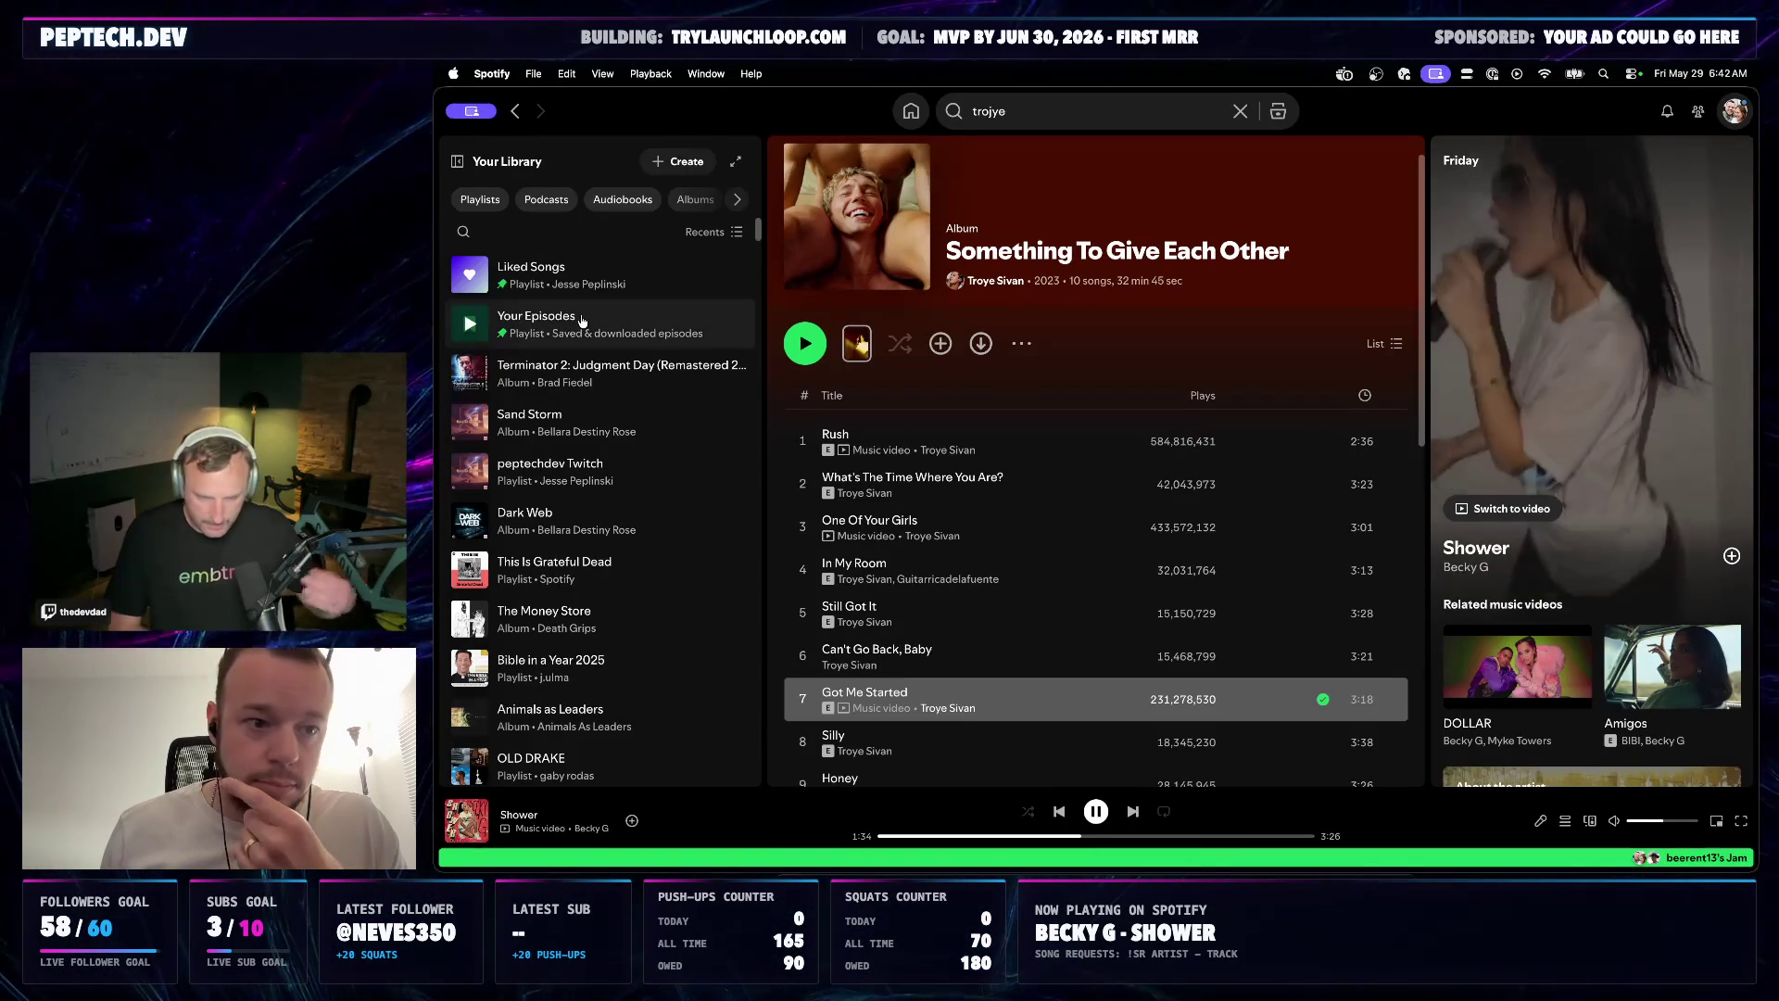
# Browse Liked Songs and the Something To Give Each Other album, ending back on Liked Songs
pyautogui.click(542, 273)
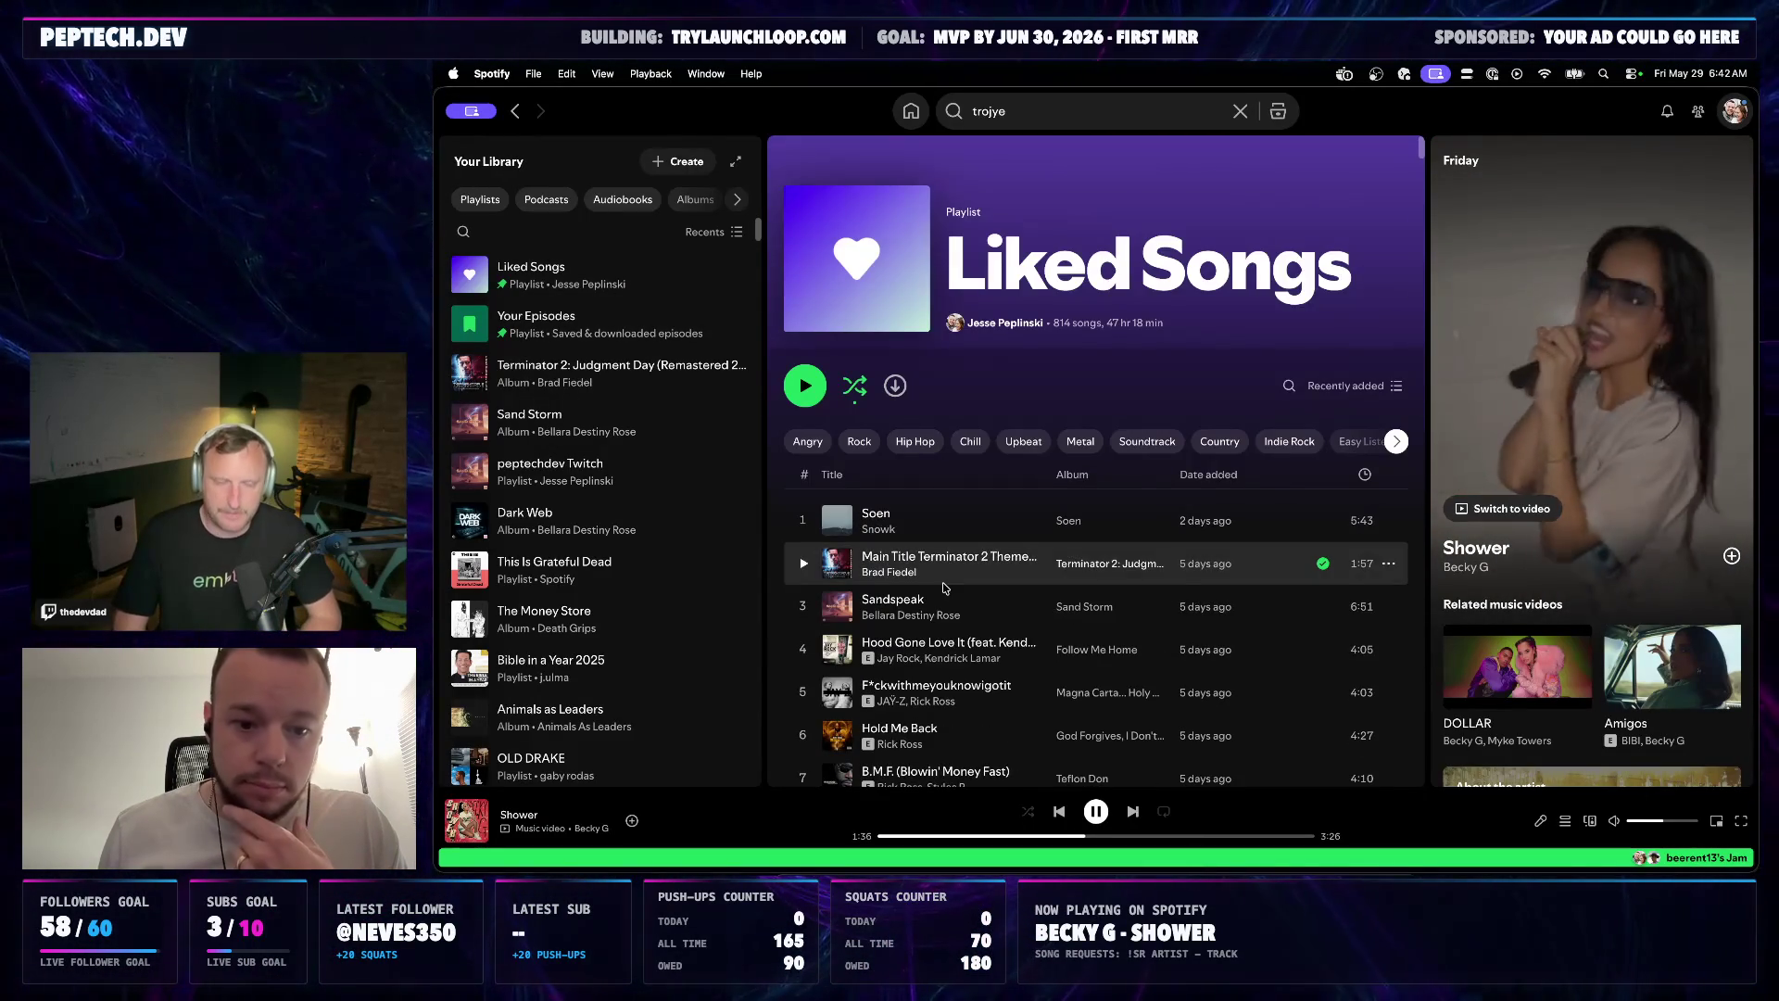
pyautogui.scroll(-2, 946, 479)
pyautogui.scroll(-2, 959, 480)
pyautogui.scroll(-1, 978, 480)
pyautogui.scroll(-2, 978, 479)
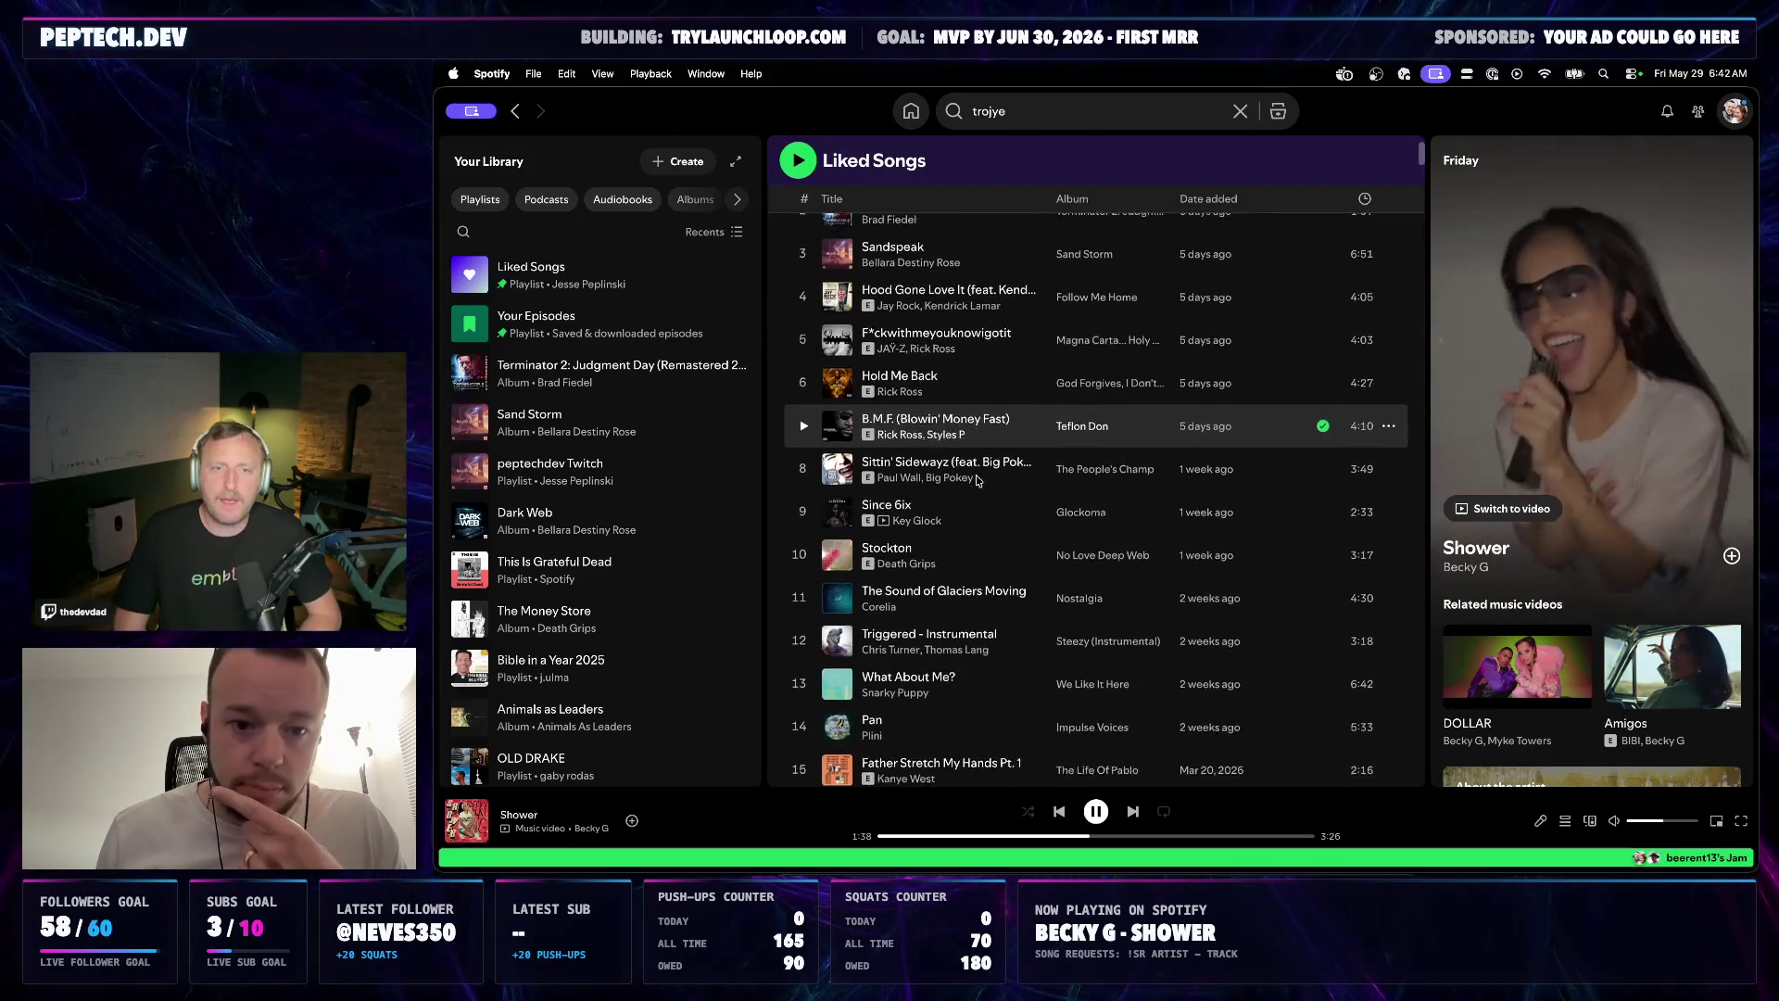
pyautogui.scroll(6, 978, 496)
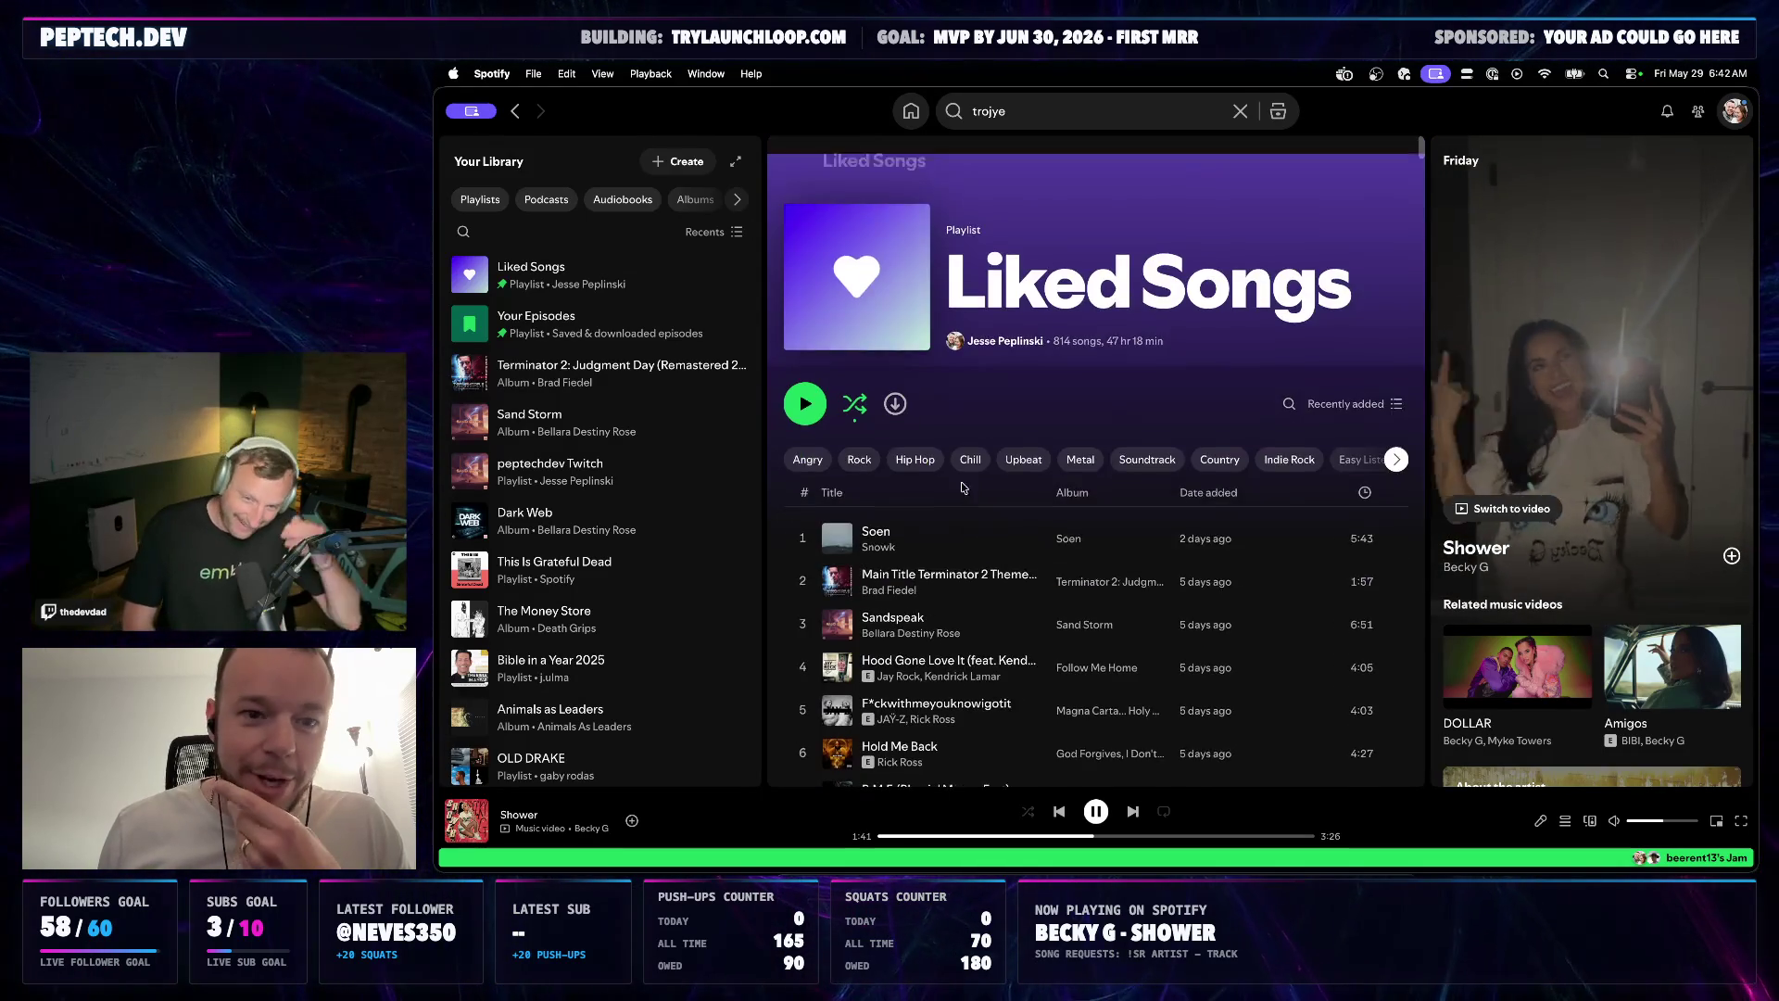
pyautogui.click(1070, 111)
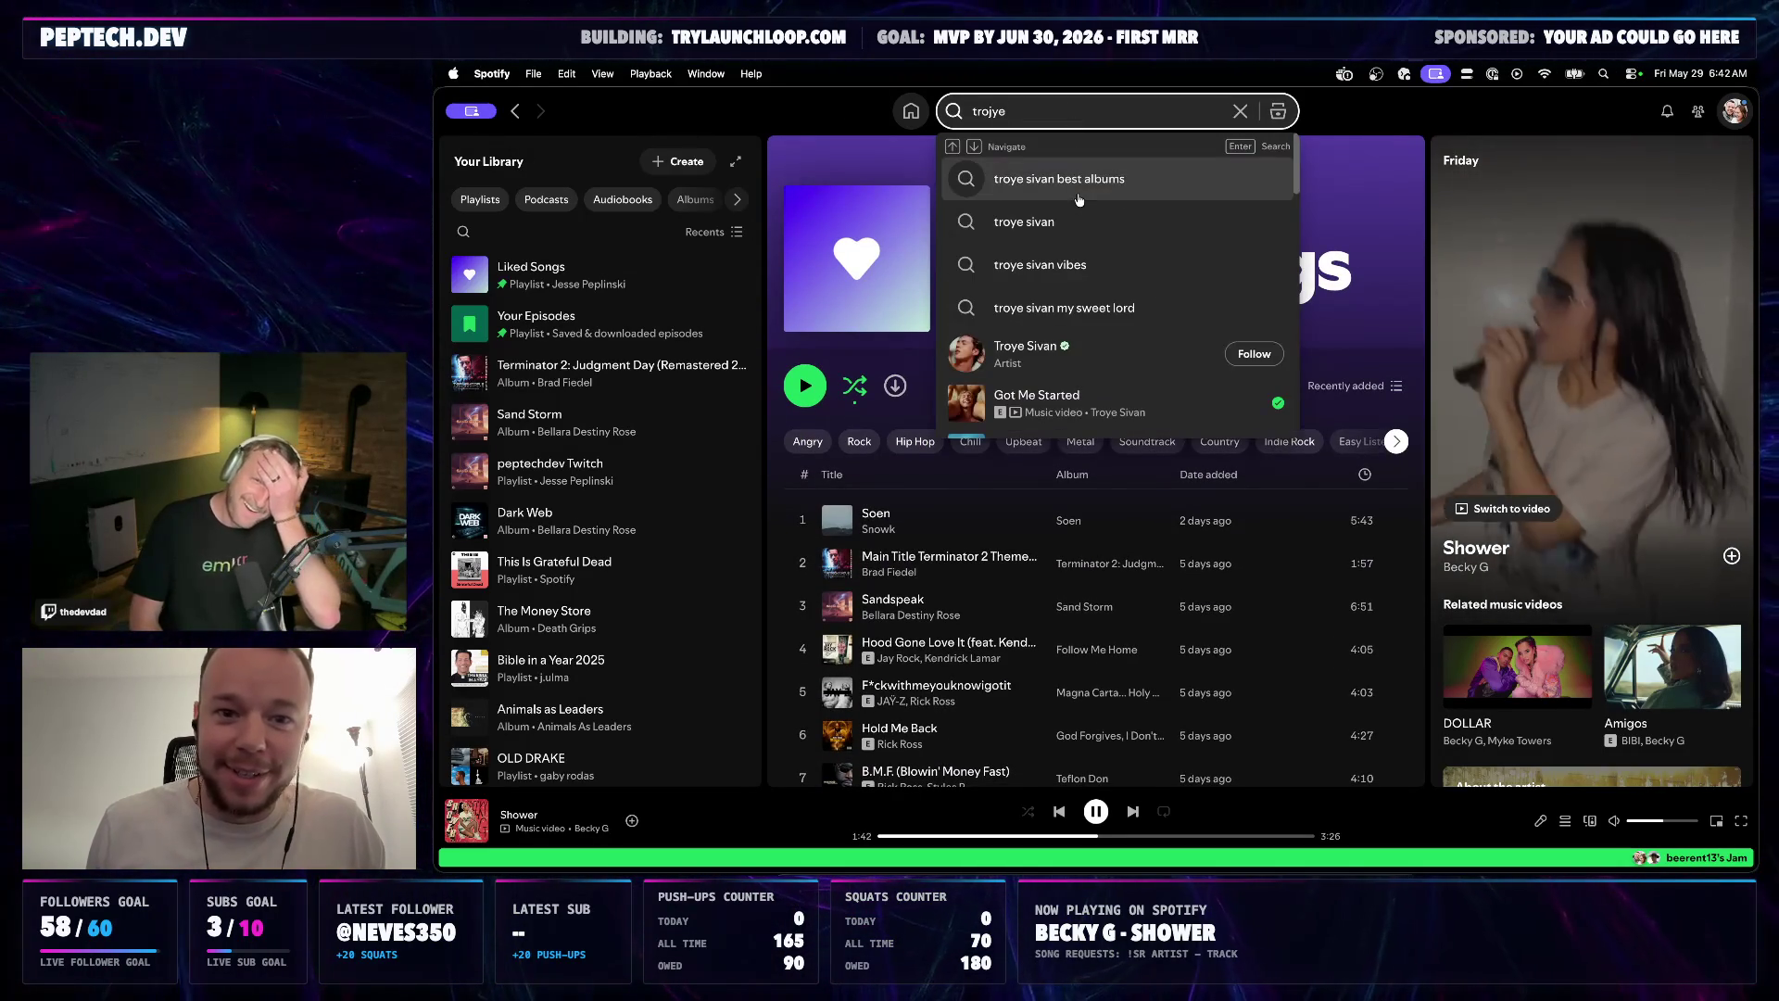
pyautogui.click(1101, 395)
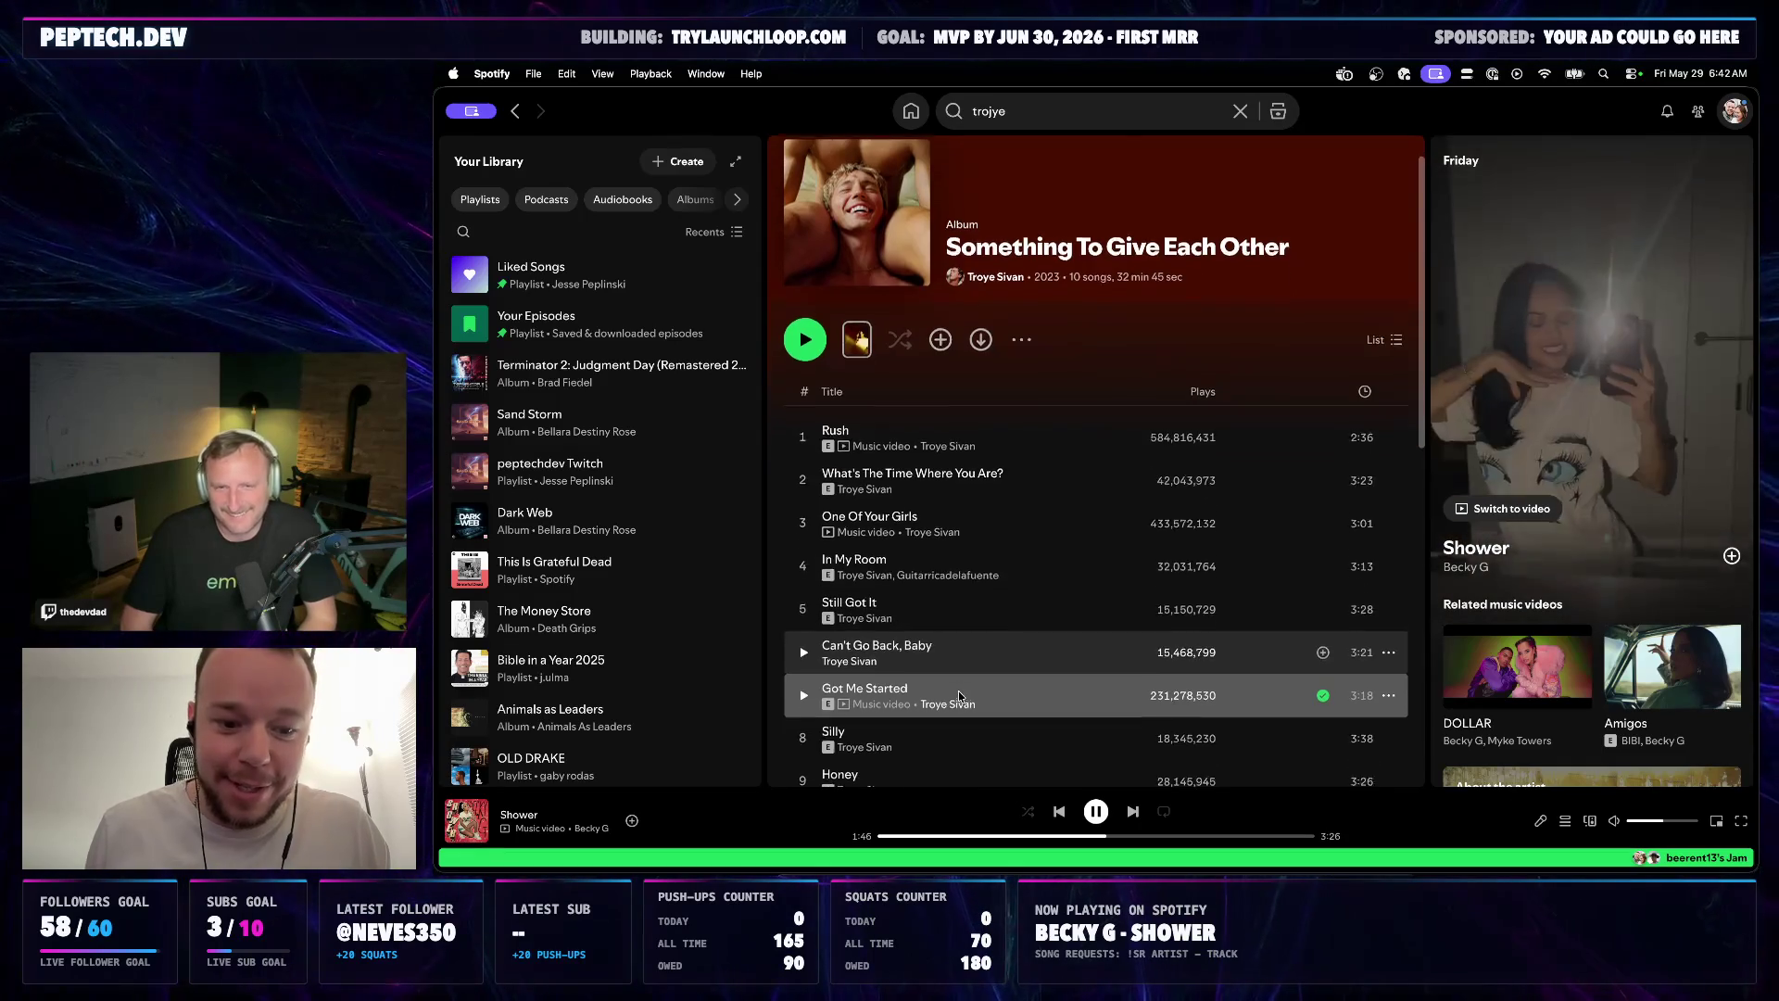
pyautogui.scroll(-1, 964, 654)
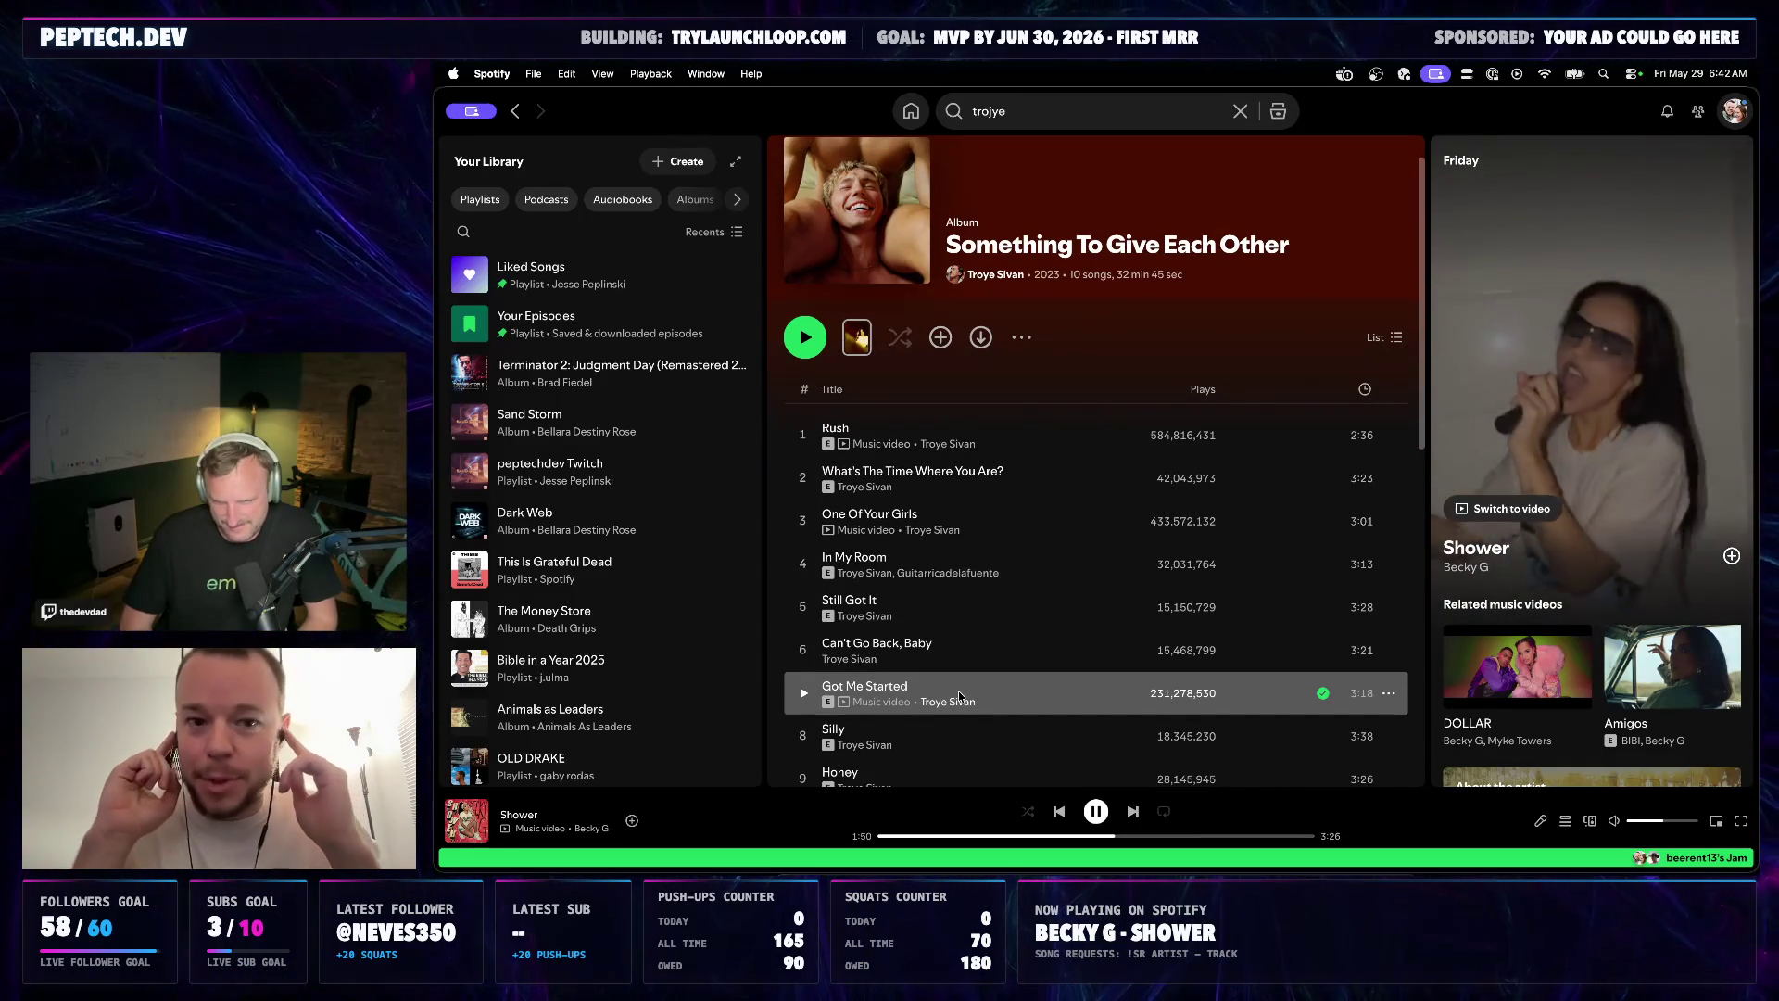
pyautogui.scroll(1, 951, 556)
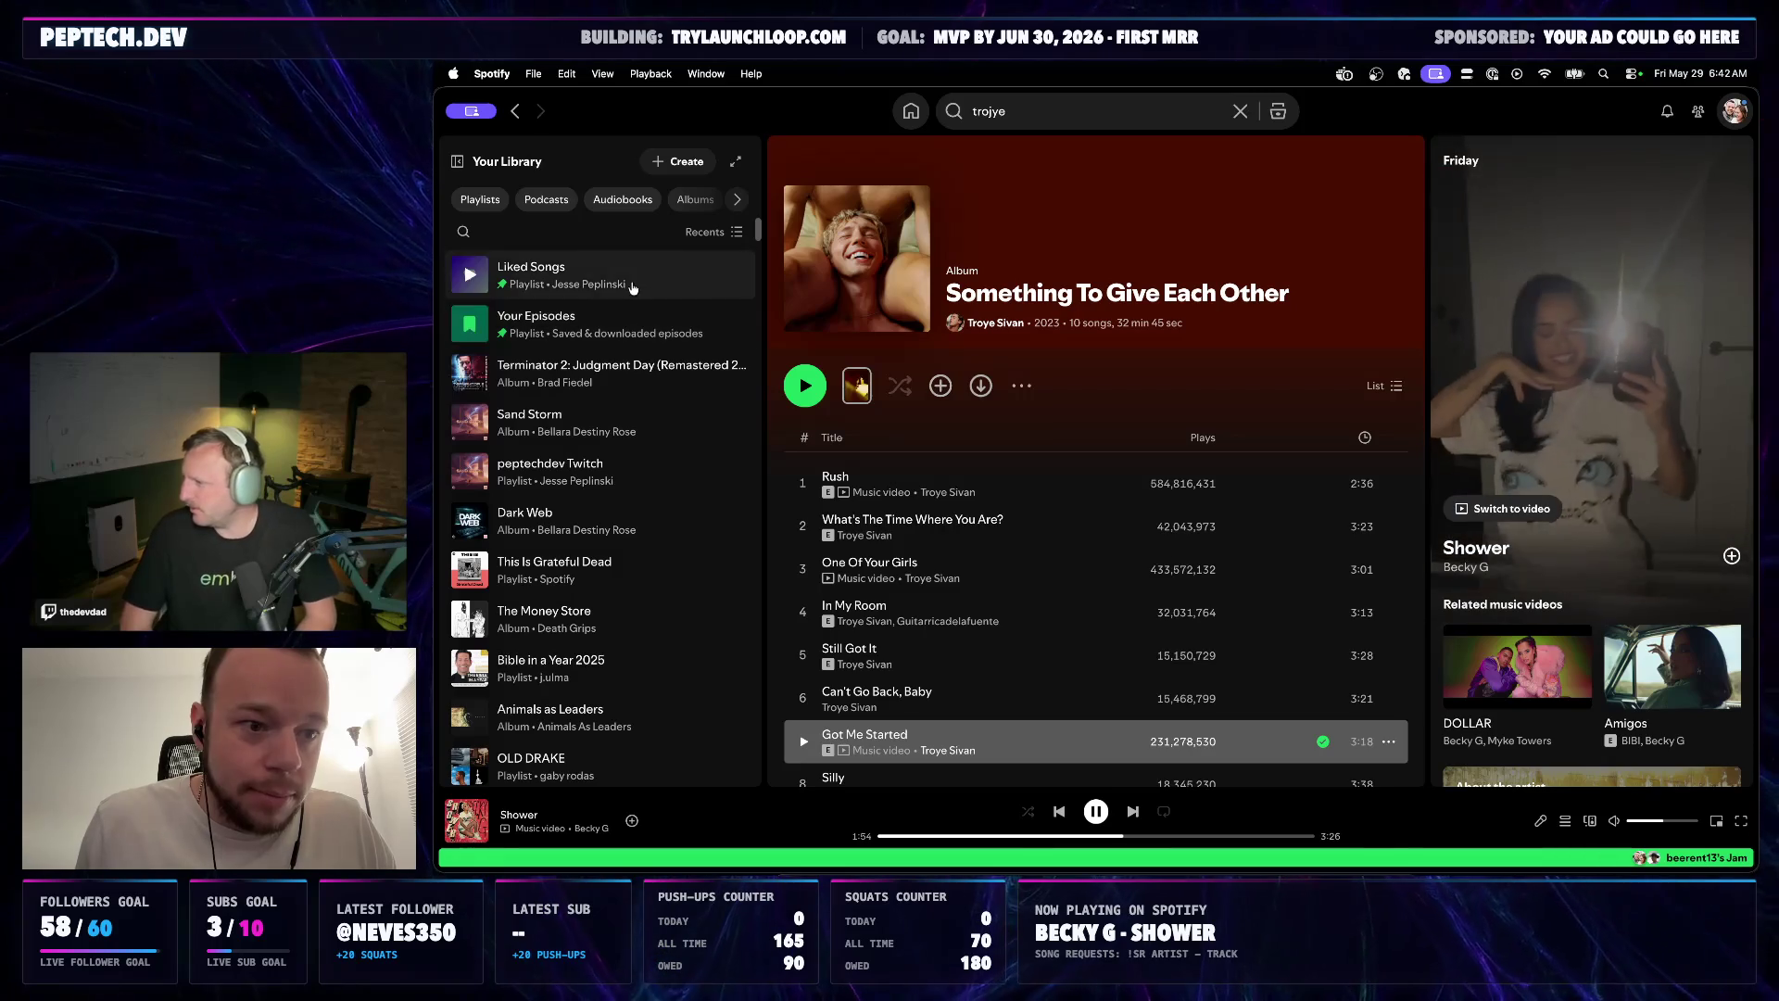
pyautogui.click(598, 276)
pyautogui.scroll(-5, 959, 505)
pyautogui.scroll(-1, 959, 505)
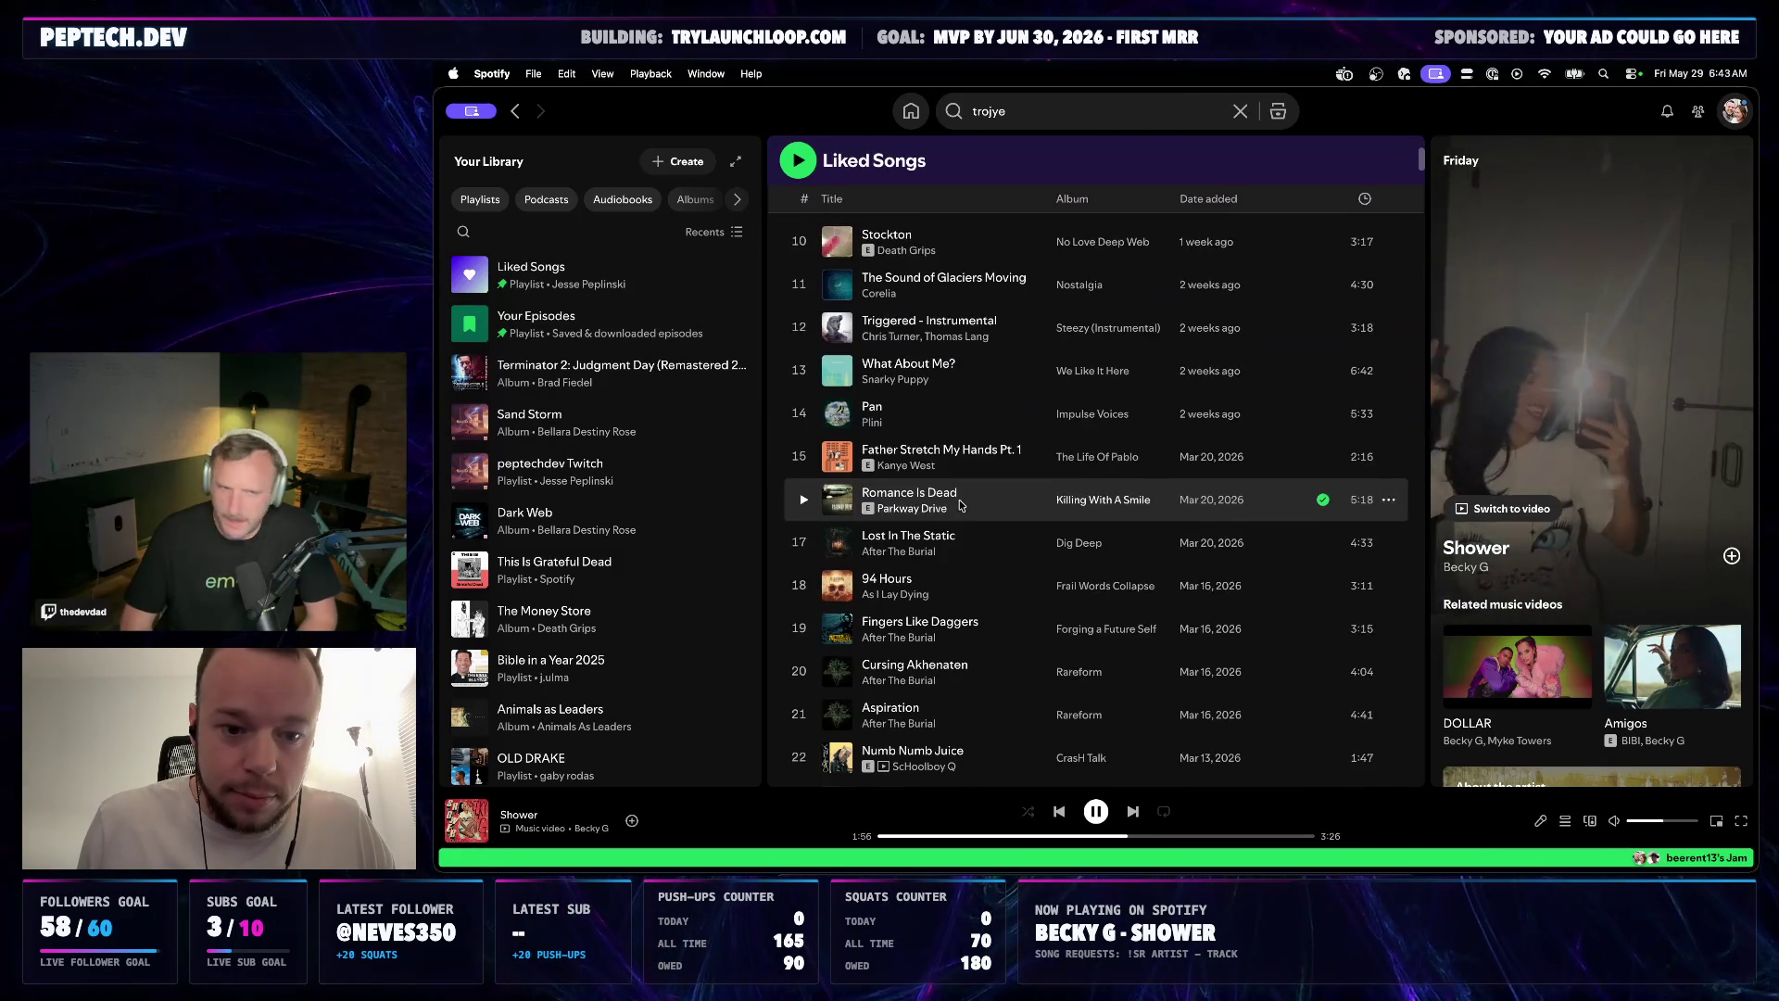
pyautogui.scroll(-1, 959, 504)
pyautogui.scroll(-1, 960, 505)
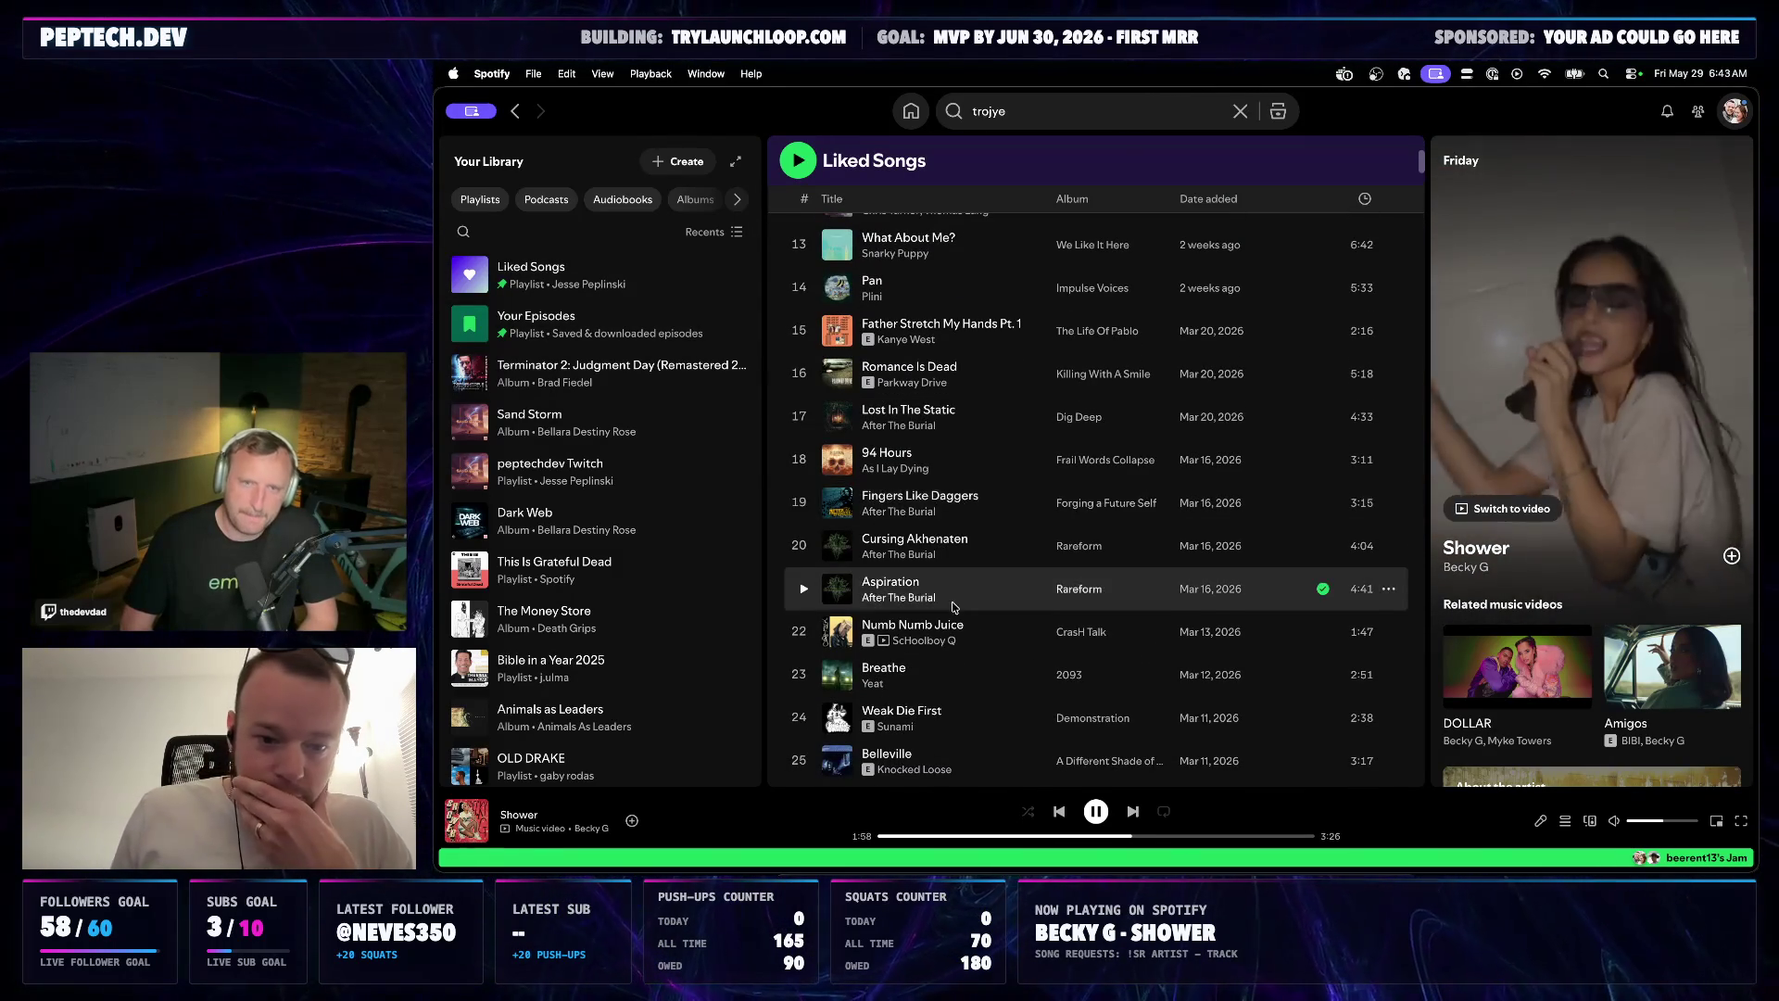
pyautogui.scroll(-2, 960, 556)
pyautogui.scroll(2, 960, 542)
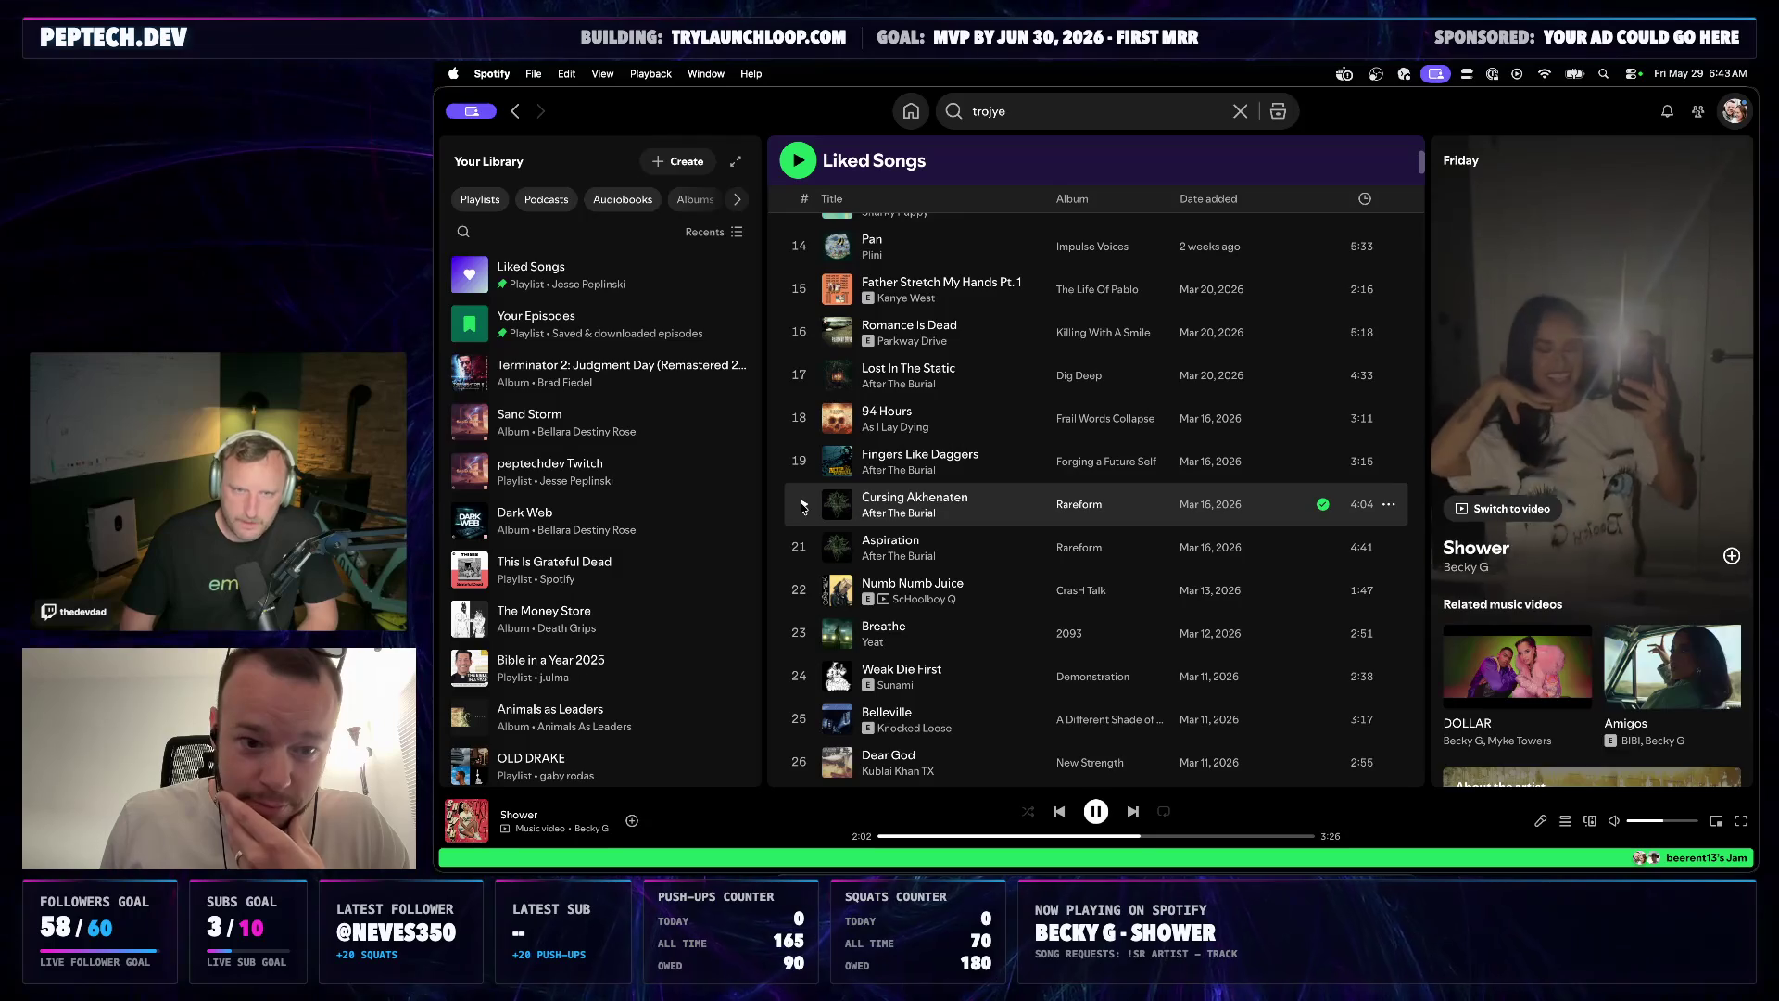
# Play Cursing Akhenaten by After The Burial, then switch to the browser's lab page
pyautogui.click(803, 506)
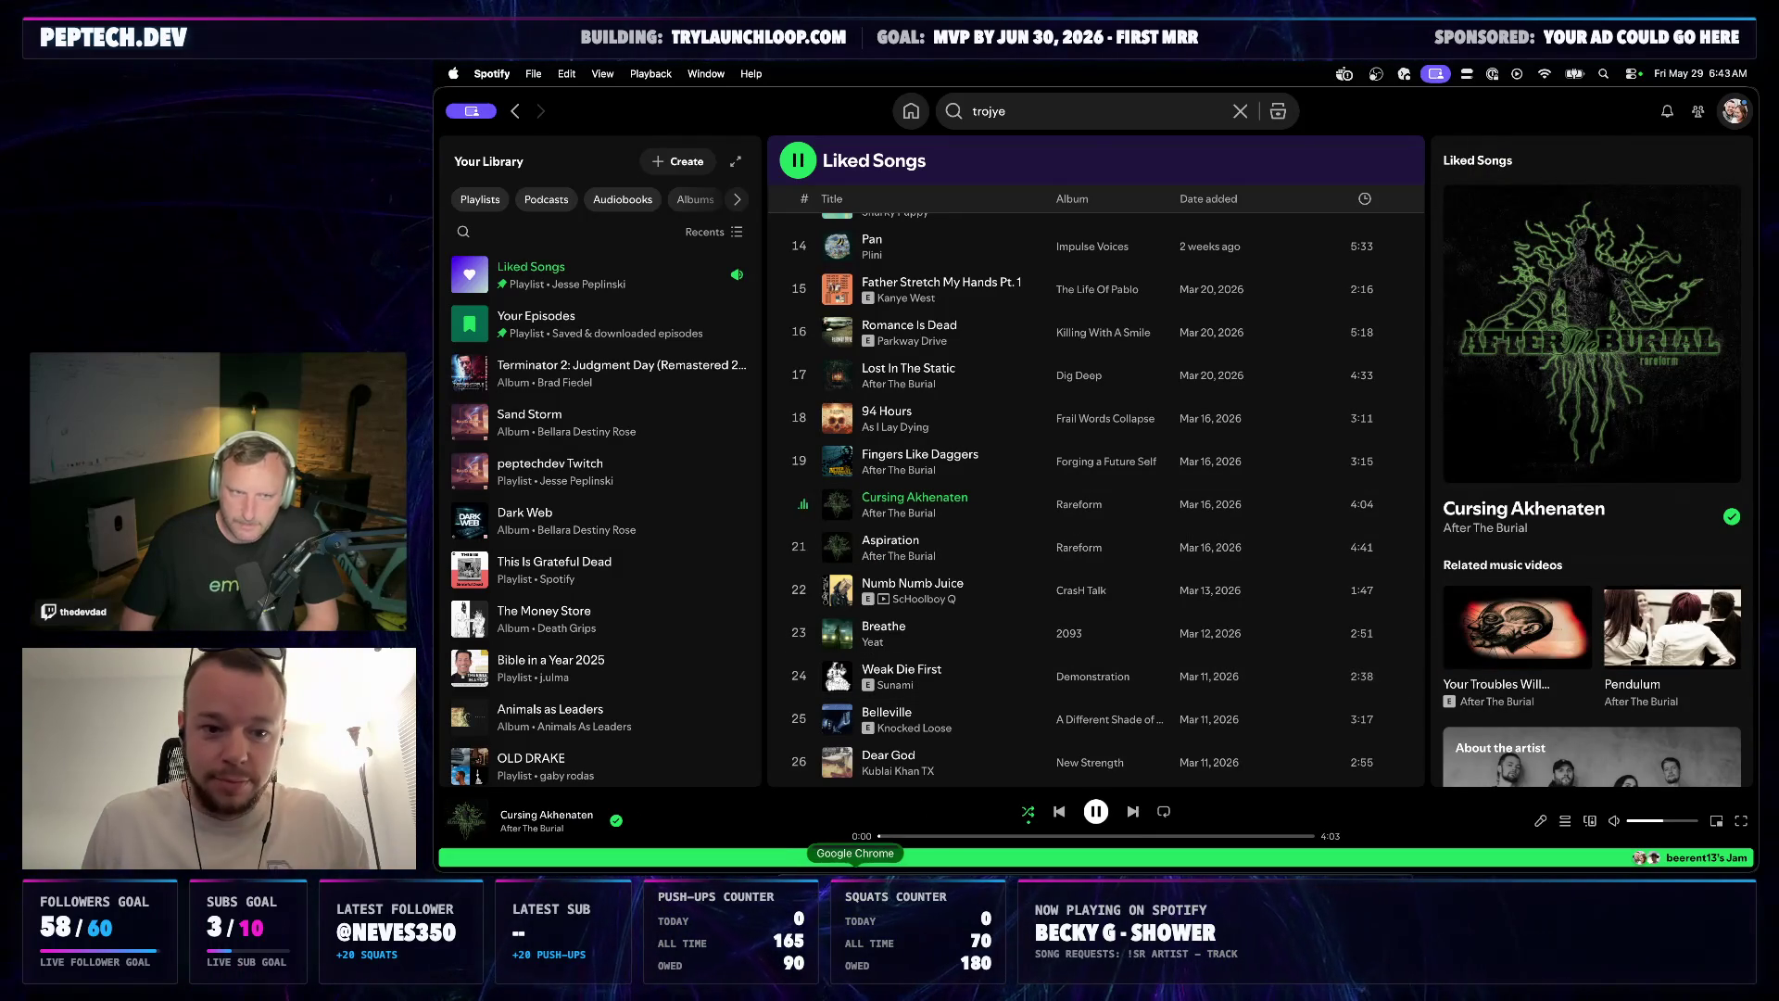
pyautogui.click(855, 897)
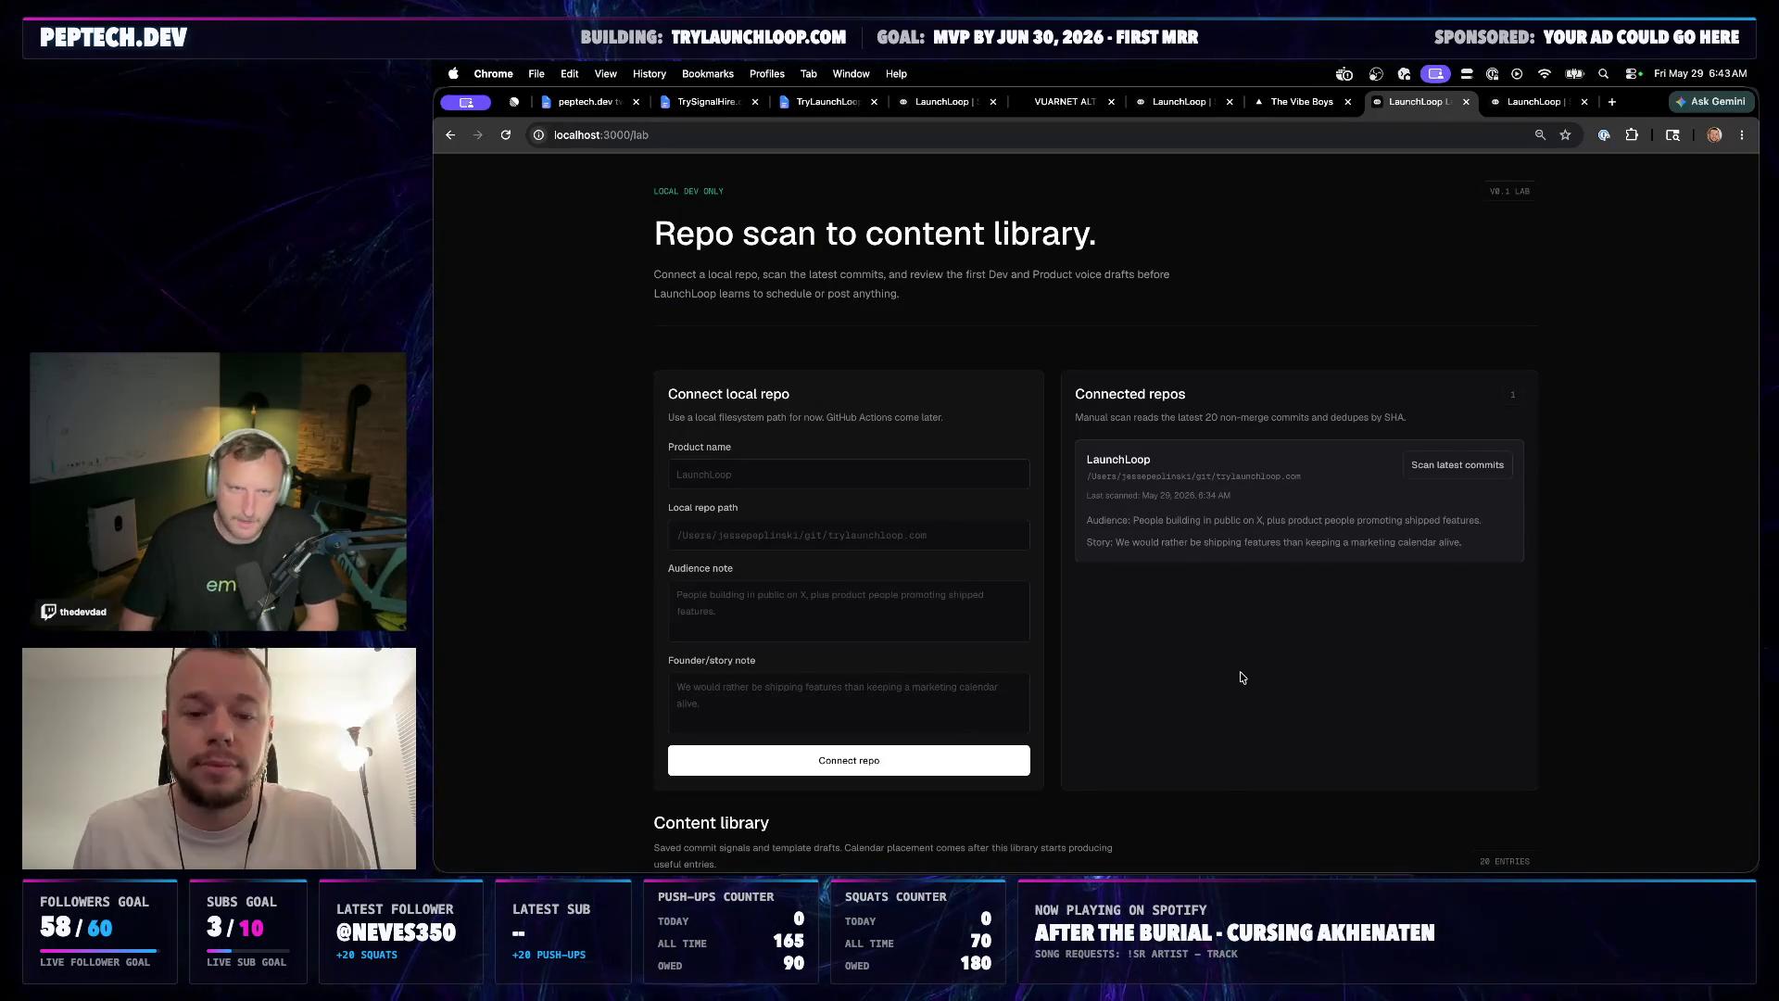
# Ask Codex whether the local-only lab needs any database changes
pyautogui.press('super+Tab')
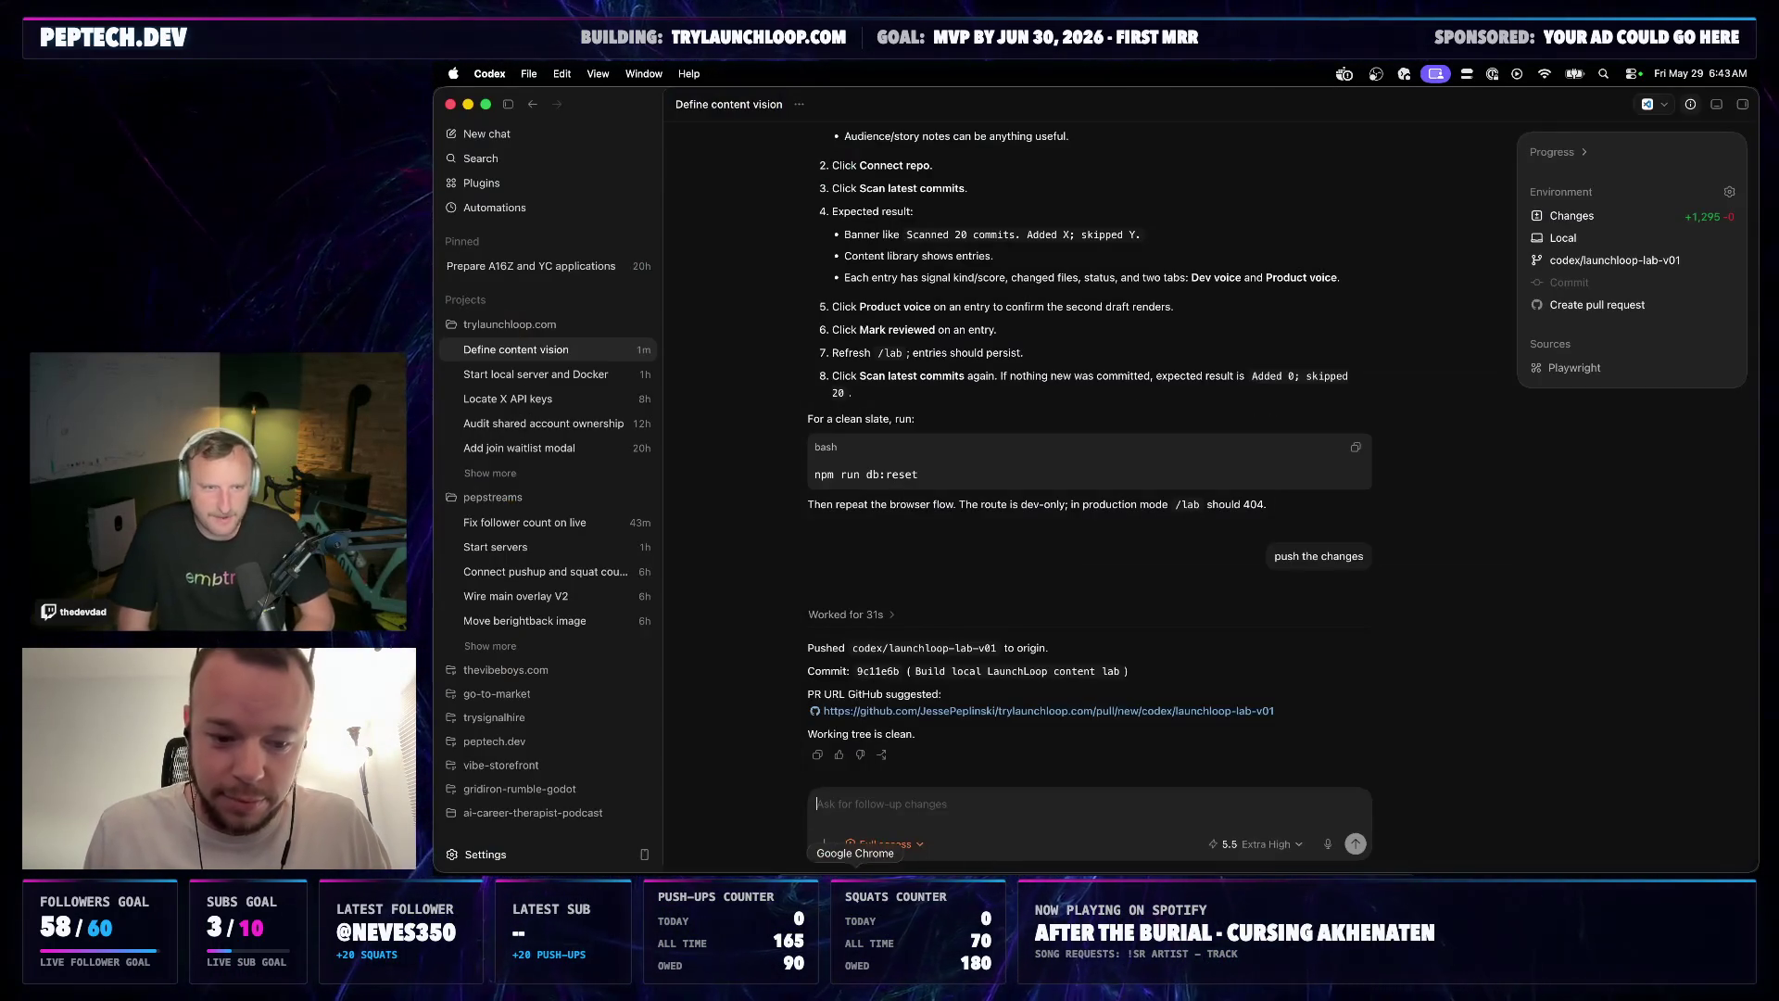
pyautogui.press('super+Tab')
pyautogui.click(953, 869)
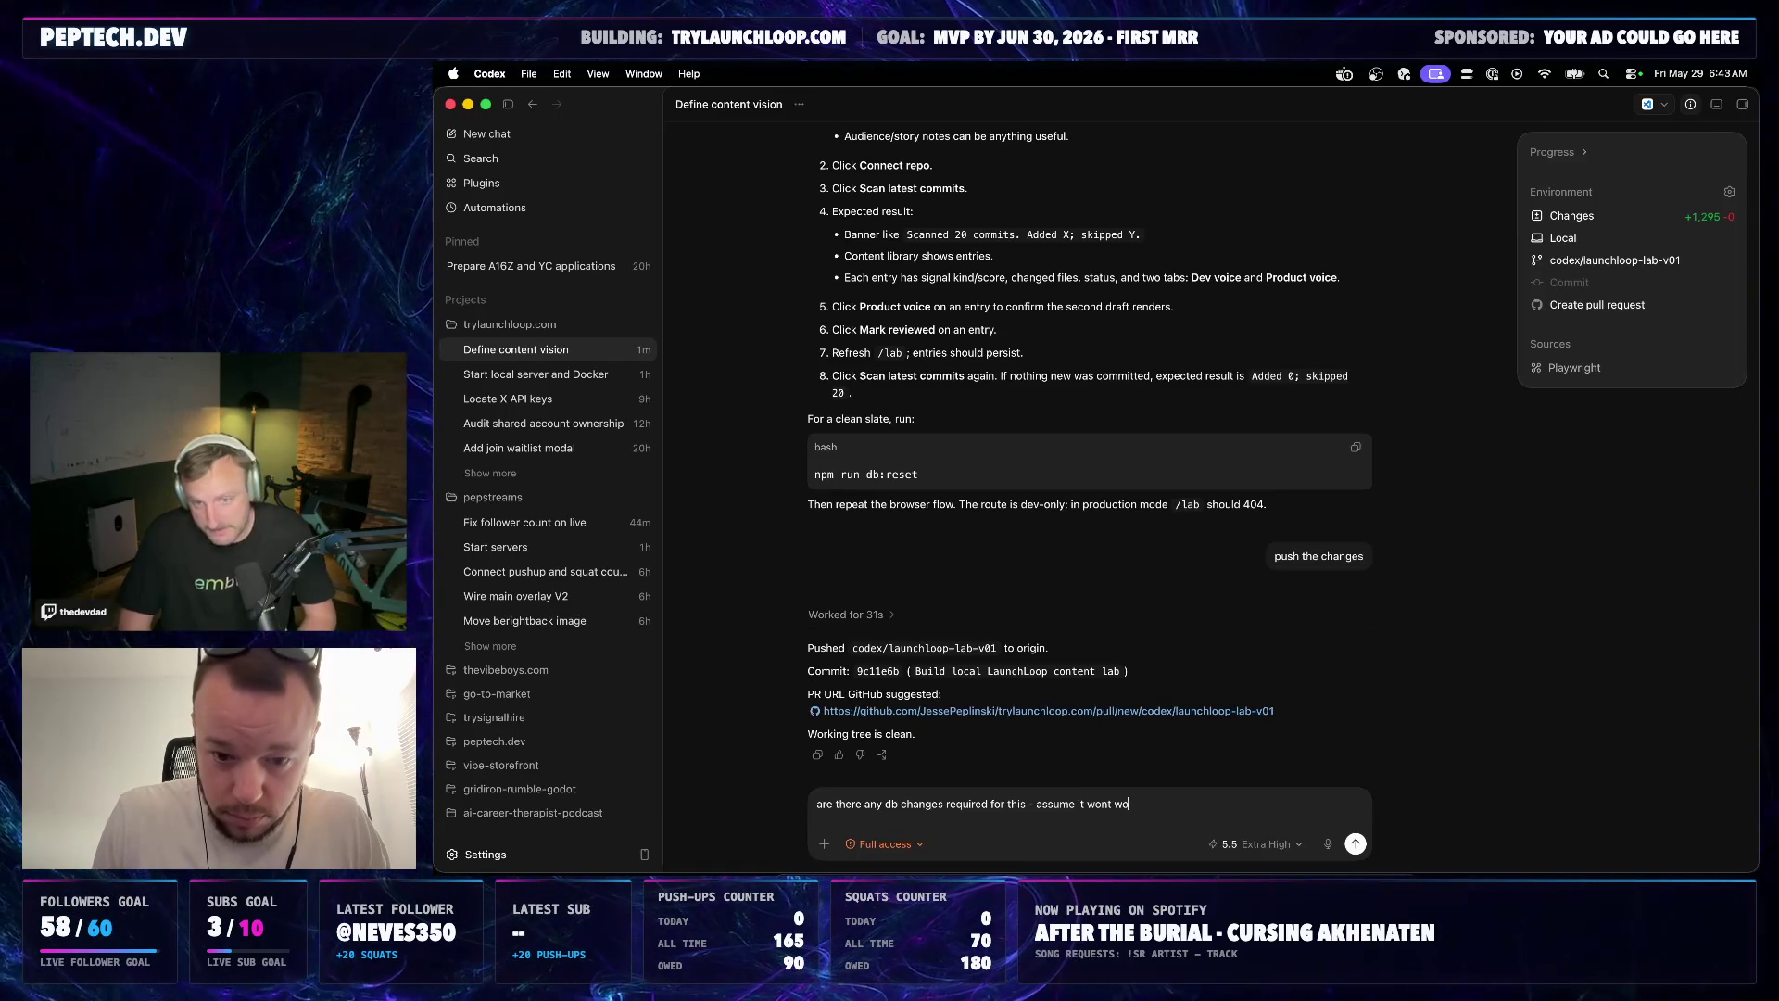
pyautogui.write("rk live because it's al l")
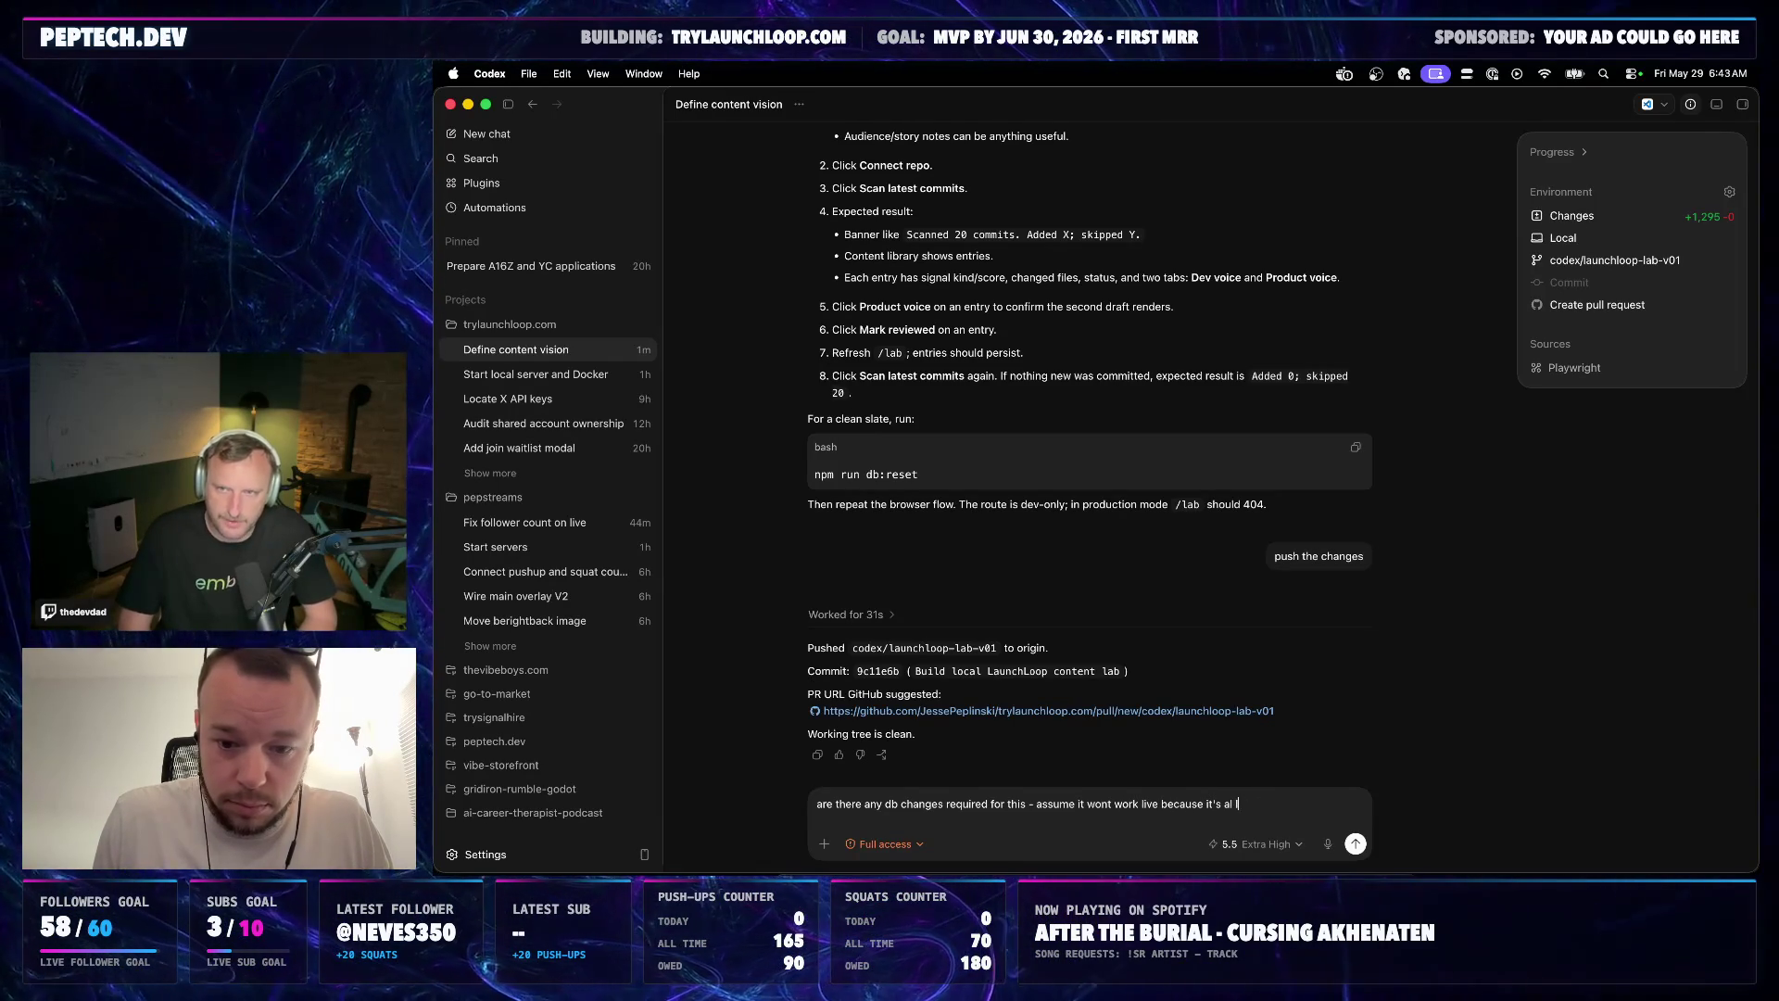
pyautogui.write('lococal?')
pyautogui.press('Return')
pyautogui.write('and me')
# Queue the 'and merge to main' follow-up, then switch back to the lab page in Chrome
pyautogui.press('BackSpace')
pyautogui.press('BackSpace')
pyautogui.press('BackSpace')
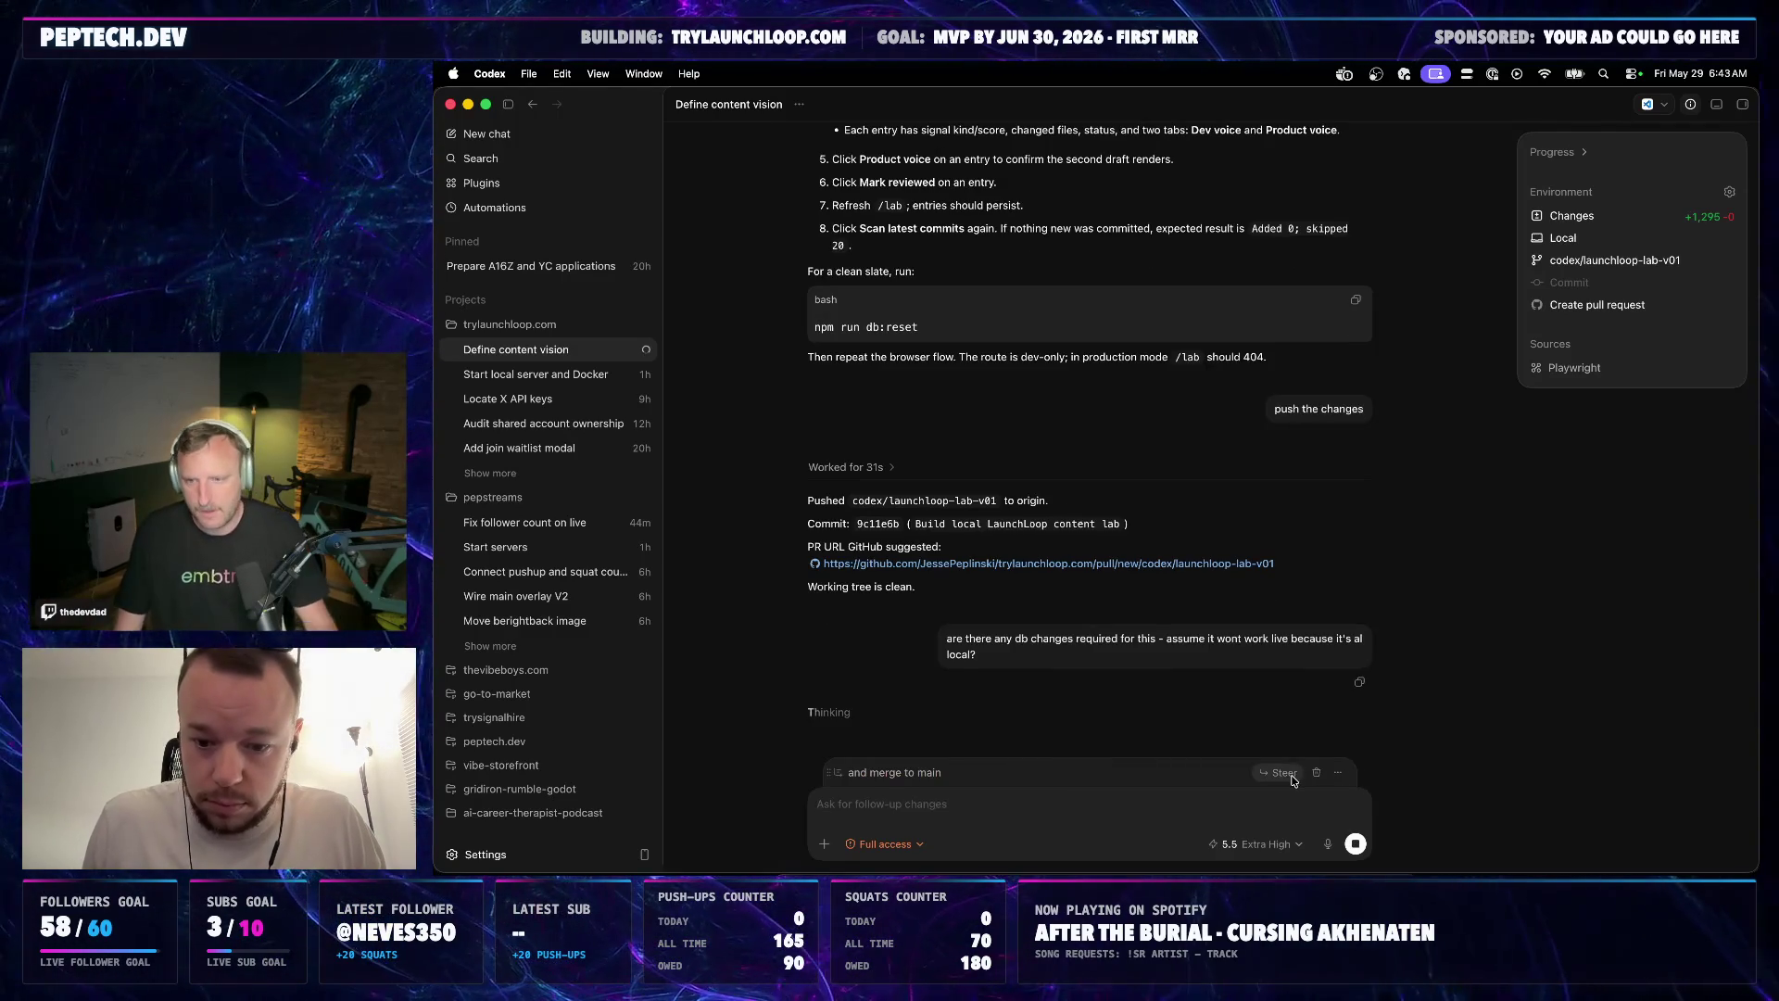
pyautogui.click(855, 868)
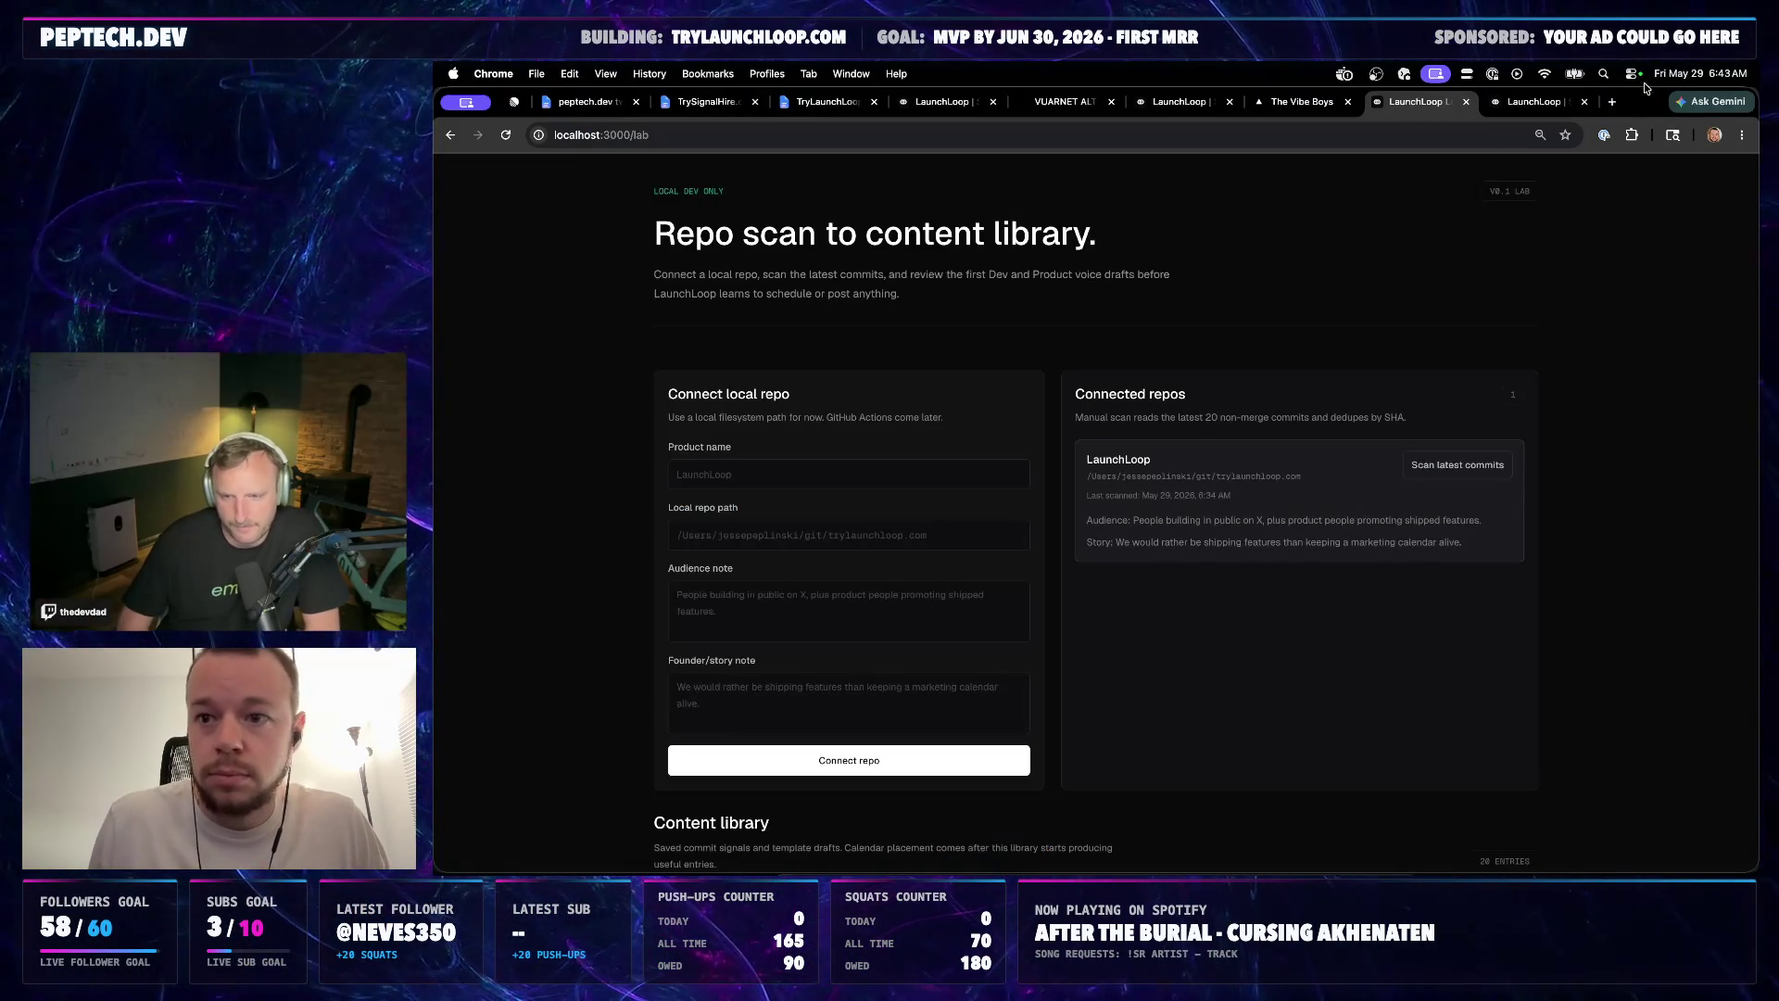
pyautogui.click(1611, 102)
pyautogui.write('tryla')
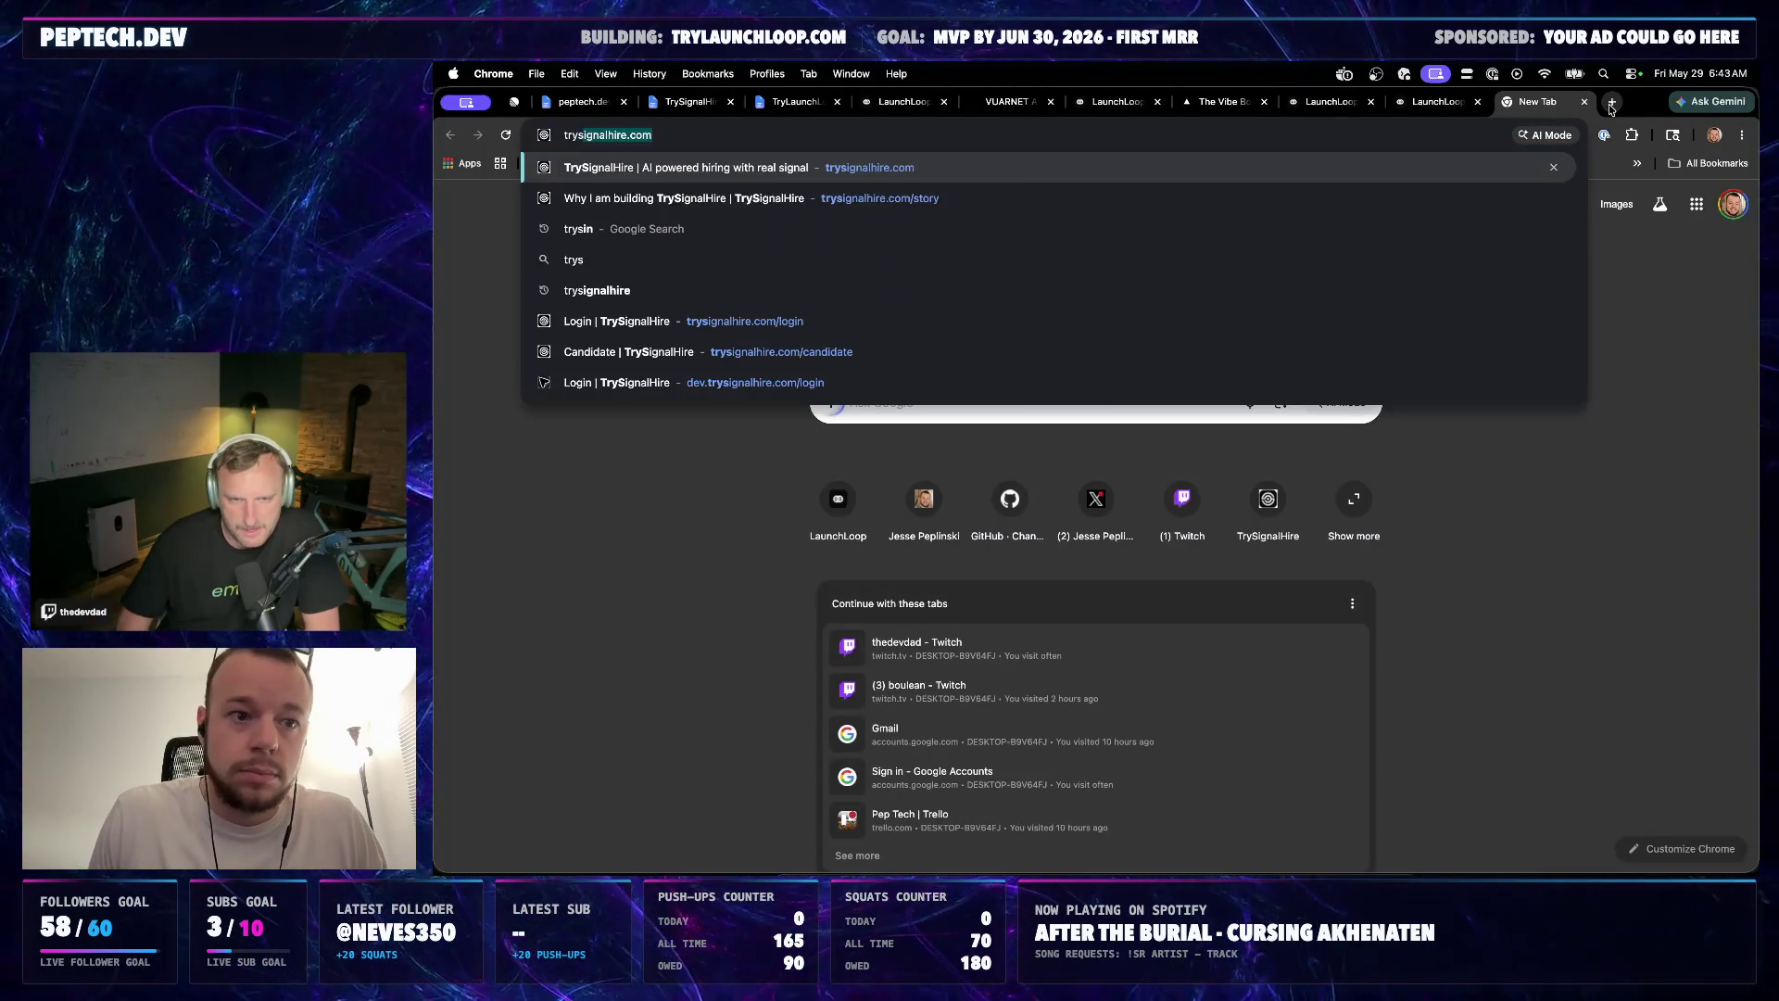
pyautogui.press('BackSpace')
pyautogui.press('BackSpace')
pyautogui.press('BackSpace')
pyautogui.press('BackSpace')
pyautogui.press('BackSpace')
pyautogui.write('ry')
pyautogui.press('Return')
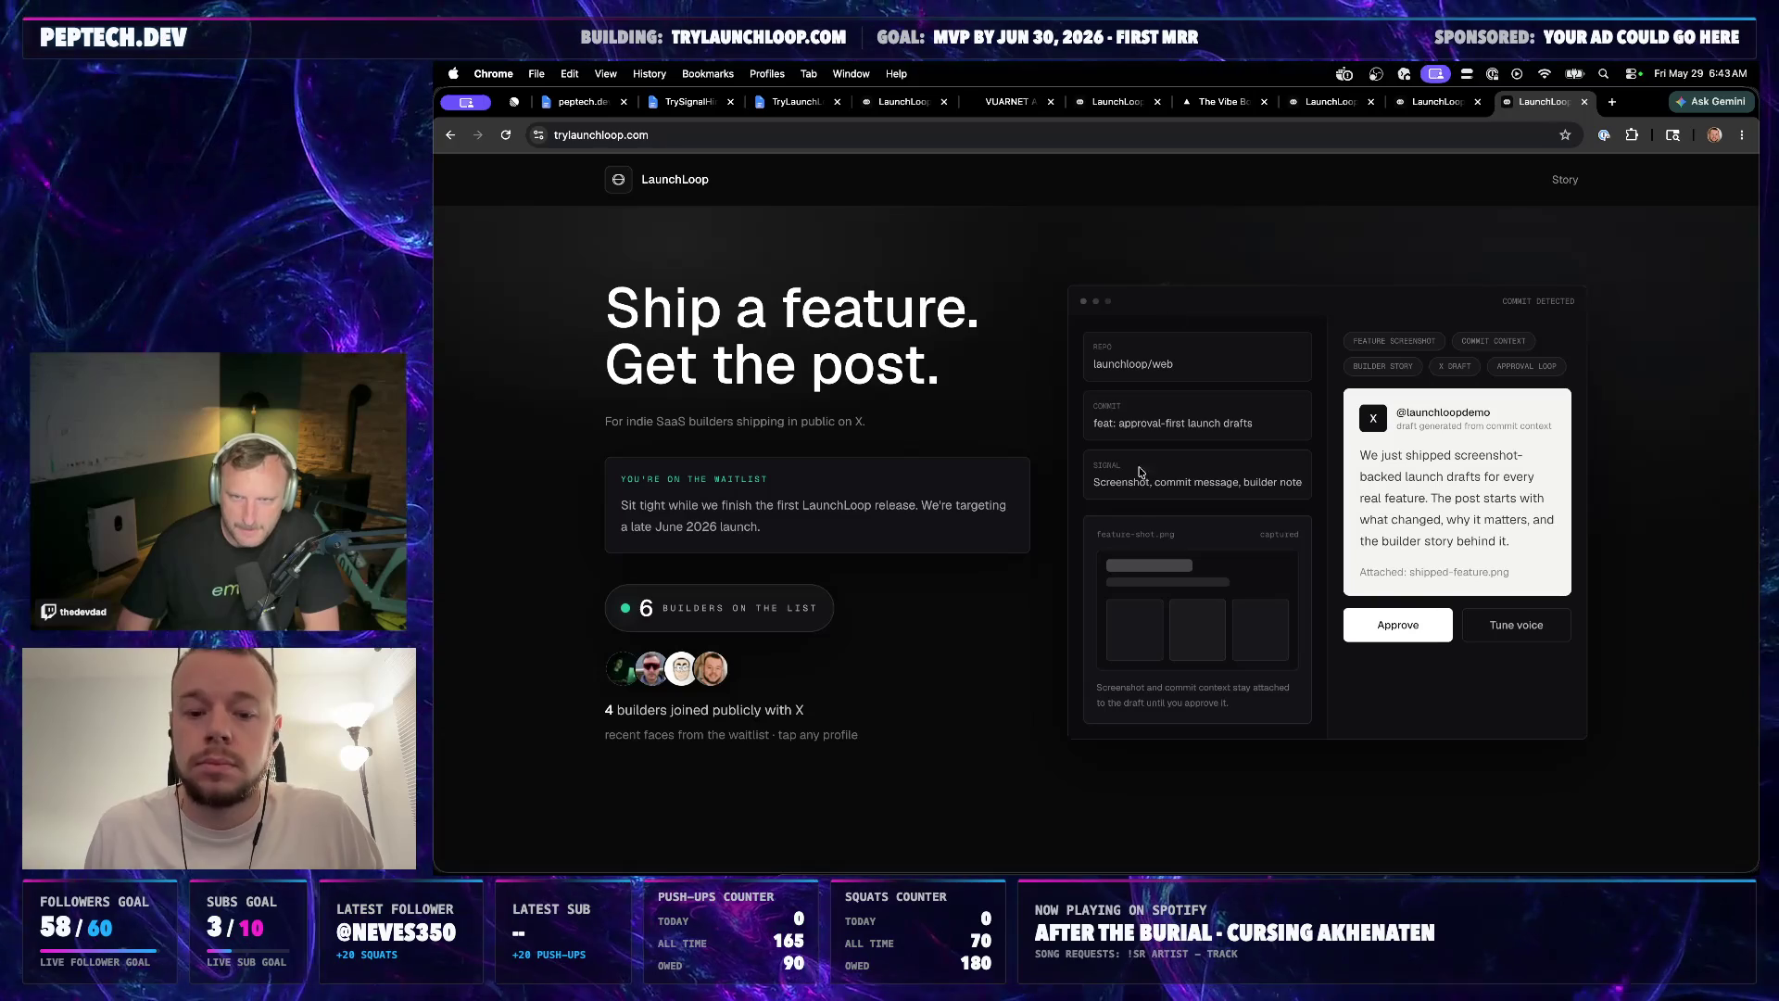
pyautogui.click(1584, 102)
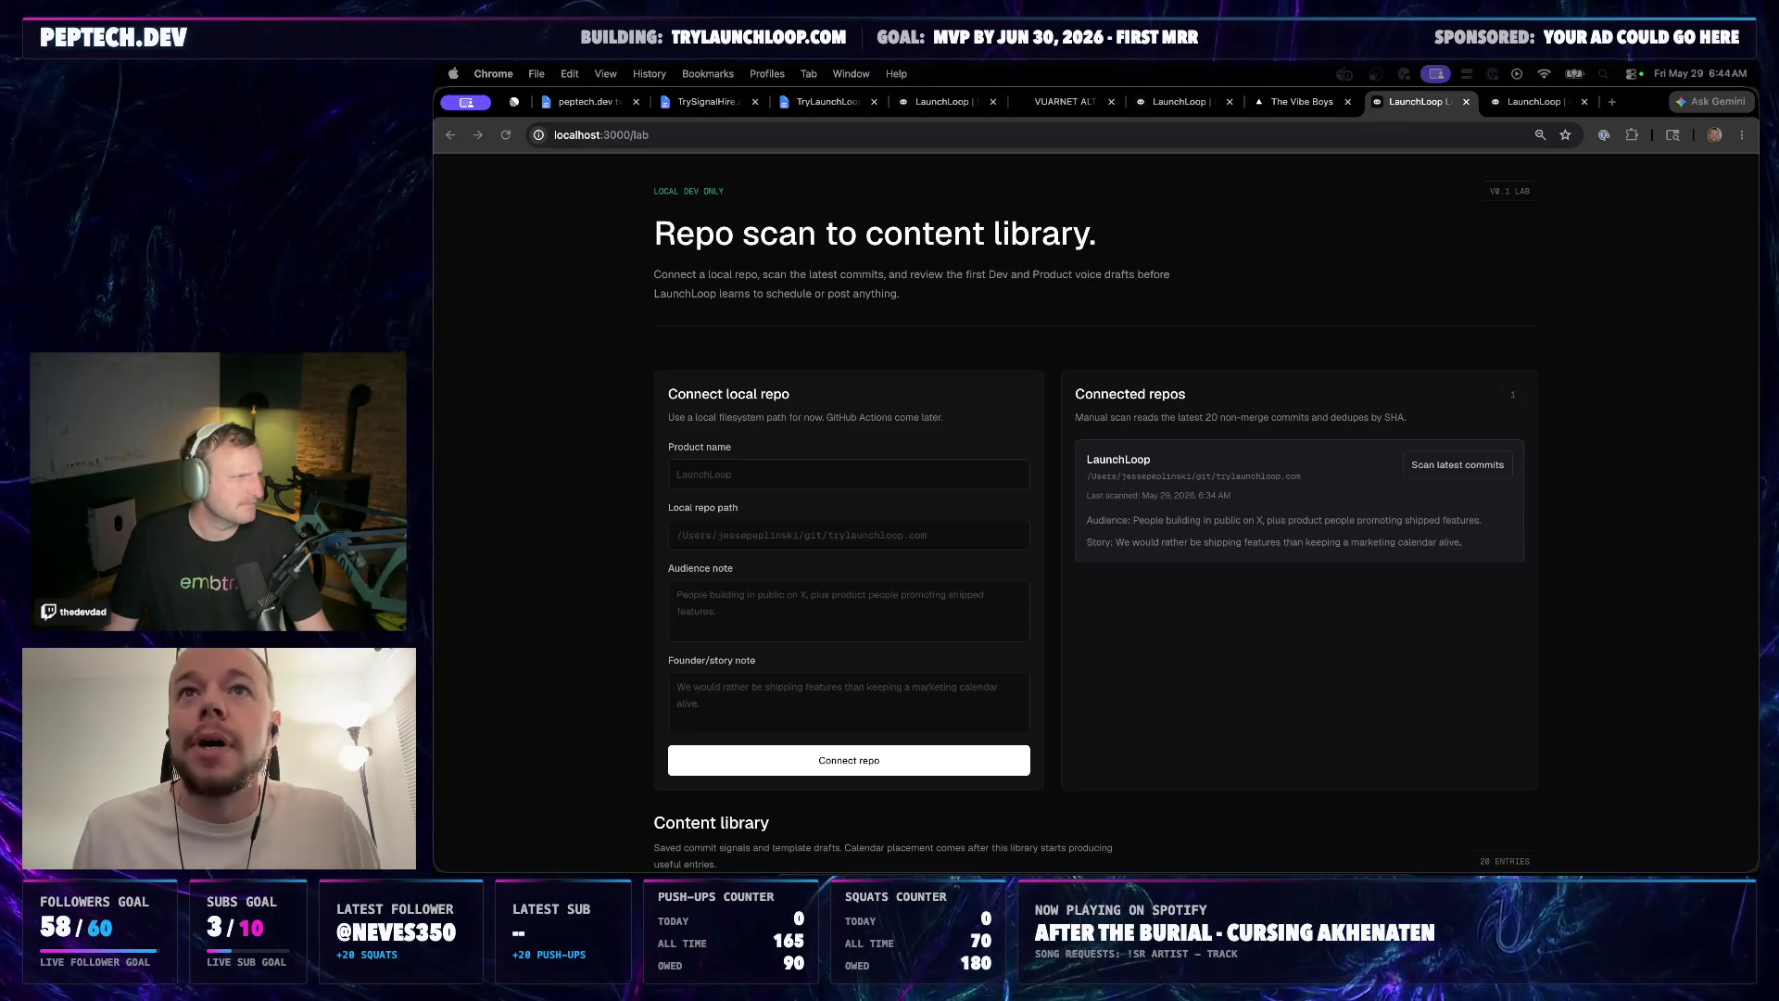
pyautogui.press('super+Tab')
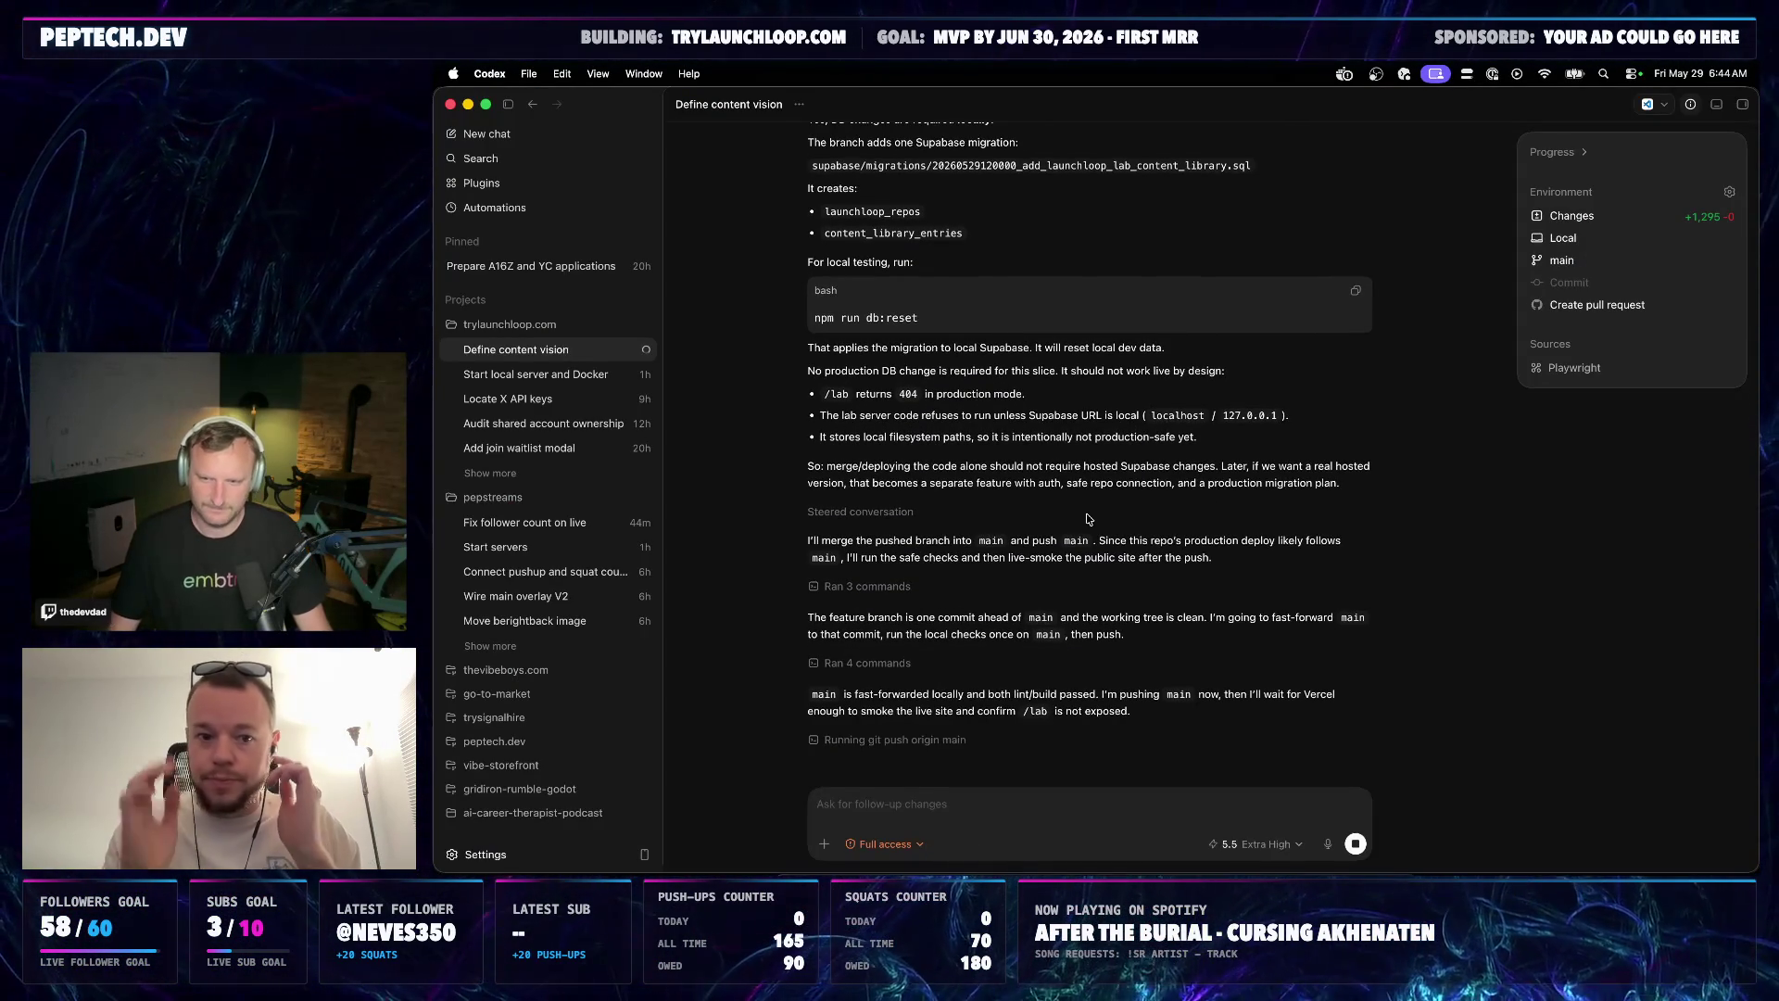
pyautogui.scroll(2, 1086, 513)
pyautogui.scroll(2, 1098, 472)
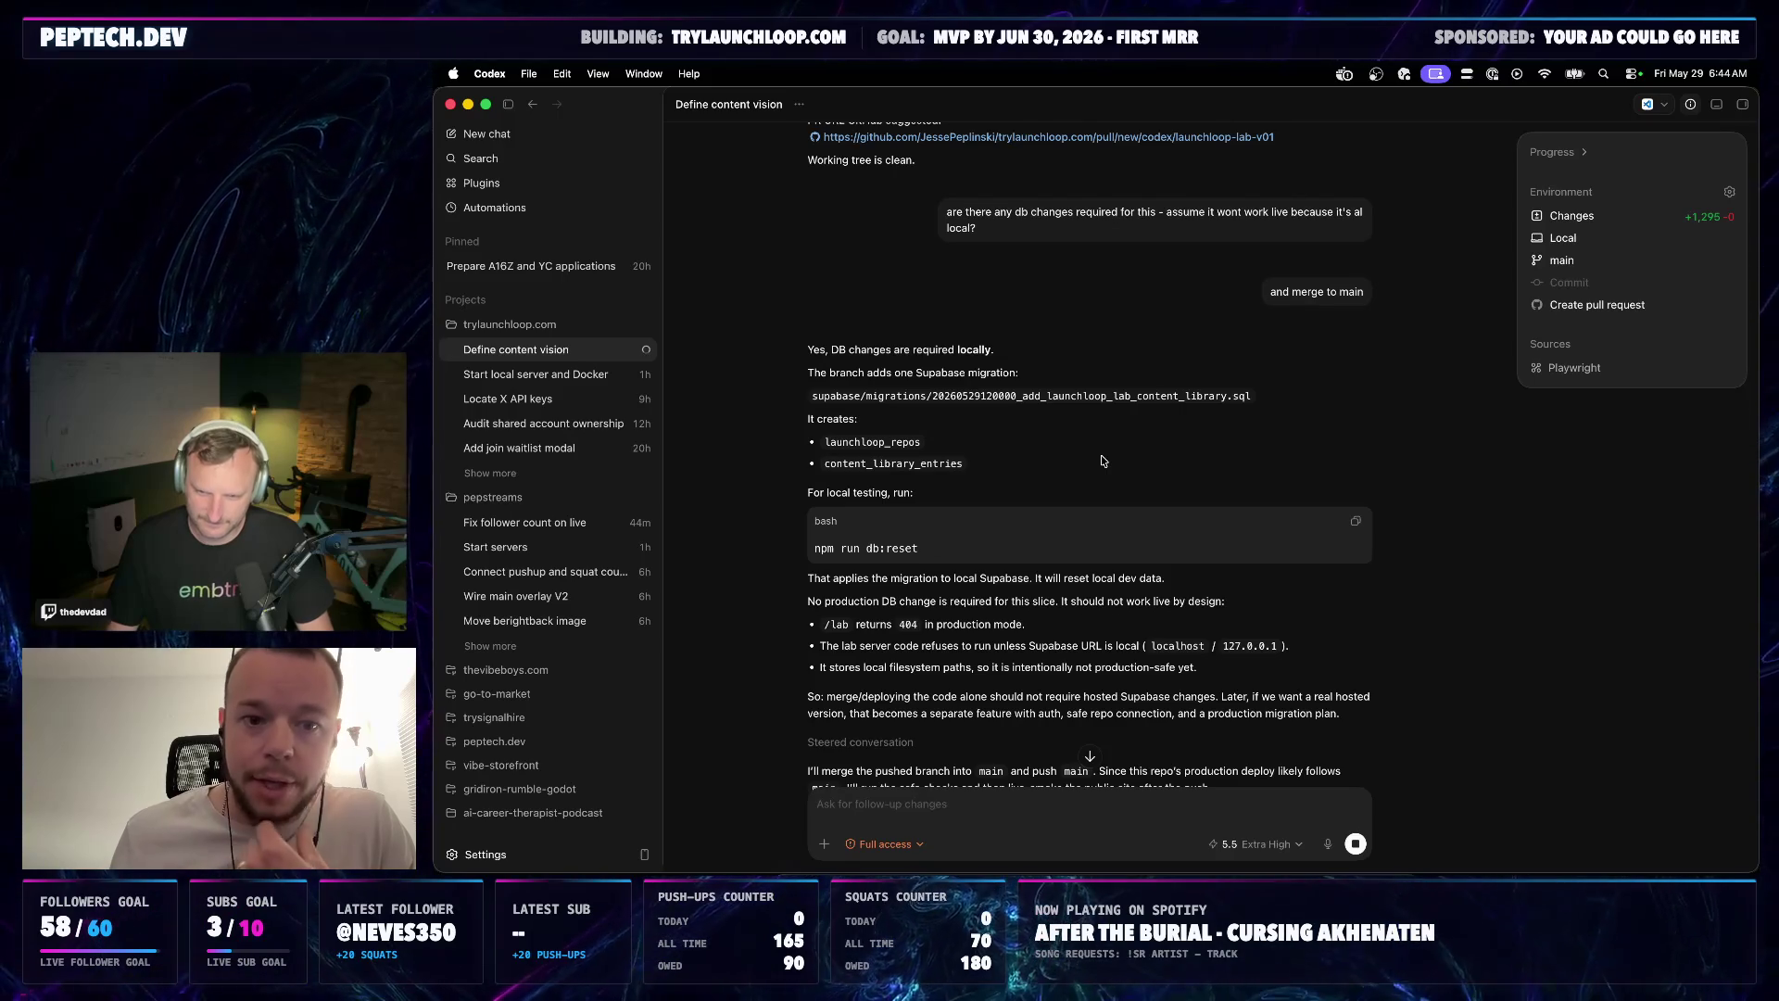
pyautogui.scroll(-3, 1099, 473)
pyautogui.scroll(-2, 1082, 498)
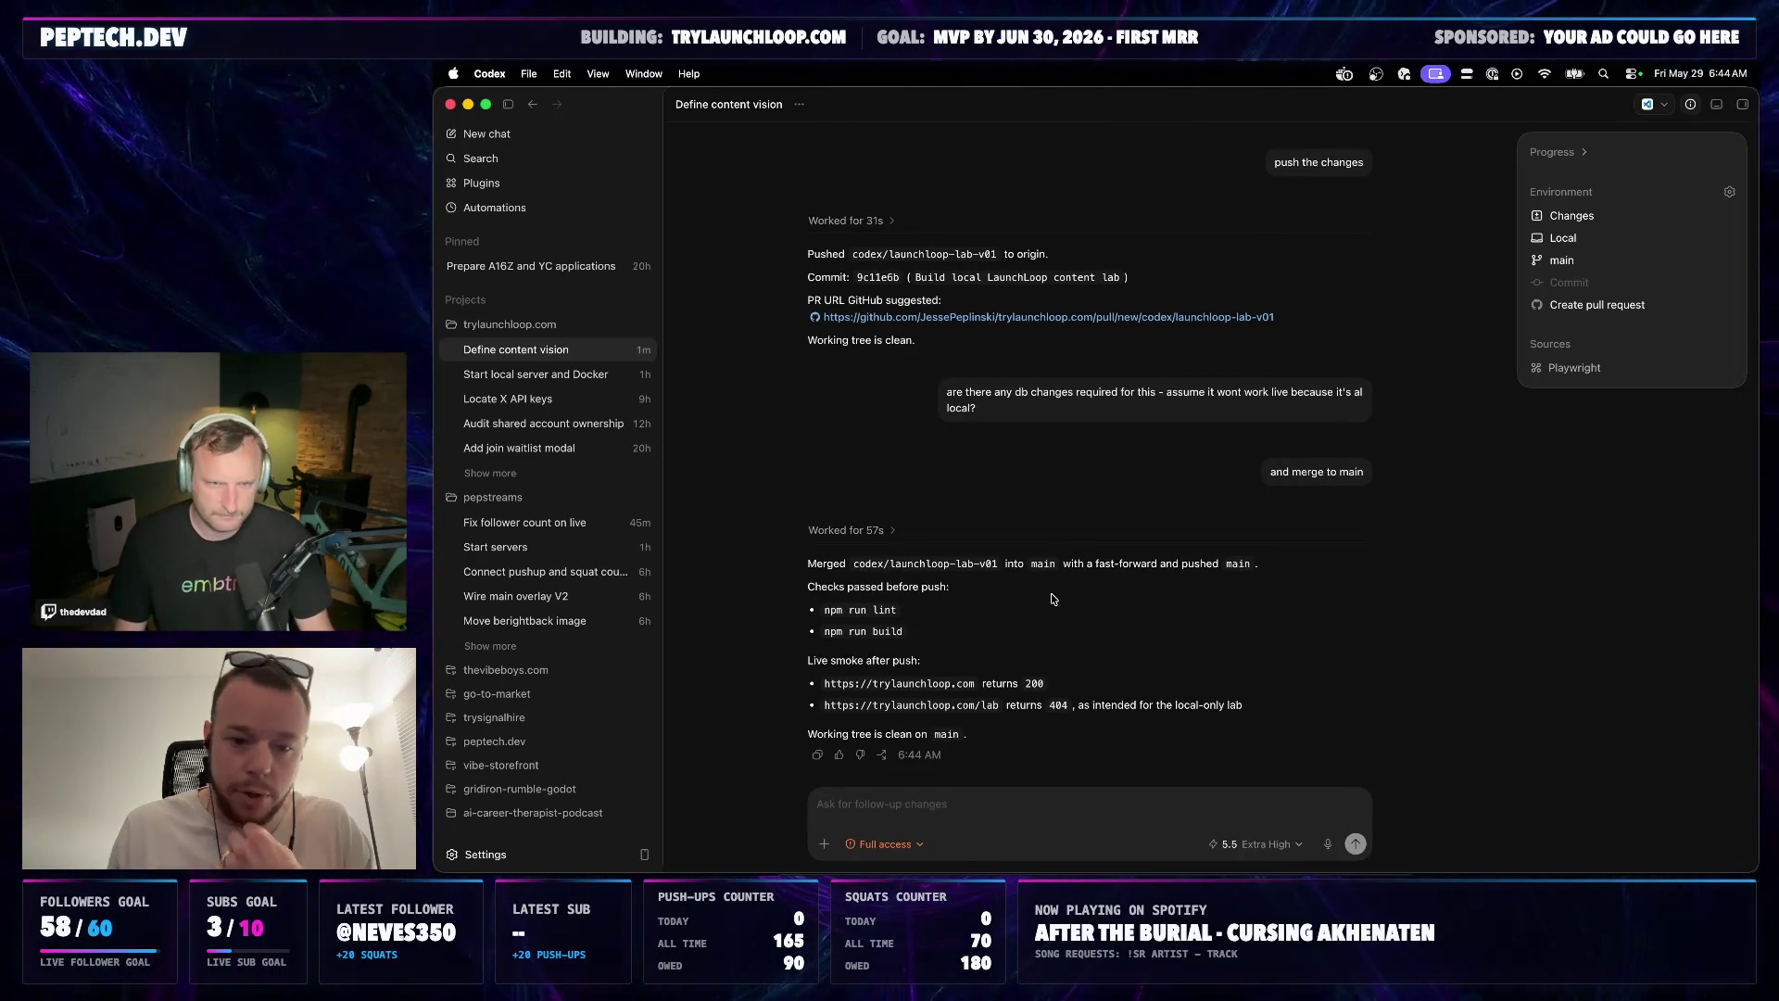
# Load trylaunchloop.com in a new tab and check /lab live, which returns 404
pyautogui.press('super+Tab')
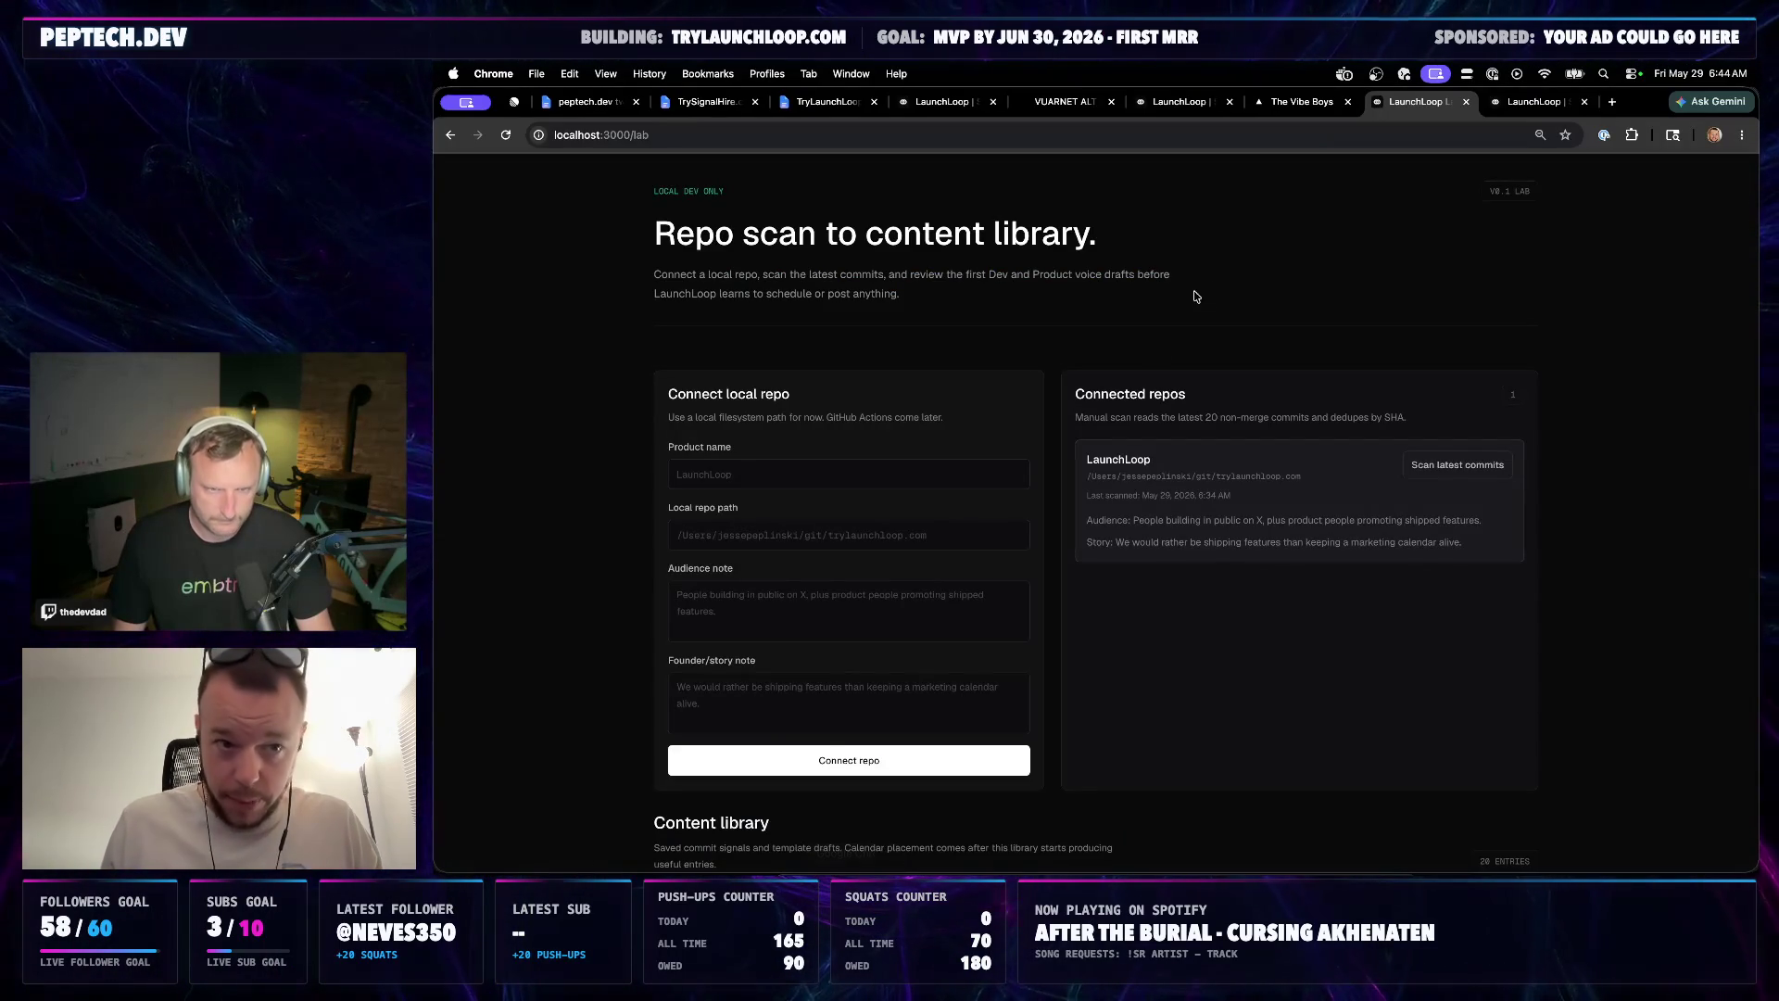
pyautogui.click(1615, 101)
pyautogui.write('trylaunchloop.com')
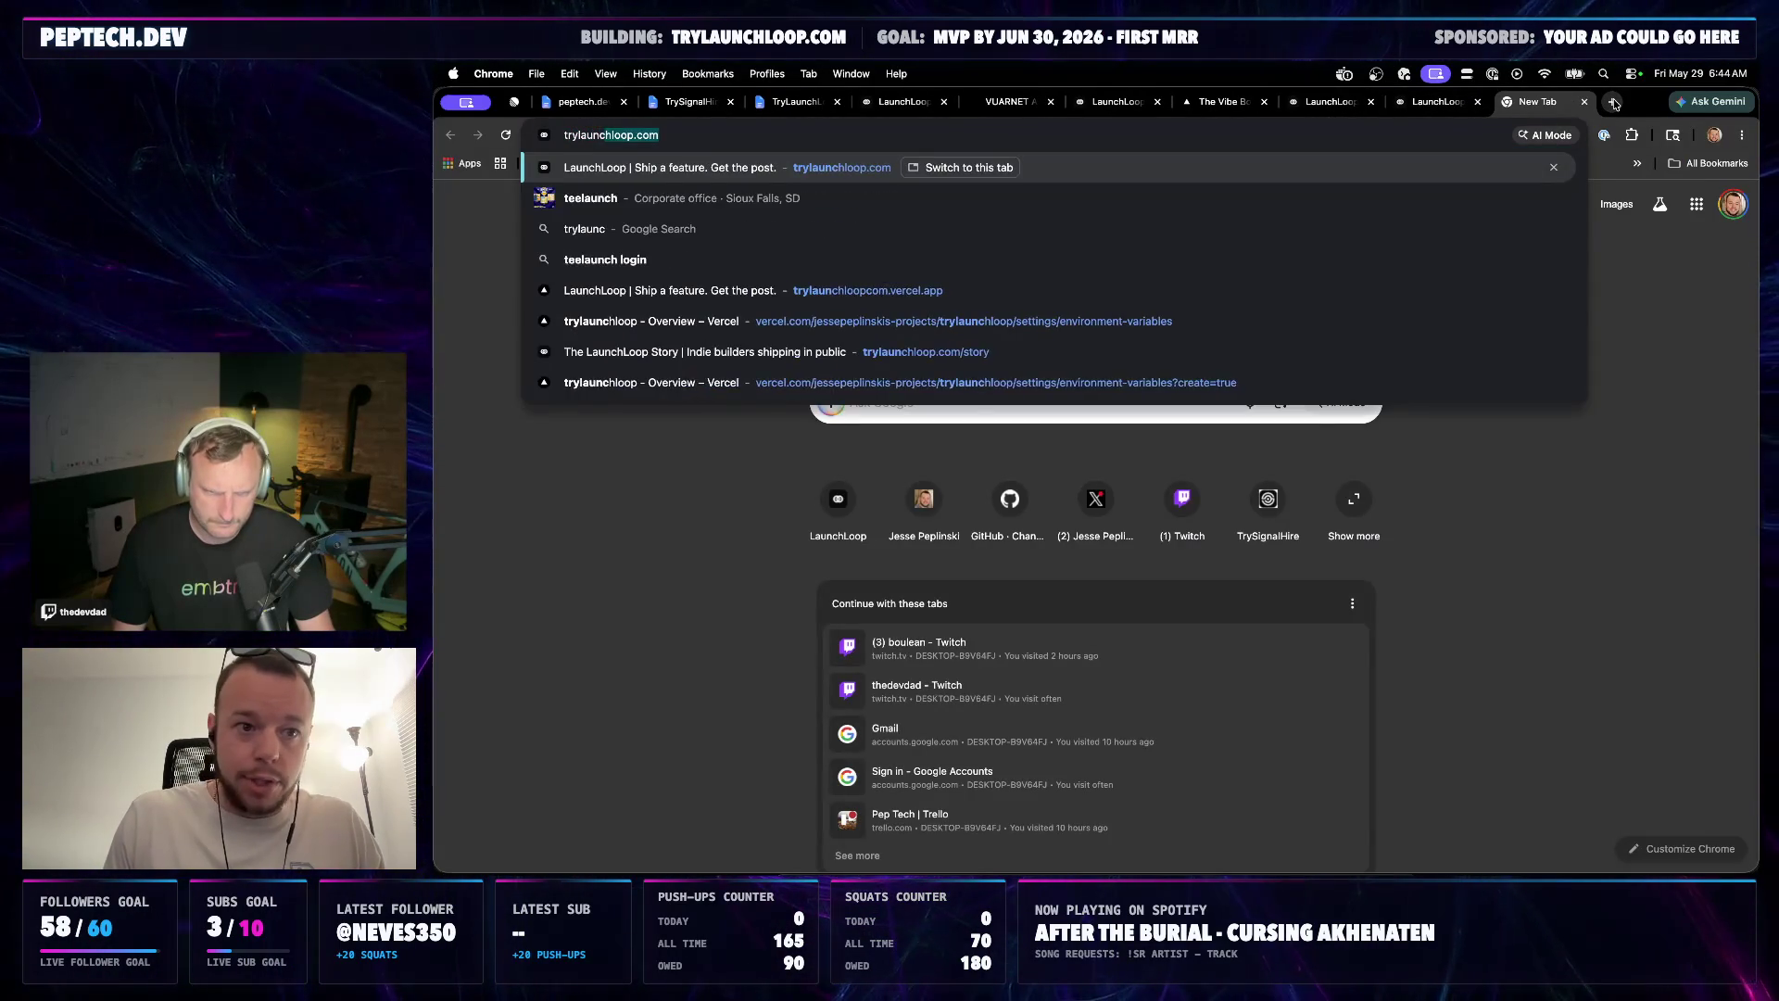
pyautogui.press('Return')
pyautogui.click(1071, 127)
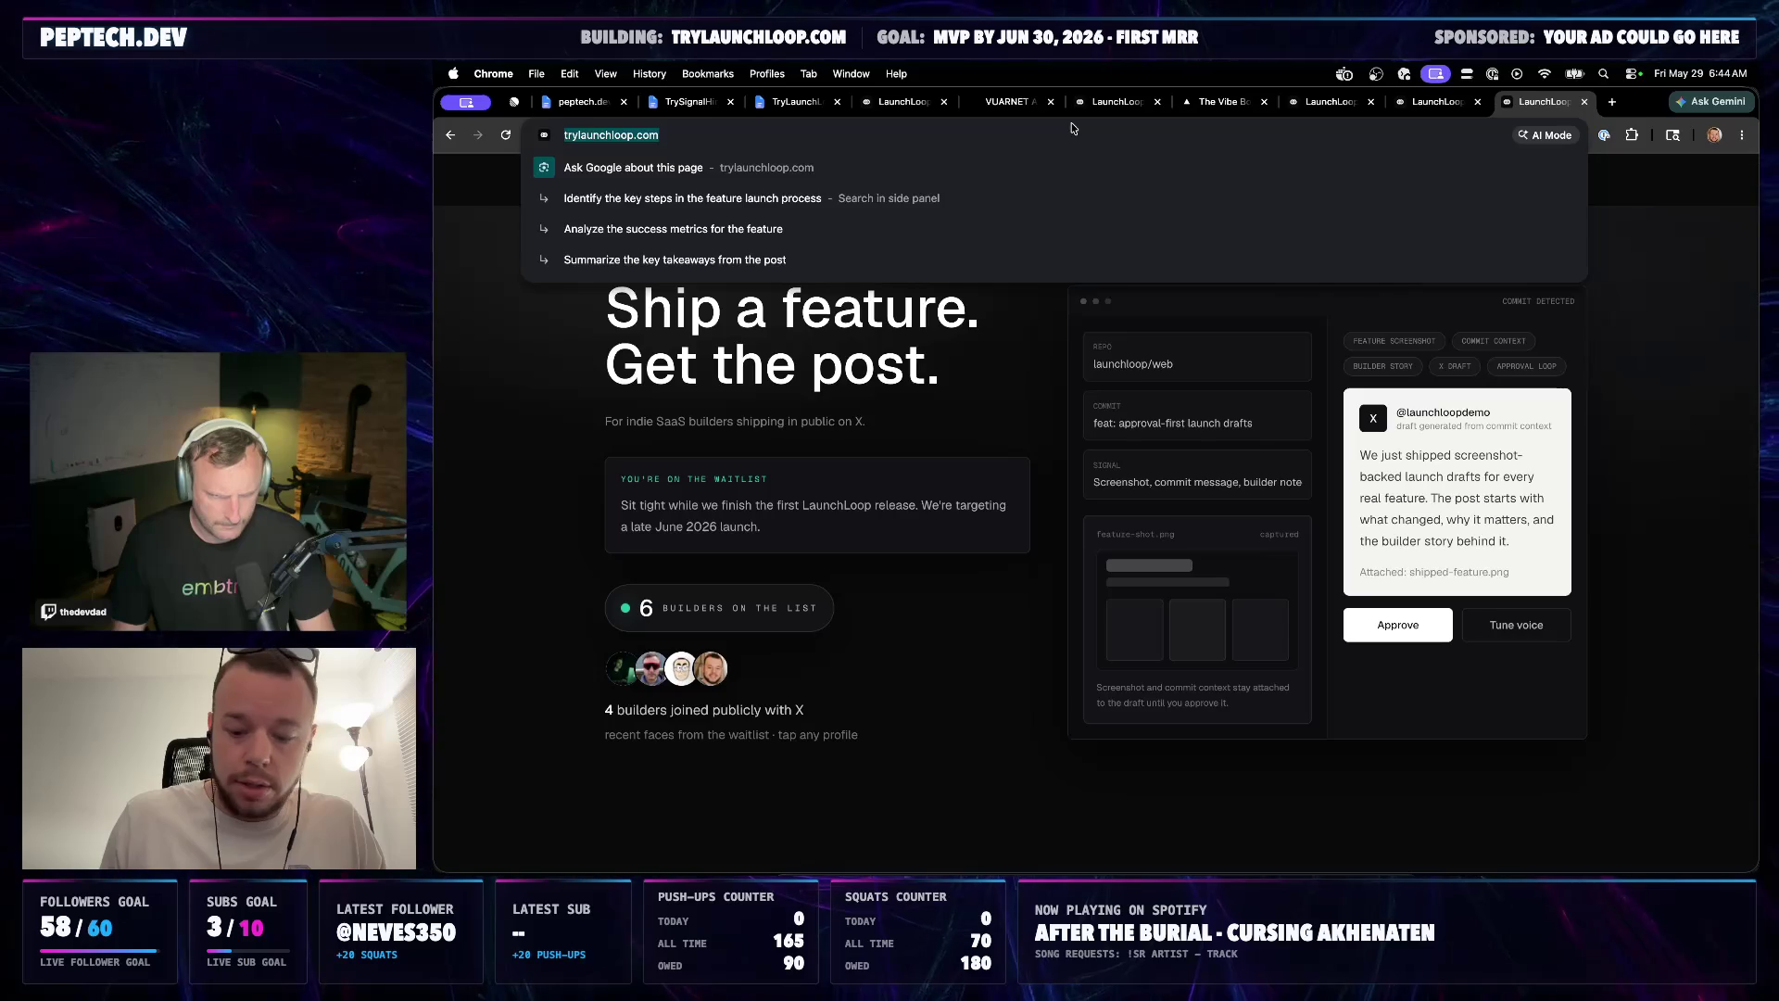
pyautogui.press('Right')
pyautogui.write('lab')
pyautogui.press('Return')
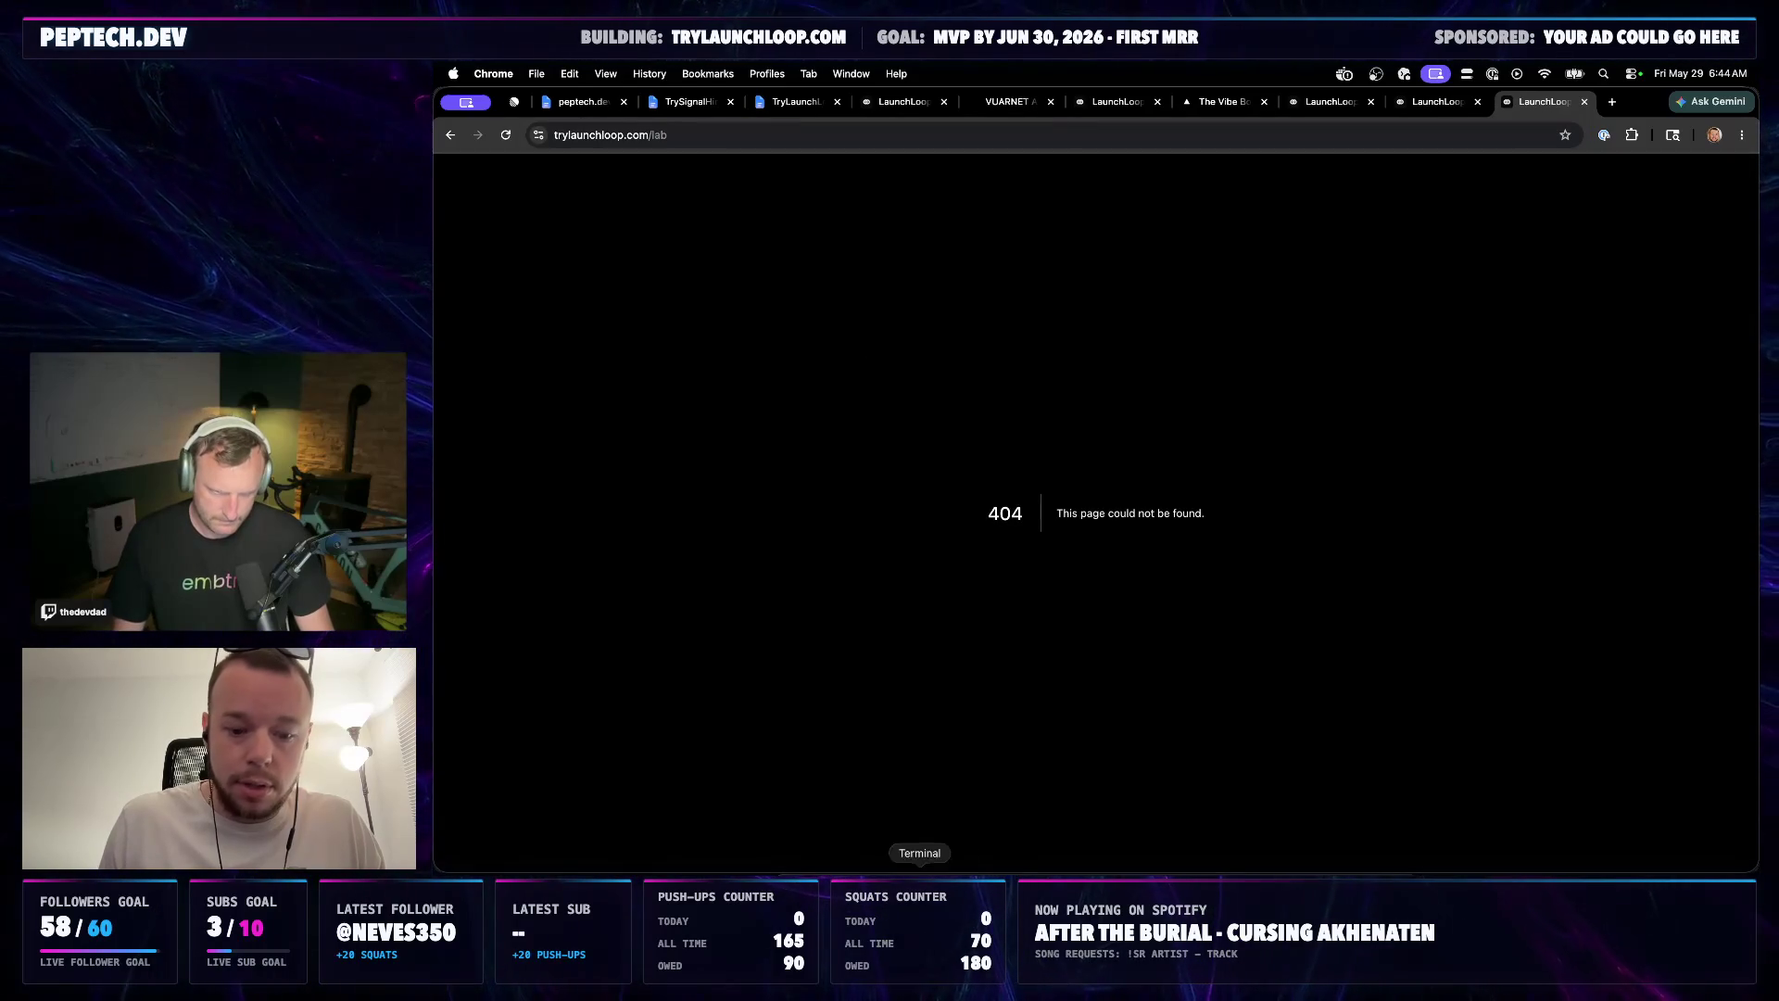
# Send the corrected 'smoke test this live' request to Codex, then bring Chrome forward
pyautogui.click(952, 897)
pyautogui.write('sm')
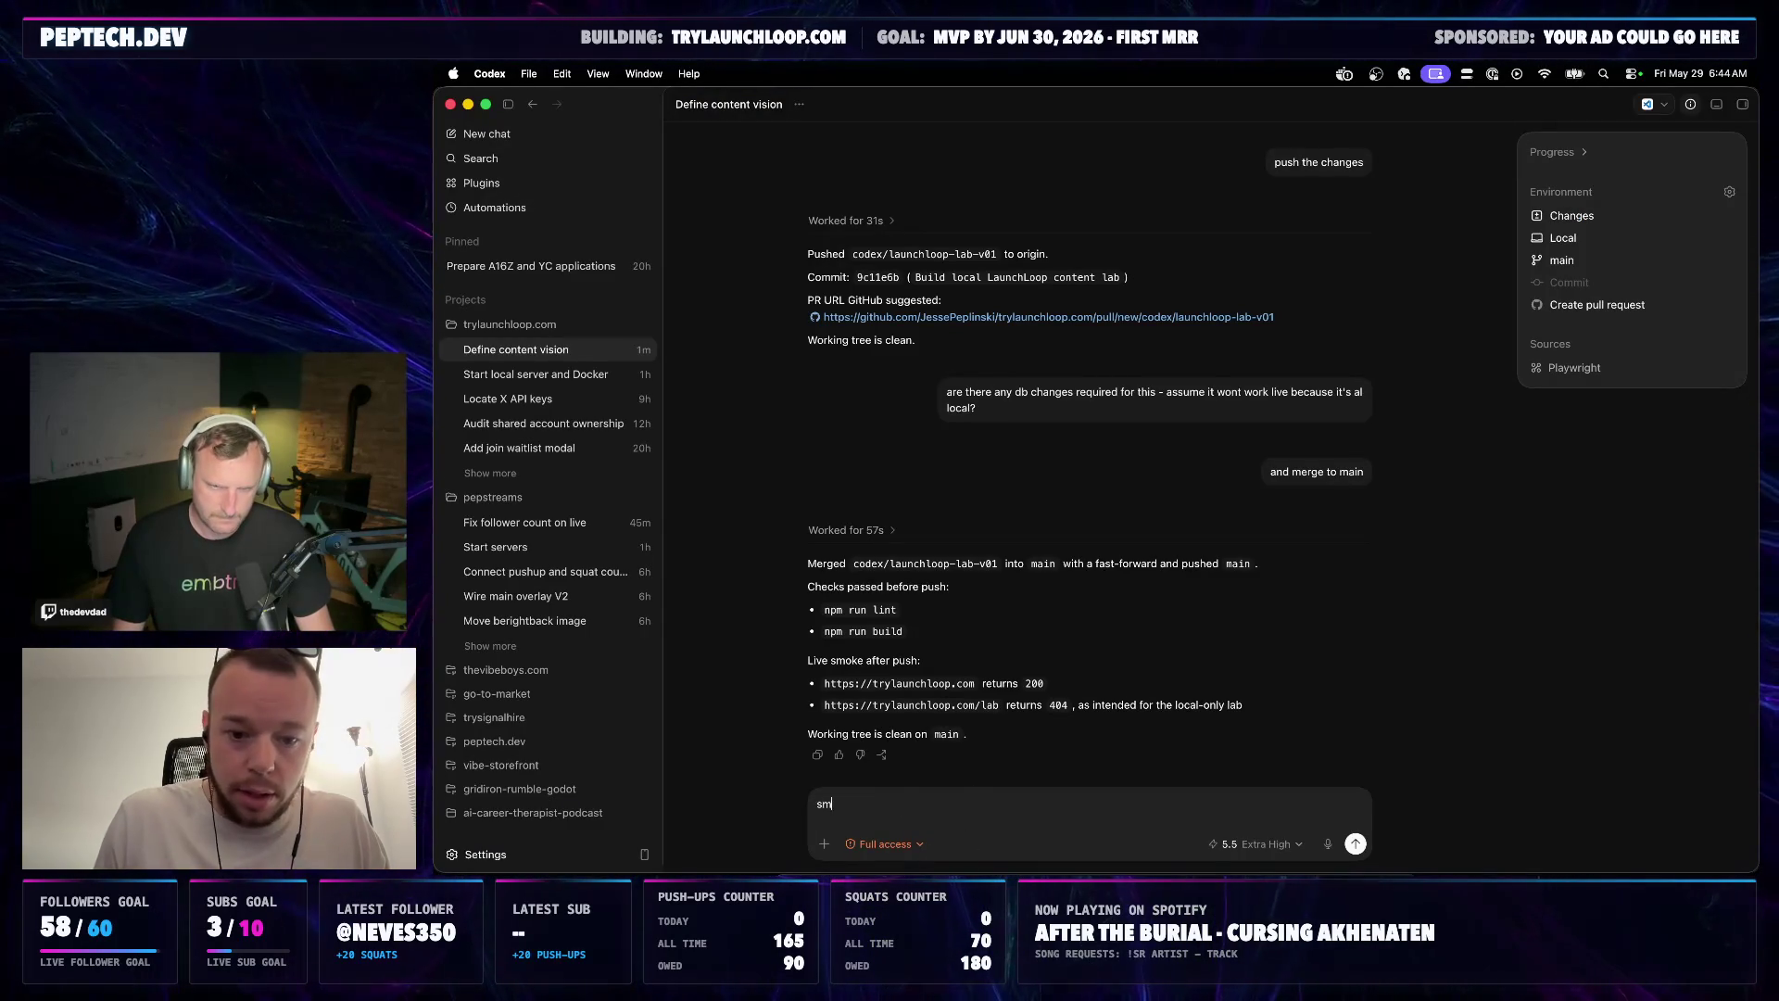
pyautogui.write('oek test this liv')
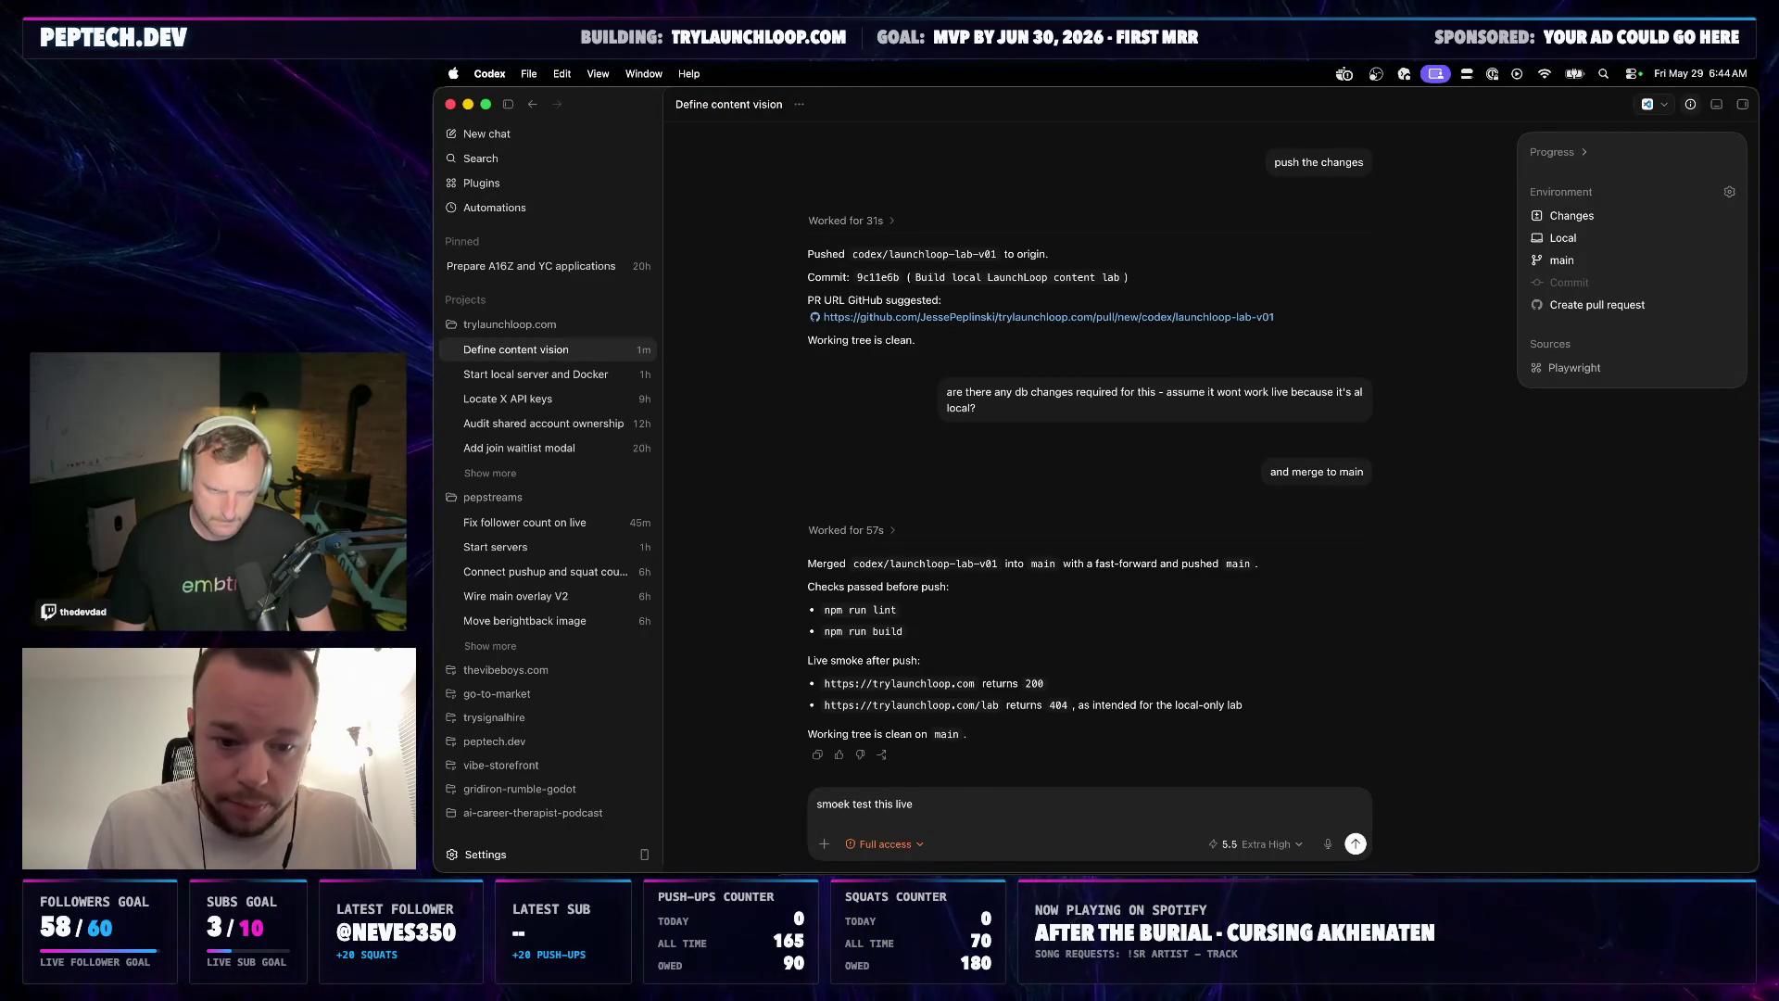
pyautogui.press('super+a')
pyautogui.write('smoke test this live')
pyautogui.press('Return')
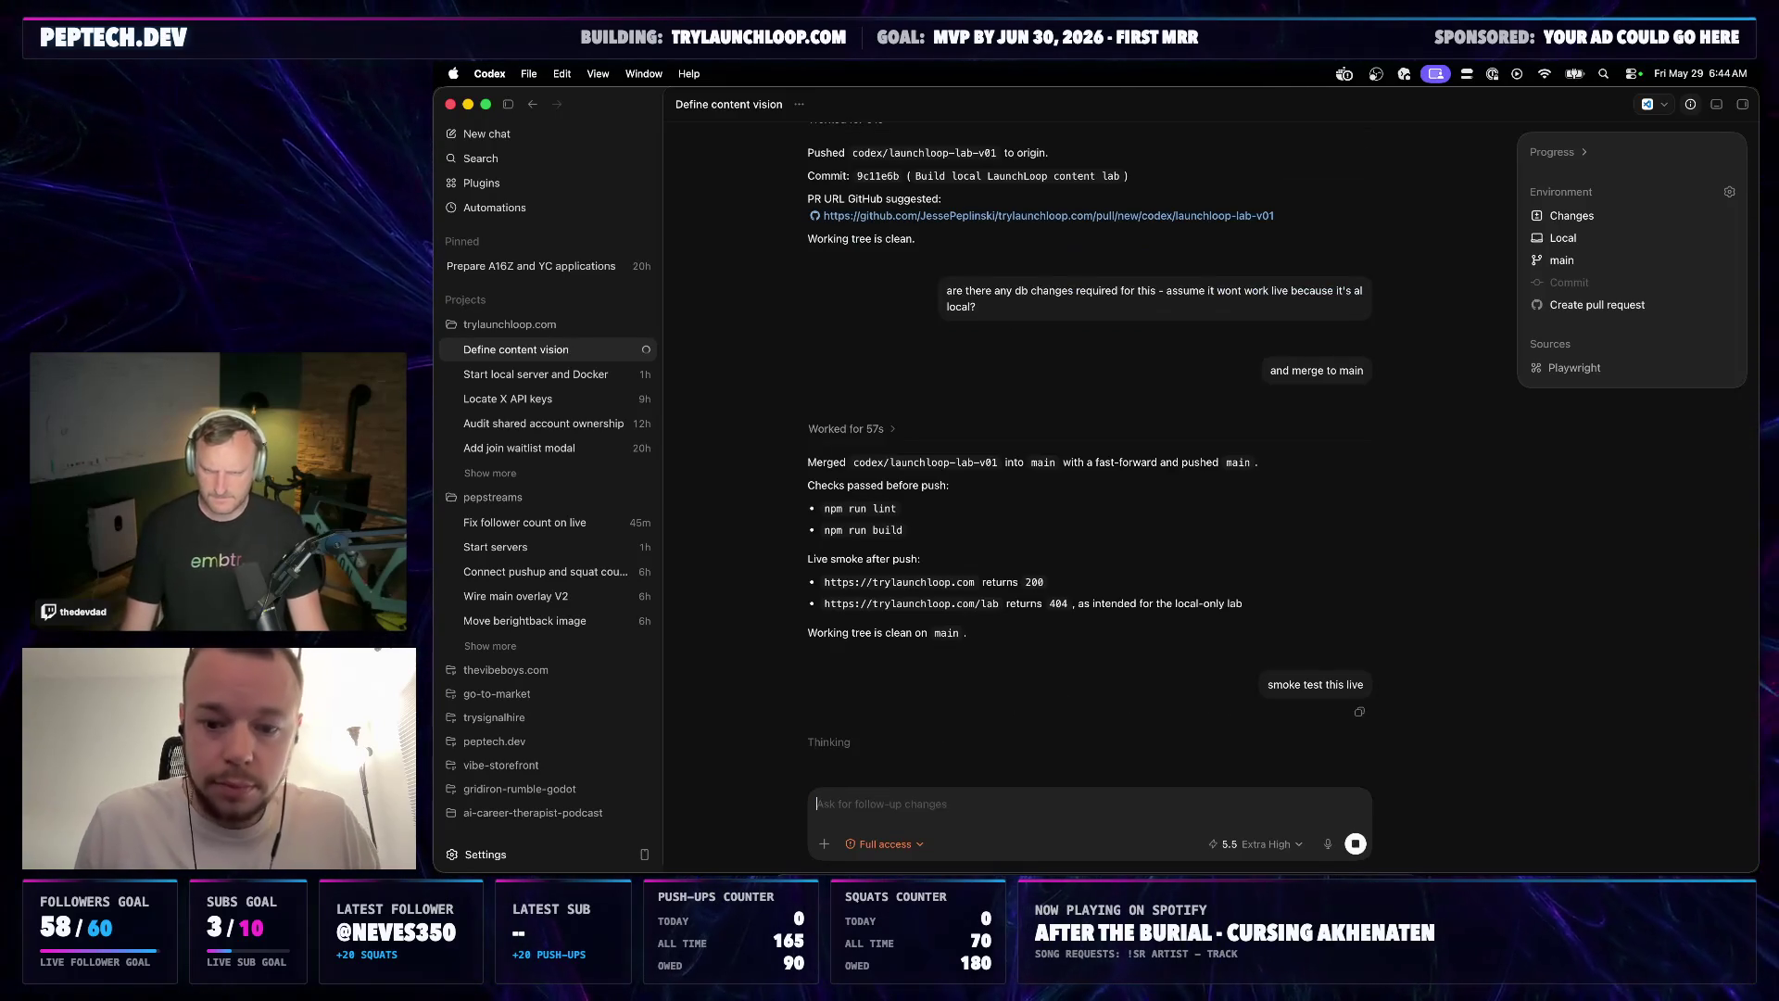
pyautogui.click(856, 890)
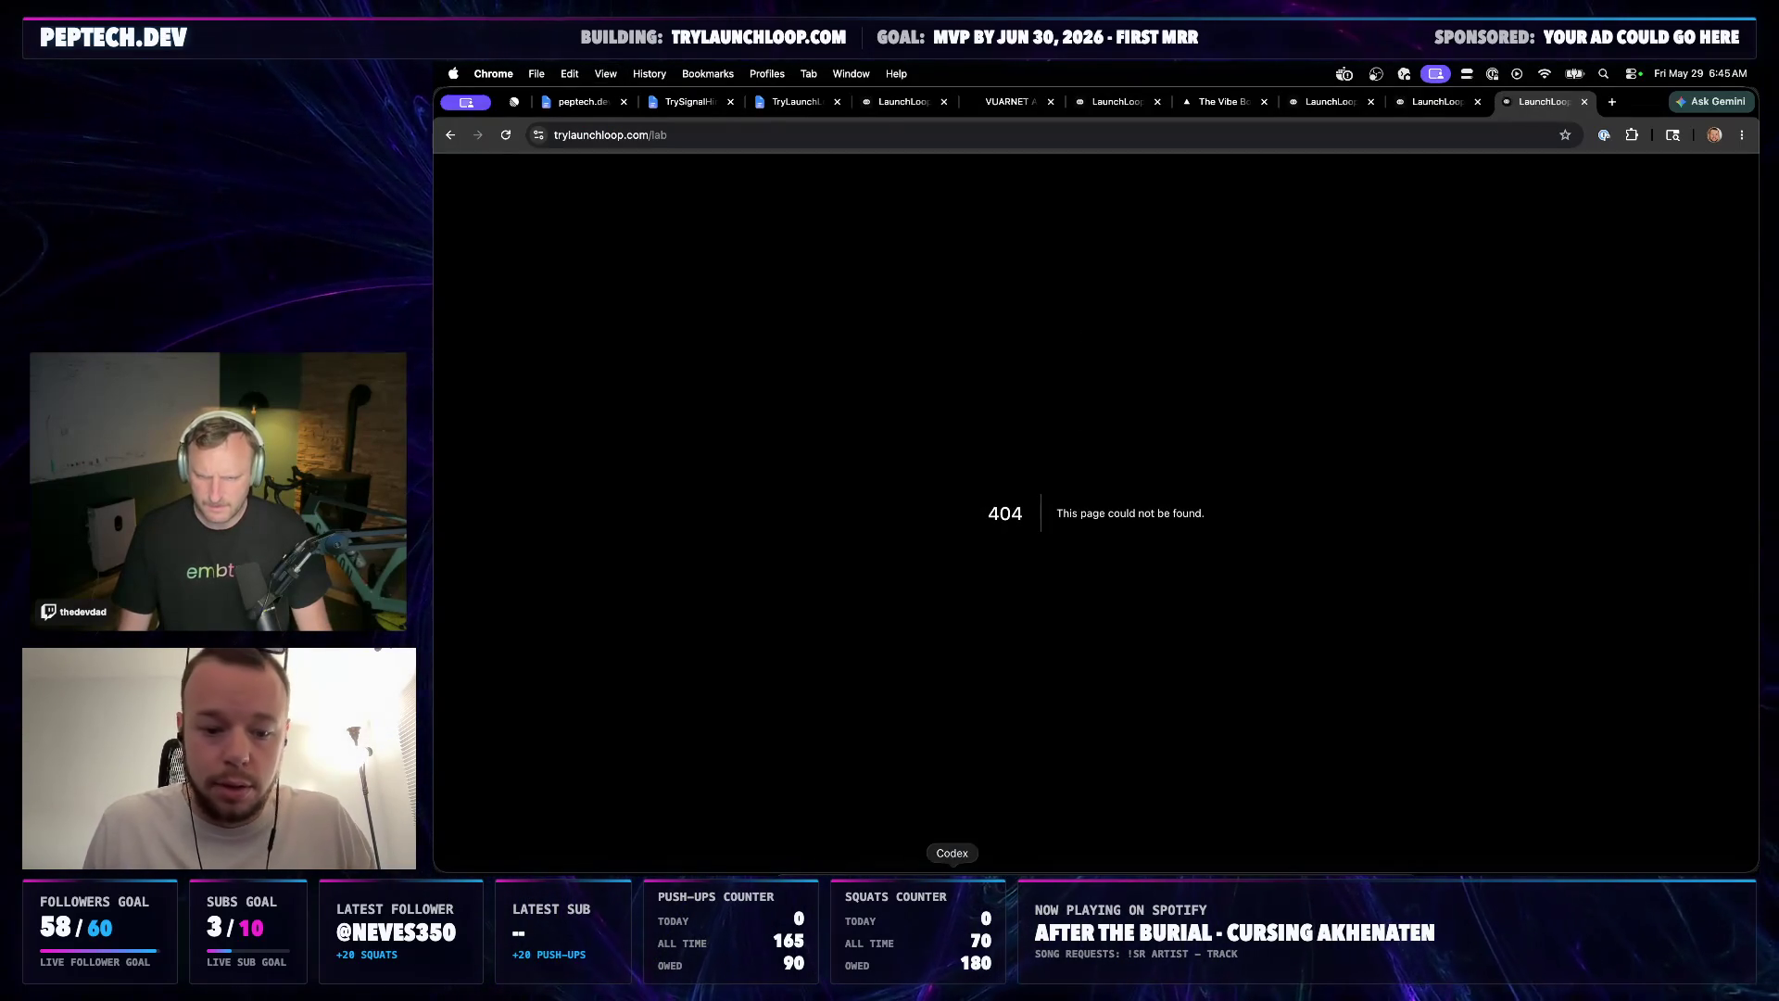
# Return from the live 404 page to Codex to await the smoke-test results
pyautogui.click(952, 890)
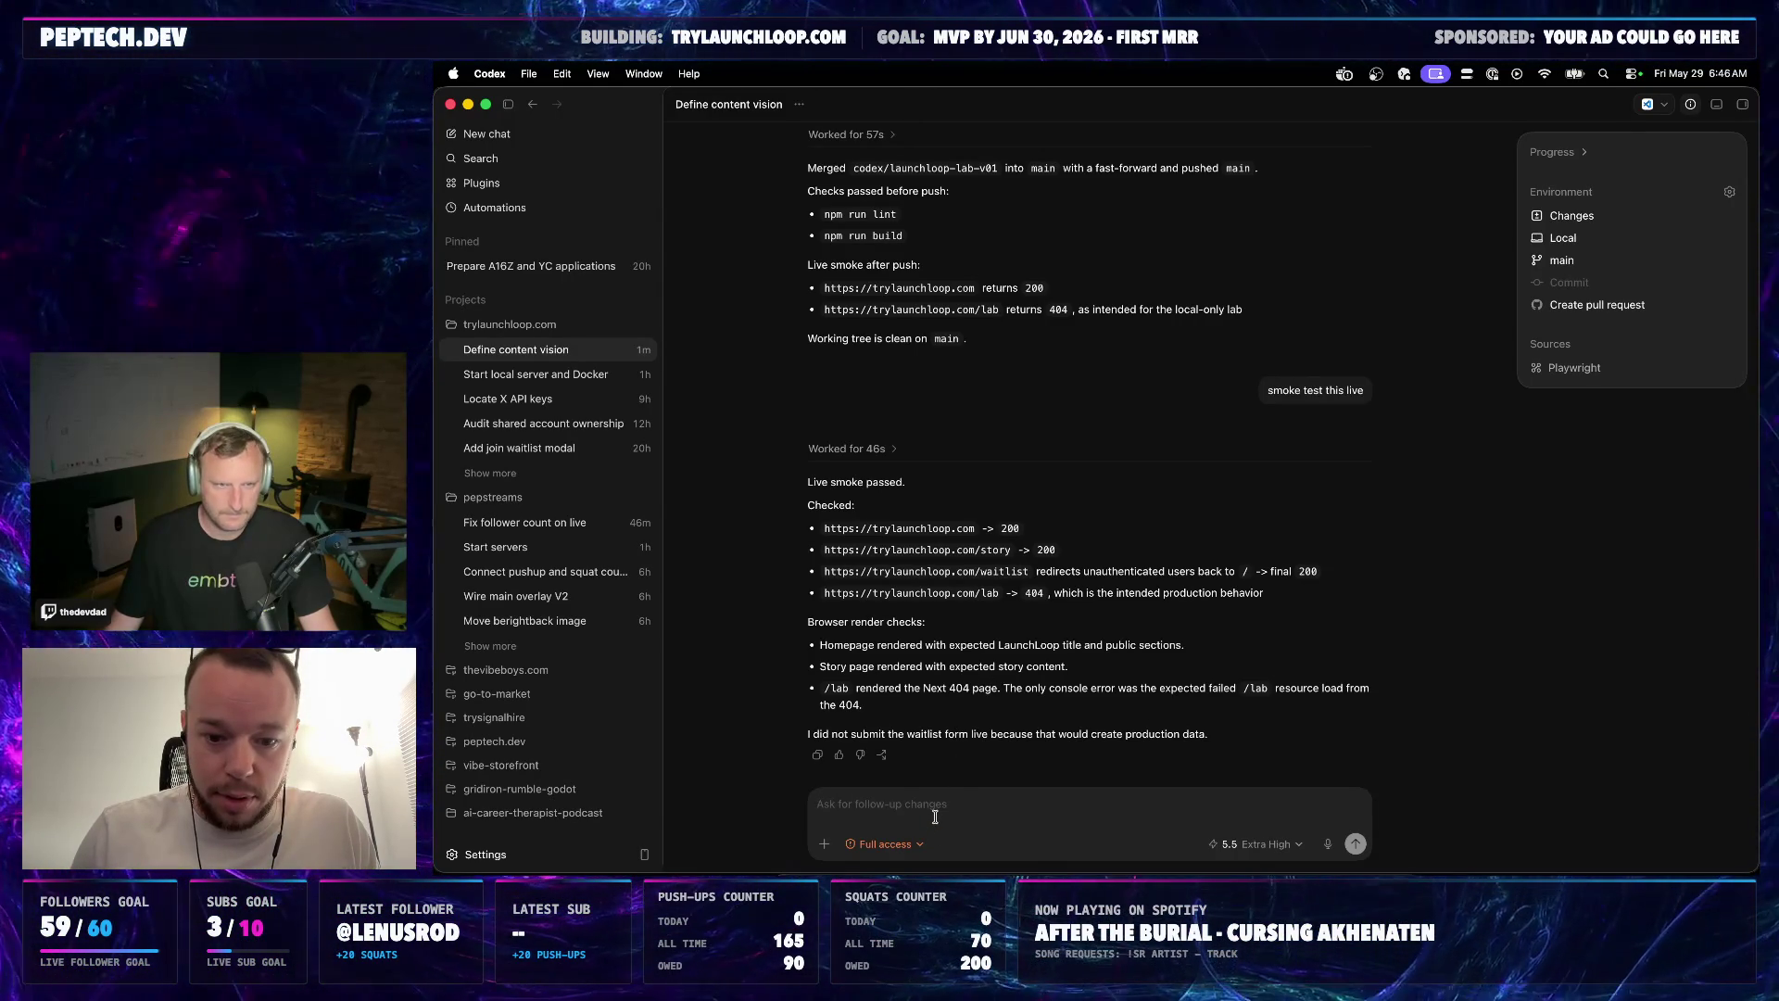
# Close the live /lab 404 and trylaunchloop.com tabs, leaving the local lab, then switch to Spotify
pyautogui.click(855, 897)
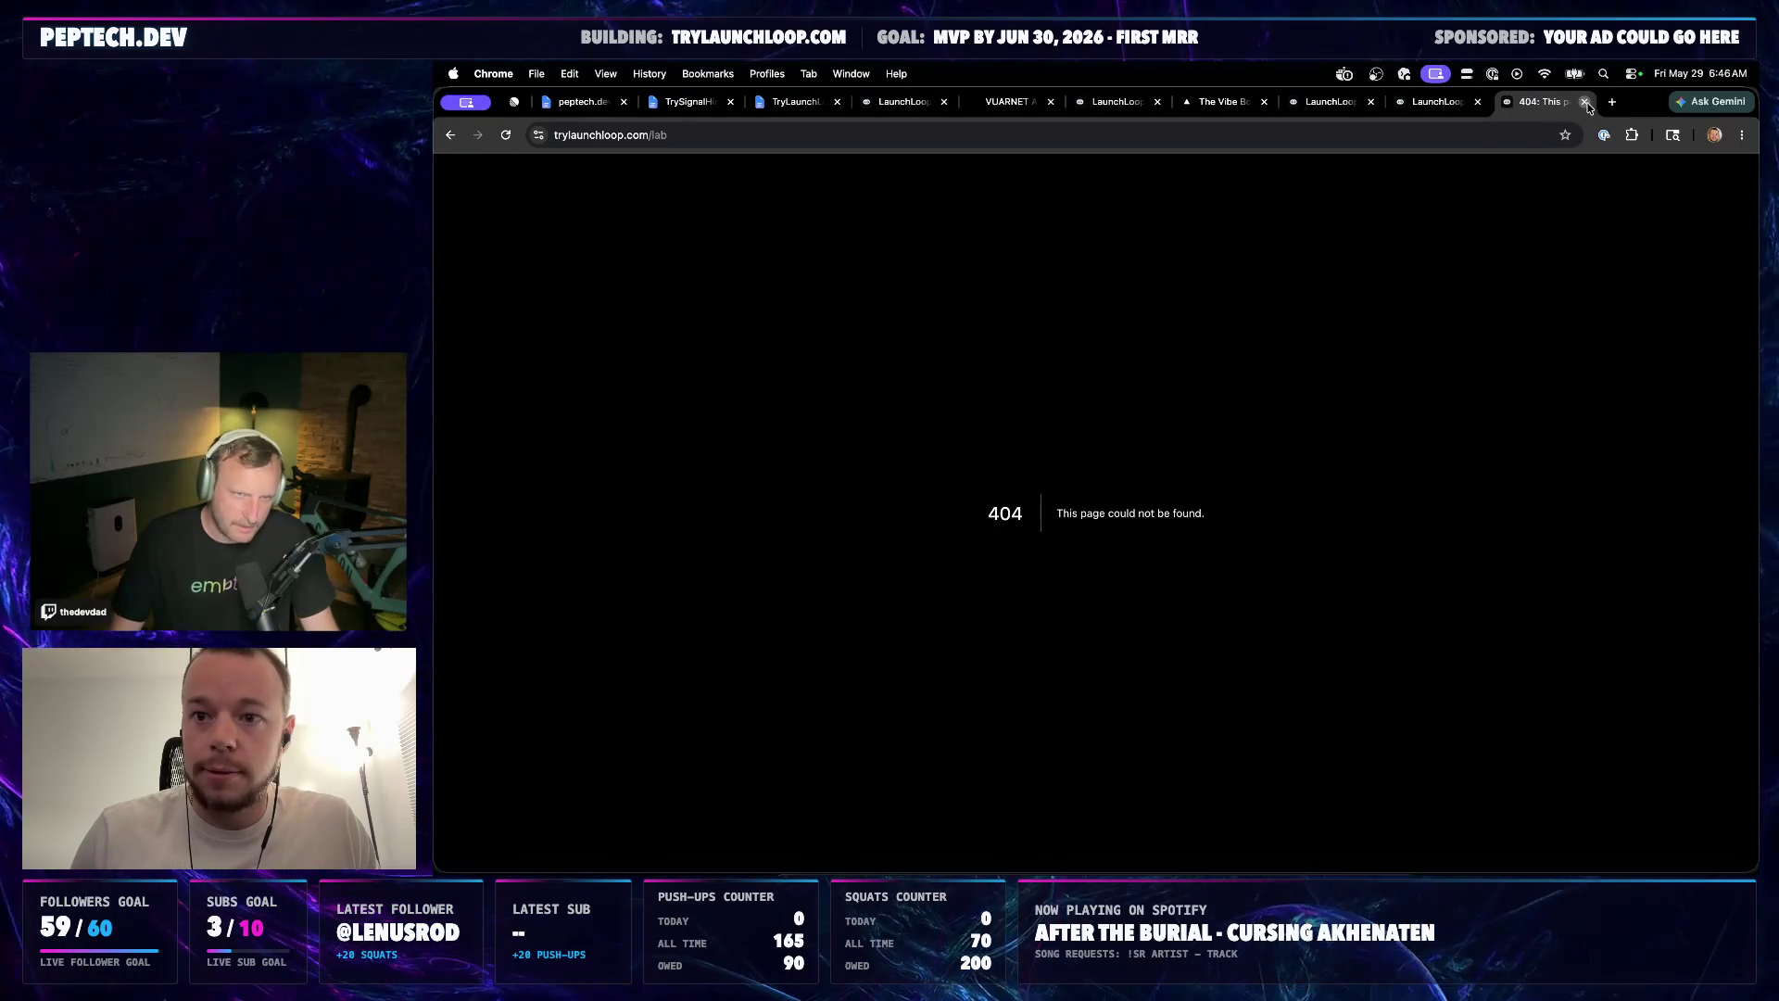
pyautogui.click(1585, 102)
pyautogui.click(1583, 101)
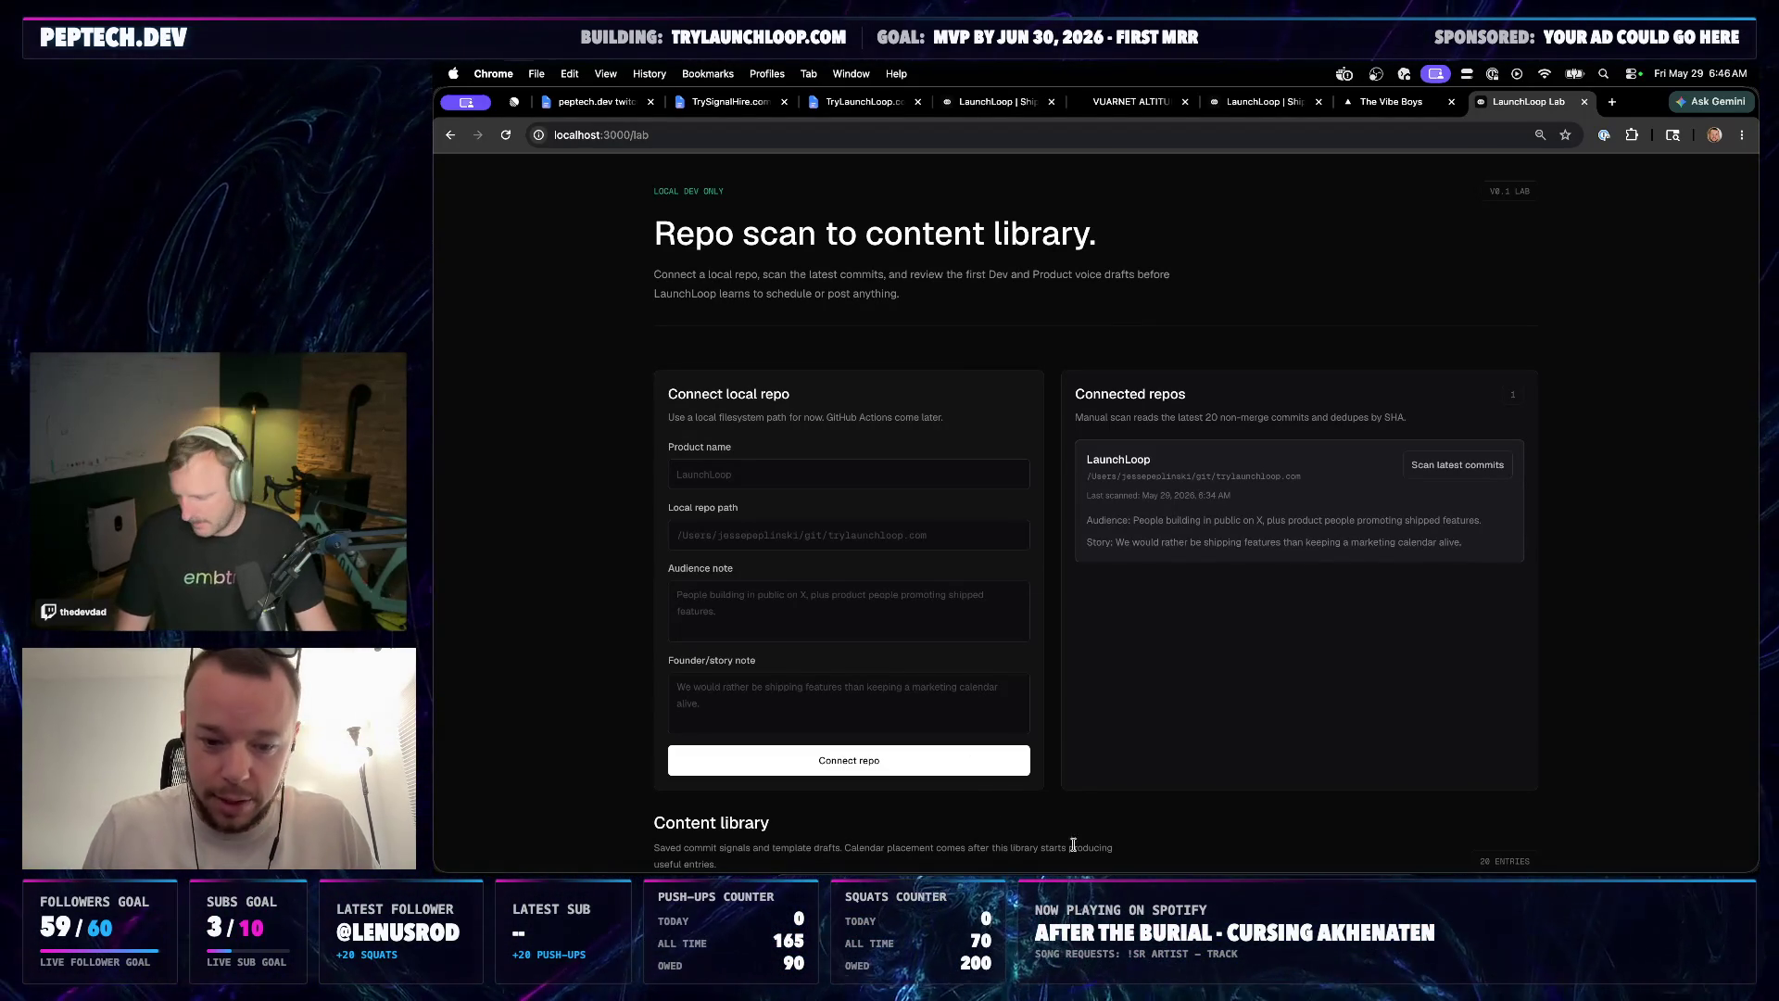
pyautogui.press('super+Tab')
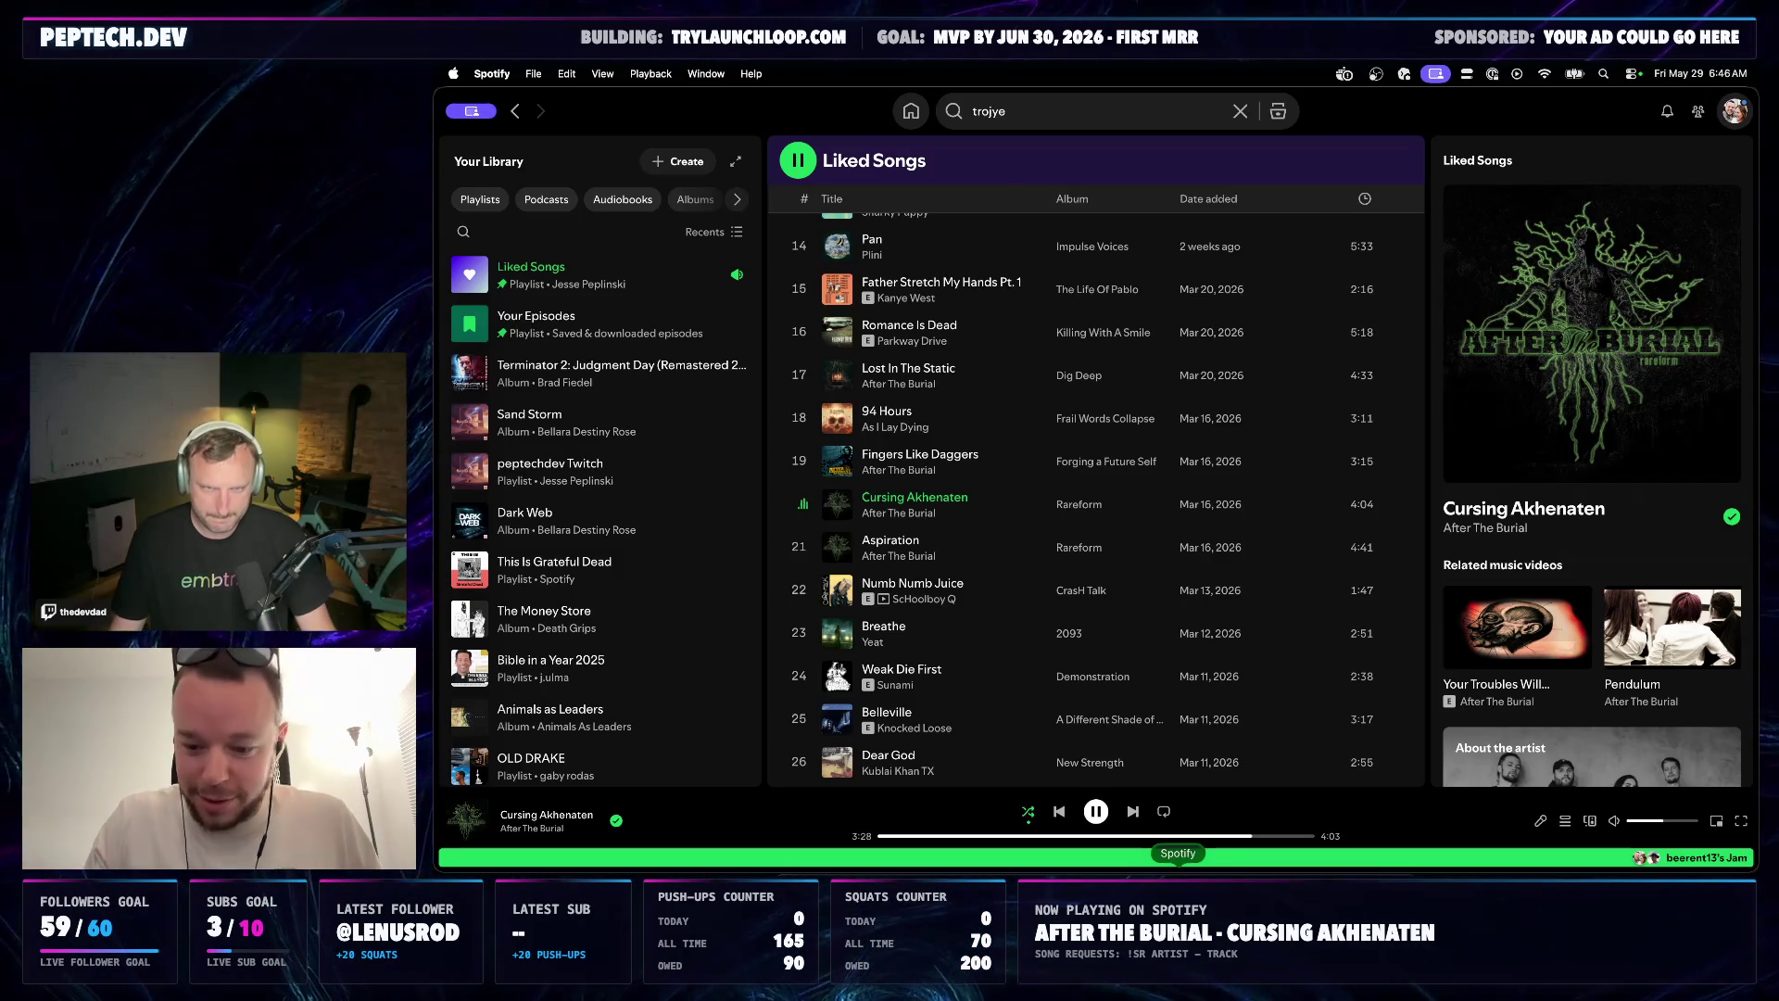
# Raise the headphone volume during Cursing Akhenaten, then return to the Codex smoke-test report
pyautogui.press('XF86AudioRaiseVolume')
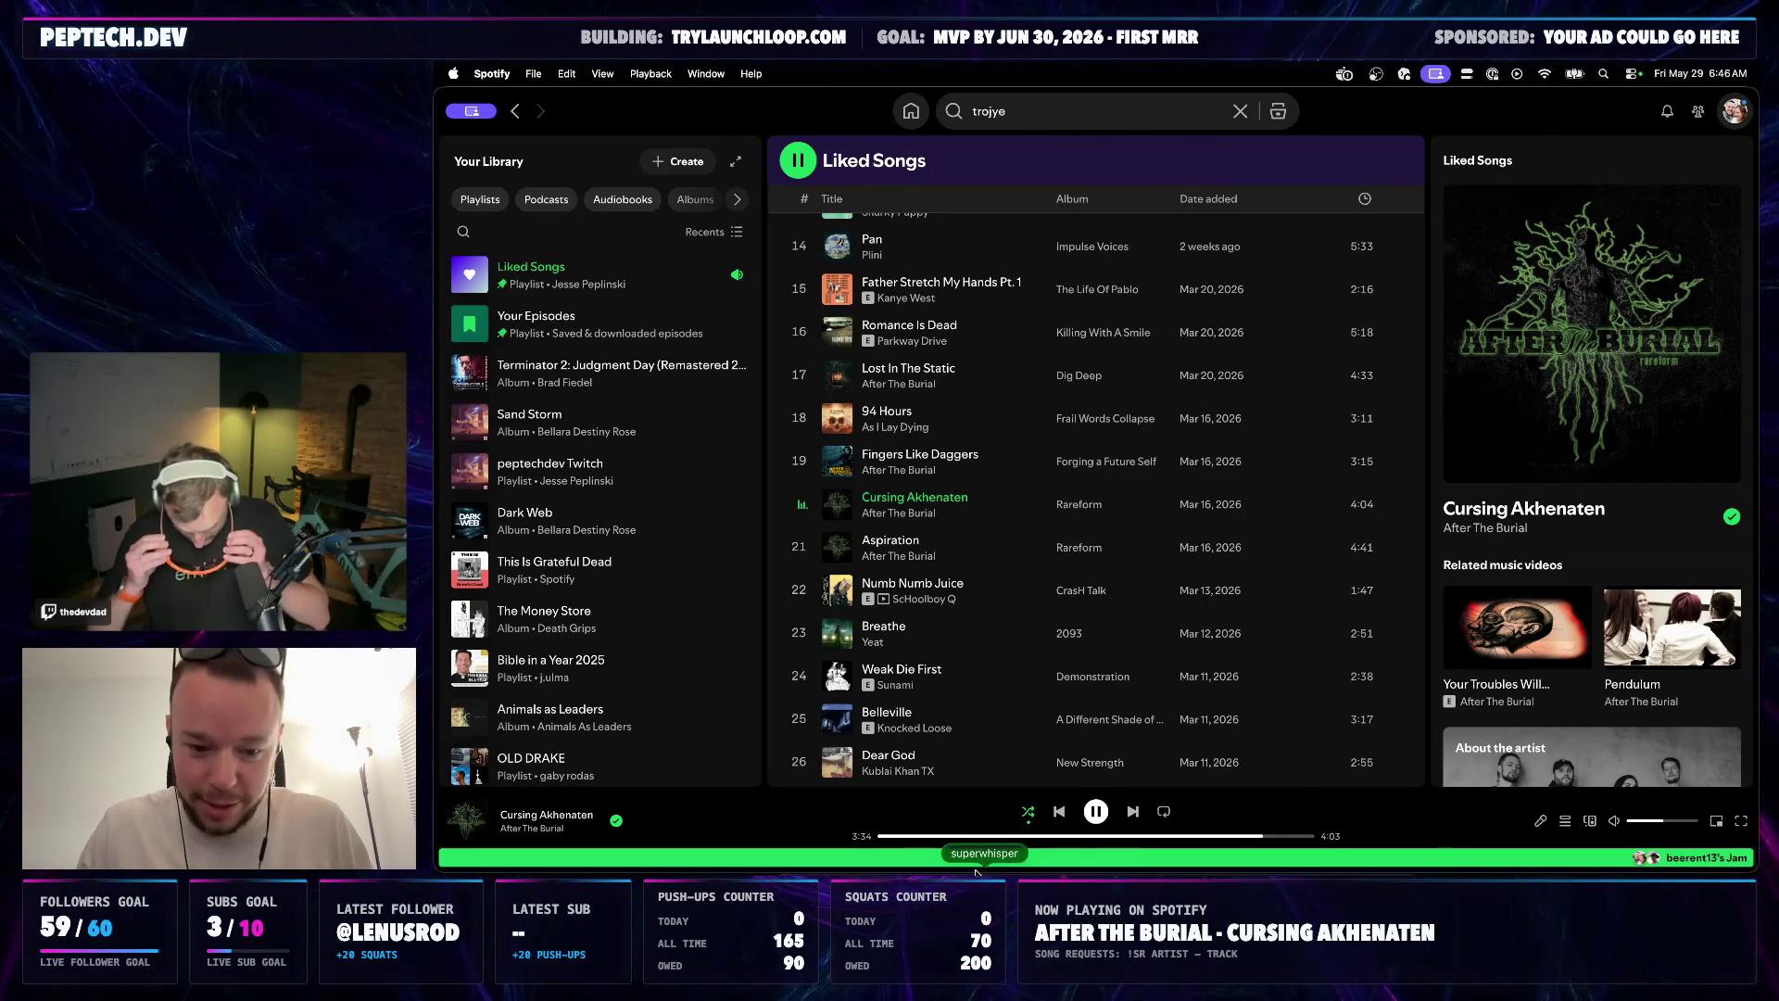
pyautogui.press('super+Tab')
pyautogui.press('super+Tab')
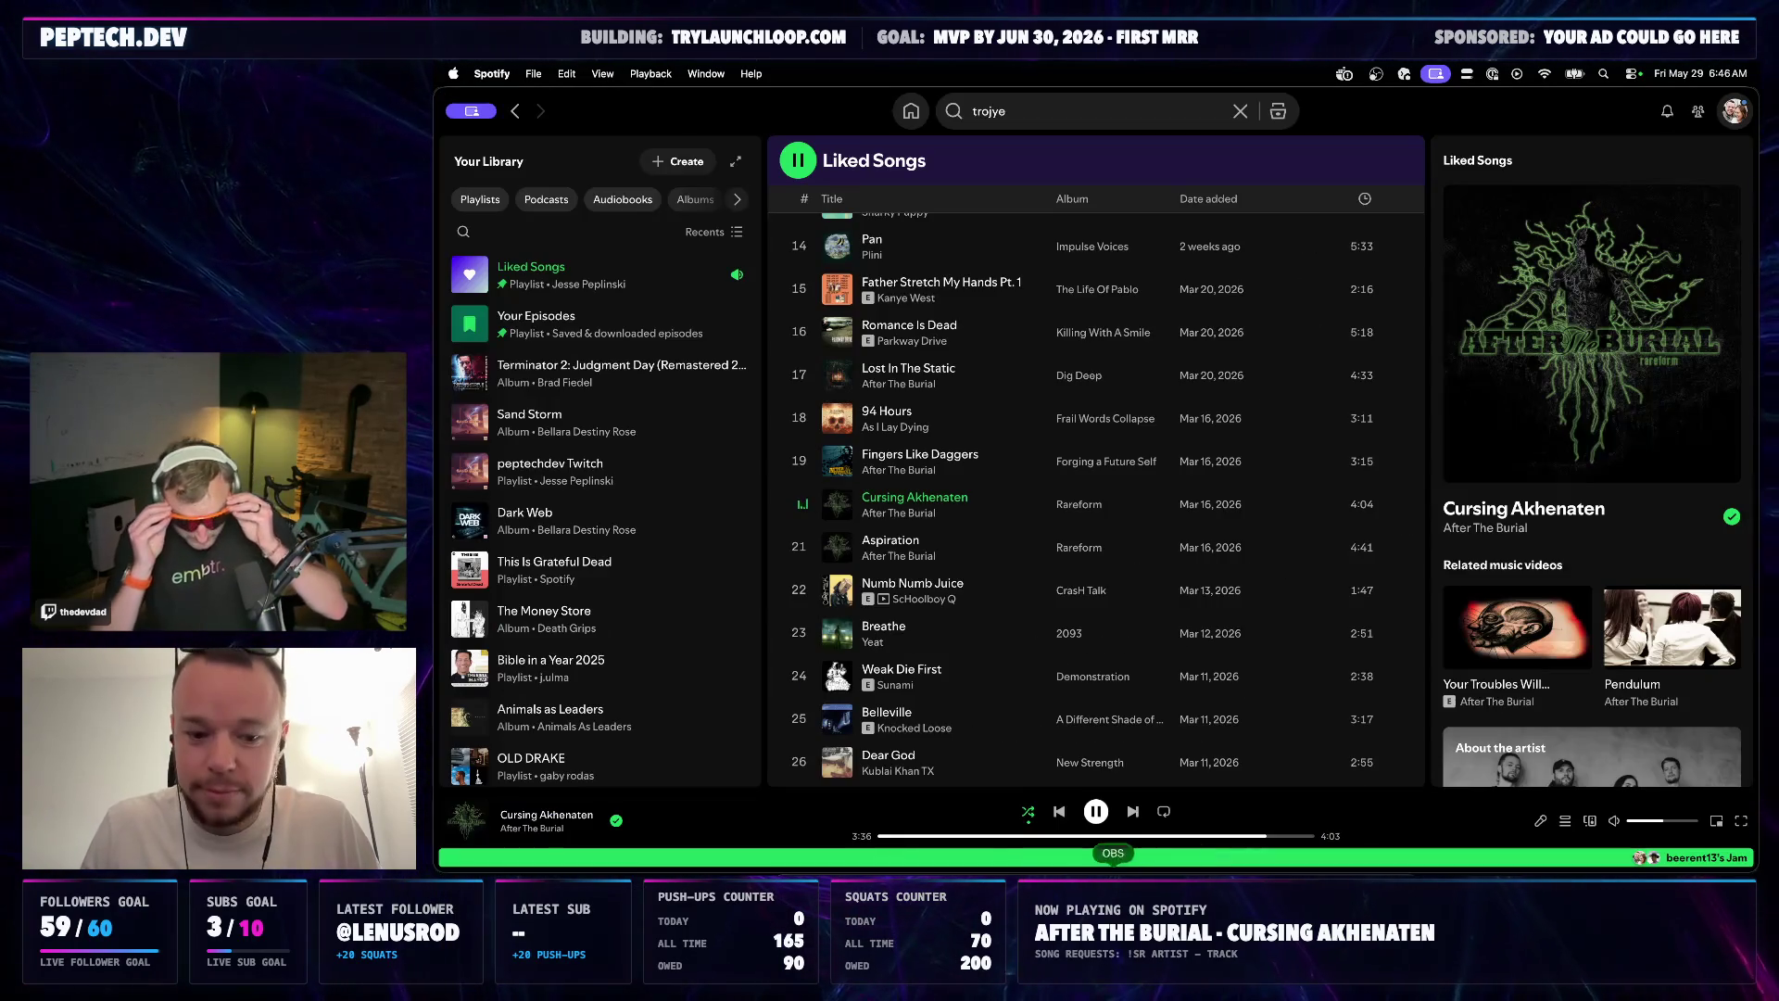
pyautogui.press('super+Tab')
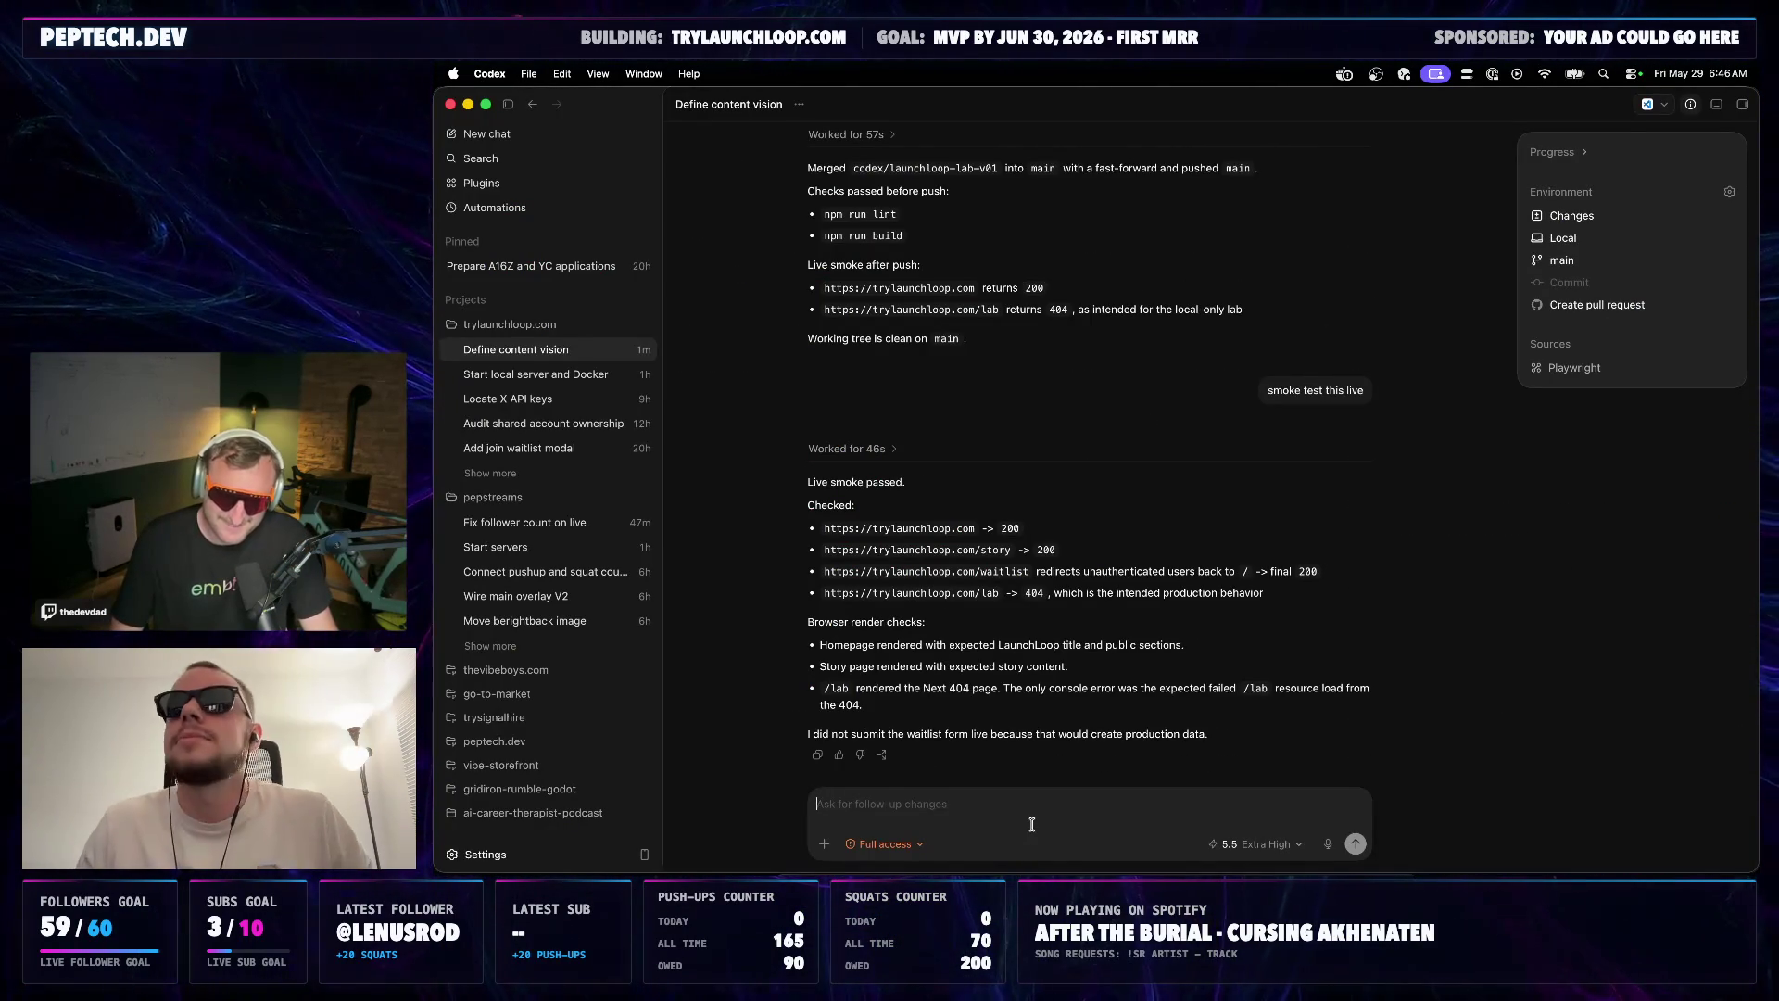
pyautogui.moveTo(1052, 665)
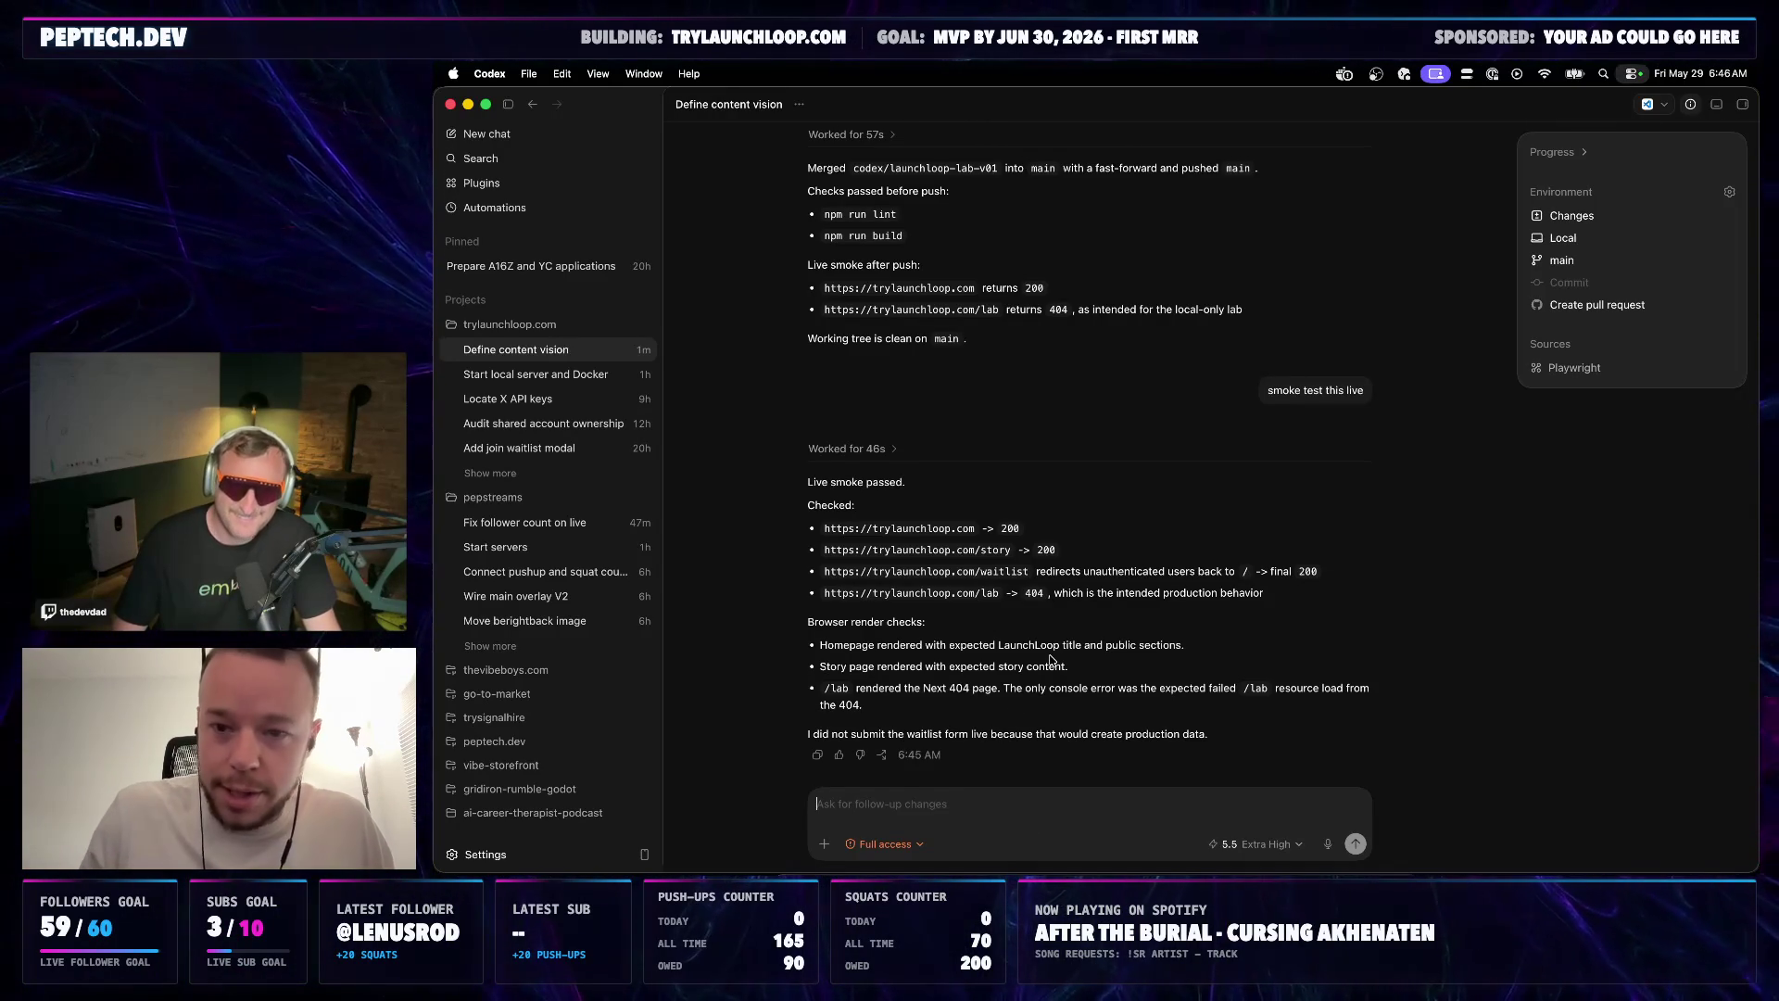
# Reload the local LaunchLoop Lab page in Chrome, then bring up the TrySignalHire.com Public Backlog doc
pyautogui.press('XF86AudioRaiseVolume')
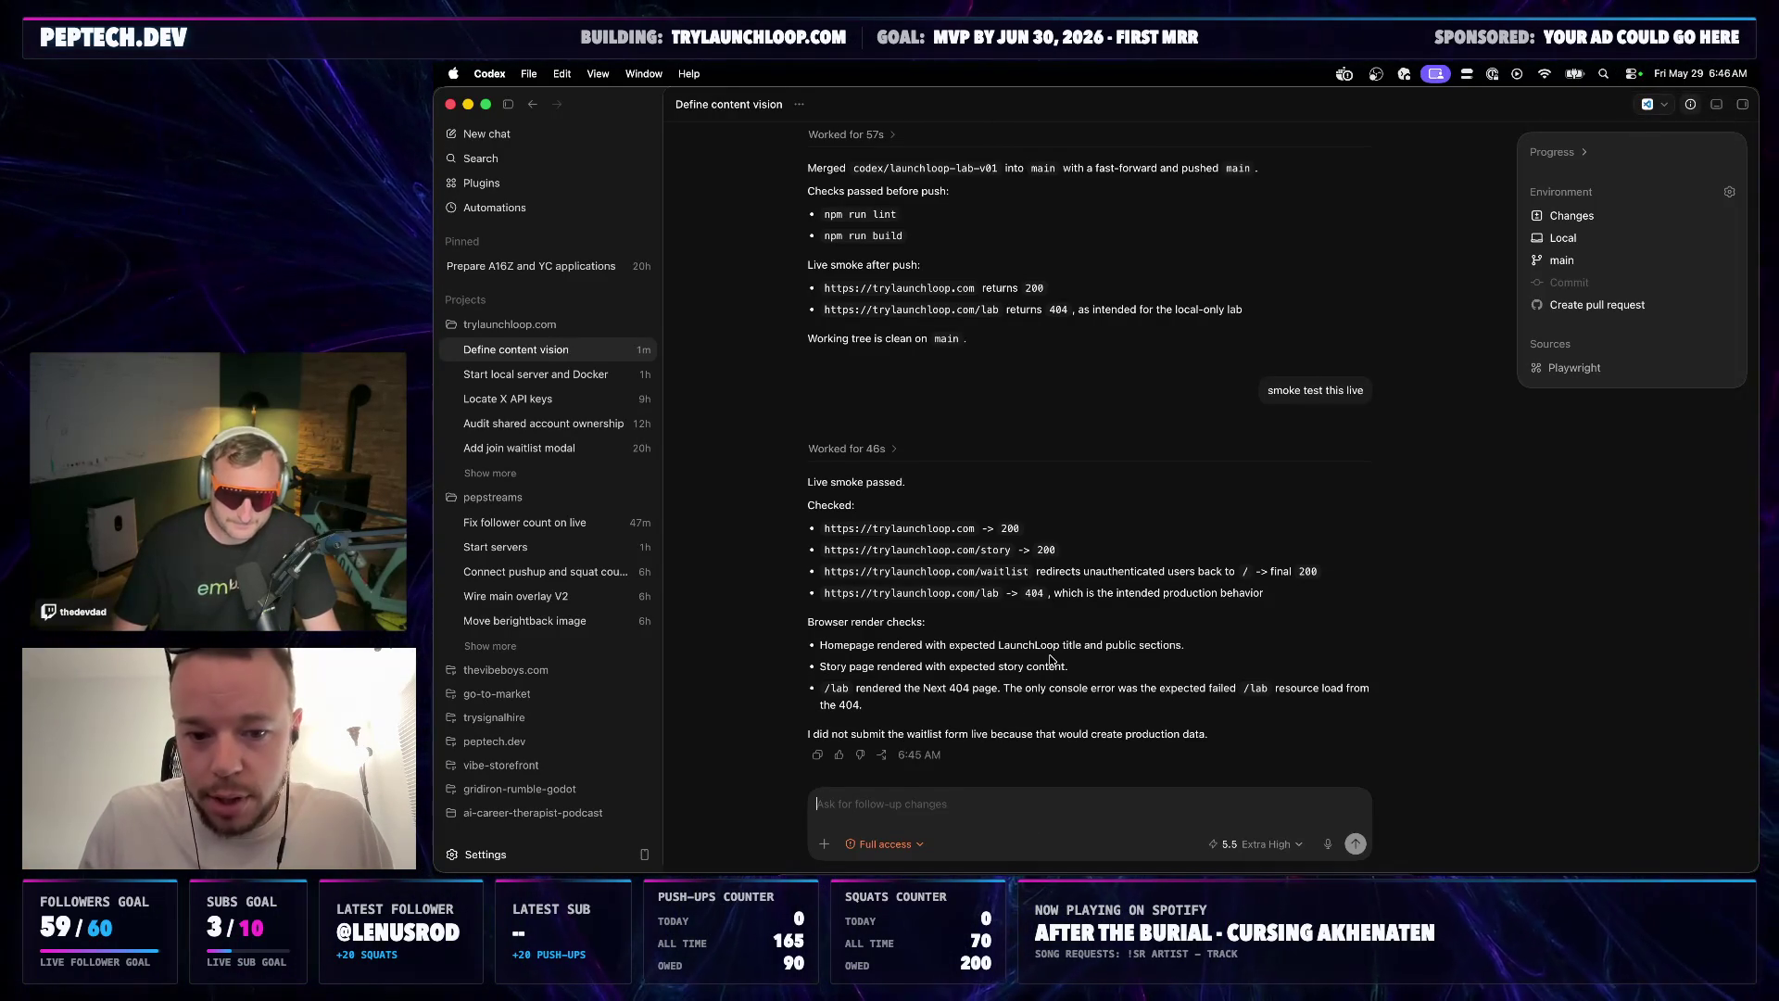
pyautogui.click(856, 877)
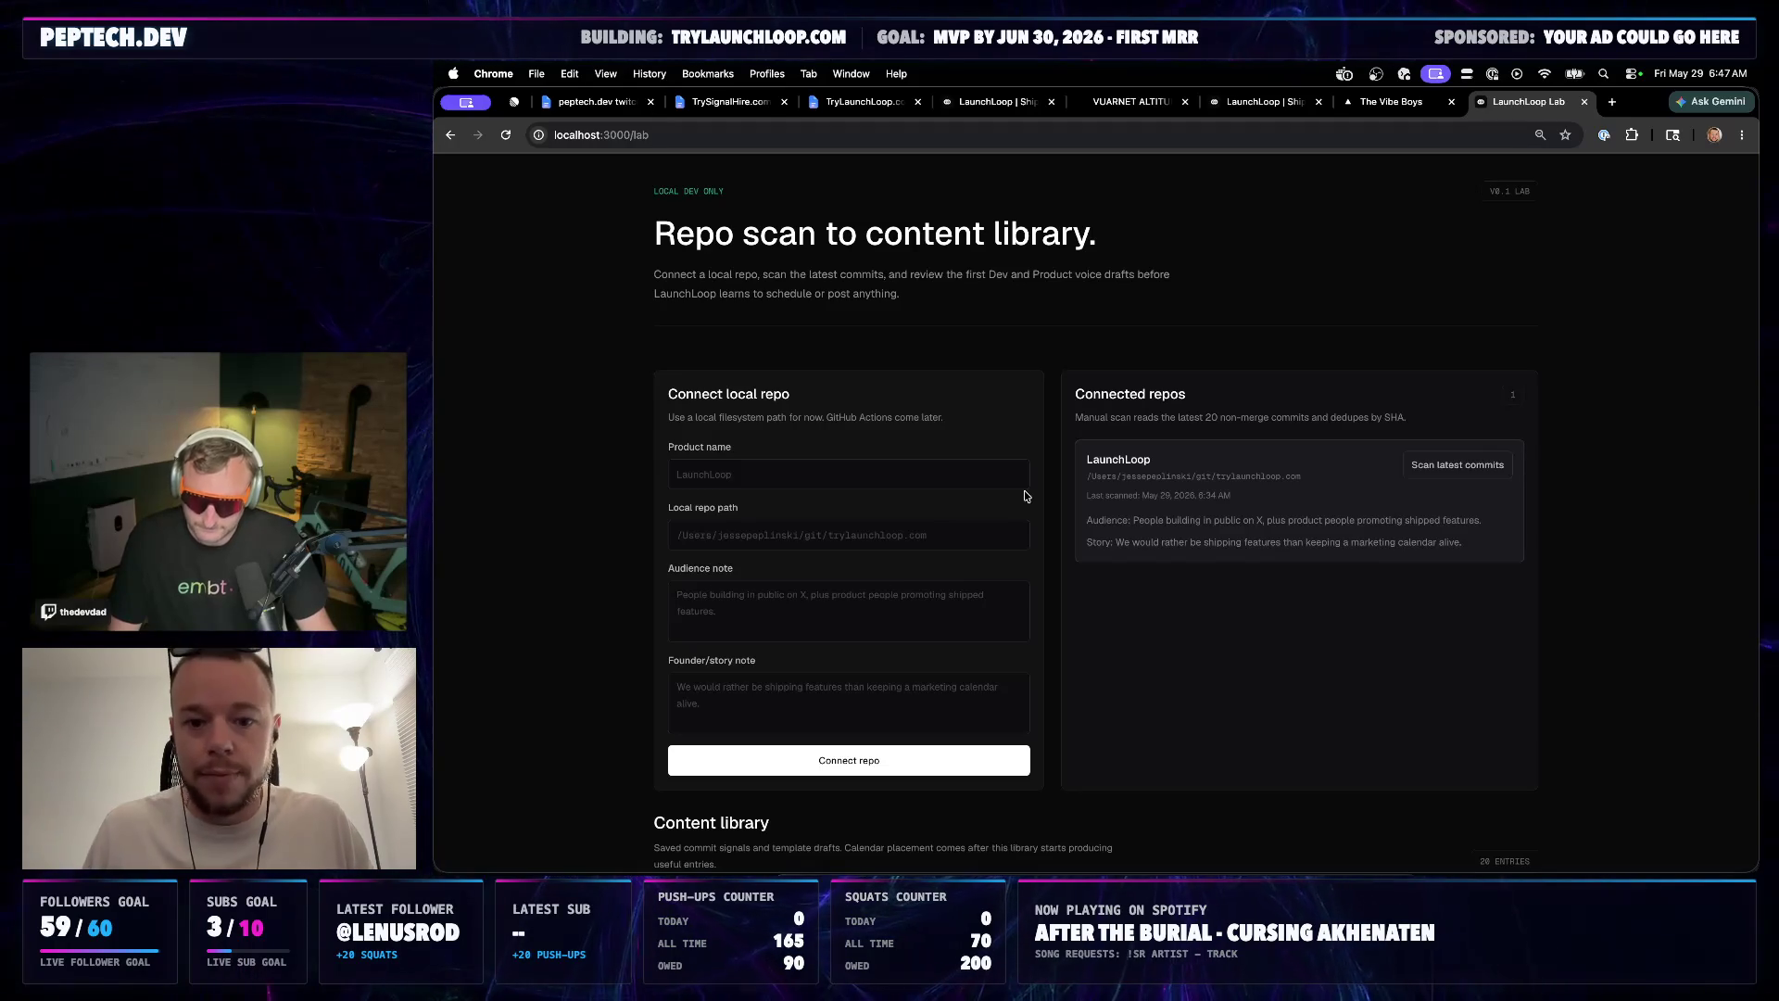
pyautogui.scroll(-2, 1212, 648)
pyautogui.scroll(-1, 1219, 589)
pyautogui.scroll(3, 1219, 587)
pyautogui.click(1026, 137)
pyautogui.press('Return')
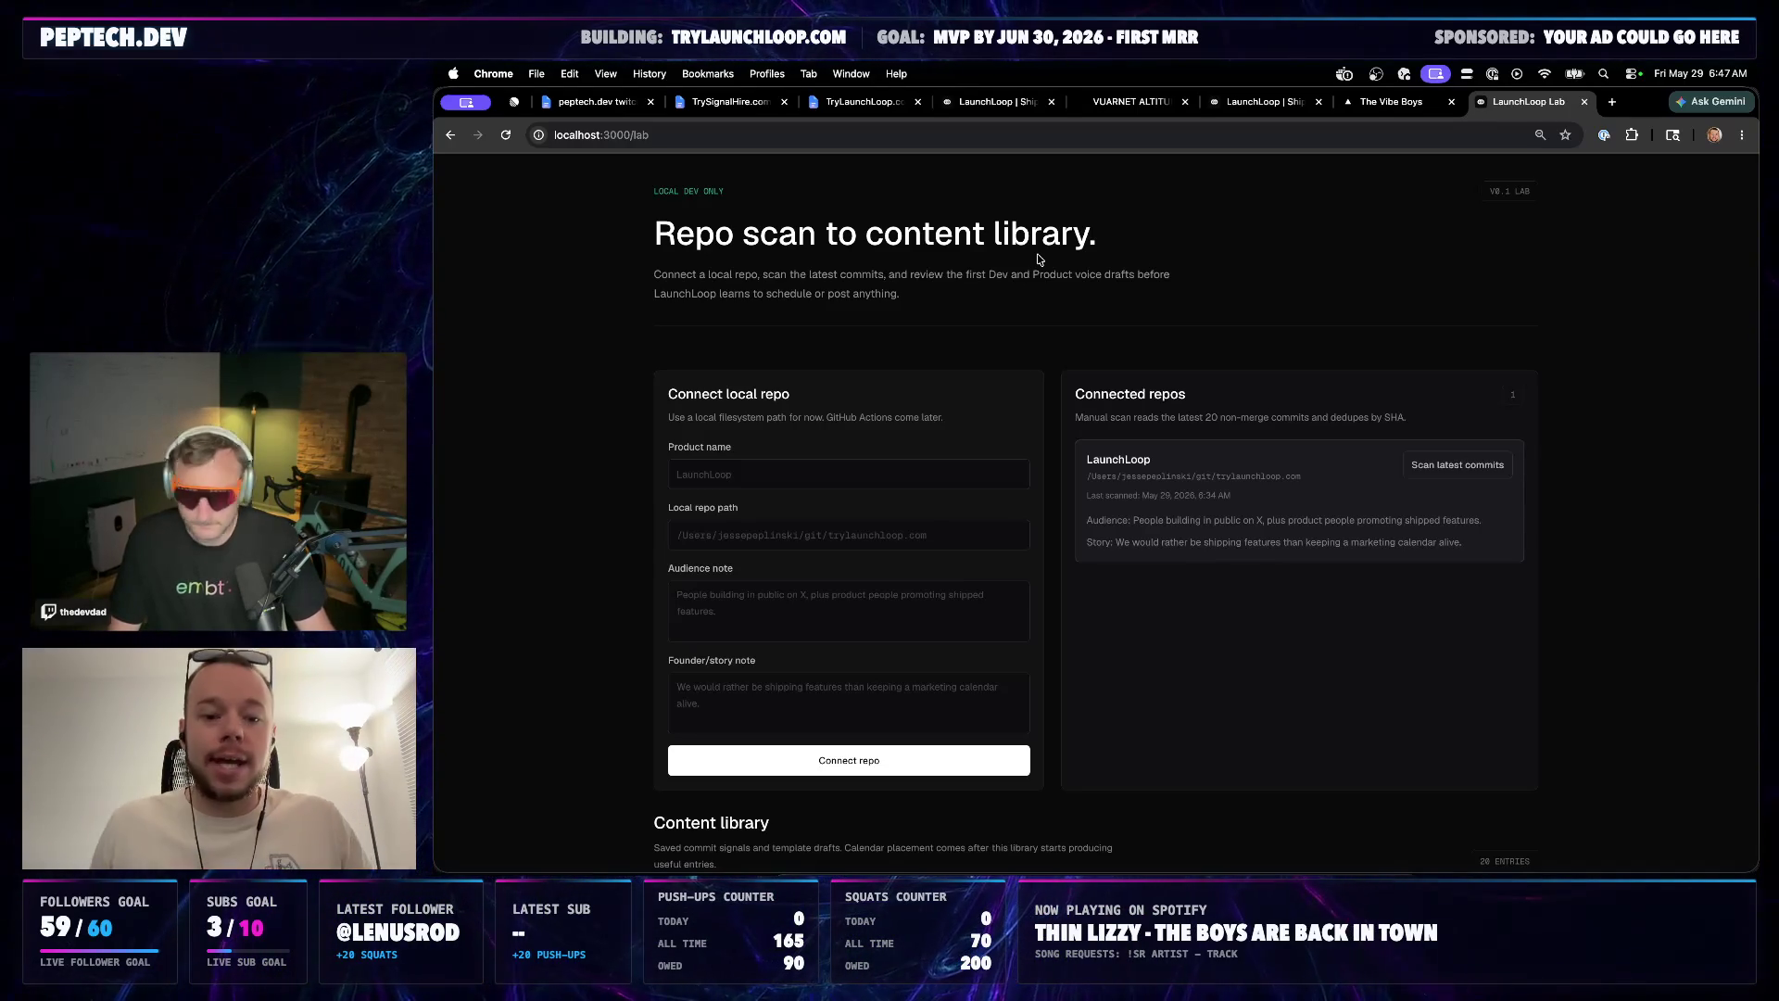
pyautogui.click(733, 102)
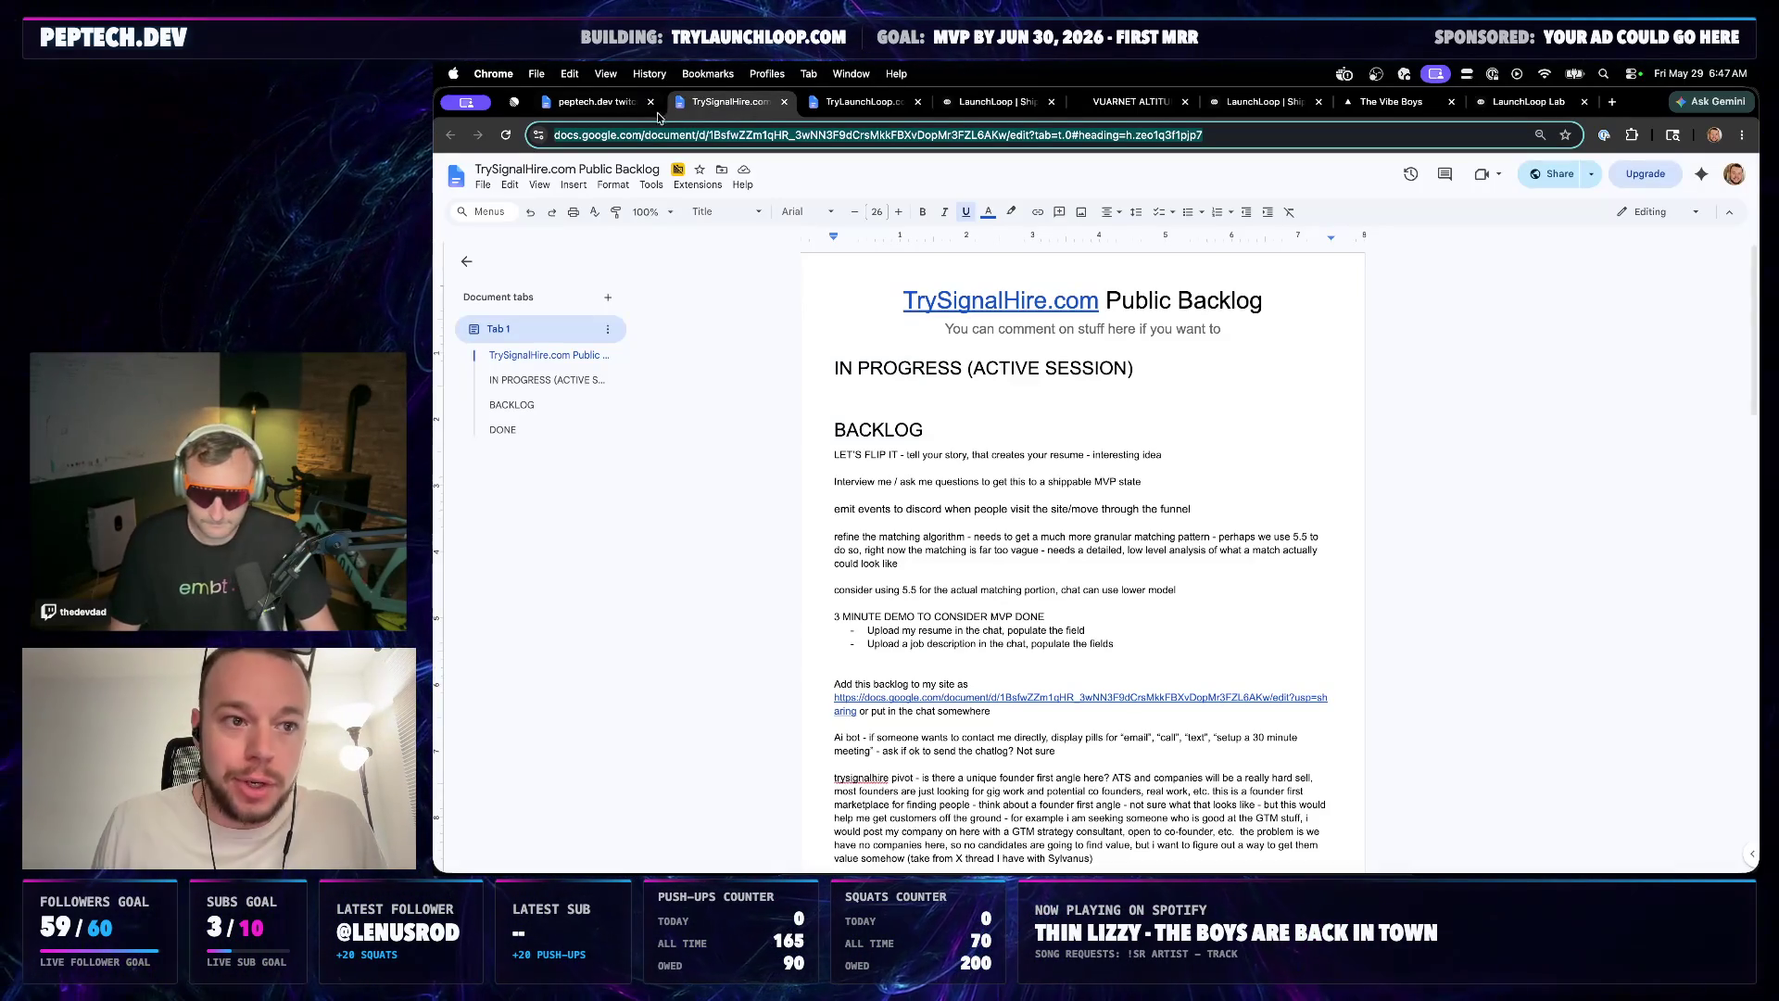
# Select the PROMPT question in the TryLaunchLoop.com Public Backlog doc and return to Codex
pyautogui.click(613, 102)
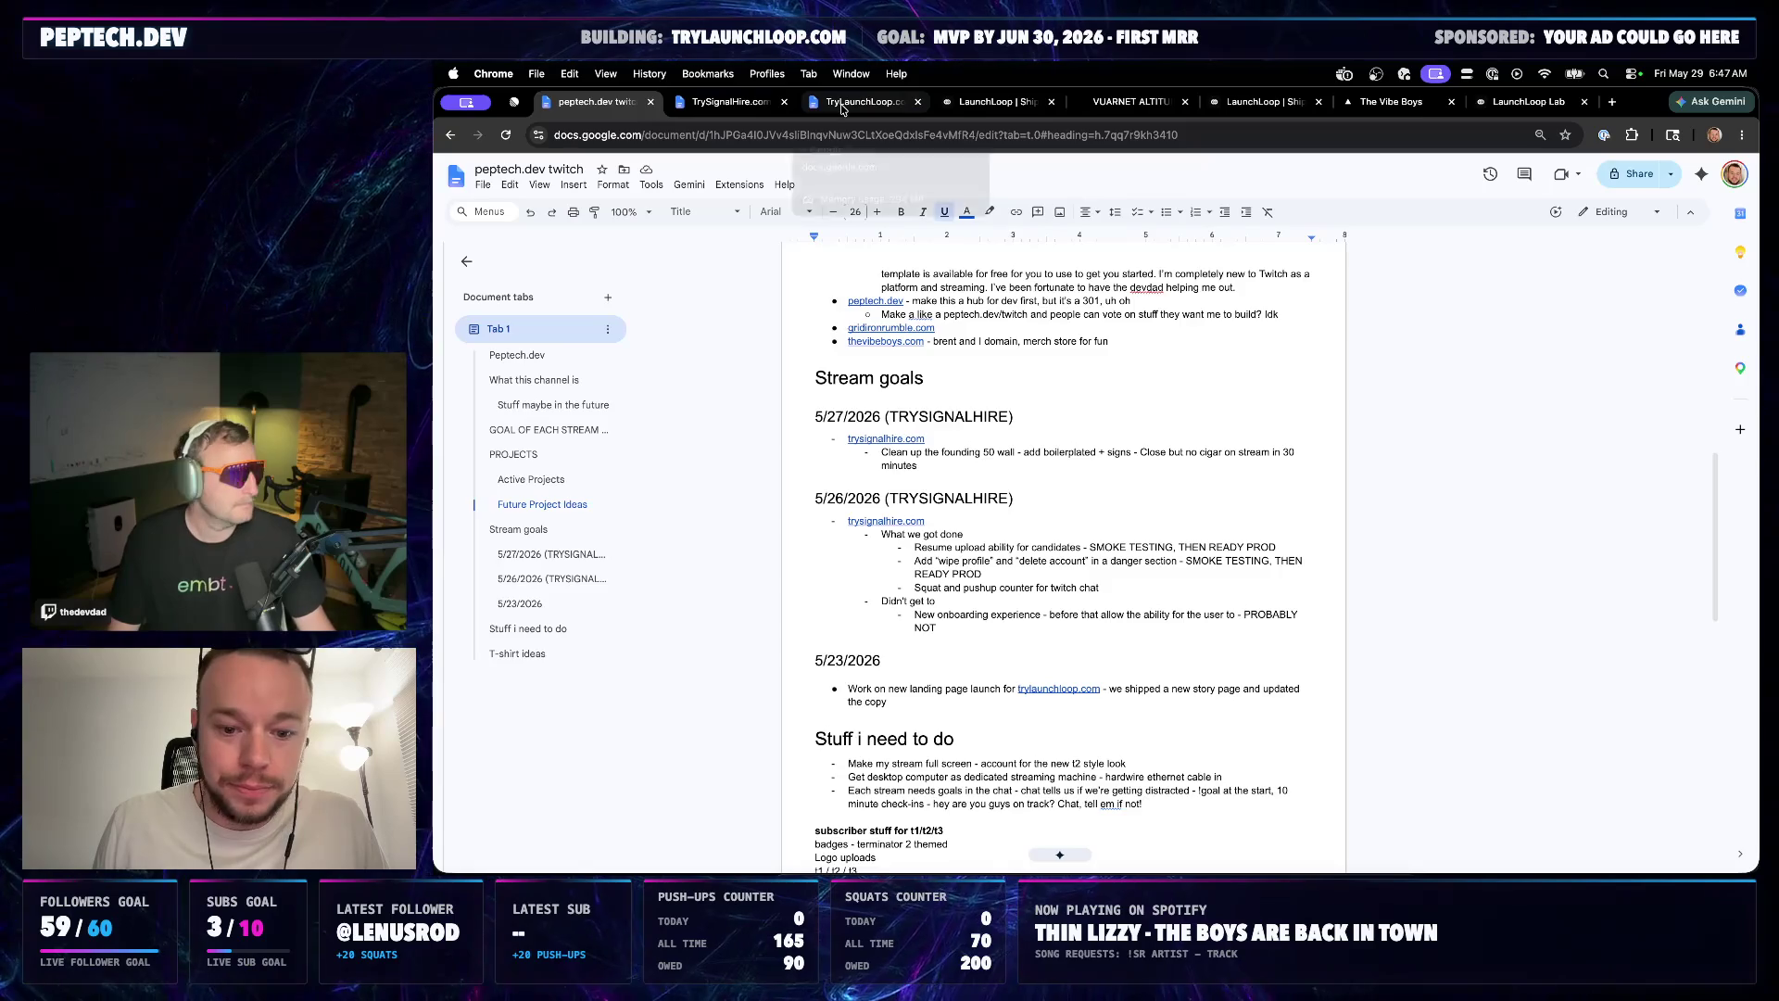
pyautogui.click(848, 103)
pyautogui.click(1112, 528)
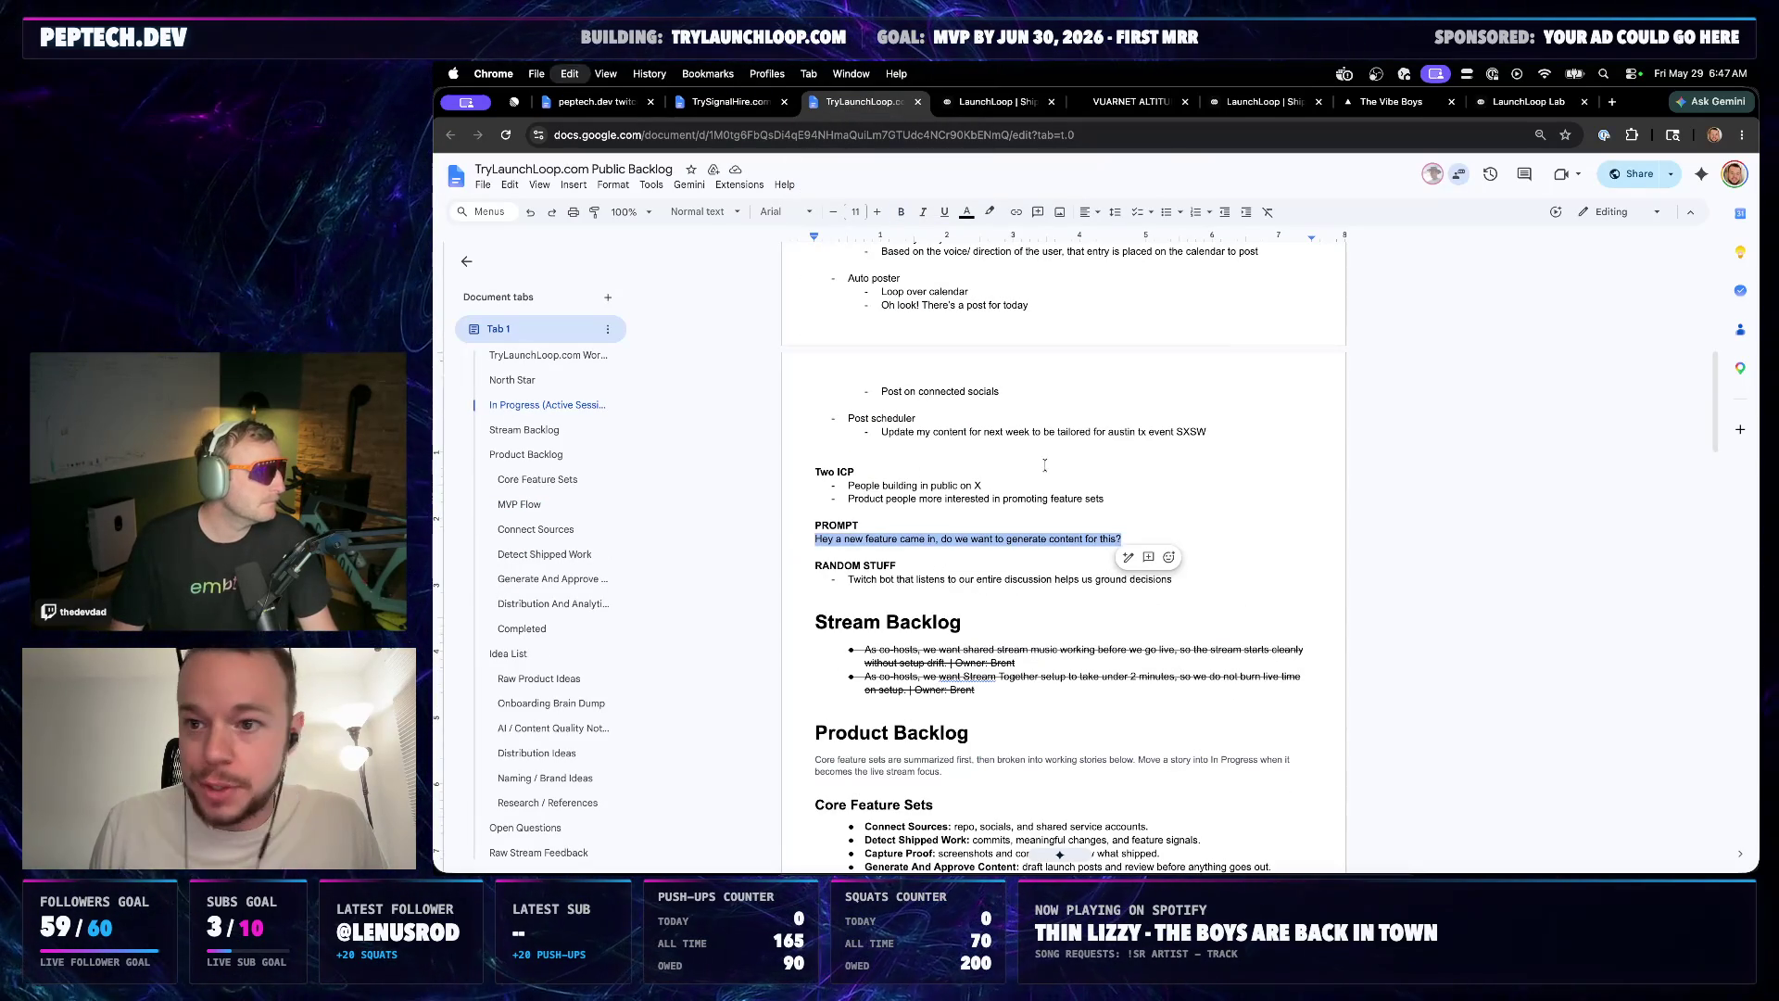
pyautogui.click(1026, 662)
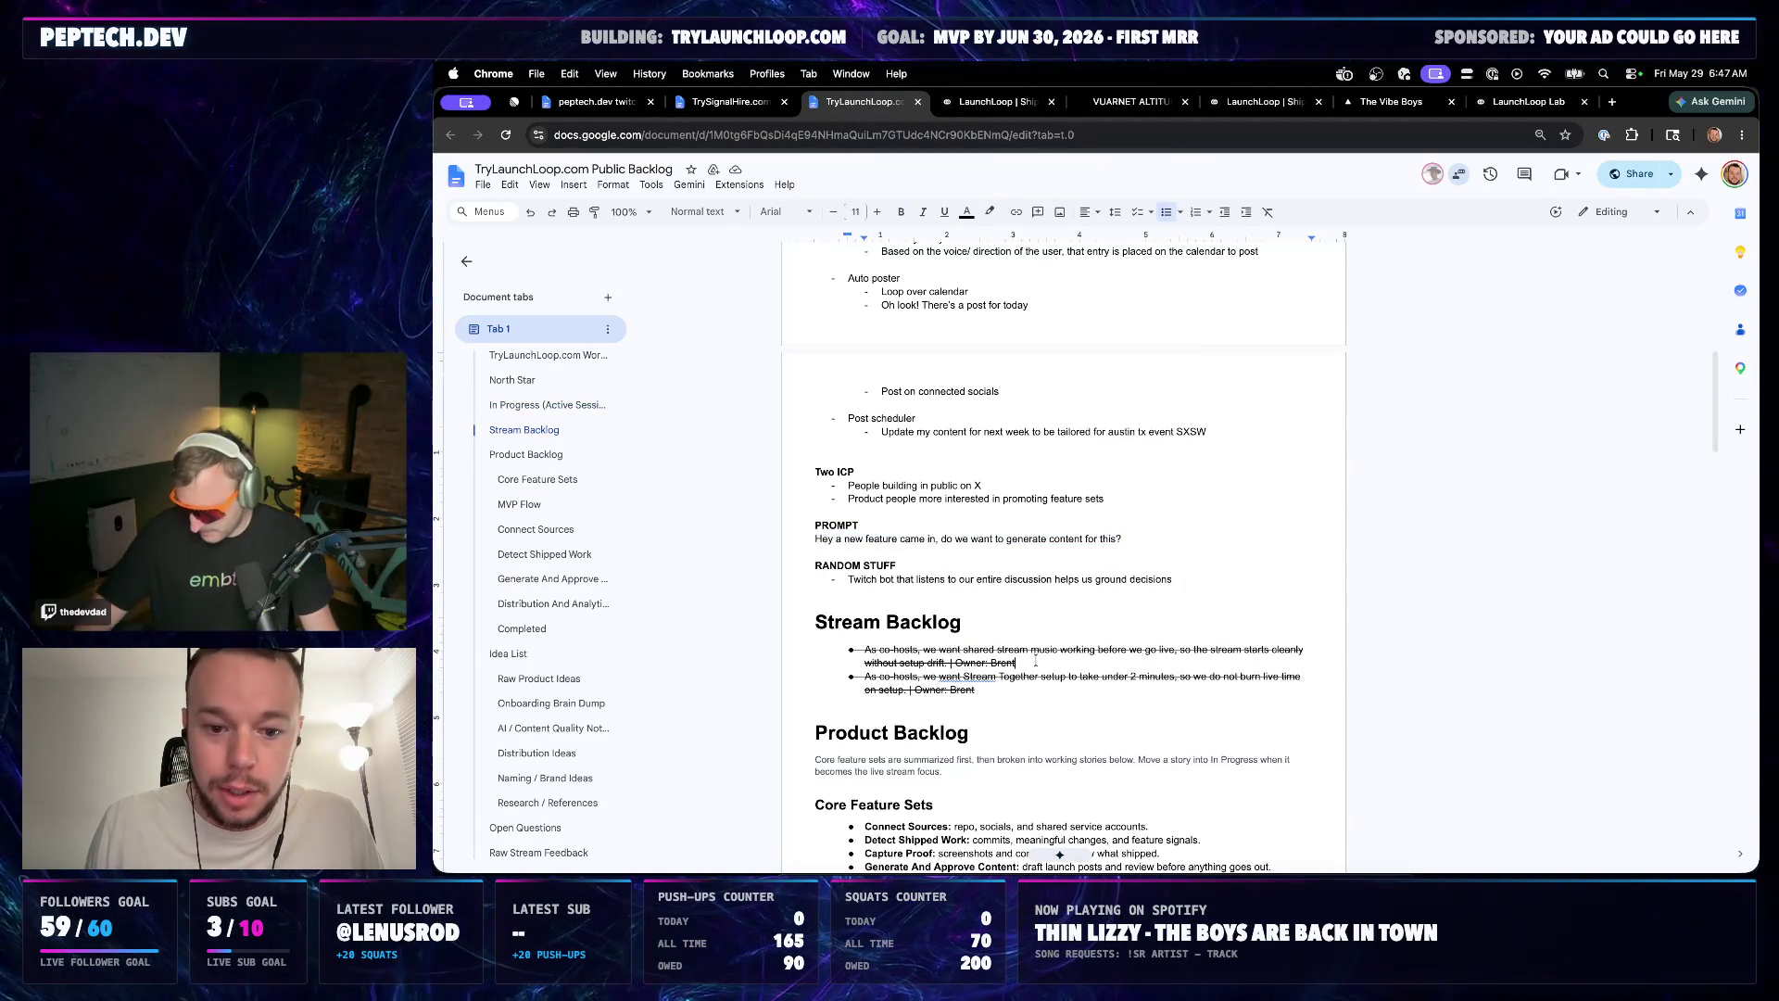
pyautogui.moveTo(1131, 543); pyautogui.dragTo(830, 543)
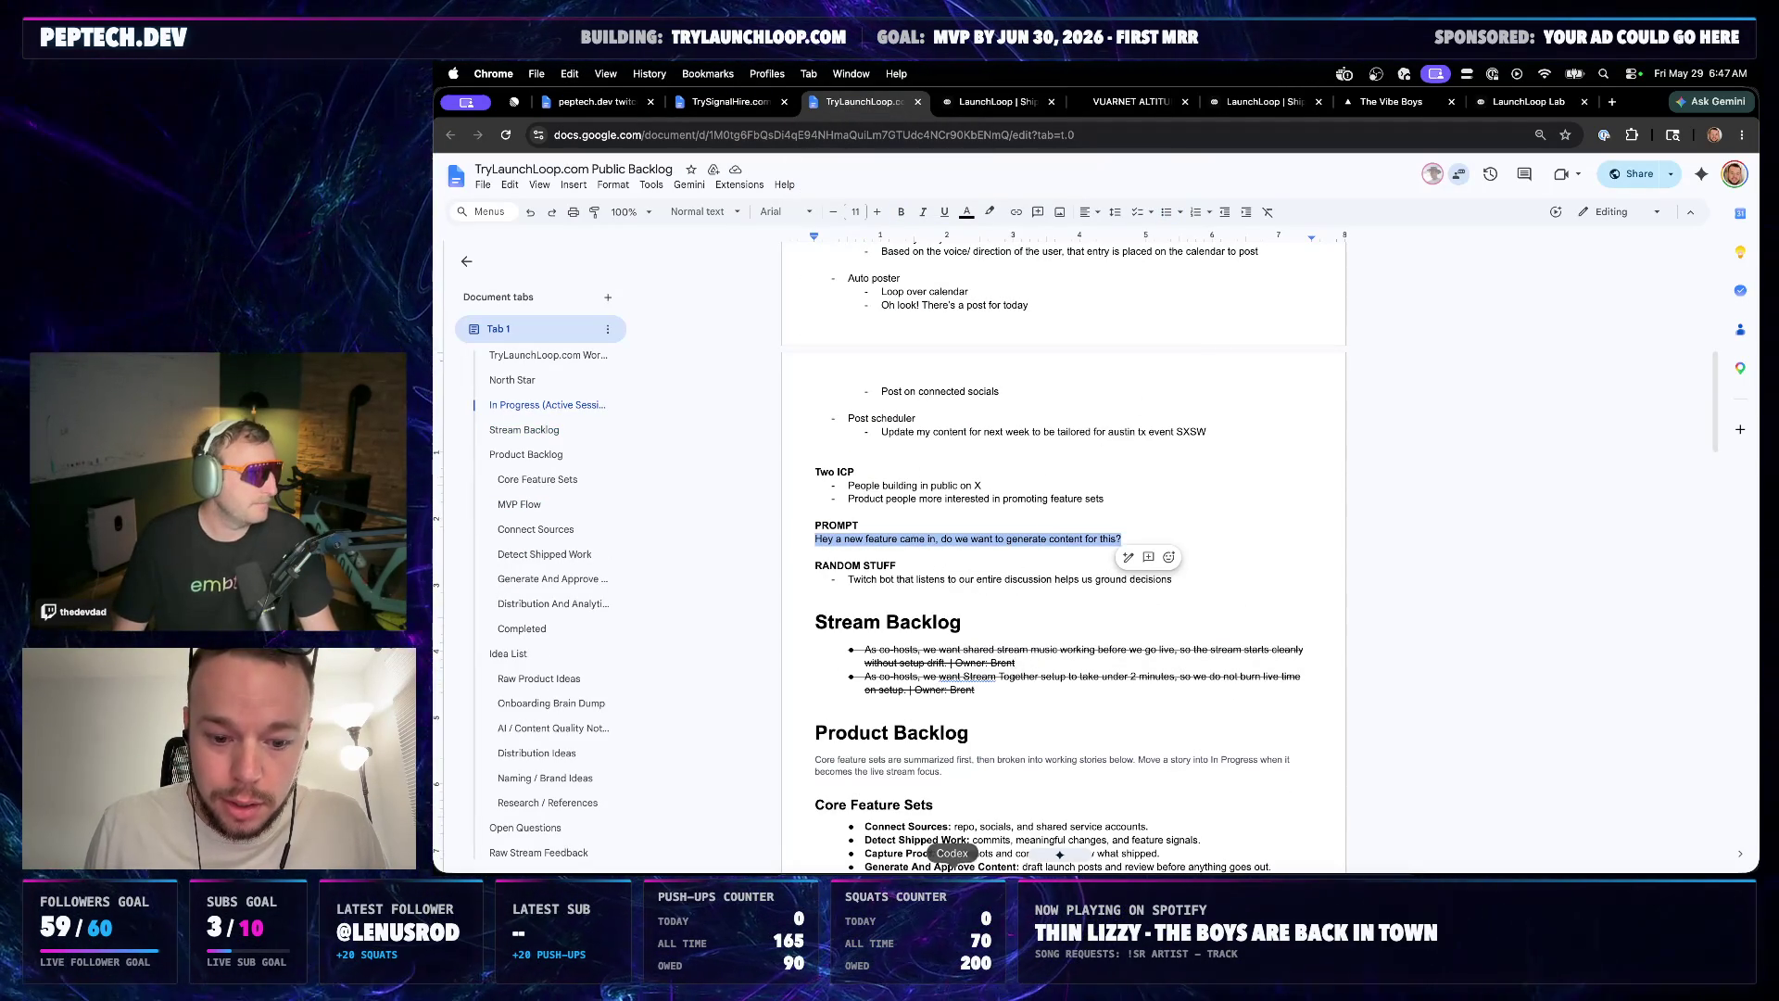
pyautogui.click(953, 876)
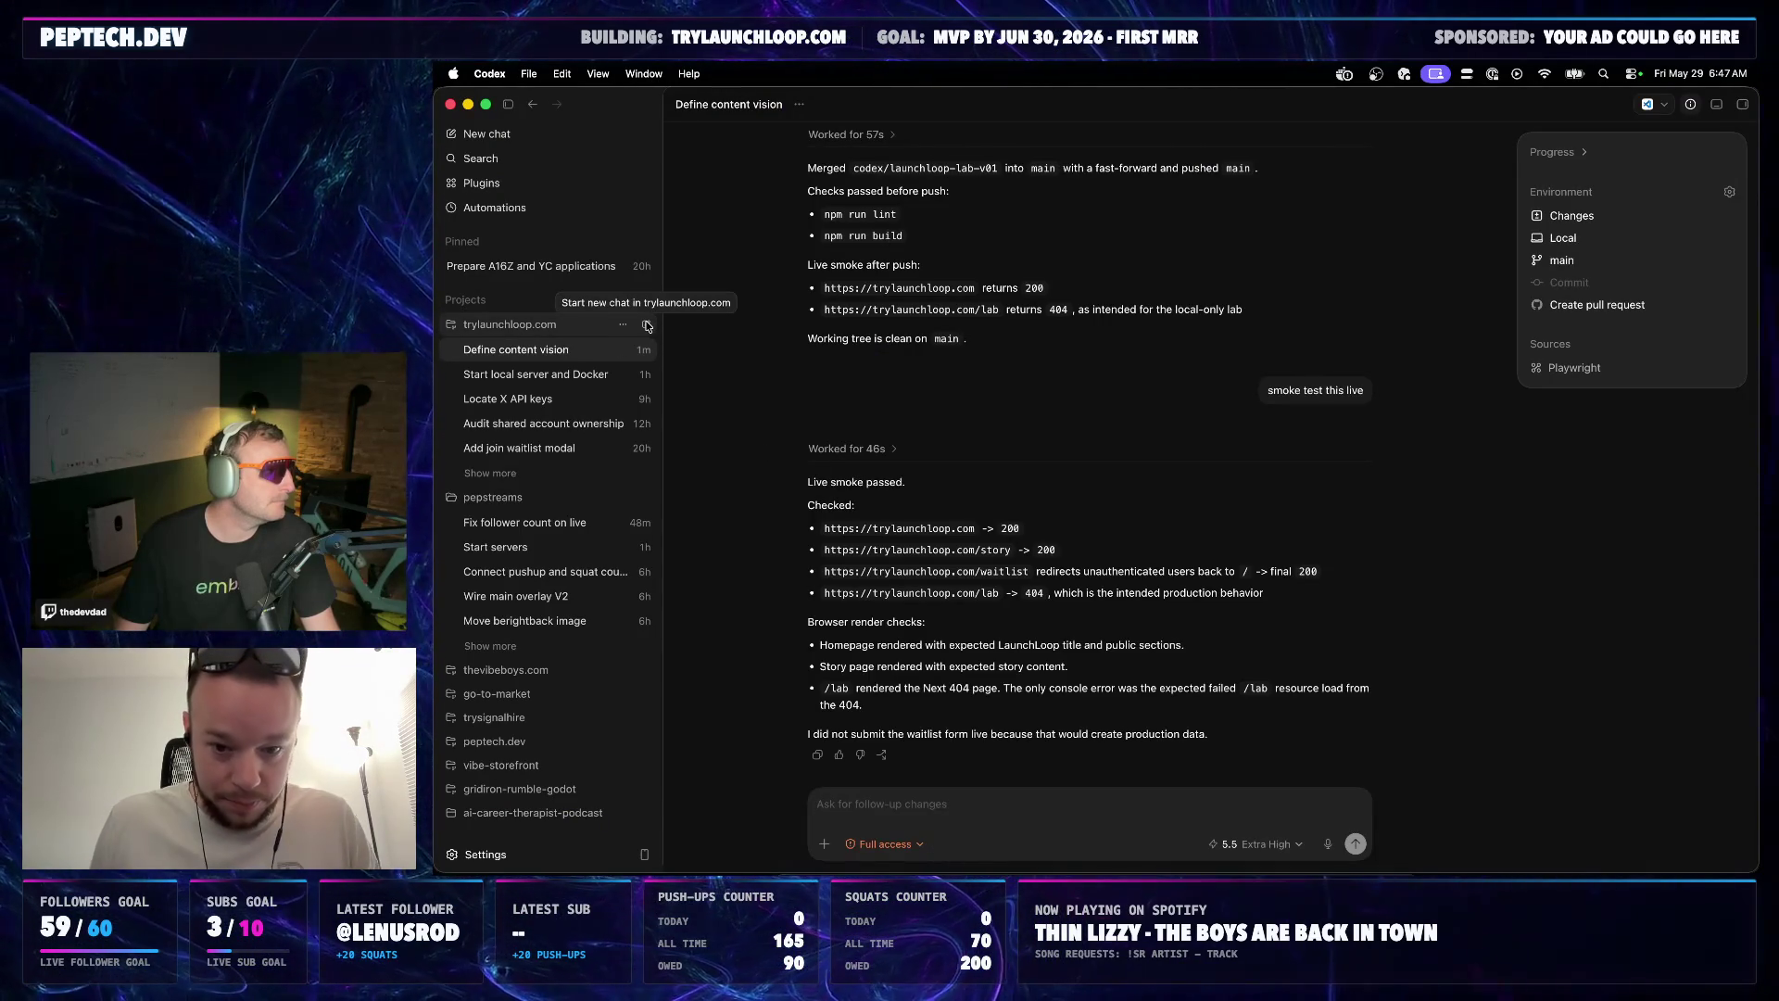
# Start a new trylaunchloop.com chat with the pasted feature-content question and begin voice dictation
pyautogui.click(646, 324)
pyautogui.write('Hey a new feature came in, do we want to generate content for this?')
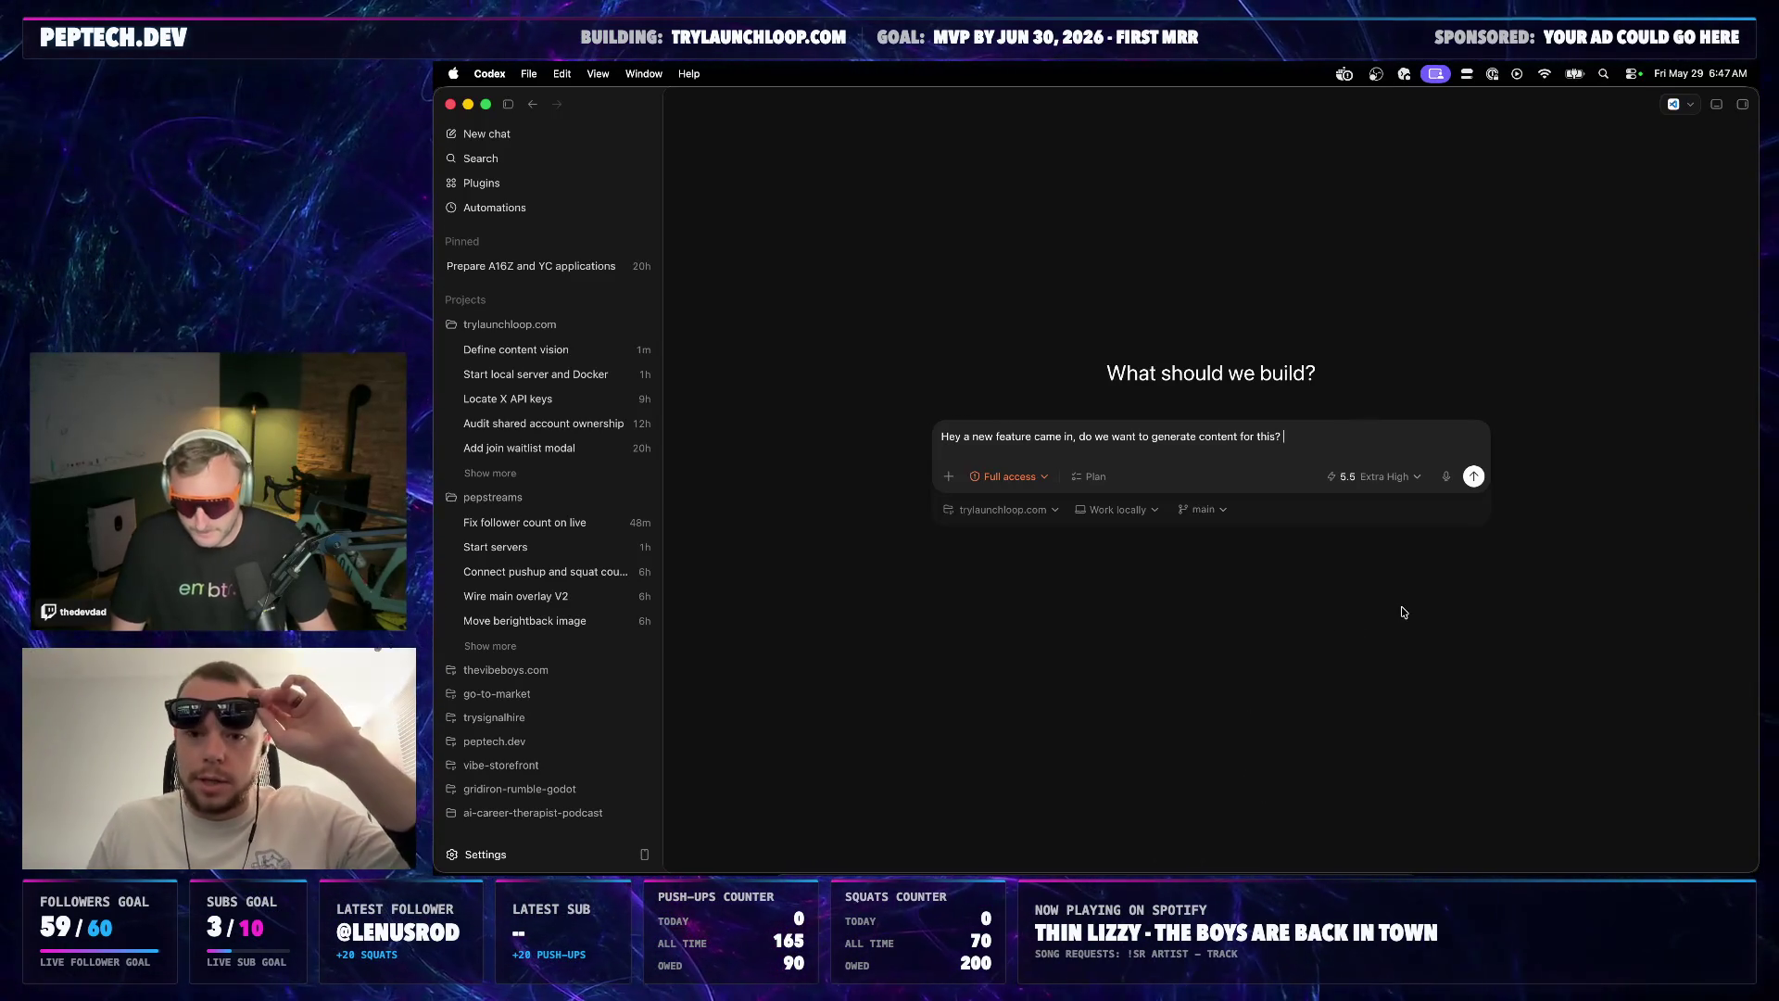
pyautogui.click(1402, 480)
pyautogui.moveTo(1395, 451)
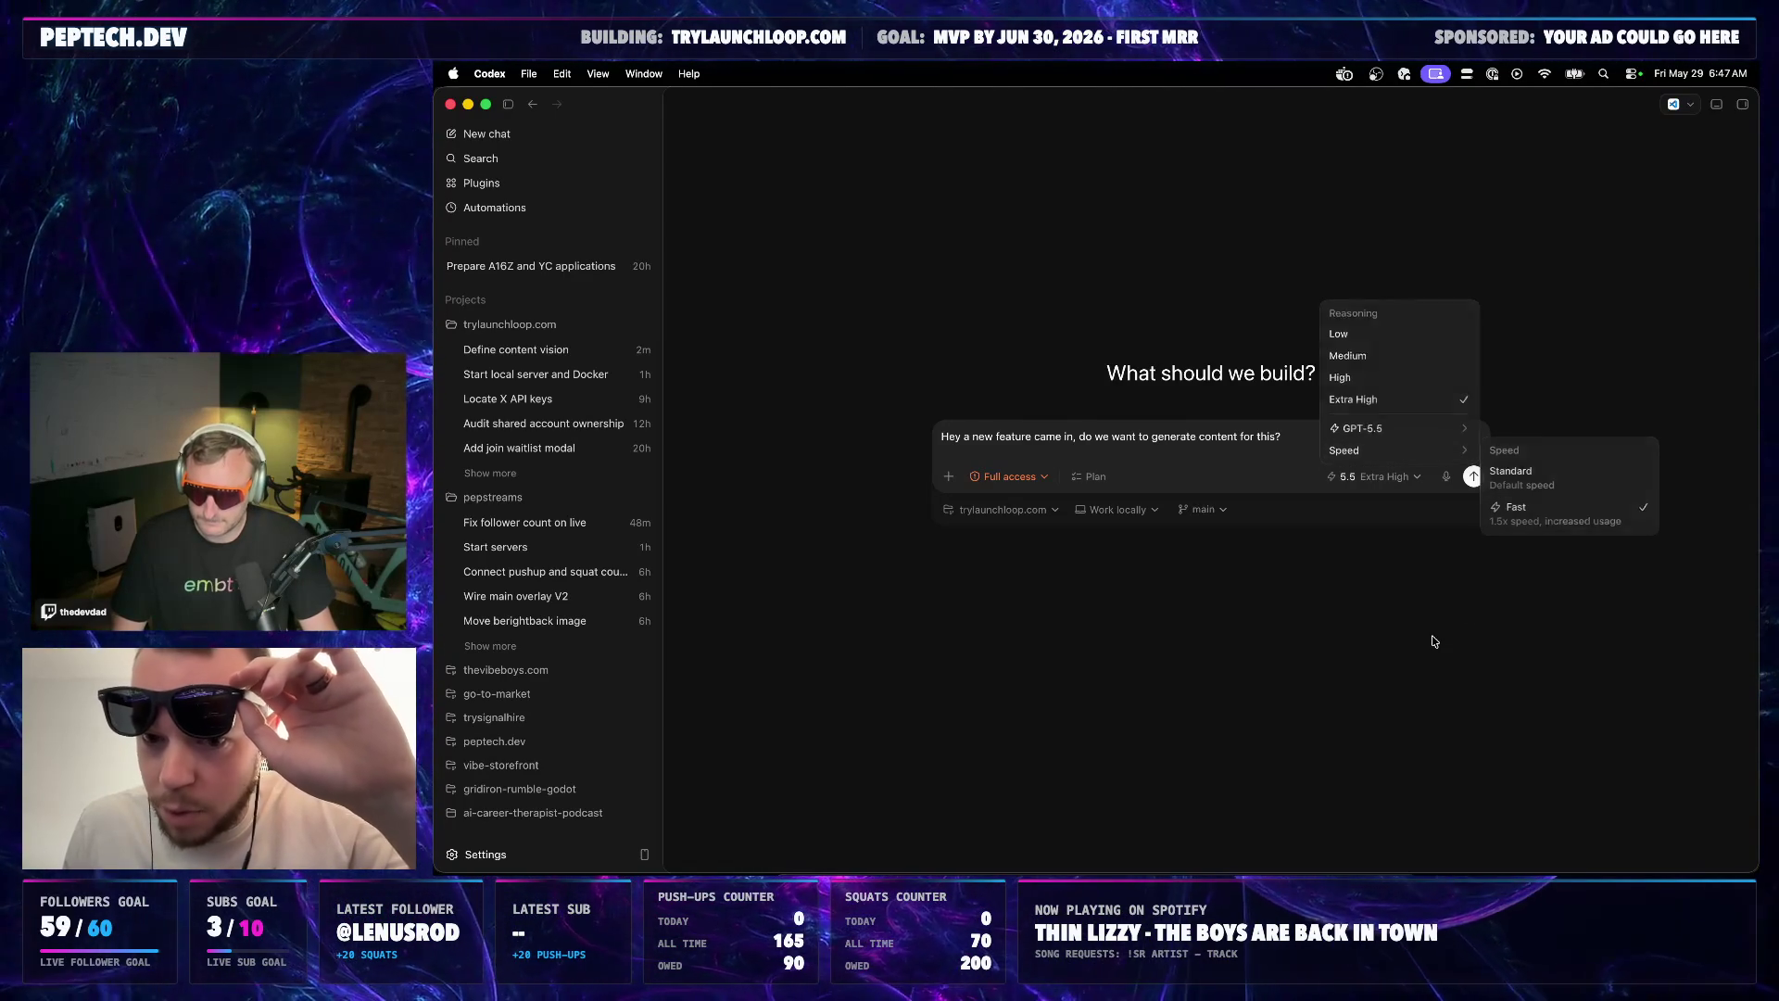
pyautogui.click(1315, 448)
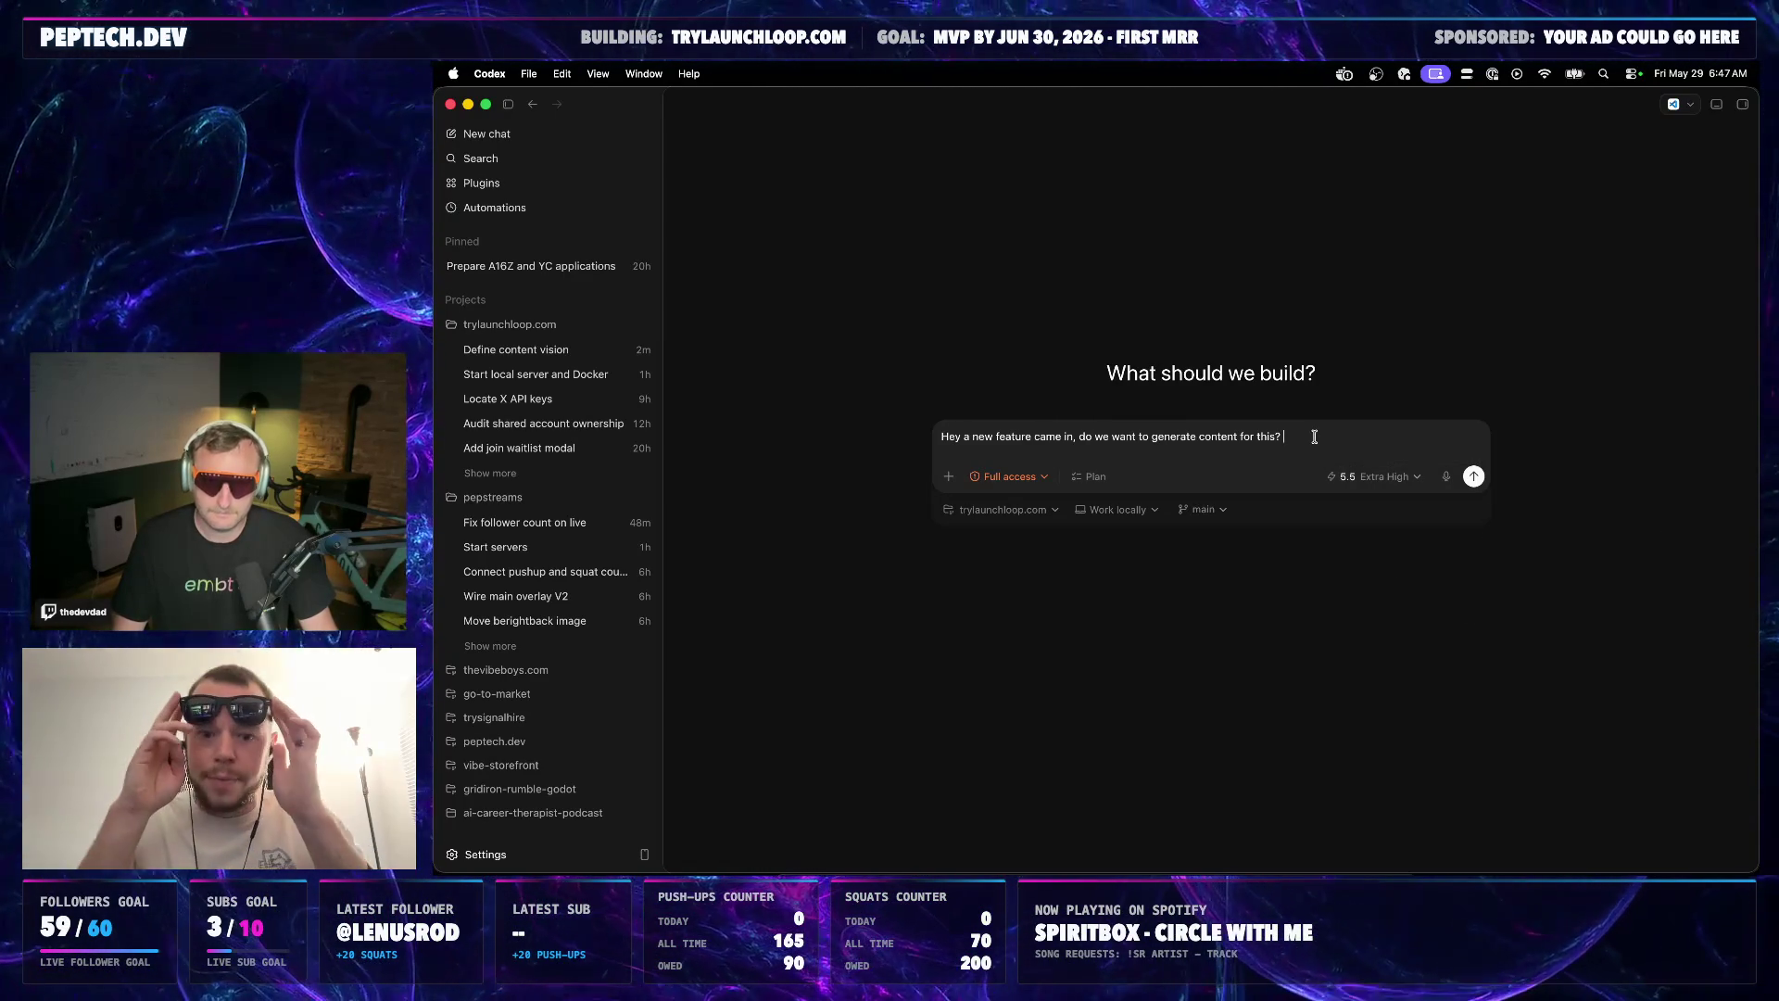
pyautogui.click(1446, 475)
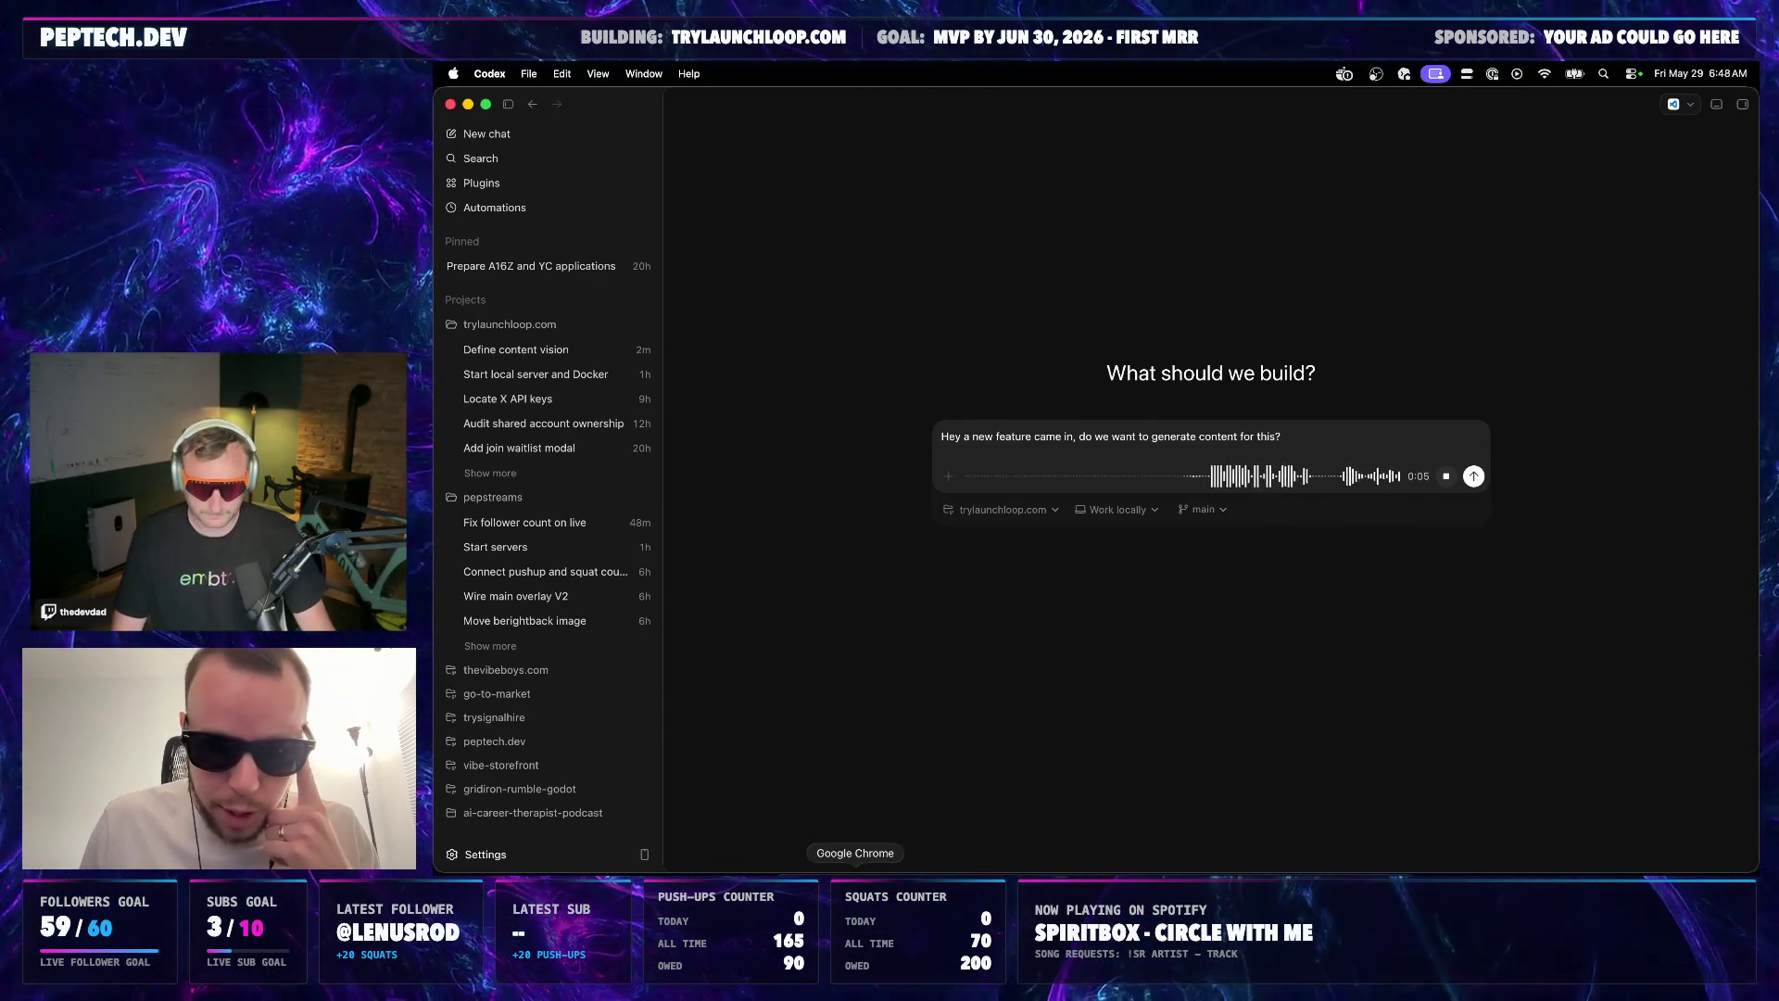
# Bring Chrome's local LaunchLoop Lab tab back into view
pyautogui.click(854, 873)
pyautogui.click(1504, 108)
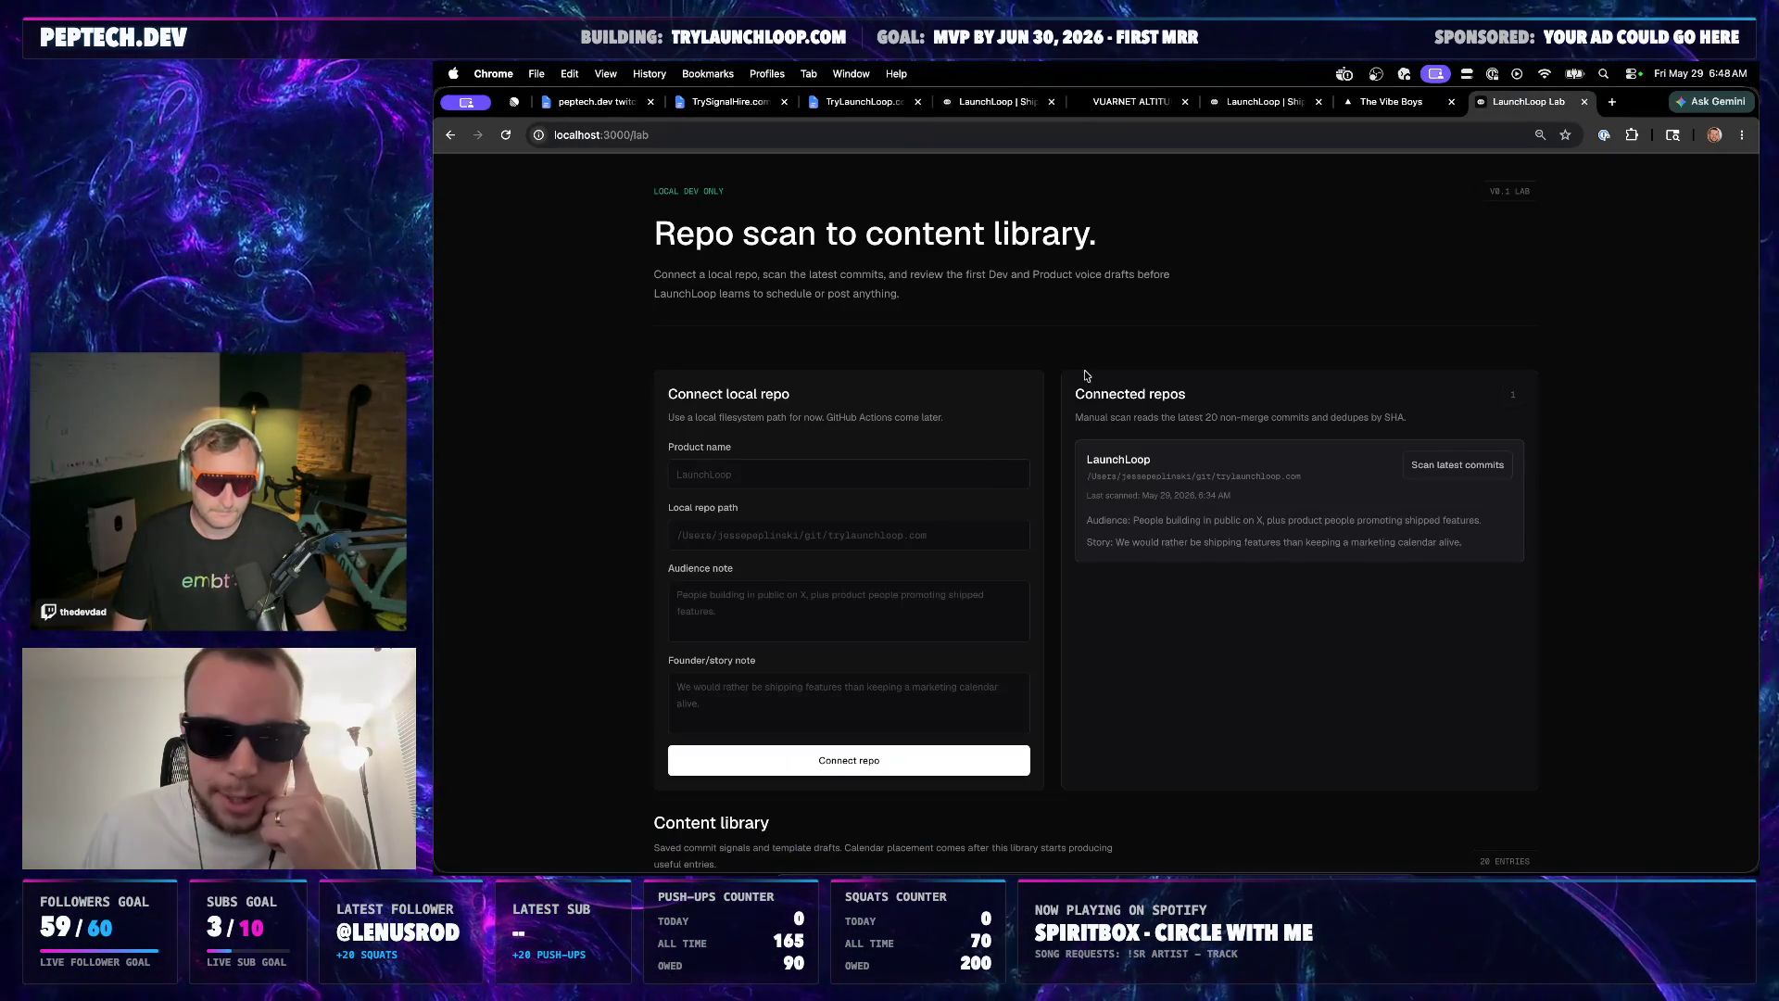
pyautogui.scroll(-5, 951, 456)
pyautogui.scroll(-3, 952, 456)
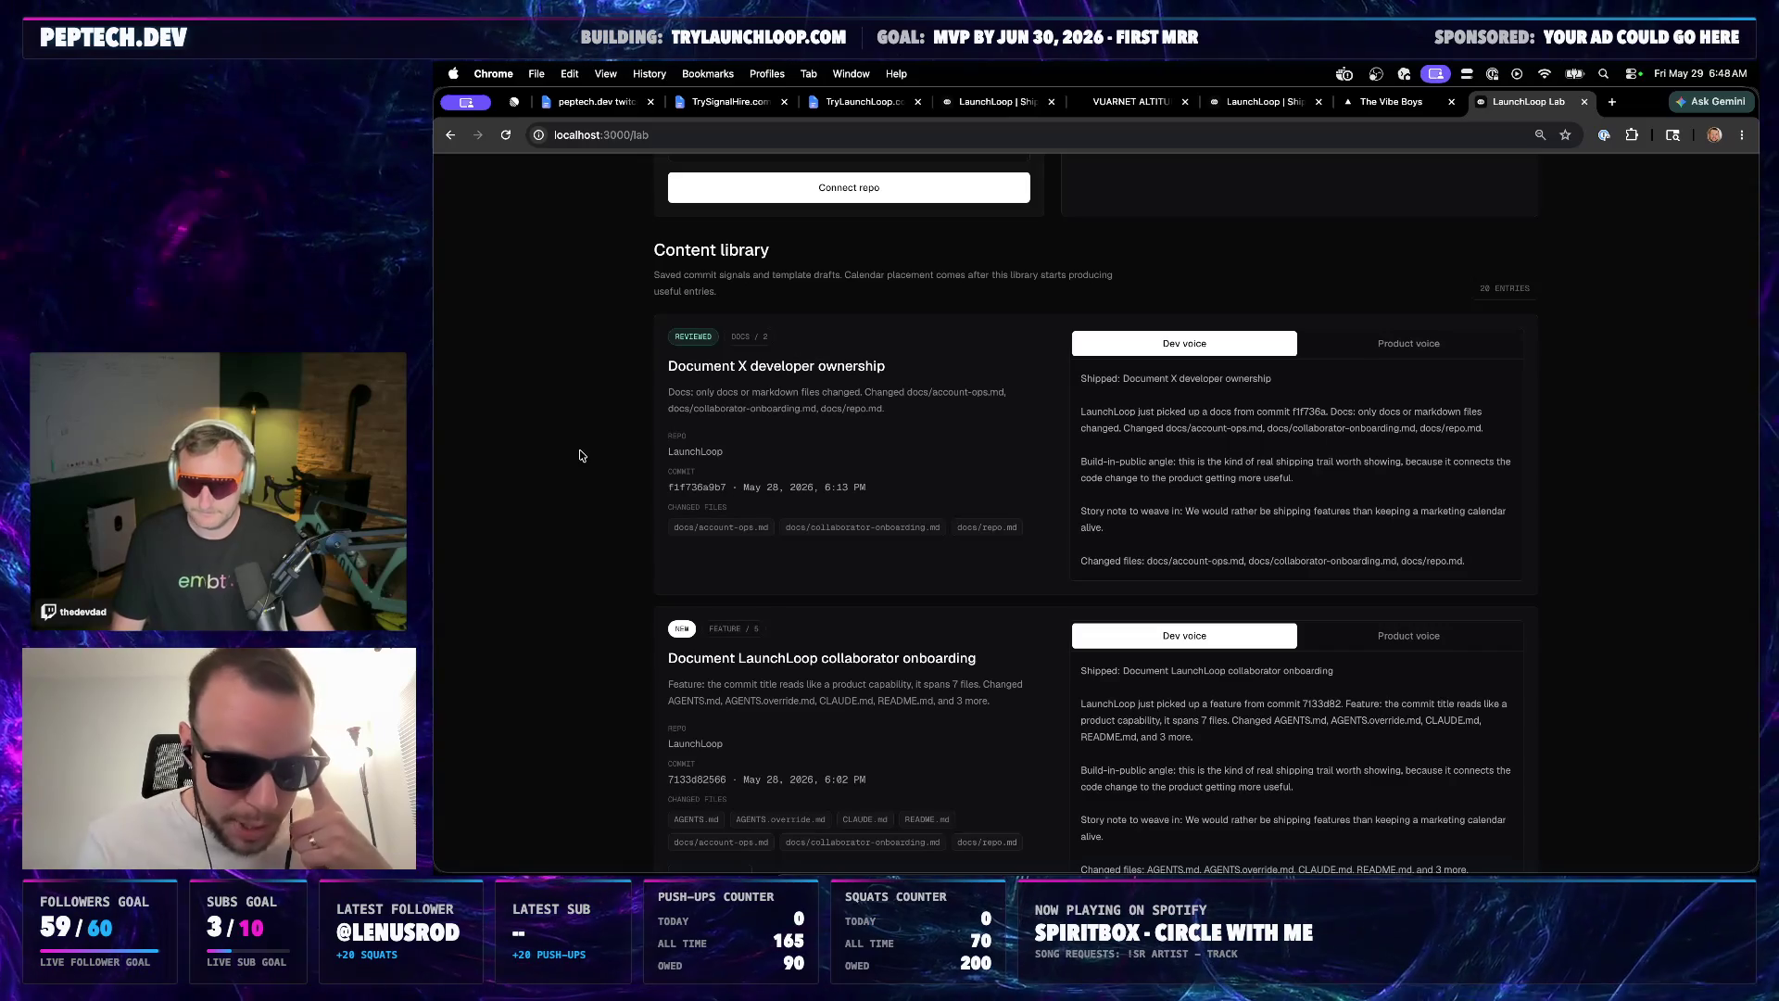
# Bring up the TrySignalHire.com Public Backlog doc in Chrome
pyautogui.click(730, 101)
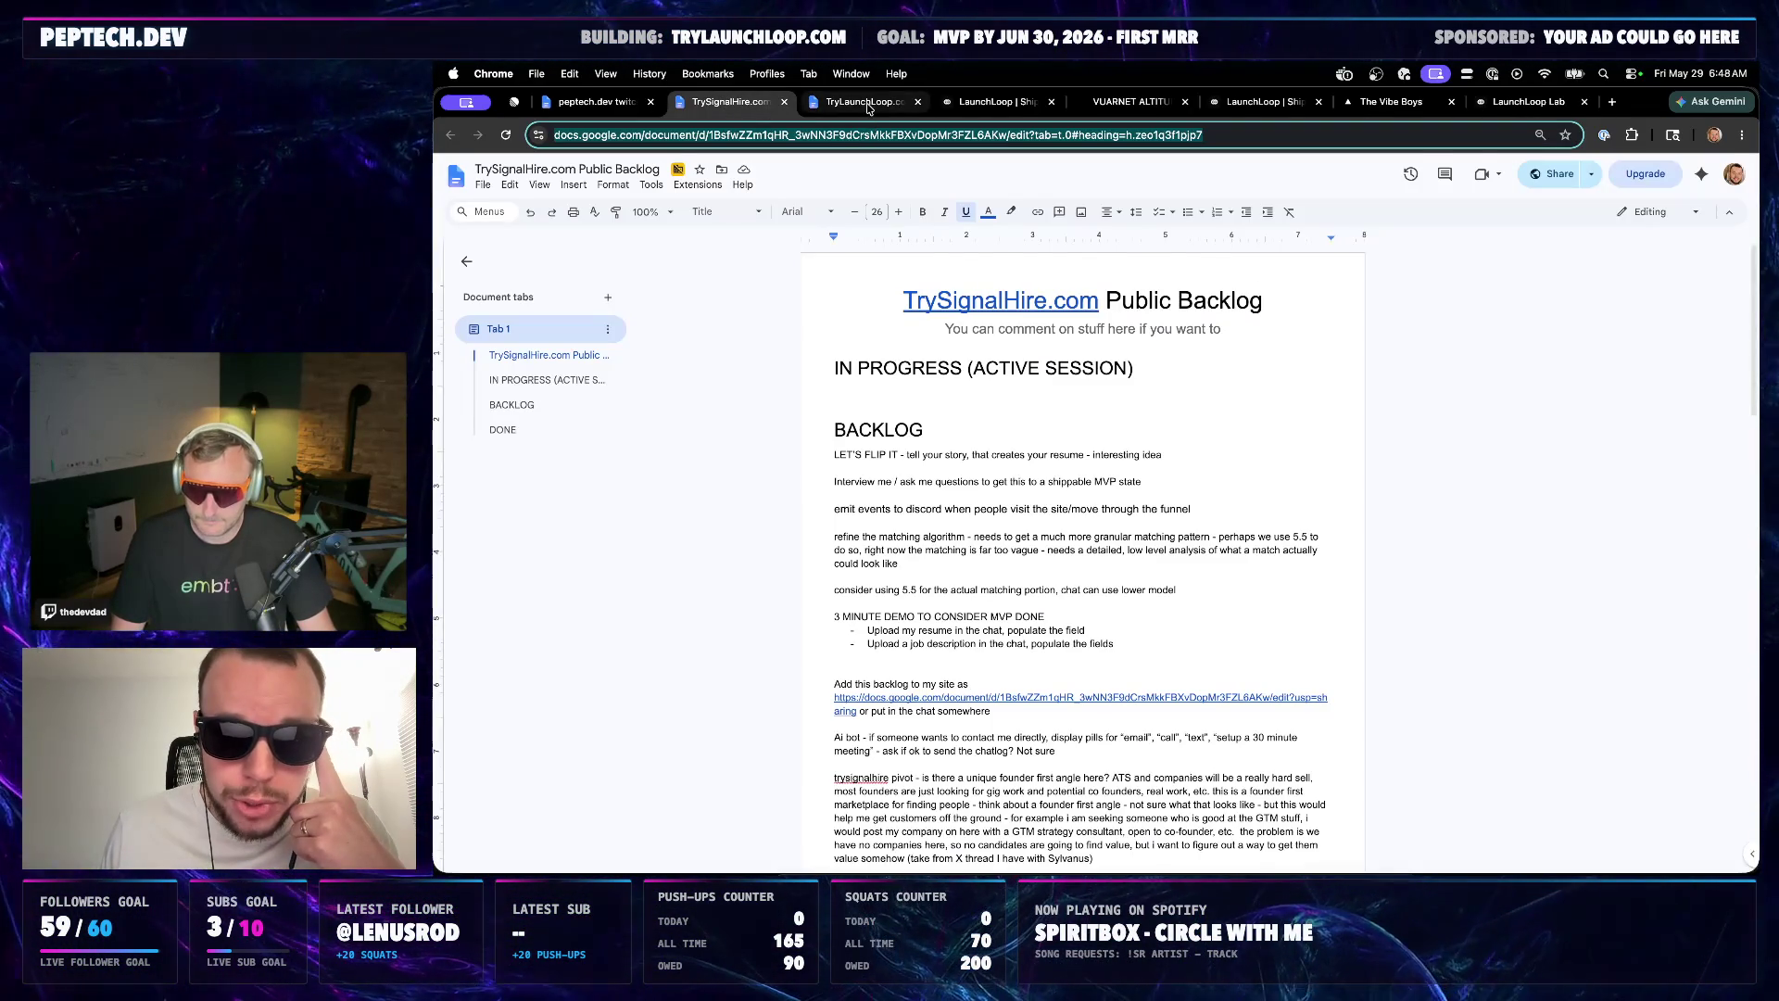
# Check the TryLaunchLoop.com backlog doc and the local lab page, then return to Codex
pyautogui.click(868, 105)
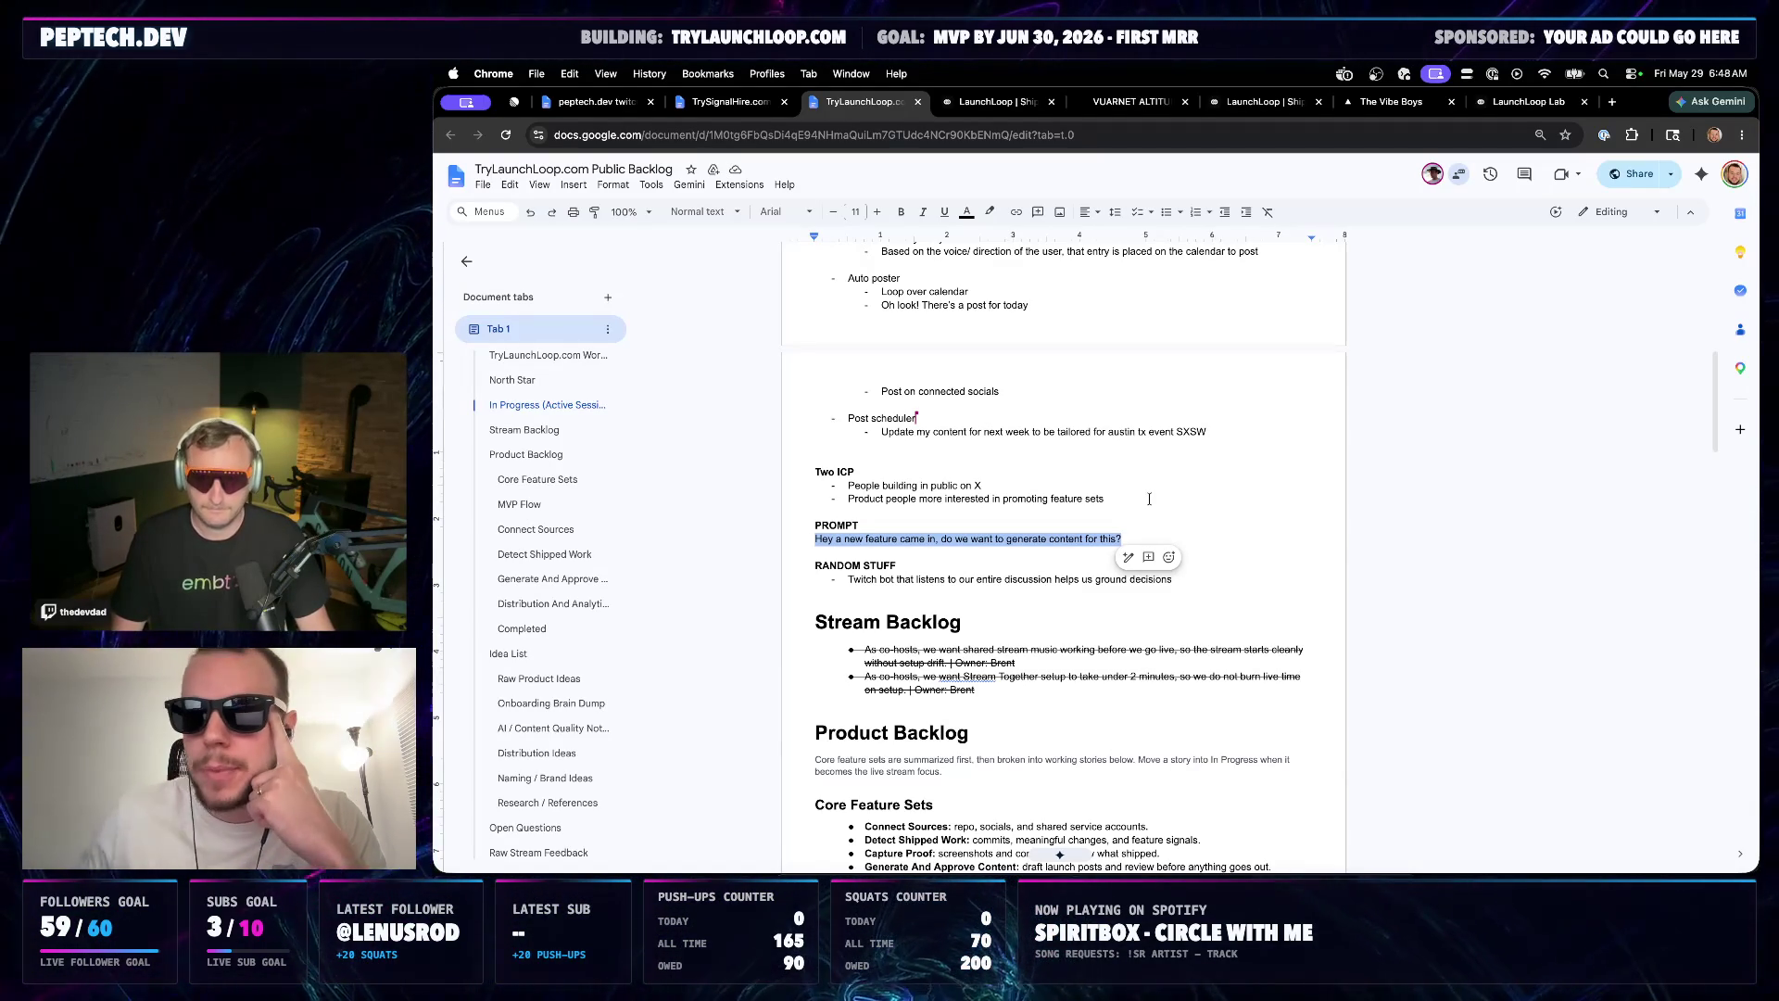
pyautogui.click(1526, 102)
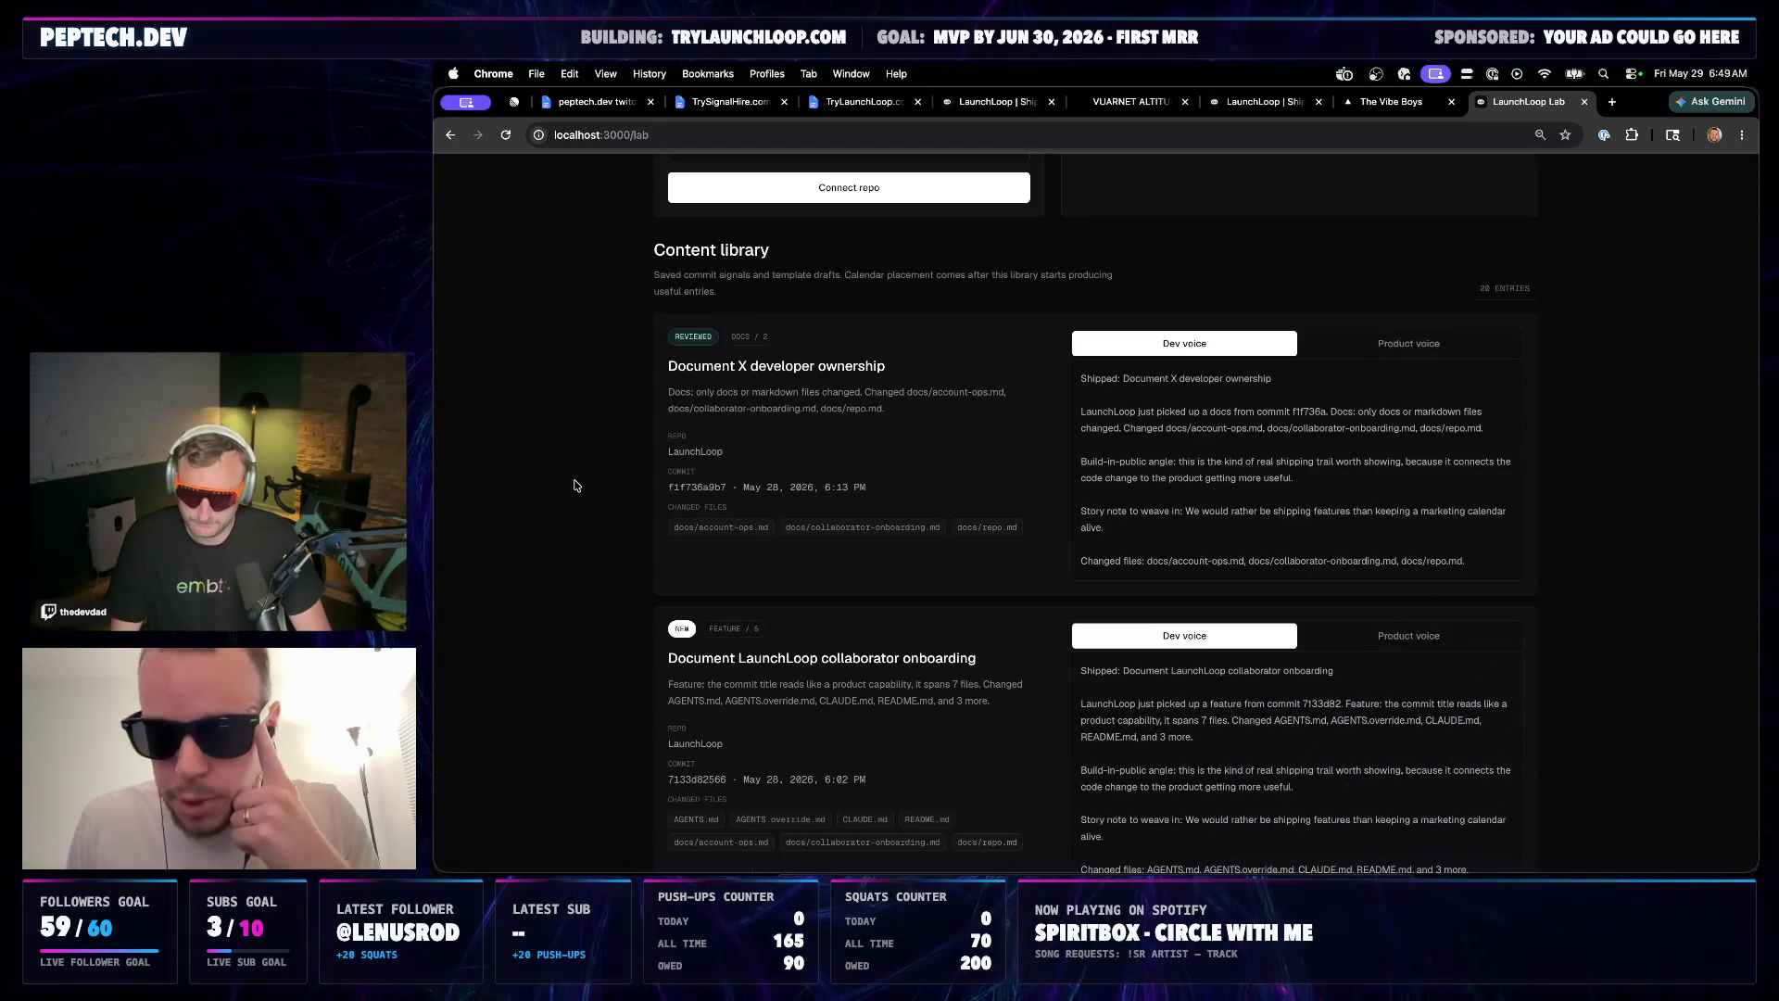
pyautogui.click(953, 883)
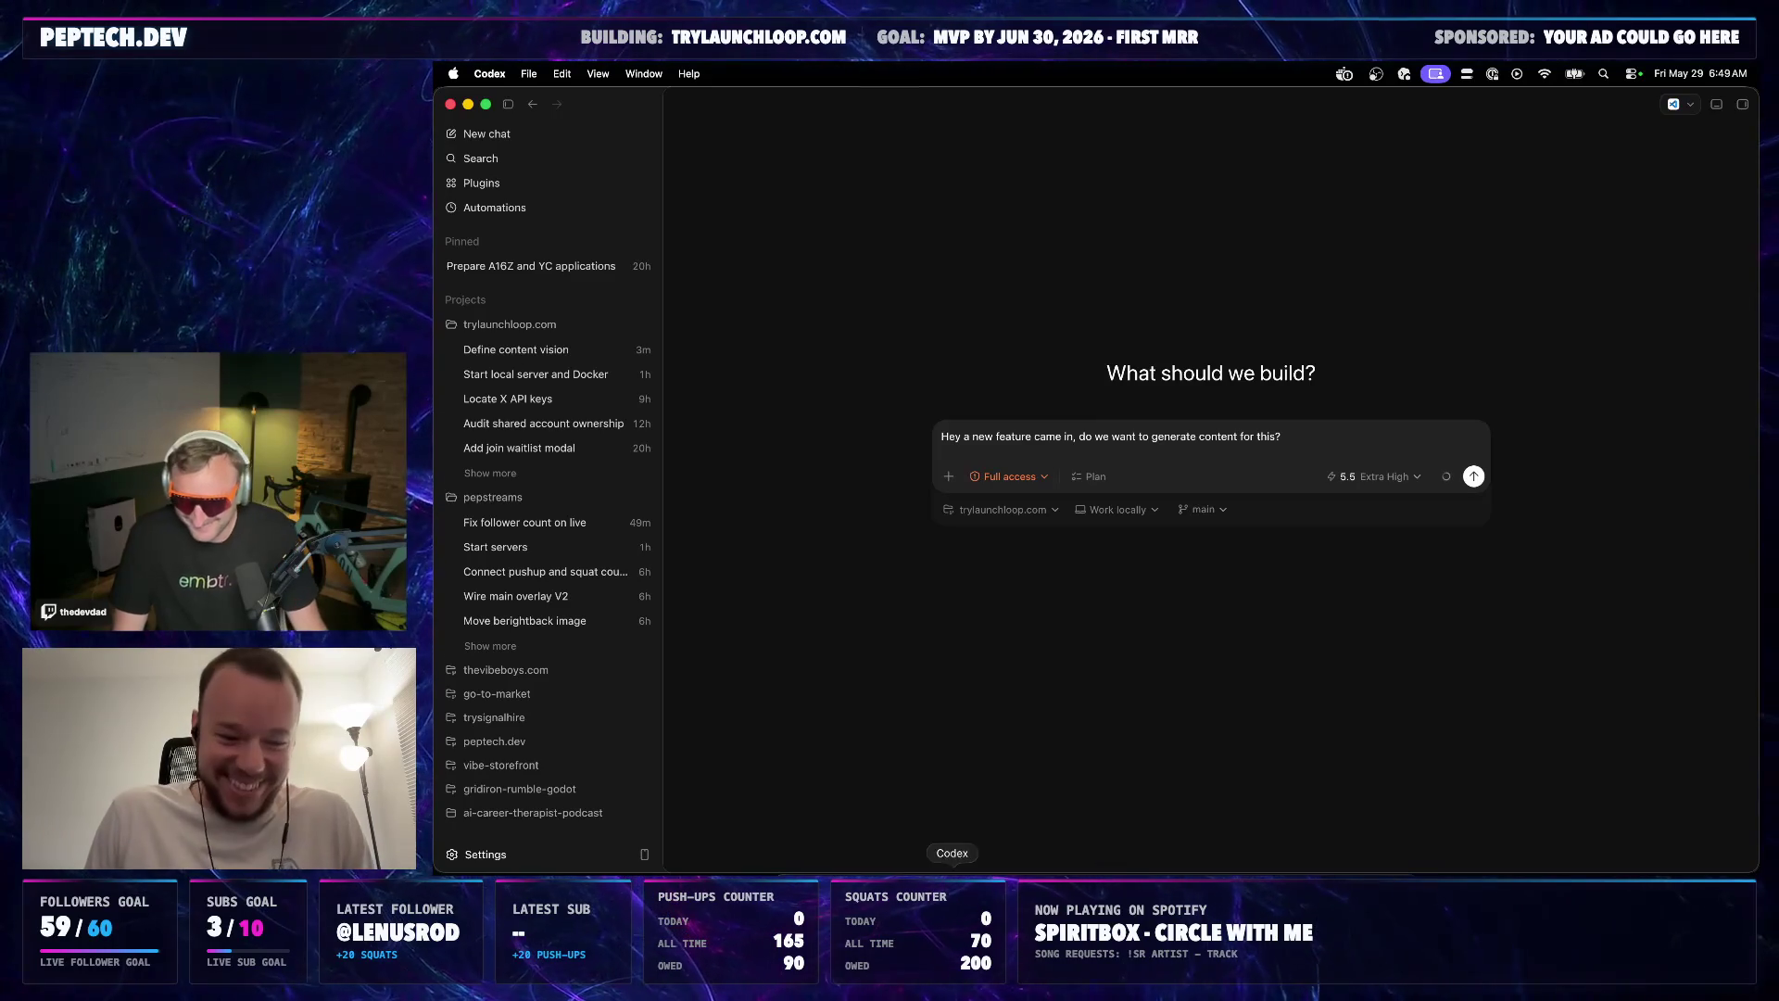
# Return to the LaunchLoop Lab content library in Chrome after dictating
pyautogui.click(855, 871)
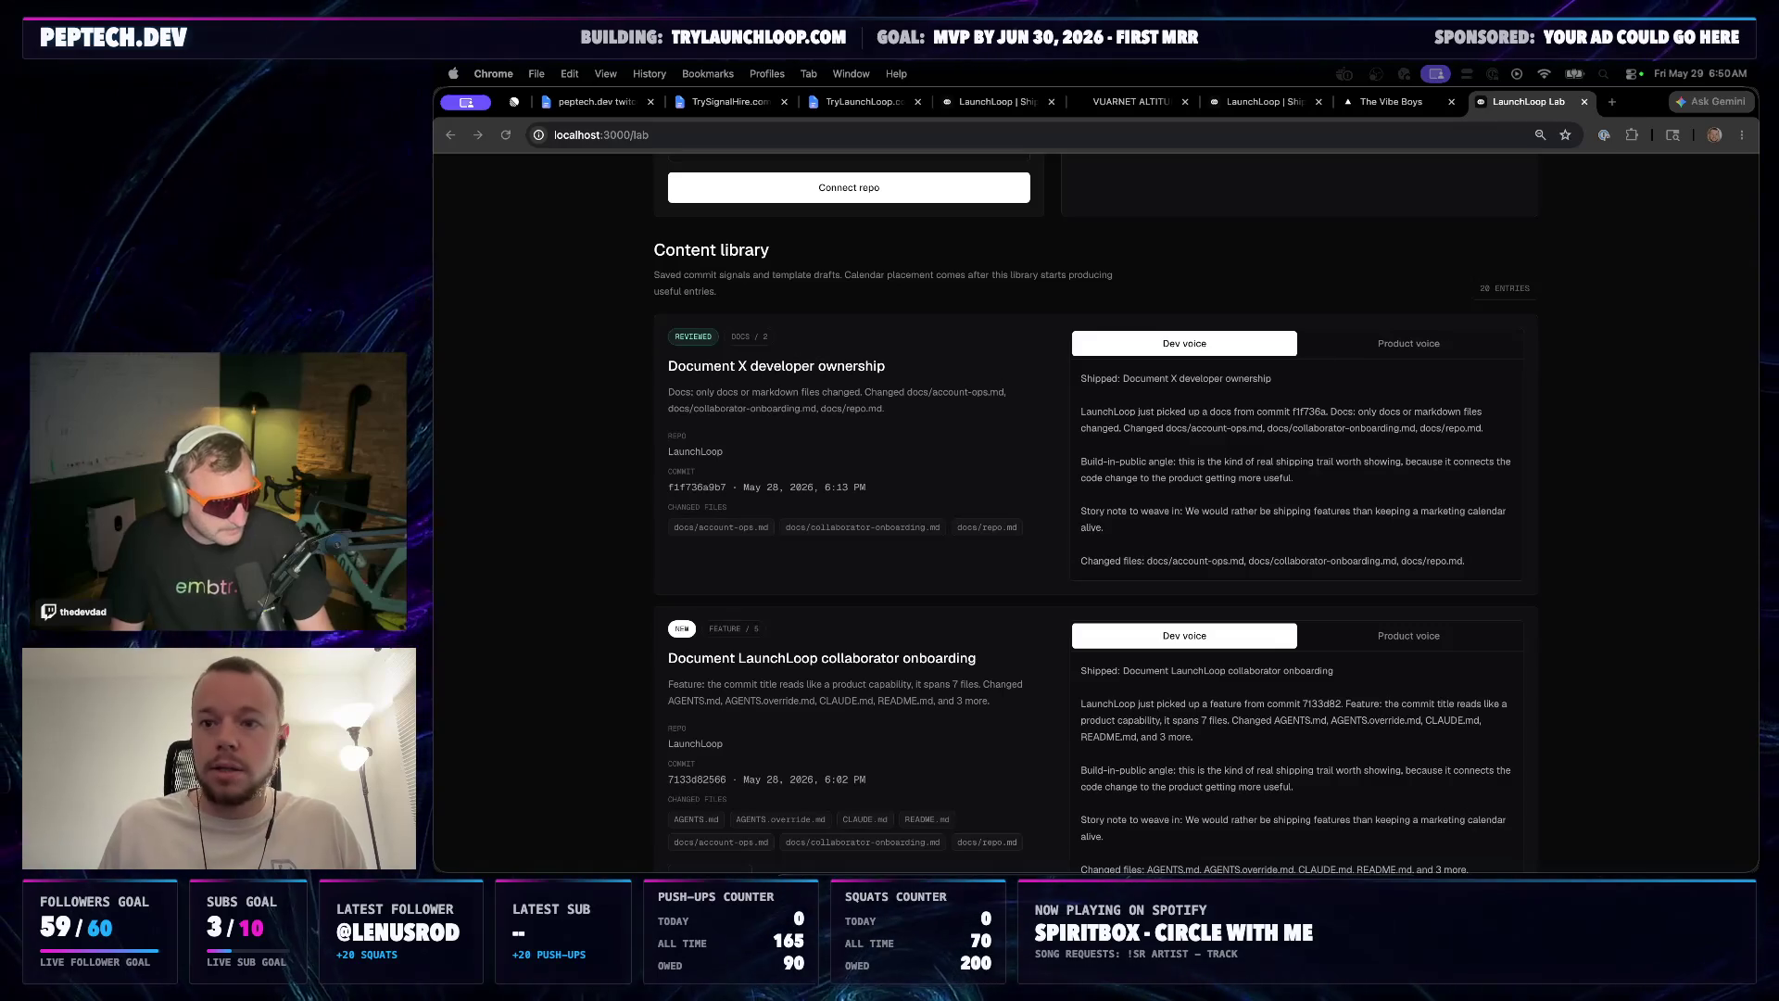
# Start a new Chrome tab away from the LaunchLoop Lab library
pyautogui.click(1612, 102)
pyautogui.write('twit')
pyautogui.press('Return')
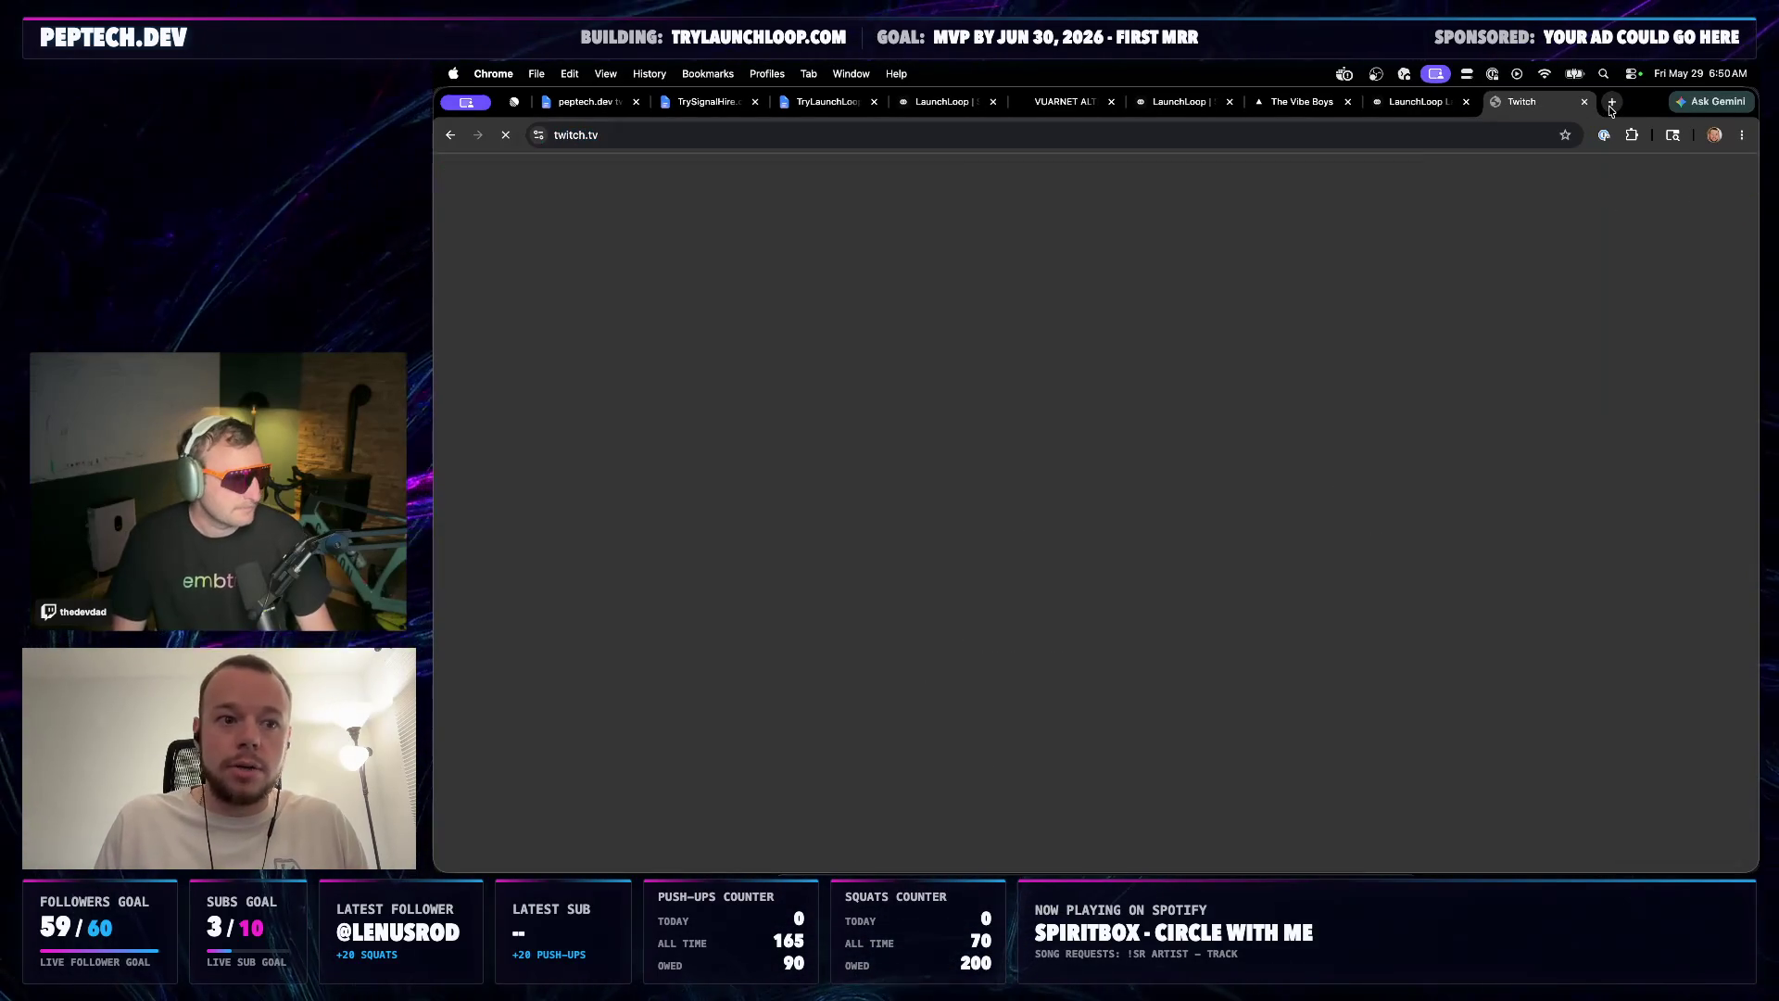
pyautogui.click(1742, 173)
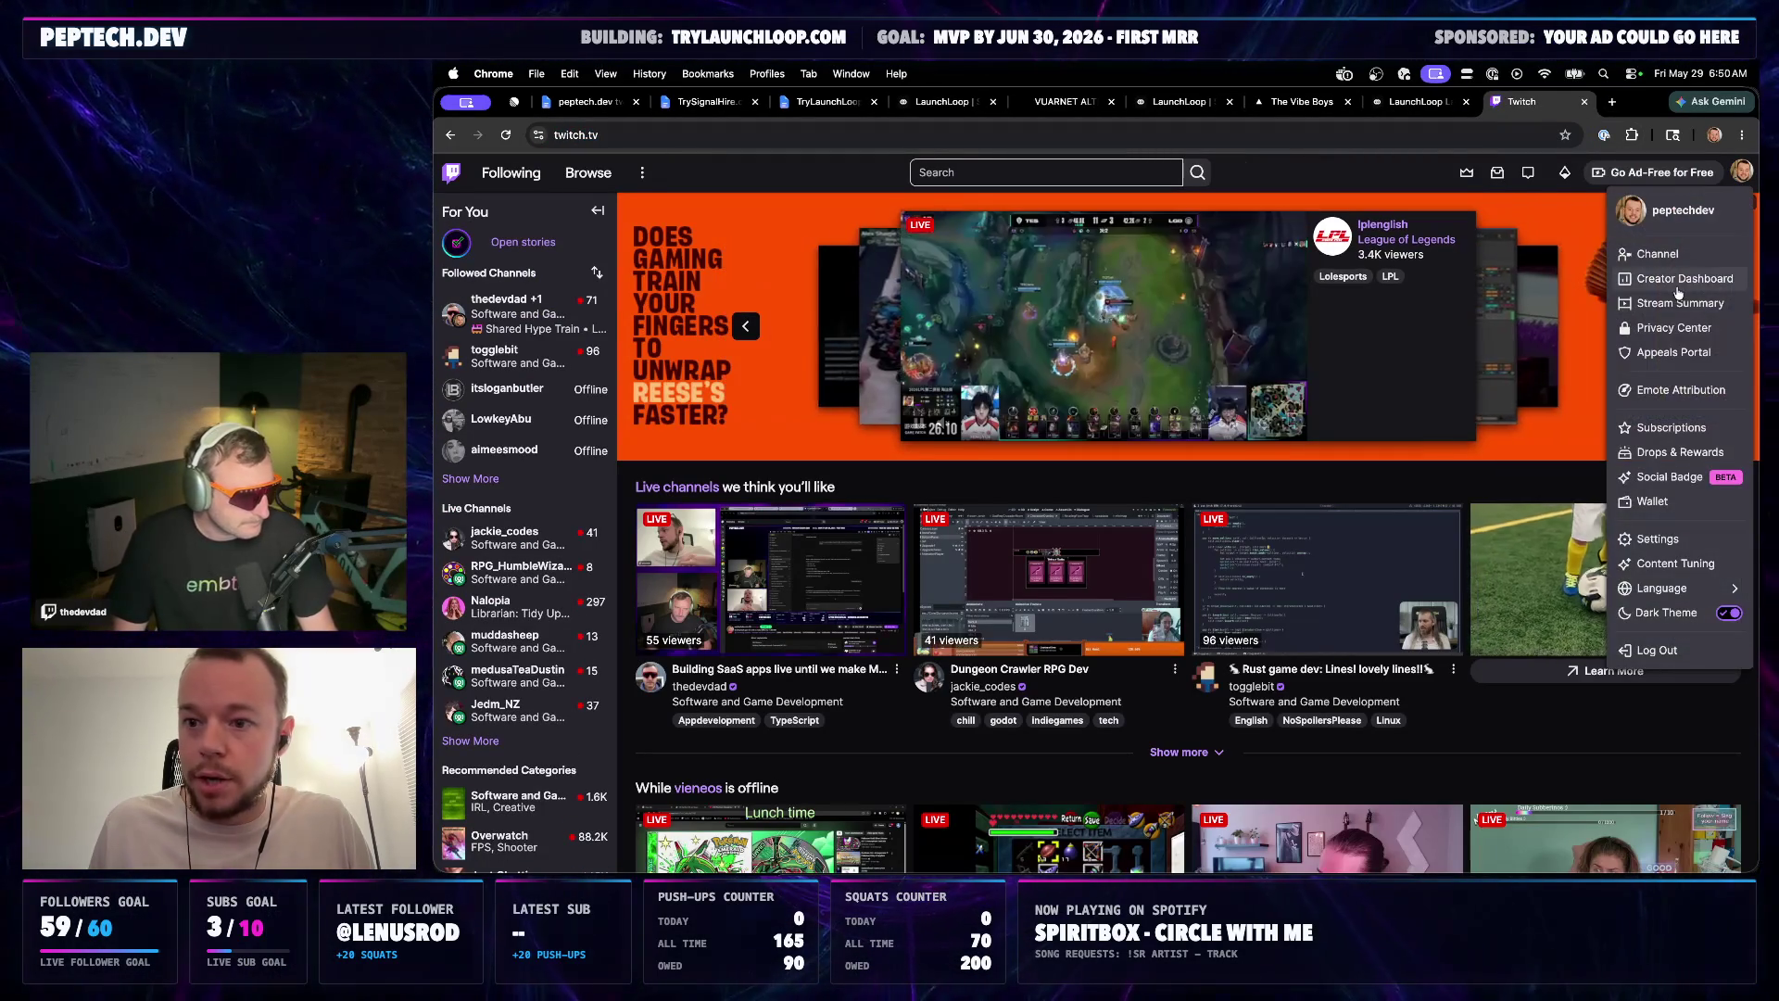
pyautogui.click(1684, 278)
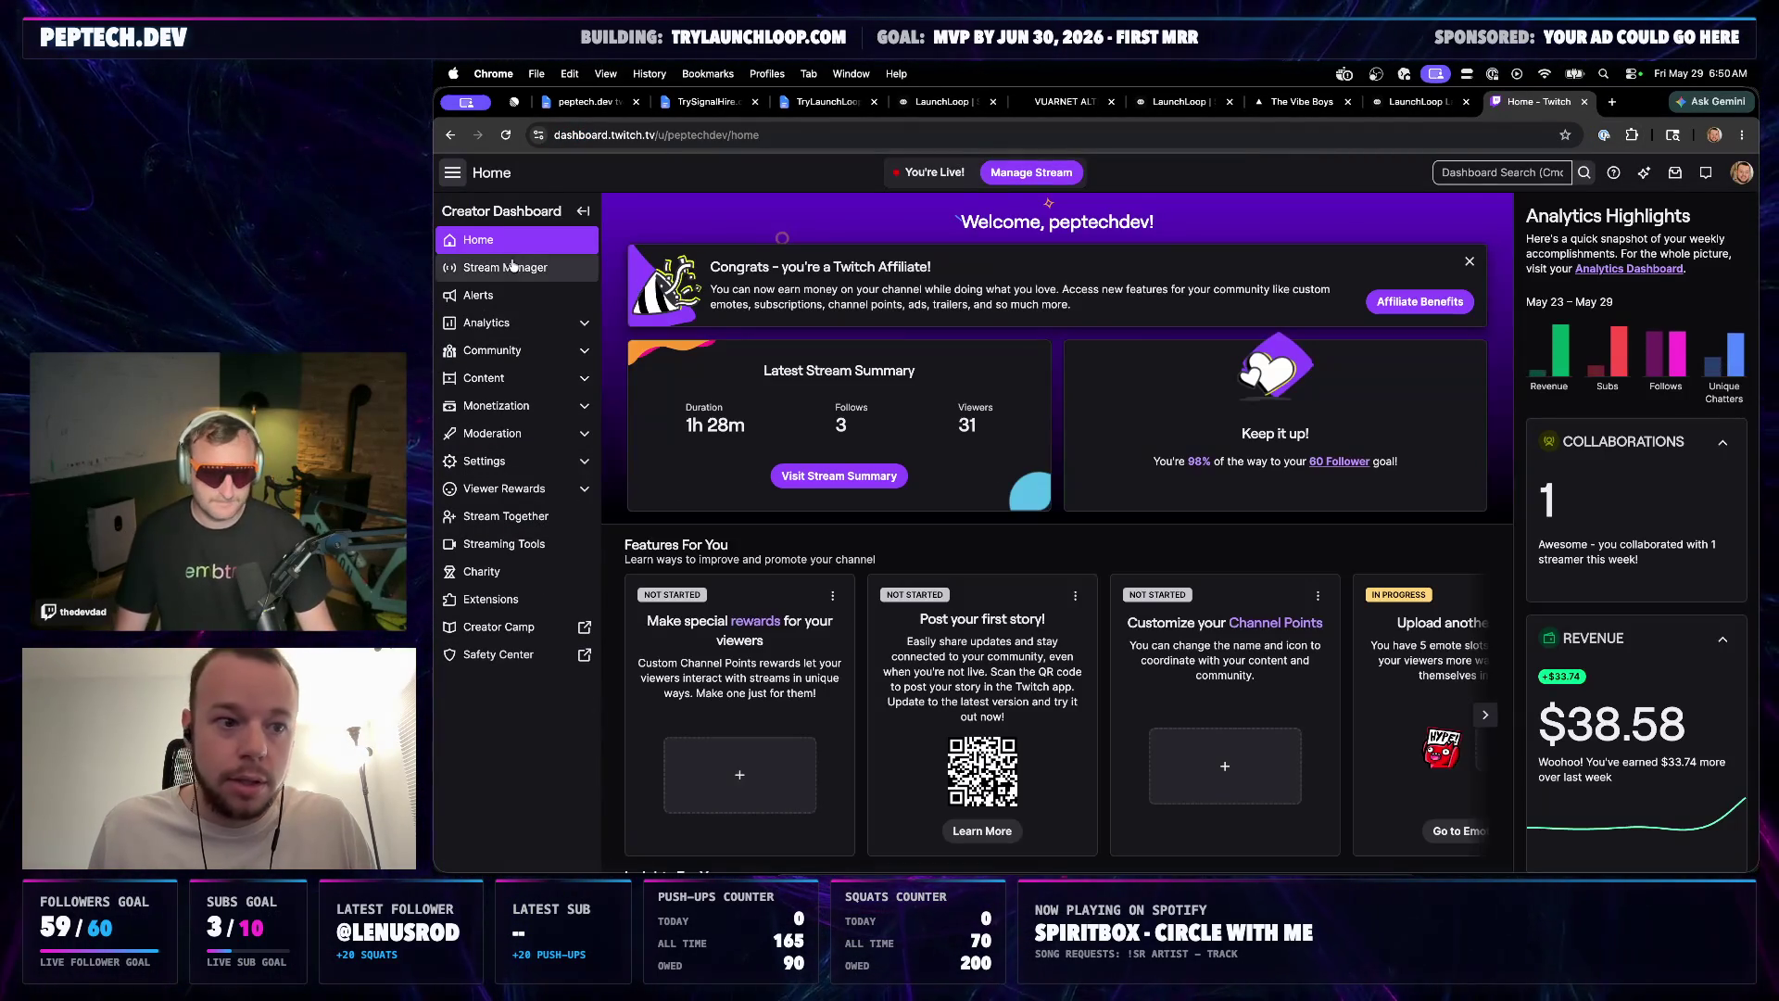
pyautogui.click(504, 267)
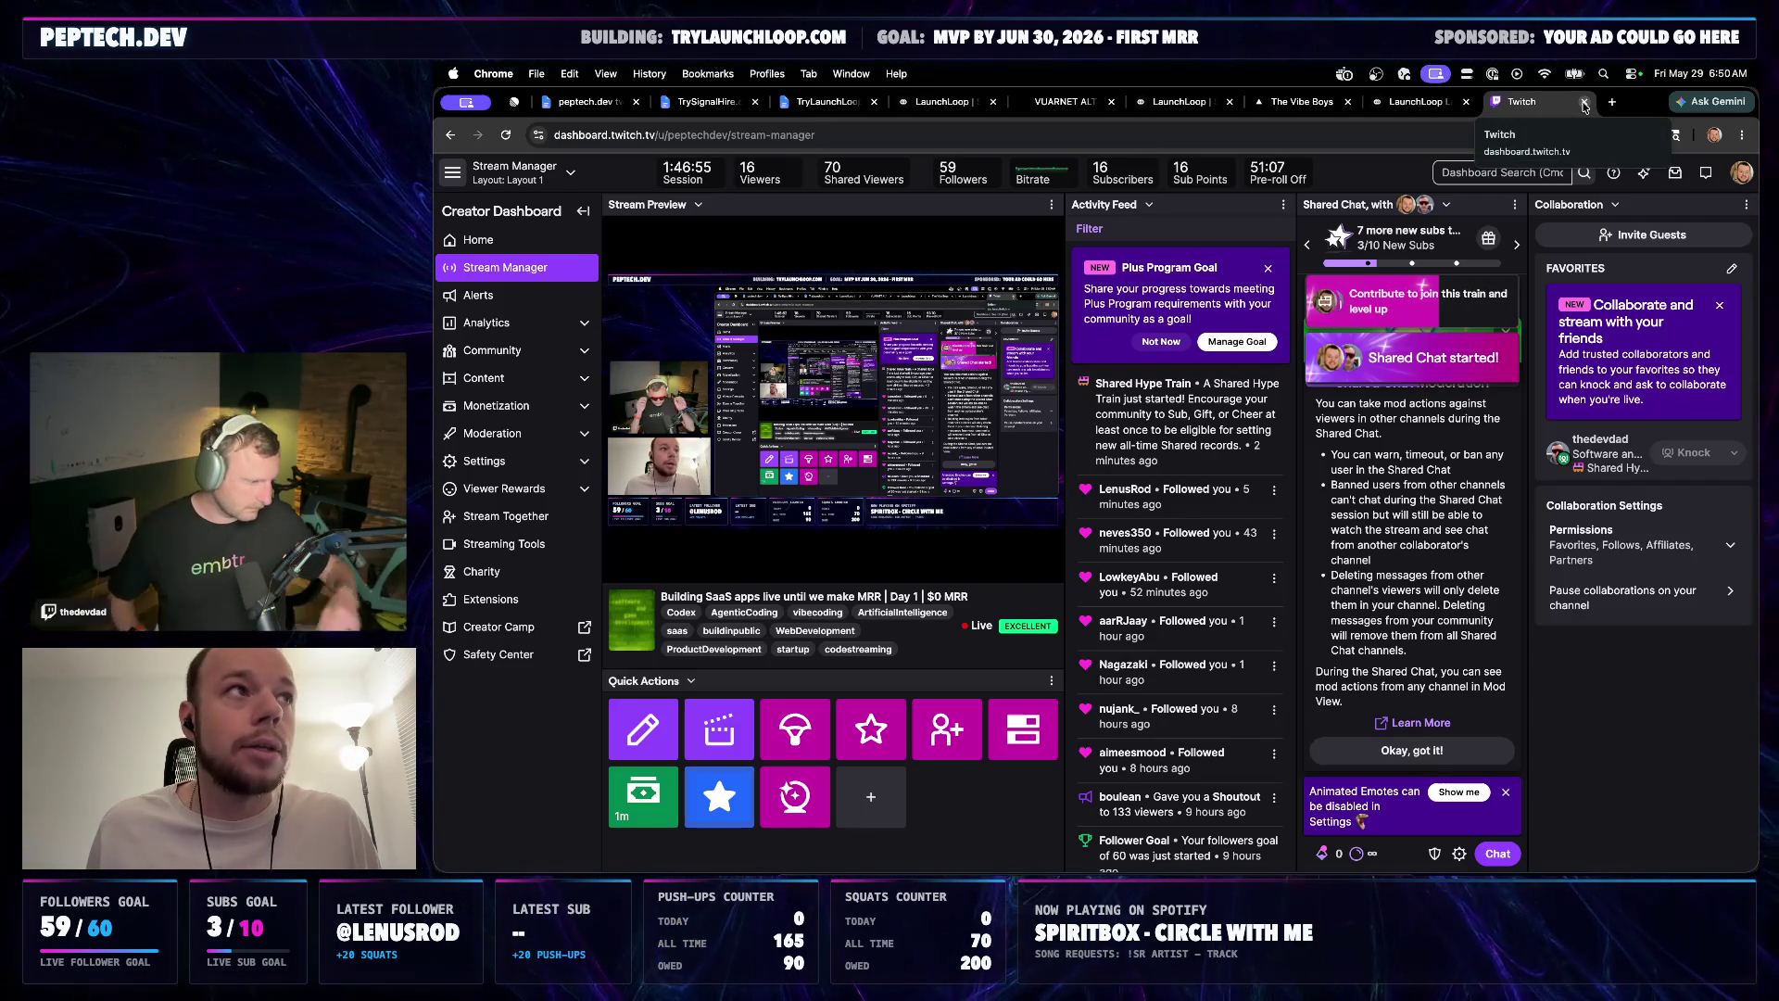
pyautogui.click(1584, 102)
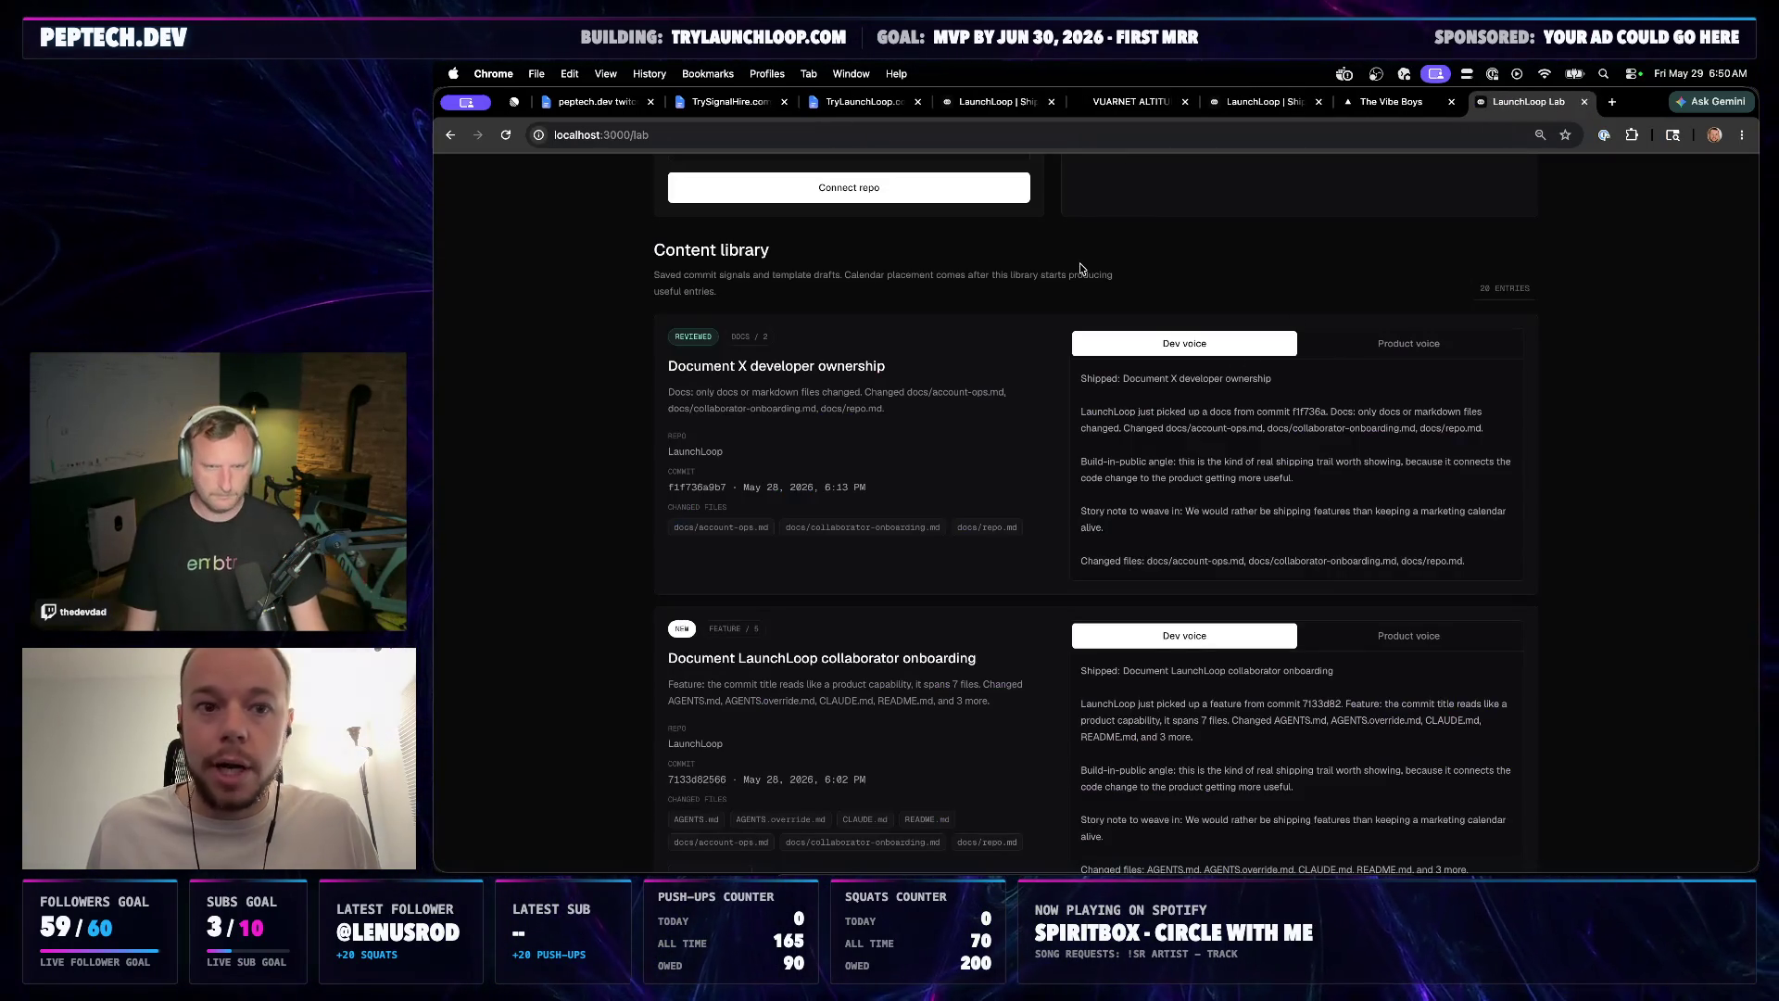
# Bring up the Codex chat drafting the postability triage plan
pyautogui.click(952, 869)
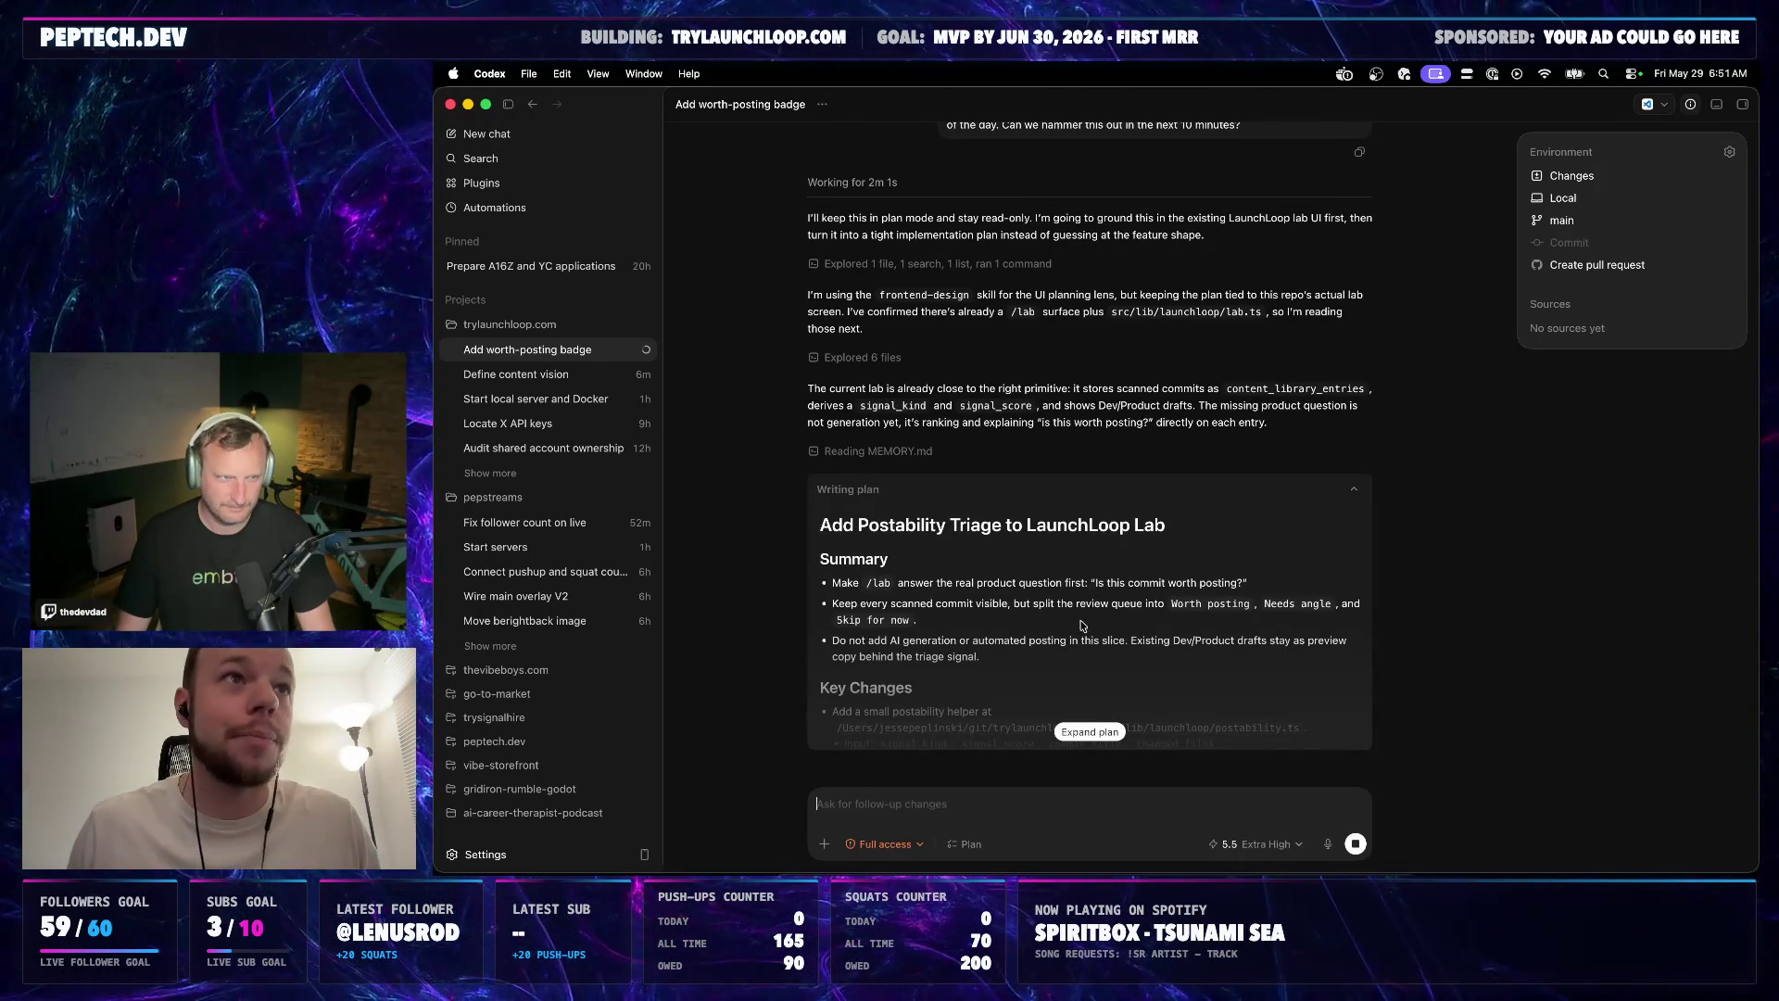
# Expand and approve the postability triage plan so implementation begins, then check the lab in Chrome
pyautogui.click(1088, 729)
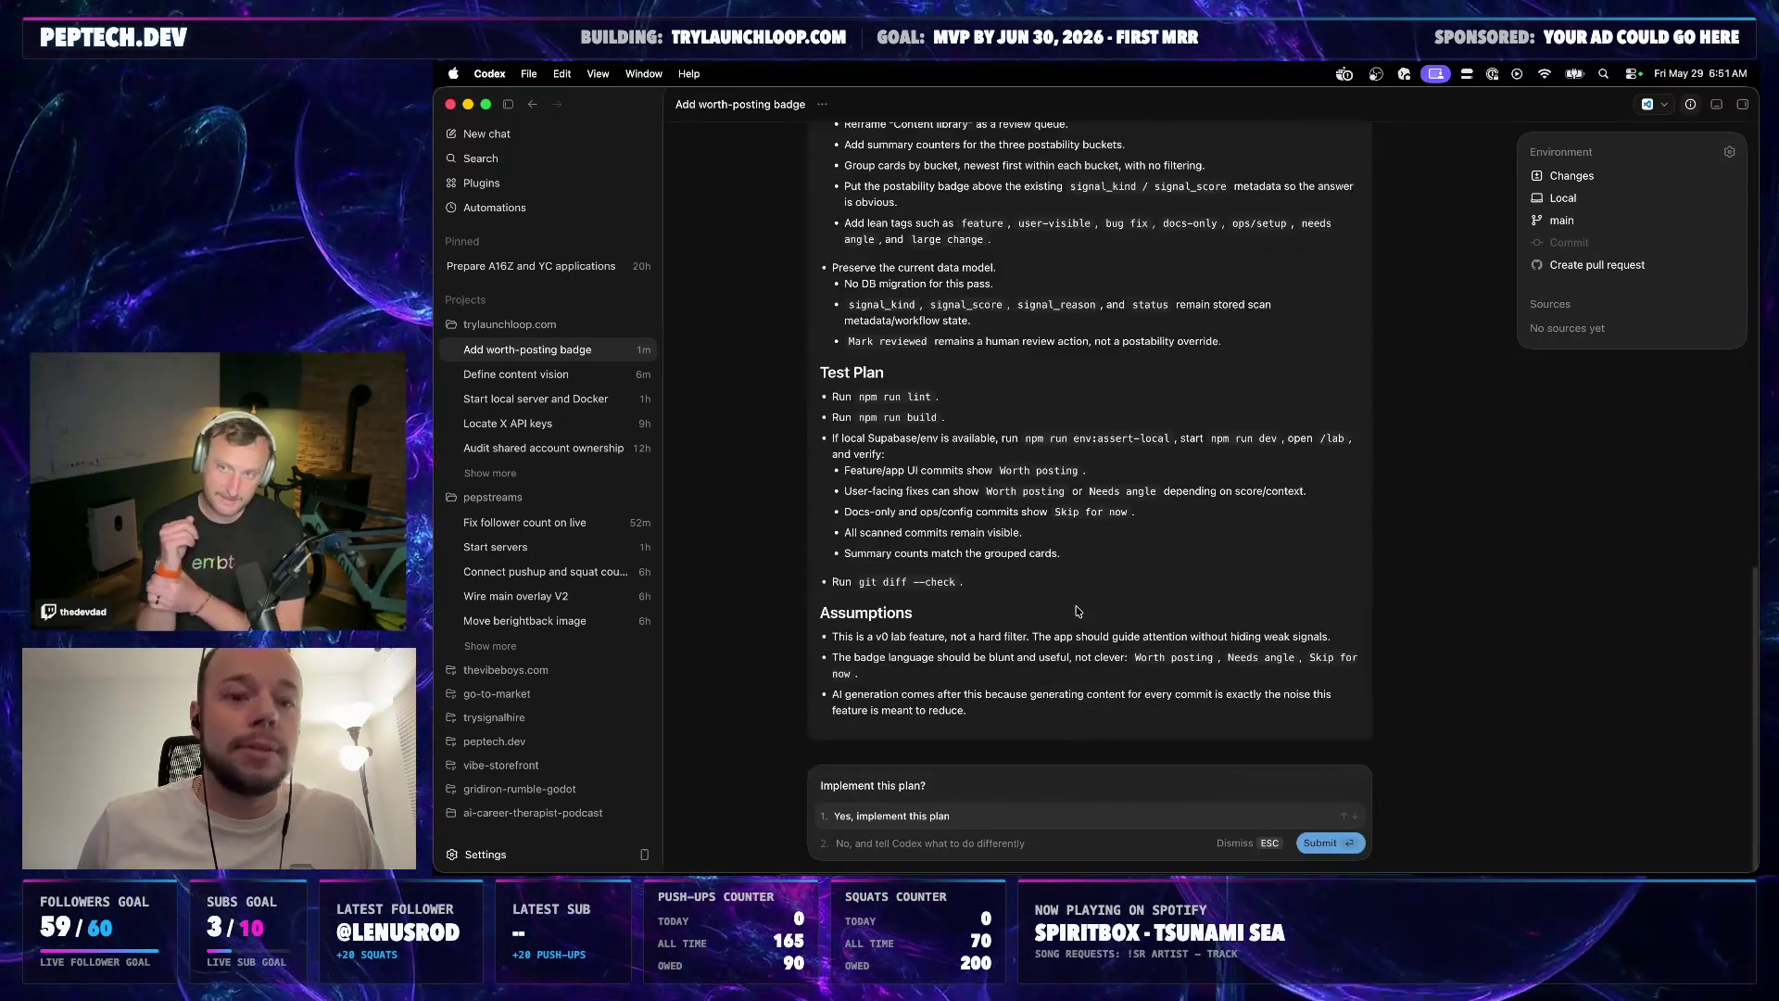
pyautogui.scroll(2, 1091, 549)
pyautogui.scroll(2, 1091, 547)
pyautogui.scroll(1, 1092, 548)
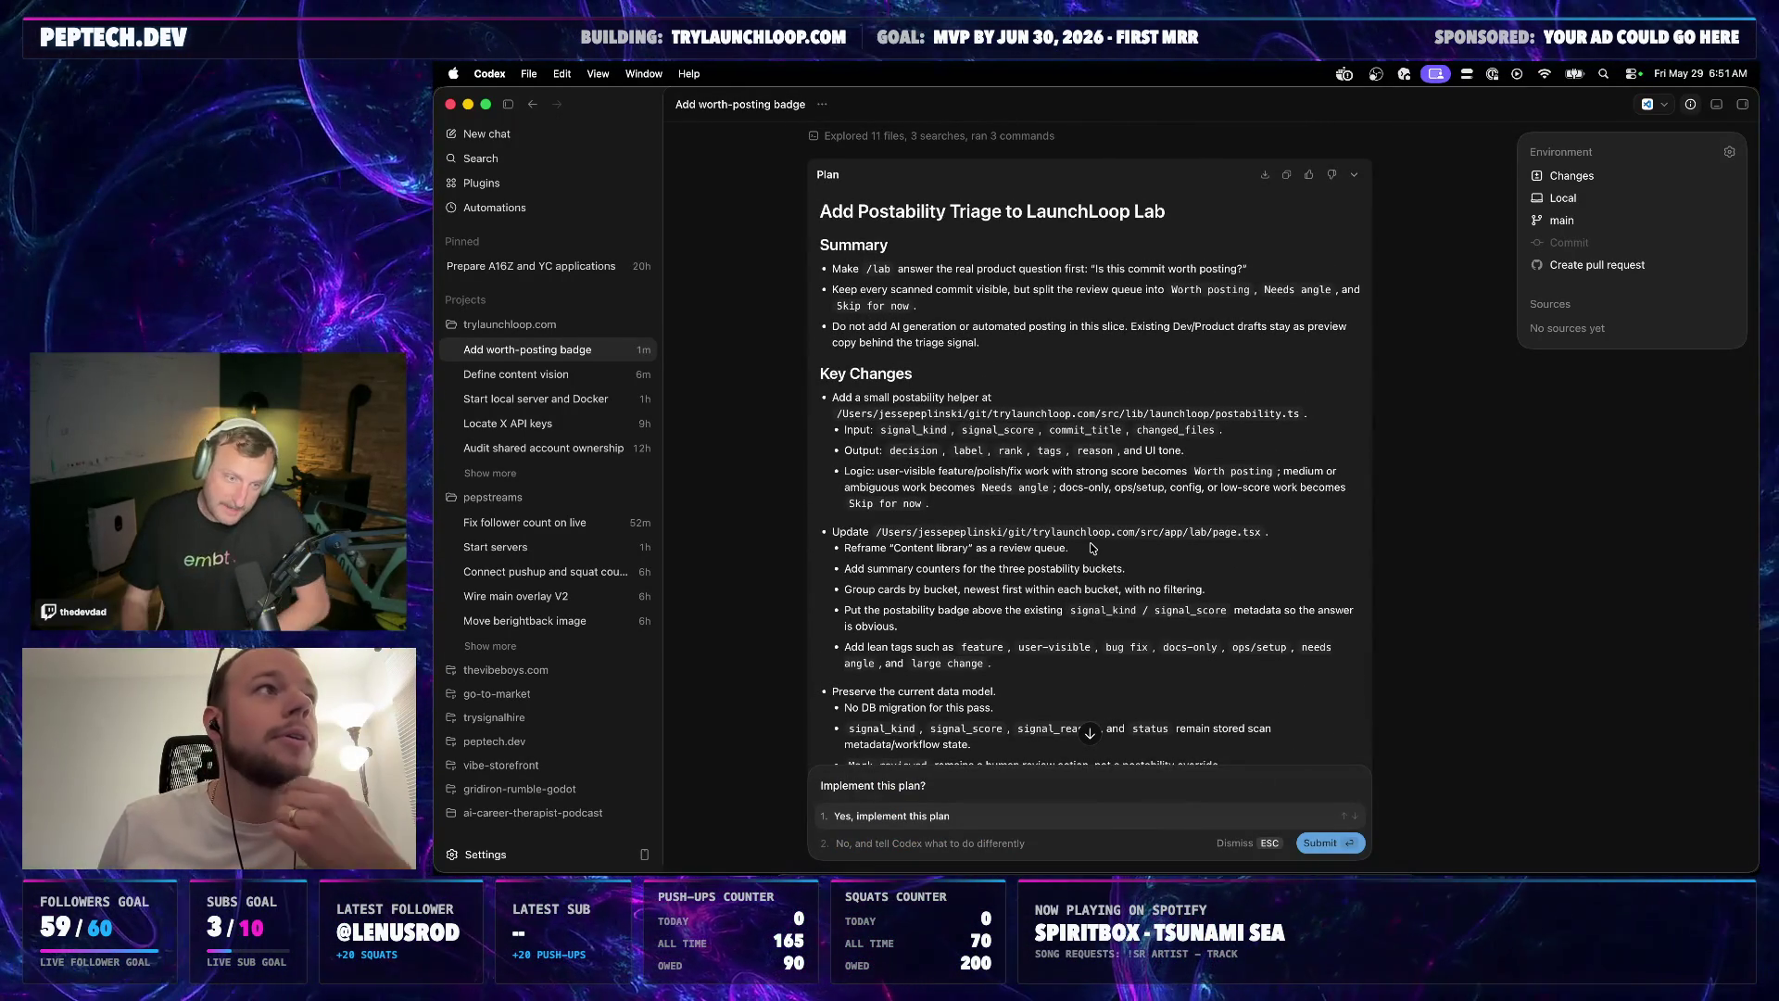
pyautogui.scroll(1, 1091, 547)
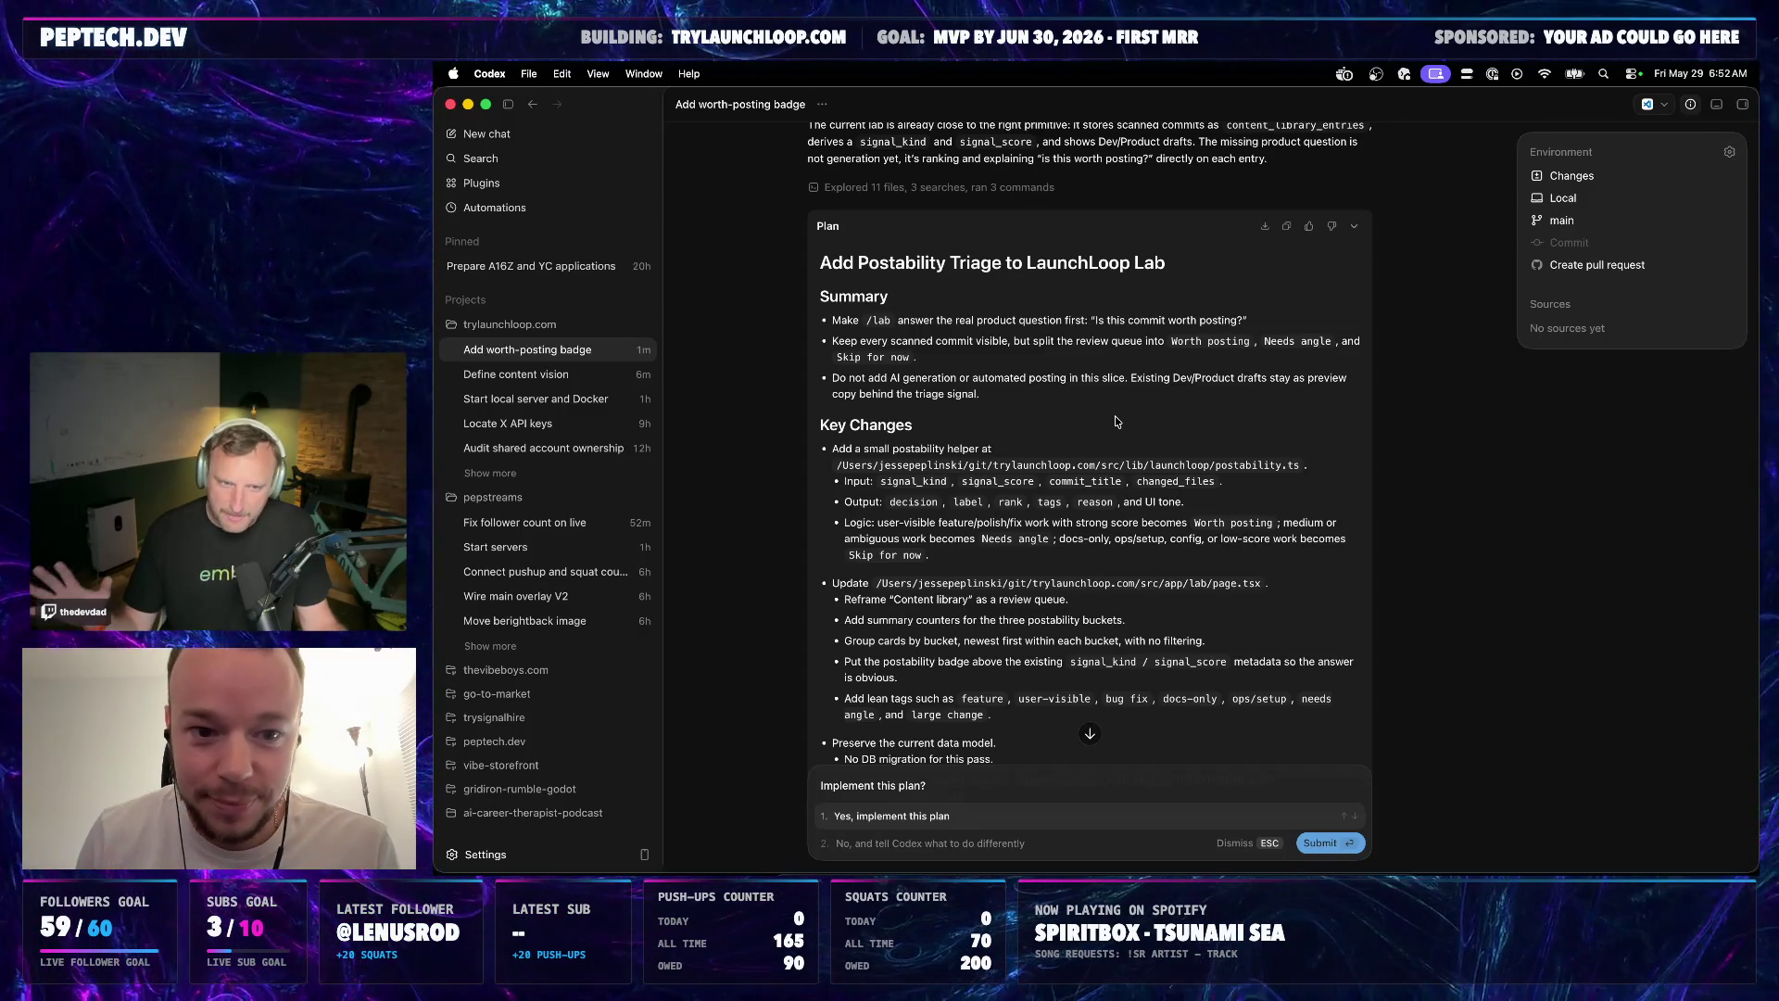
pyautogui.scroll(-2, 1116, 421)
pyautogui.scroll(-3, 1119, 446)
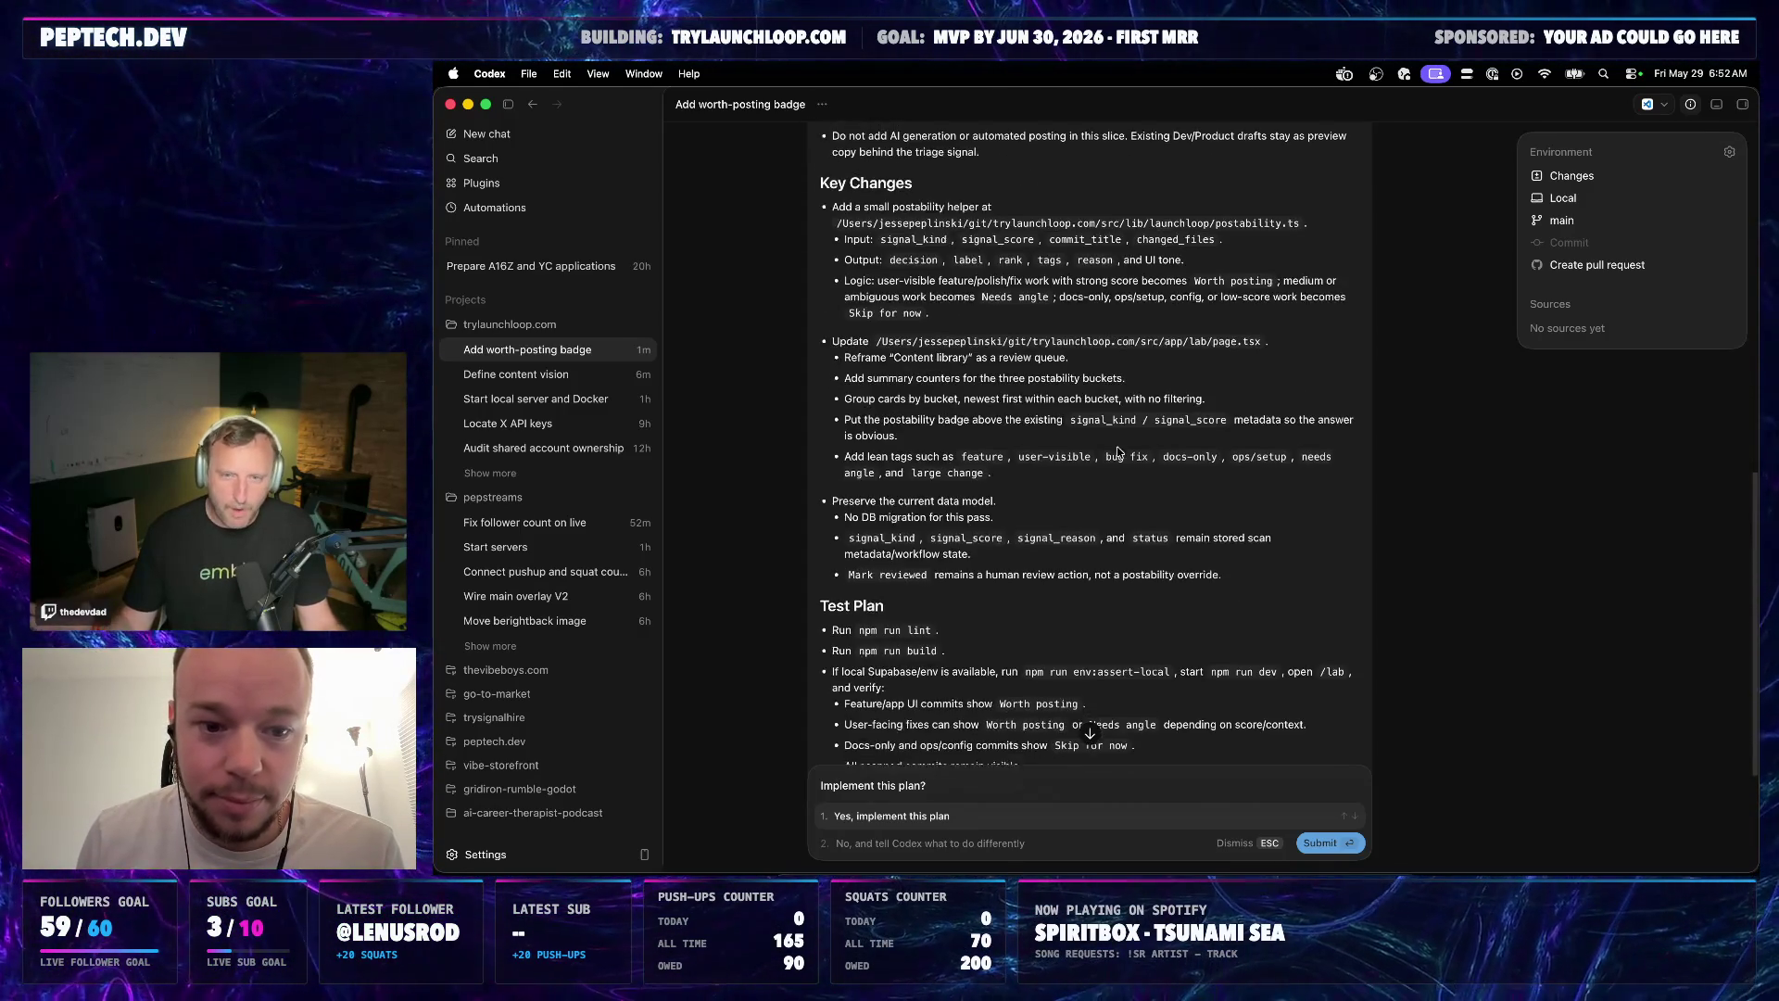
pyautogui.scroll(-4, 1119, 445)
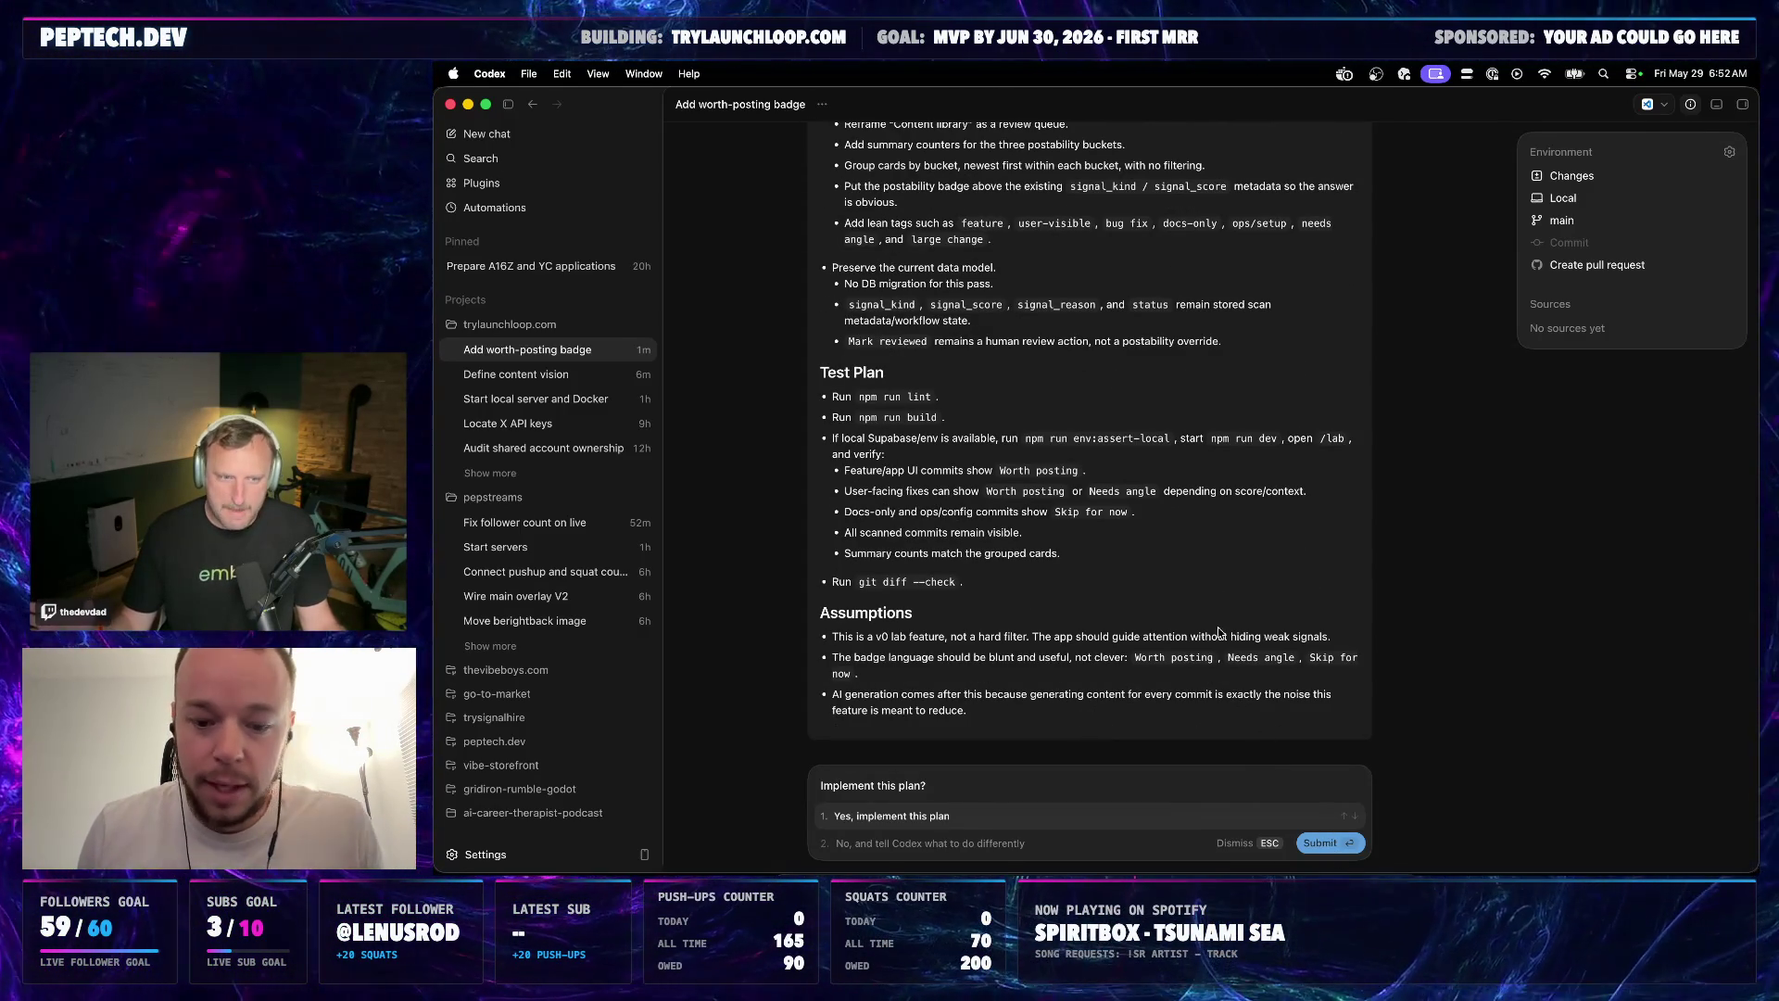
pyautogui.click(1314, 842)
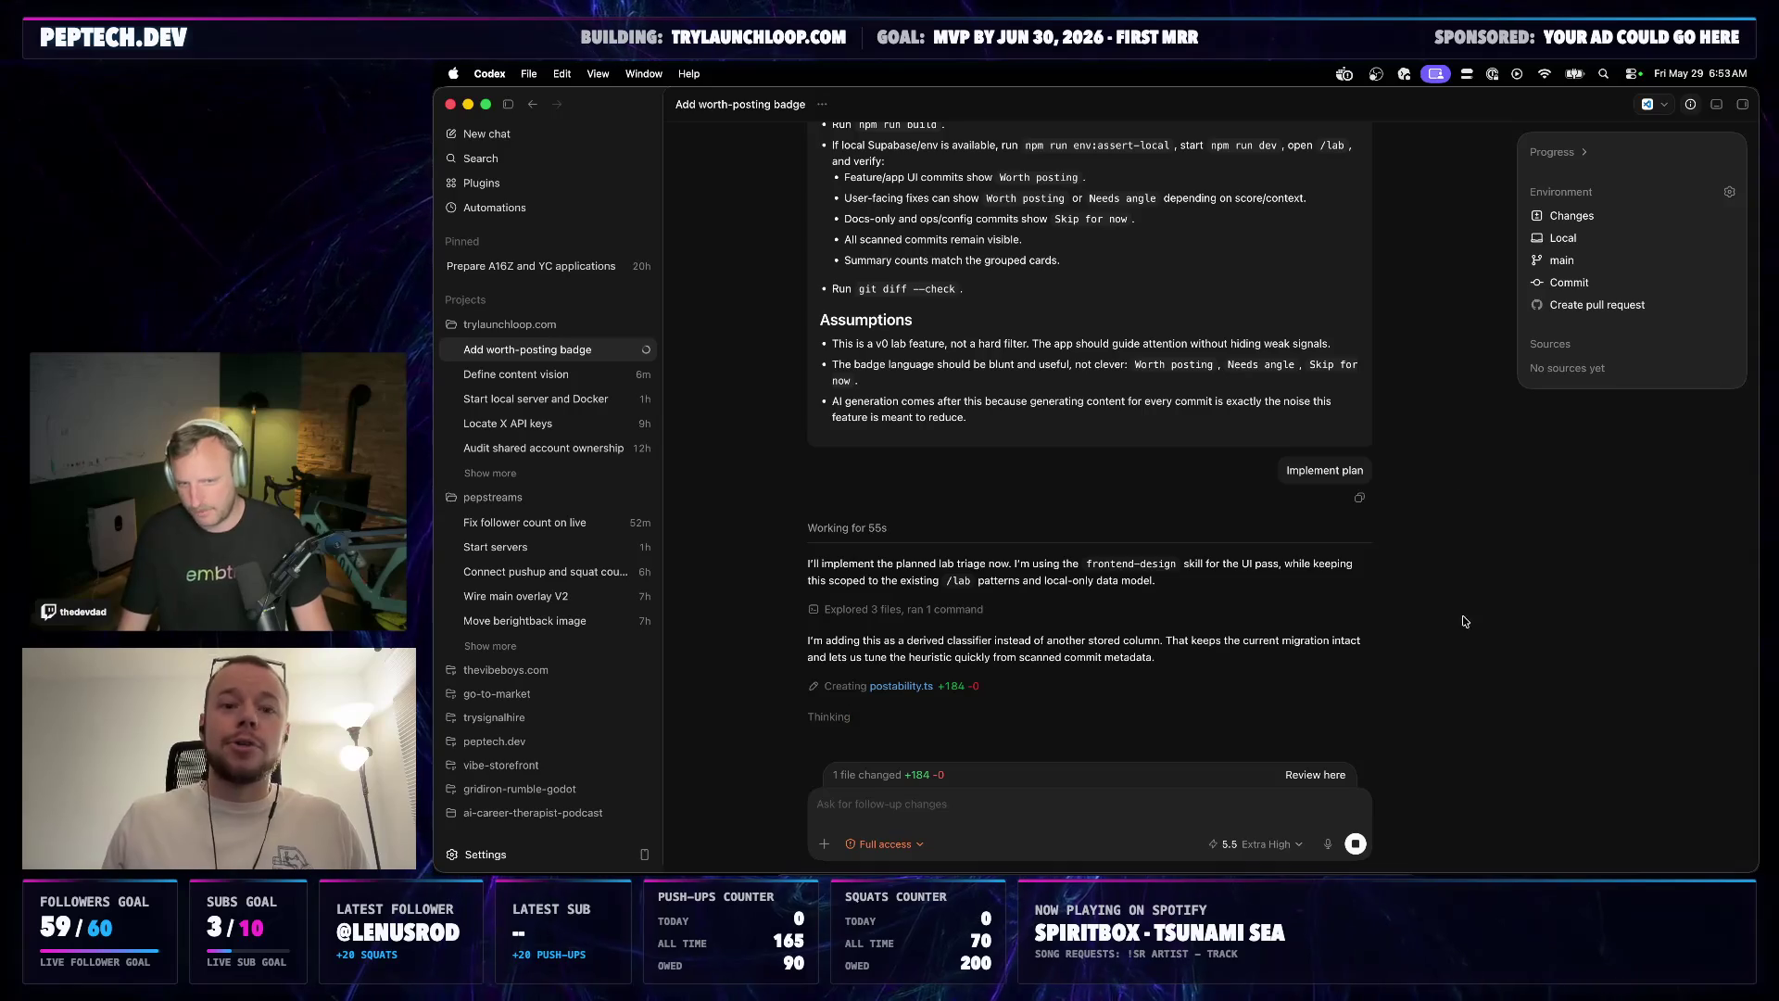
pyautogui.click(856, 896)
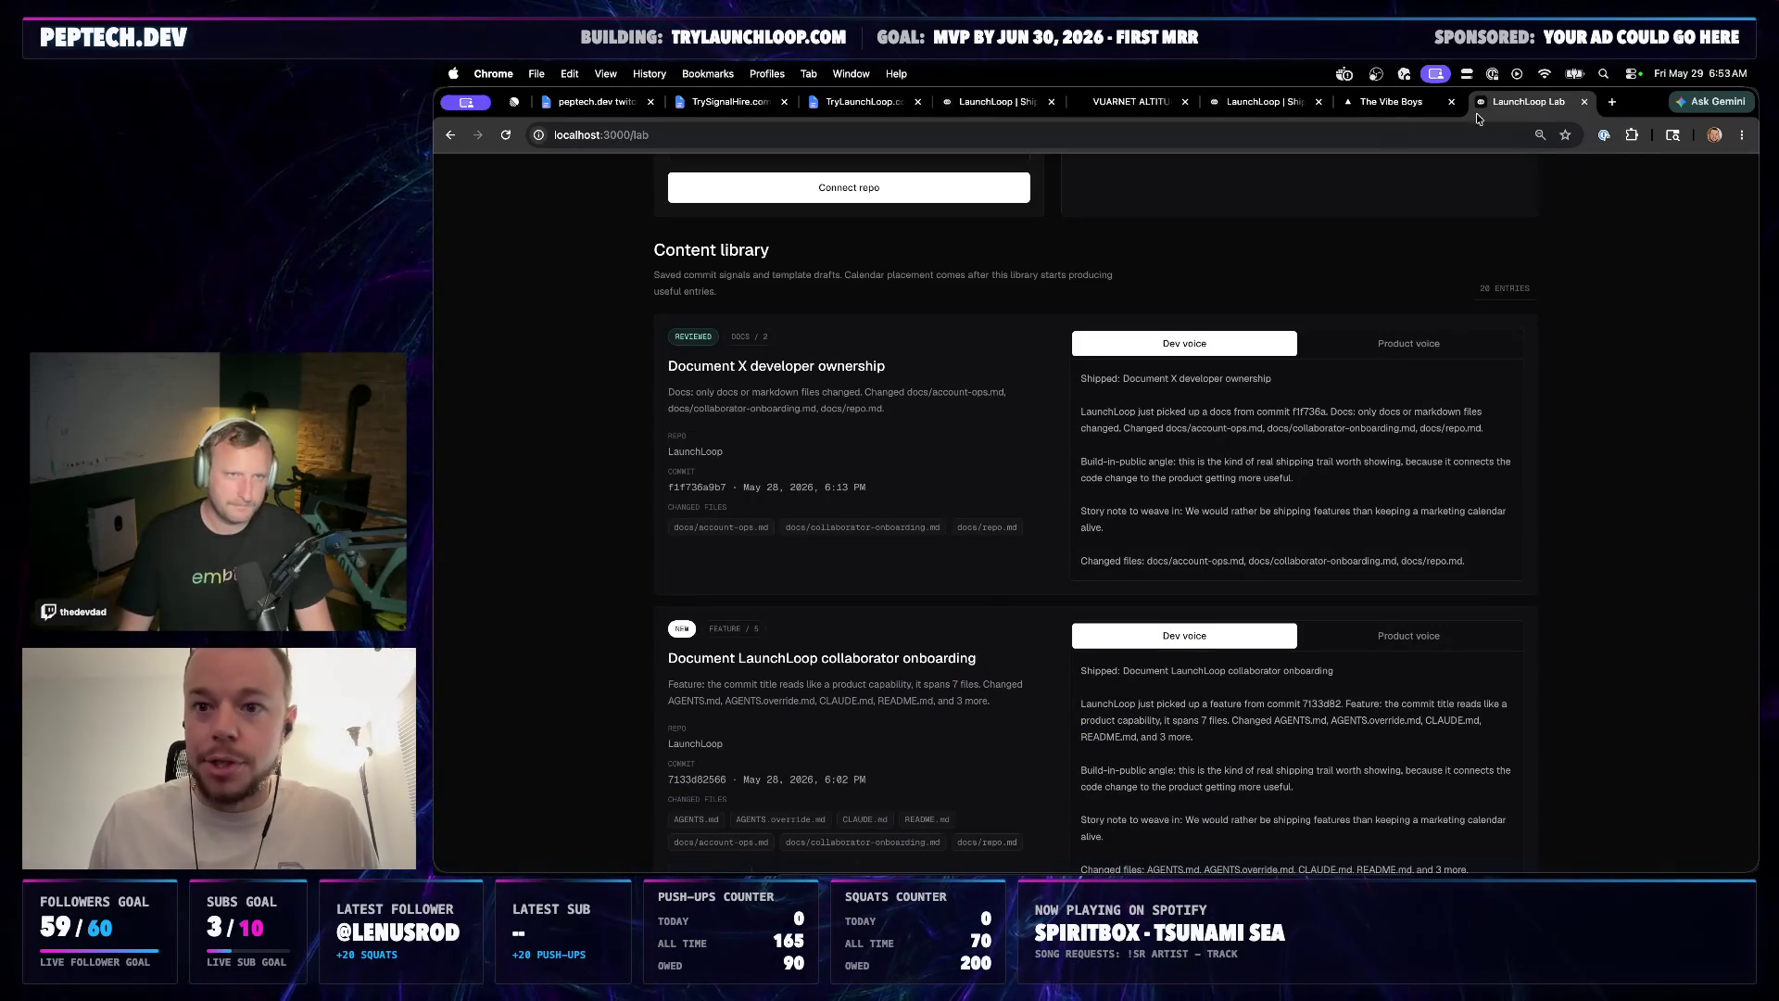
# Switch Chrome from the local lab page to The Vibe Boys site
pyautogui.click(1374, 103)
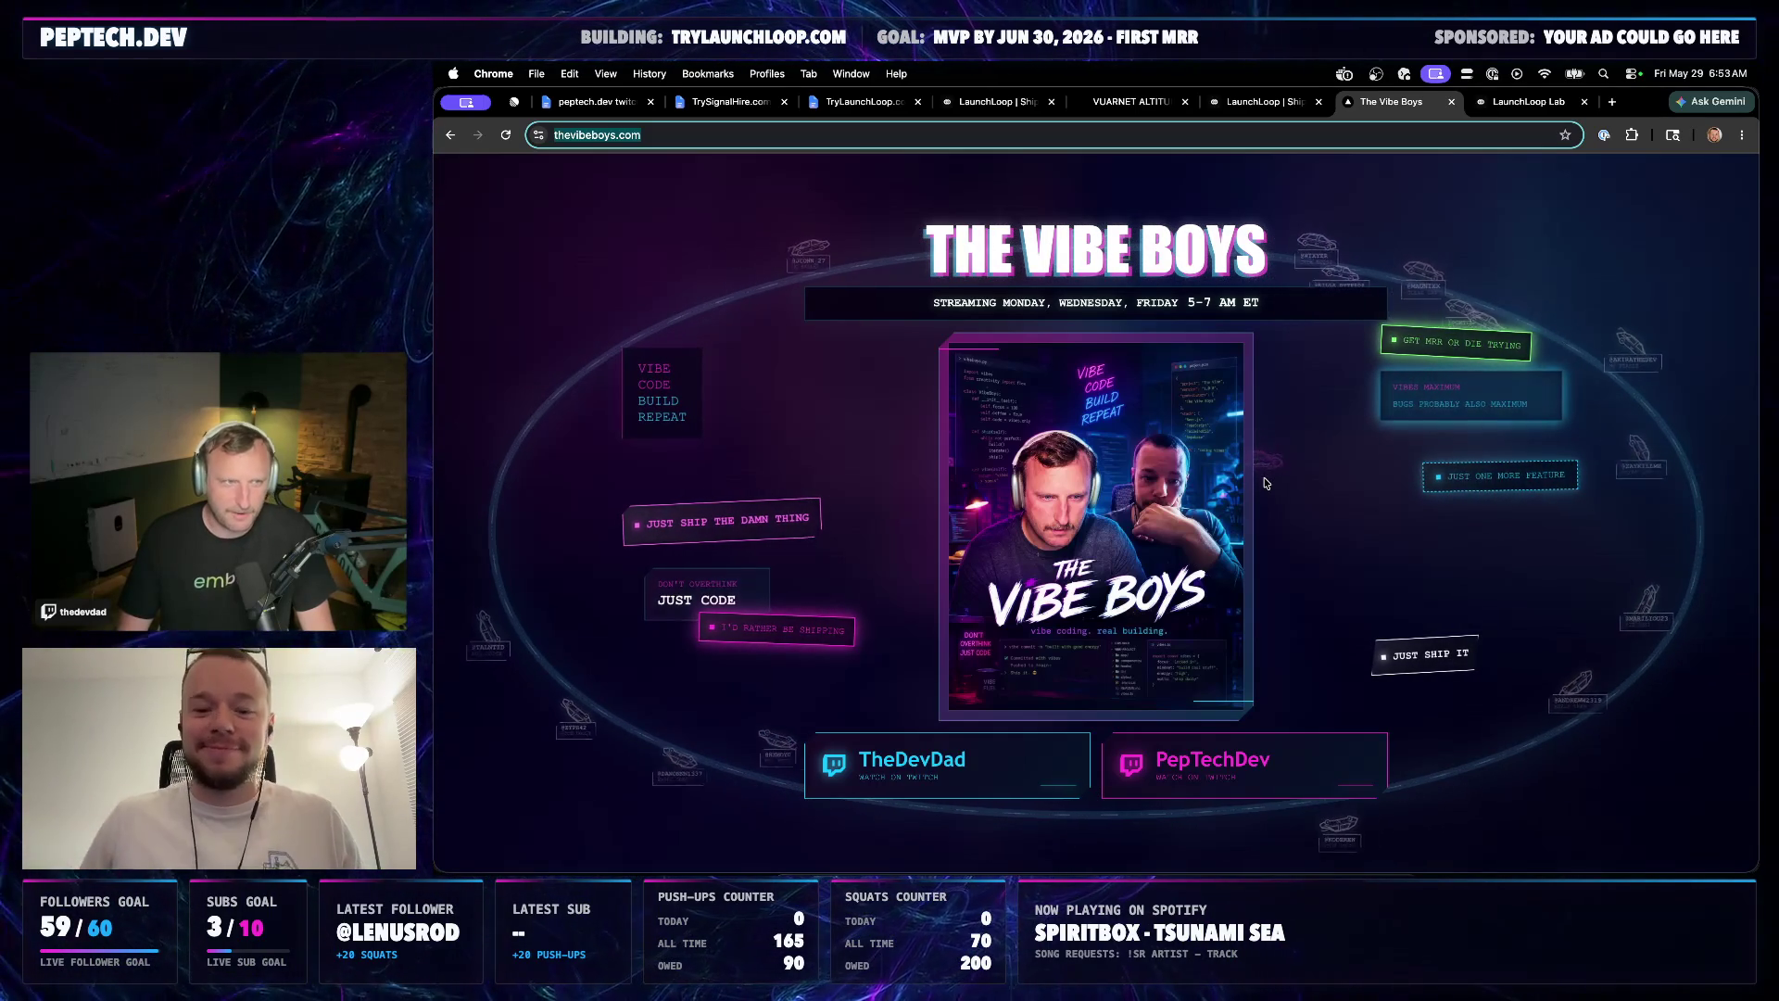
# Switch from Chrome back to the Codex app via Cmd+Tab
pyautogui.press('super+Tab')
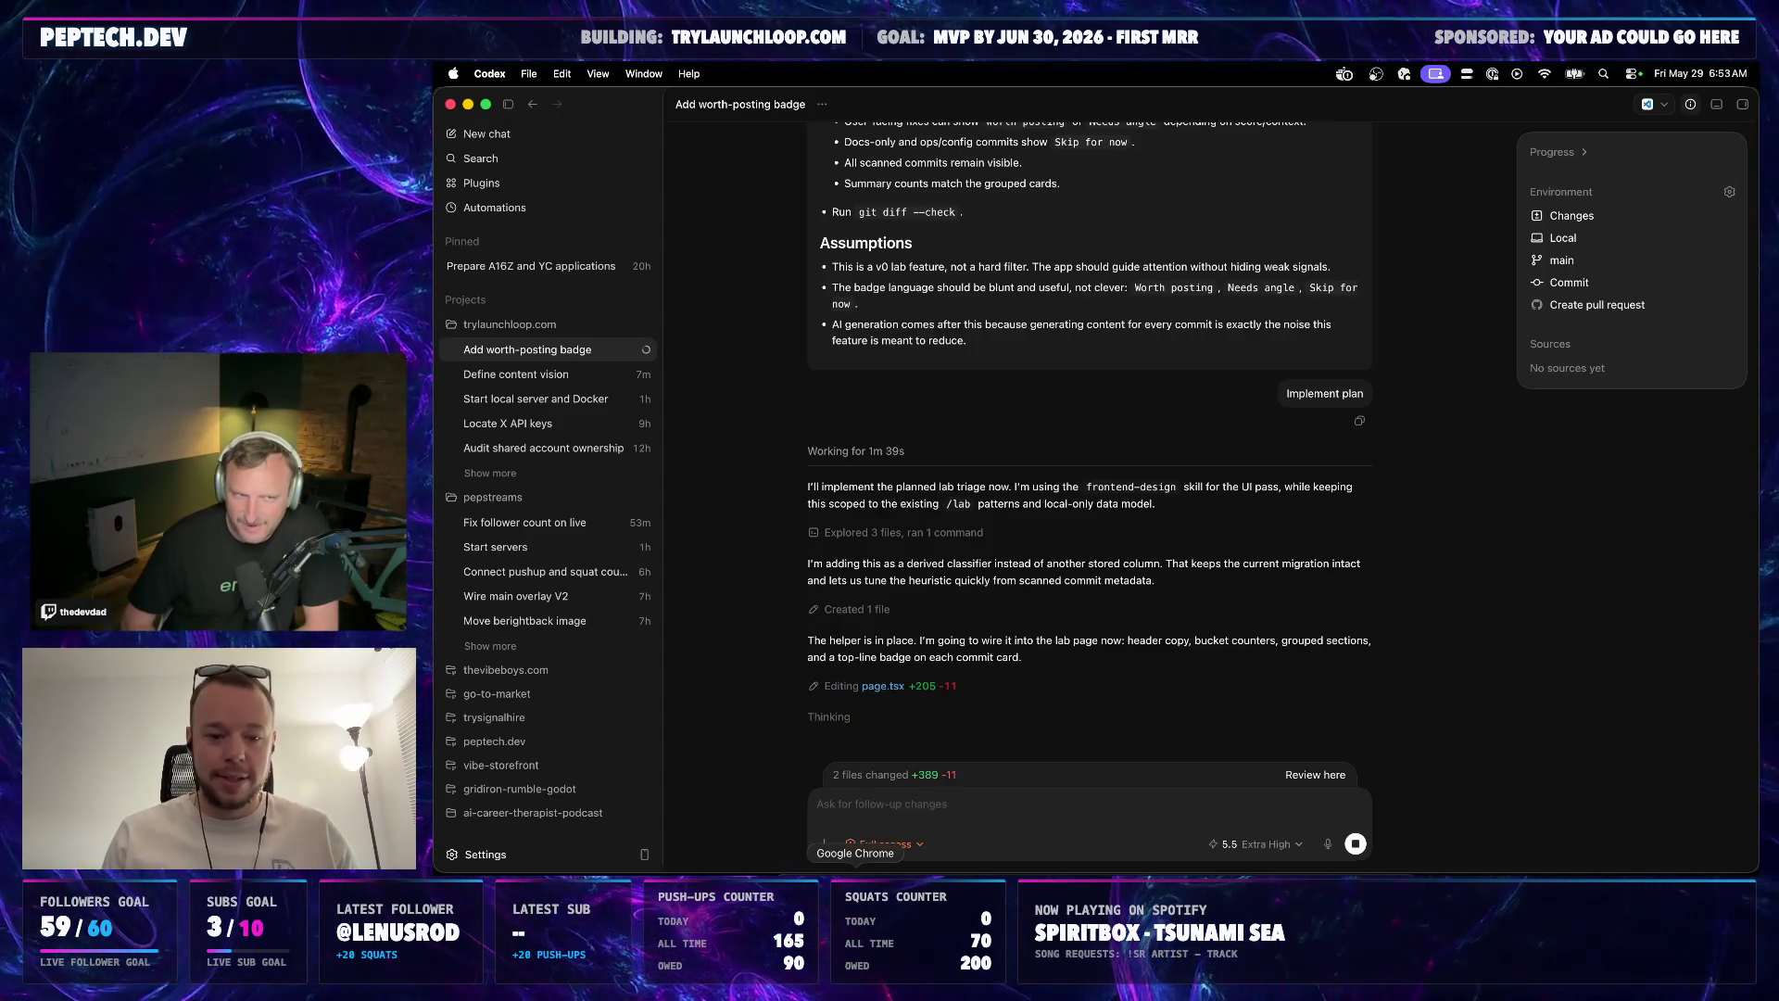
# Bring Chrome forward, then switch to Discord direct messages from the Dock
pyautogui.click(856, 868)
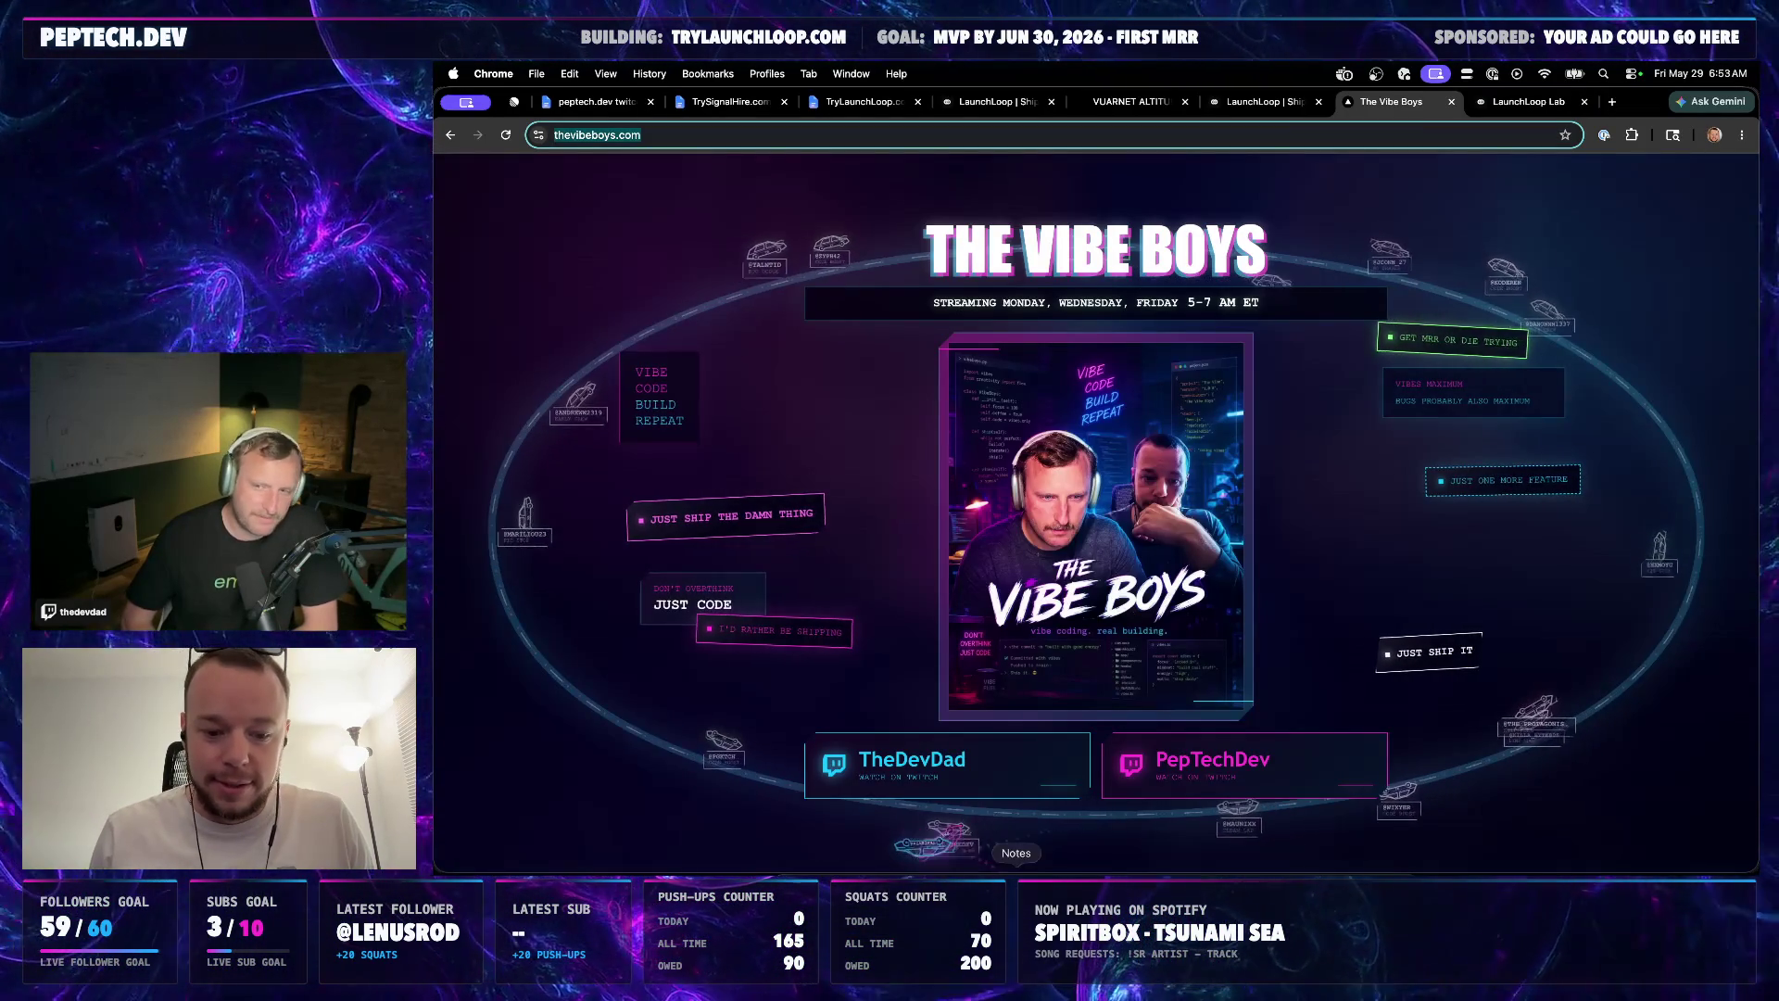
pyautogui.click(905, 869)
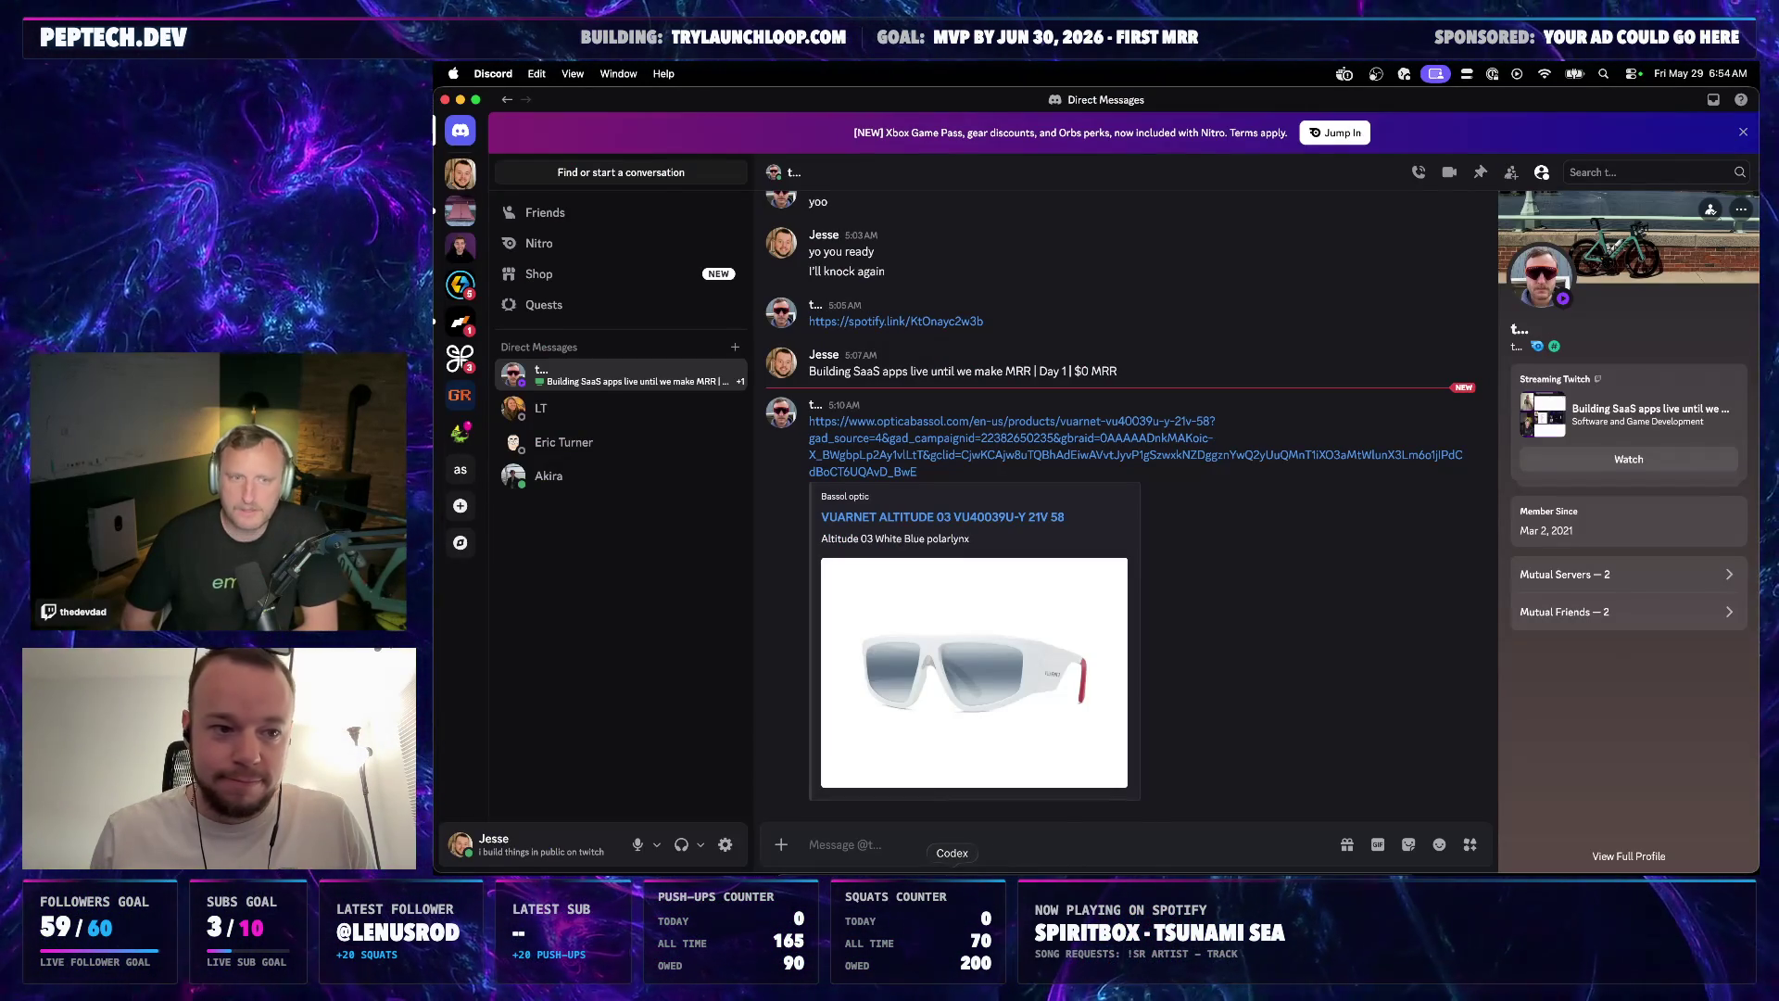
# Return to the Codex app from the Dock
pyautogui.click(953, 870)
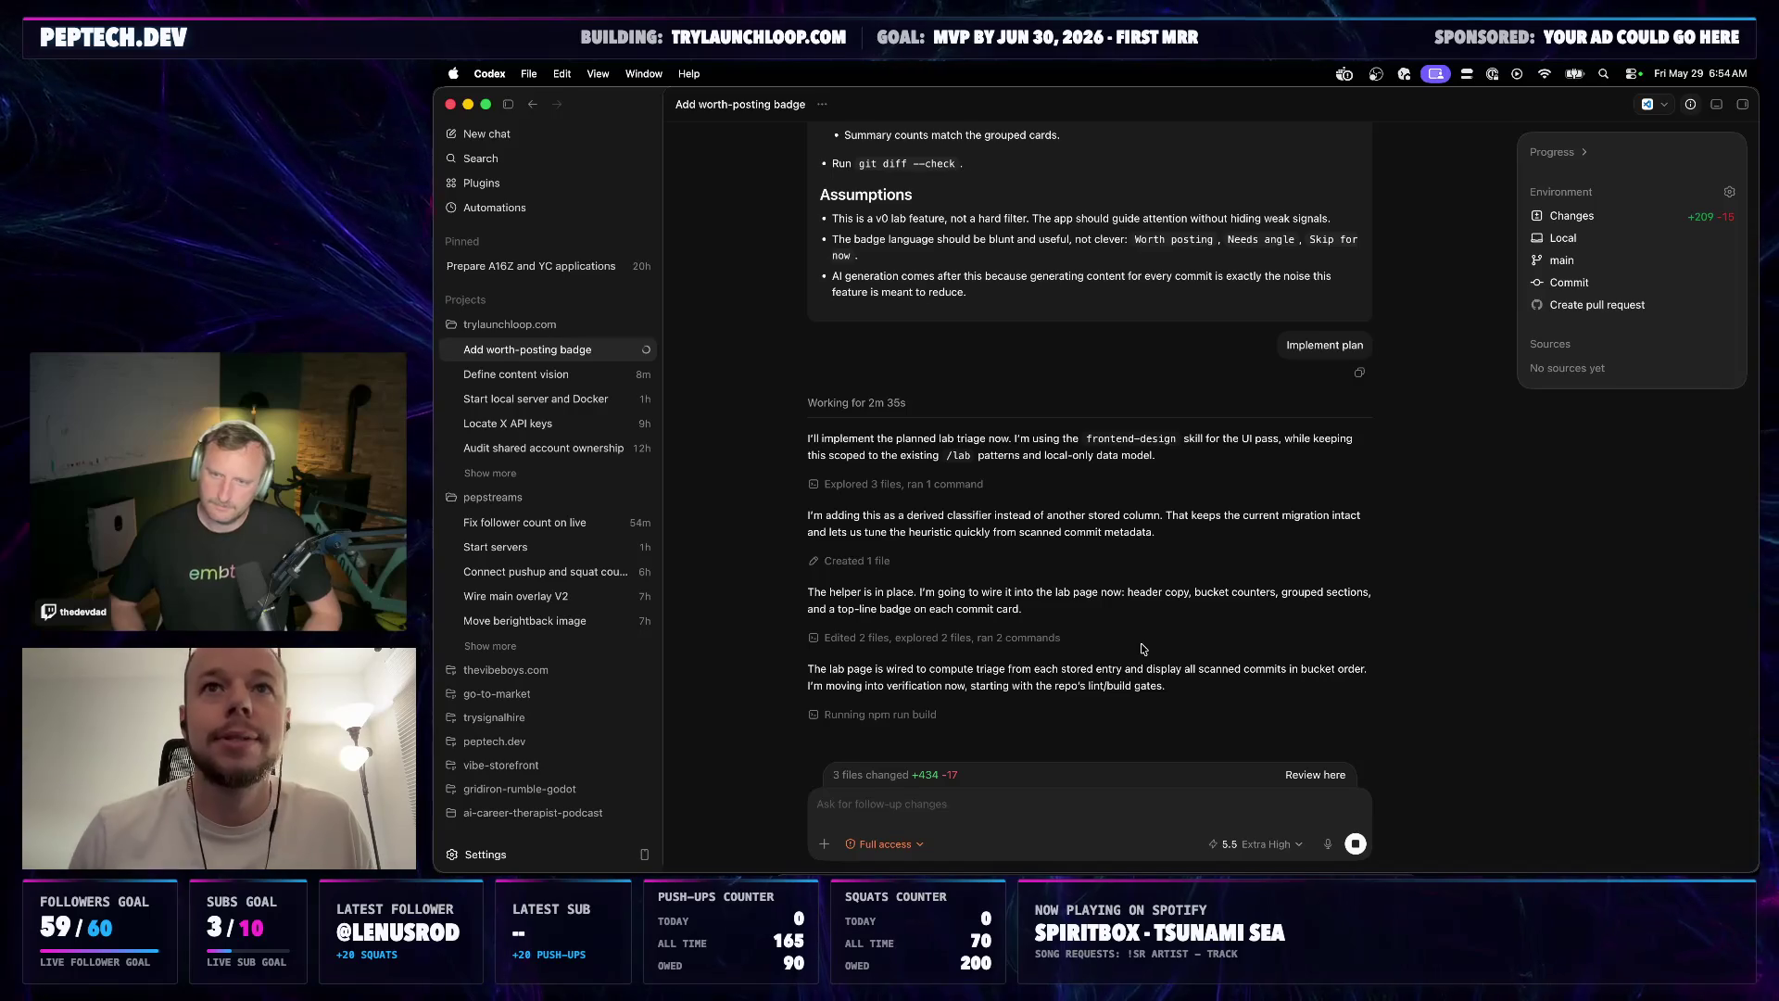
pyautogui.press('super+Tab')
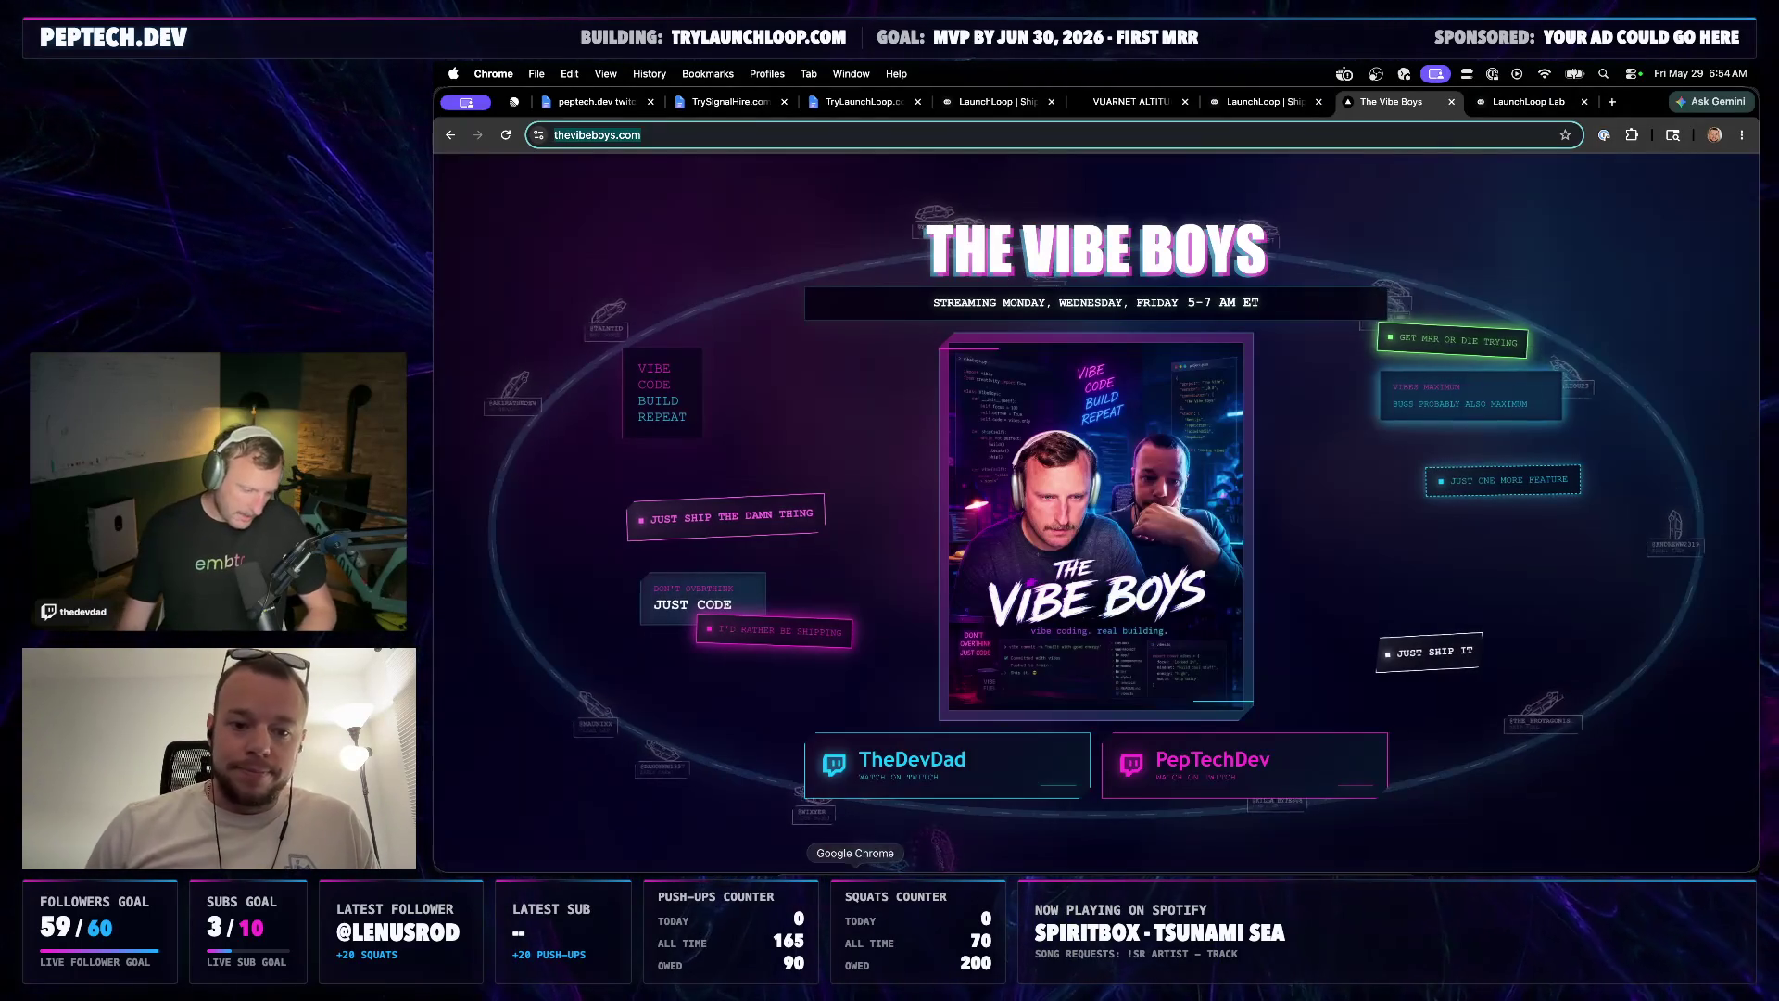
pyautogui.click(1452, 102)
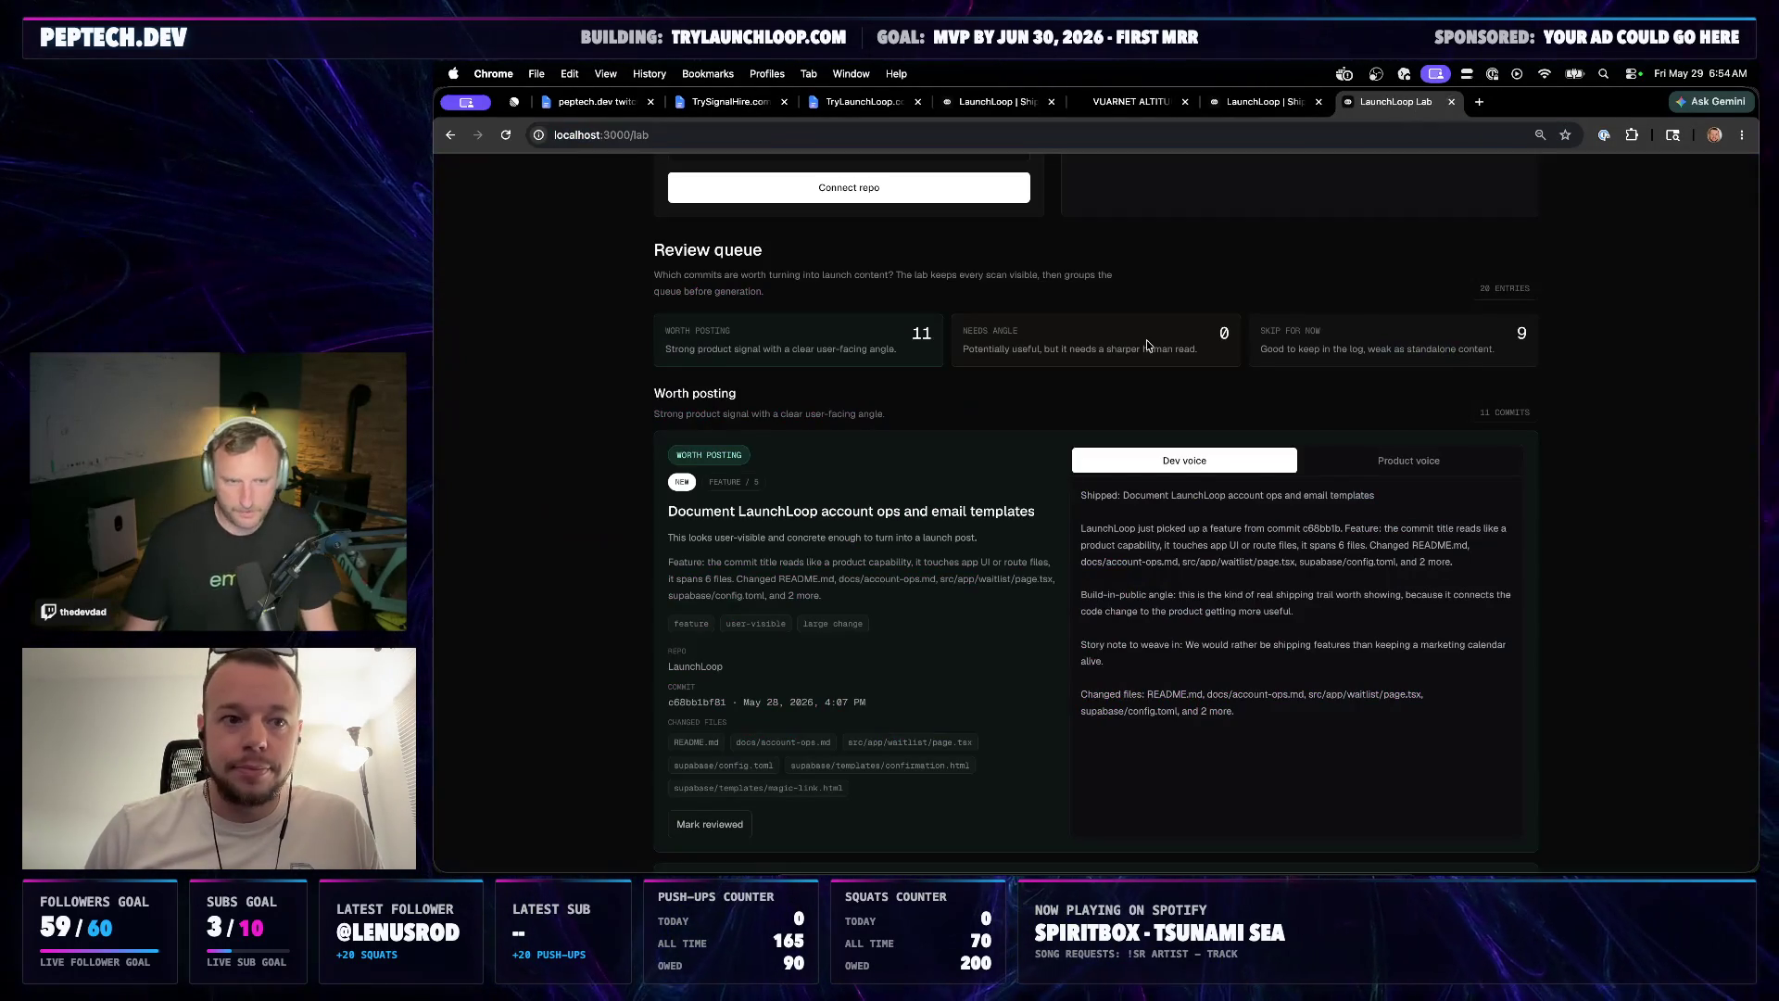
pyautogui.scroll(-5, 1112, 403)
pyautogui.scroll(5, 1075, 450)
pyautogui.scroll(-3, 1076, 449)
pyautogui.scroll(-1, 1076, 454)
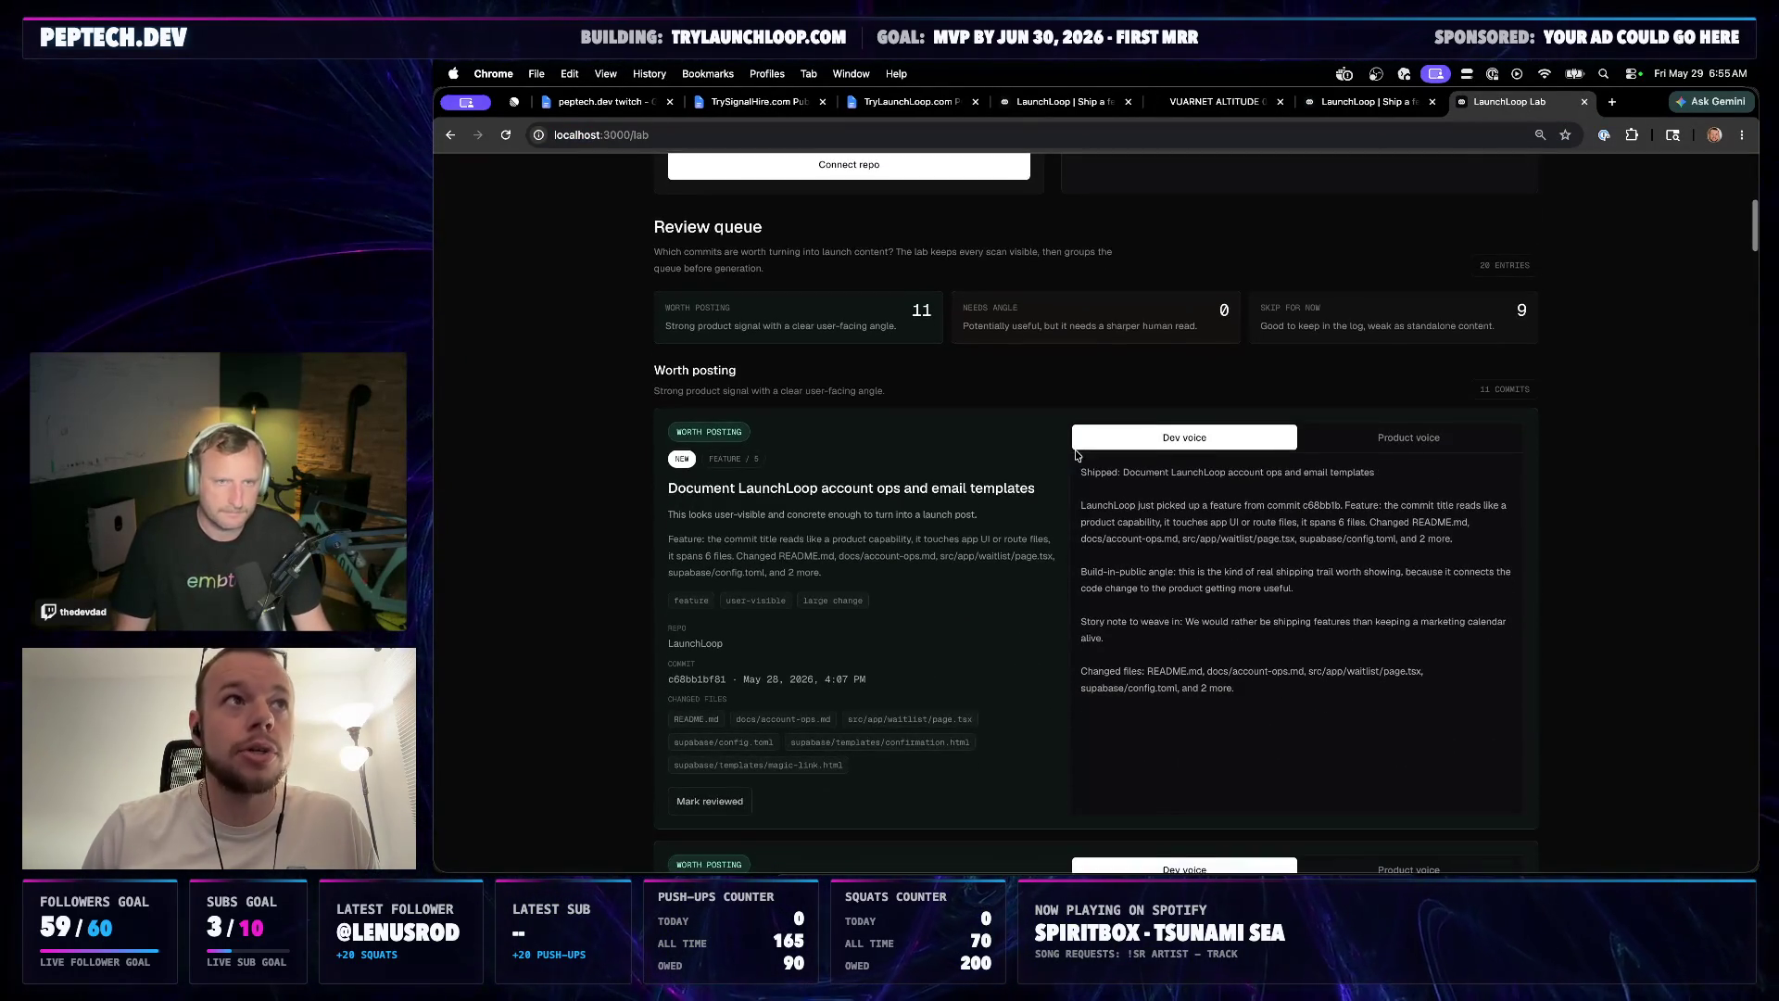
pyautogui.scroll(-1, 1075, 454)
pyautogui.scroll(1, 1049, 584)
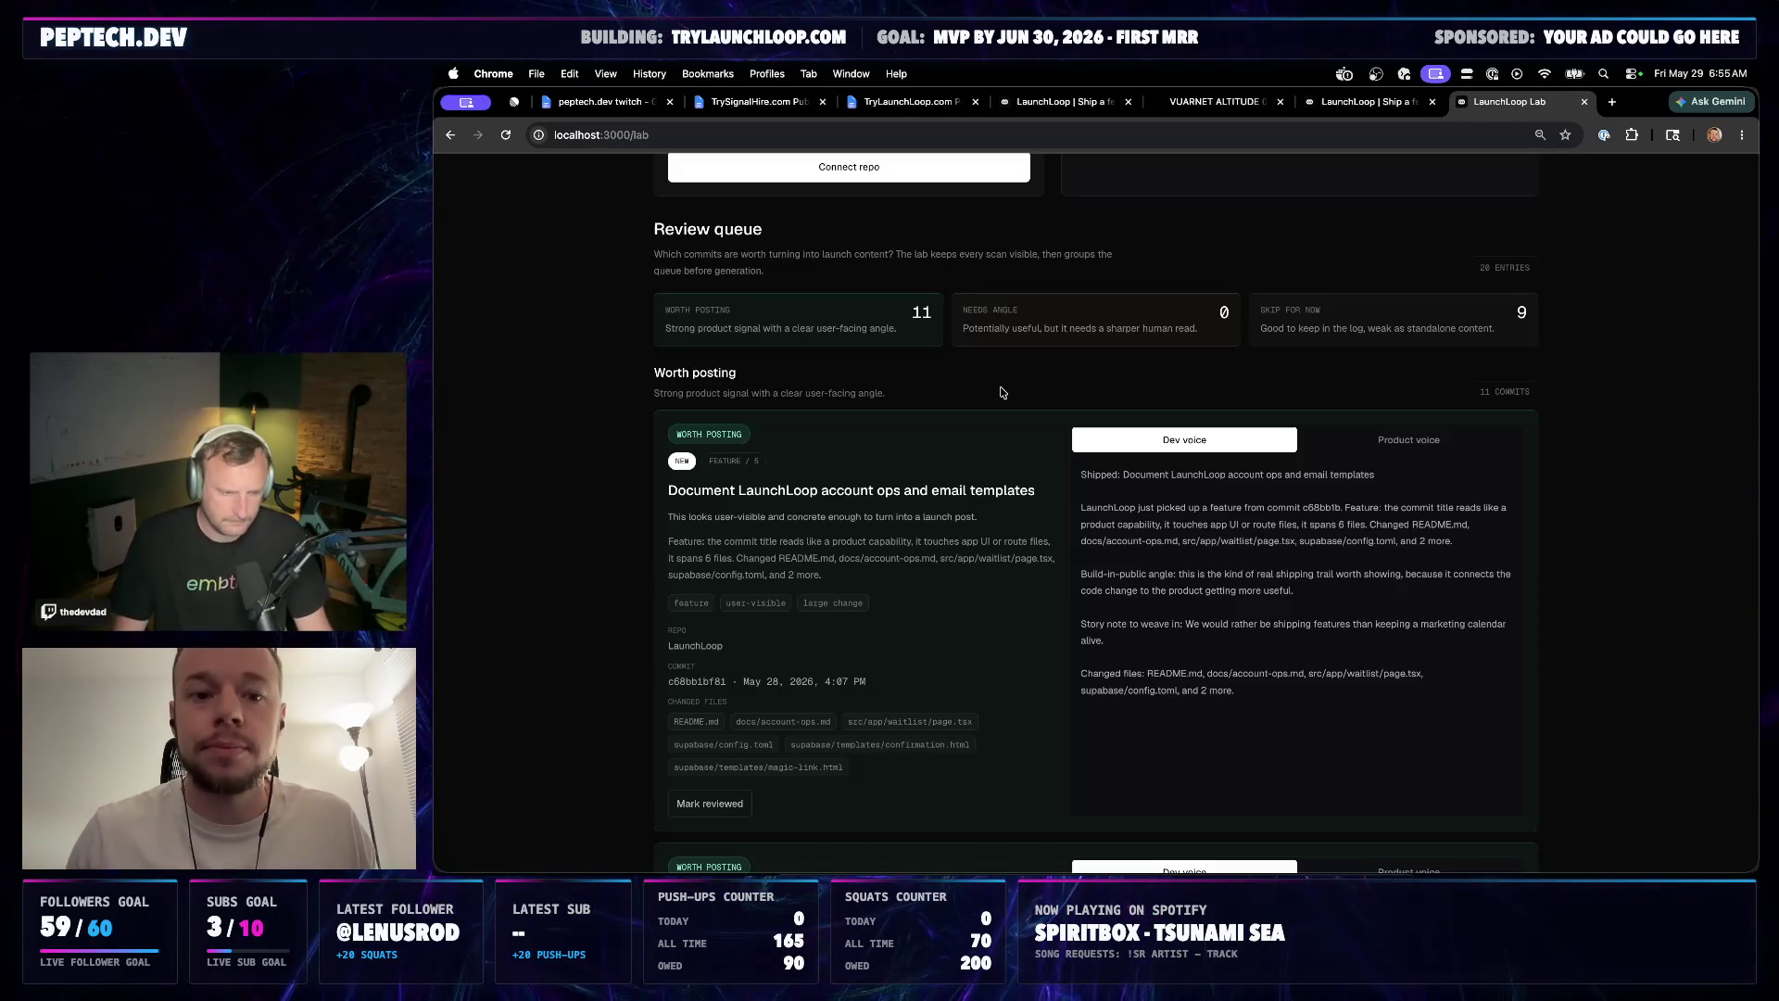
pyautogui.scroll(2, 999, 433)
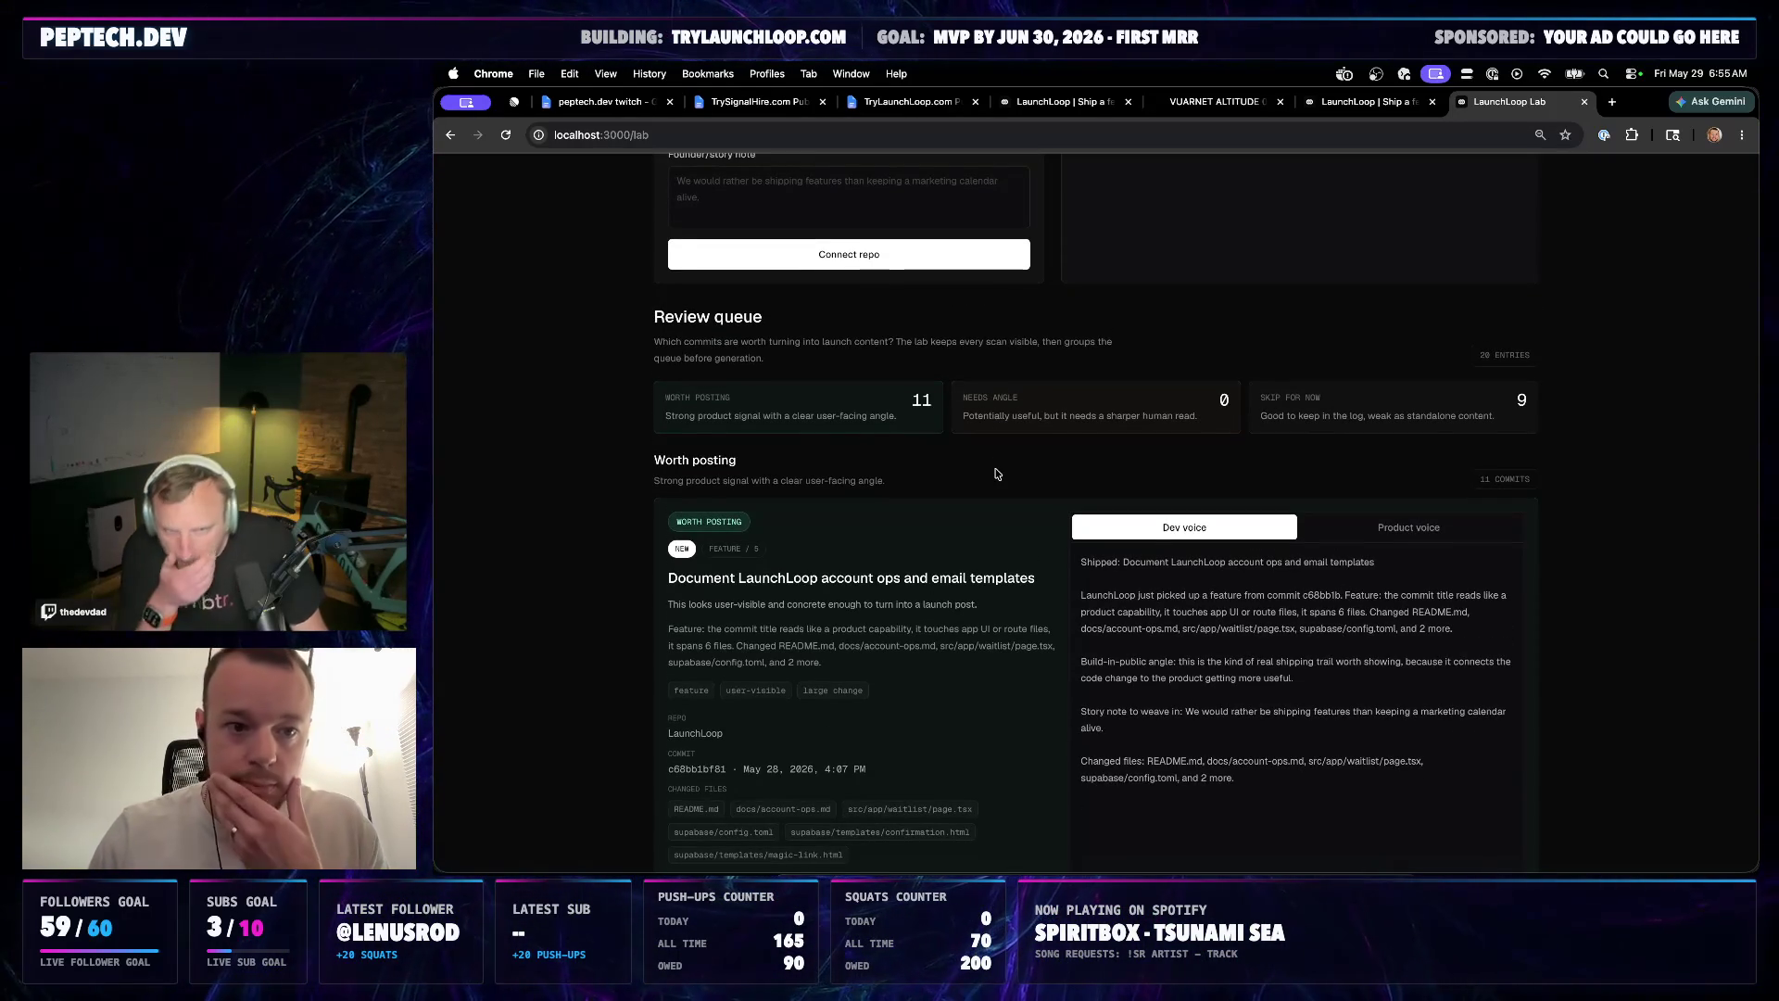
pyautogui.scroll(-1, 998, 467)
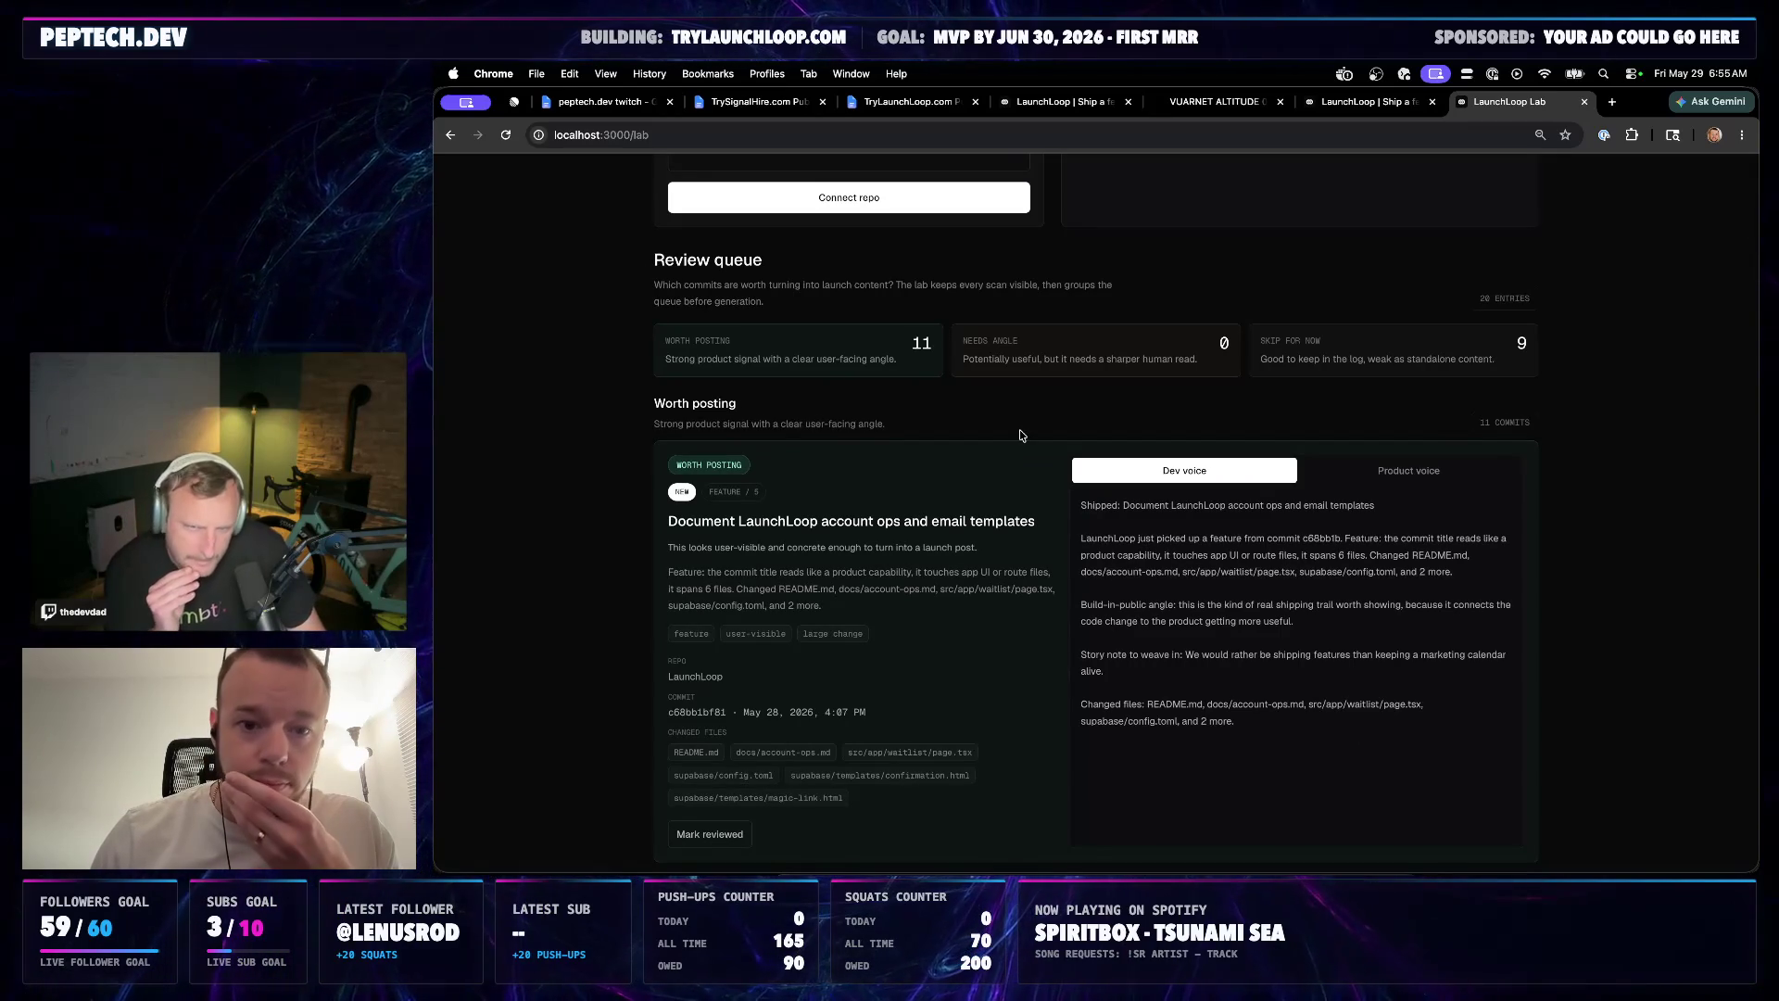
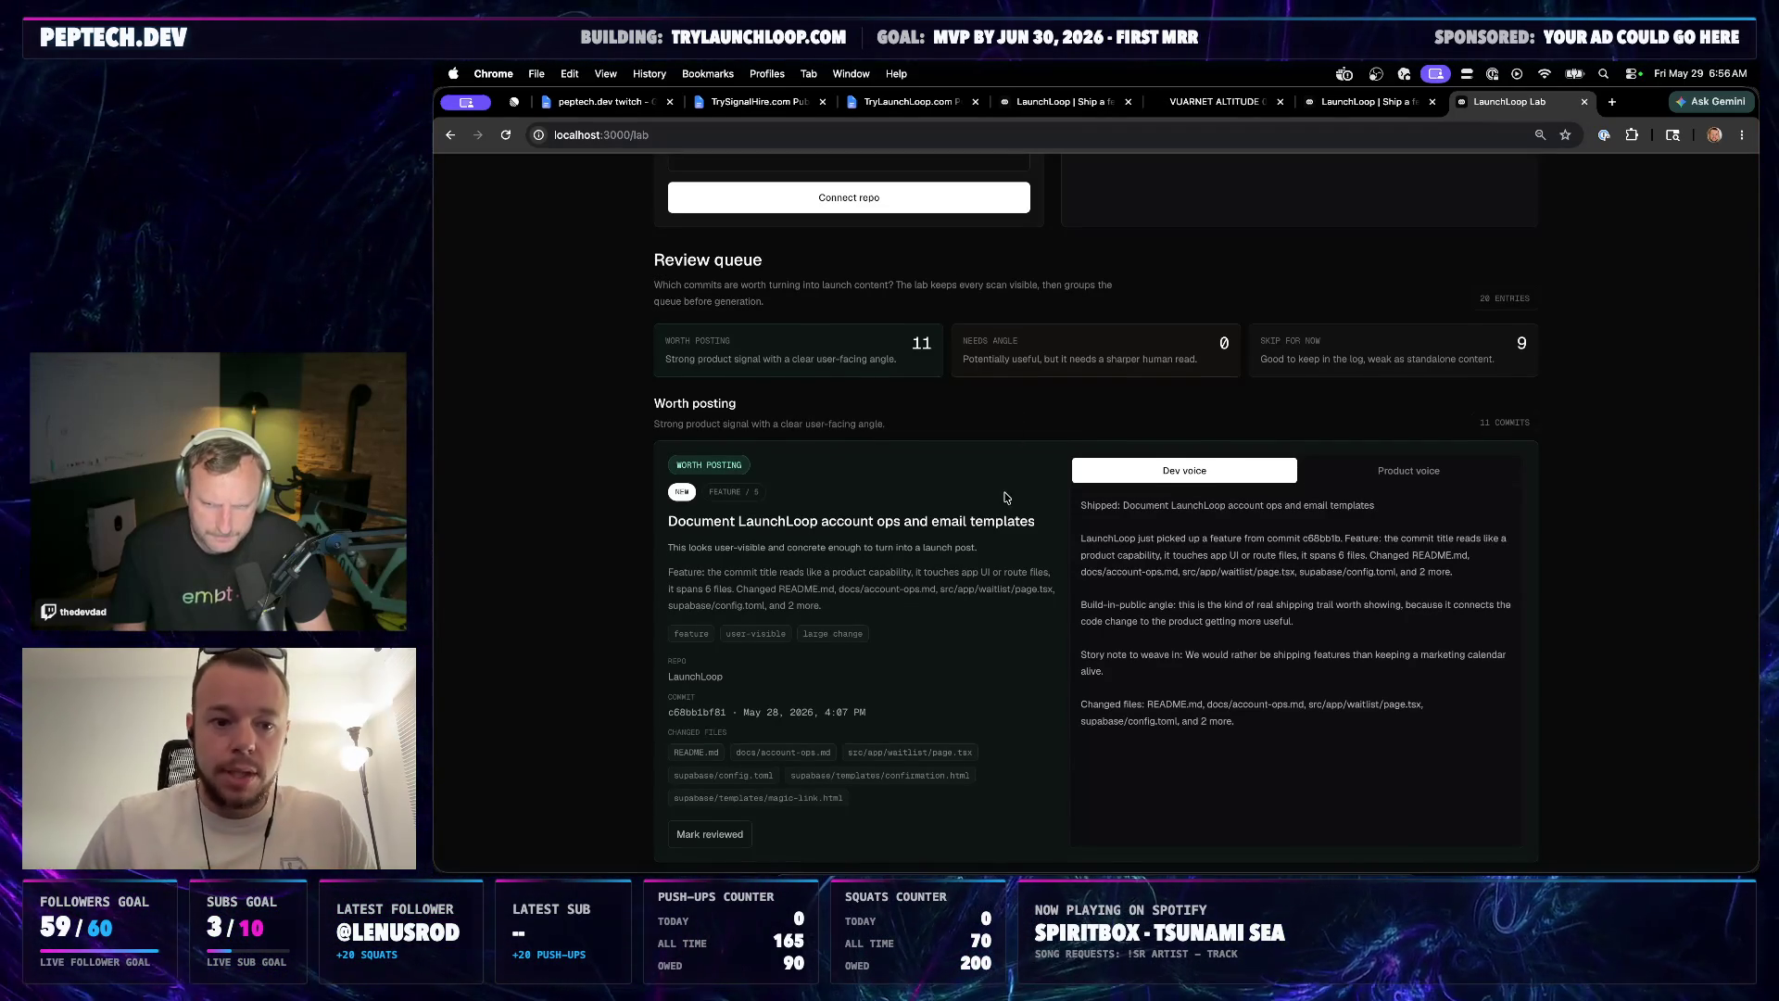
pyautogui.scroll(-3, 1005, 496)
pyautogui.scroll(-2, 1006, 497)
pyautogui.scroll(-2, 1004, 497)
pyautogui.scroll(-2, 984, 550)
pyautogui.scroll(-1, 979, 607)
pyautogui.scroll(1, 978, 606)
pyautogui.scroll(-1, 979, 607)
pyautogui.scroll(-1, 979, 606)
pyautogui.scroll(-1, 979, 607)
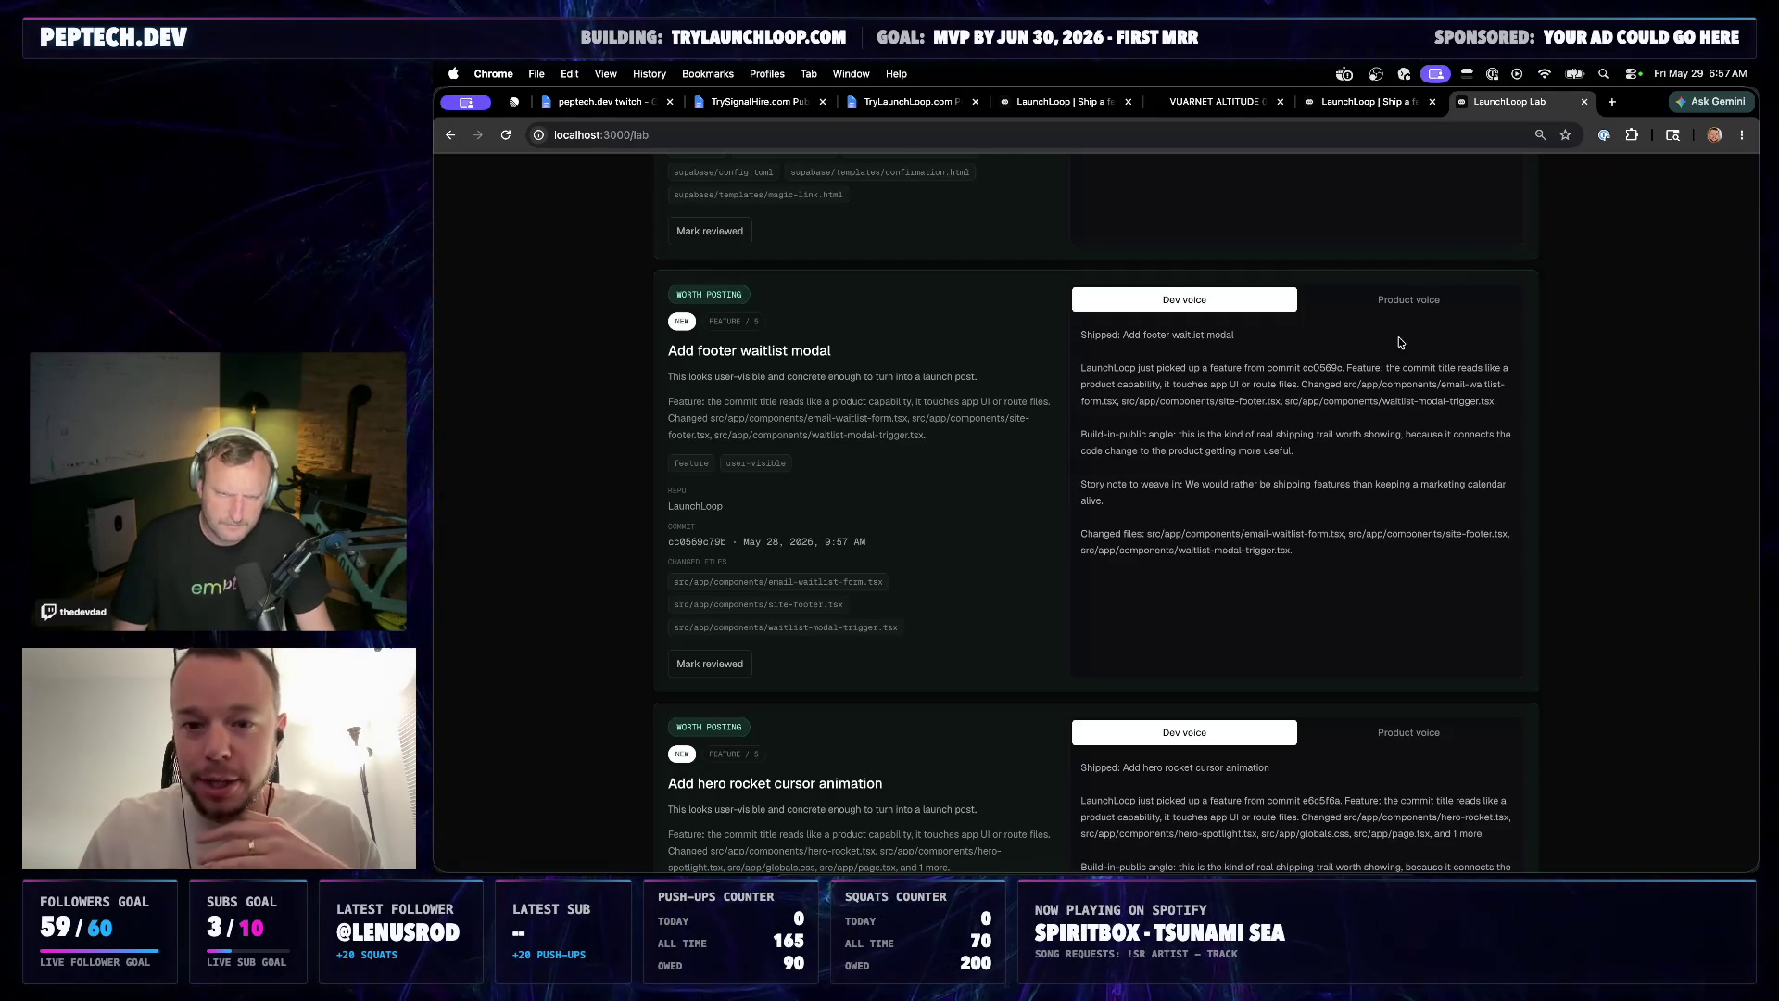
# Show the product-voice draft on the 'Add footer waitlist modal' card
pyautogui.click(1402, 308)
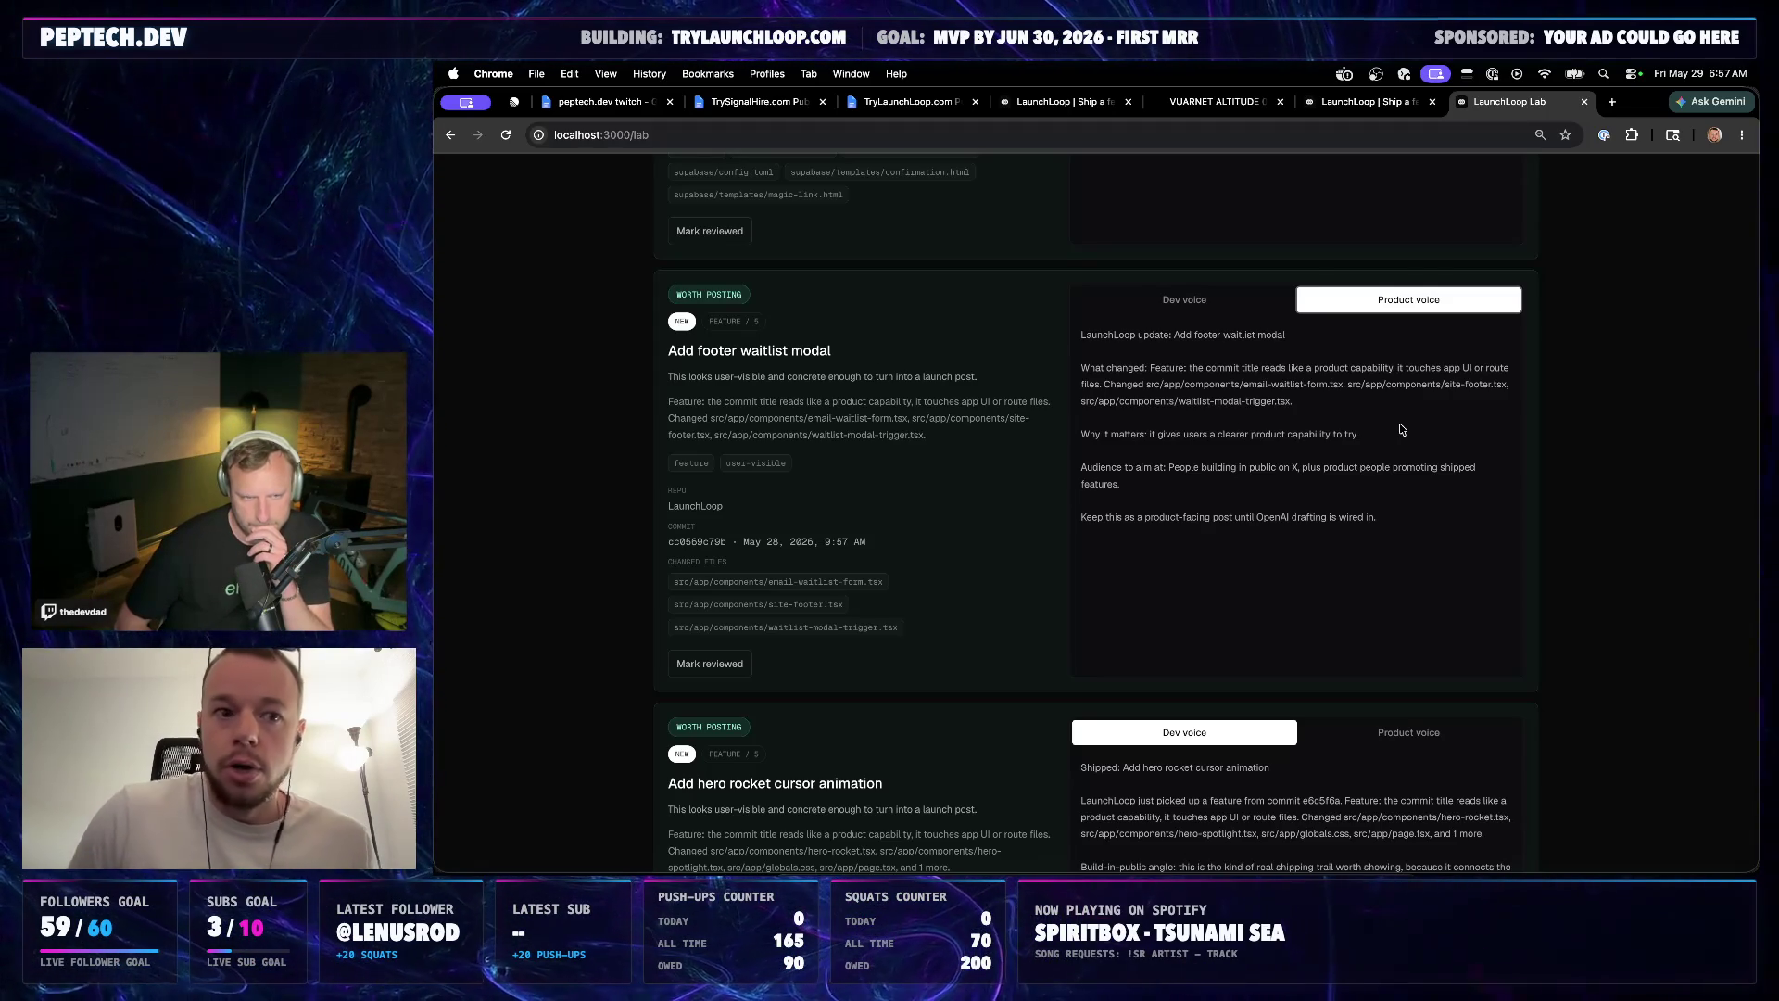
# Bring up the CodexBar usage and cost summary from the menu bar
pyautogui.click(1468, 73)
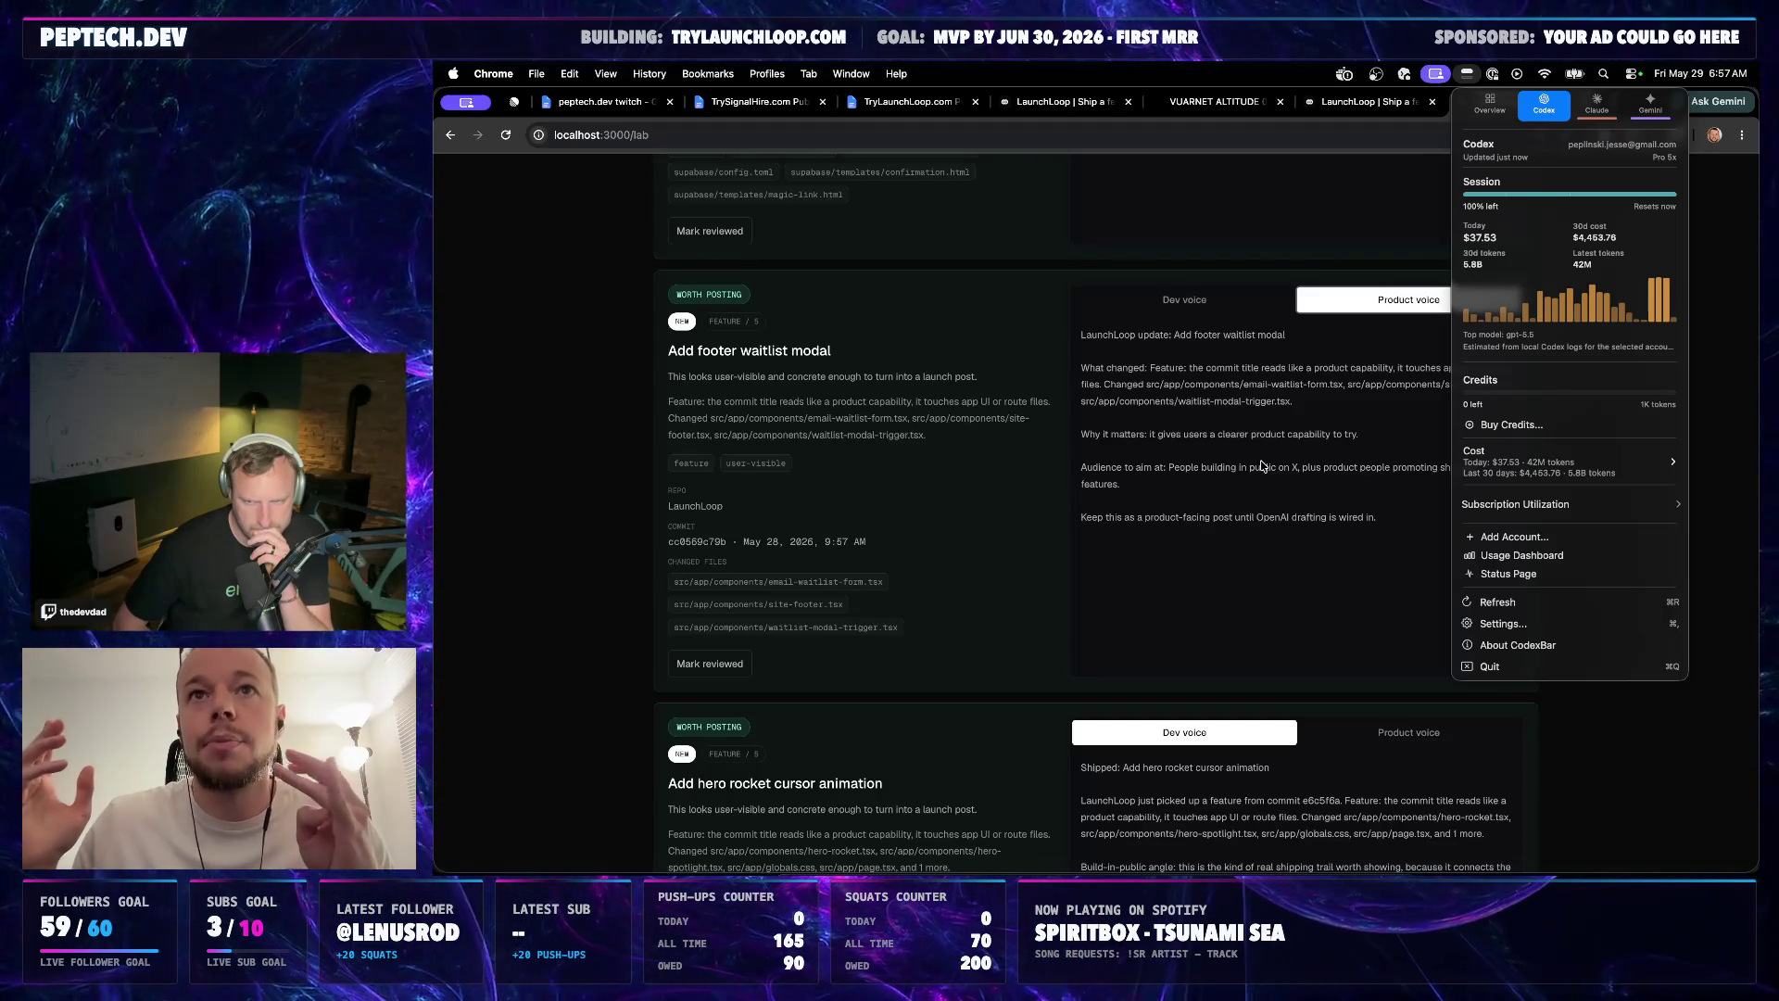
# Dismiss the Codex usage summary and switch to the TryLaunchLoop Public Backlog document
pyautogui.click(1262, 468)
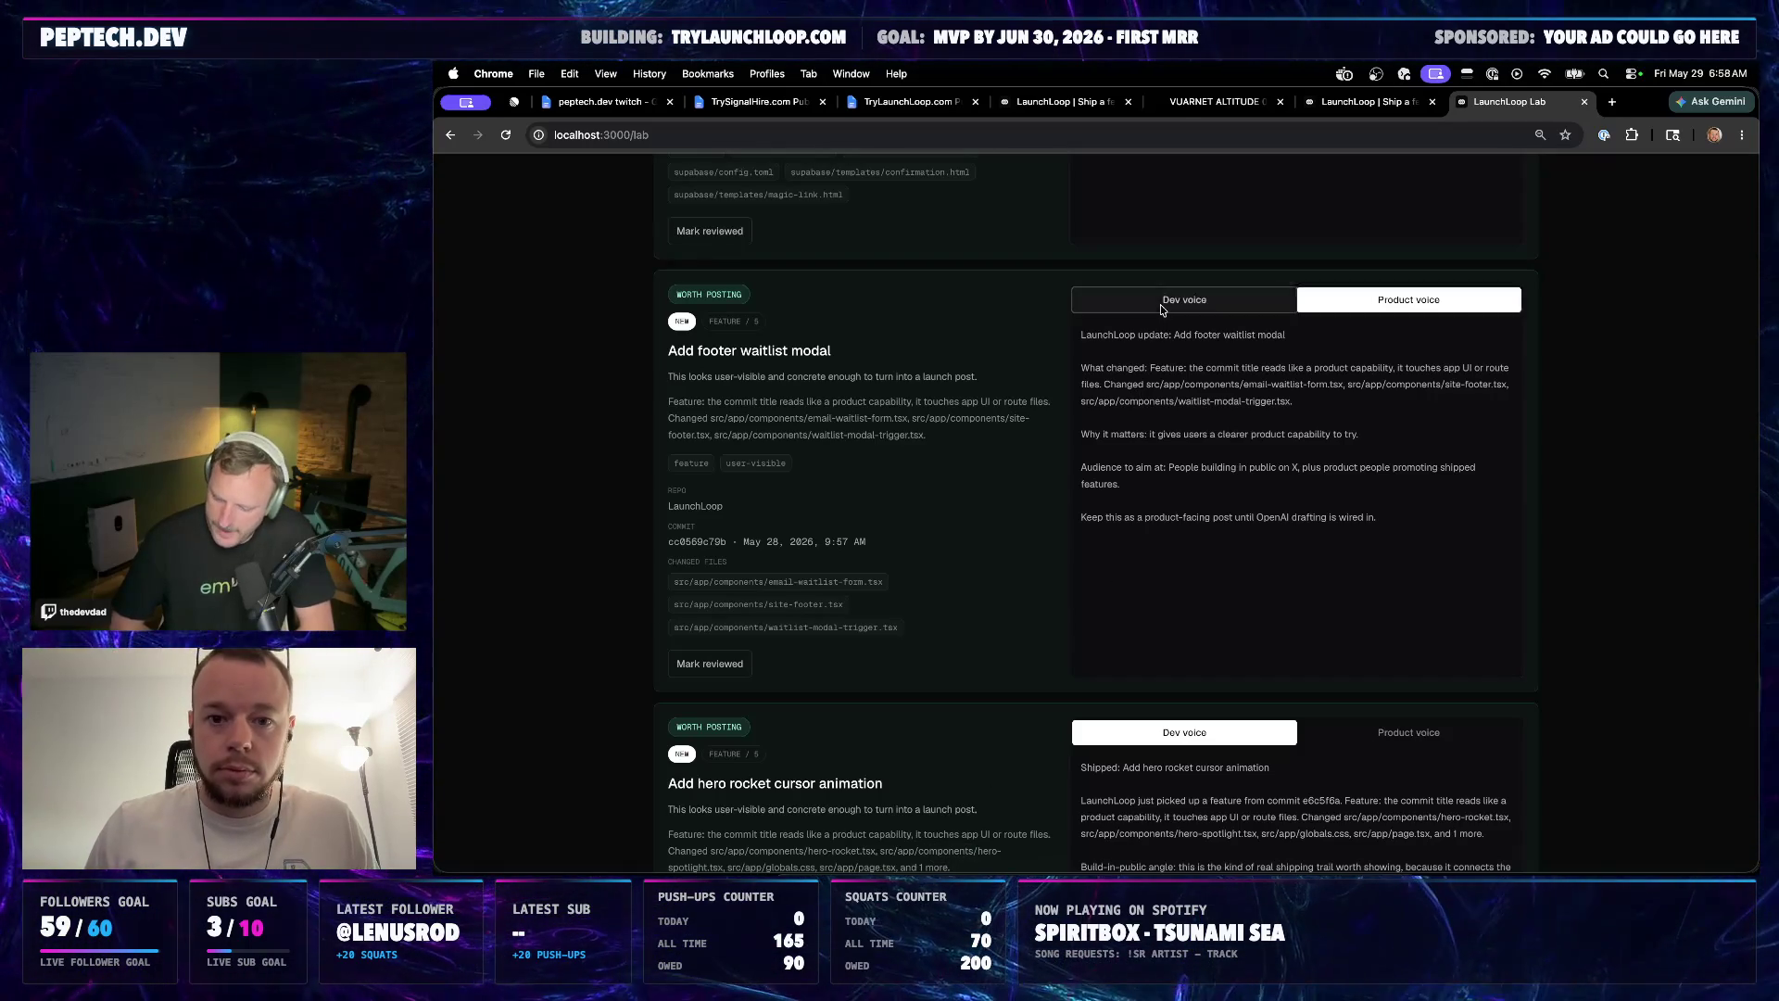
pyautogui.scroll(6, 1033, 437)
pyautogui.scroll(-2, 1033, 438)
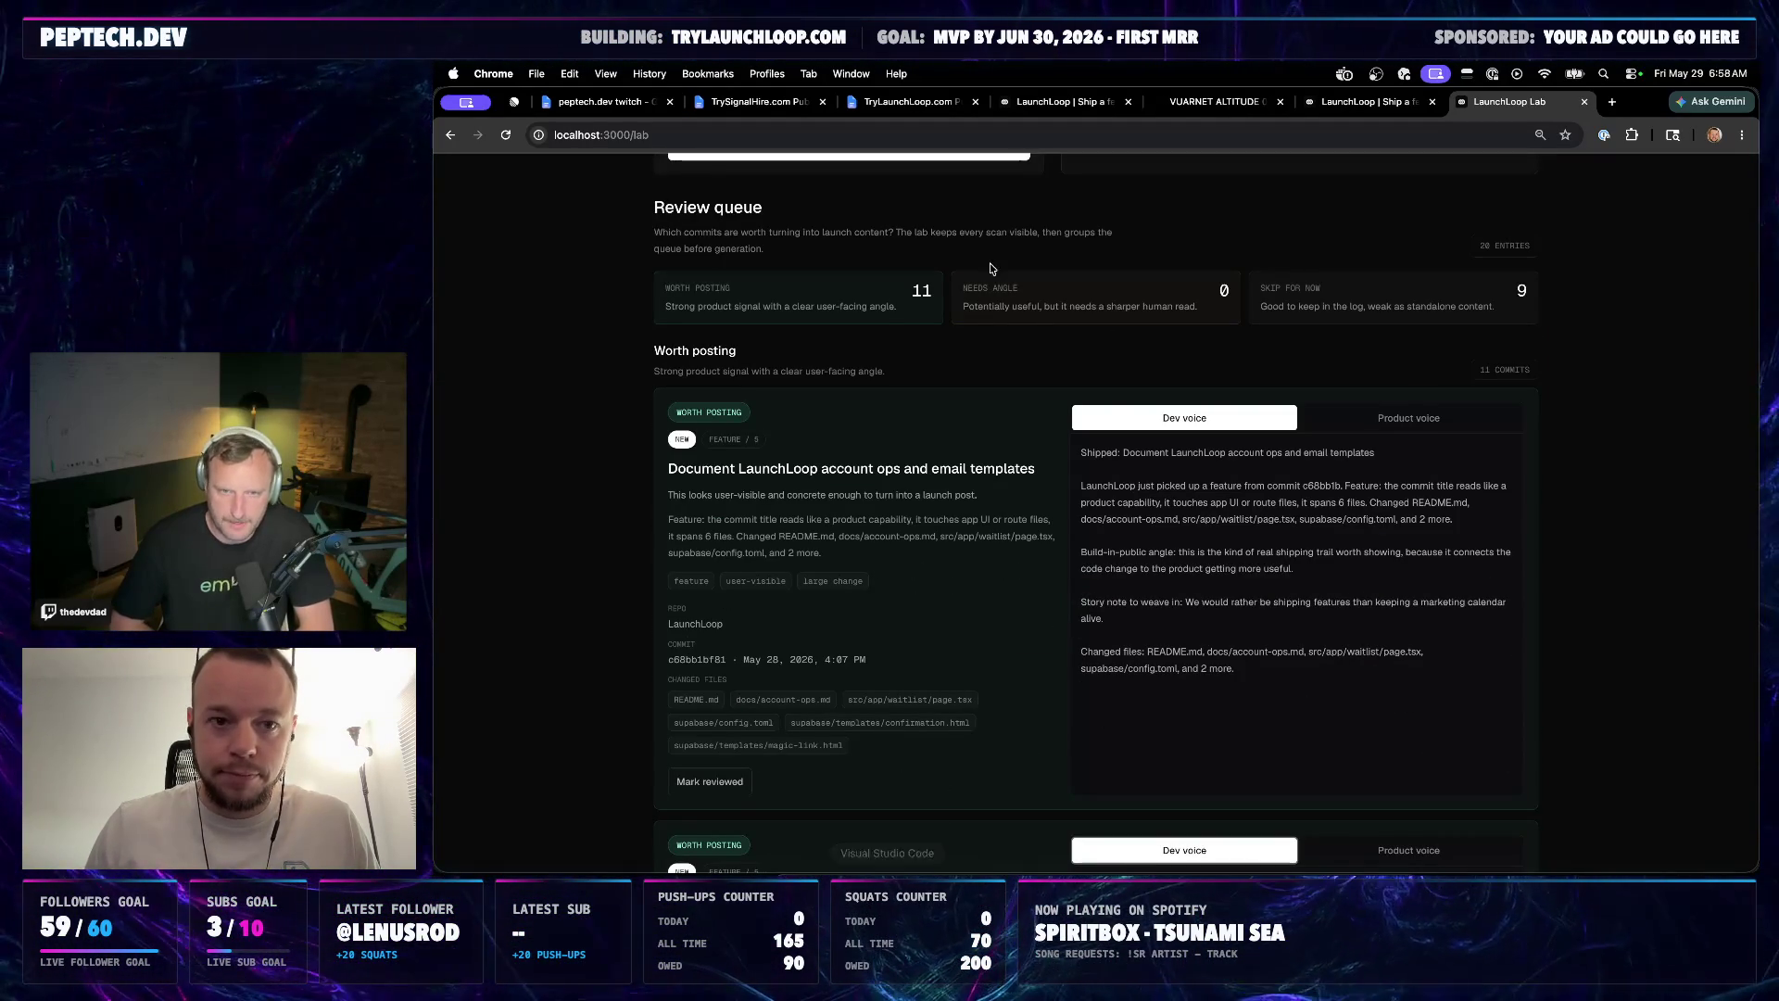
pyautogui.click(757, 102)
# Add the line 'Two pass system - really' under the PROMPT question, then select the GOALS FOR 5/29/2026 STREAM line
pyautogui.click(915, 105)
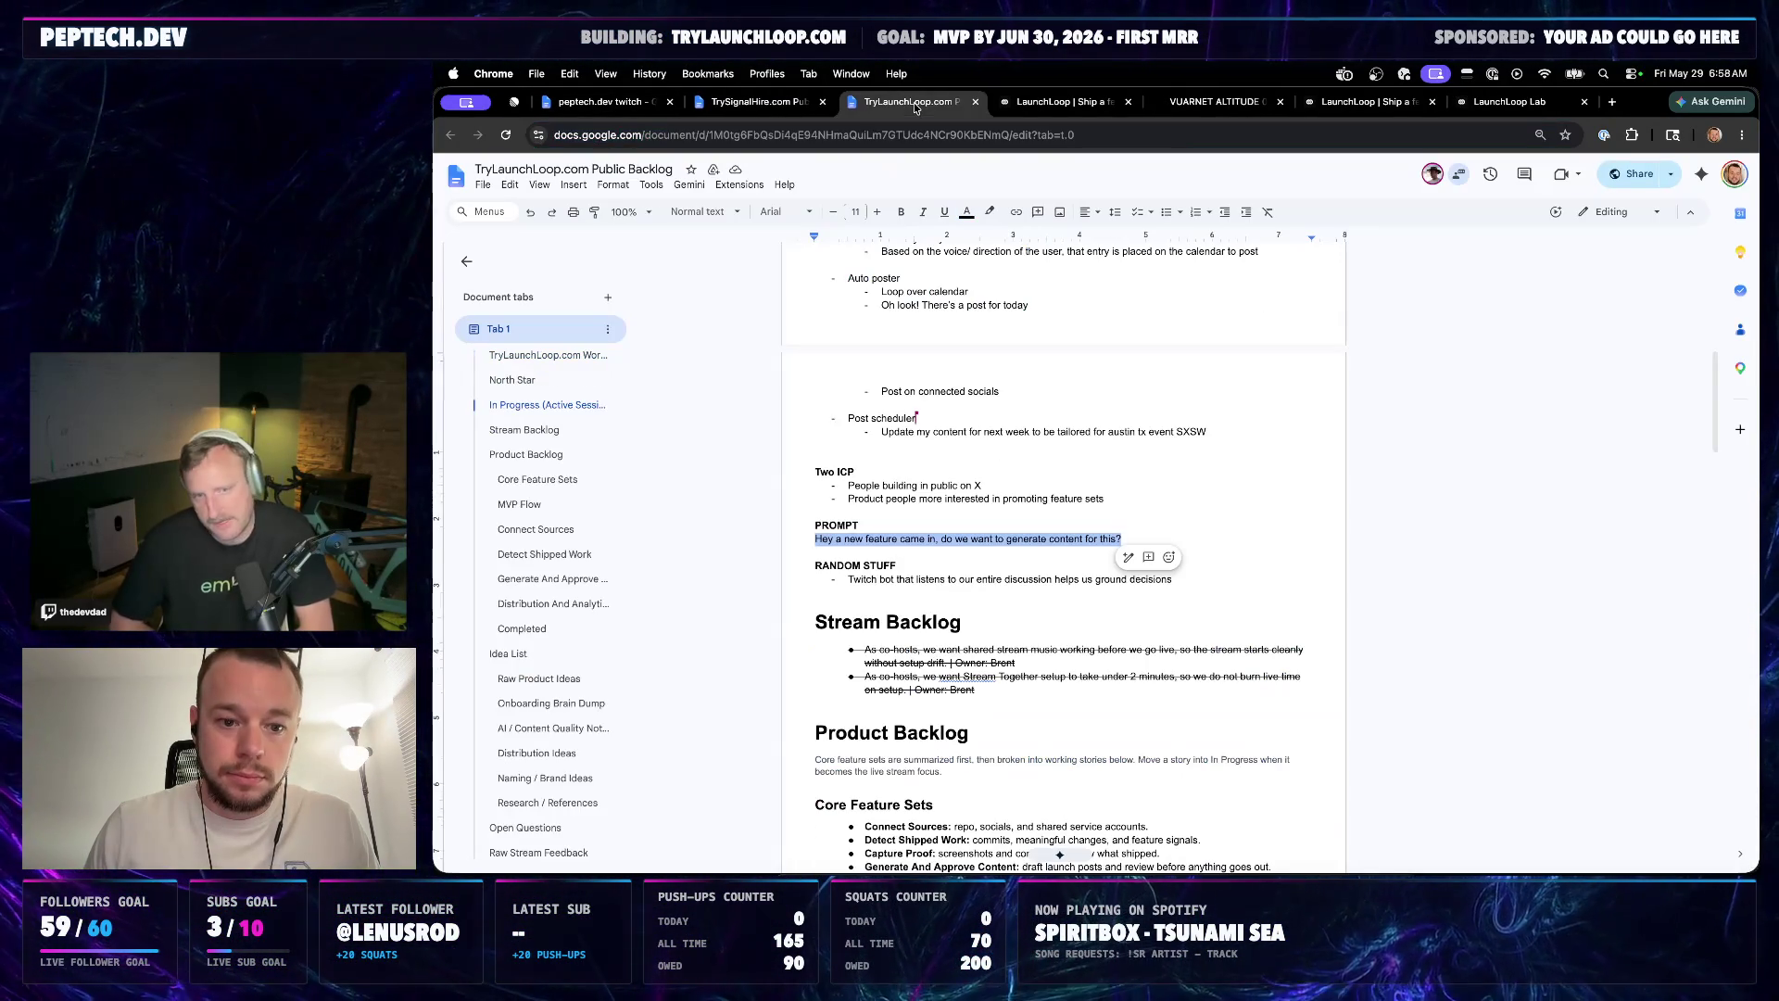
pyautogui.press('Right')
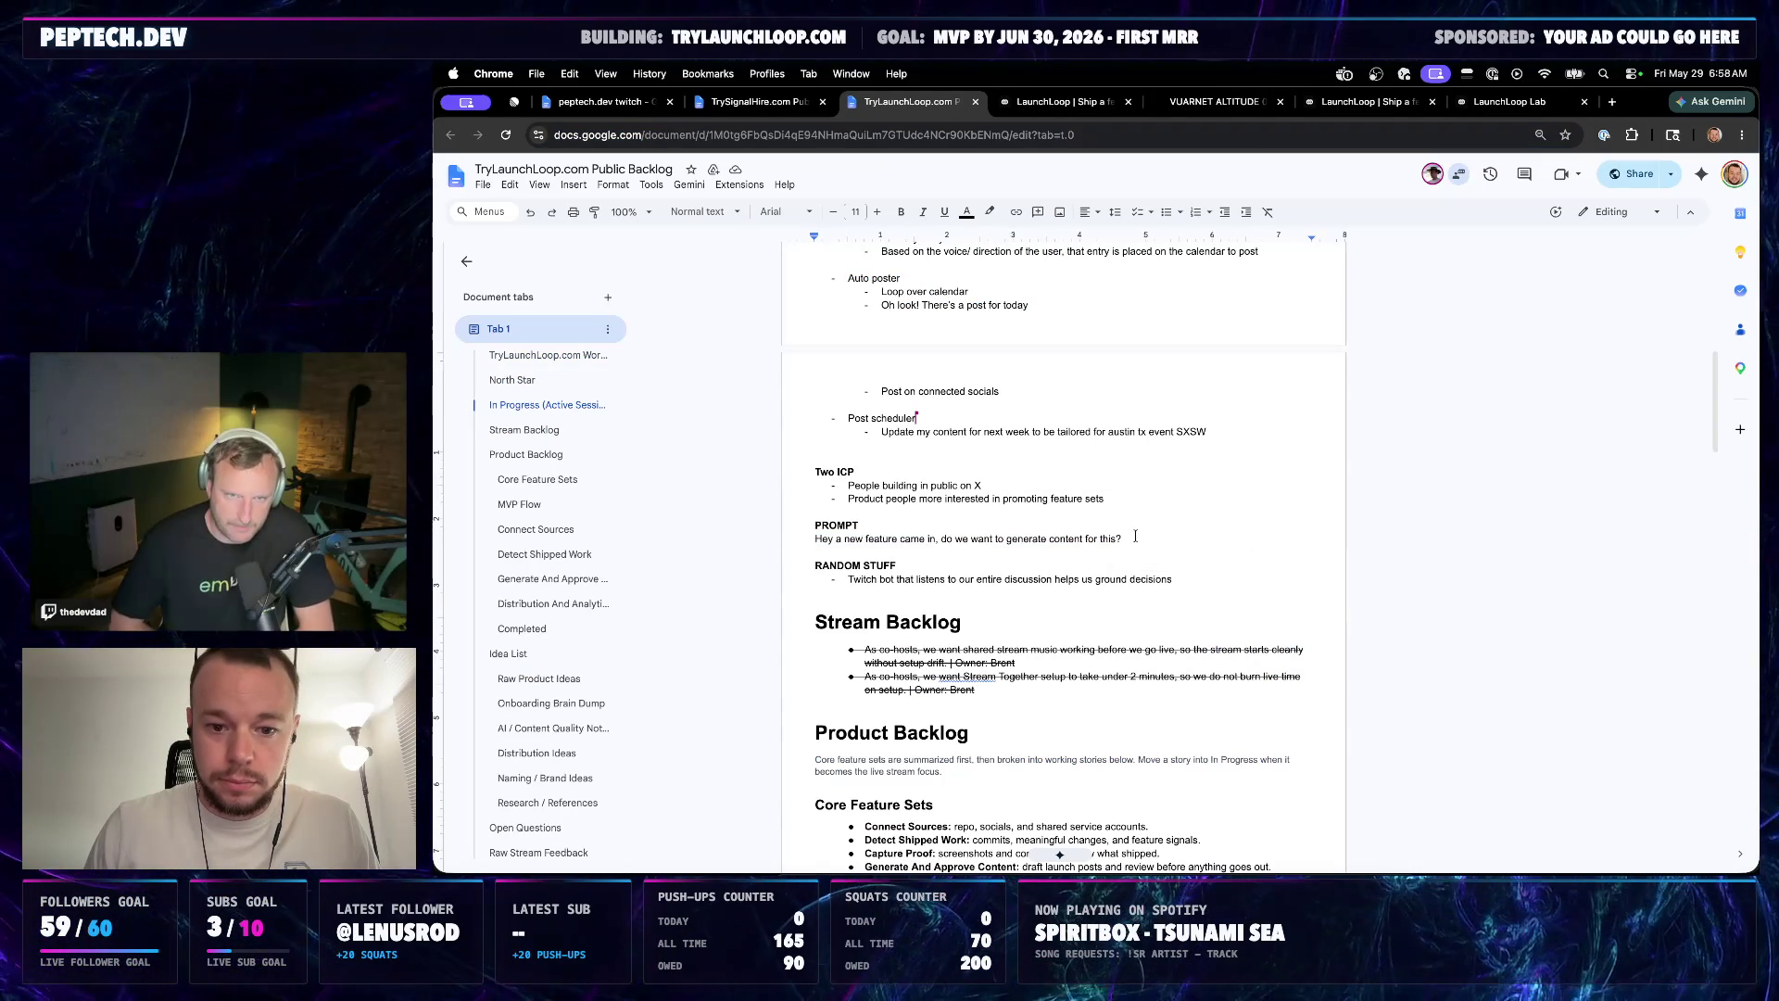
pyautogui.press('Return')
pyautogui.write('Two pass system - ')
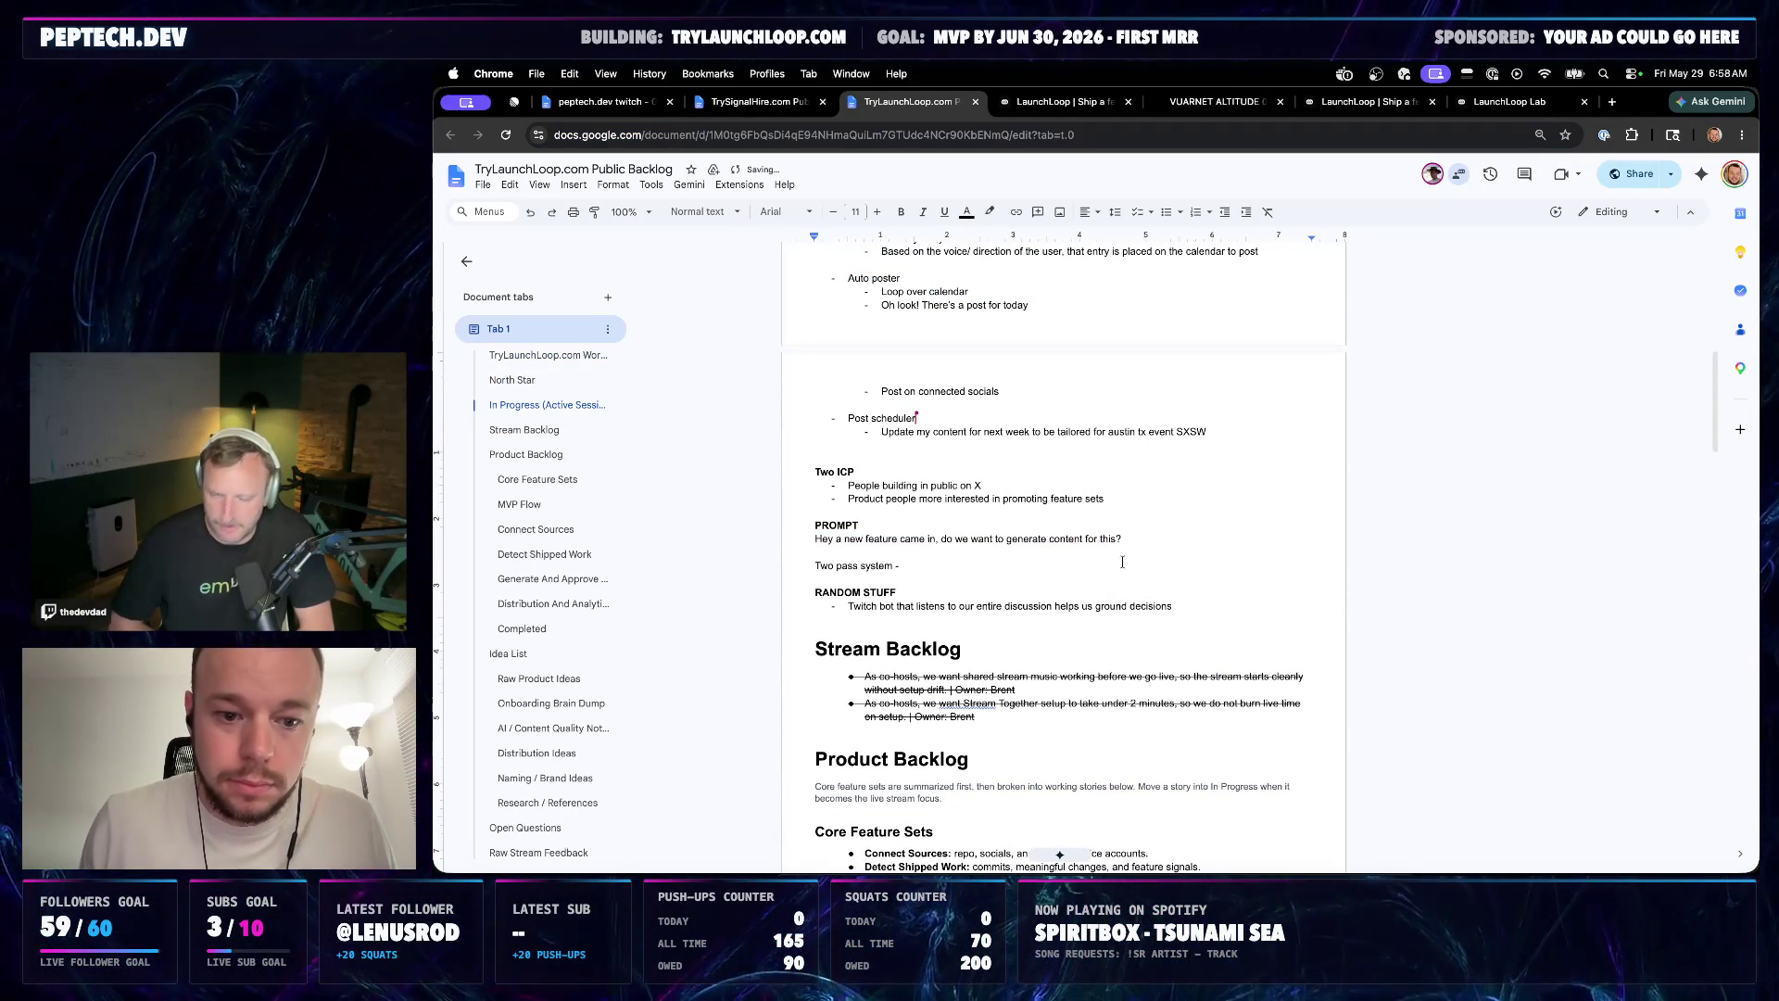
pyautogui.write('d')
pyautogui.press('BackSpace')
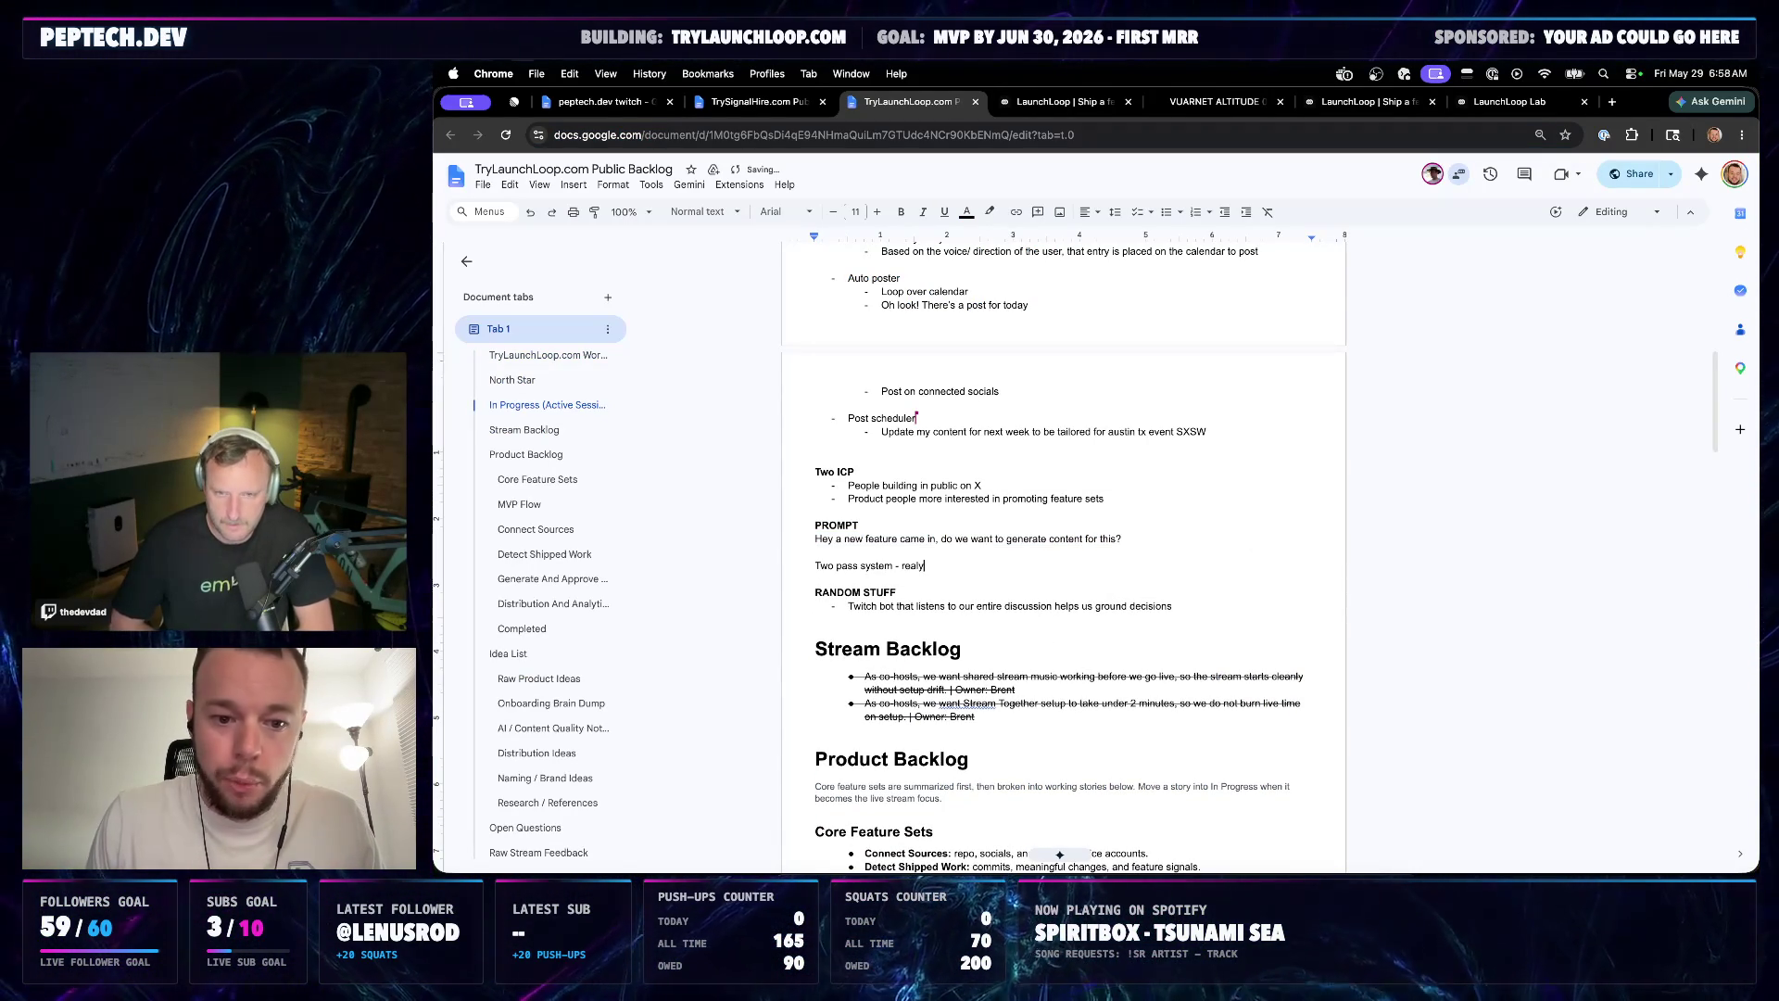
pyautogui.write('really')
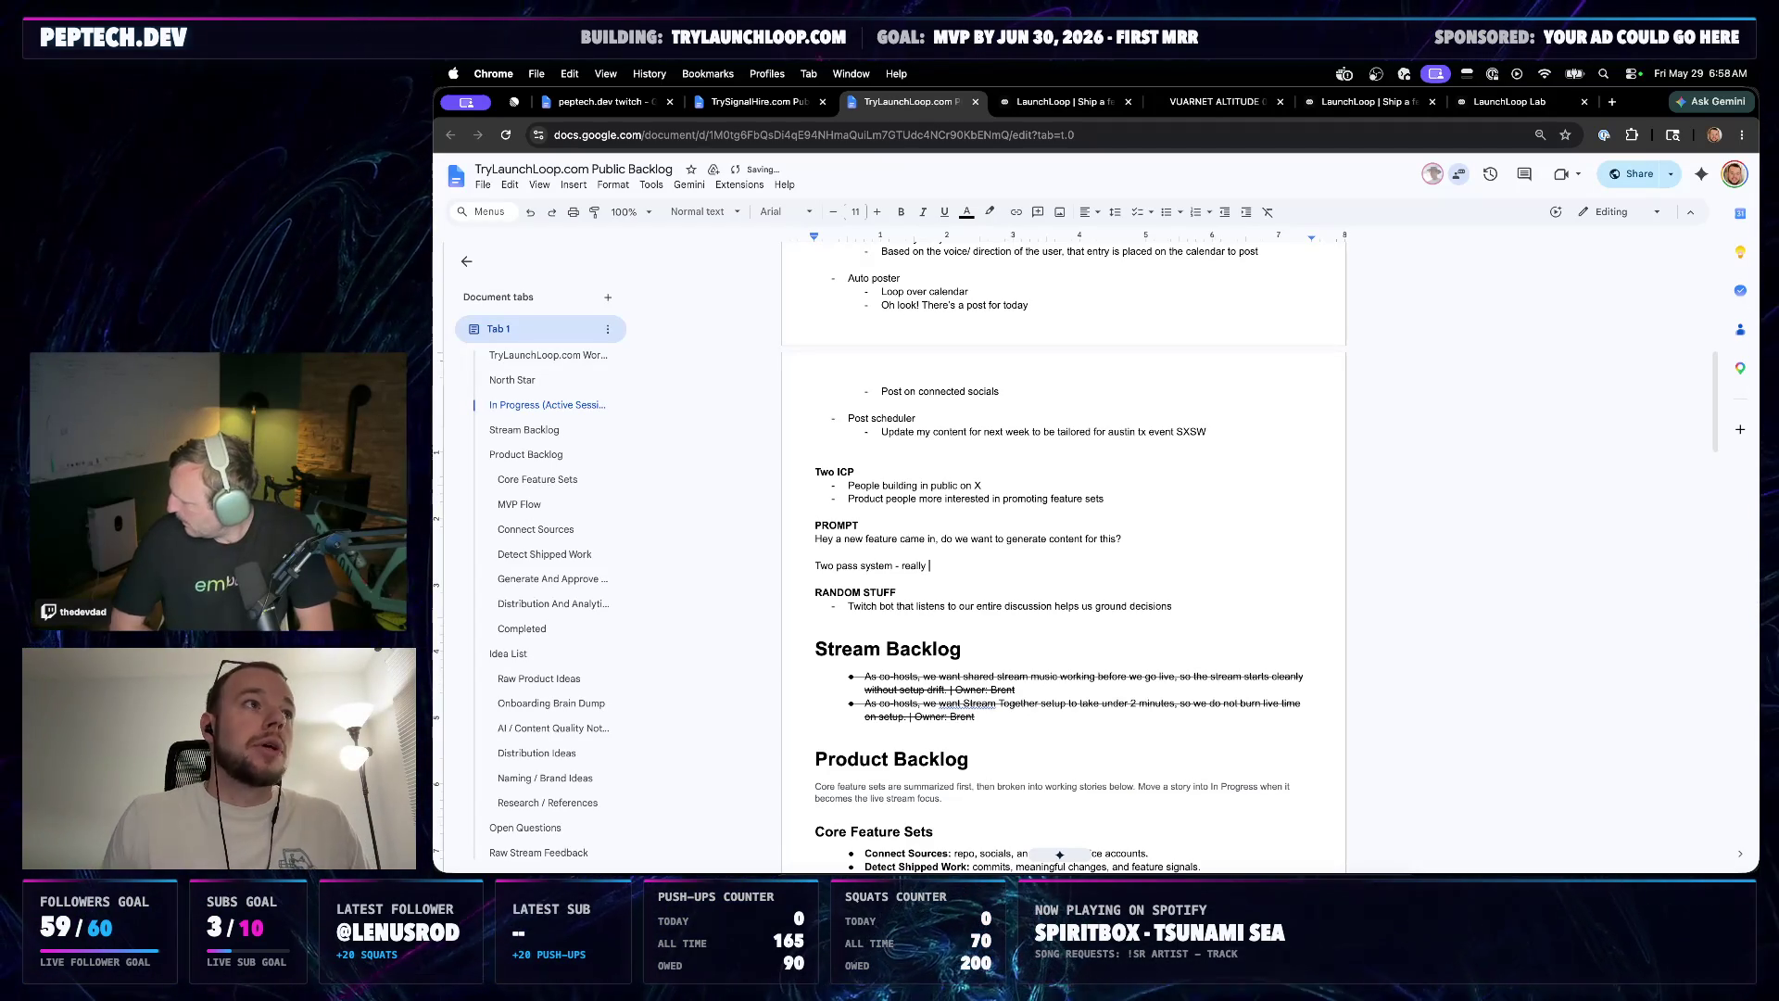
pyautogui.click(899, 539)
pyautogui.scroll(2, 898, 539)
pyautogui.scroll(3, 899, 540)
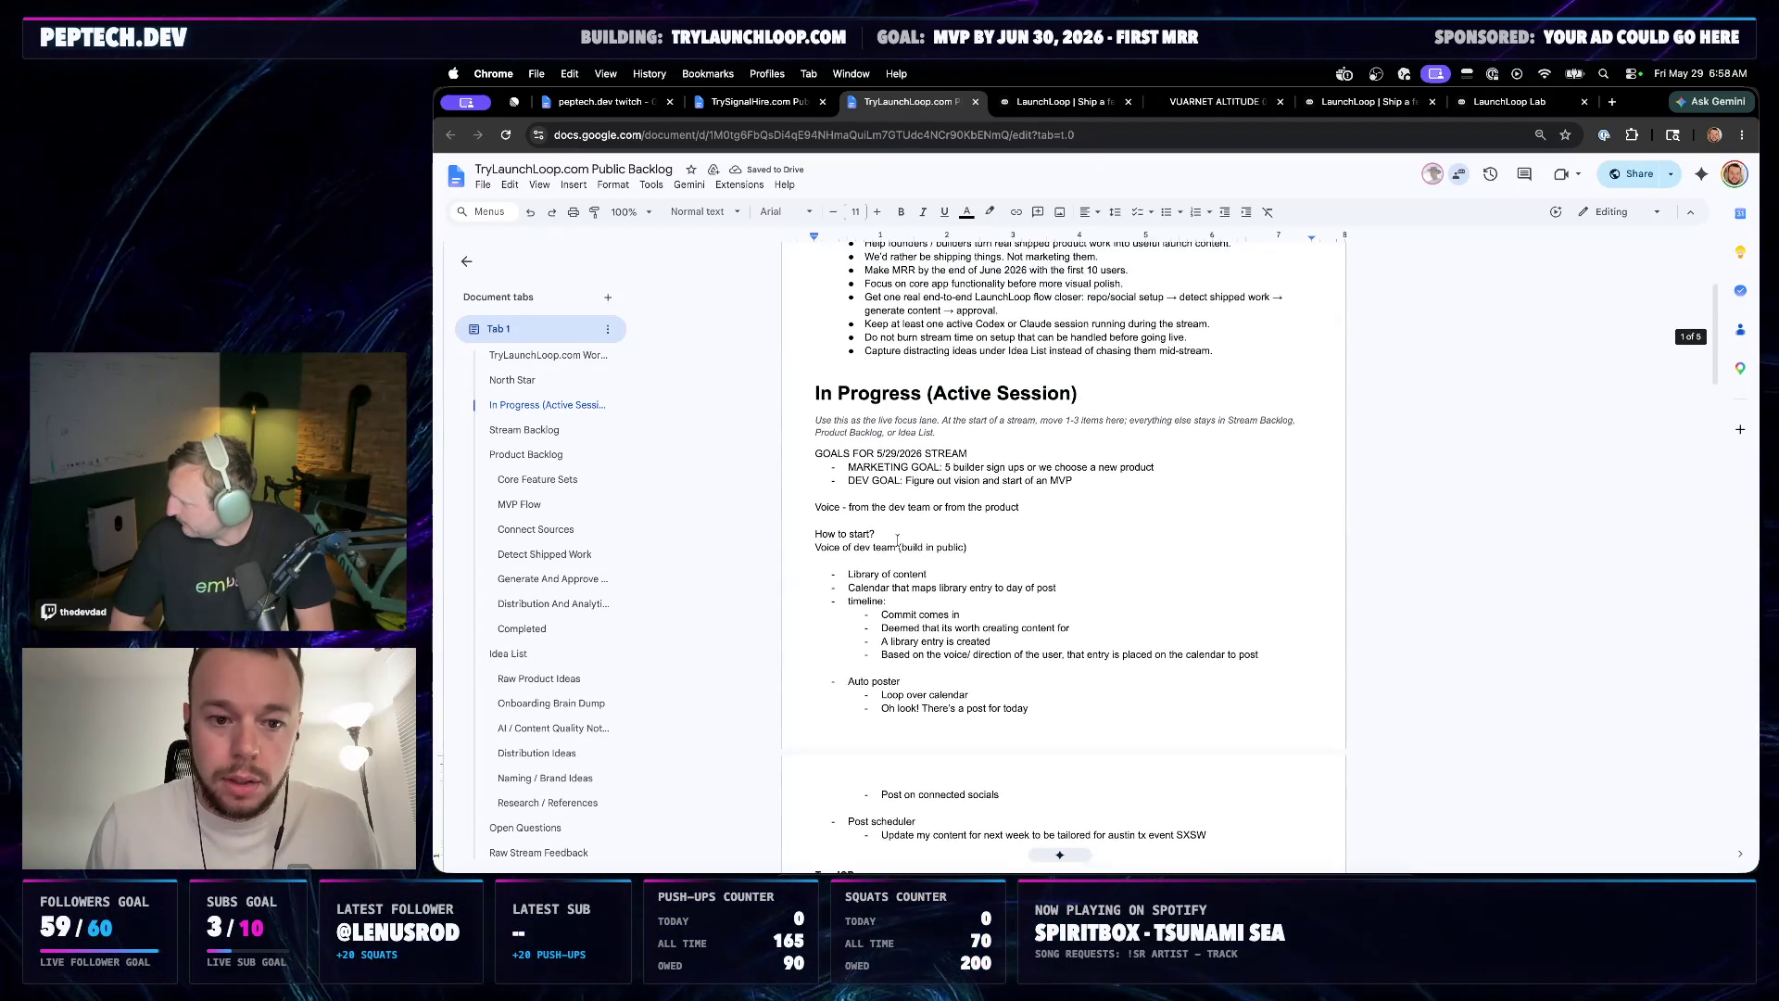
pyautogui.moveTo(968, 402); pyautogui.dragTo(815, 401)
# Cut the GOALS FOR 5/29/2026 STREAM block and paste it below the North Star bullets
pyautogui.click(1059, 440)
pyautogui.moveTo(1016, 430); pyautogui.dragTo(815, 401)
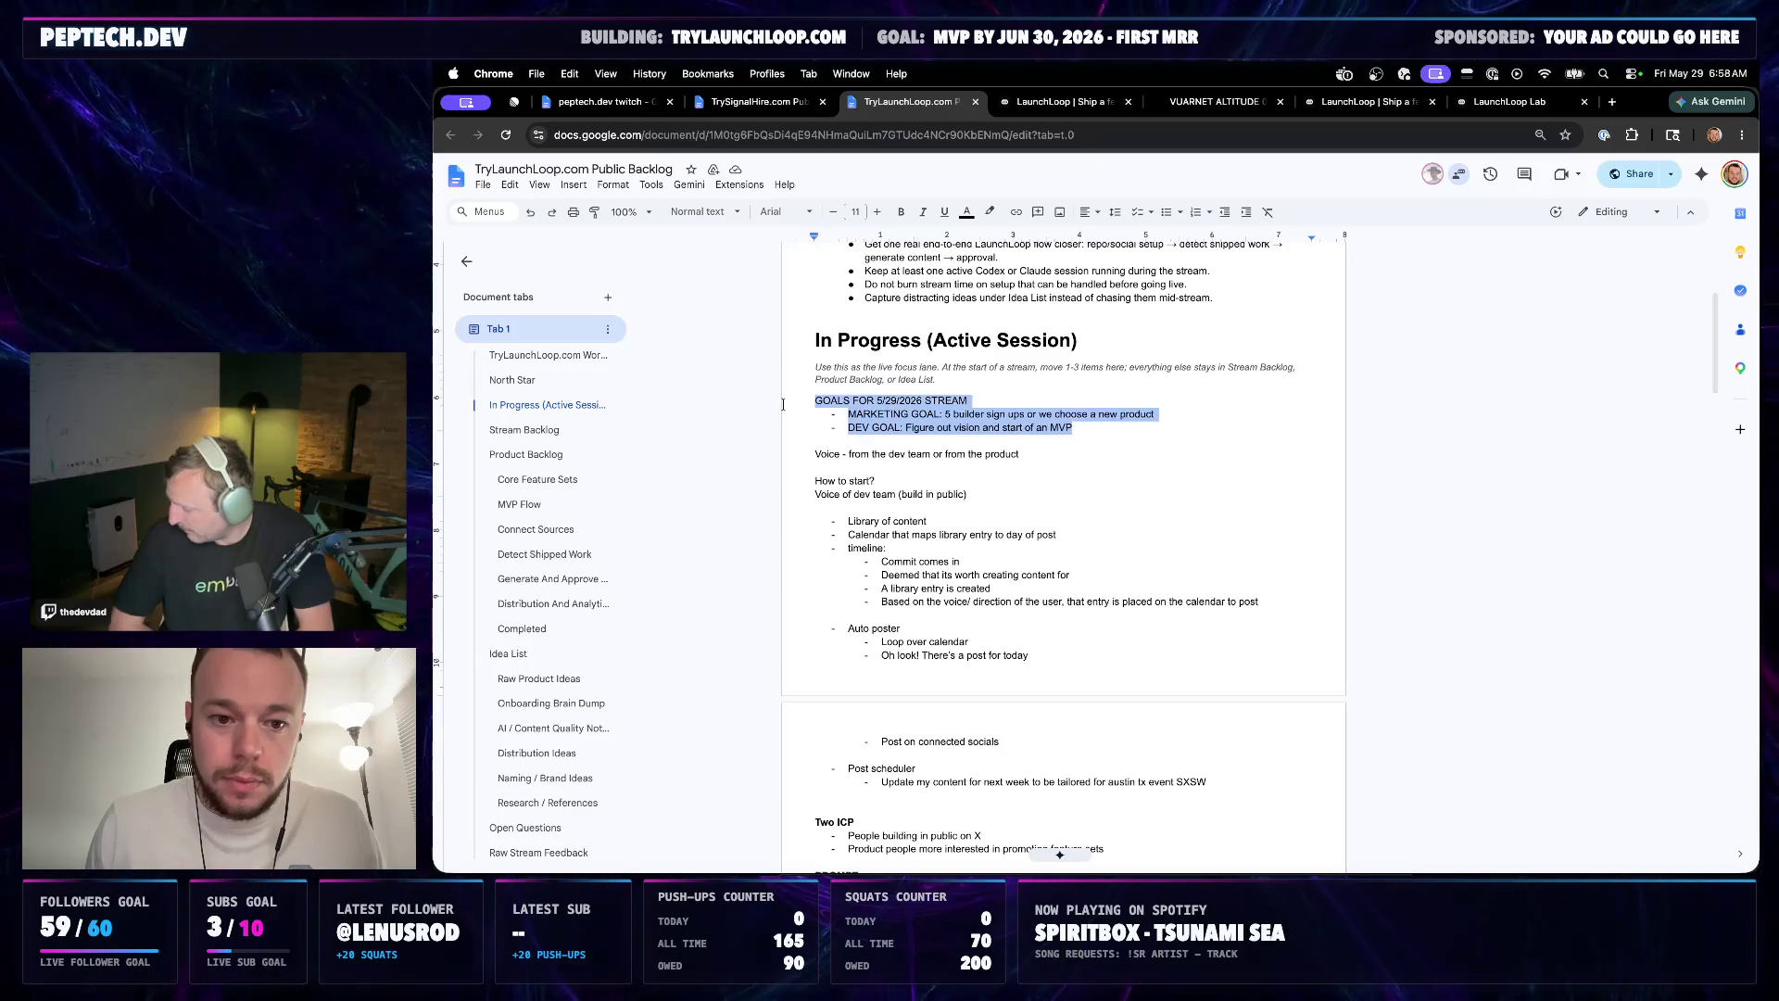
pyautogui.press('BackSpace')
pyautogui.scroll(1, 974, 459)
pyautogui.click(1214, 371)
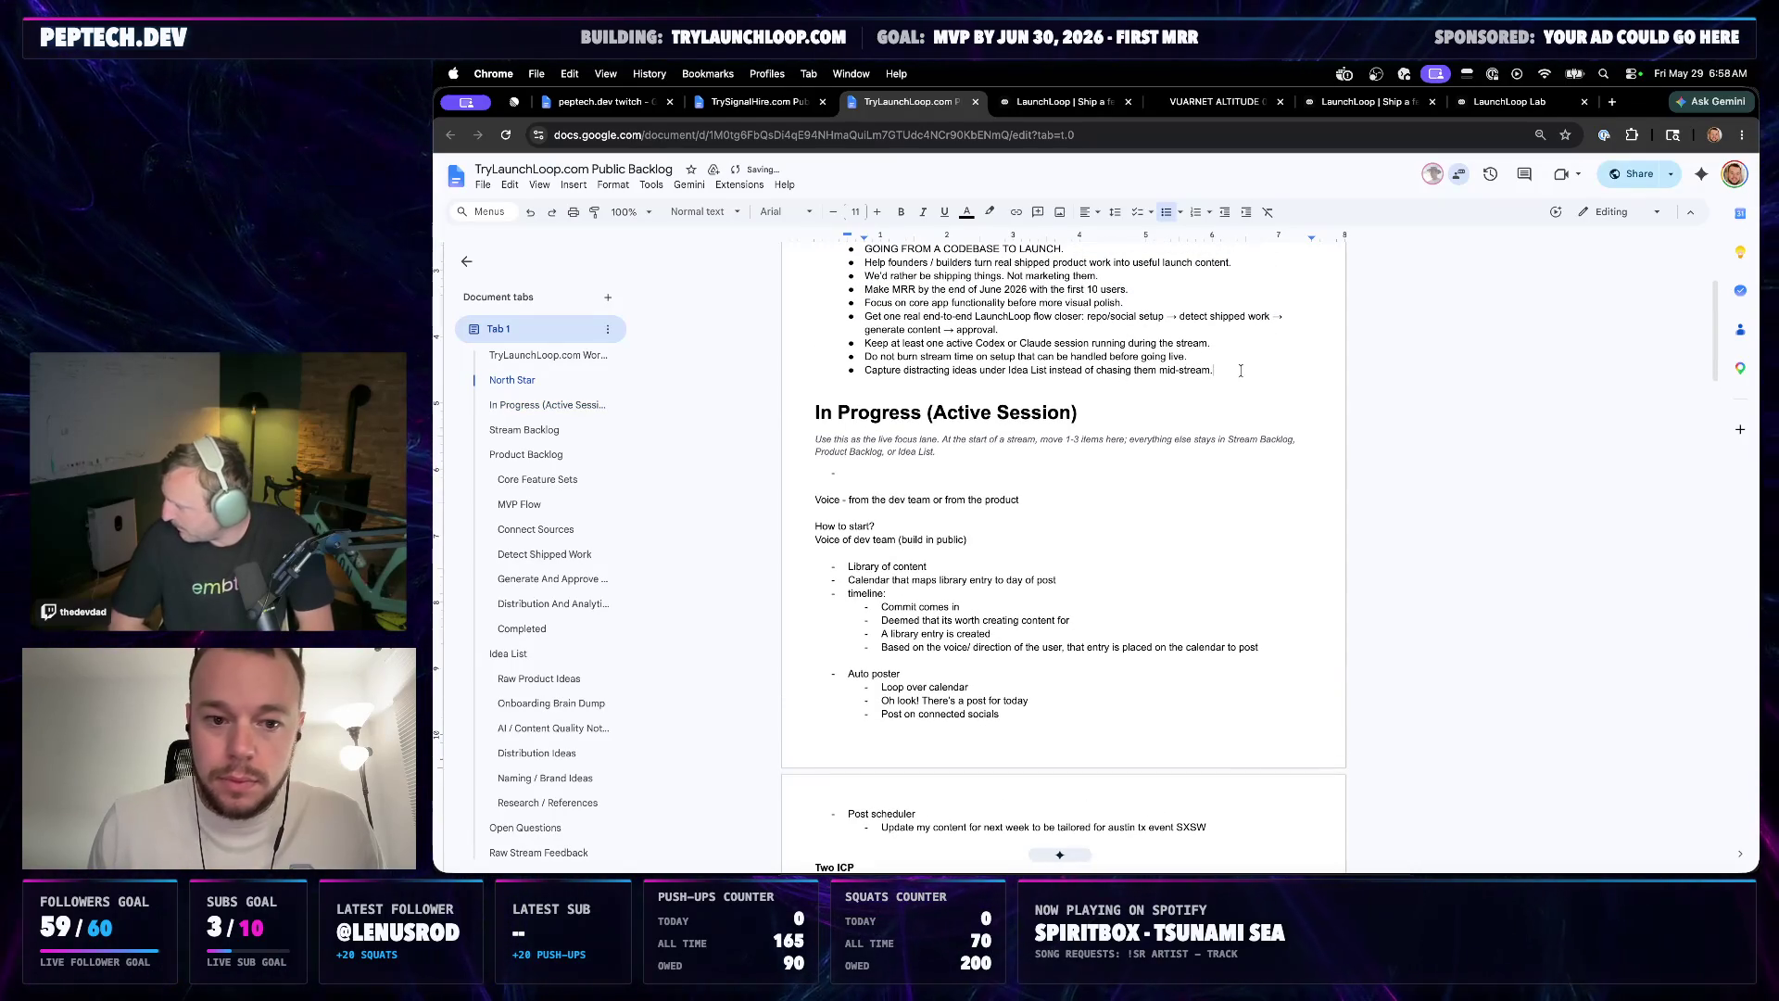
pyautogui.press('super+z')
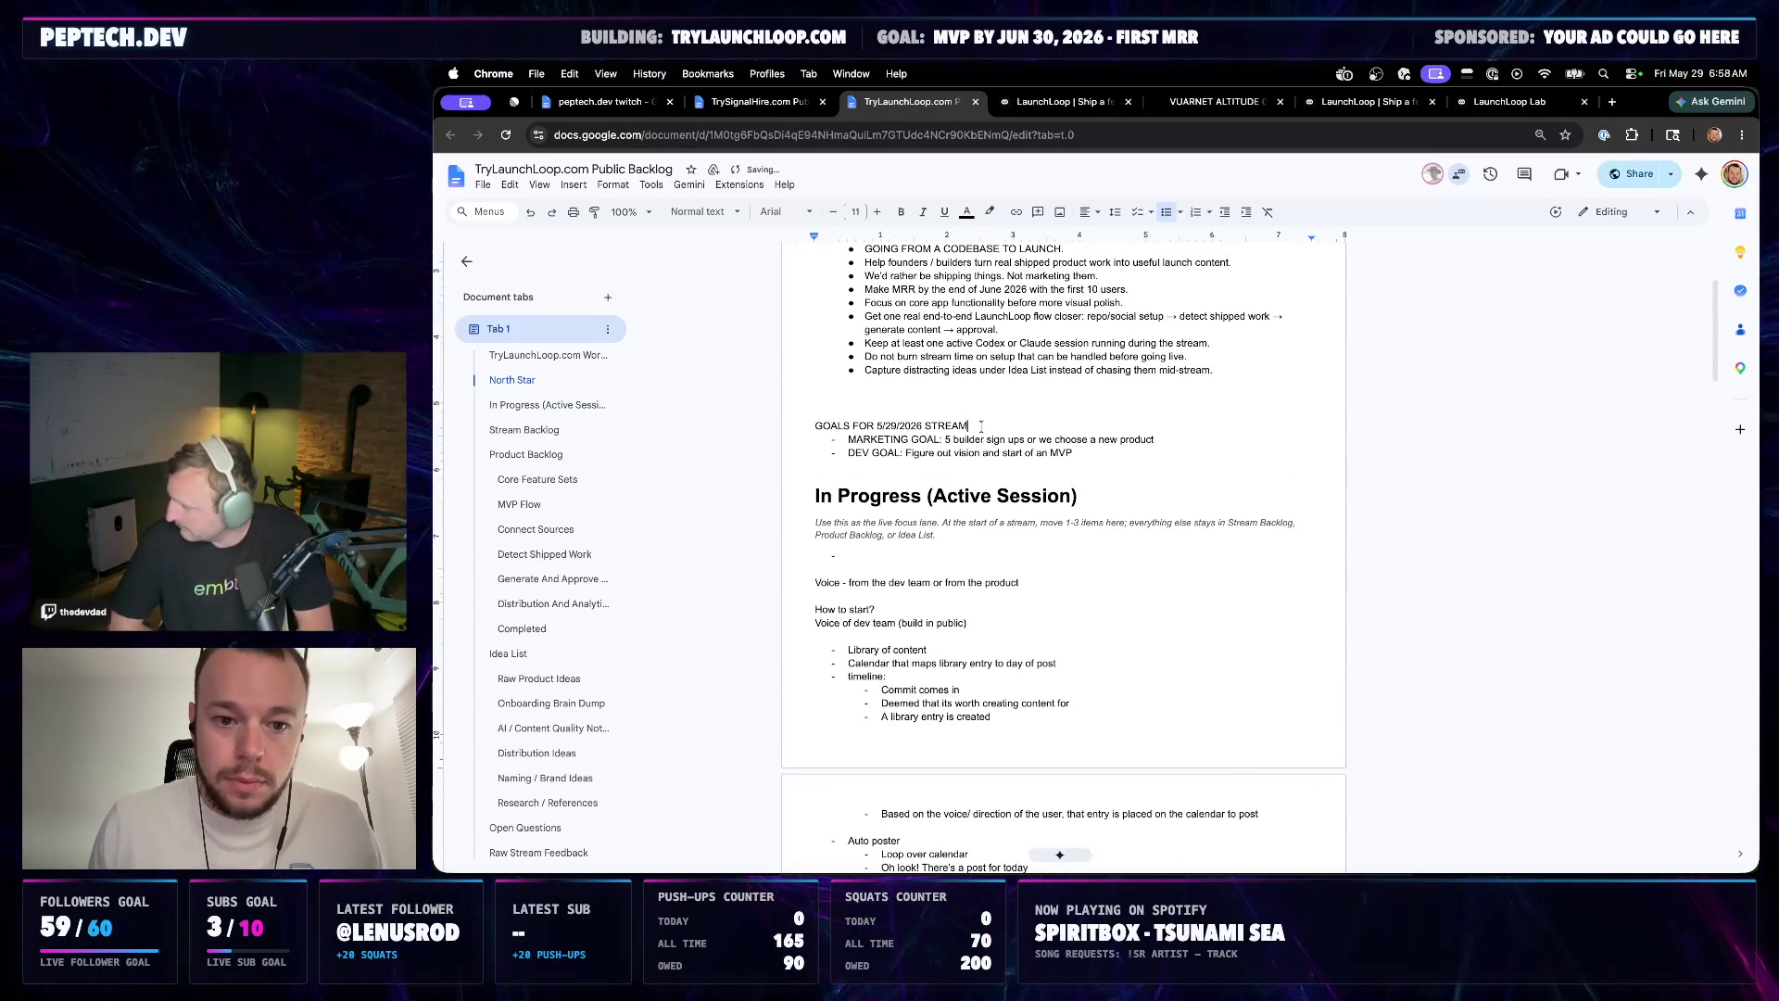
# Make the GOALS FOR 5/29/2026 STREAM line a bold Heading 1
pyautogui.moveTo(993, 420); pyautogui.dragTo(816, 423)
pyautogui.click(703, 212)
pyautogui.click(733, 396)
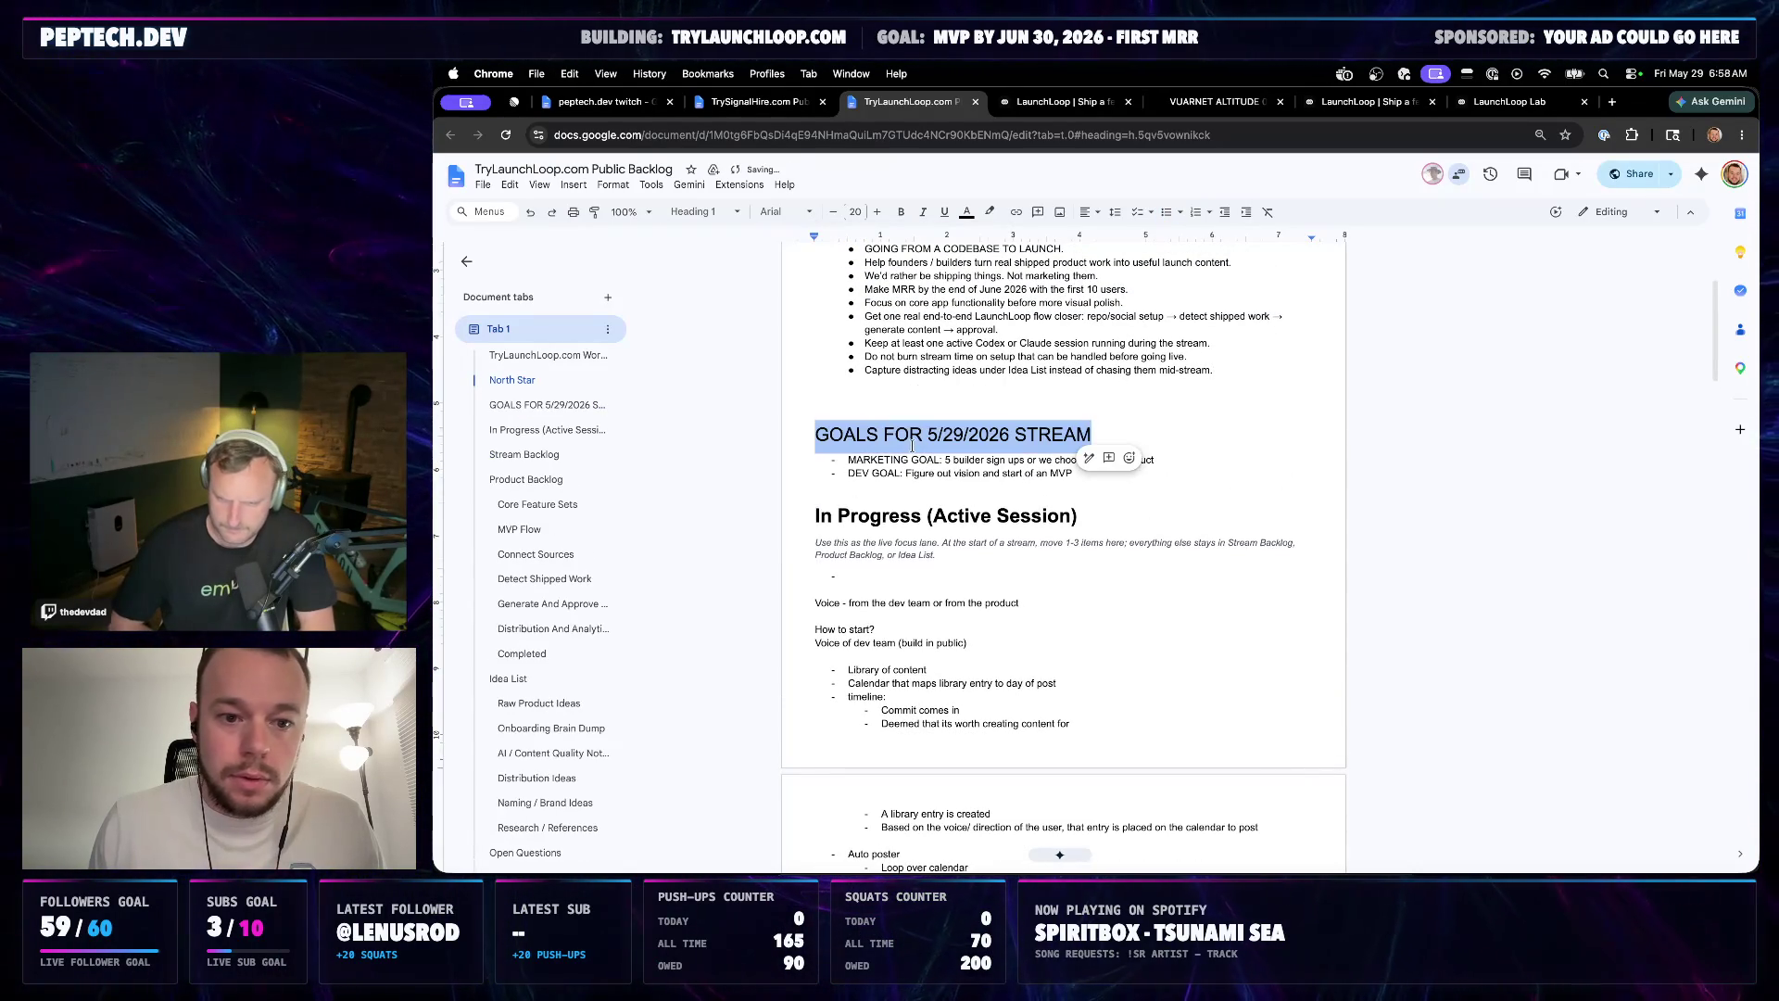
pyautogui.moveTo(1092, 434); pyautogui.dragTo(815, 434)
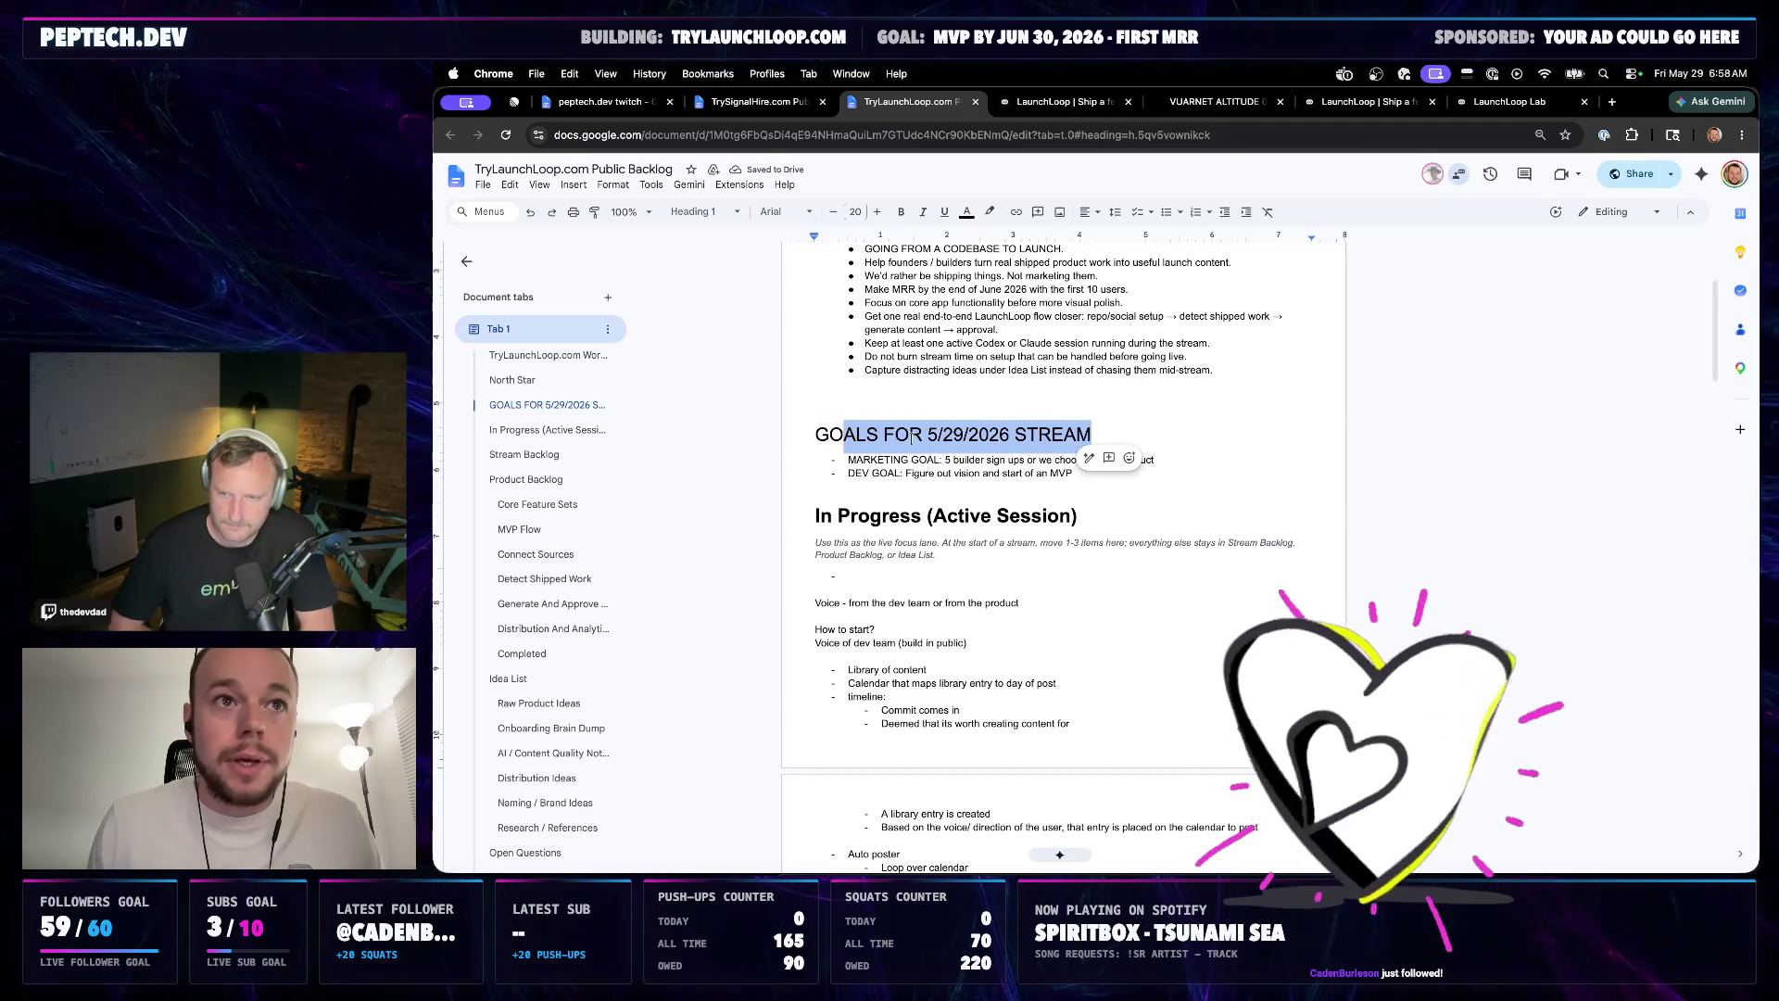
pyautogui.click(834, 434)
pyautogui.moveTo(1092, 434); pyautogui.dragTo(765, 444)
pyautogui.press('super+b')
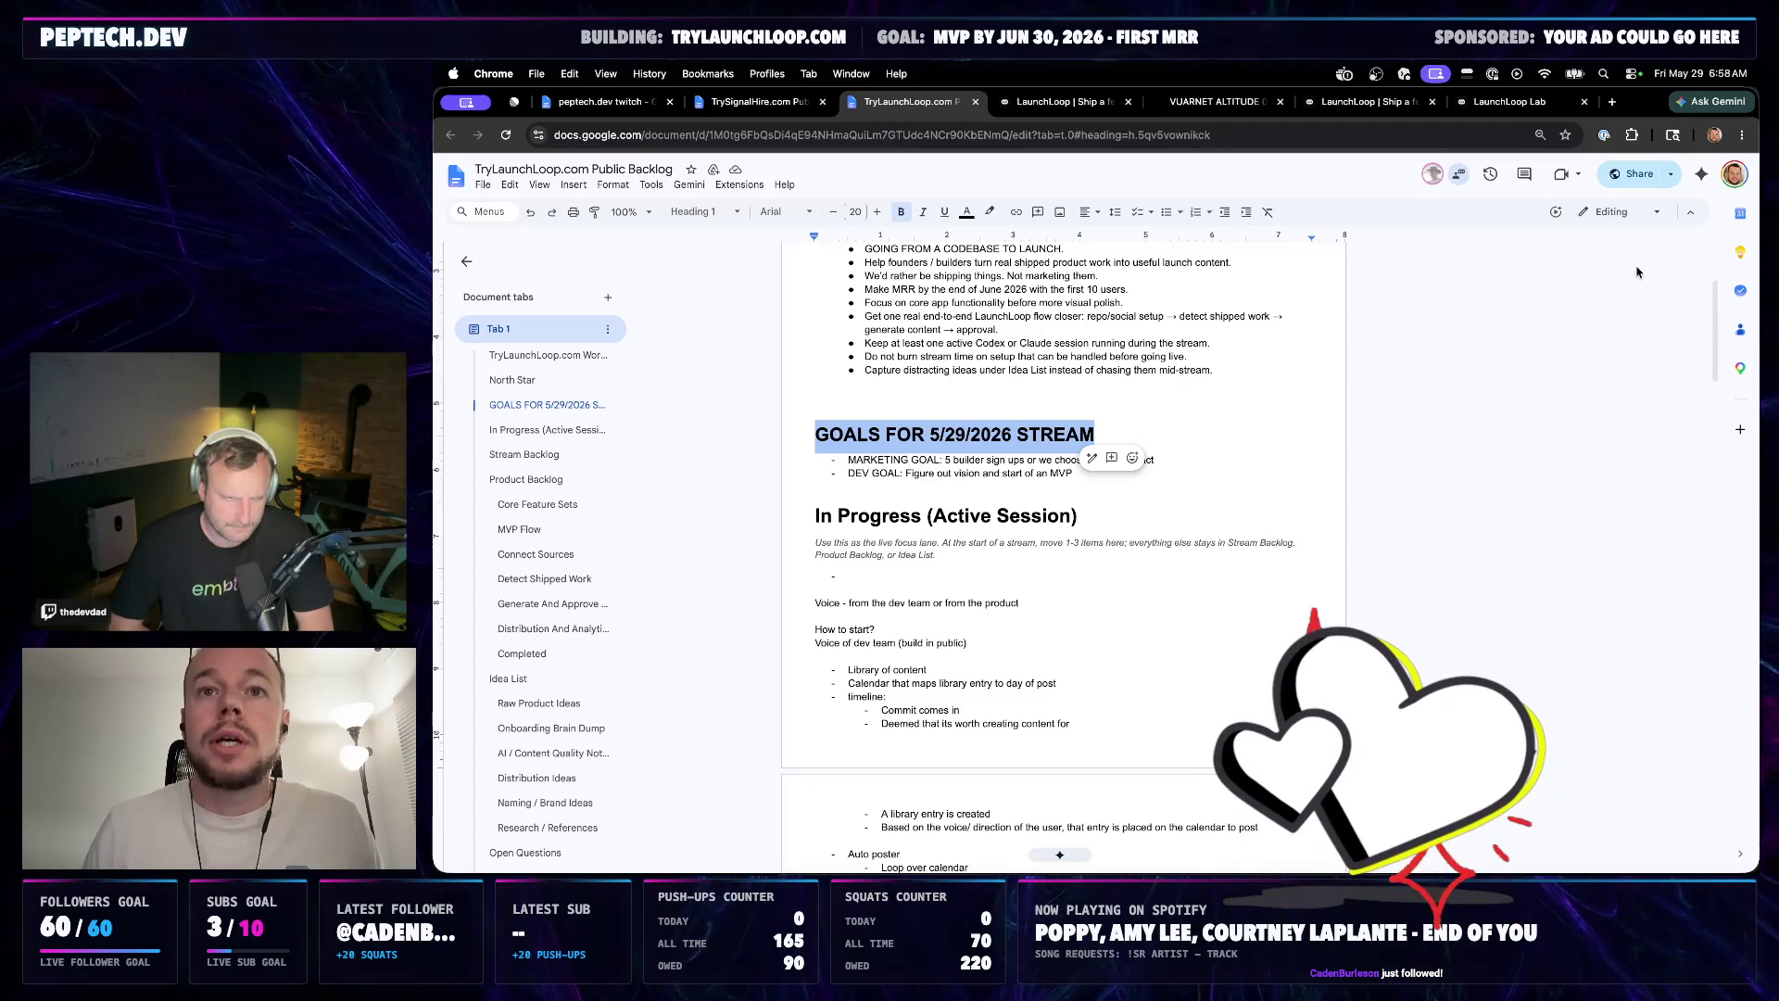
# Remove the blank lines under the In Progress intro
pyautogui.click(980, 590)
pyautogui.press('BackSpace')
pyautogui.press('BackSpace')
pyautogui.press('BackSpace')
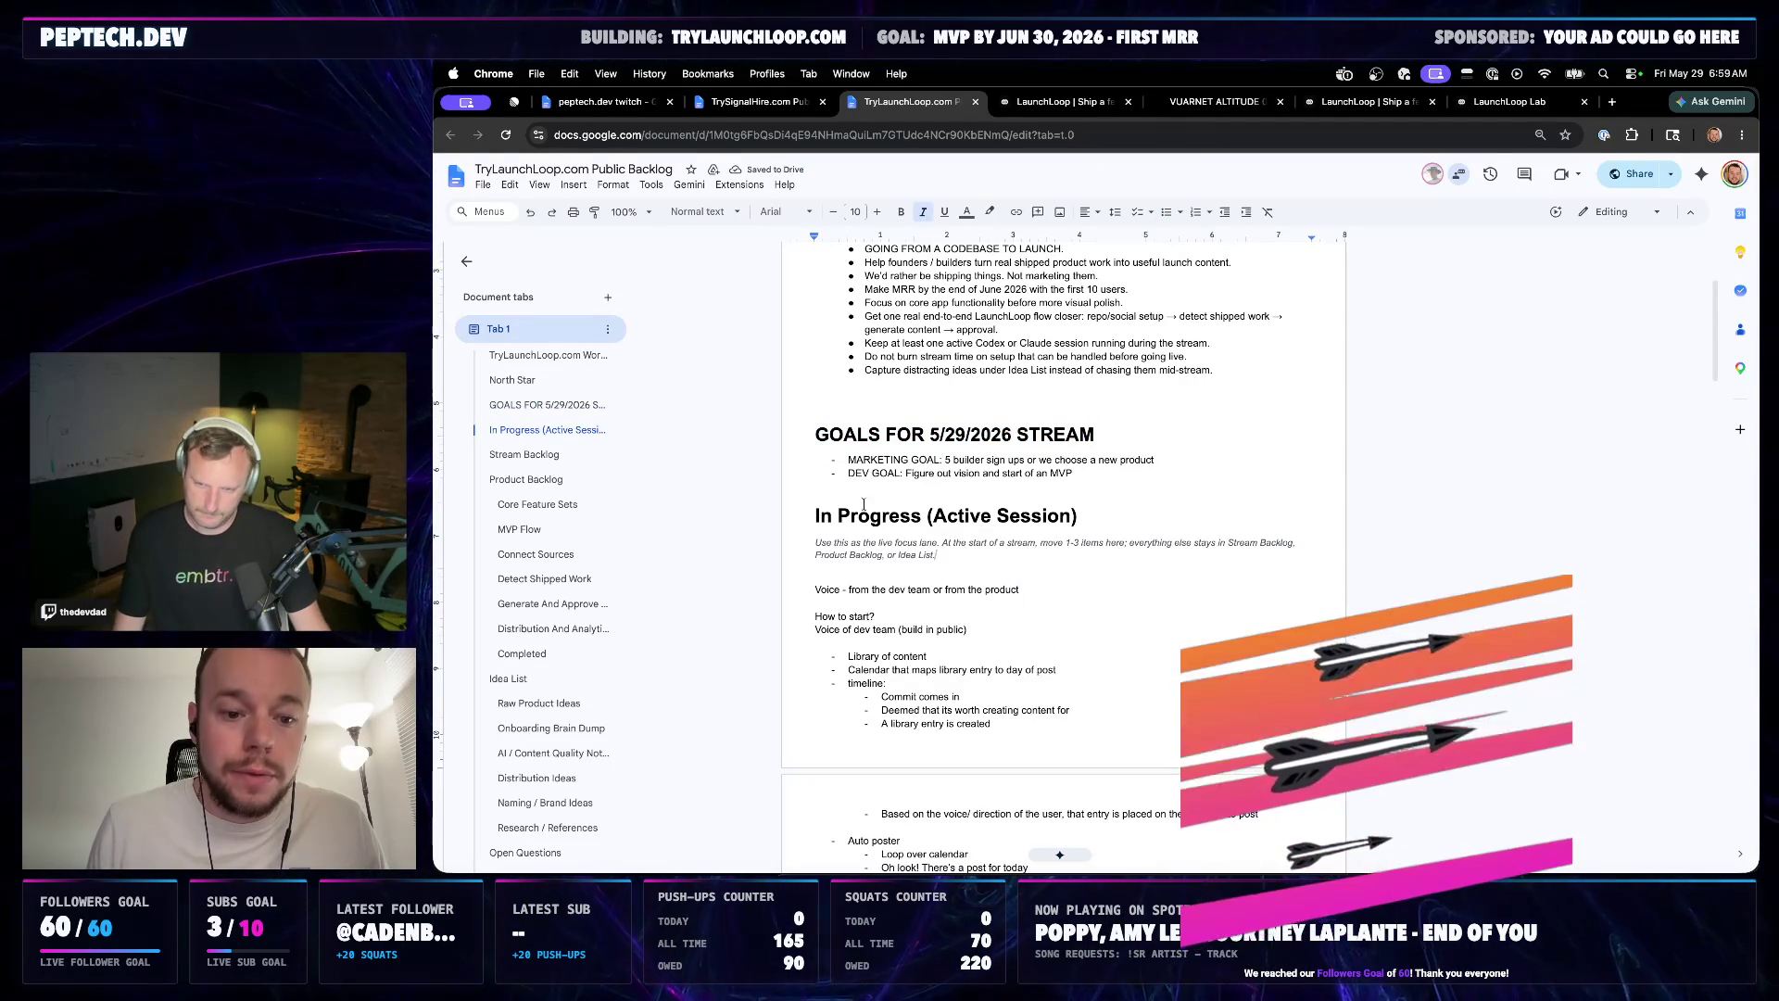
pyautogui.click(816, 515)
# Add a SCRATCH PAD heading above In Progress and move the voice and timeline notes under it
pyautogui.press('Return')
pyautogui.press('Up')
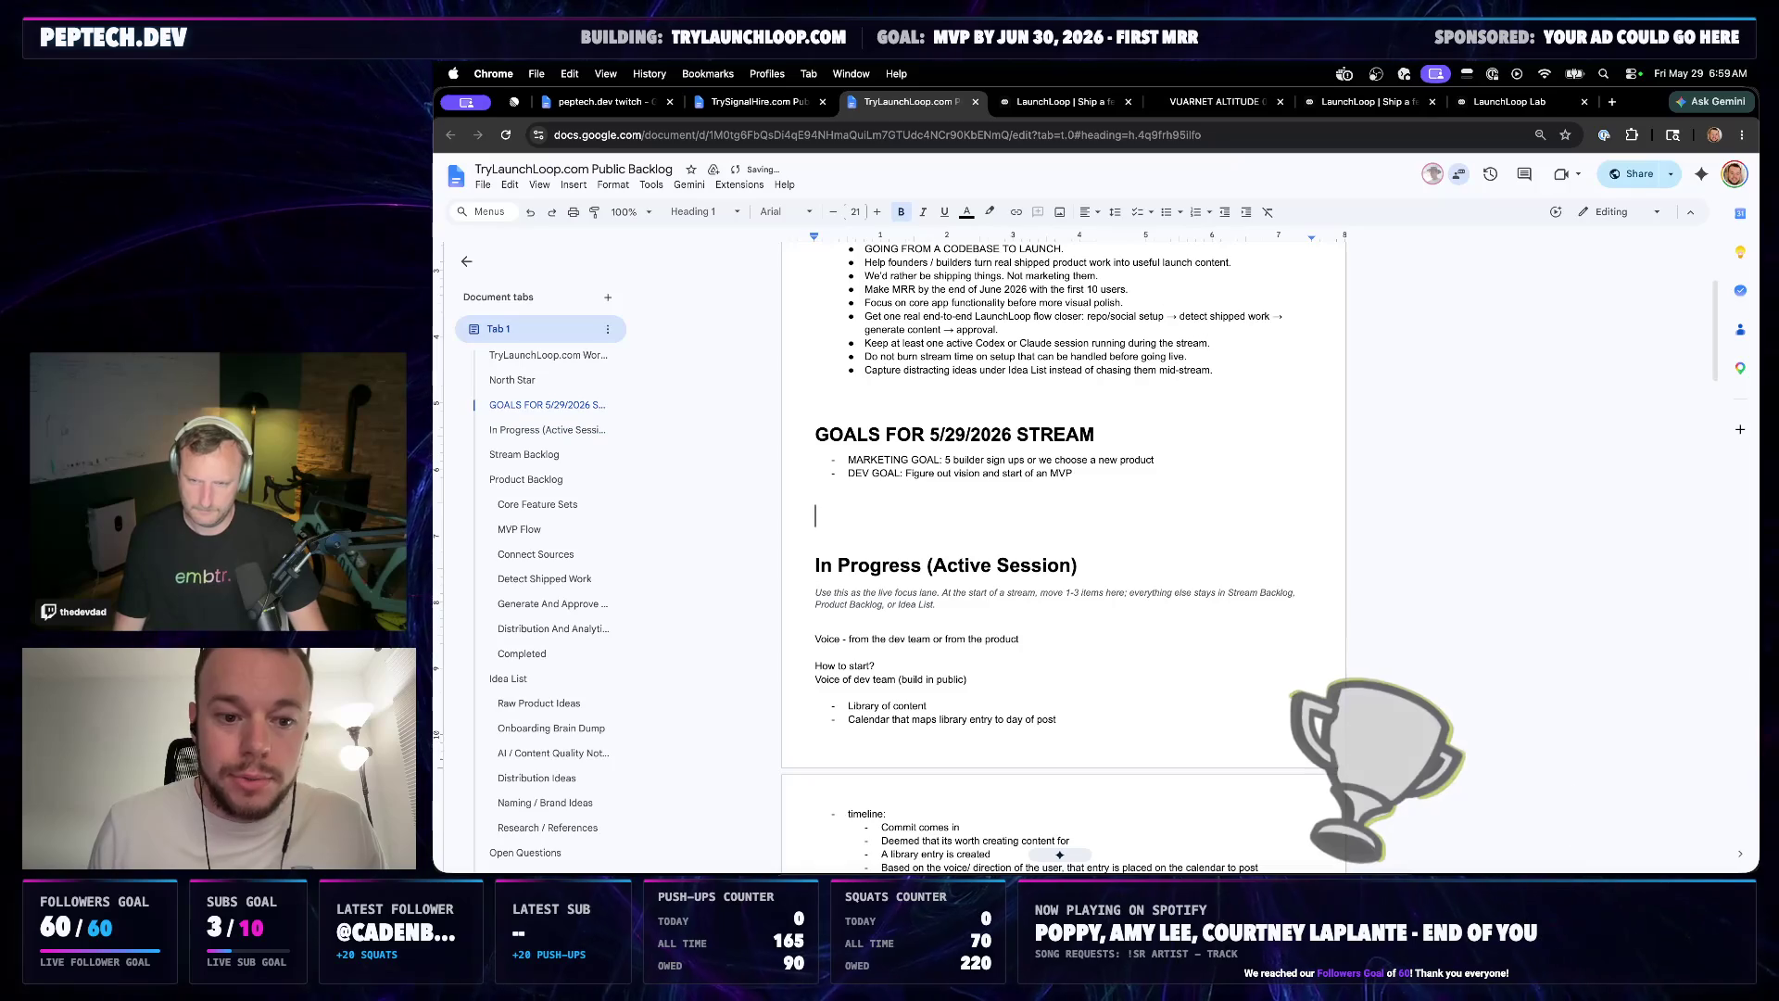
pyautogui.scroll(-1, 958, 565)
pyautogui.scroll(-3, 973, 556)
pyautogui.scroll(-3, 1001, 533)
pyautogui.scroll(-1, 1002, 532)
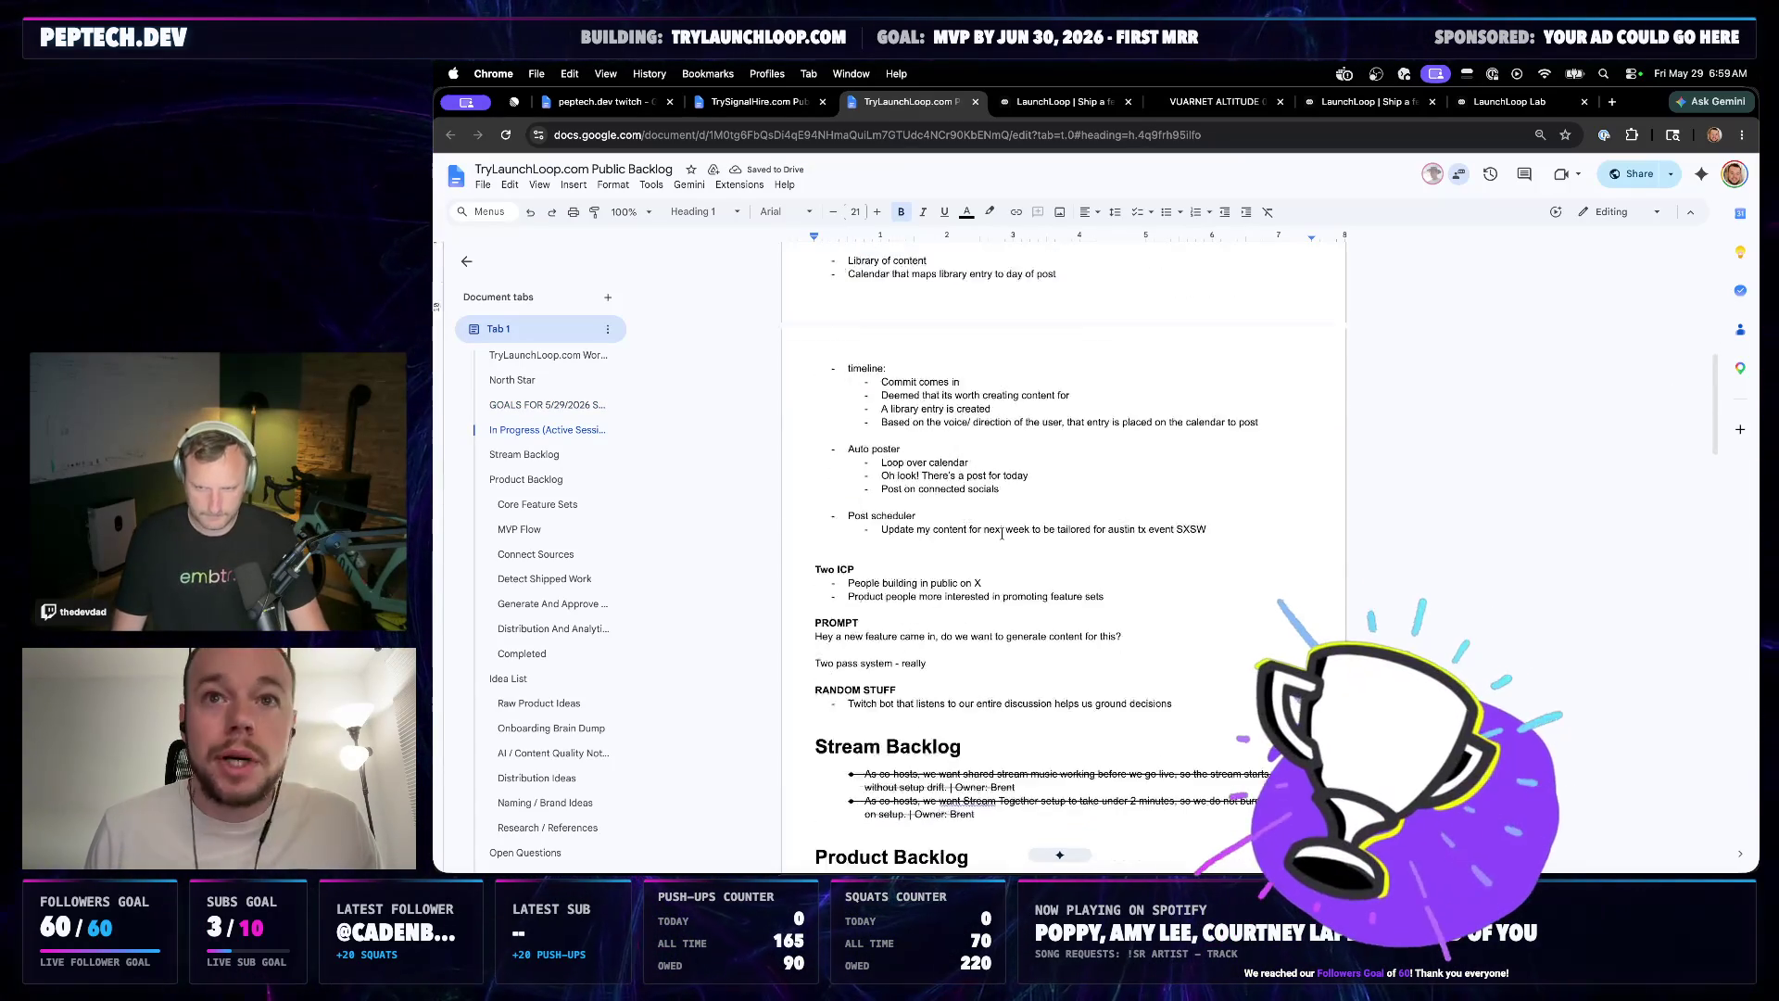
pyautogui.scroll(-2, 1000, 532)
pyautogui.scroll(5, 1001, 533)
pyautogui.scroll(1, 1001, 533)
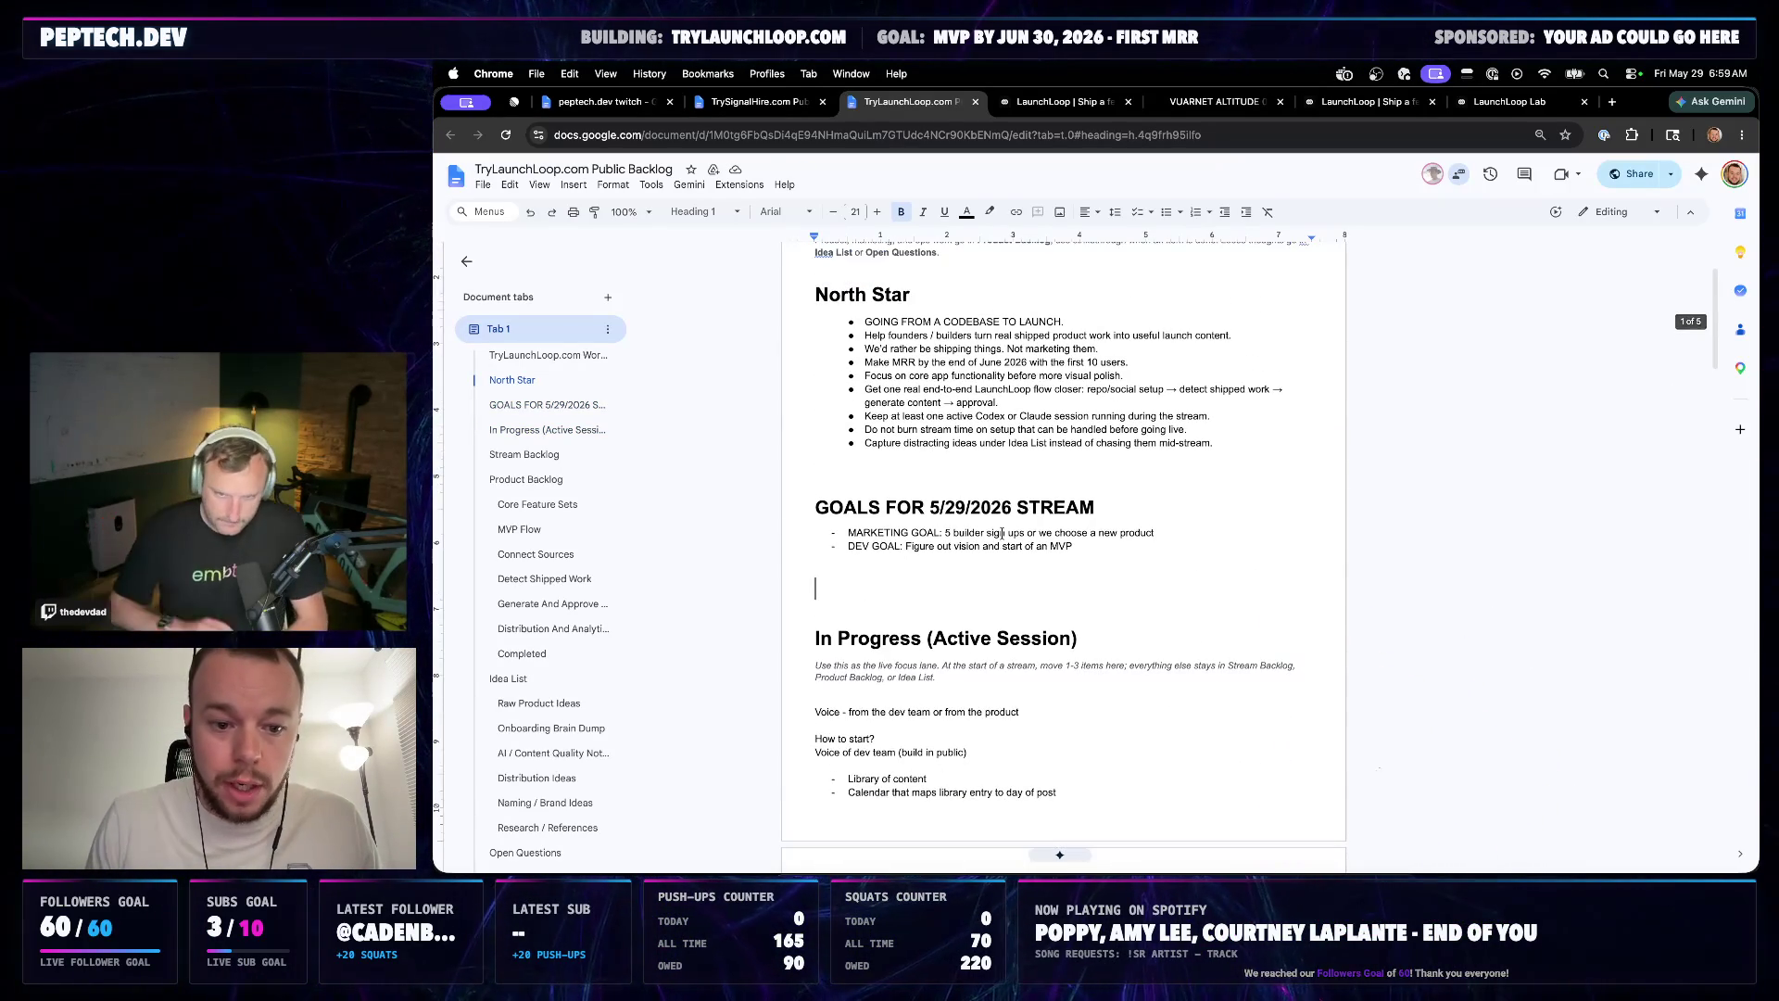
pyautogui.write('SCRATCH PAD')
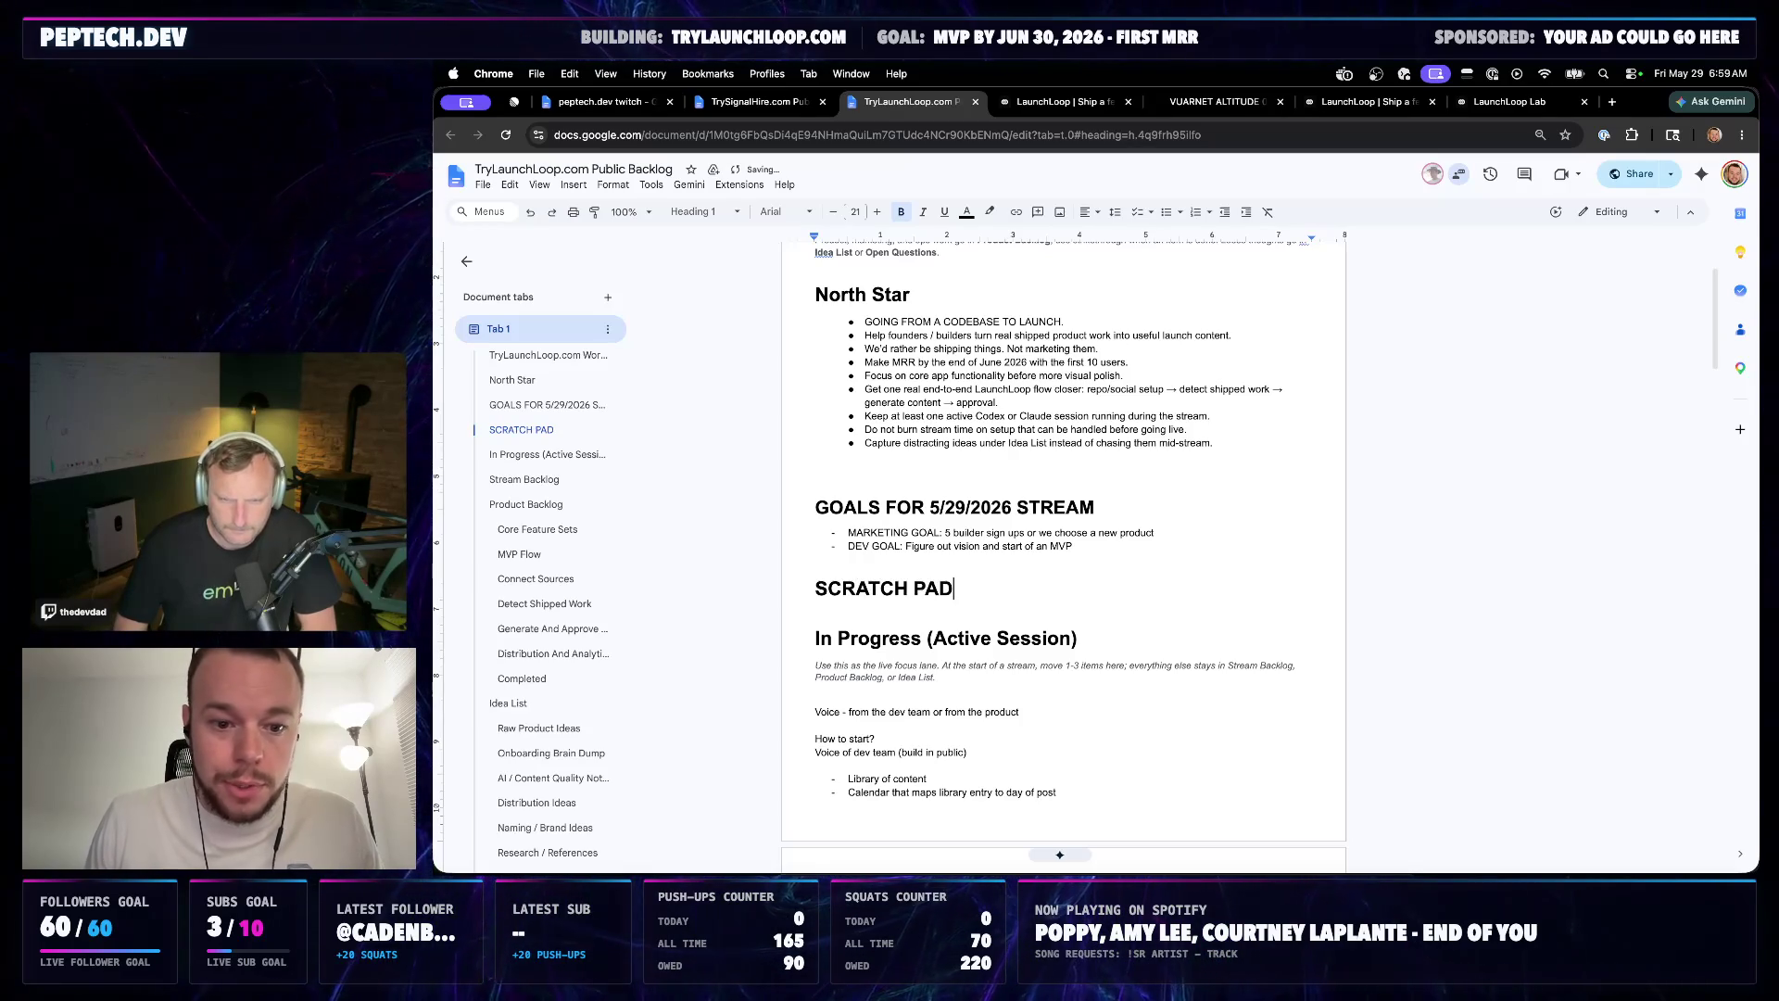
pyautogui.scroll(-5, 1048, 497)
pyautogui.scroll(-2, 1049, 497)
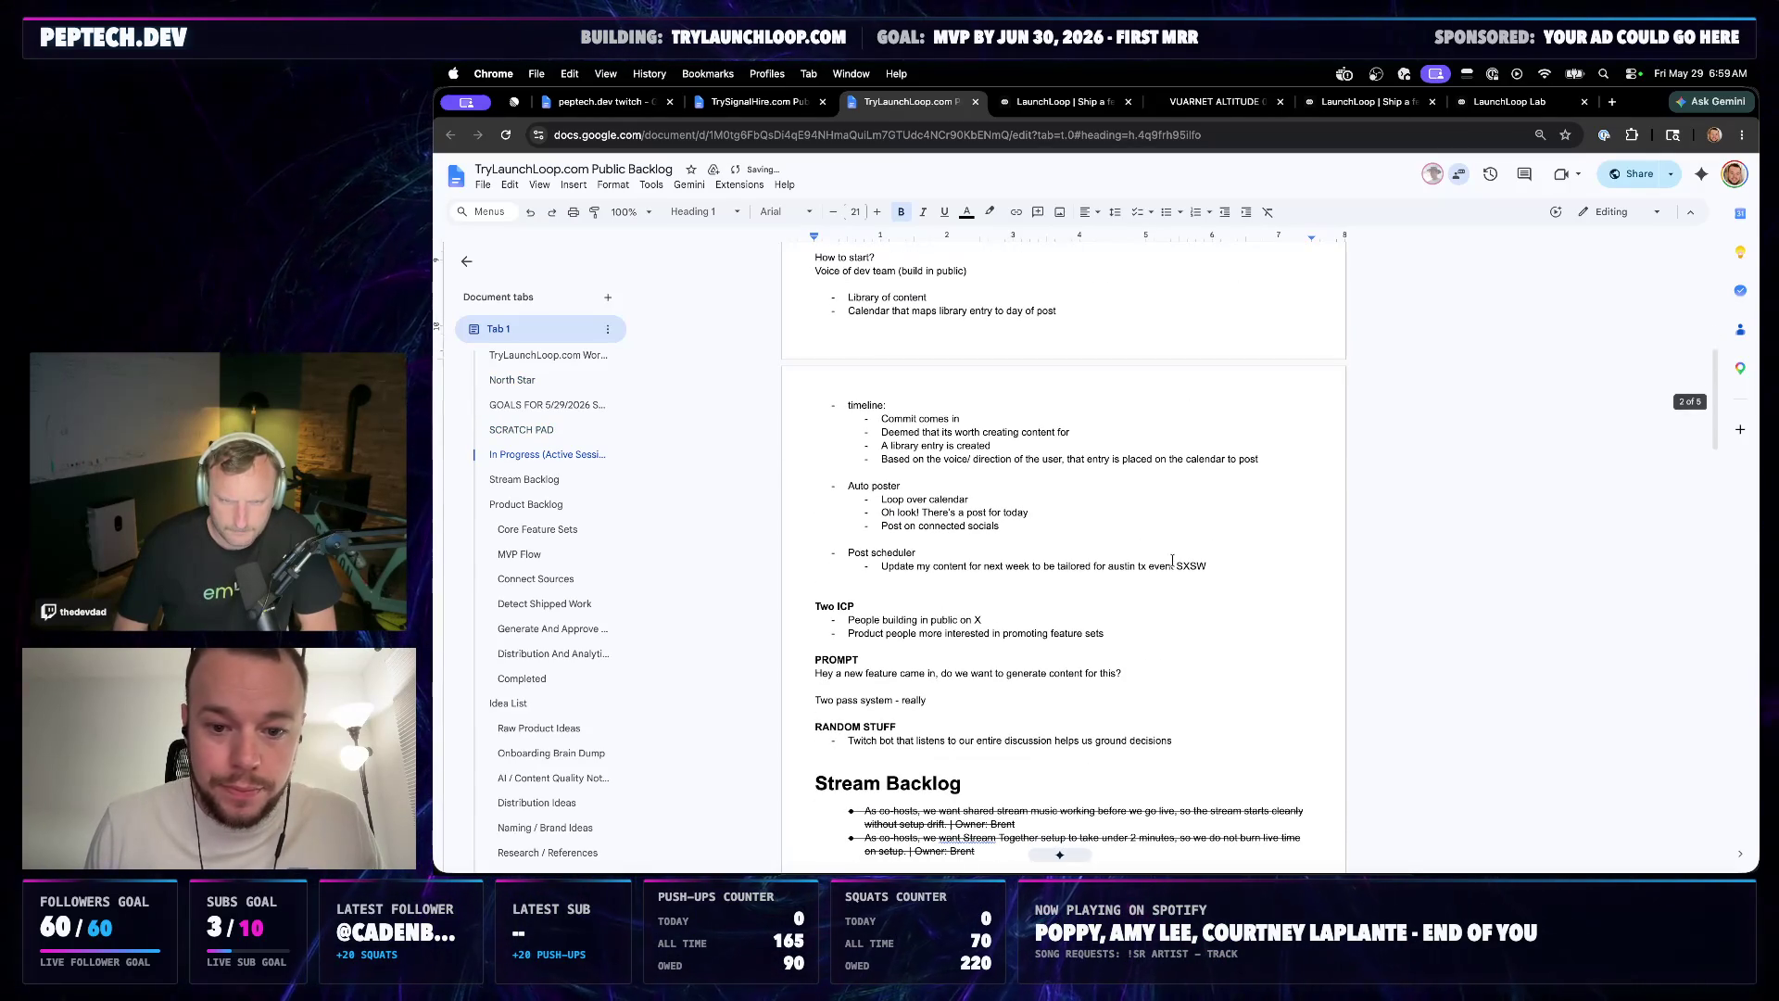
pyautogui.moveTo(1211, 566); pyautogui.dragTo(810, 379)
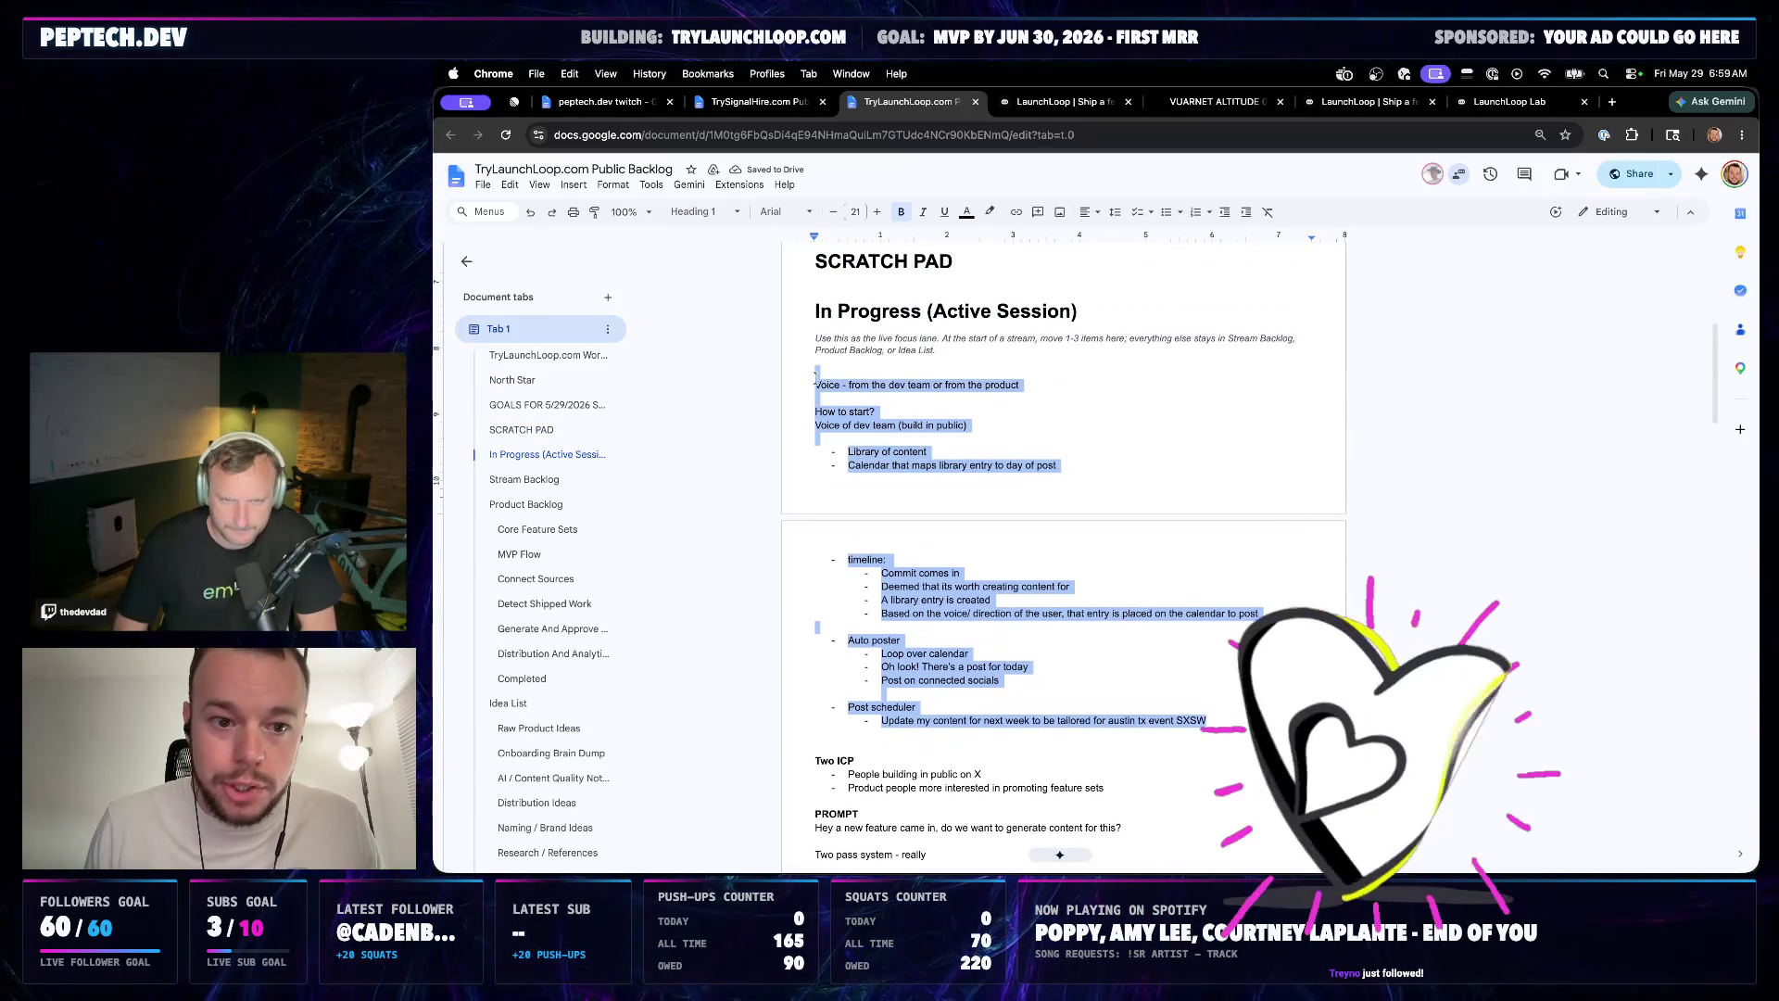
pyautogui.press('BackSpace')
pyautogui.click(996, 301)
pyautogui.press('super+z')
pyautogui.press('super+z')
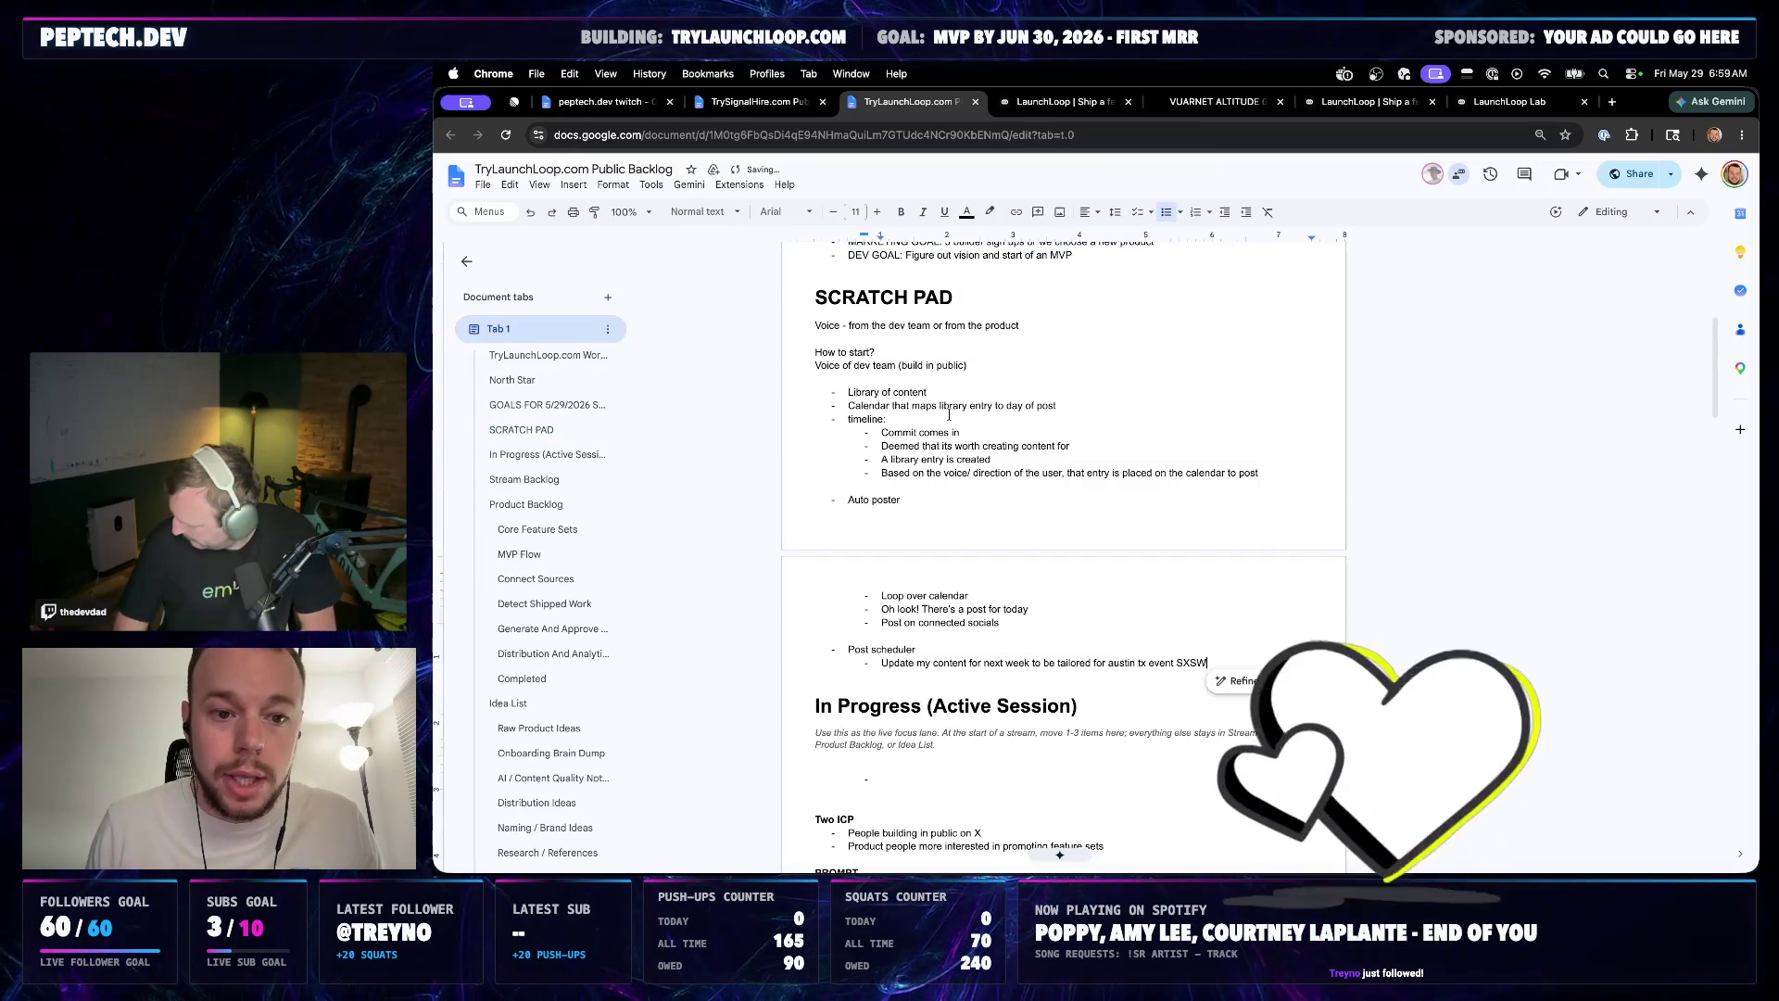
# Remove the empty line under In Progress and delete the 'In Progress (' prefix from the heading
pyautogui.click(882, 530)
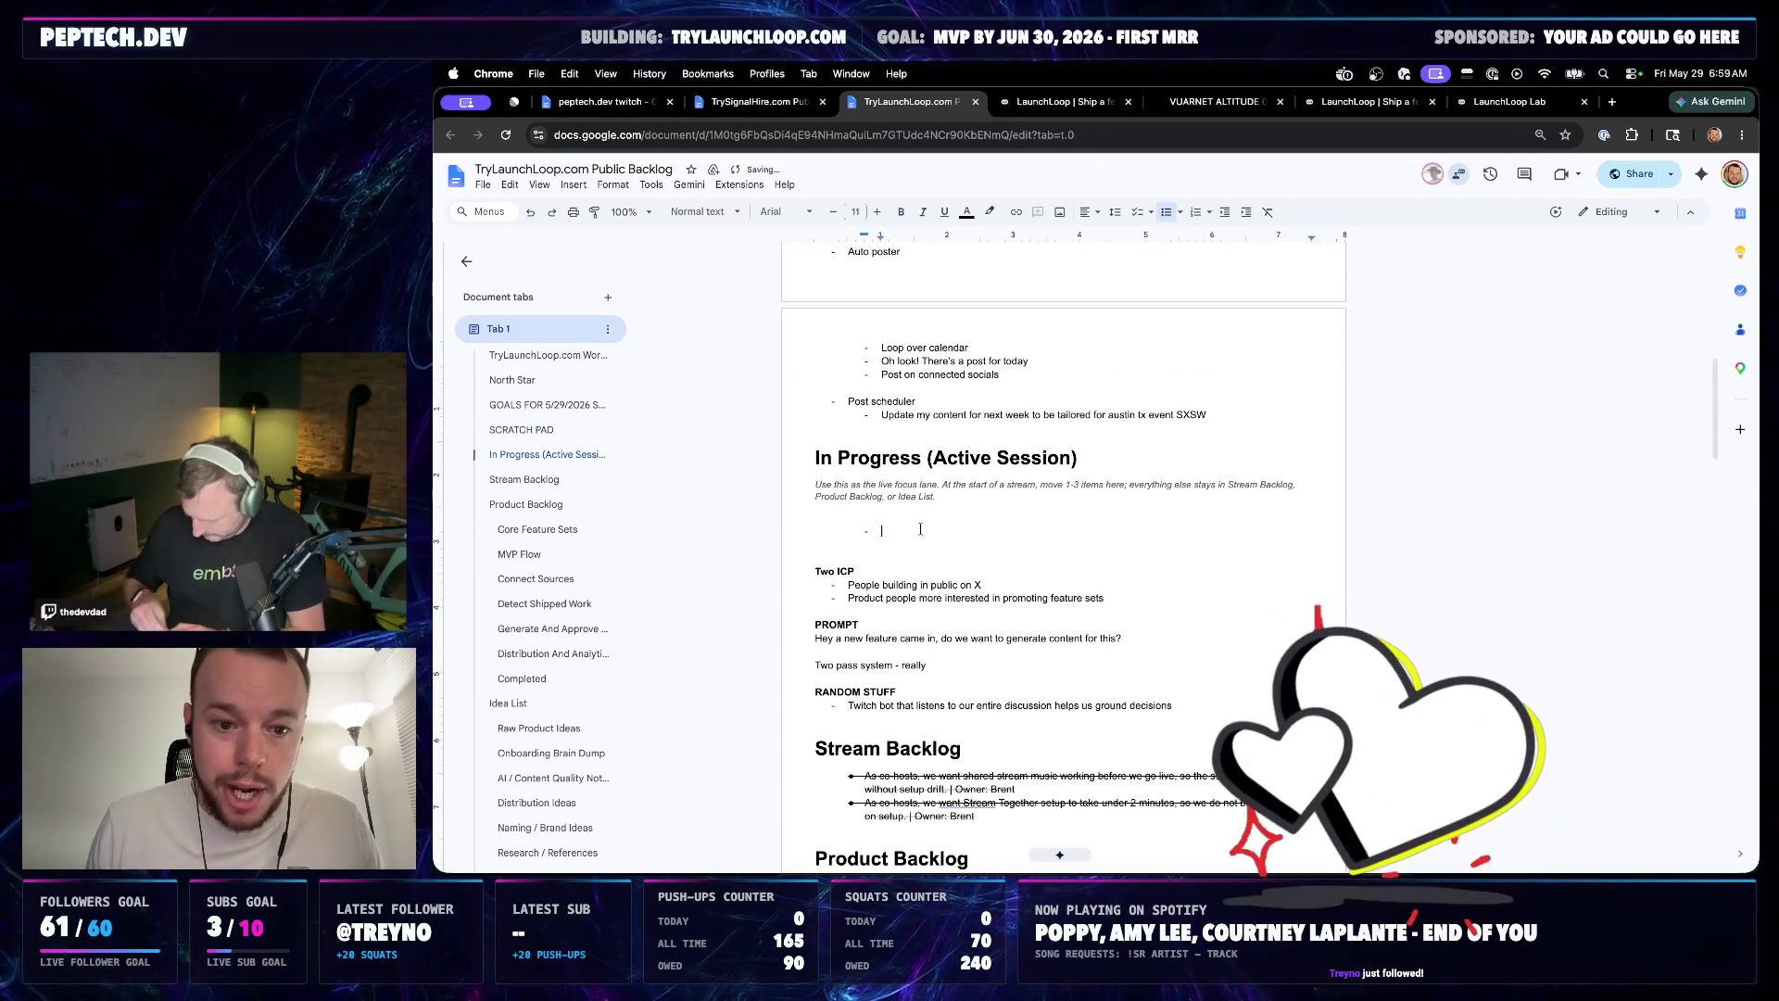
pyautogui.press('BackSpace')
pyautogui.click(1083, 457)
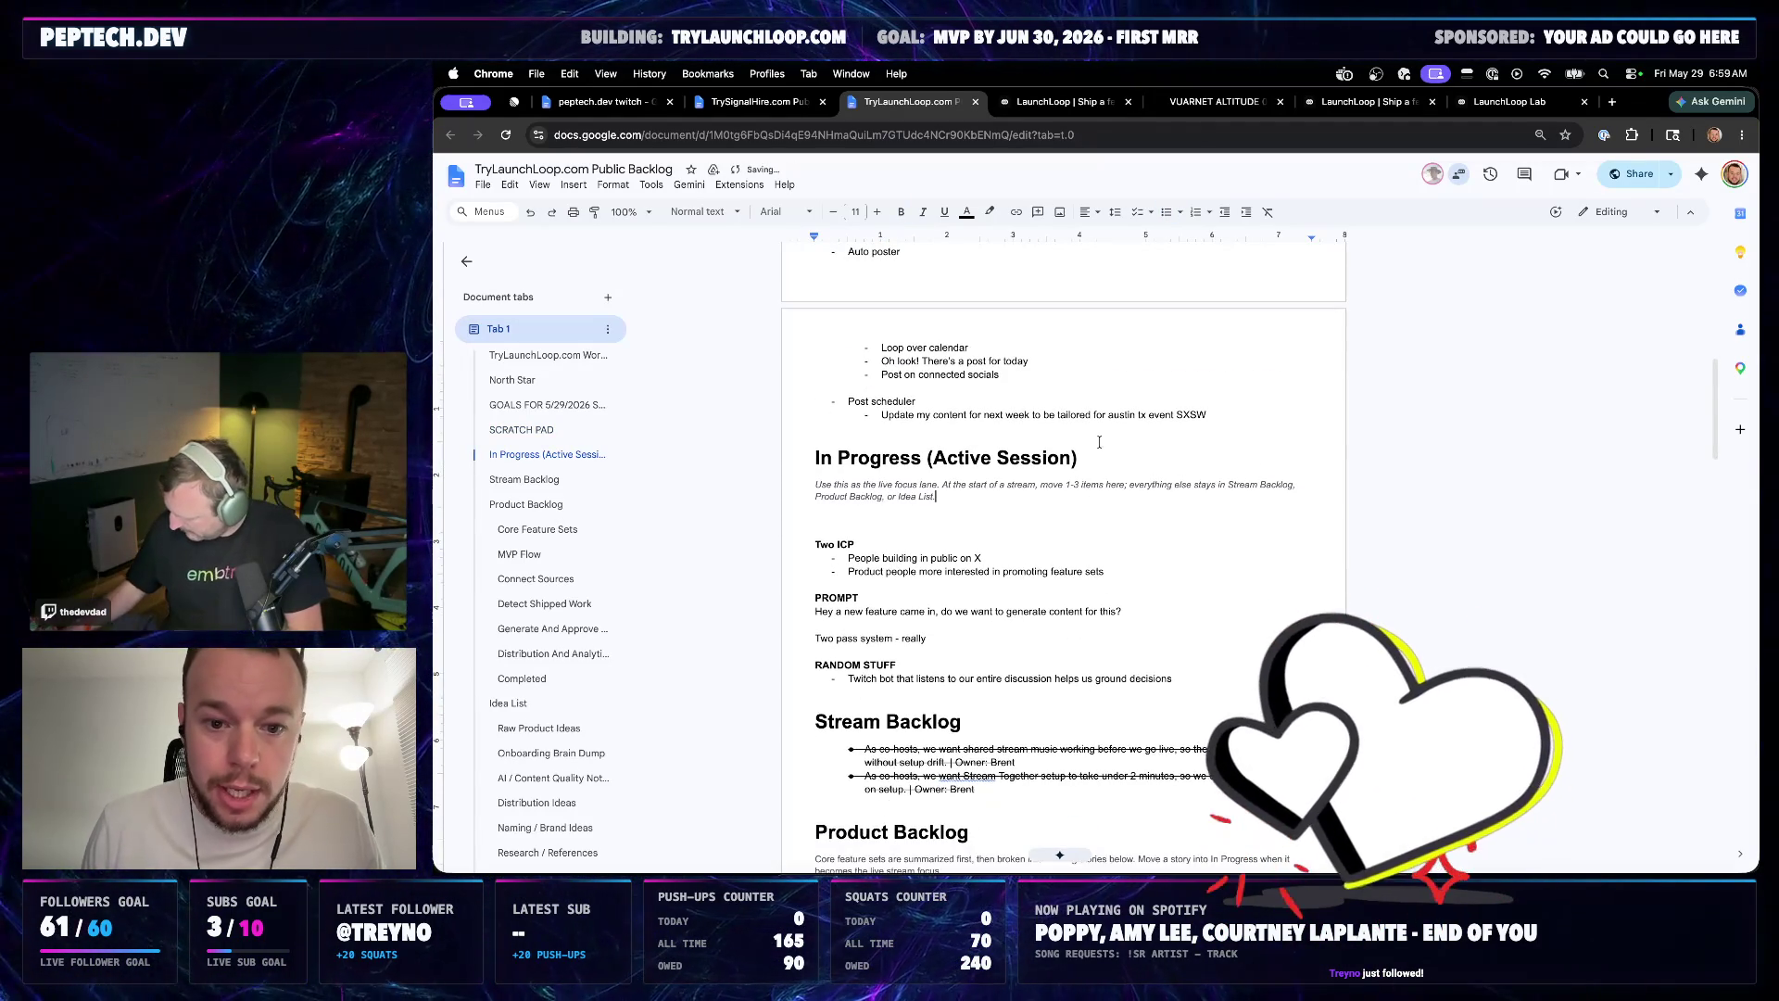
pyautogui.moveTo(933, 457); pyautogui.dragTo(816, 457)
pyautogui.press('BackSpace')
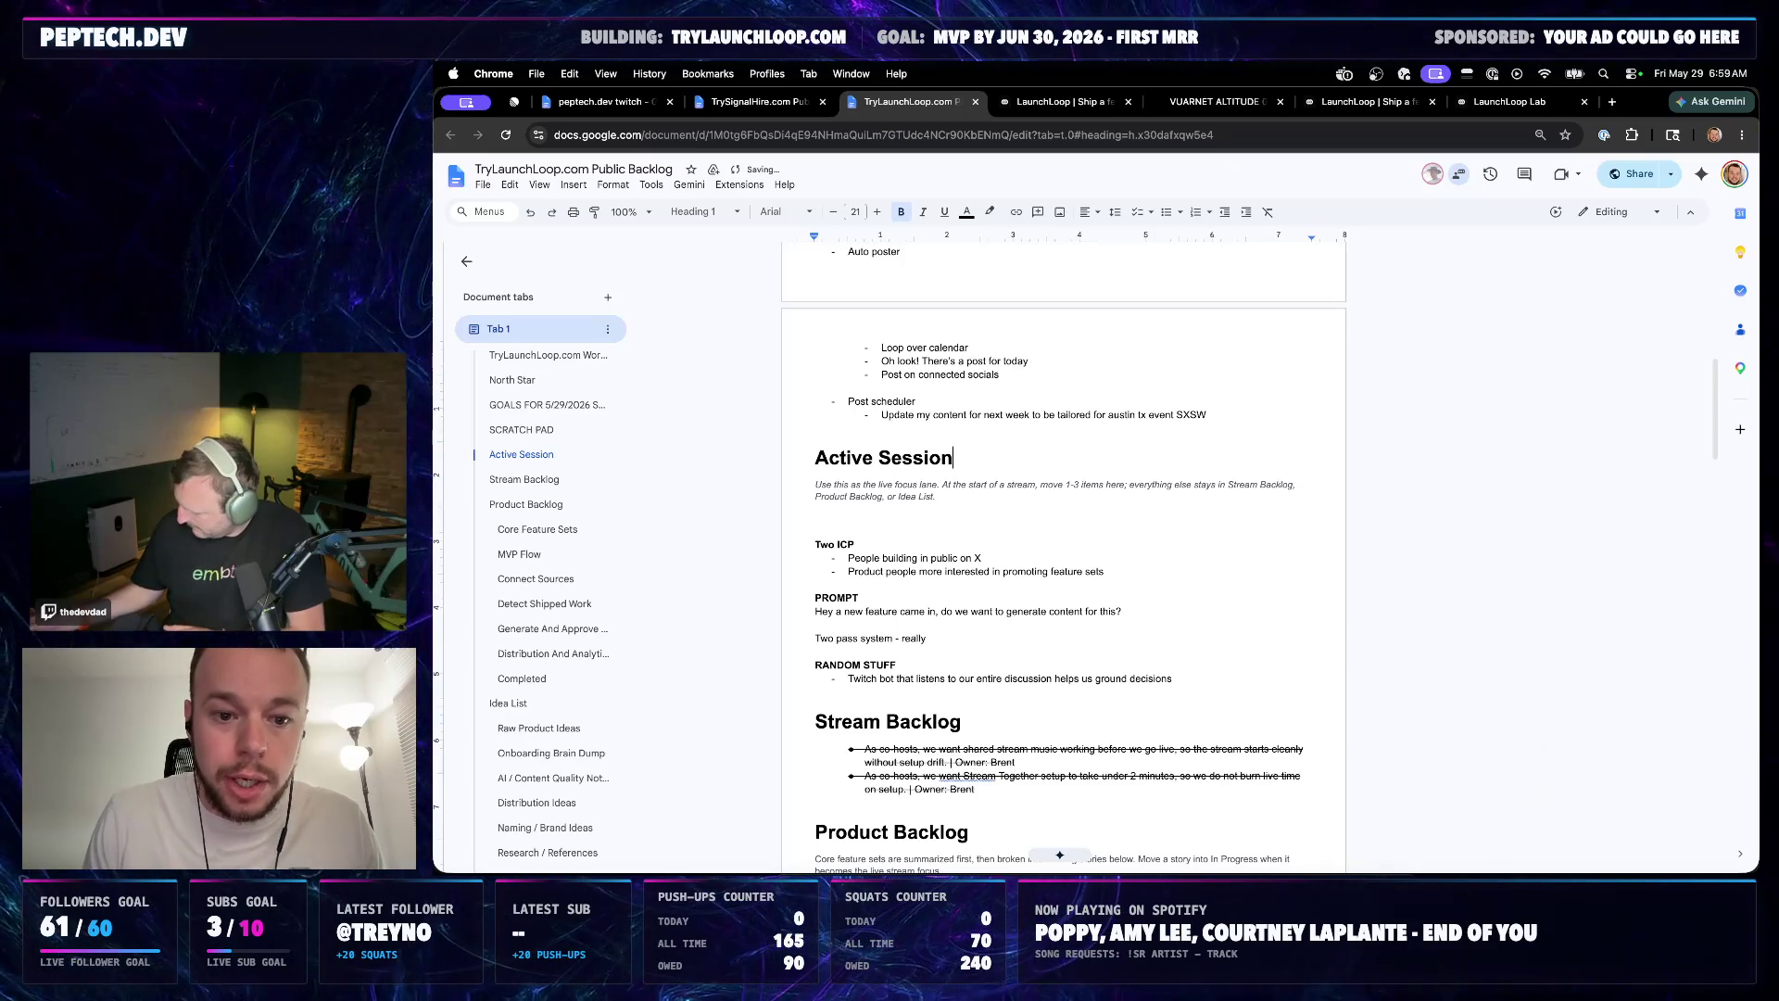
pyautogui.write(' (Co')
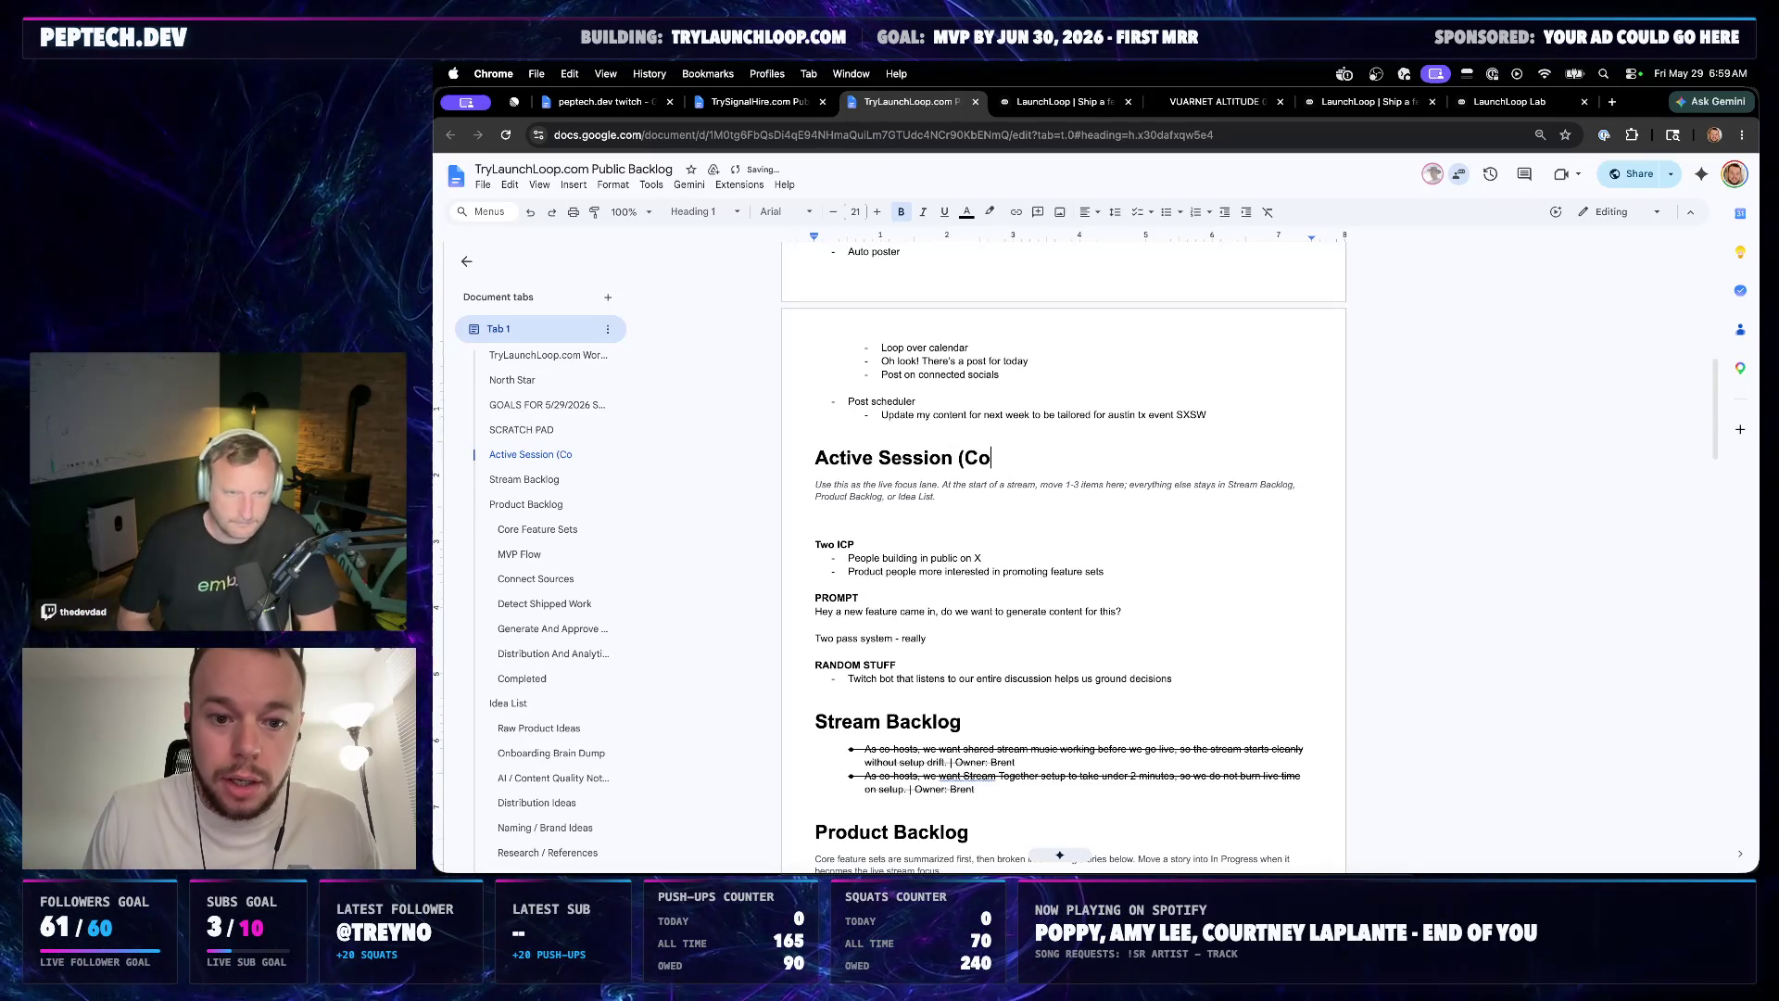
pyautogui.write('dex or Claude is cooking on)')
# Delete the blank lines beneath the Active Session italic description
pyautogui.click(936, 515)
pyautogui.press('BackSpace')
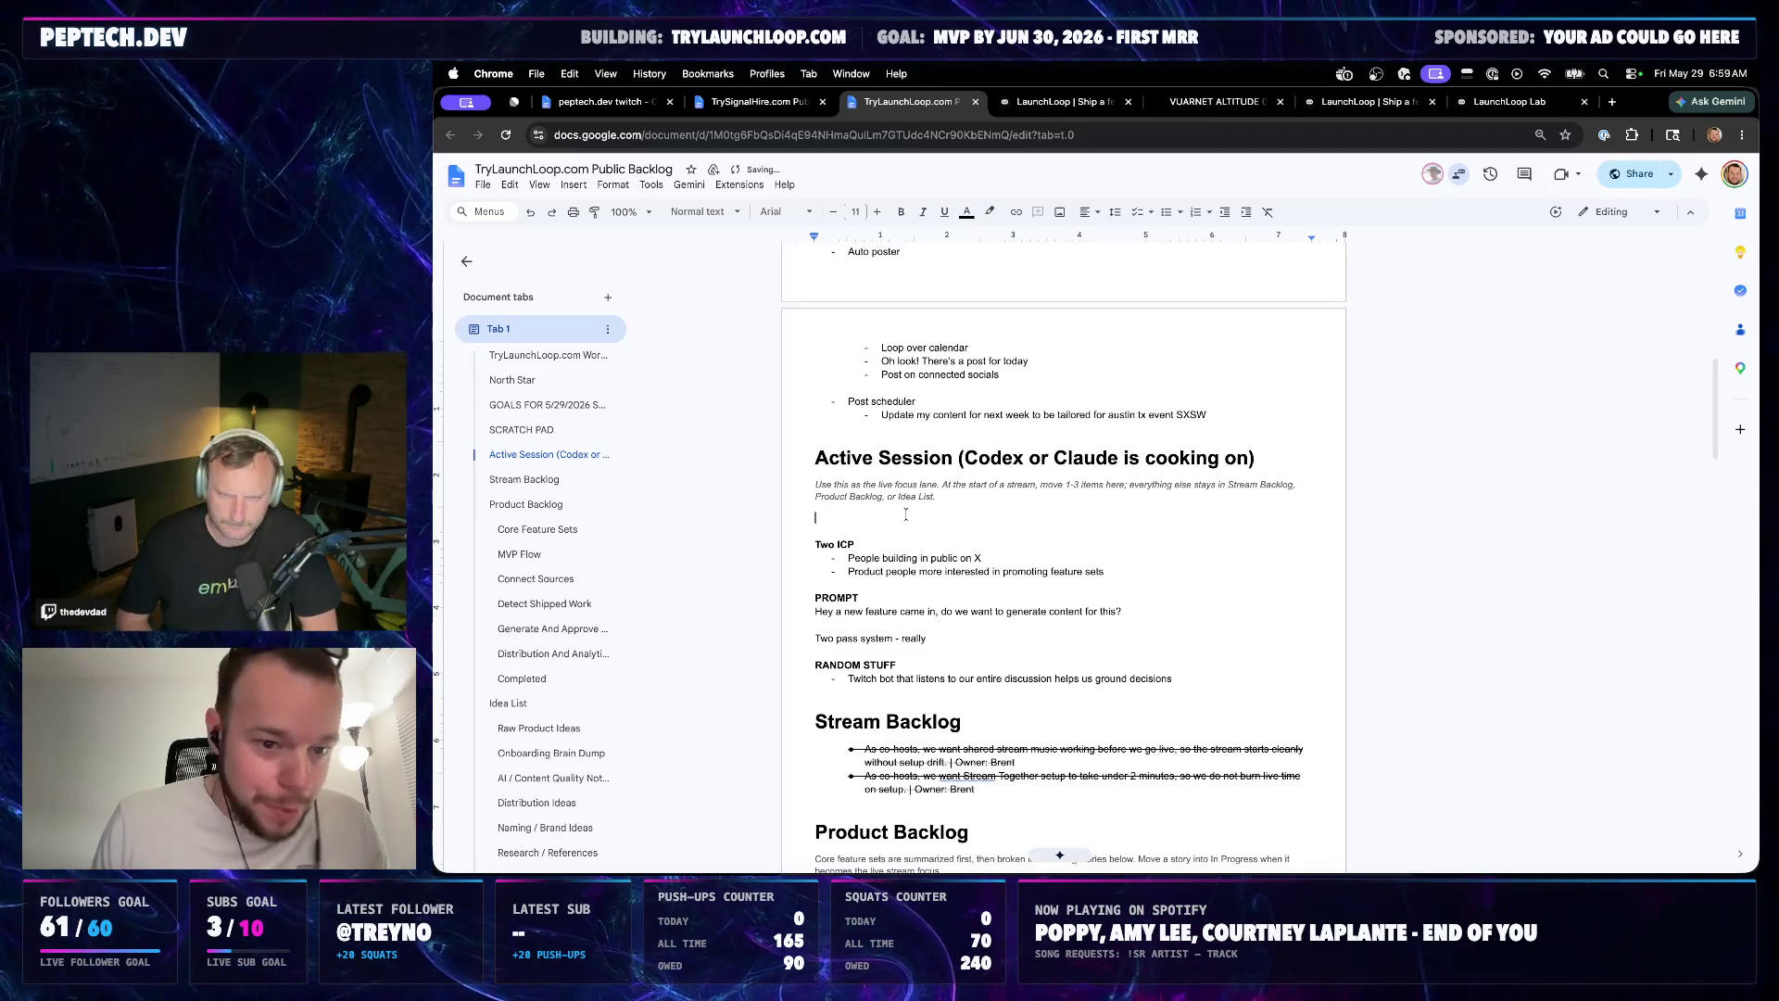
pyautogui.press('BackSpace')
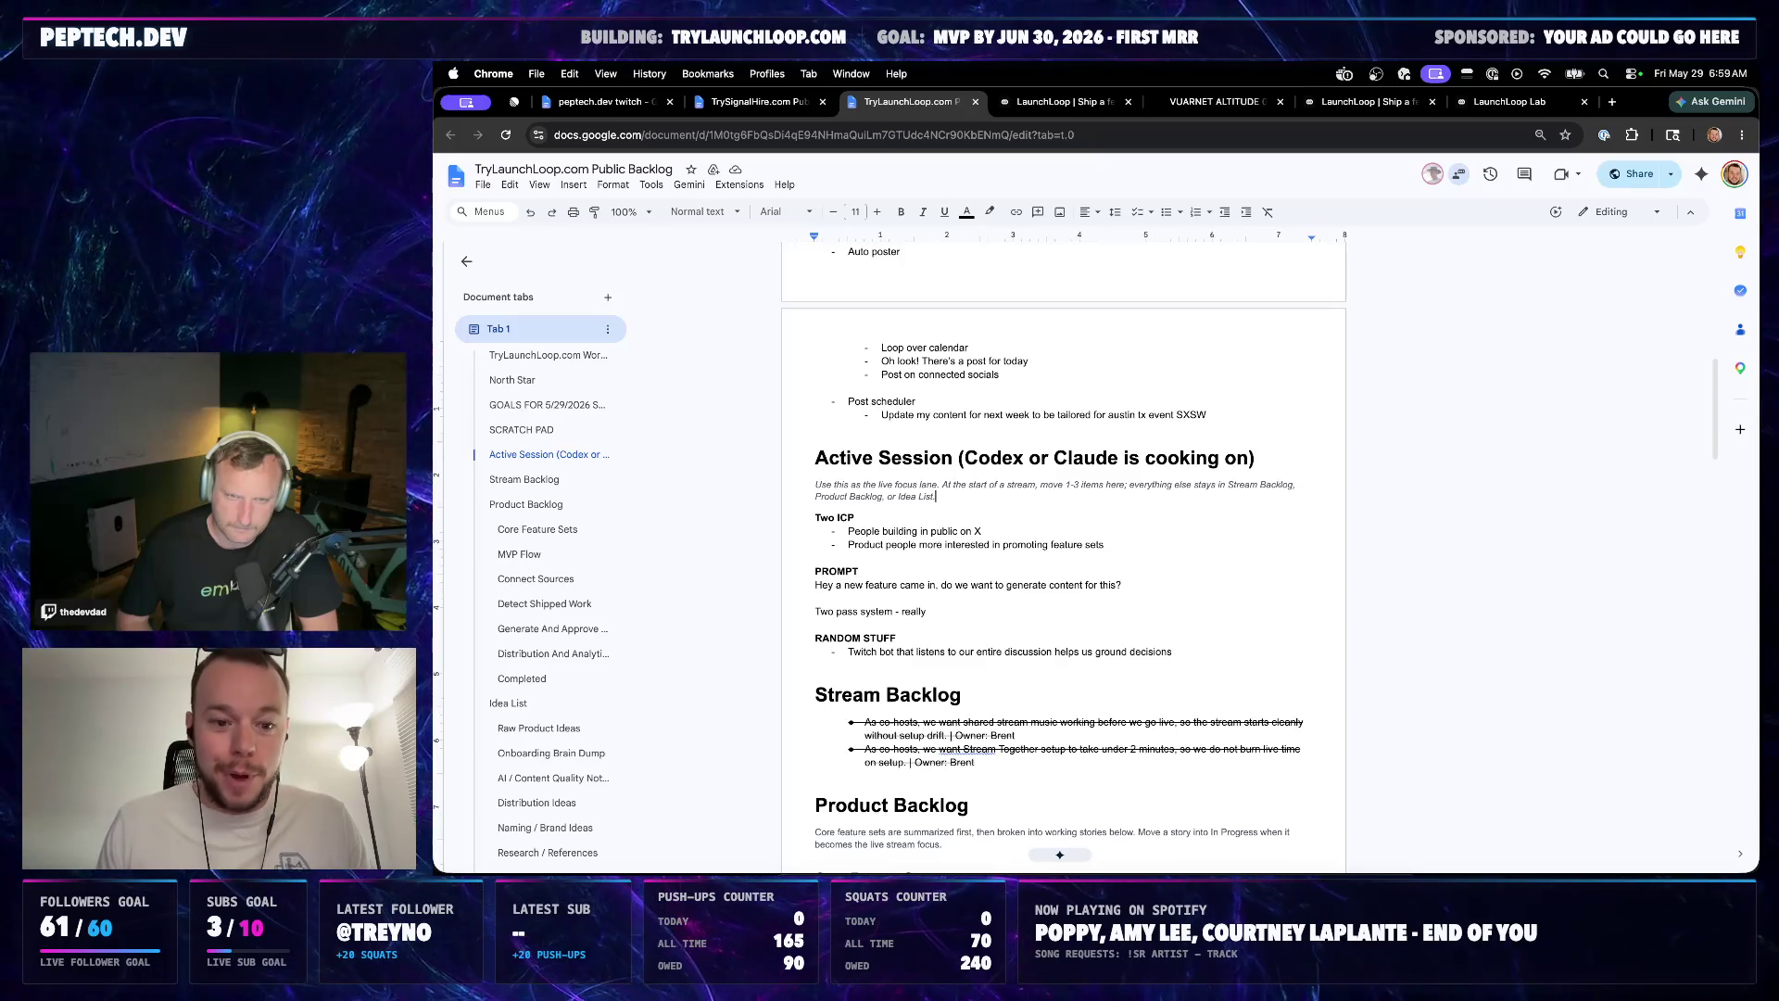
pyautogui.scroll(-1, 906, 531)
pyautogui.scroll(-1, 906, 531)
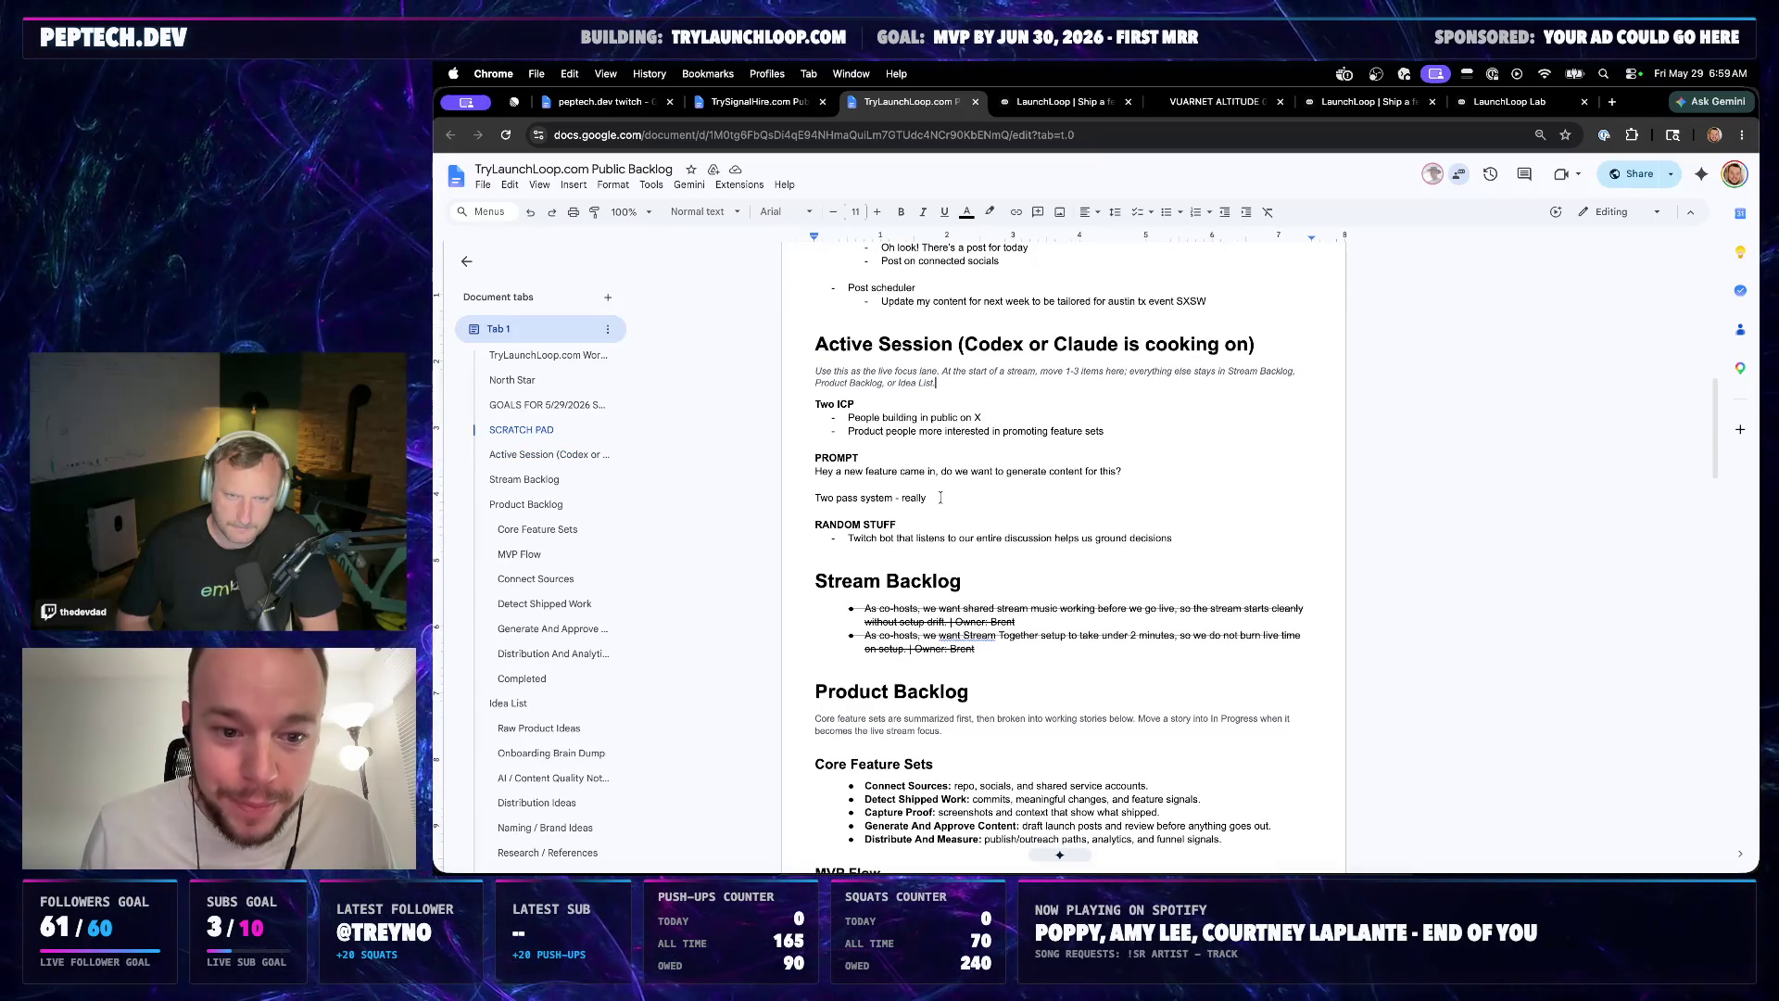
# Cut the Two ICP heading and bullets and paste them above the Active Session heading
pyautogui.click(889, 508)
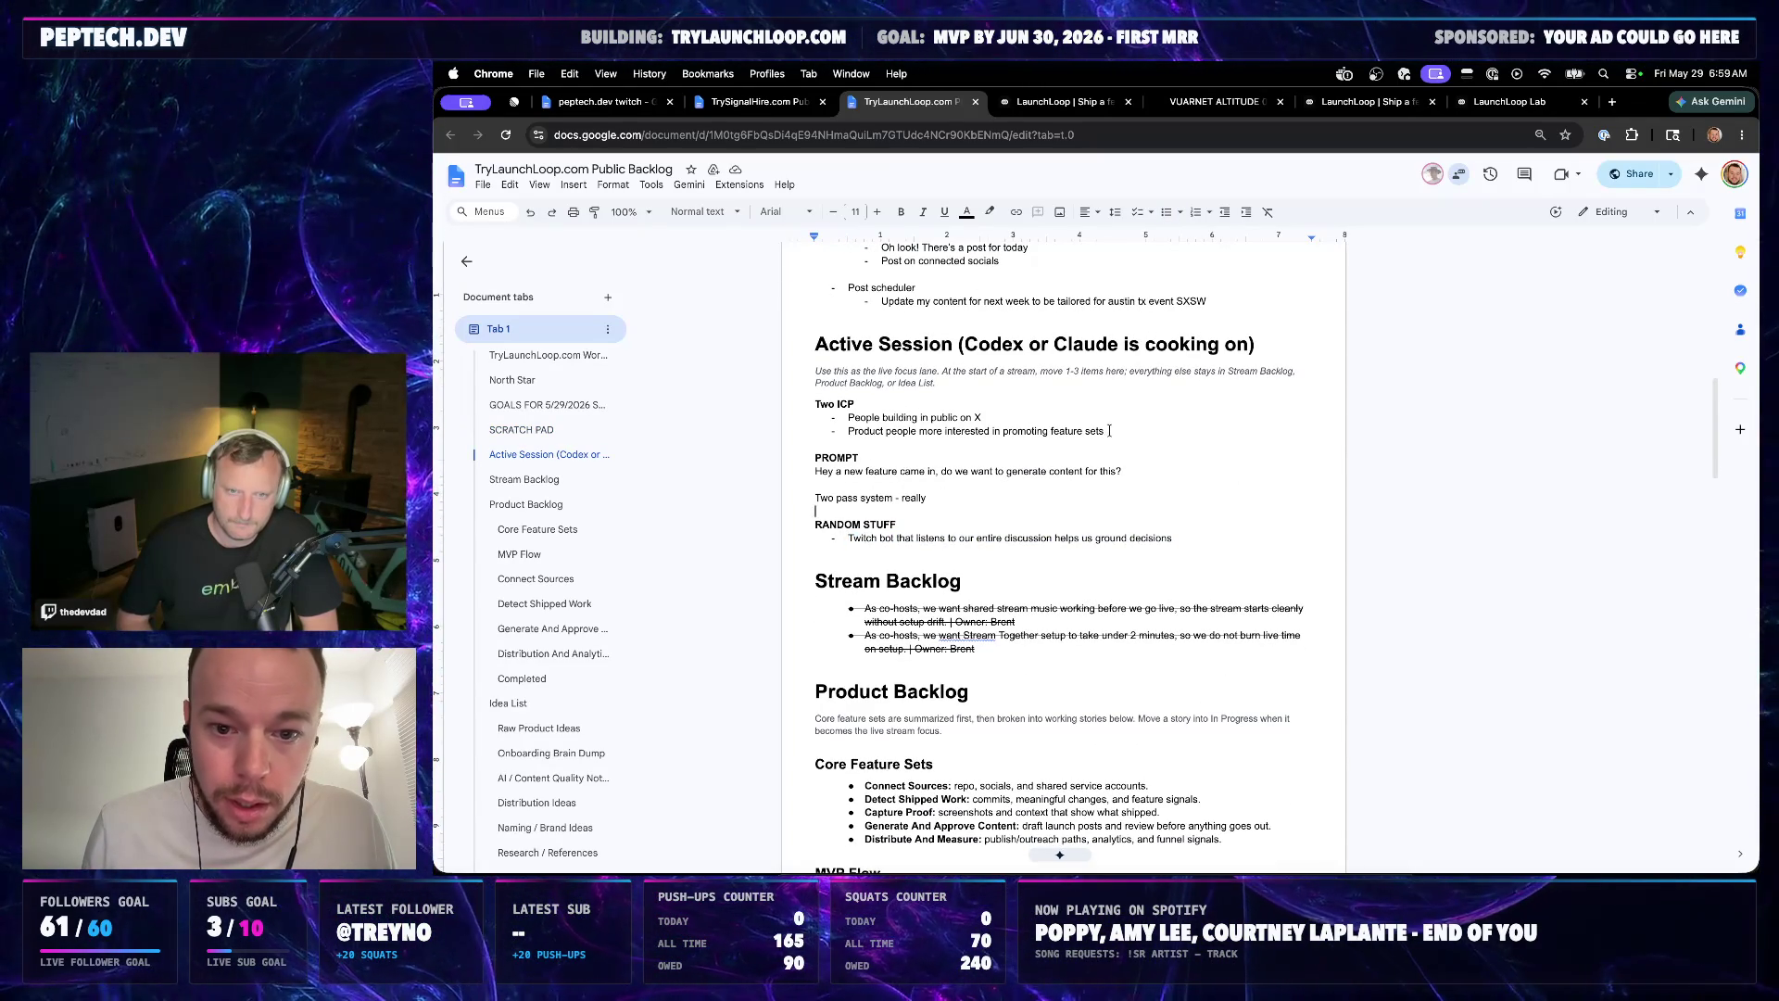
pyautogui.moveTo(1110, 429); pyautogui.dragTo(816, 404)
pyautogui.press('BackSpace')
pyautogui.scroll(1, 1213, 338)
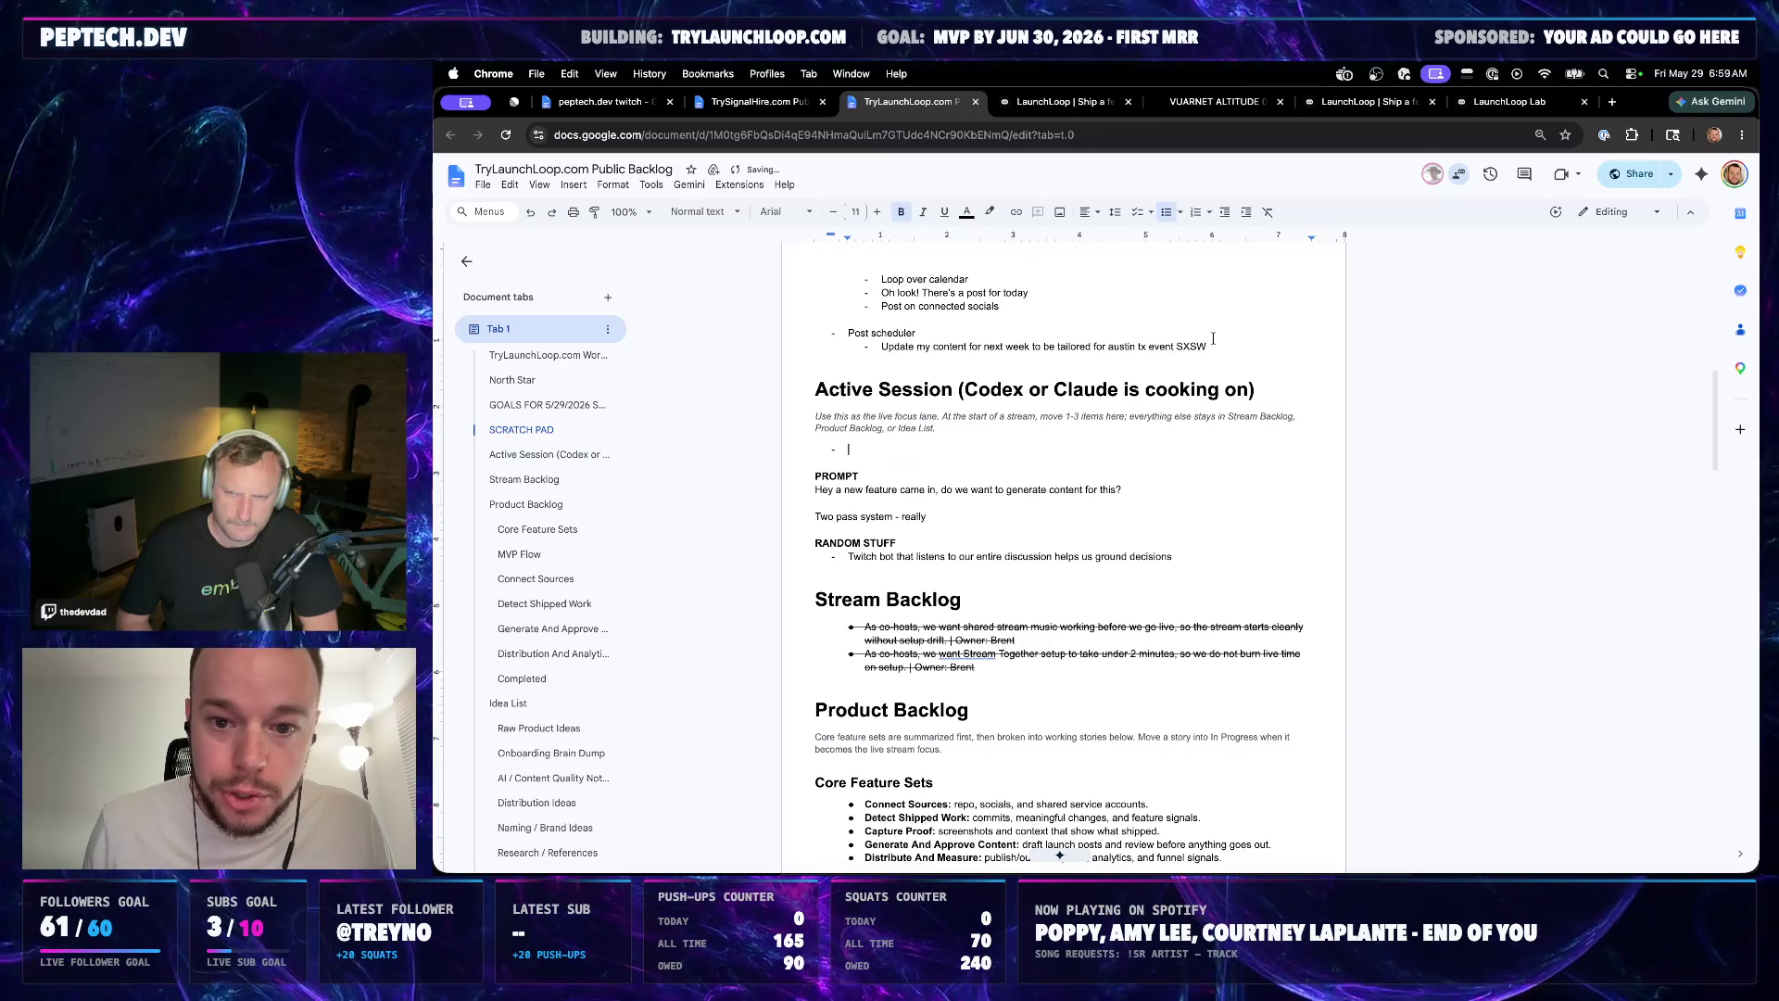
pyautogui.click(1212, 339)
pyautogui.press('Return')
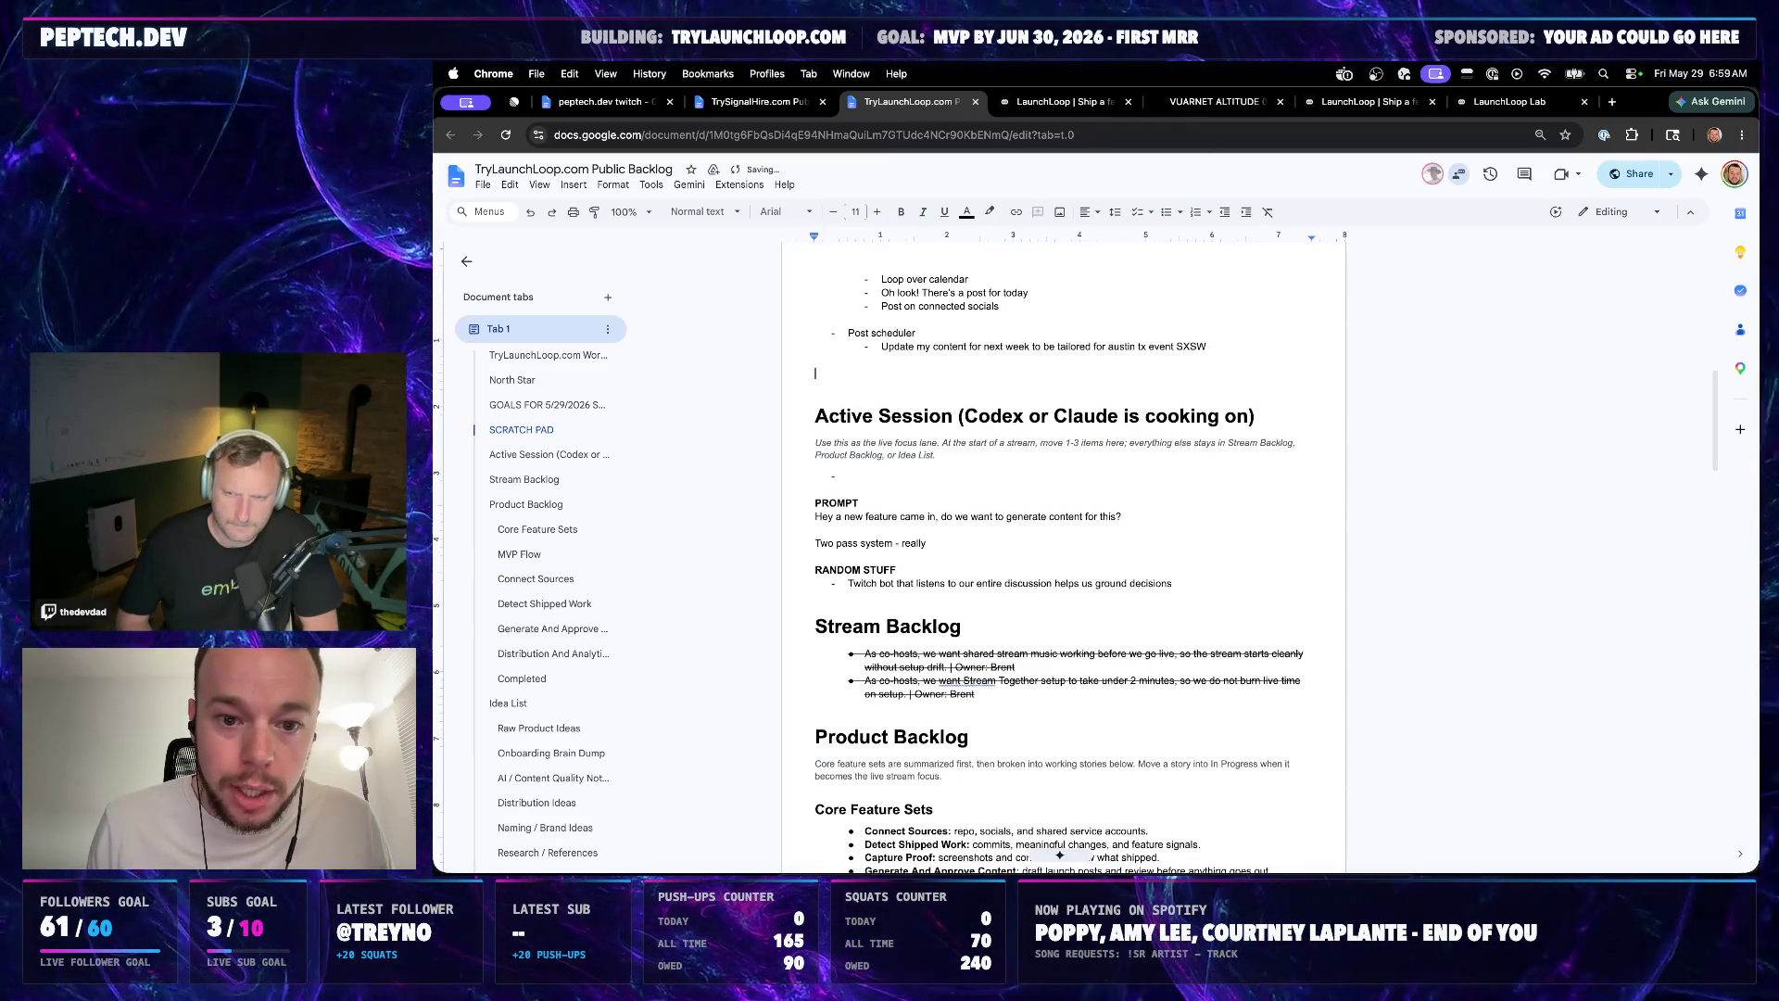
pyautogui.press('super+z')
pyautogui.press('super+z')
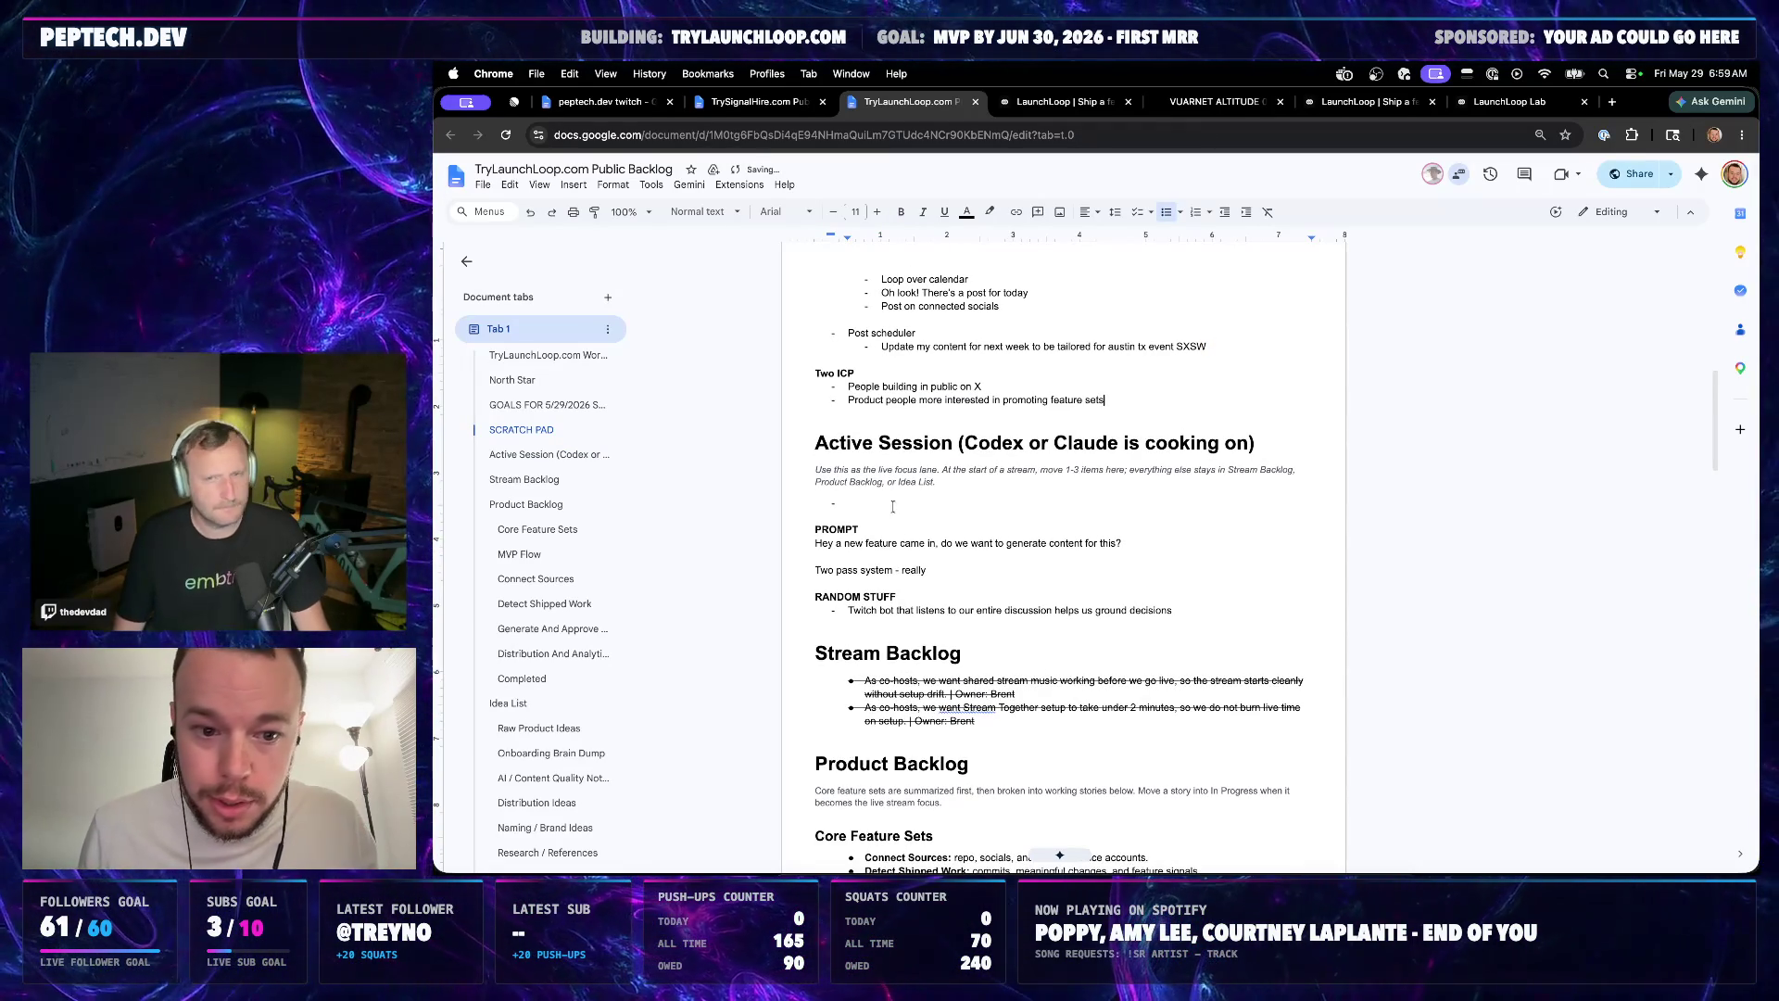
# Remove the leftover empty bullets, add a NEXT PROMPT line about integrating OpenAI APIs, and switch to Spotify
pyautogui.press('BackSpace')
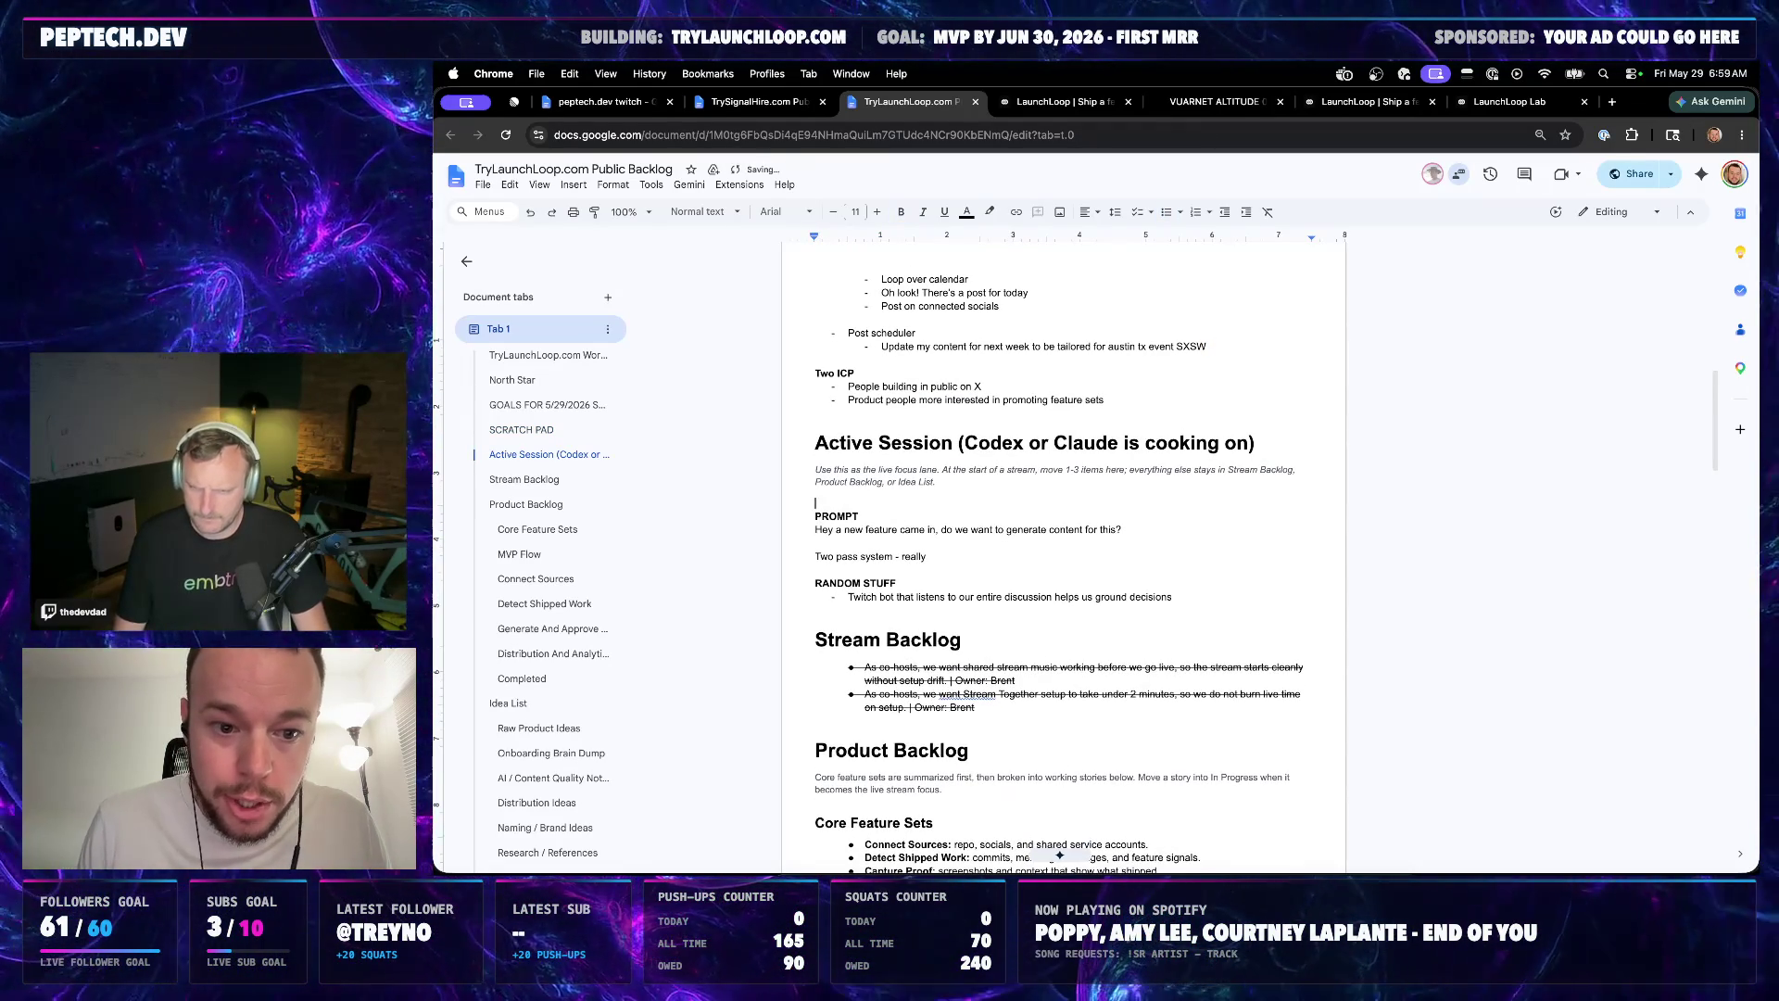
pyautogui.press('BackSpace')
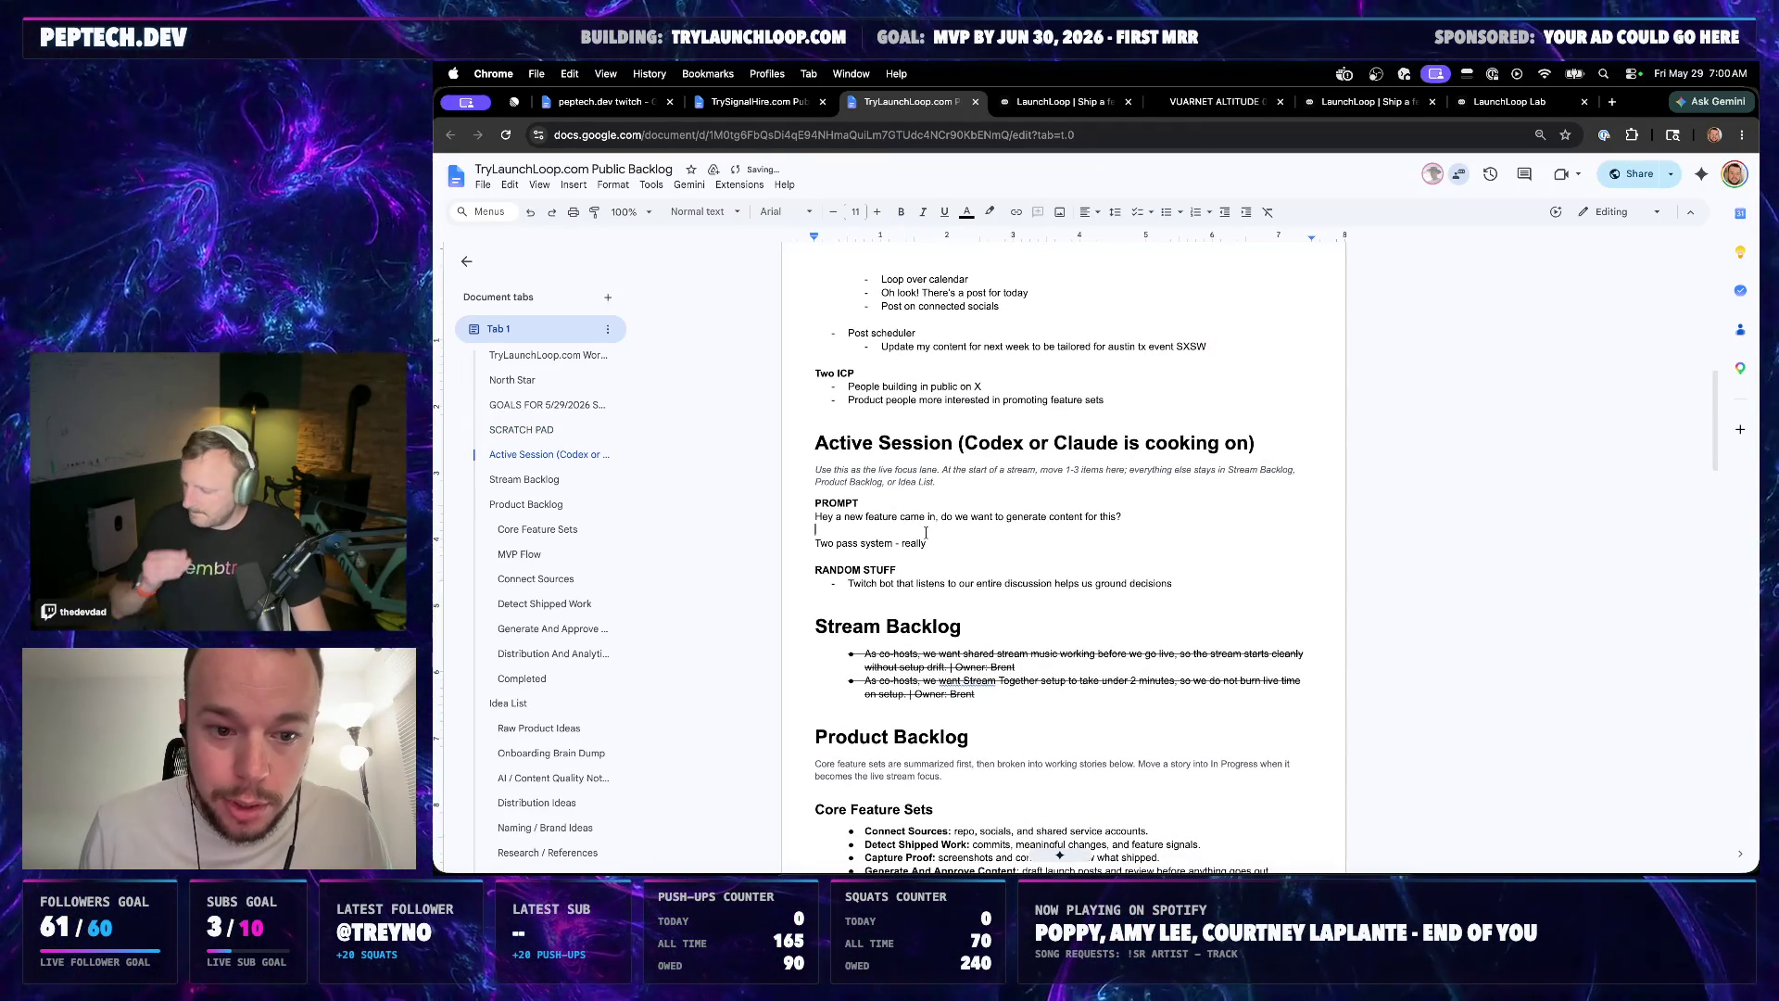
pyautogui.press('Return')
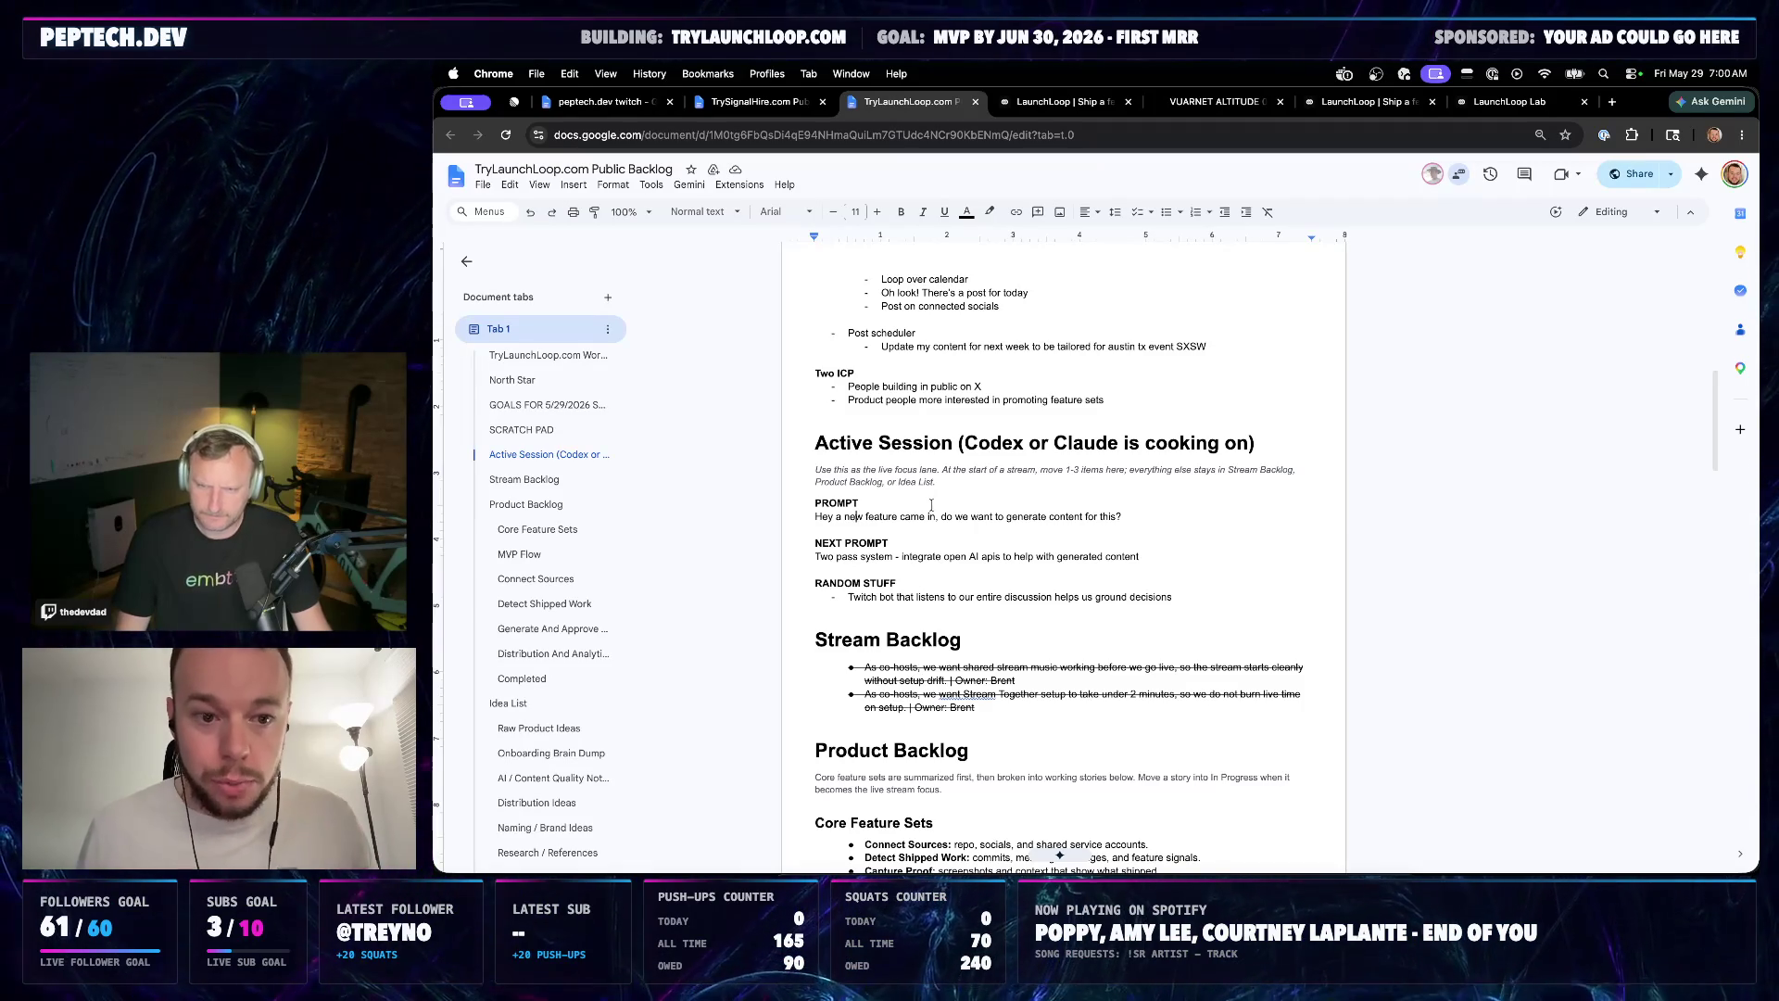
pyautogui.scroll(3, 929, 507)
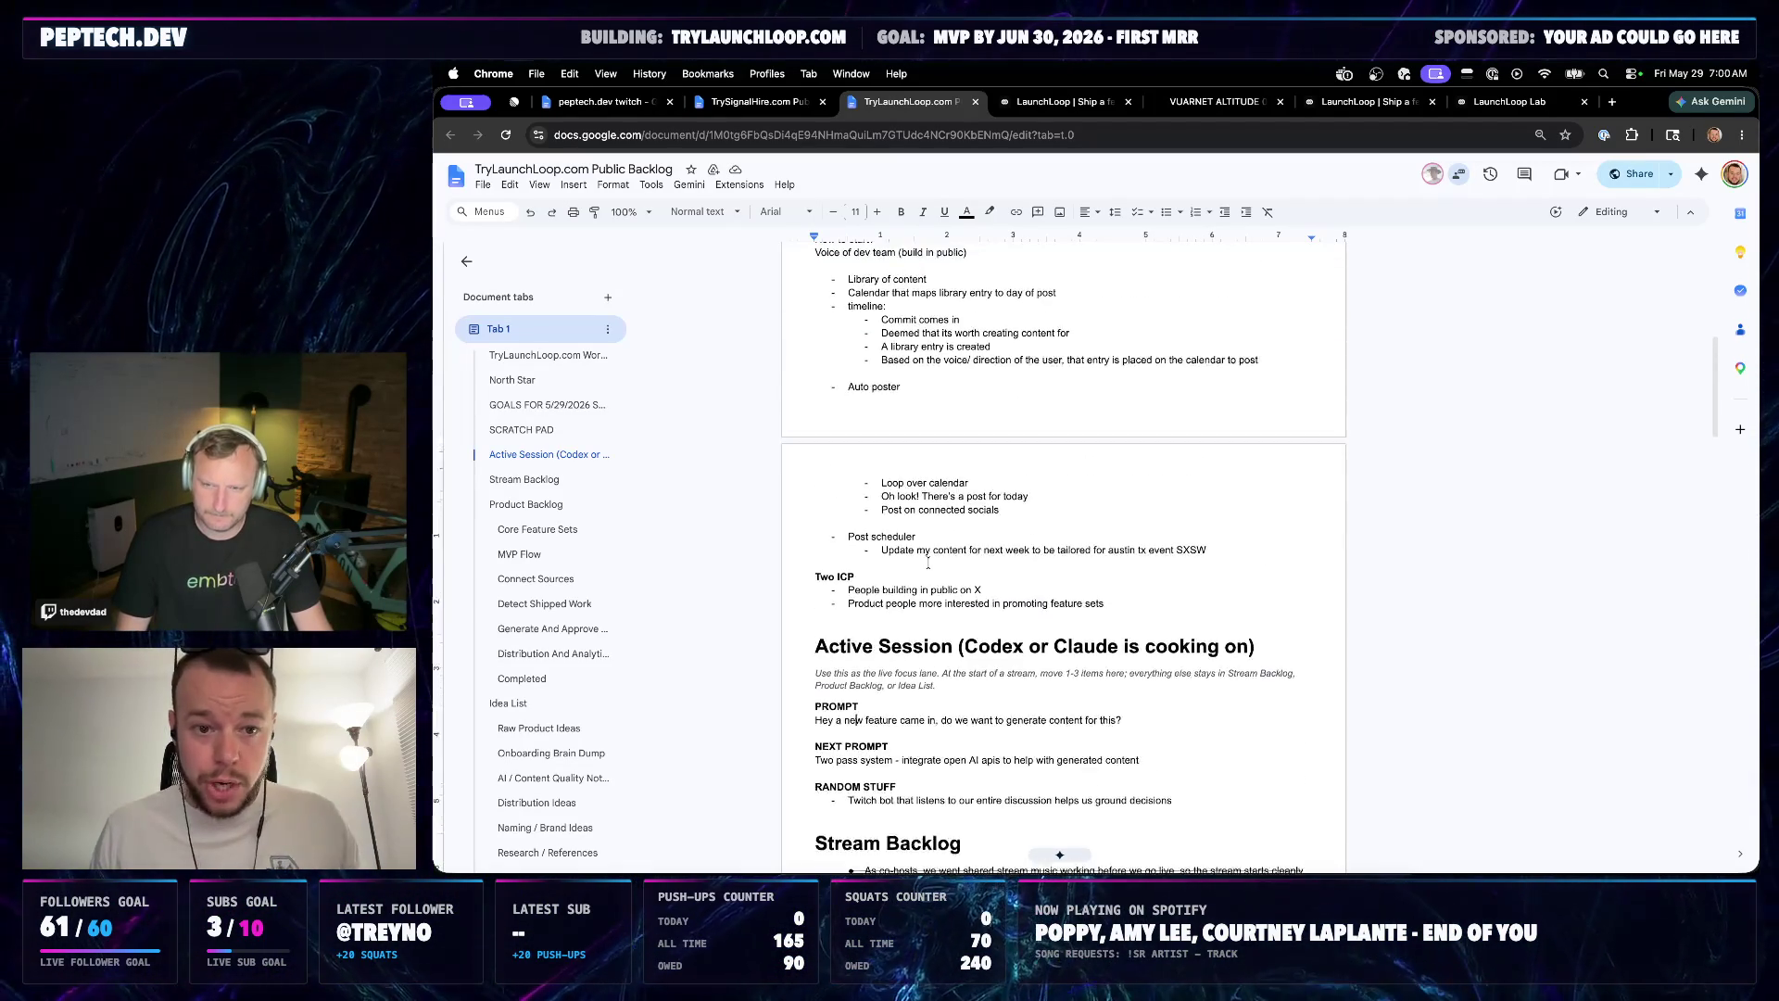
pyautogui.scroll(-1, 928, 562)
pyautogui.scroll(-1, 928, 562)
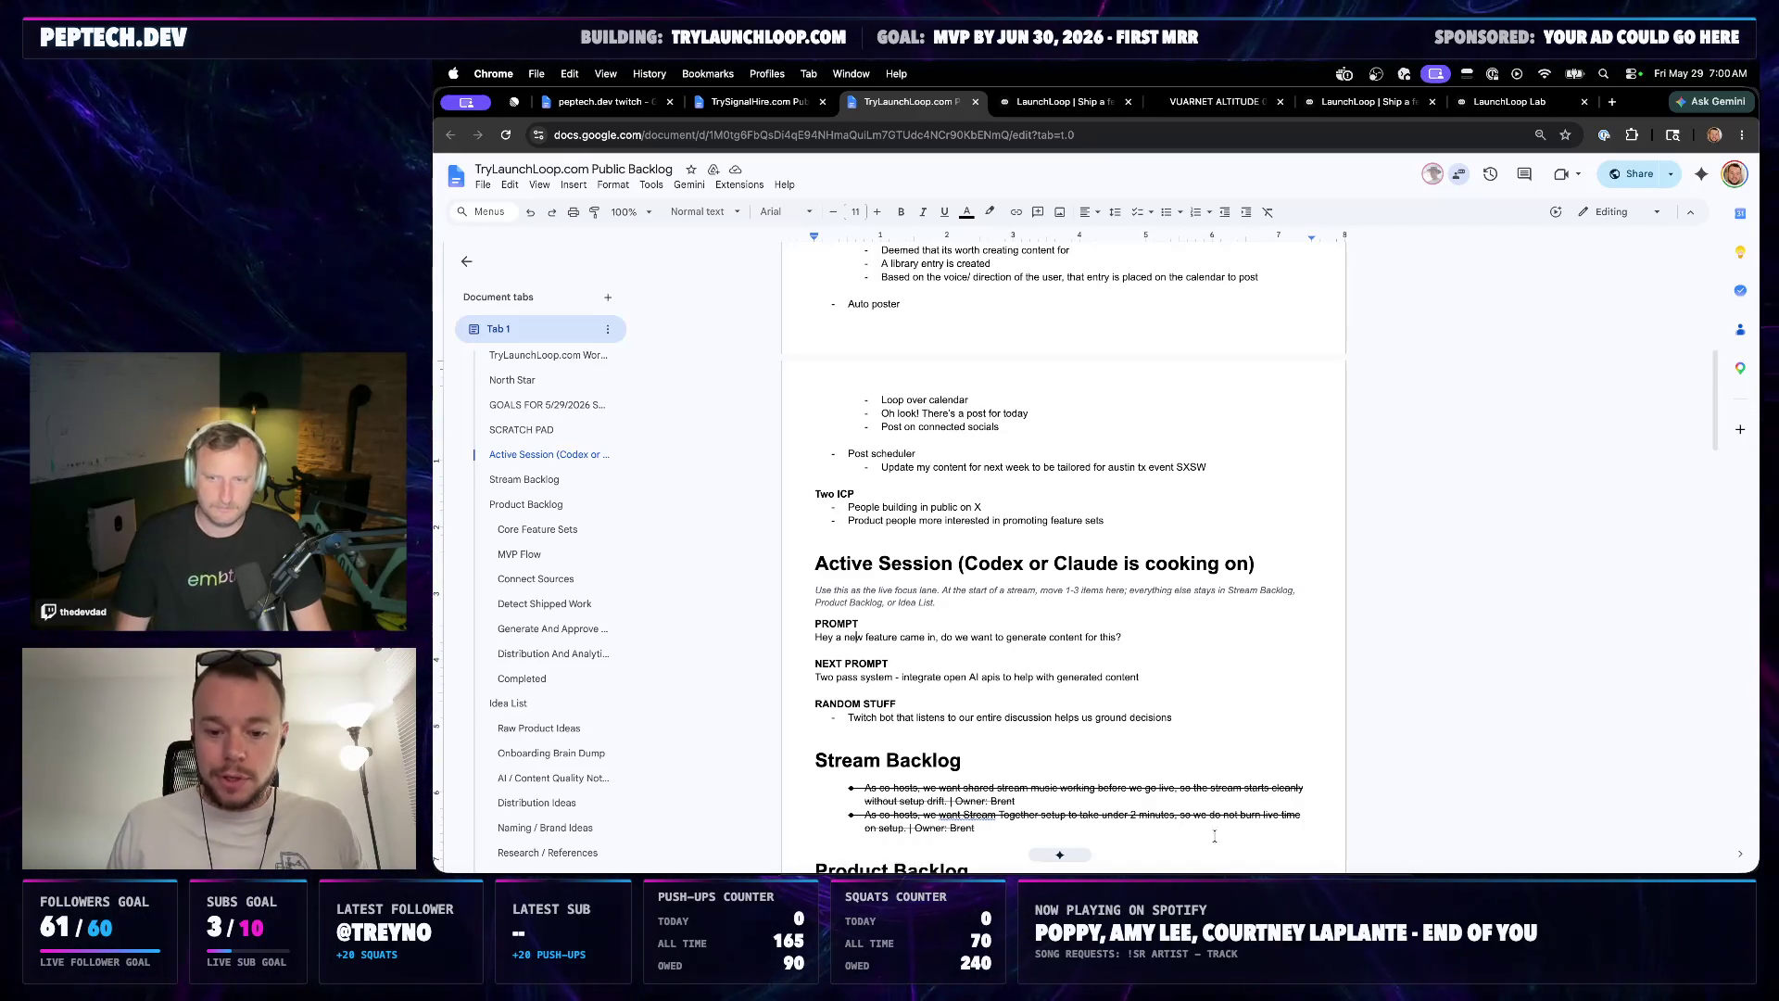
pyautogui.click(1179, 857)
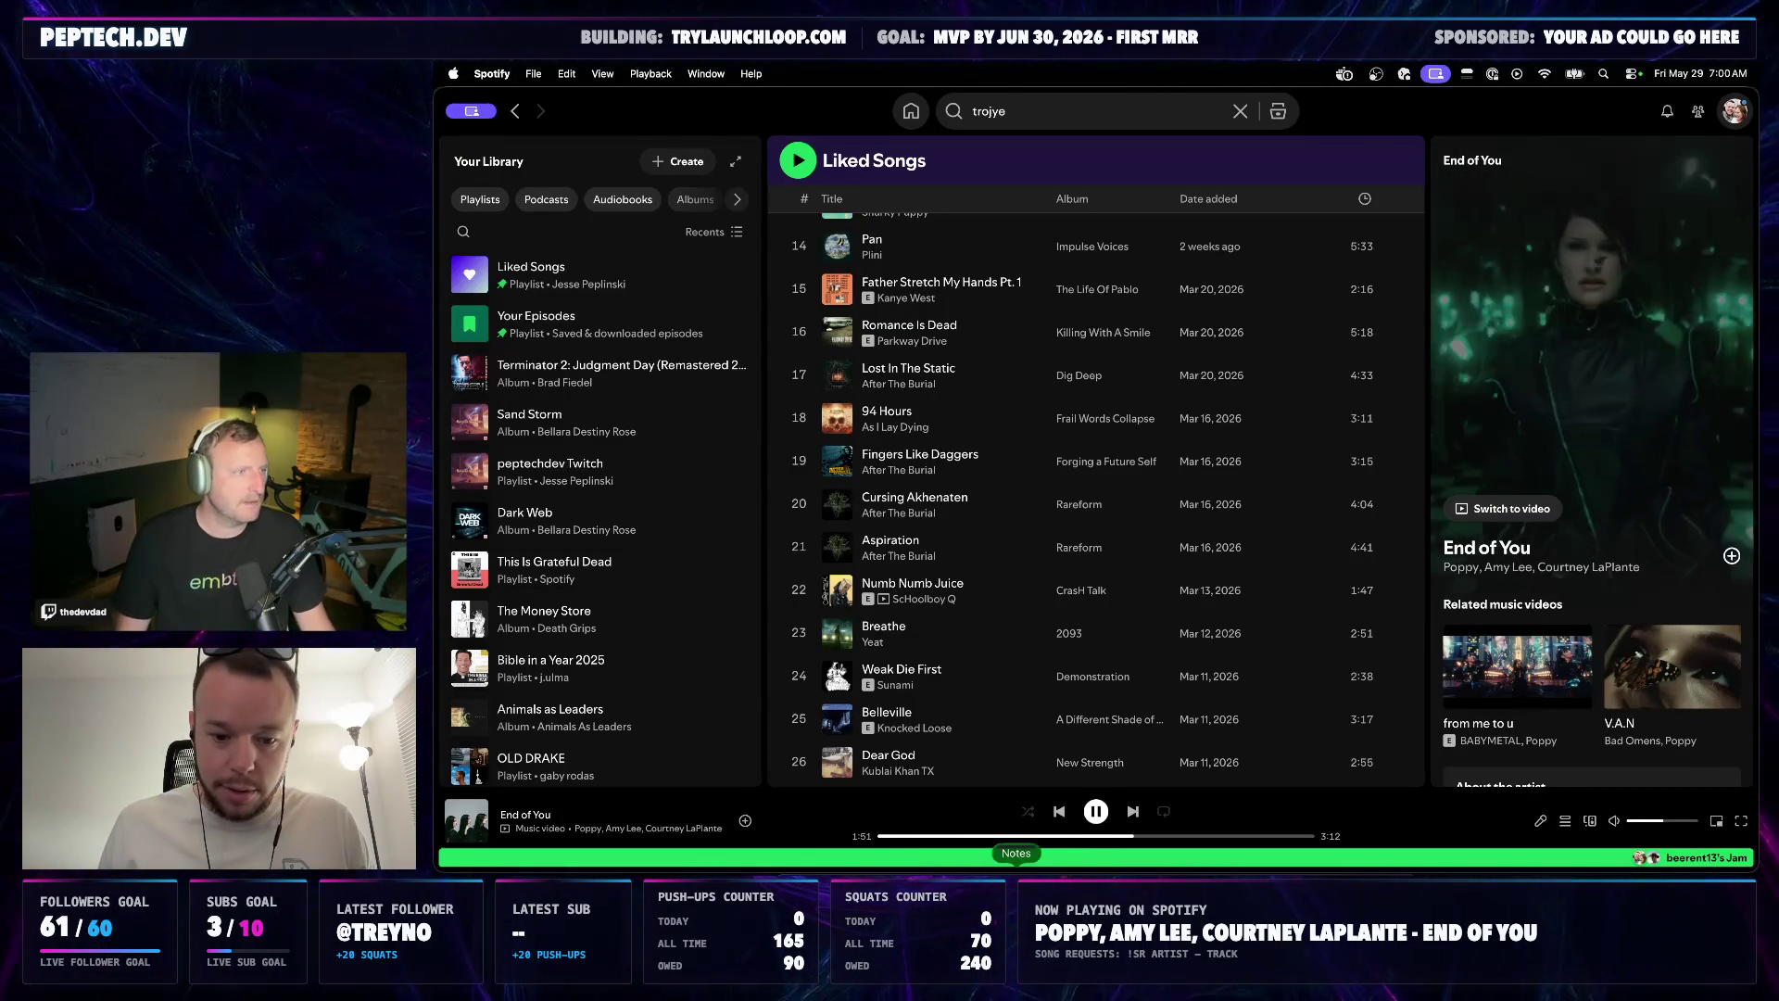
pyautogui.click(984, 884)
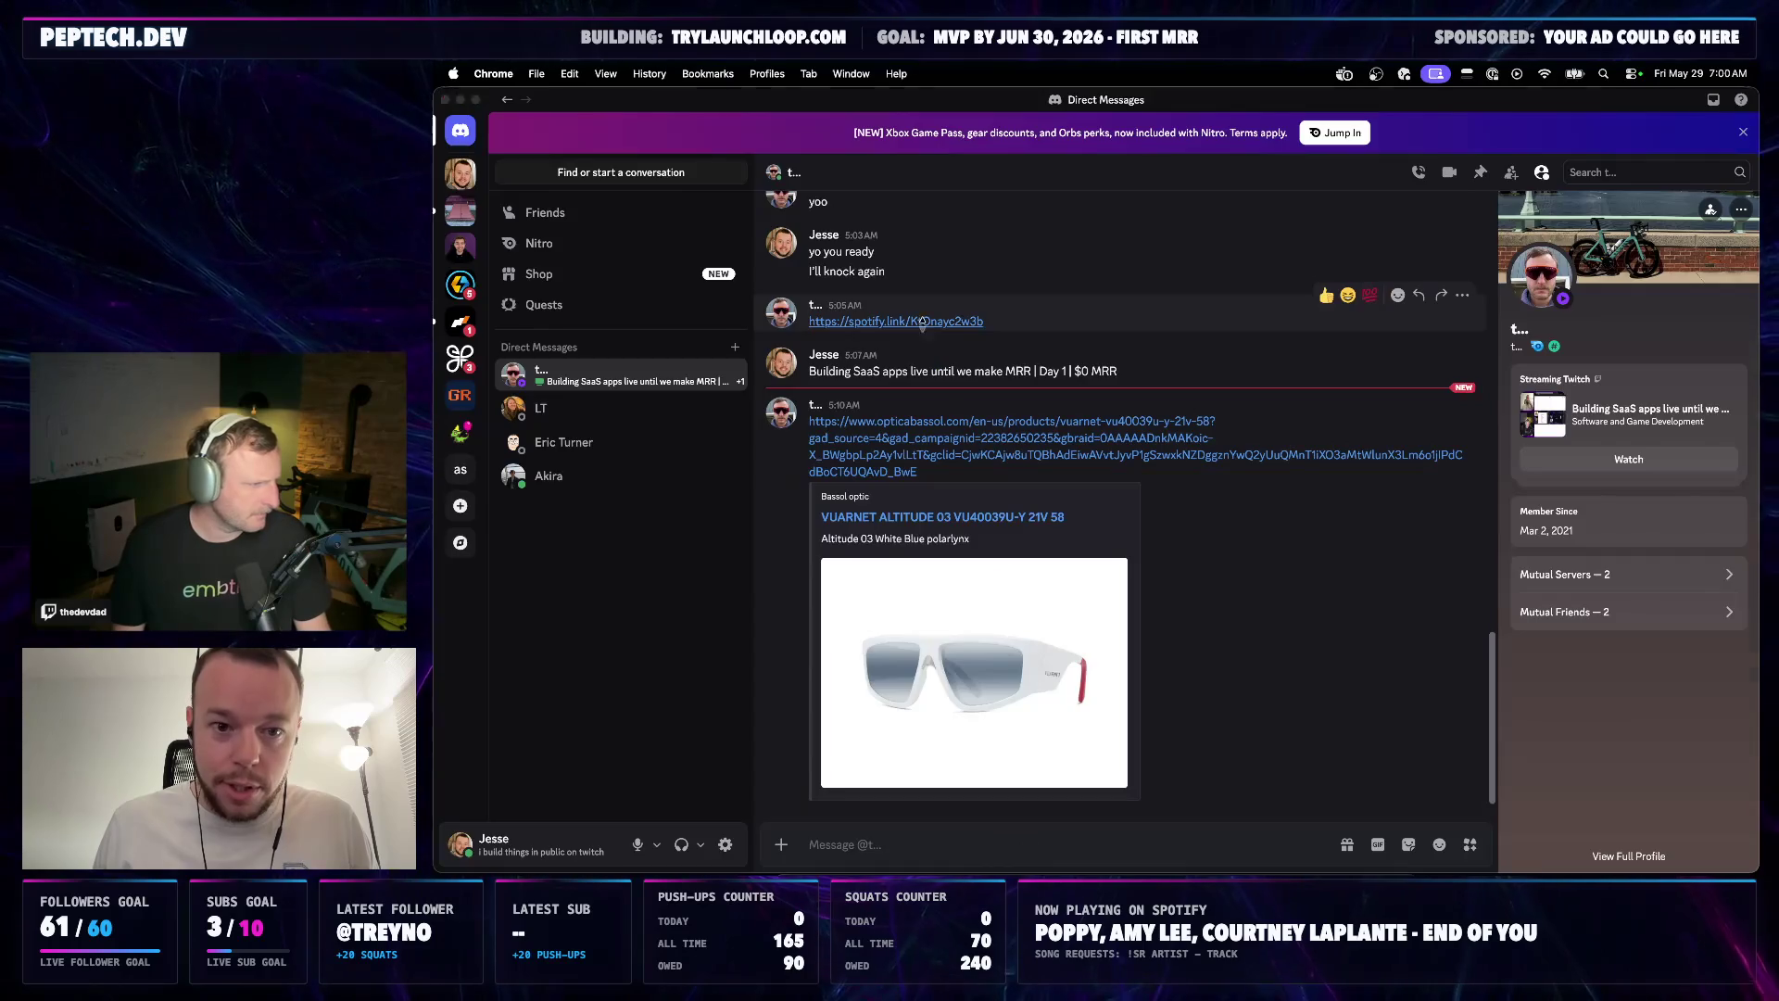
pyautogui.click(921, 321)
pyautogui.click(1236, 277)
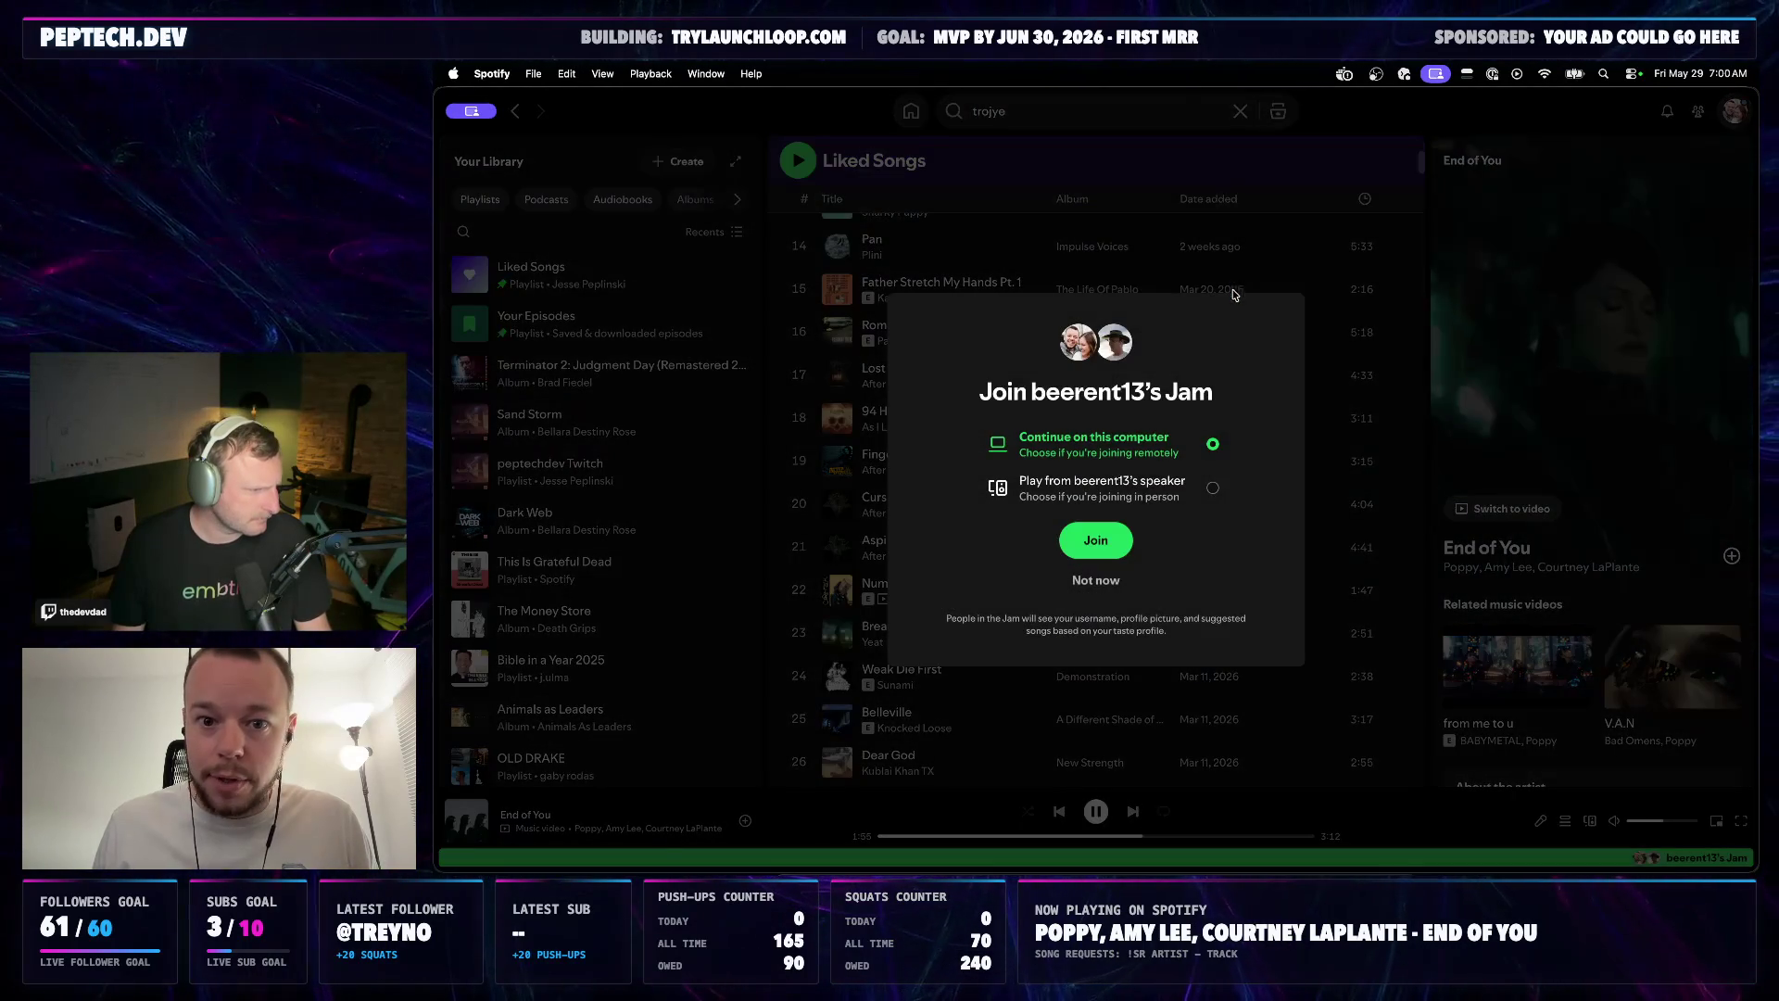
pyautogui.click(1098, 539)
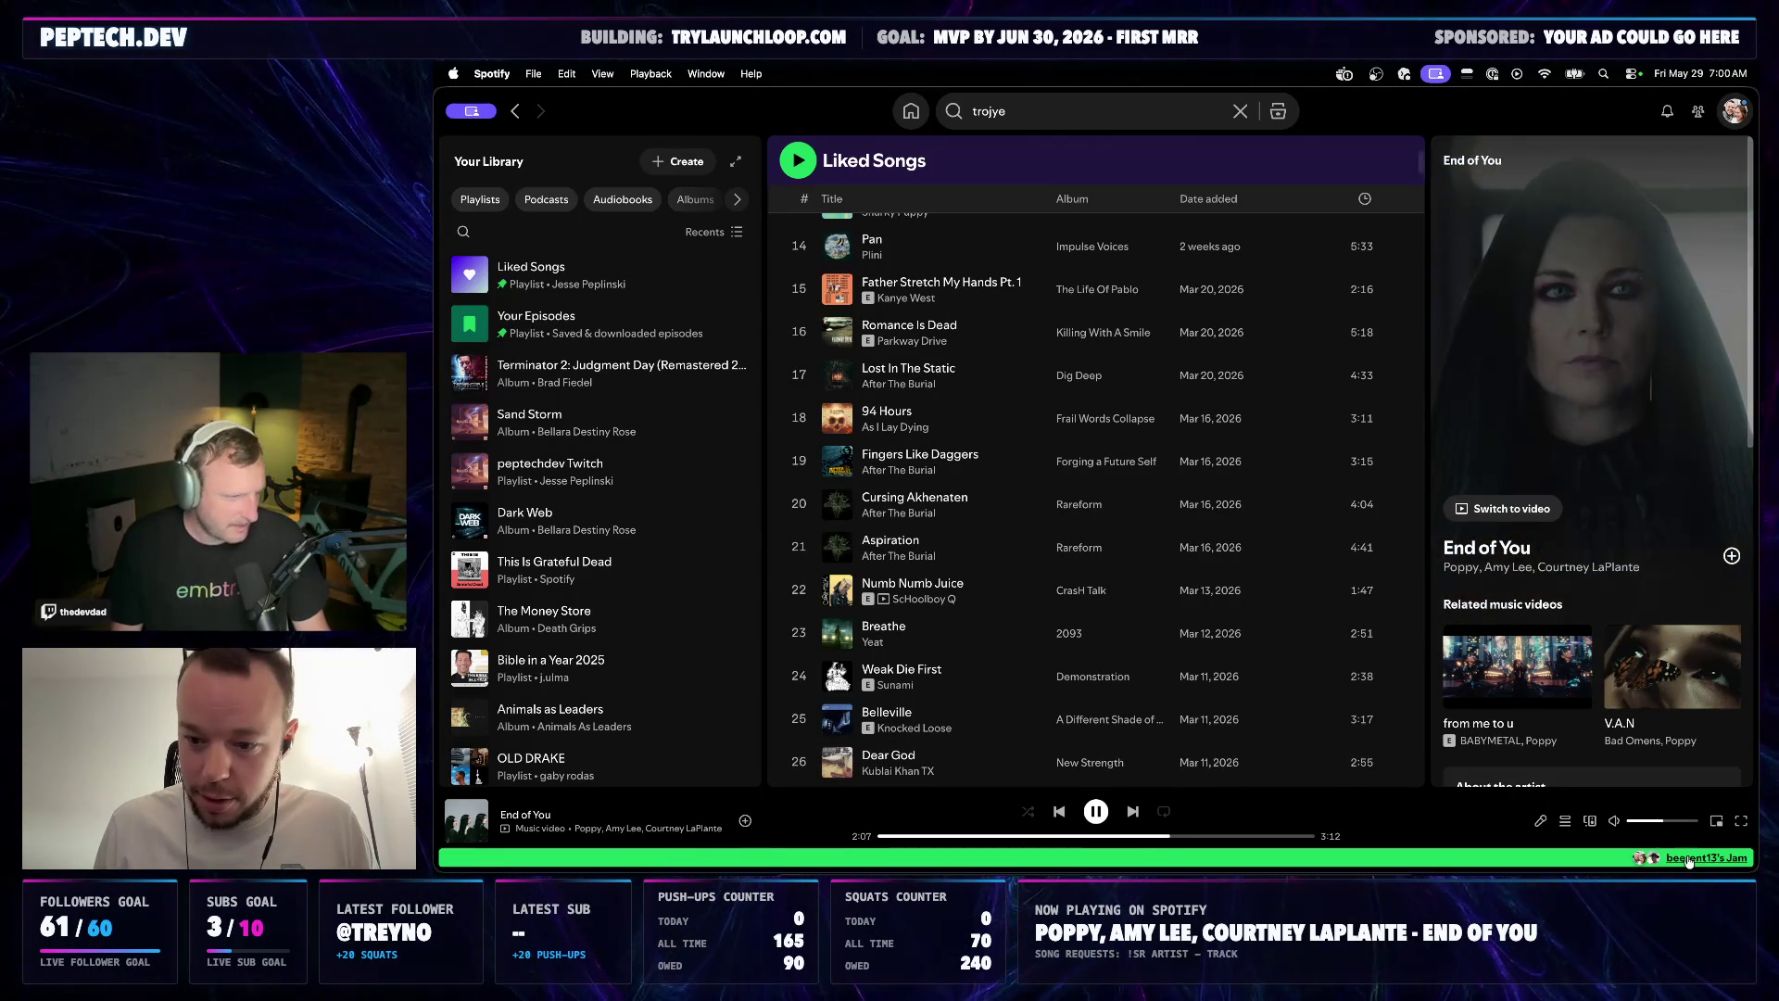
# Leave the Jam so Circle With Me plays, then bring Codex forward
pyautogui.click(1703, 857)
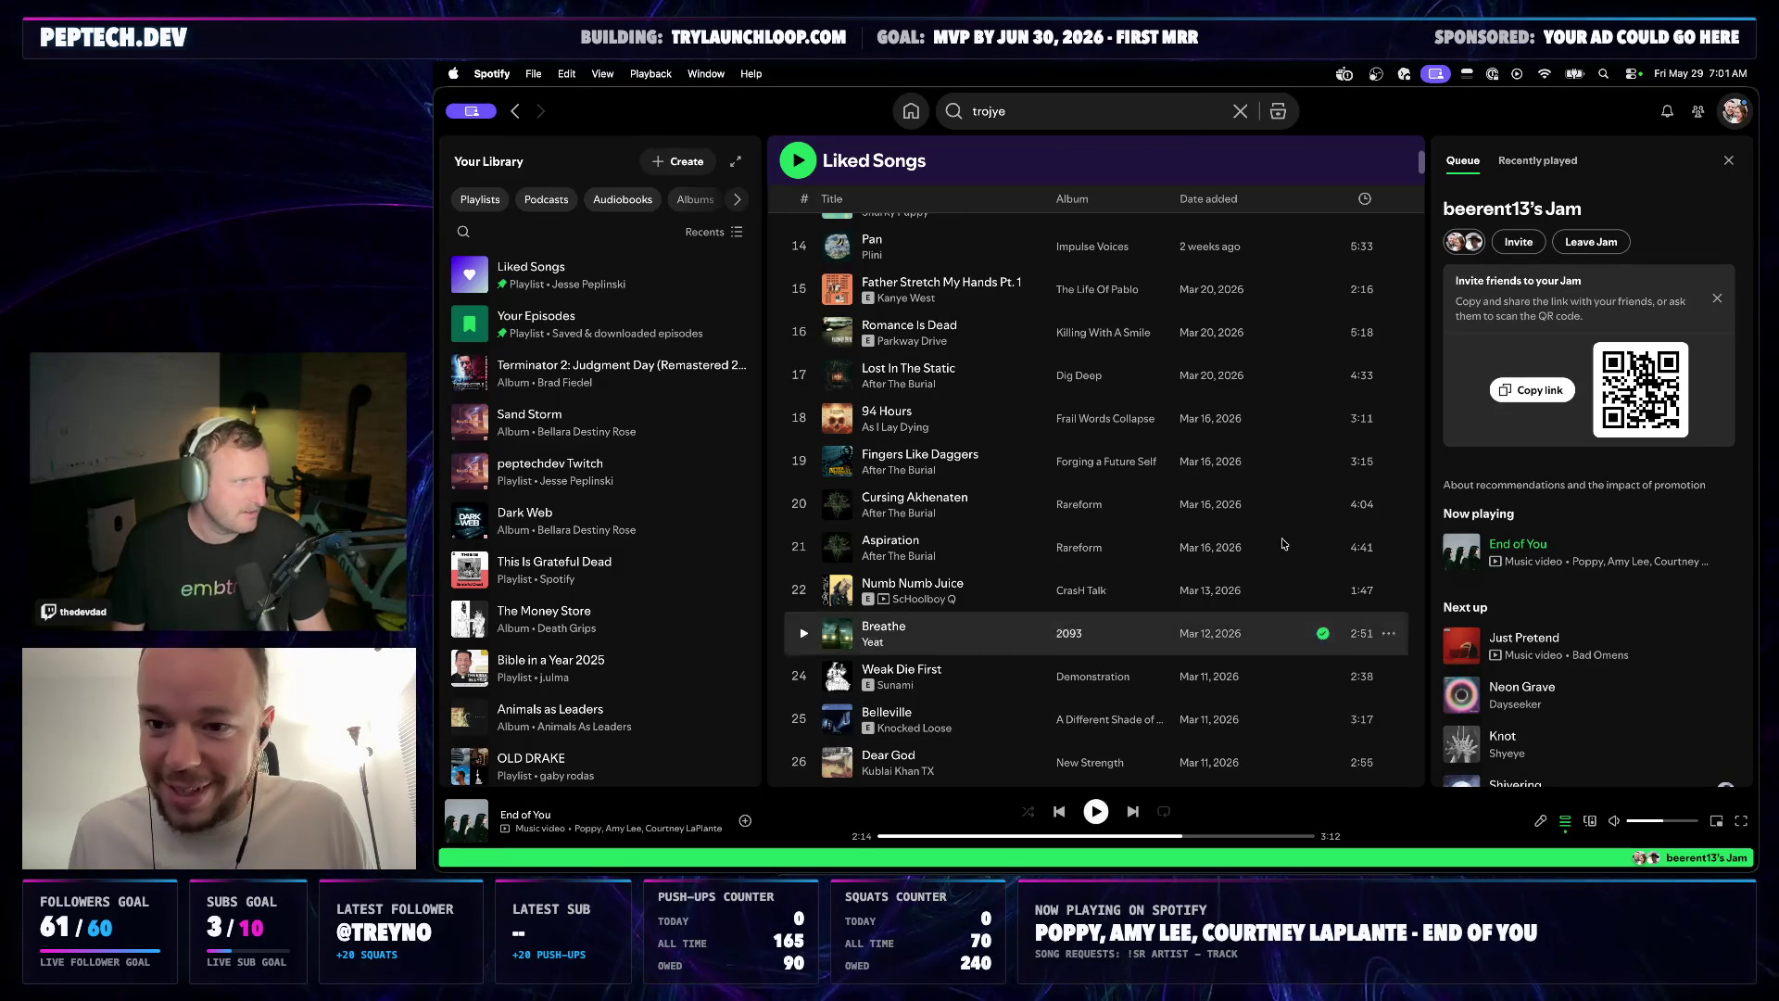
pyautogui.click(1590, 242)
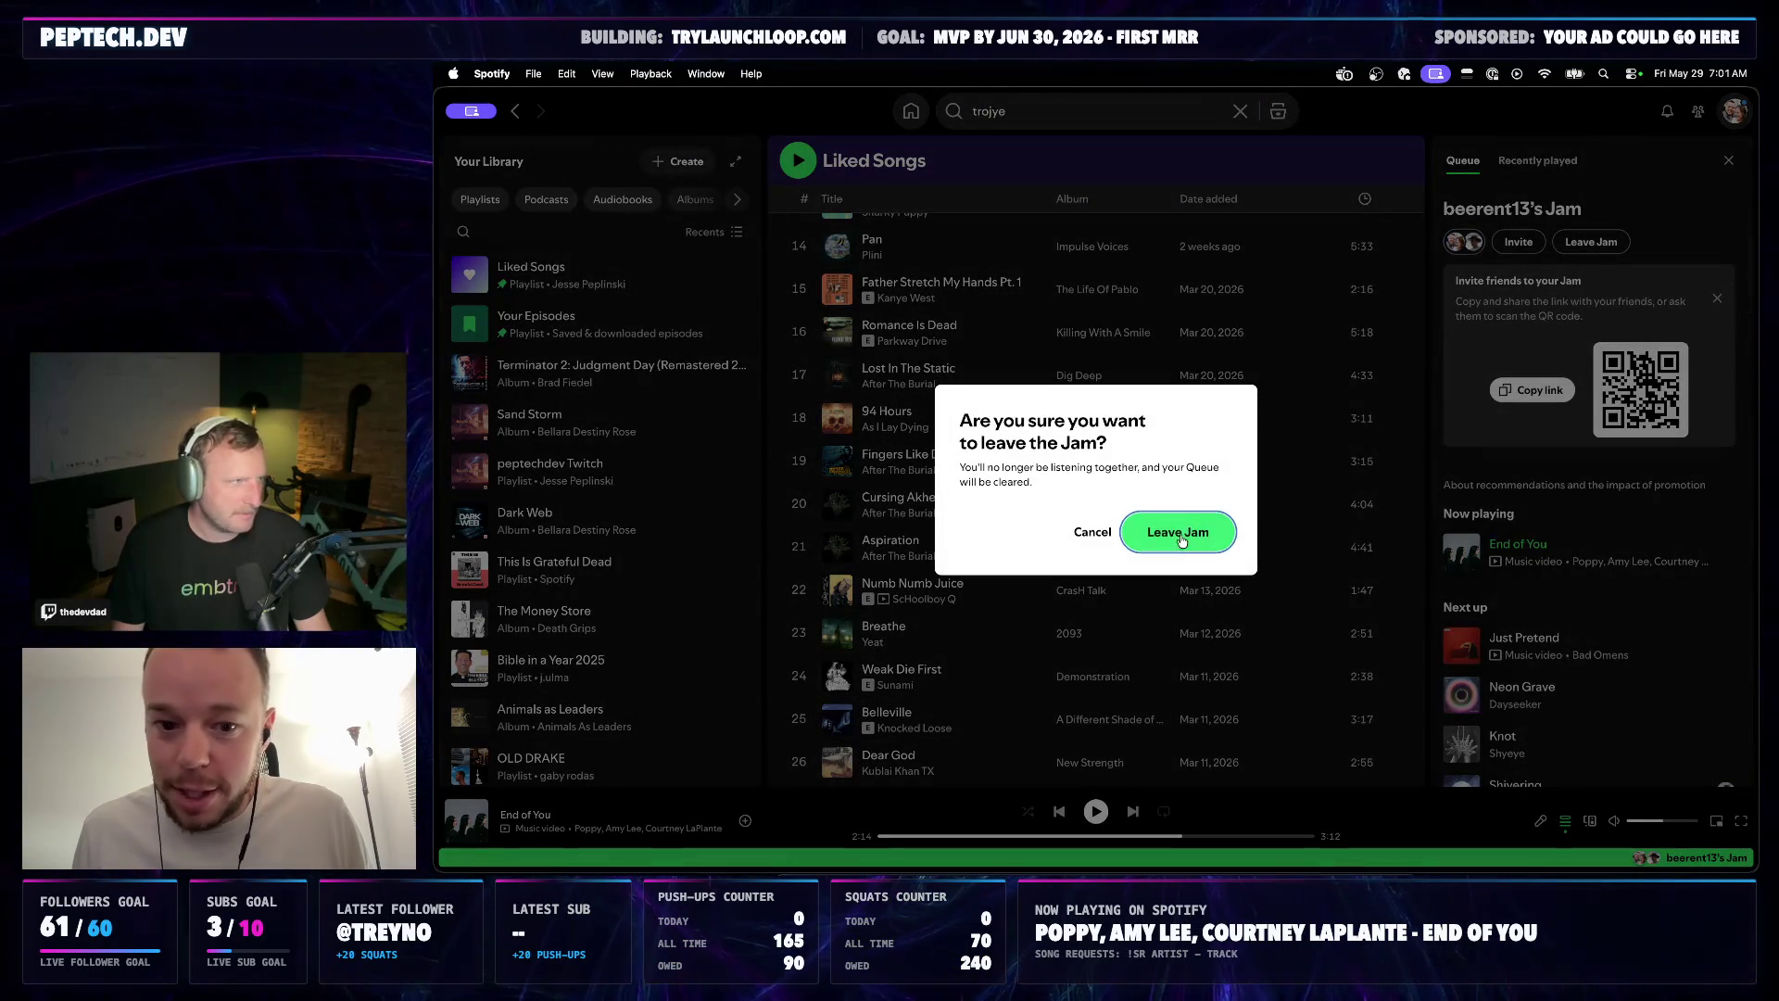
pyautogui.click(1184, 533)
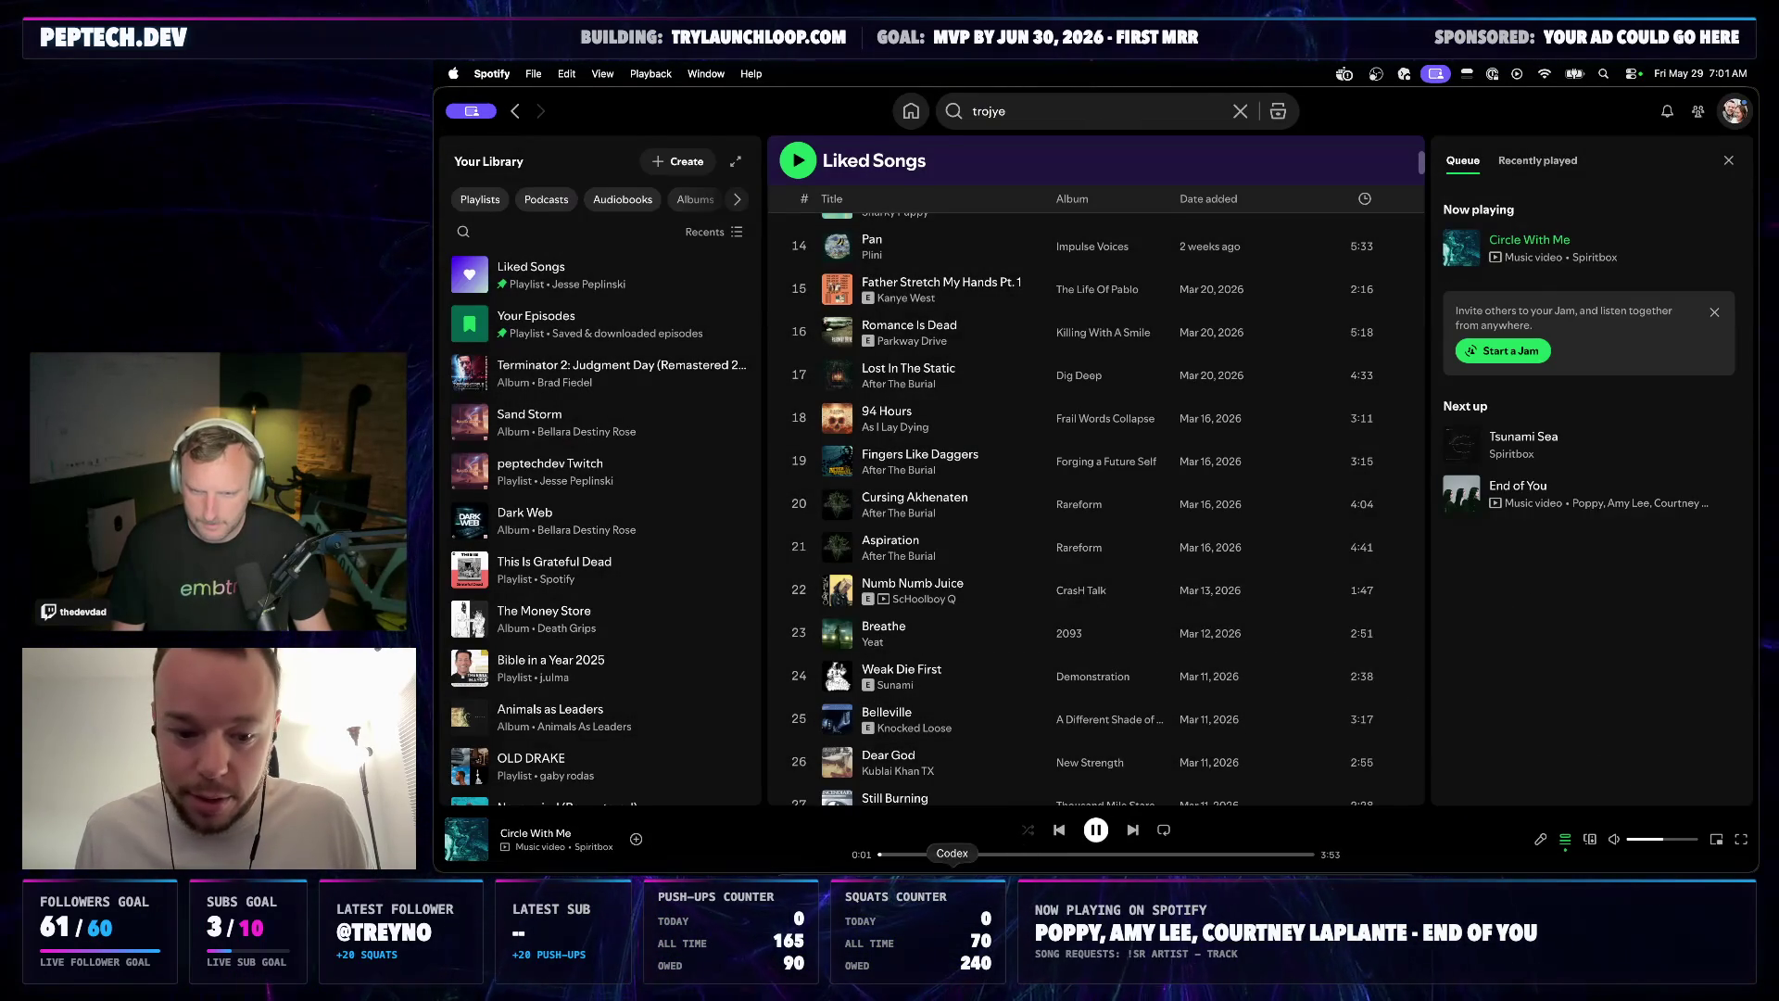
pyautogui.click(952, 868)
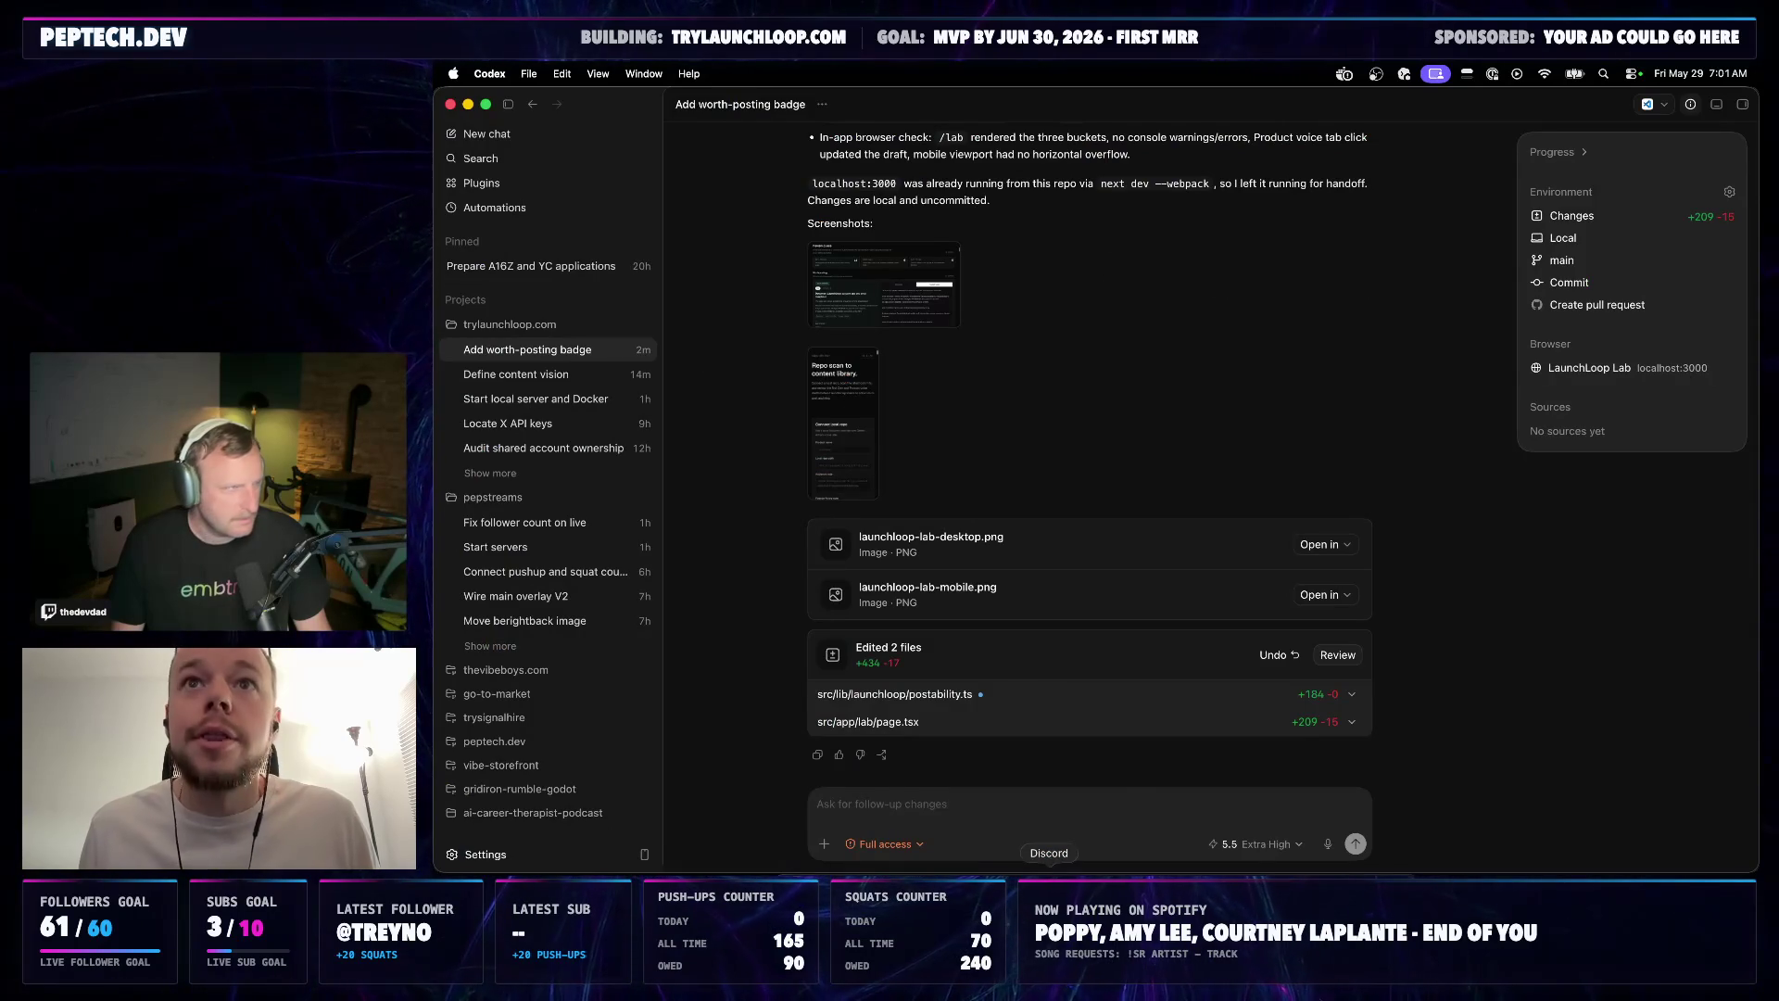
pyautogui.click(1050, 873)
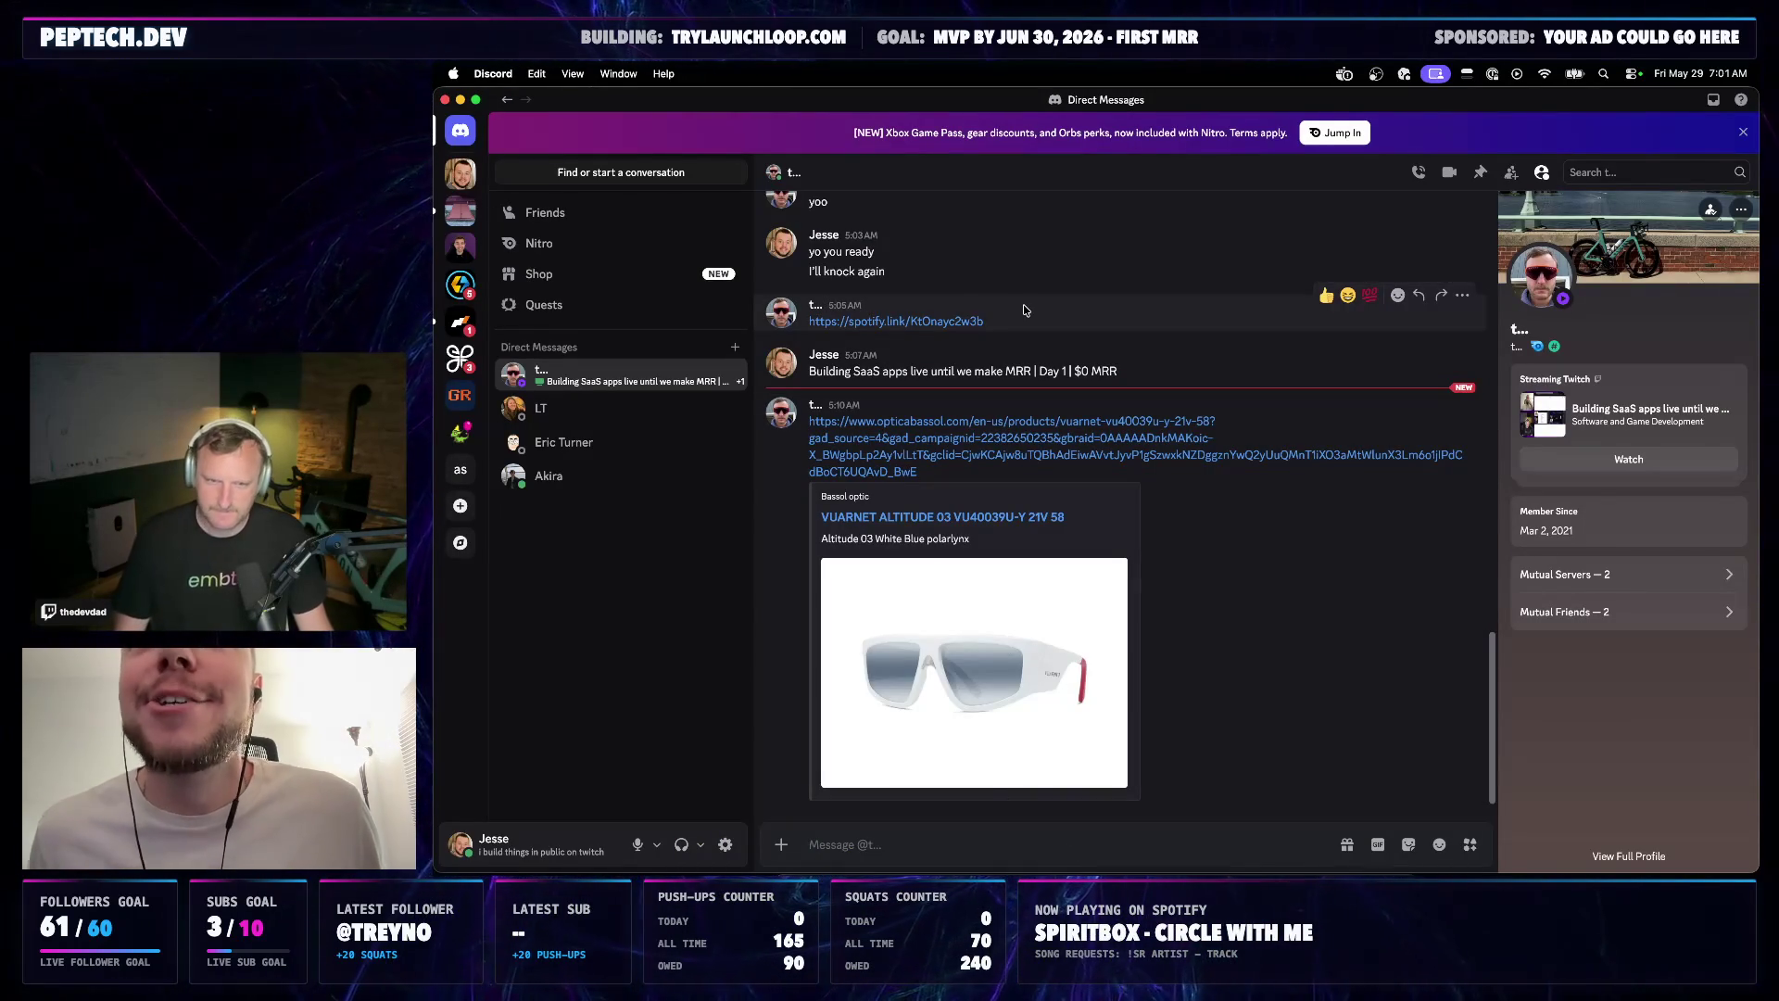
pyautogui.click(937, 321)
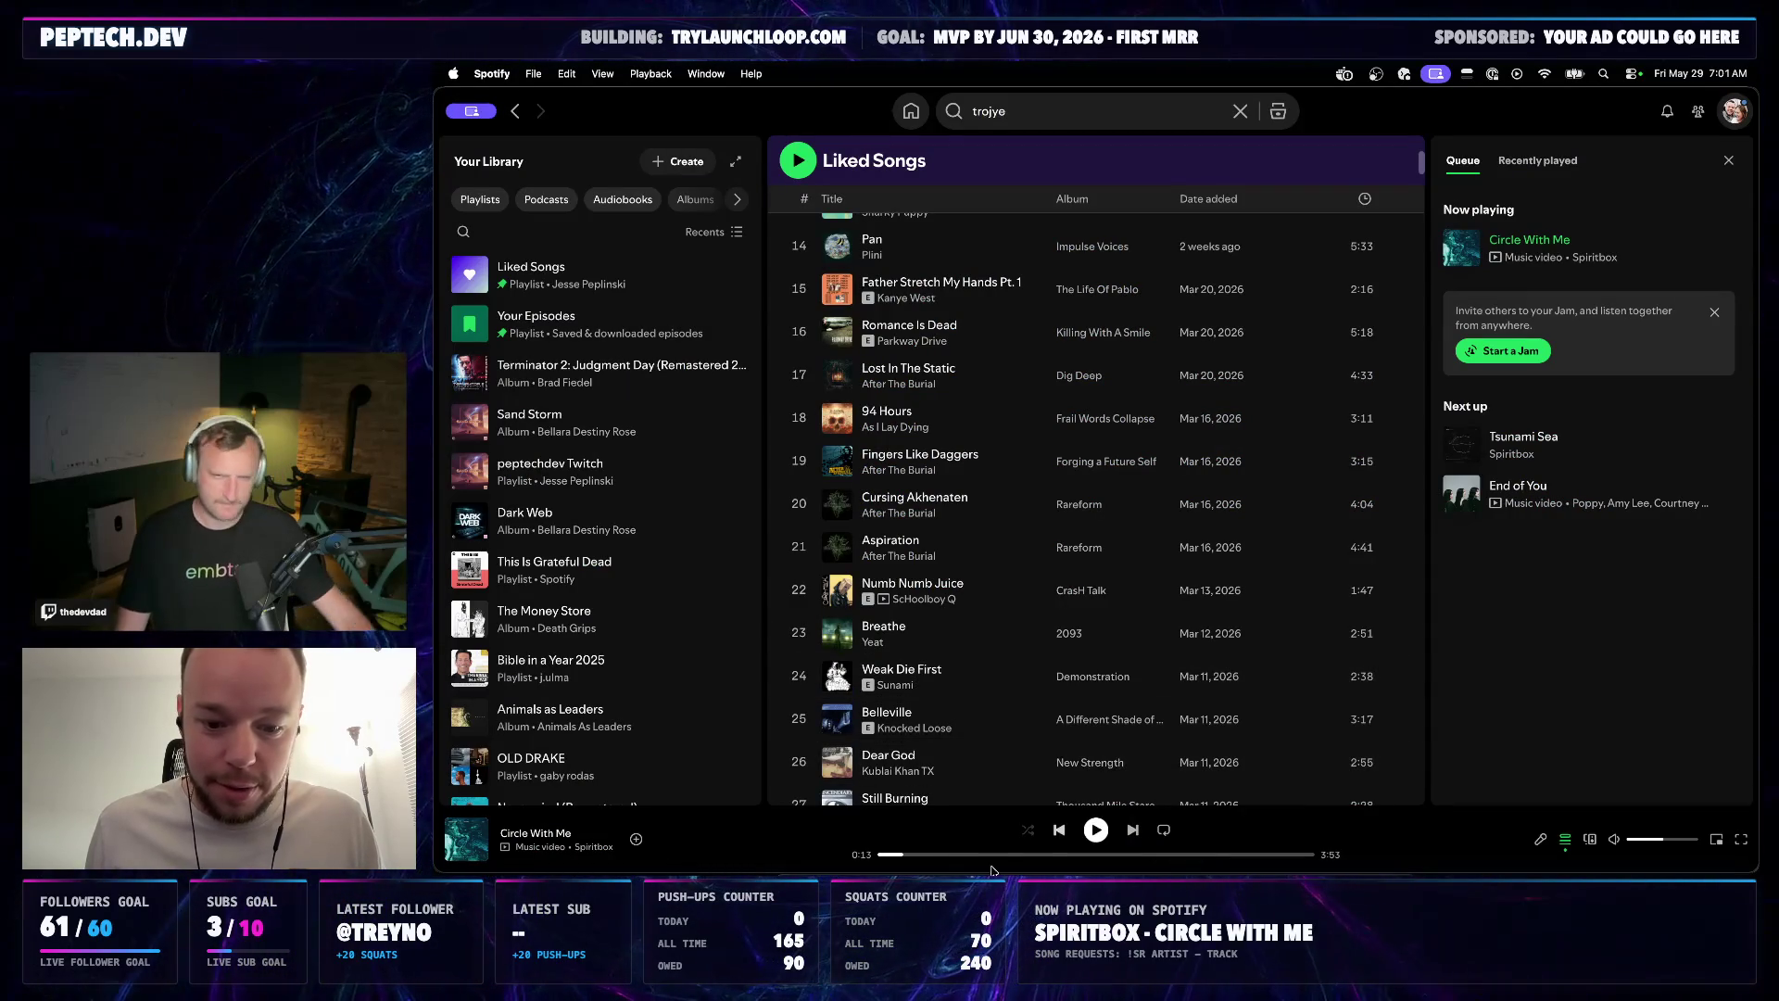
pyautogui.press('super+Tab')
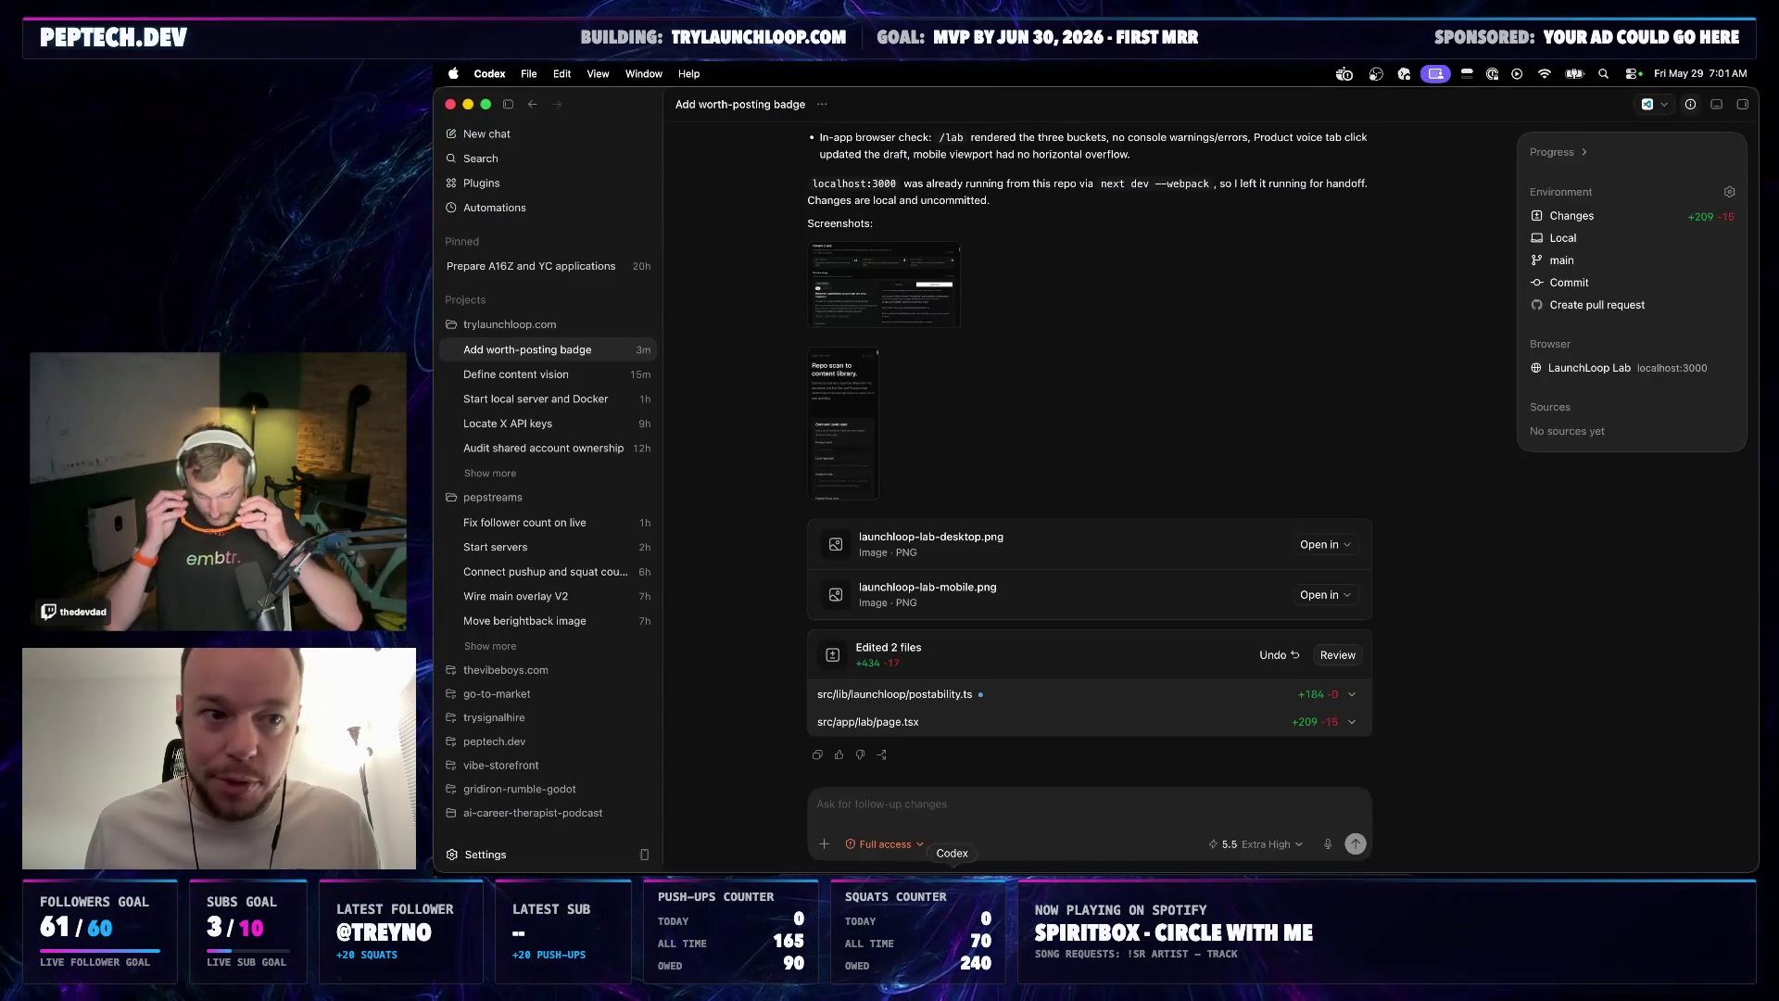
pyautogui.click(1049, 873)
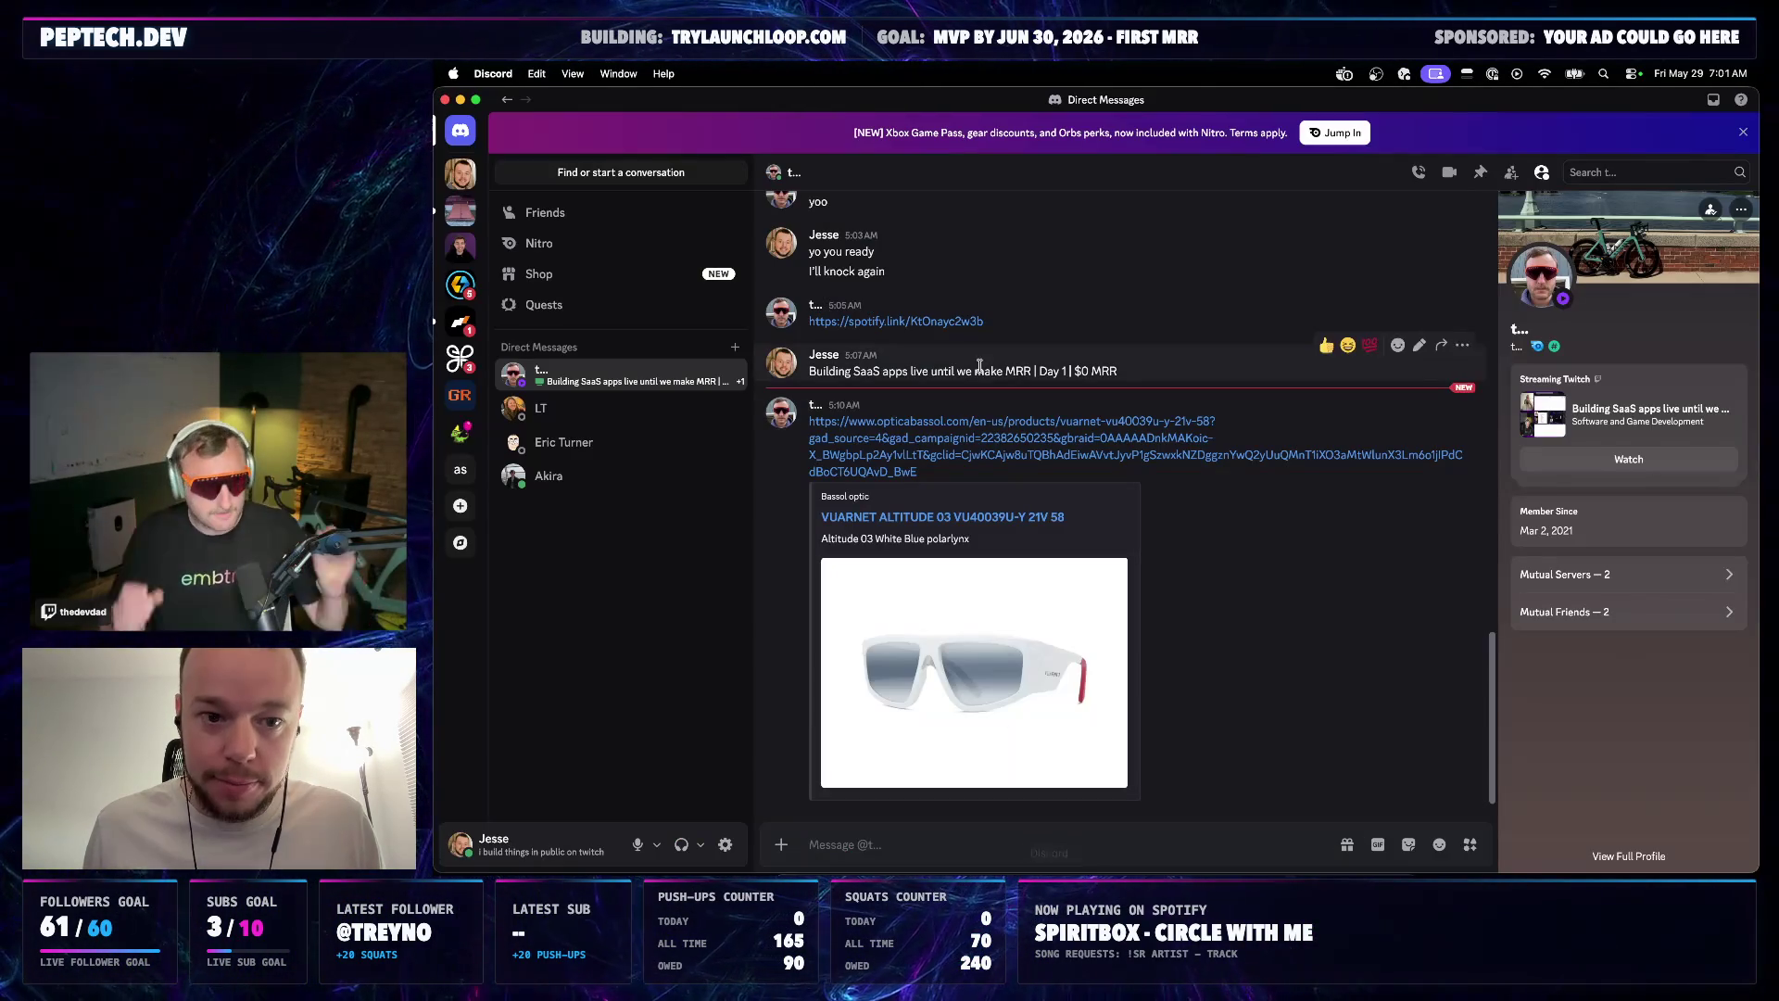
pyautogui.click(952, 318)
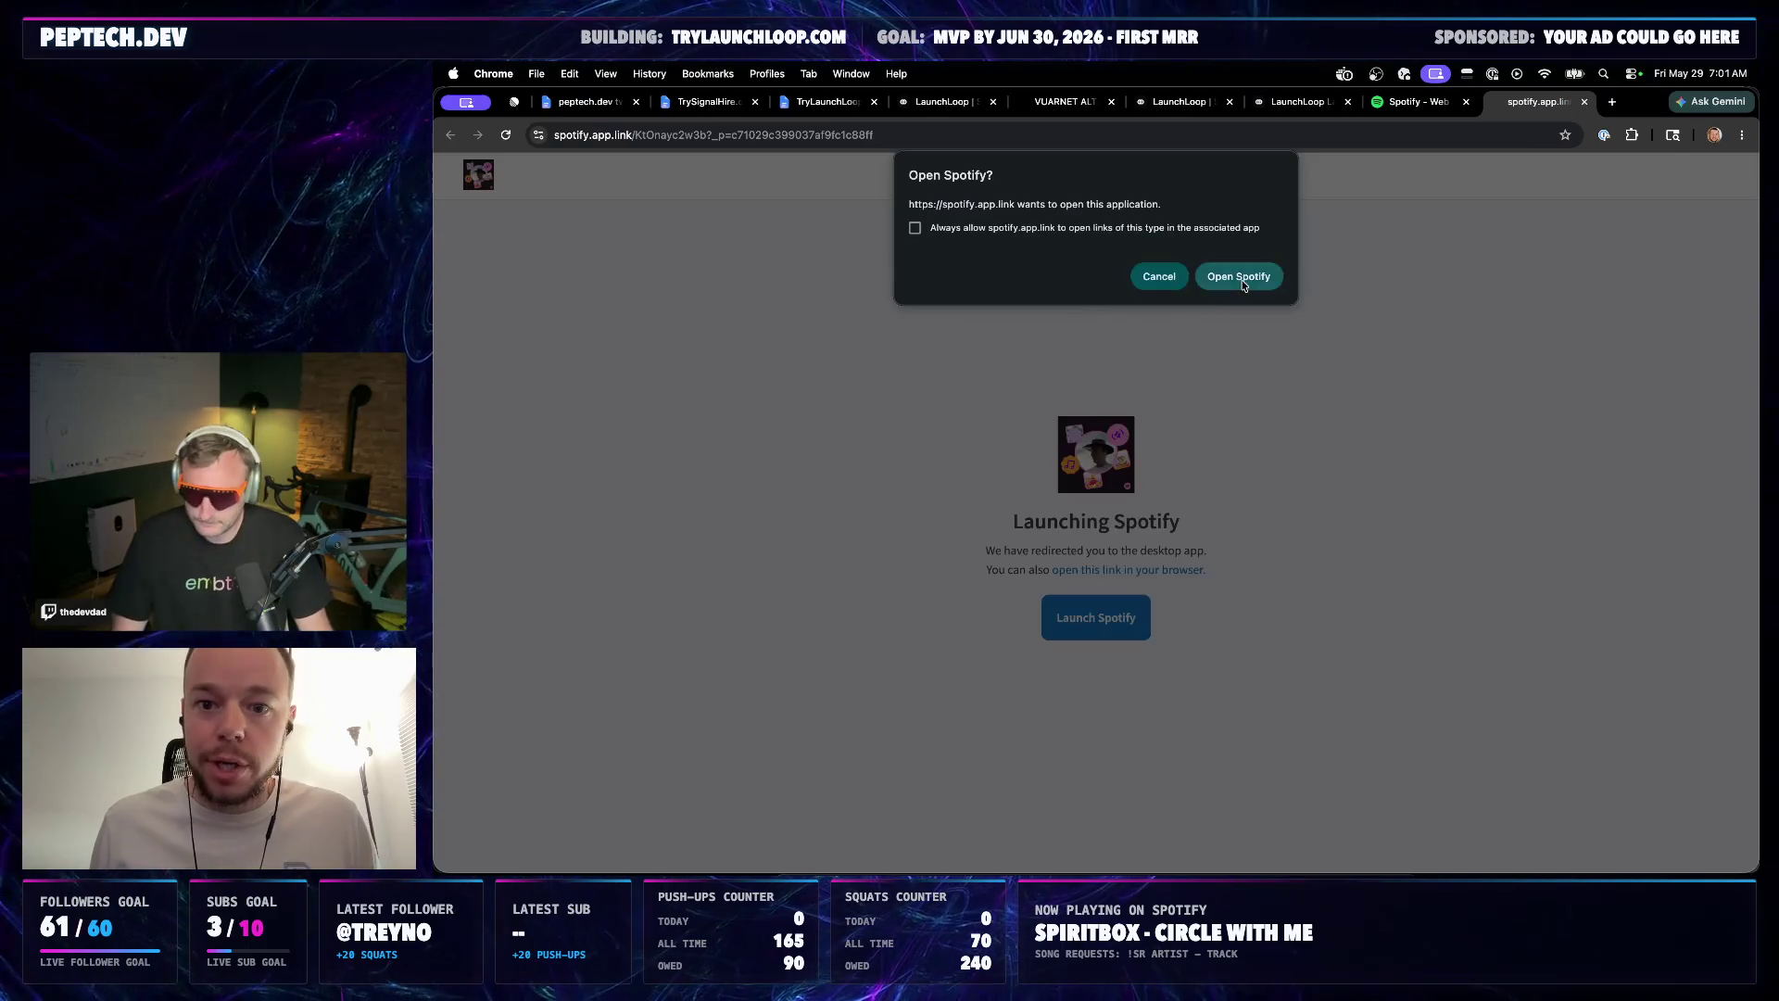
pyautogui.click(1239, 275)
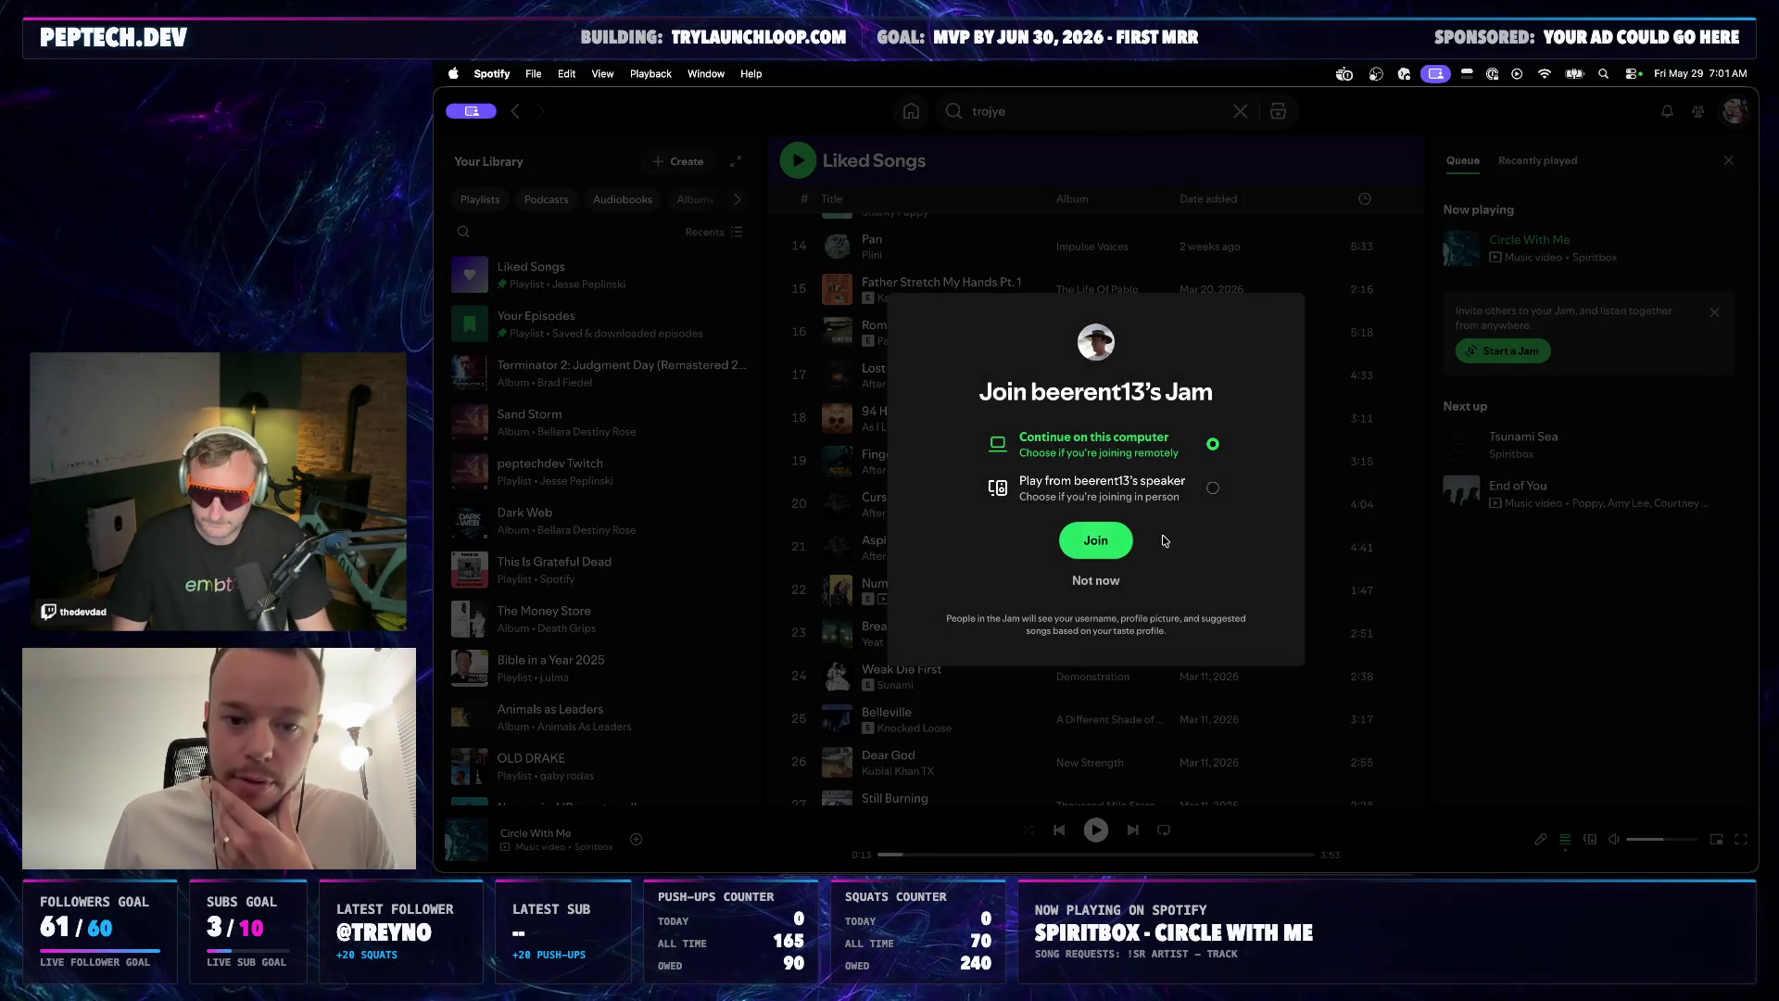
pyautogui.click(1119, 543)
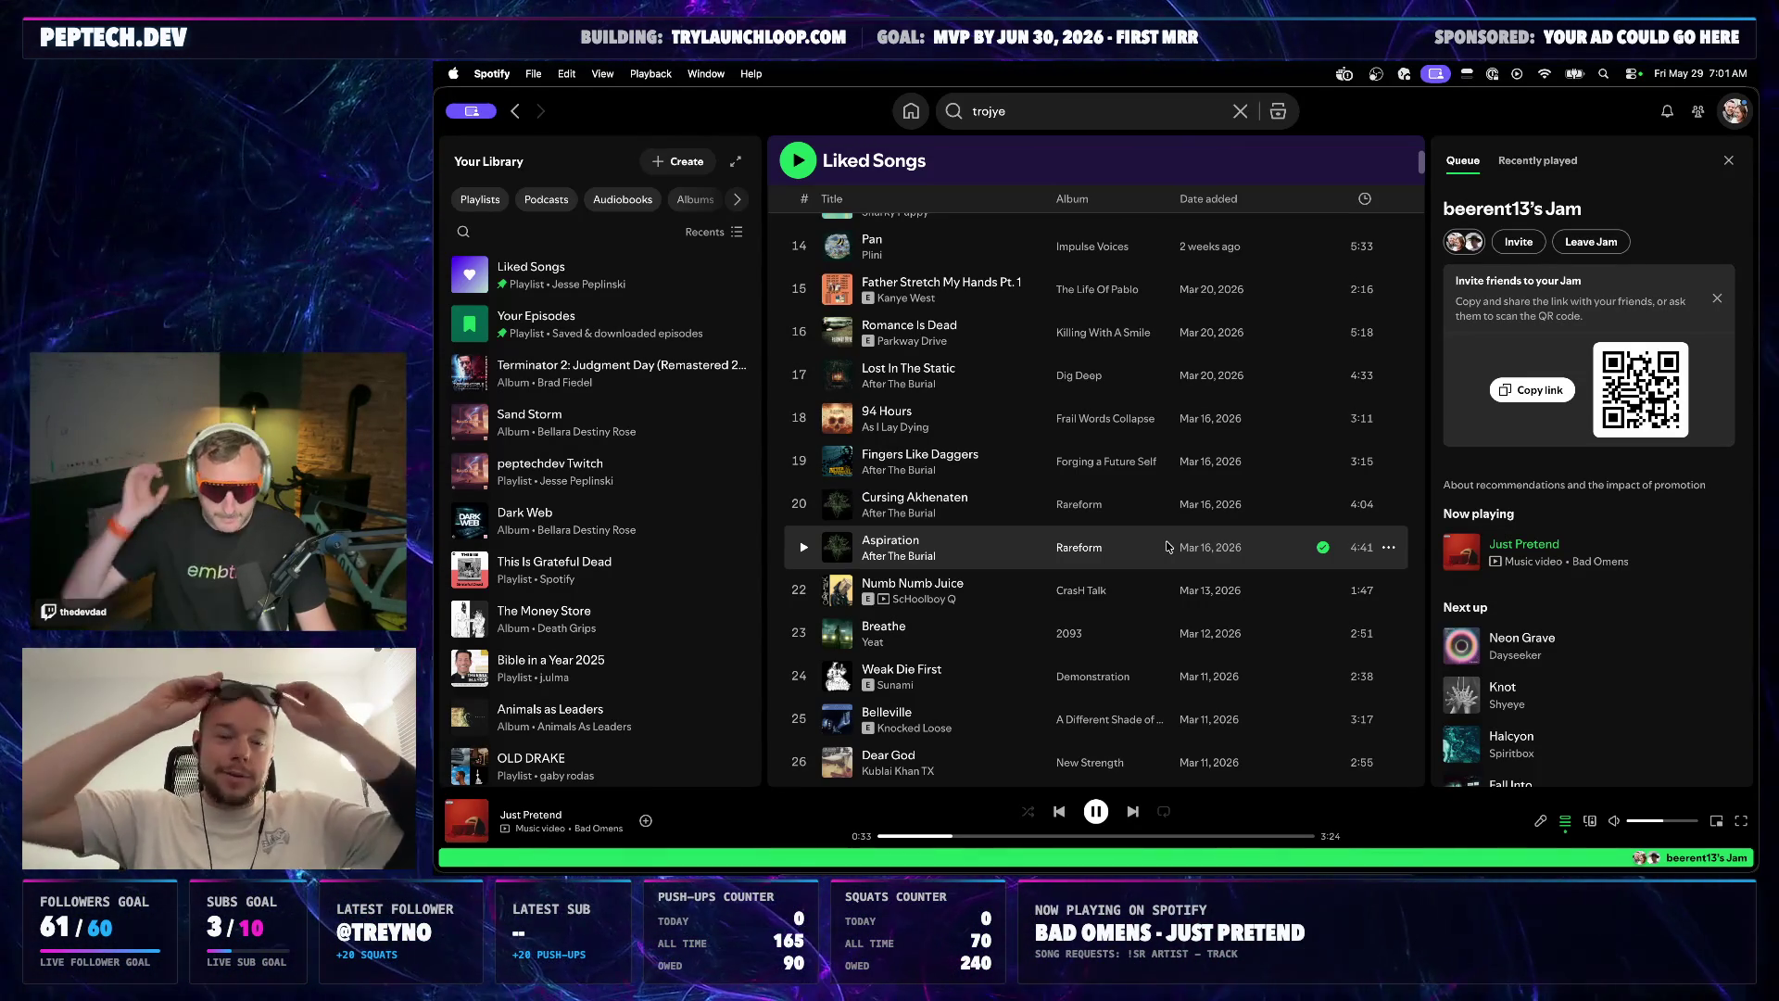
# Close the Spotify browser tab and return to the Public Backlog document
pyautogui.click(952, 867)
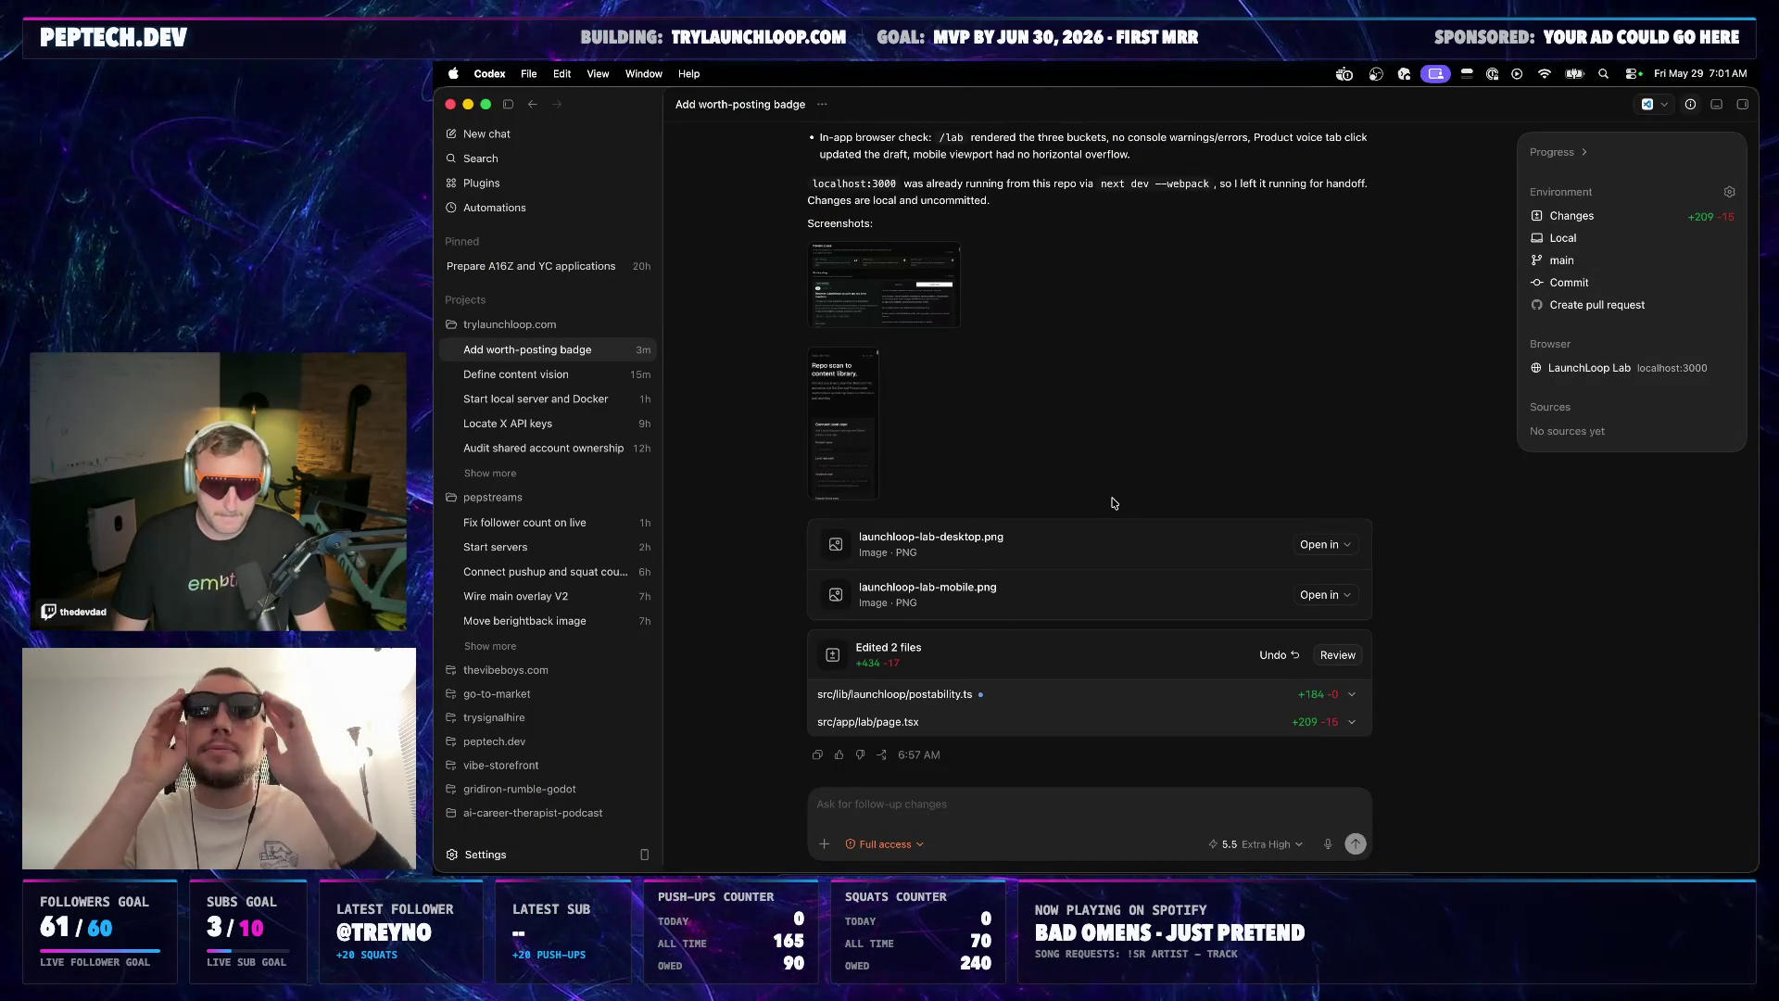
pyautogui.scroll(5, 1080, 463)
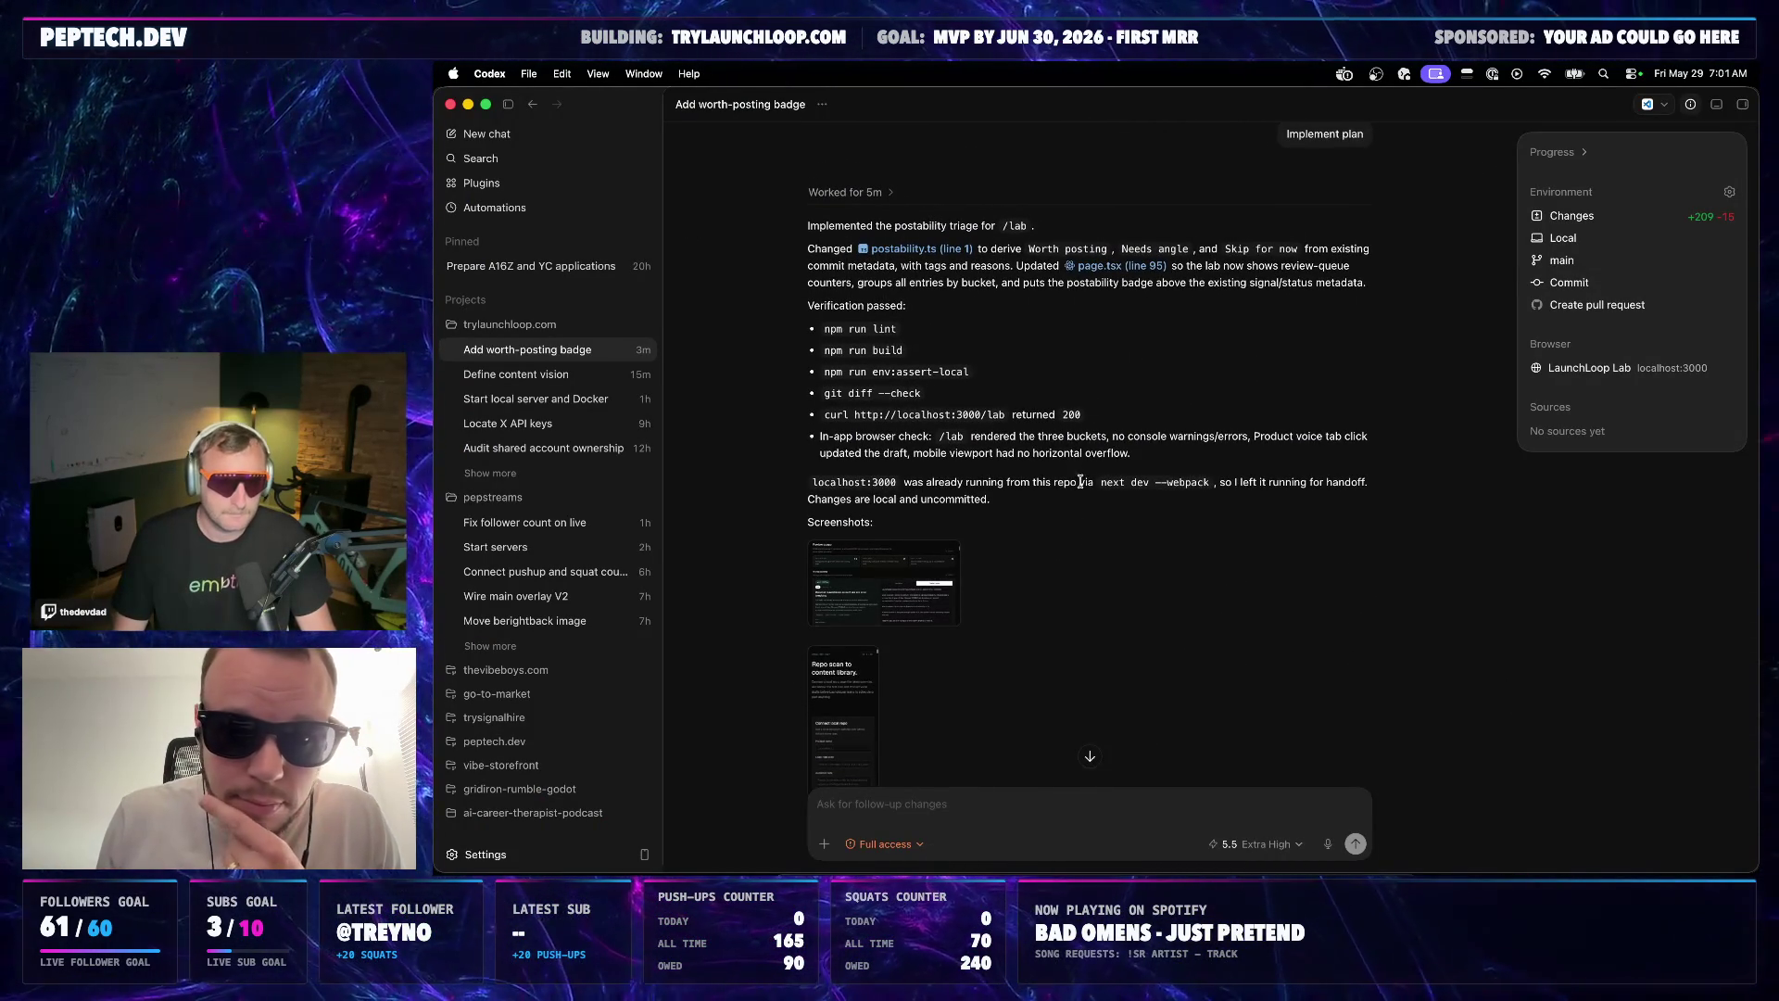
pyautogui.scroll(-5, 1080, 481)
pyautogui.click(876, 862)
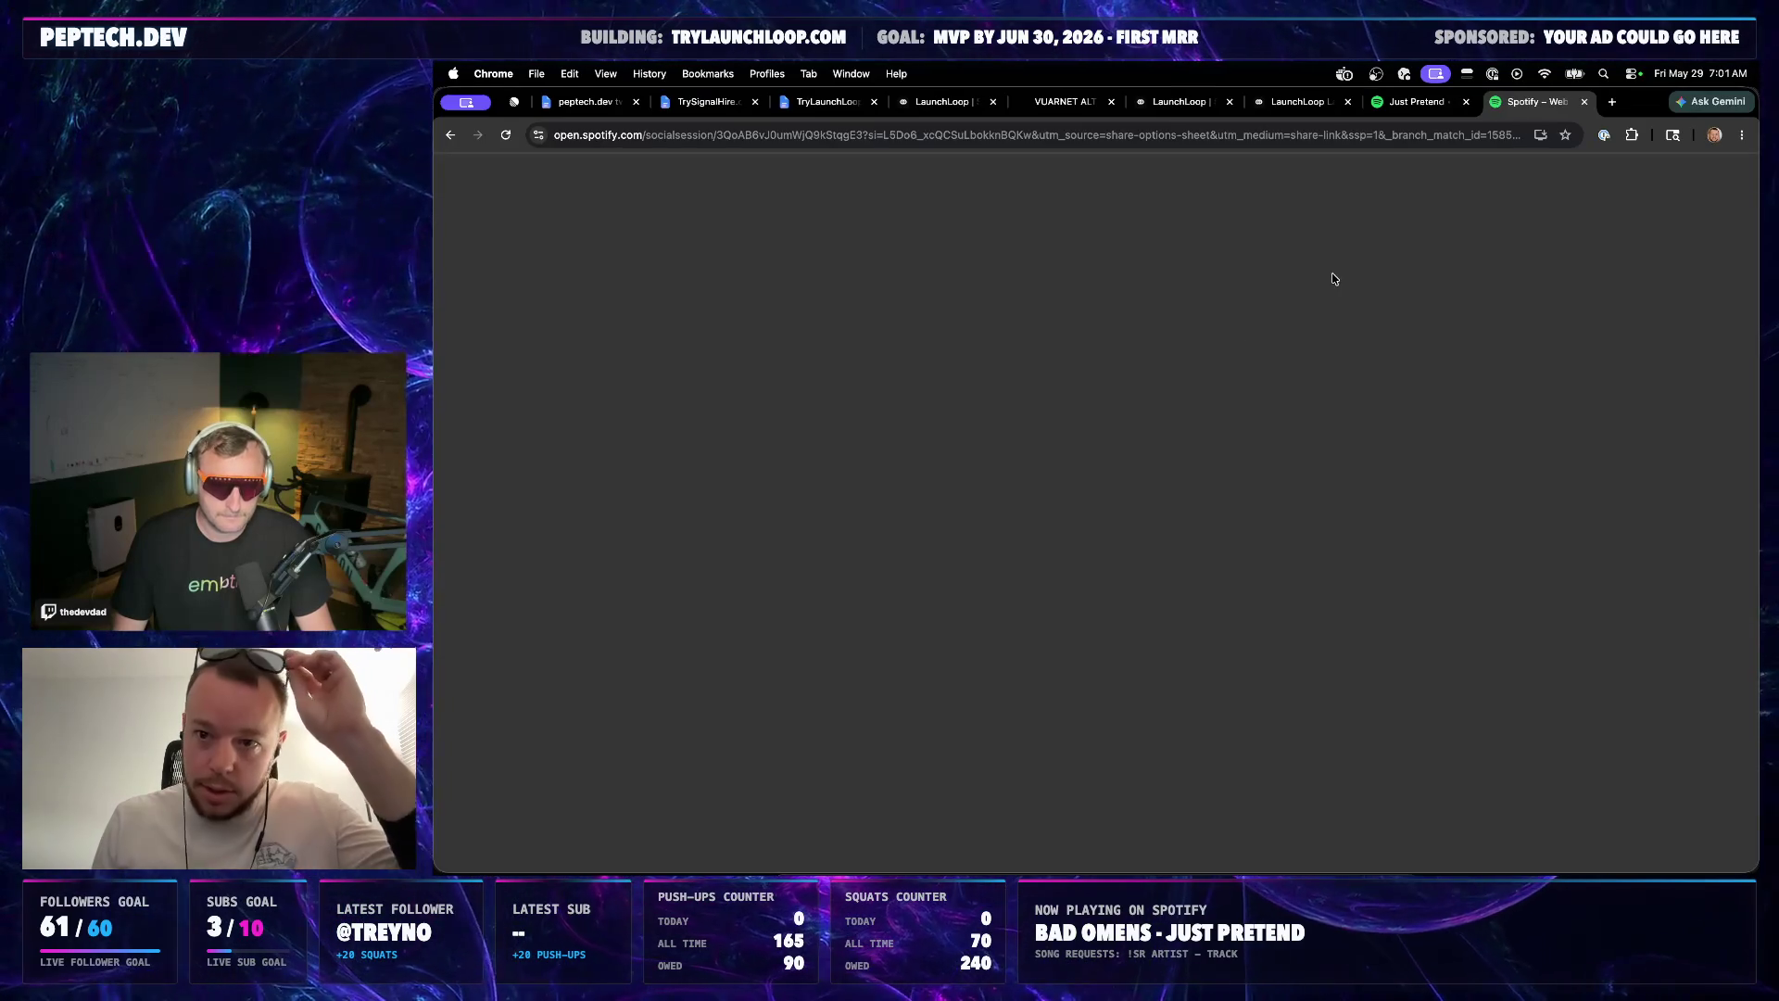
pyautogui.press('super+w')
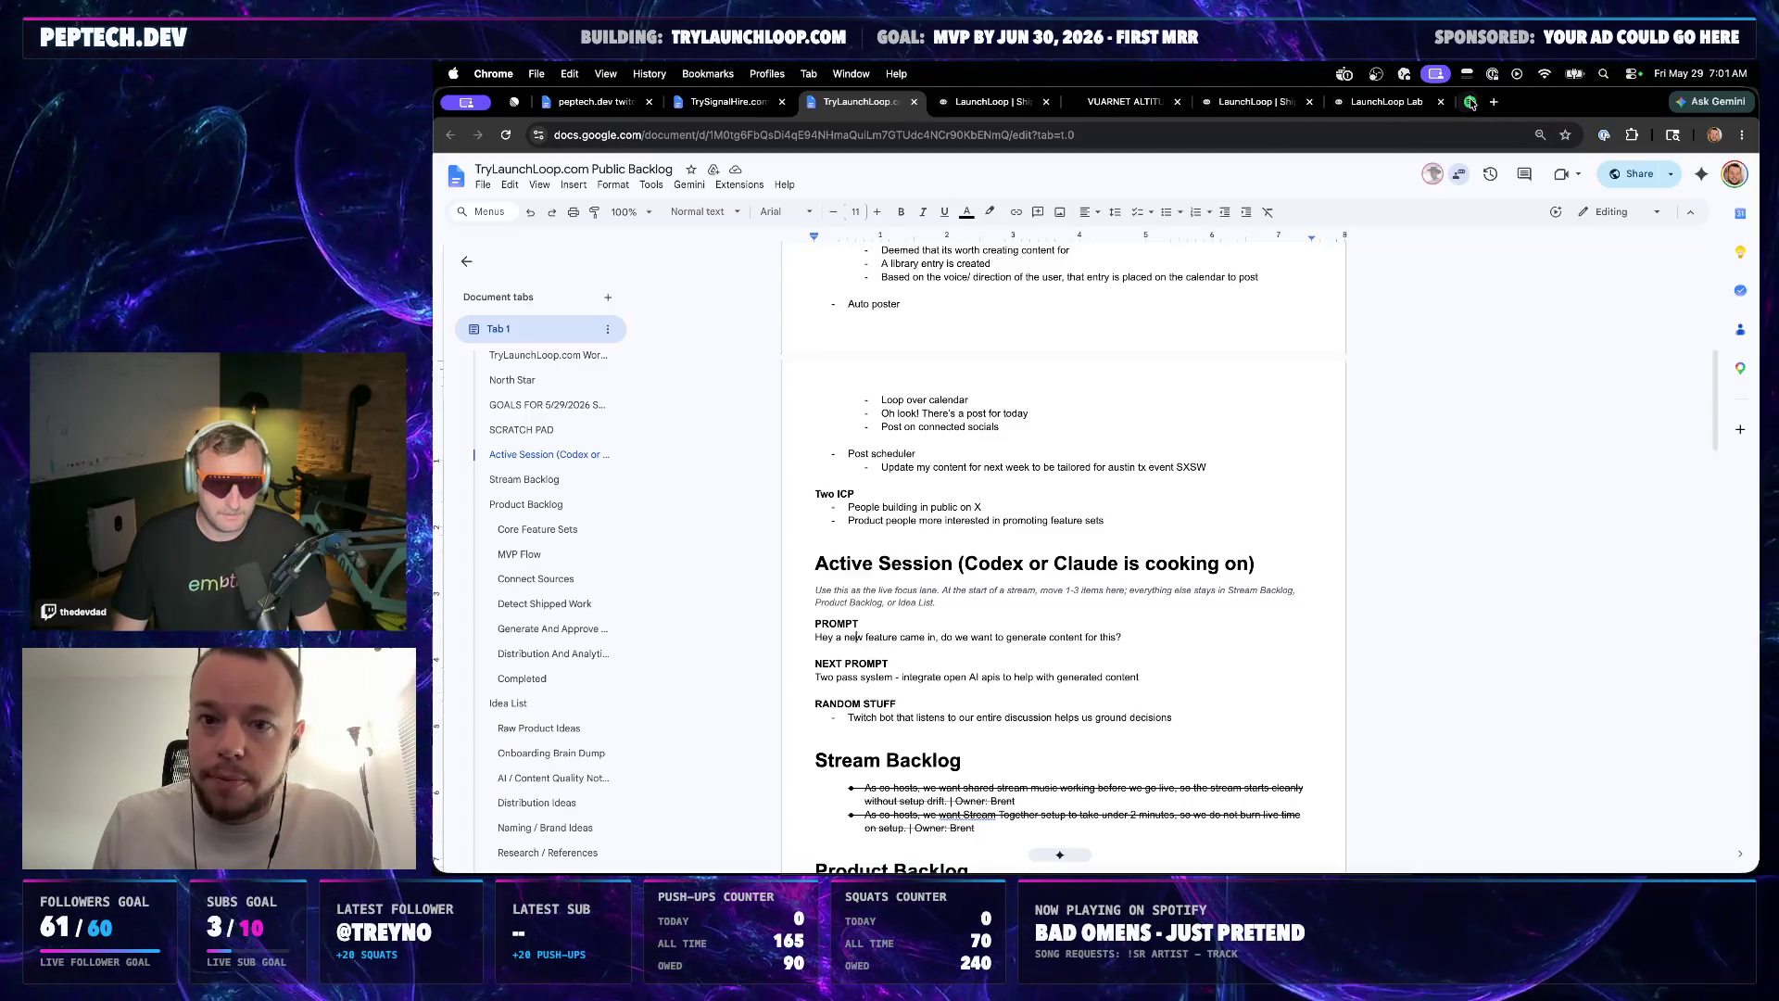
# Review the LaunchLoop Lab queue, then switch to the Codex 'Add worth-posting badge' thread
pyautogui.press('super+9')
pyautogui.scroll(-3, 1006, 469)
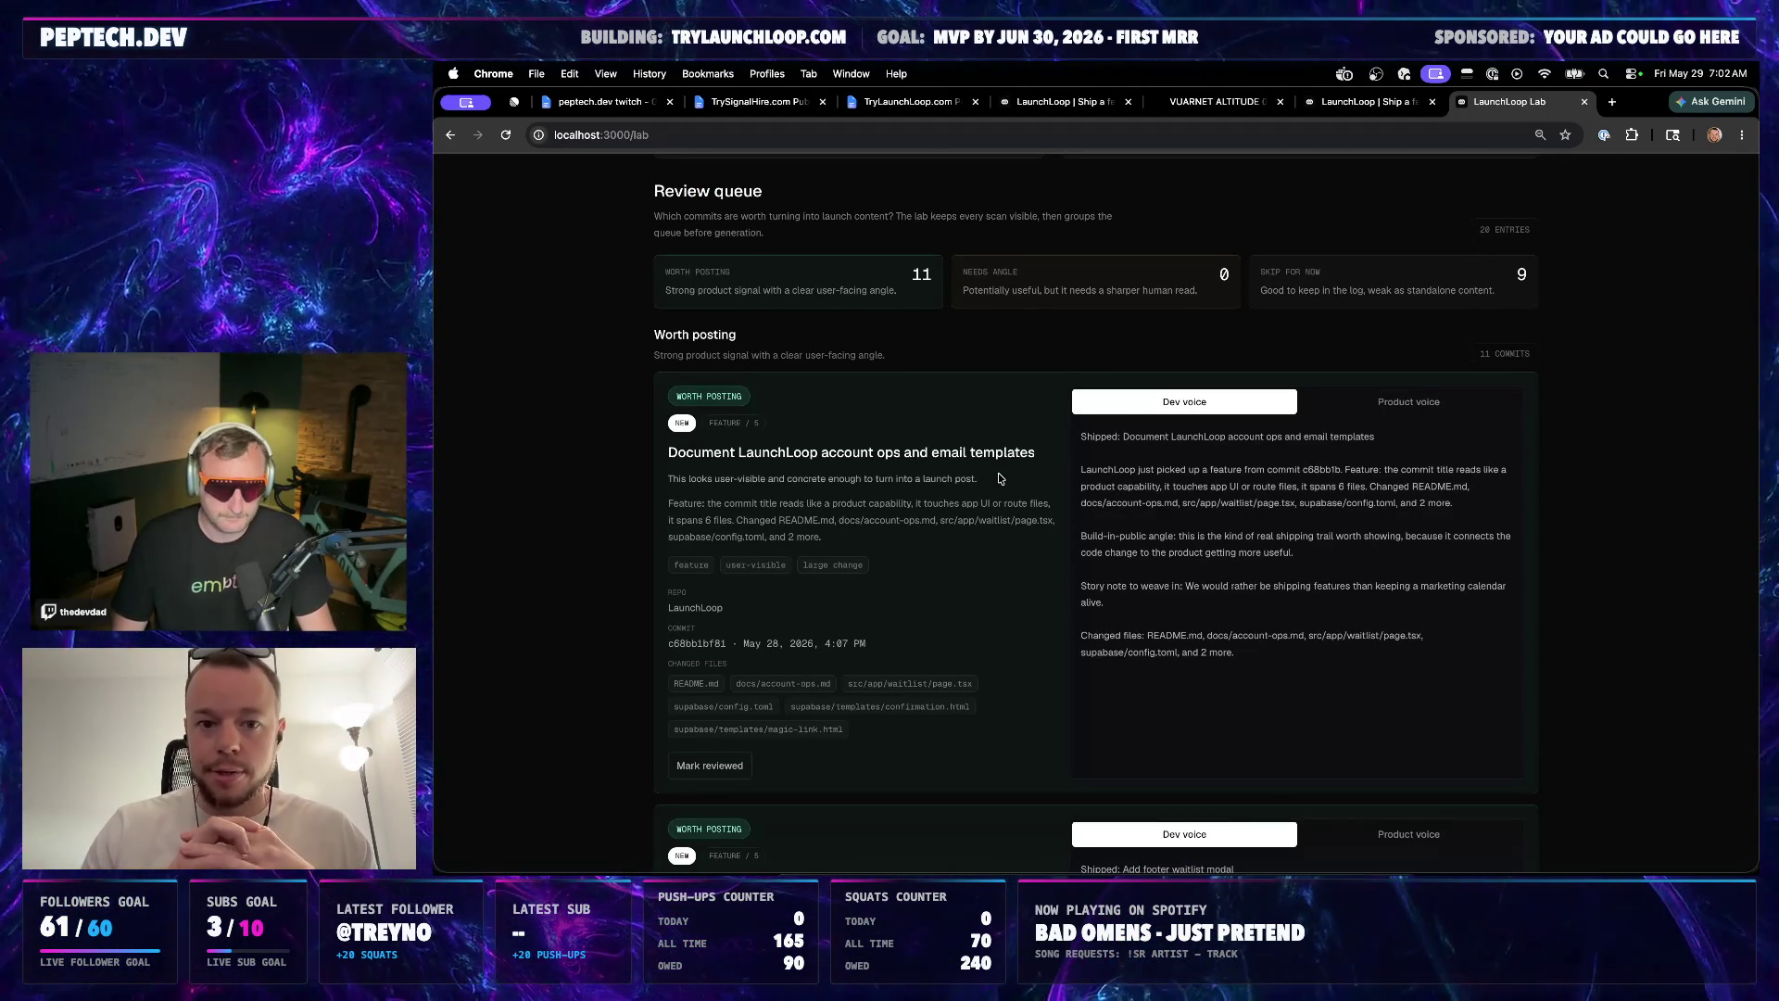
pyautogui.scroll(2, 999, 477)
pyautogui.scroll(3, 990, 514)
pyautogui.scroll(4, 982, 557)
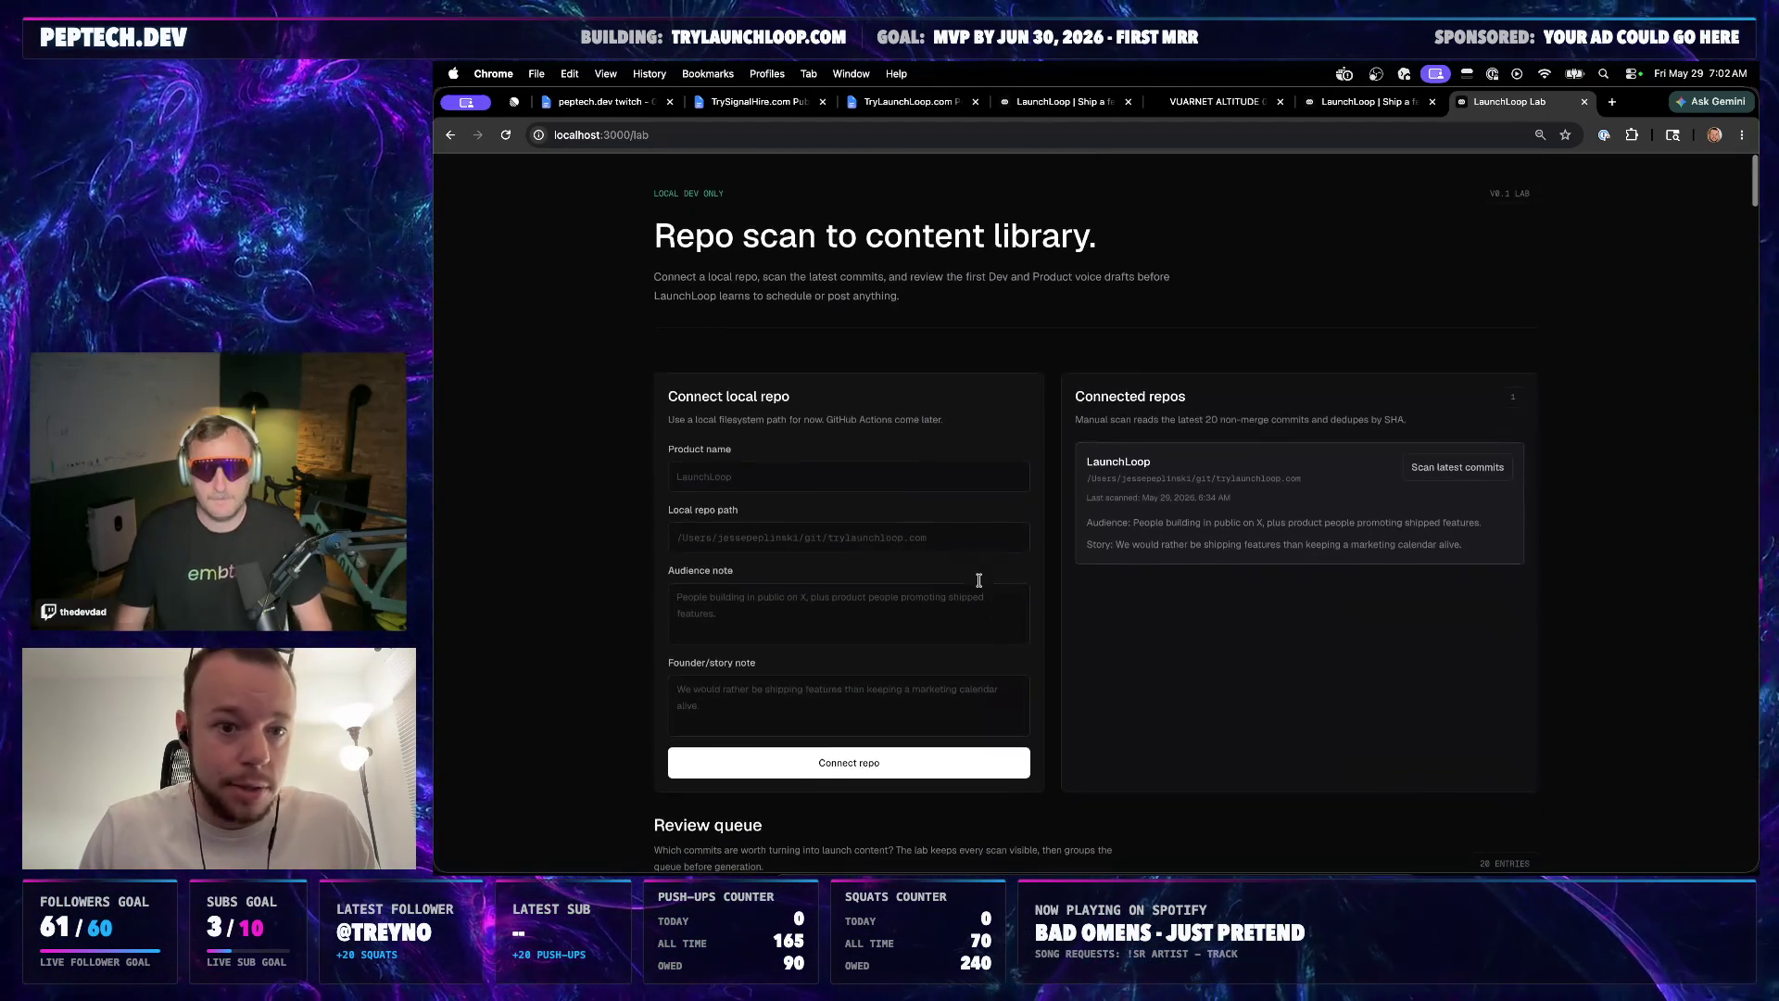
pyautogui.scroll(-5, 981, 579)
pyautogui.scroll(-4, 1024, 542)
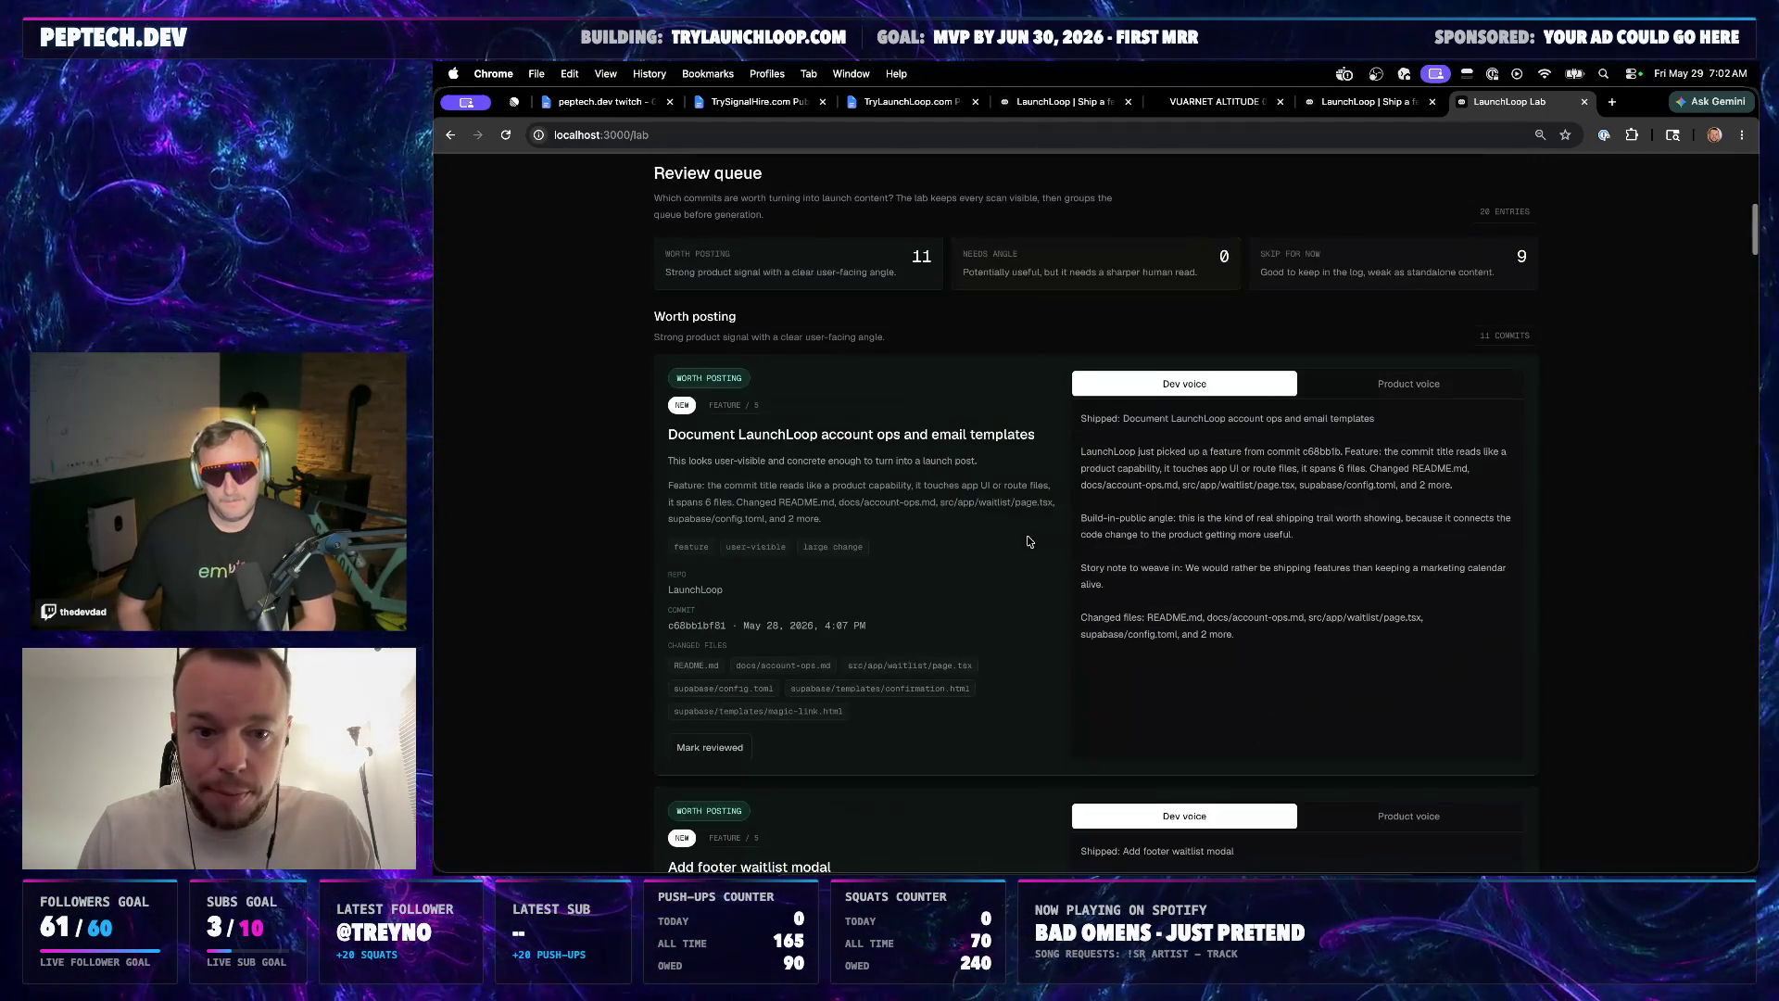
pyautogui.scroll(-4, 1028, 541)
pyautogui.scroll(-4, 1029, 540)
pyautogui.scroll(1, 1030, 541)
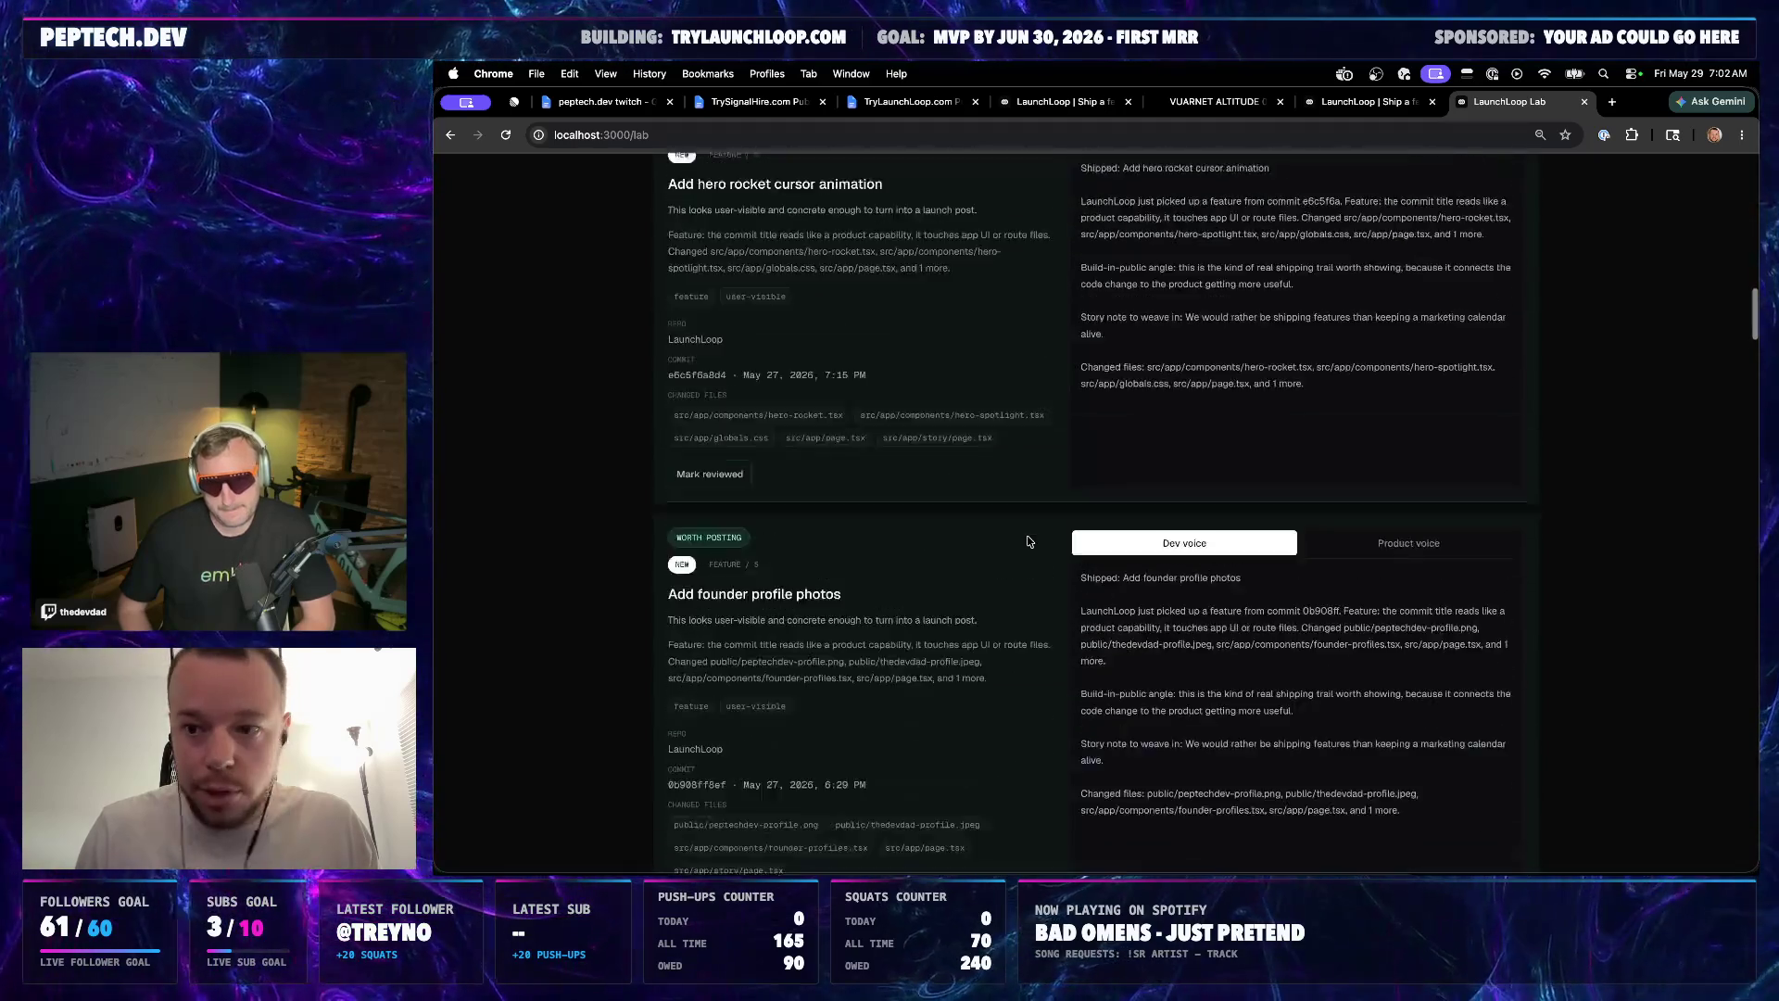
pyautogui.scroll(9, 1029, 540)
pyautogui.scroll(1, 1028, 541)
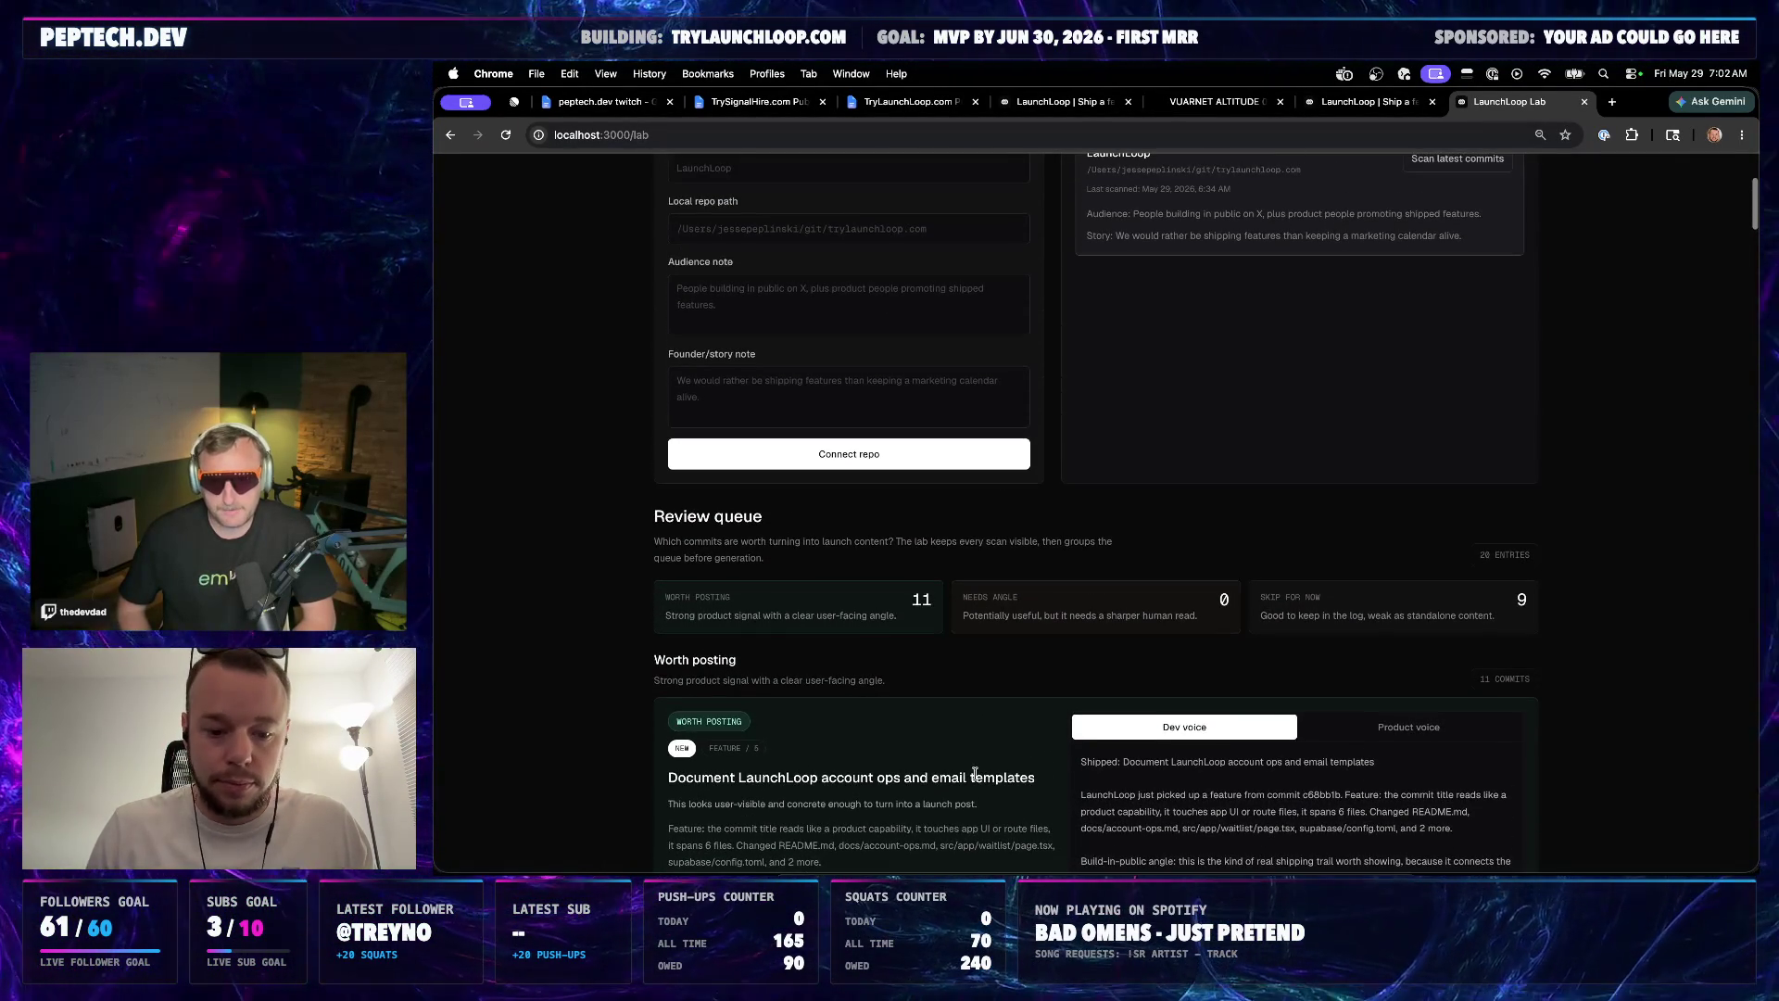
pyautogui.press('super+Tab')
pyautogui.write('push it')
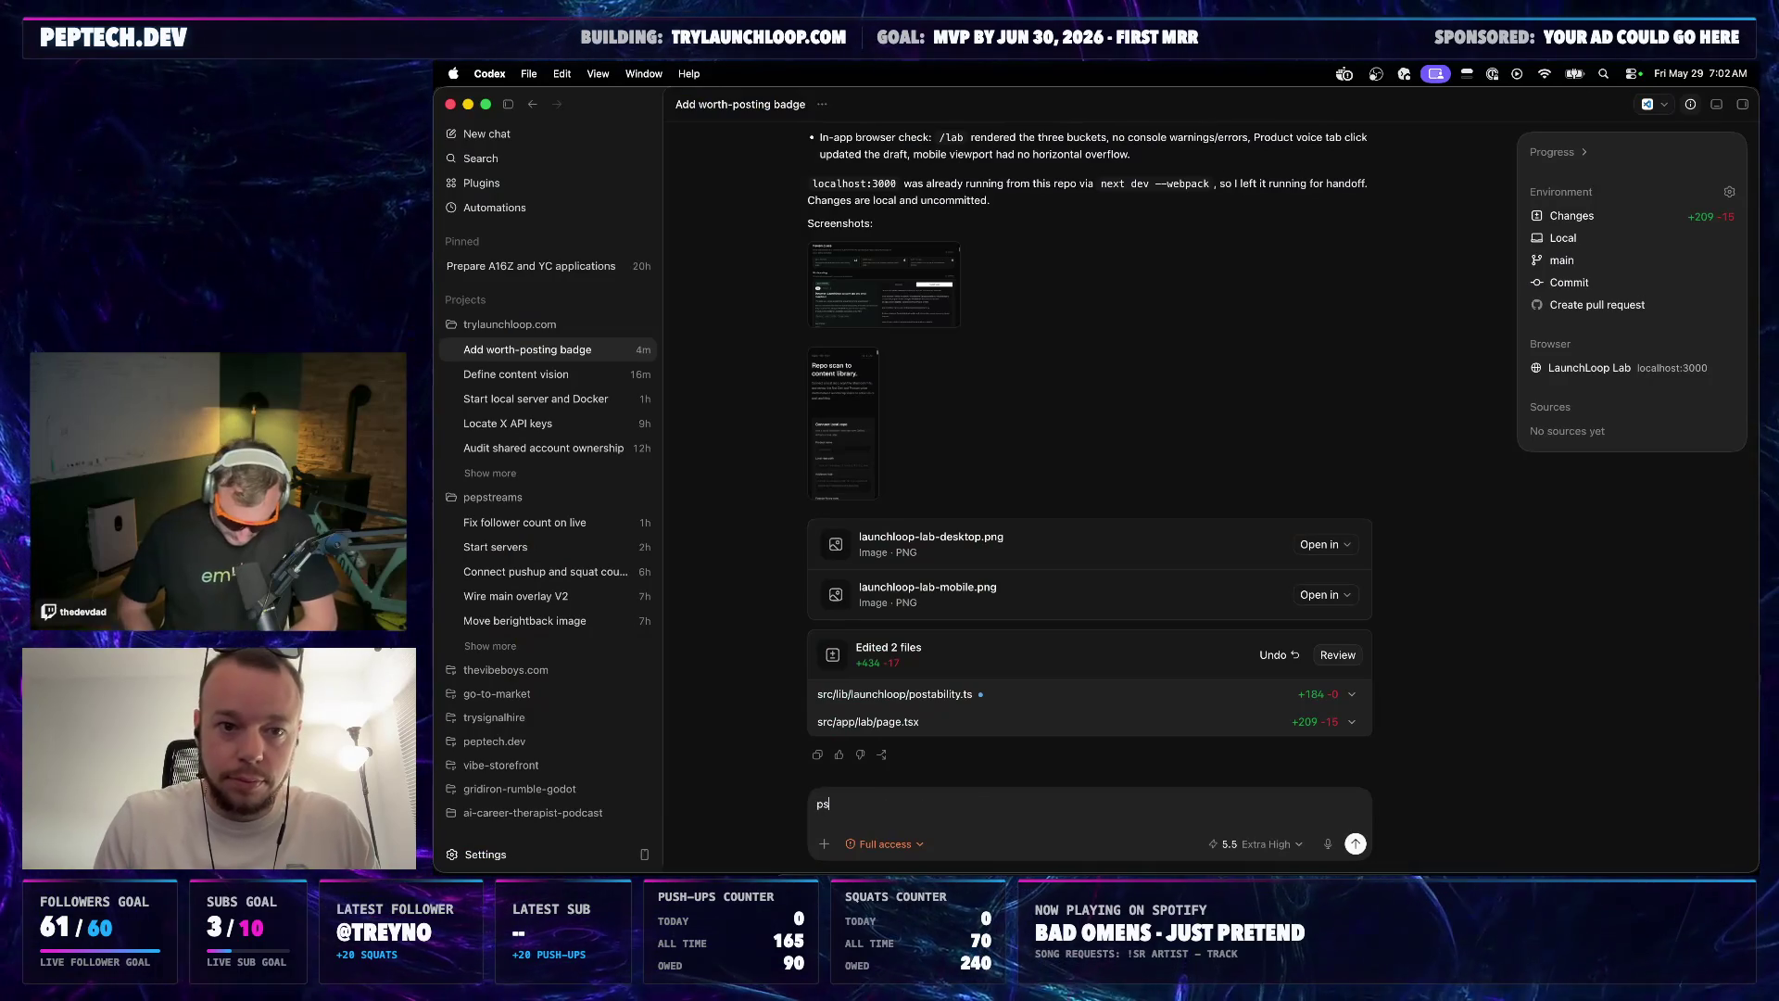
# Send 'push it' to the Codex agent, check the lab page in Chrome, and return to Codex
pyautogui.press('Return')
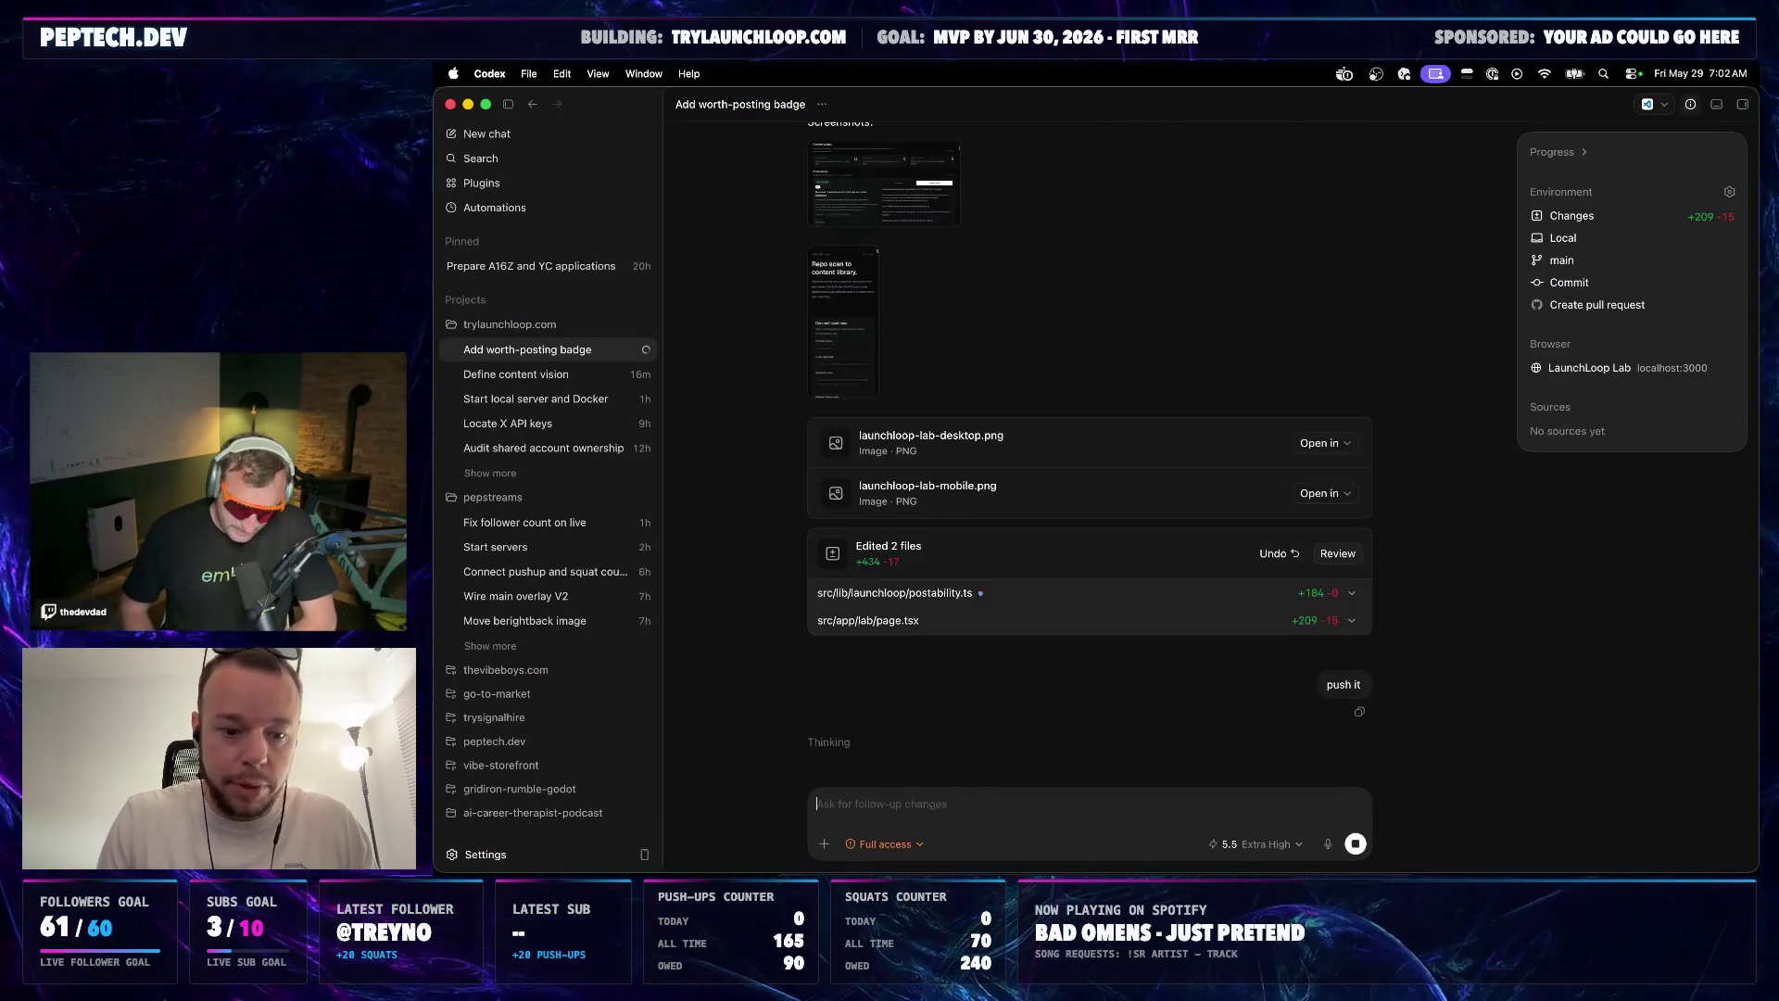
pyautogui.press('super+Tab')
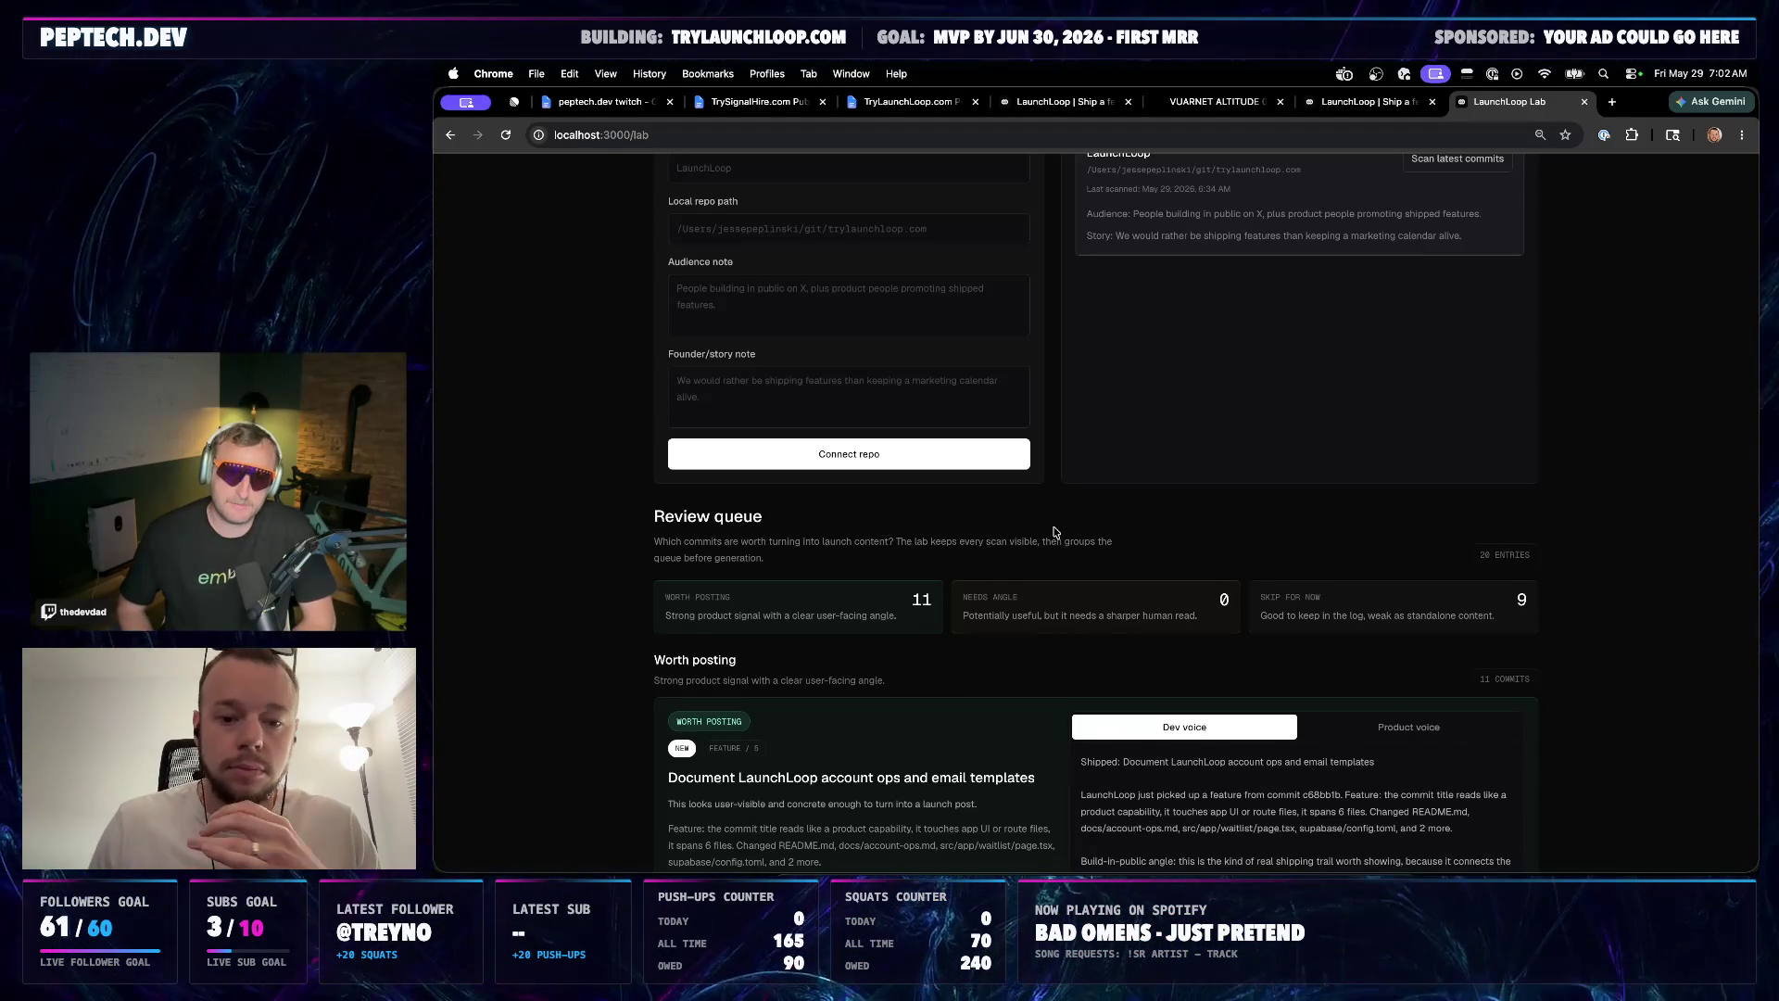
pyautogui.press('XF86AudioRaiseVolume')
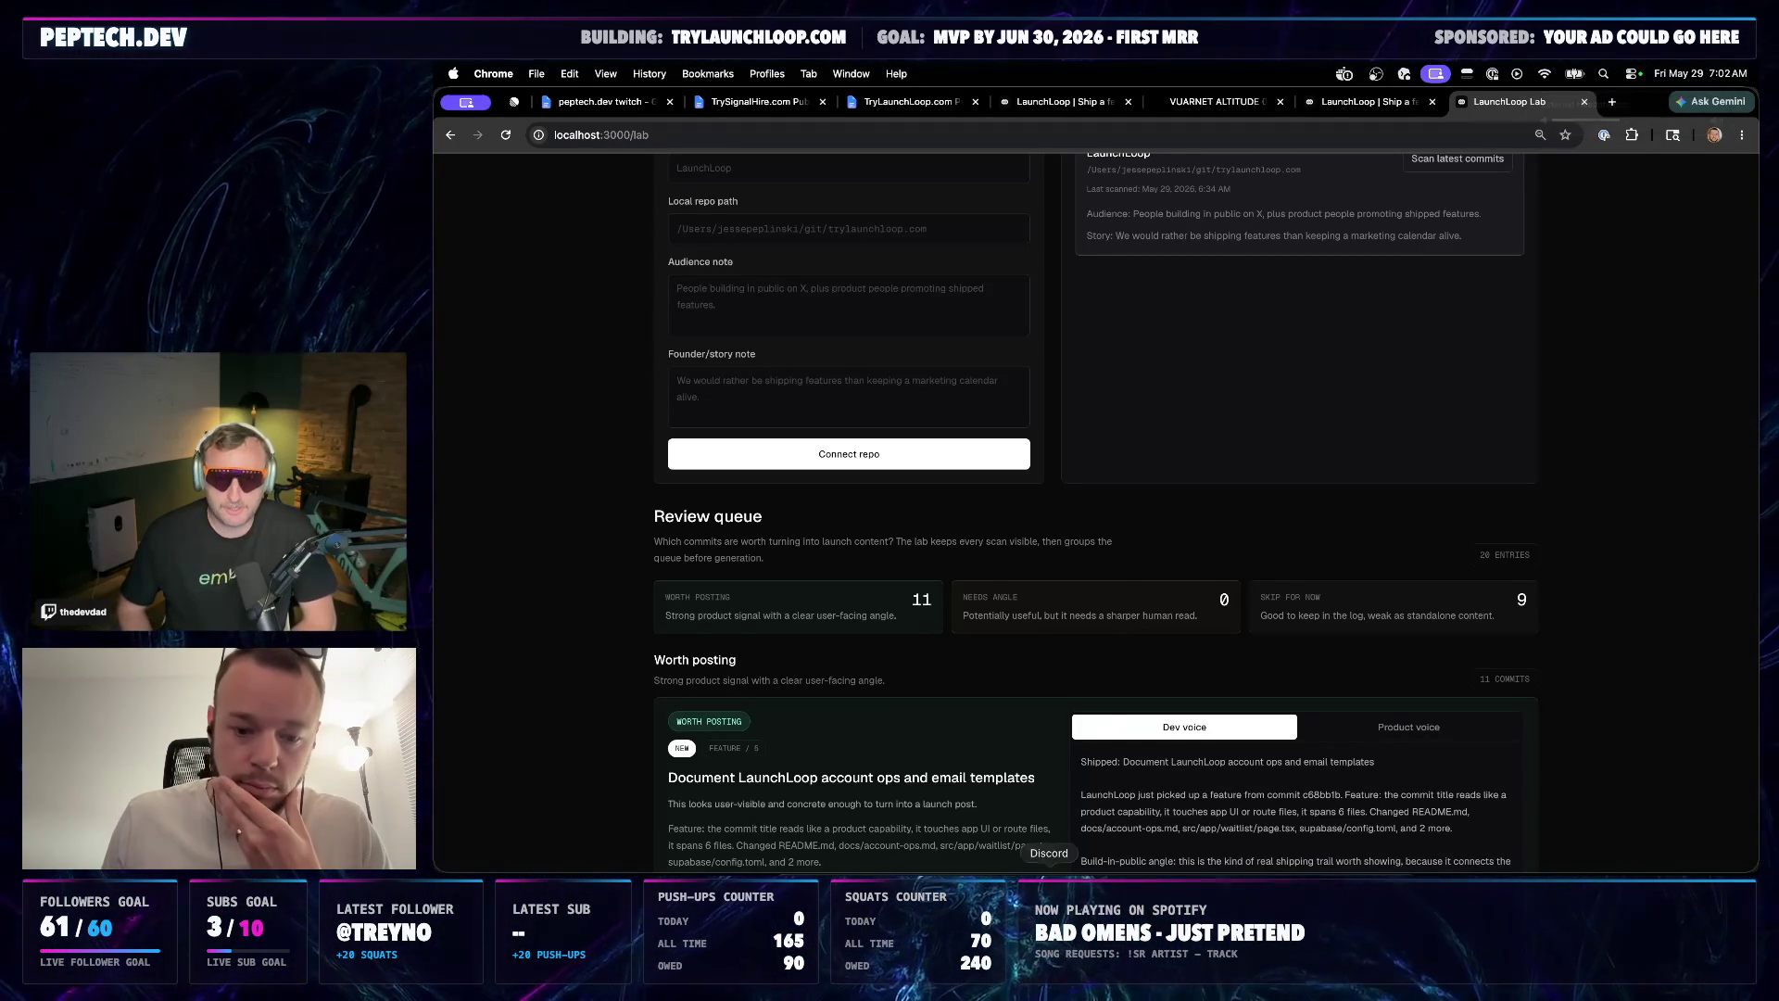
pyautogui.scroll(3, 1140, 433)
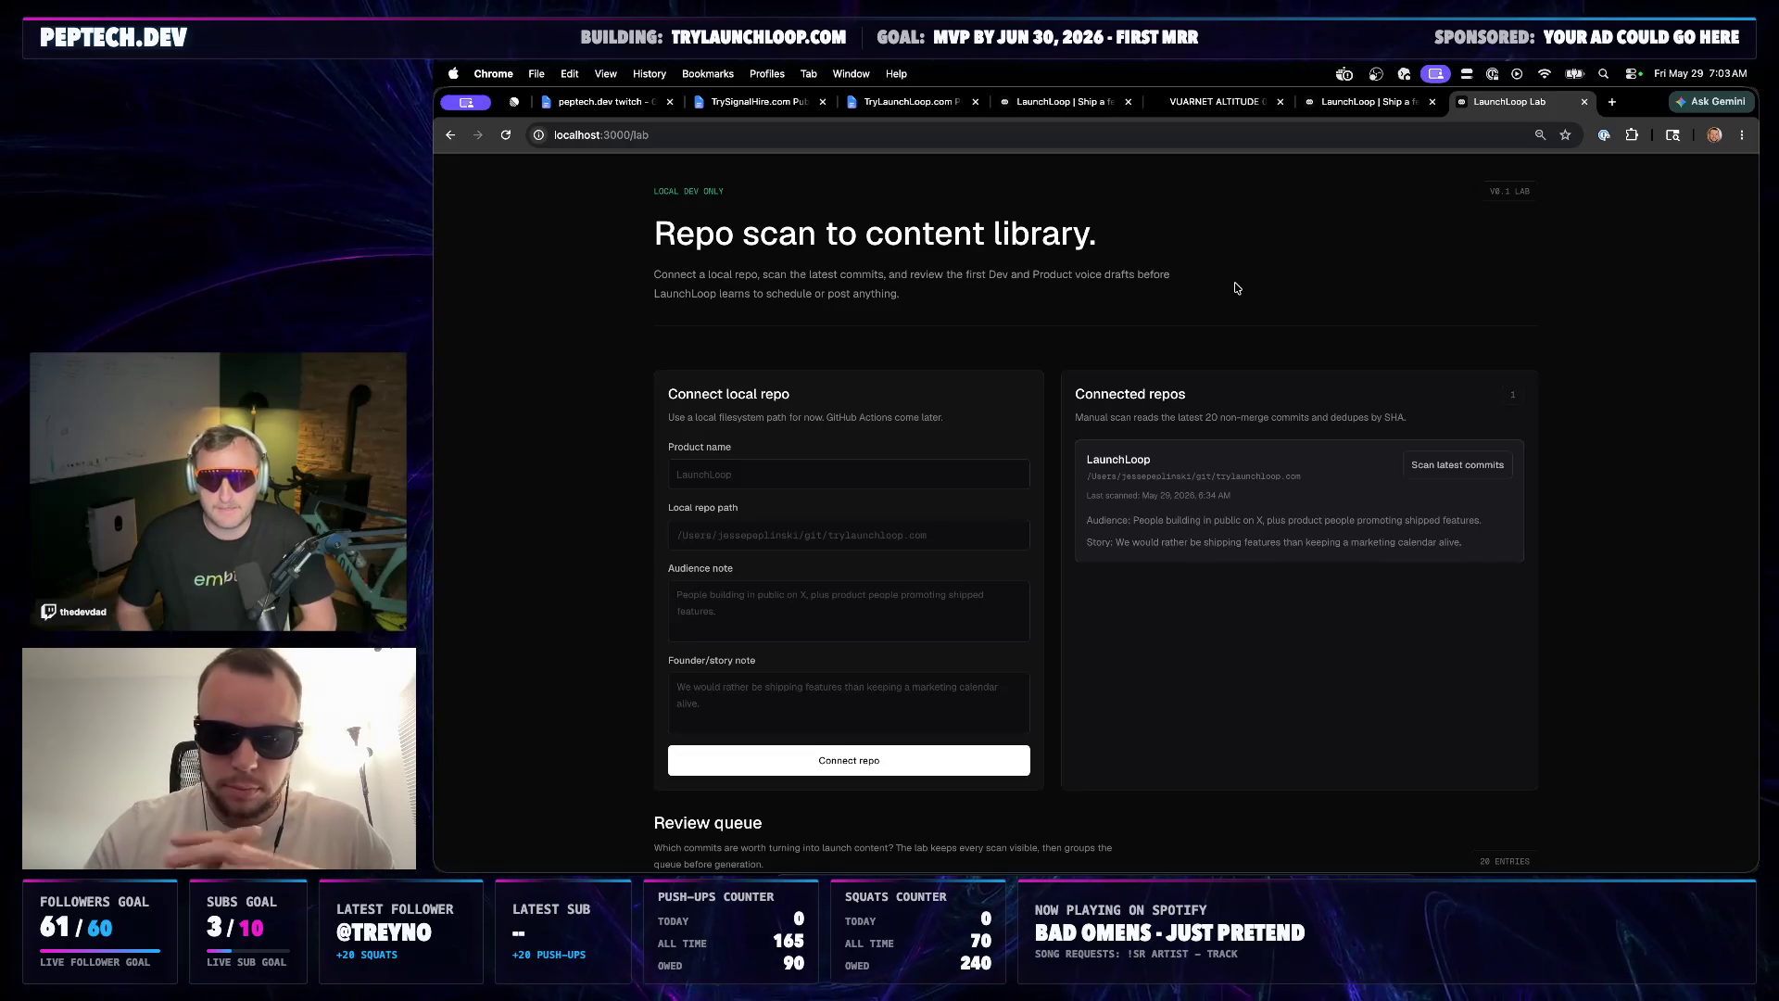
pyautogui.click(952, 887)
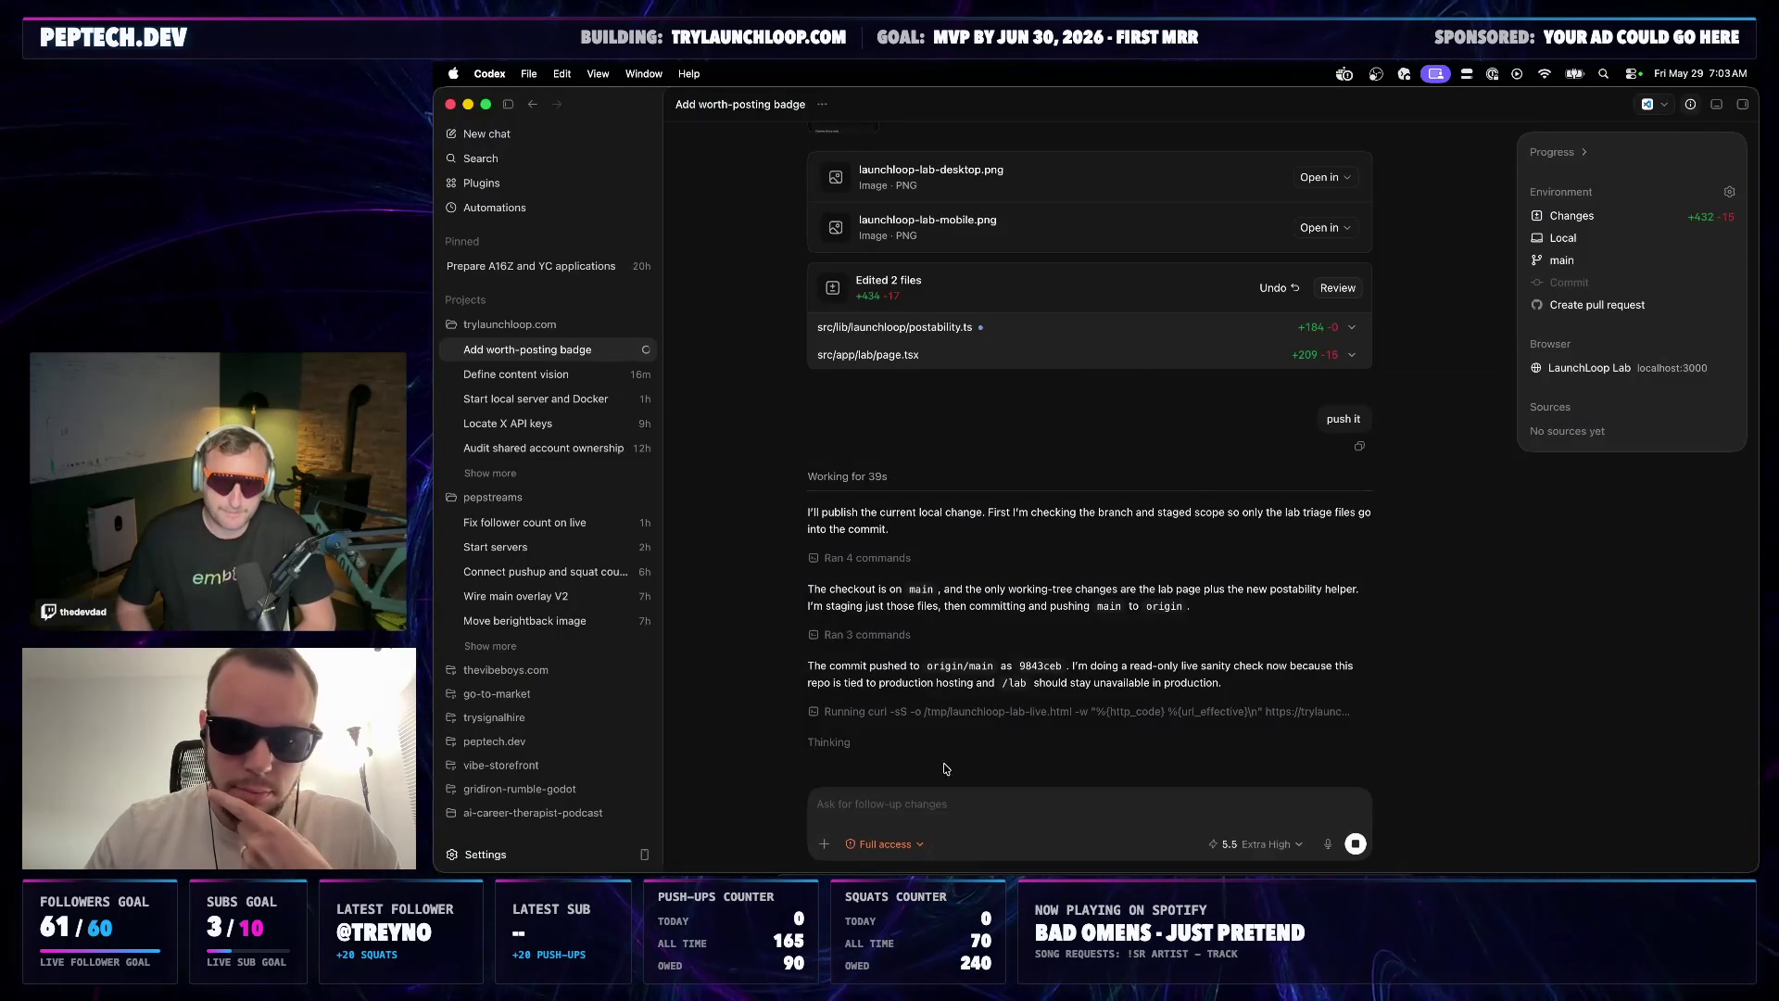
# Look over the LaunchLoop Lab page again, then return to Codex to see the push result
pyautogui.click(856, 891)
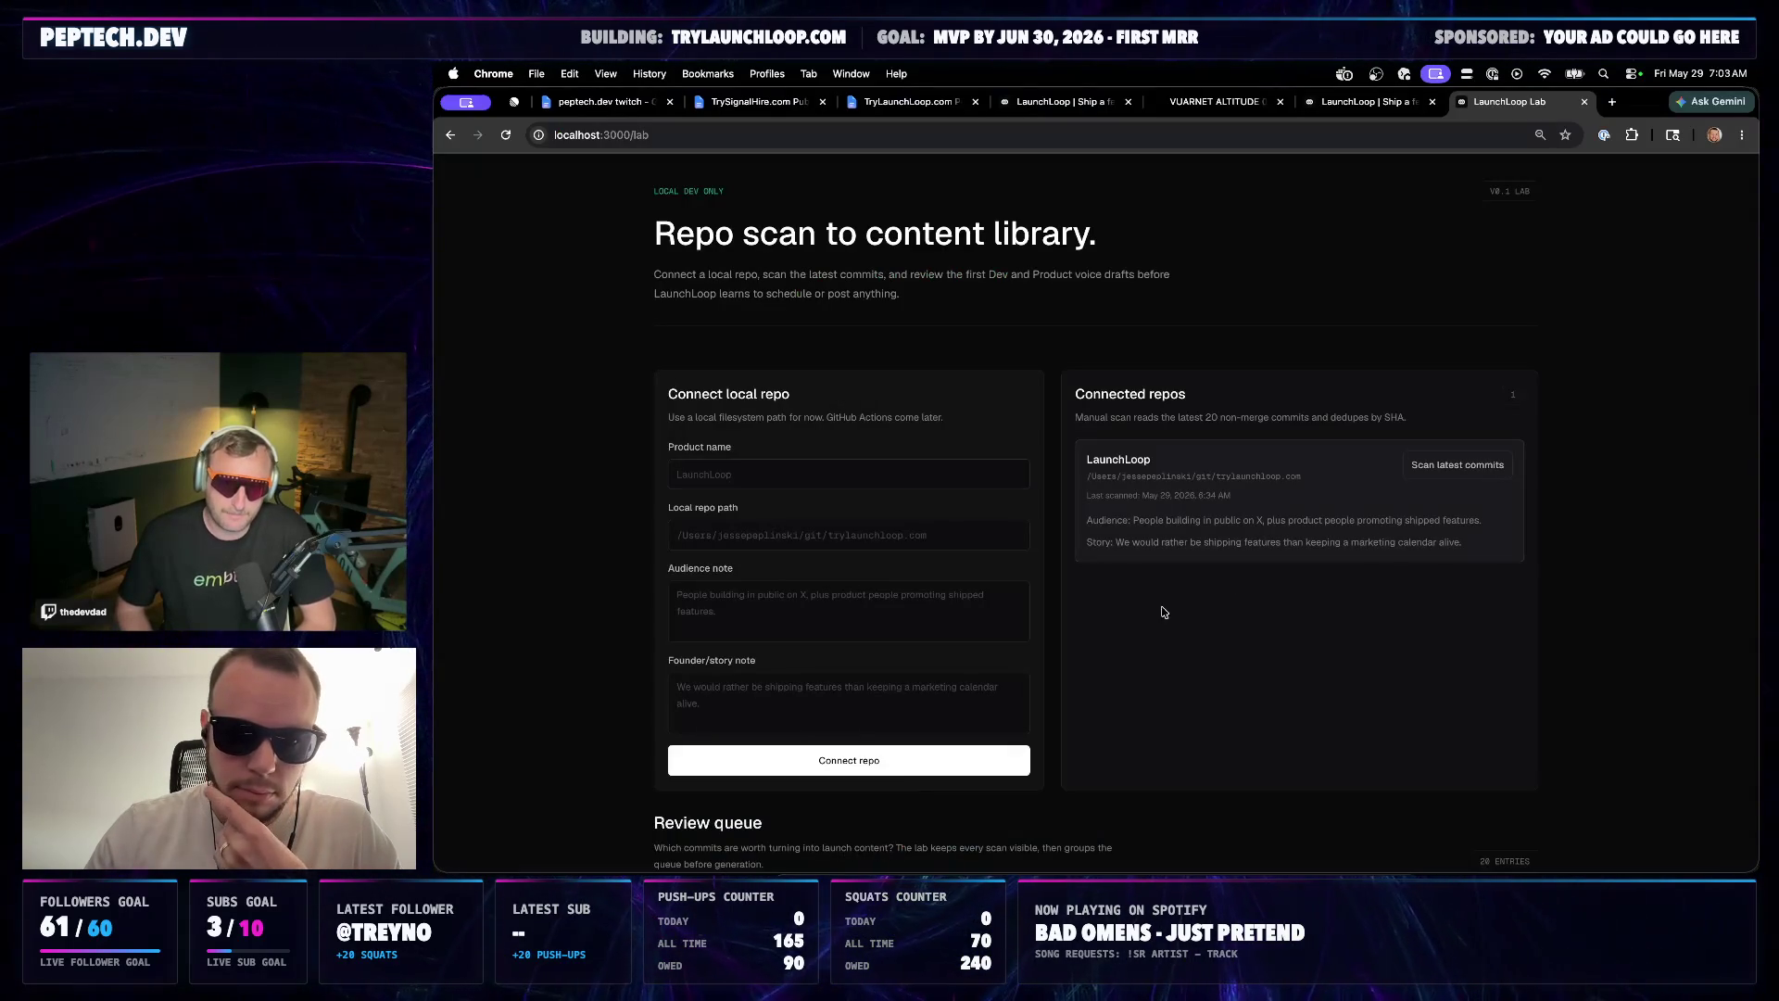
pyautogui.scroll(-2, 1252, 653)
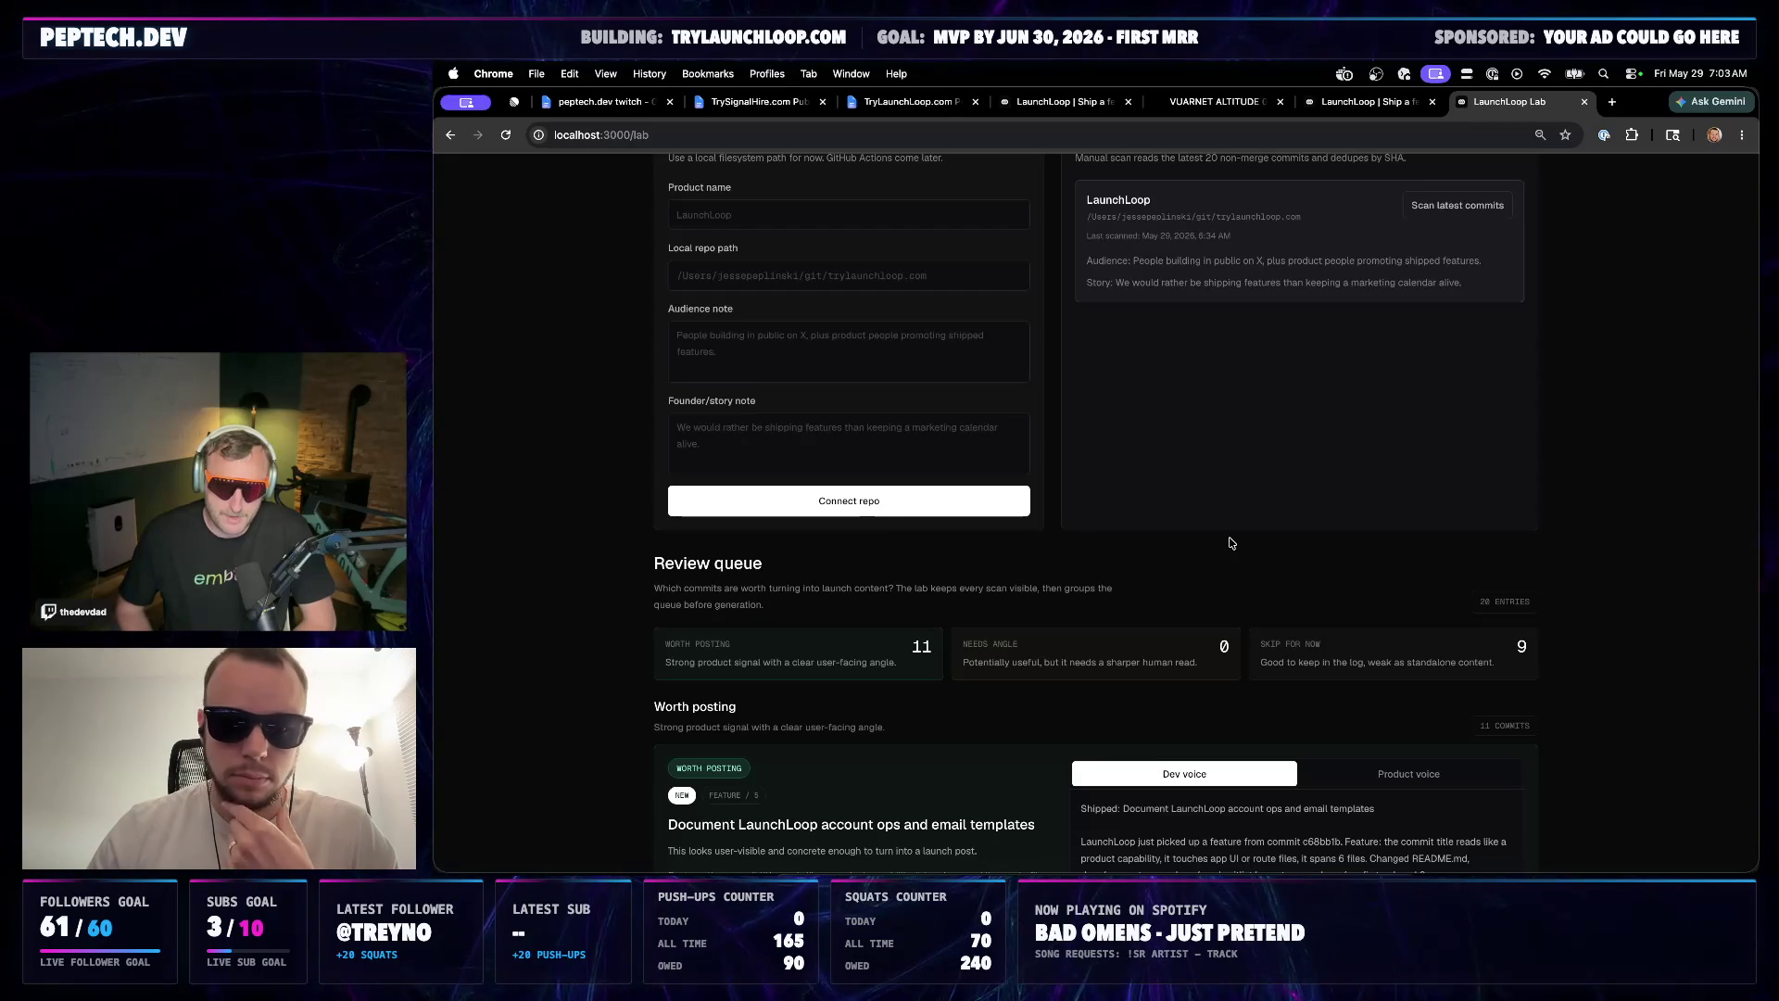
pyautogui.scroll(1, 1229, 542)
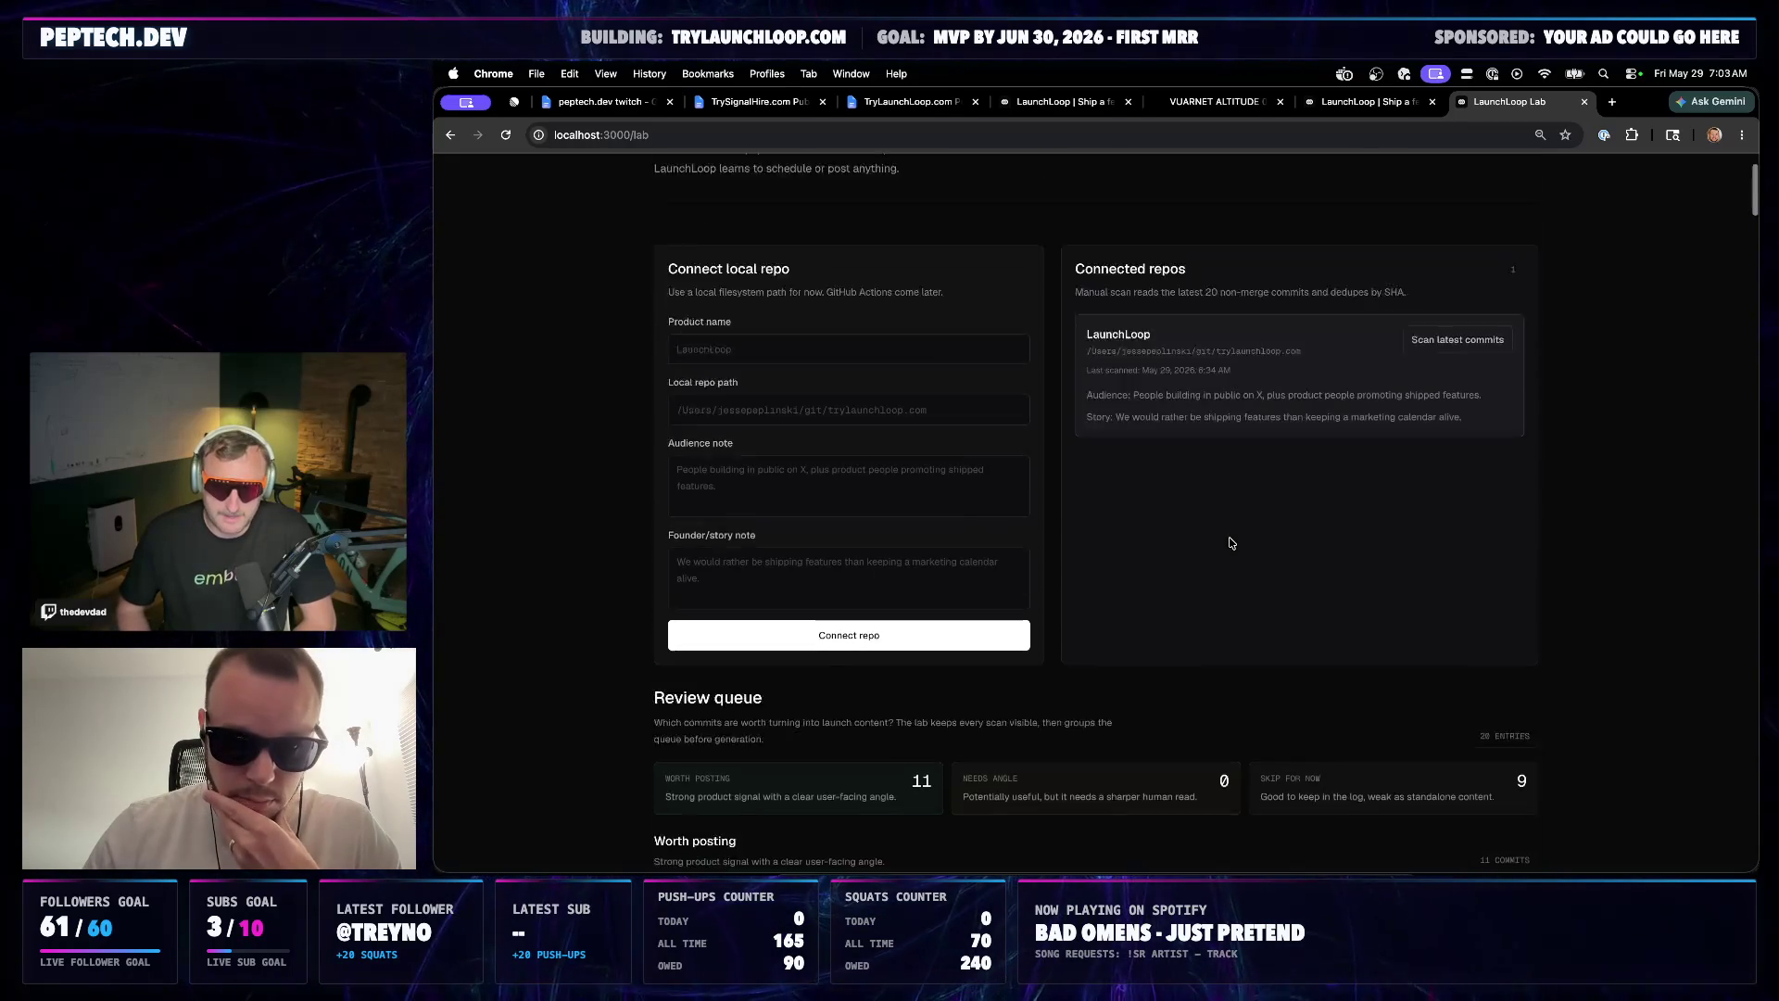
pyautogui.scroll(1, 1217, 598)
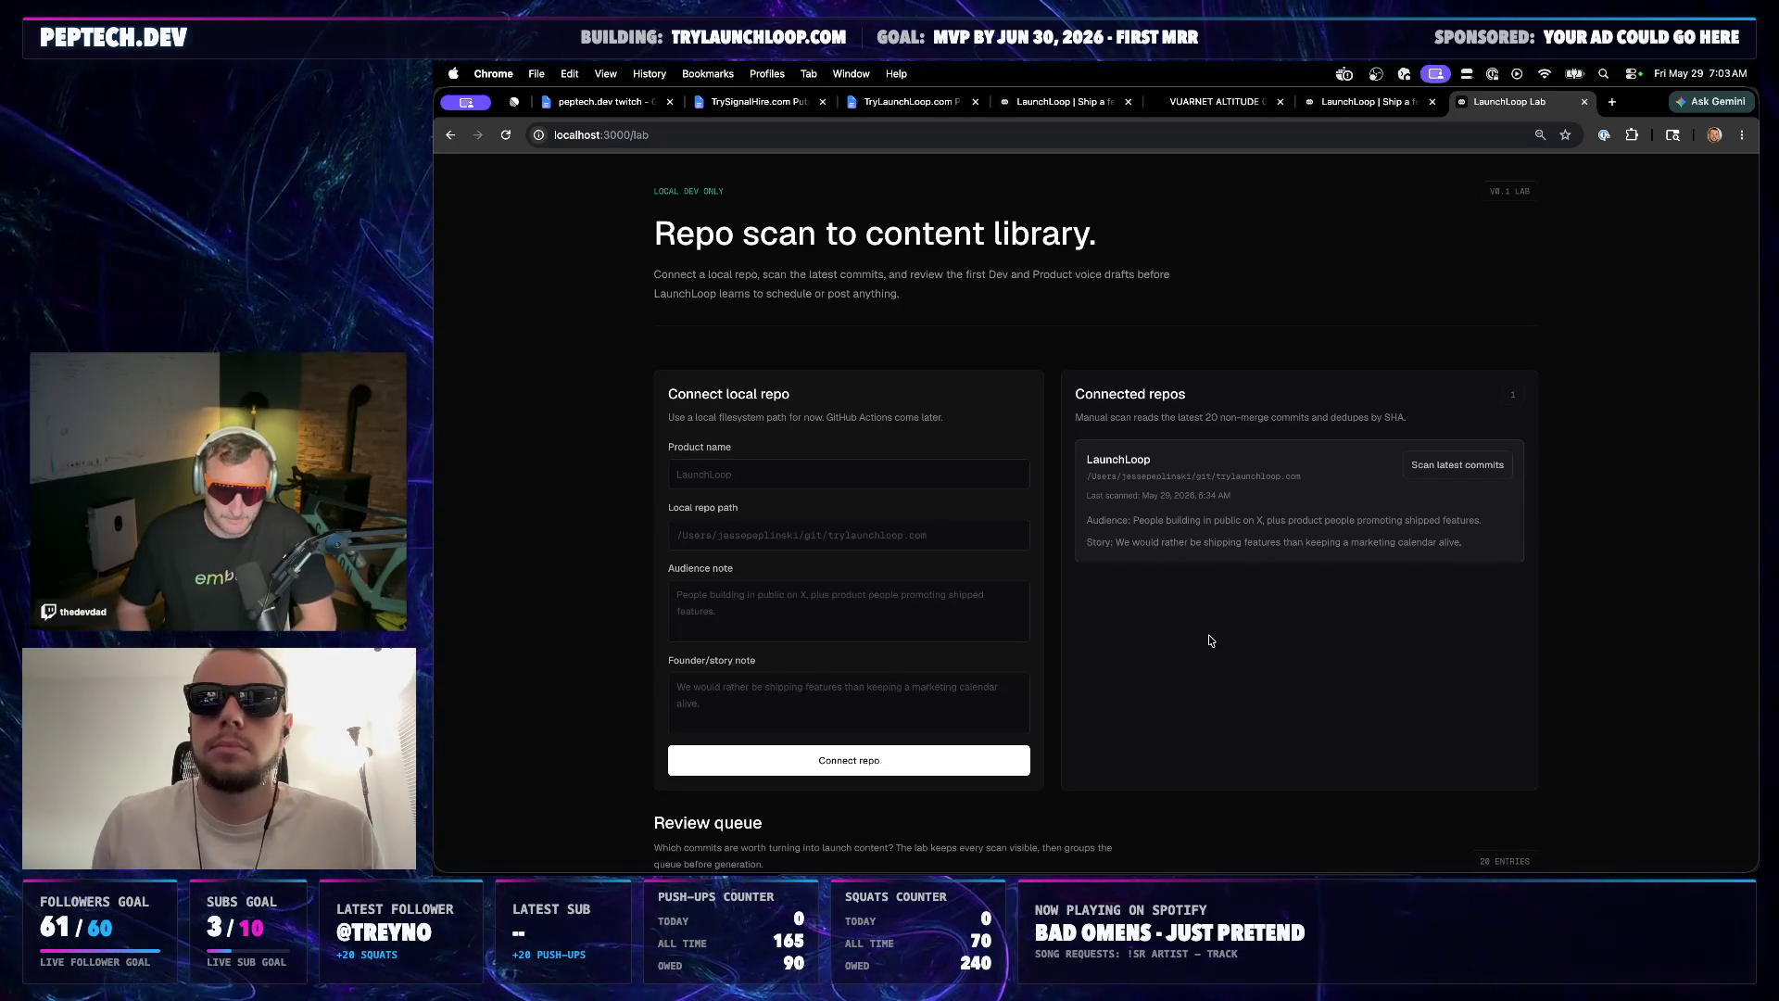
pyautogui.click(953, 869)
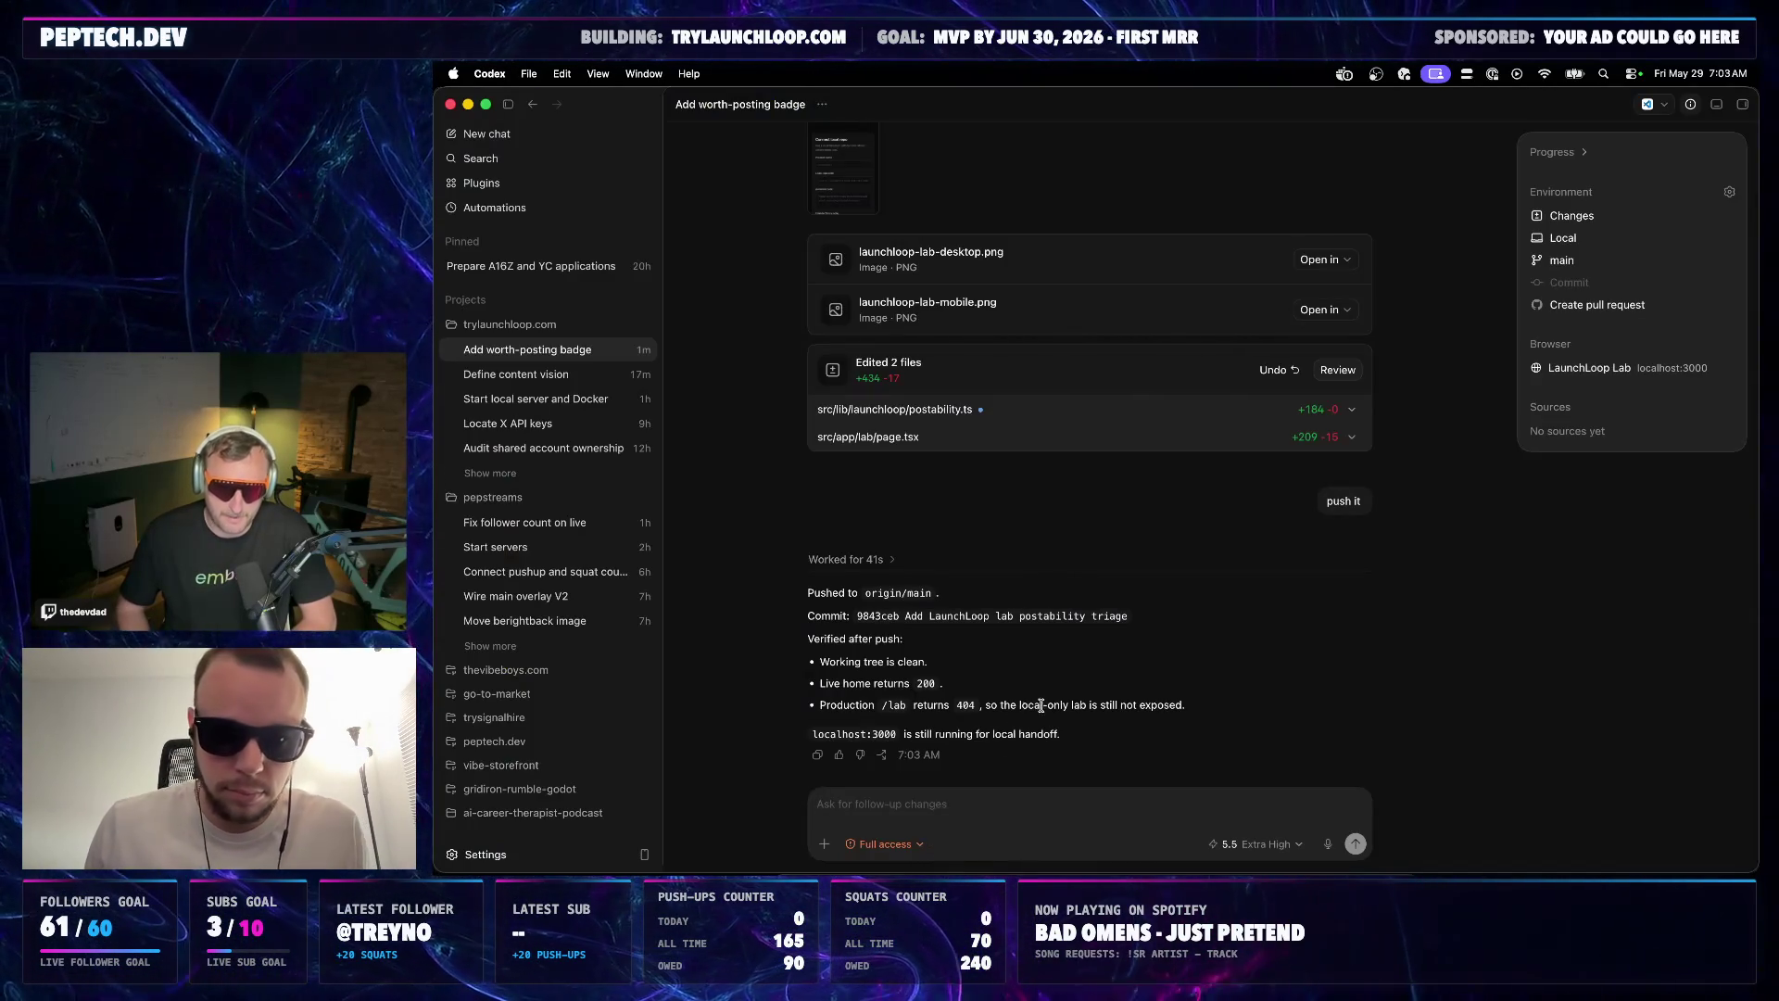
# Focus the Codex follow-up field, then go back to the localhost:3000/lab page
pyautogui.click(1021, 806)
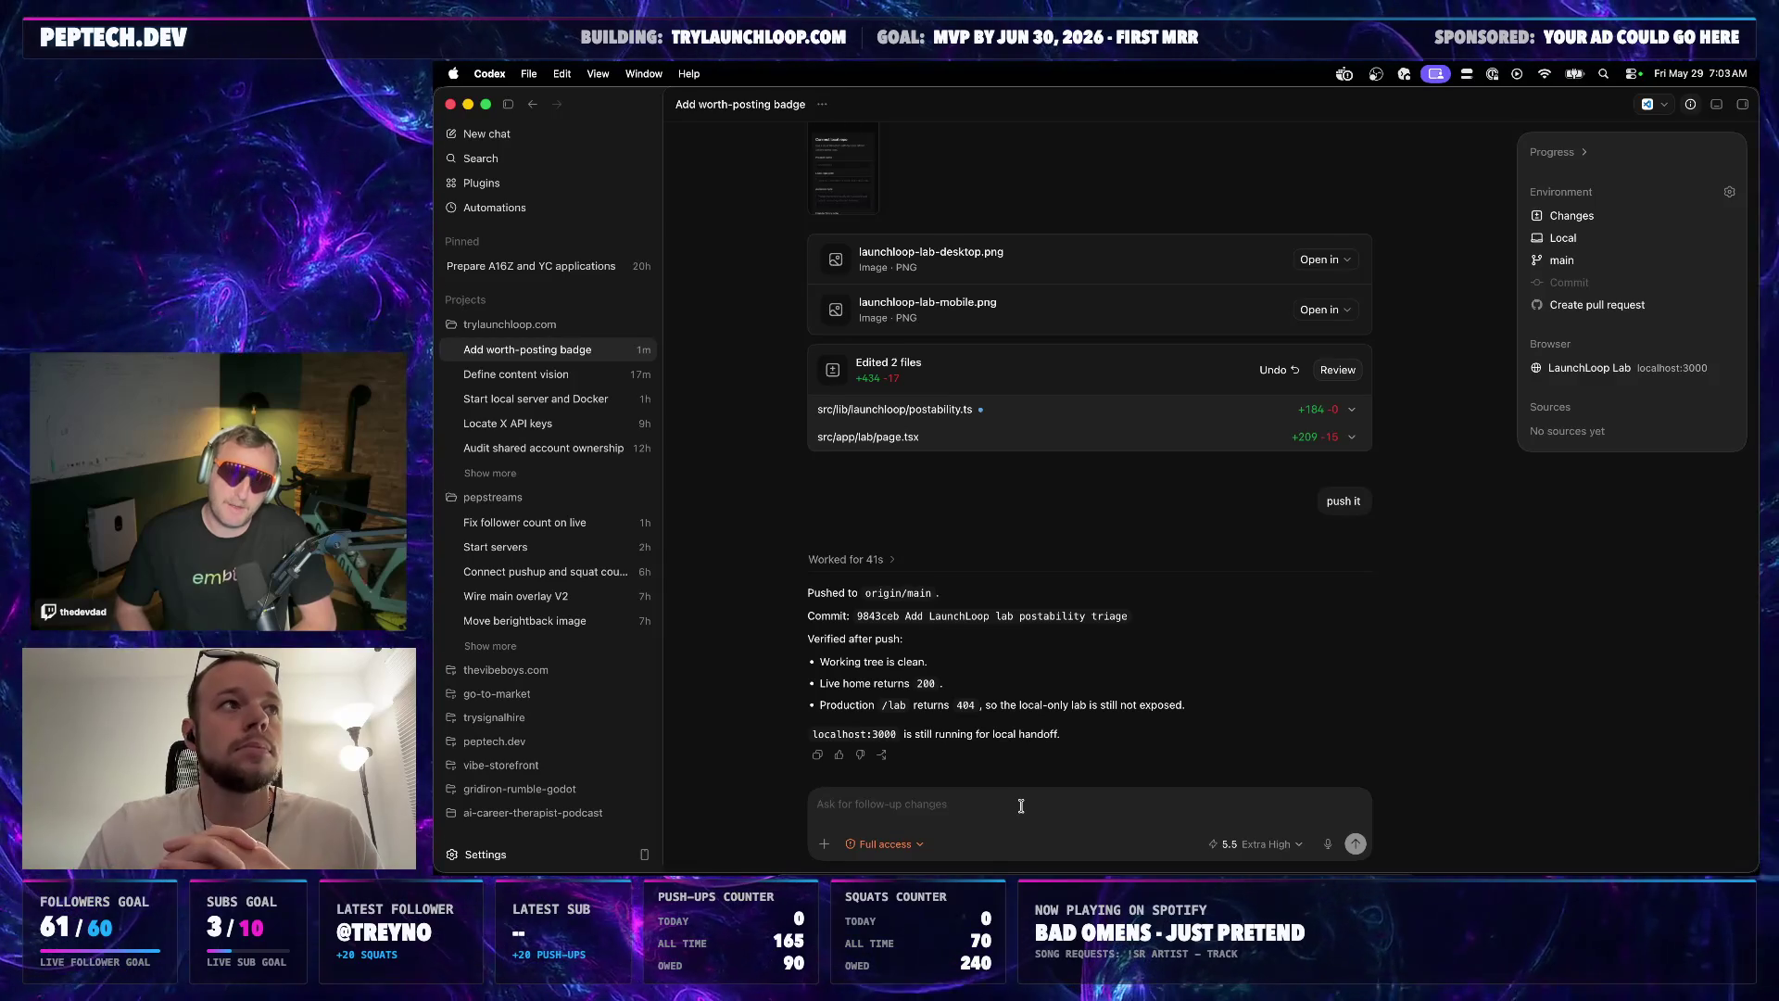
pyautogui.click(854, 869)
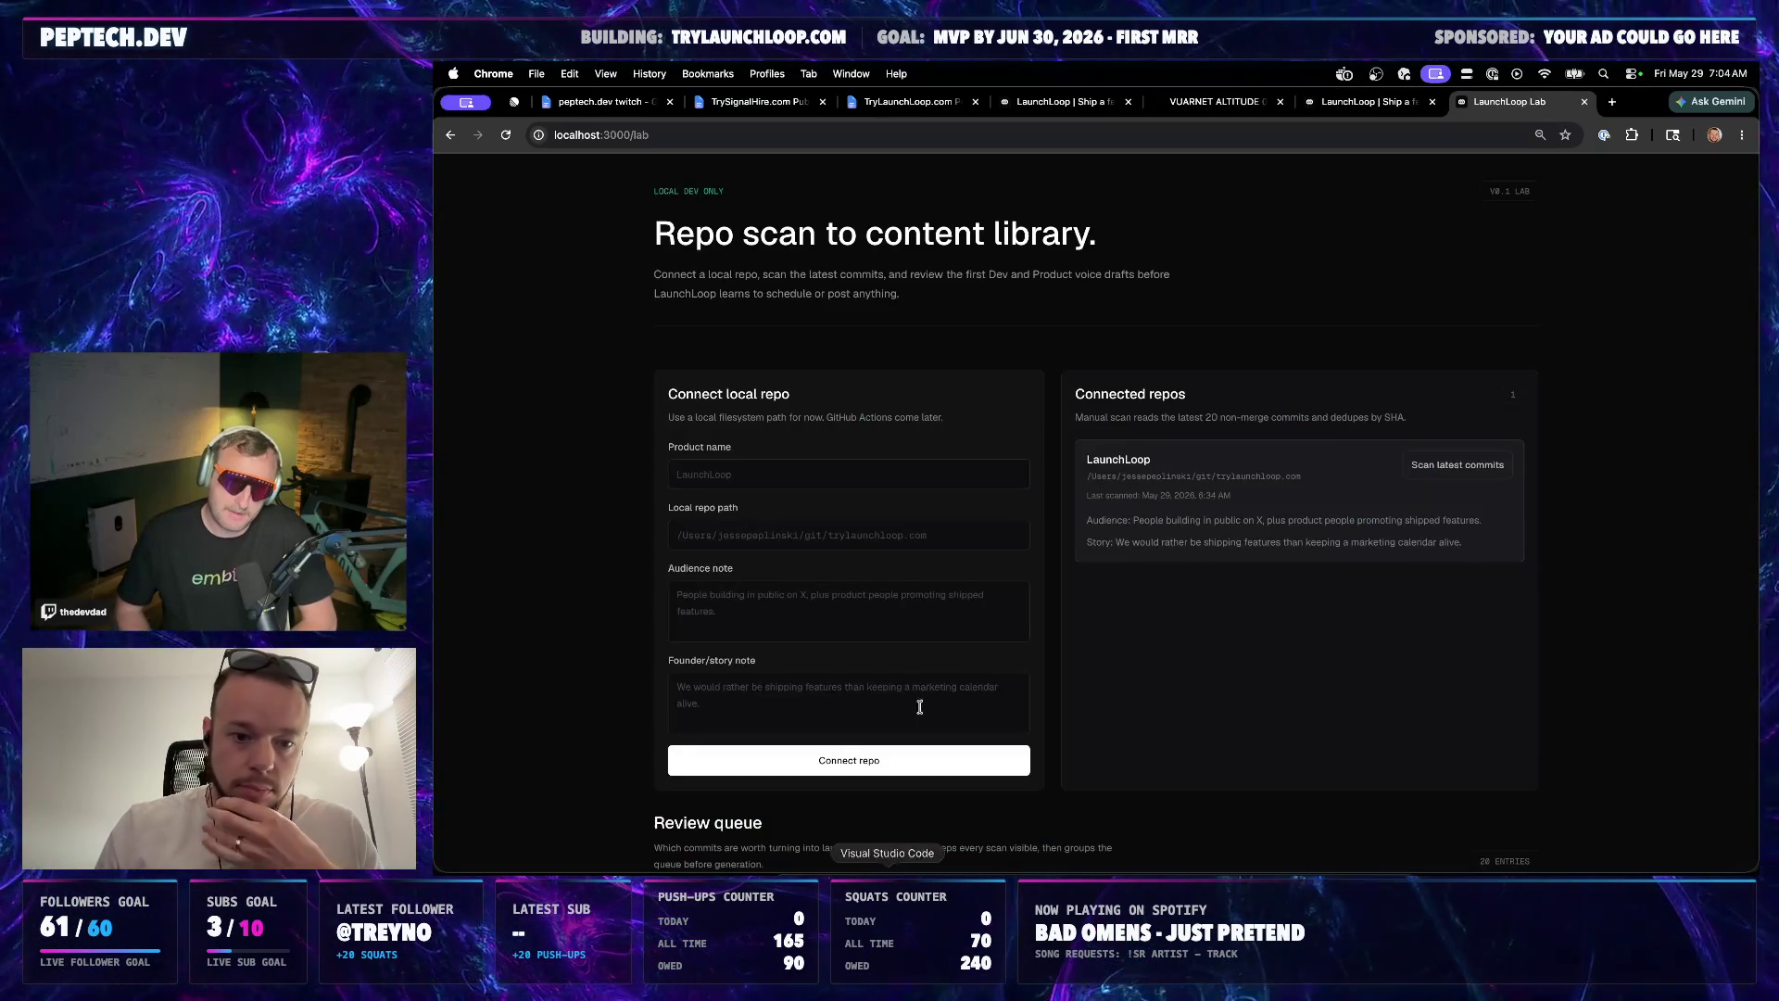
pyautogui.scroll(-5, 935, 582)
pyautogui.scroll(-1, 967, 600)
pyautogui.scroll(-3, 985, 486)
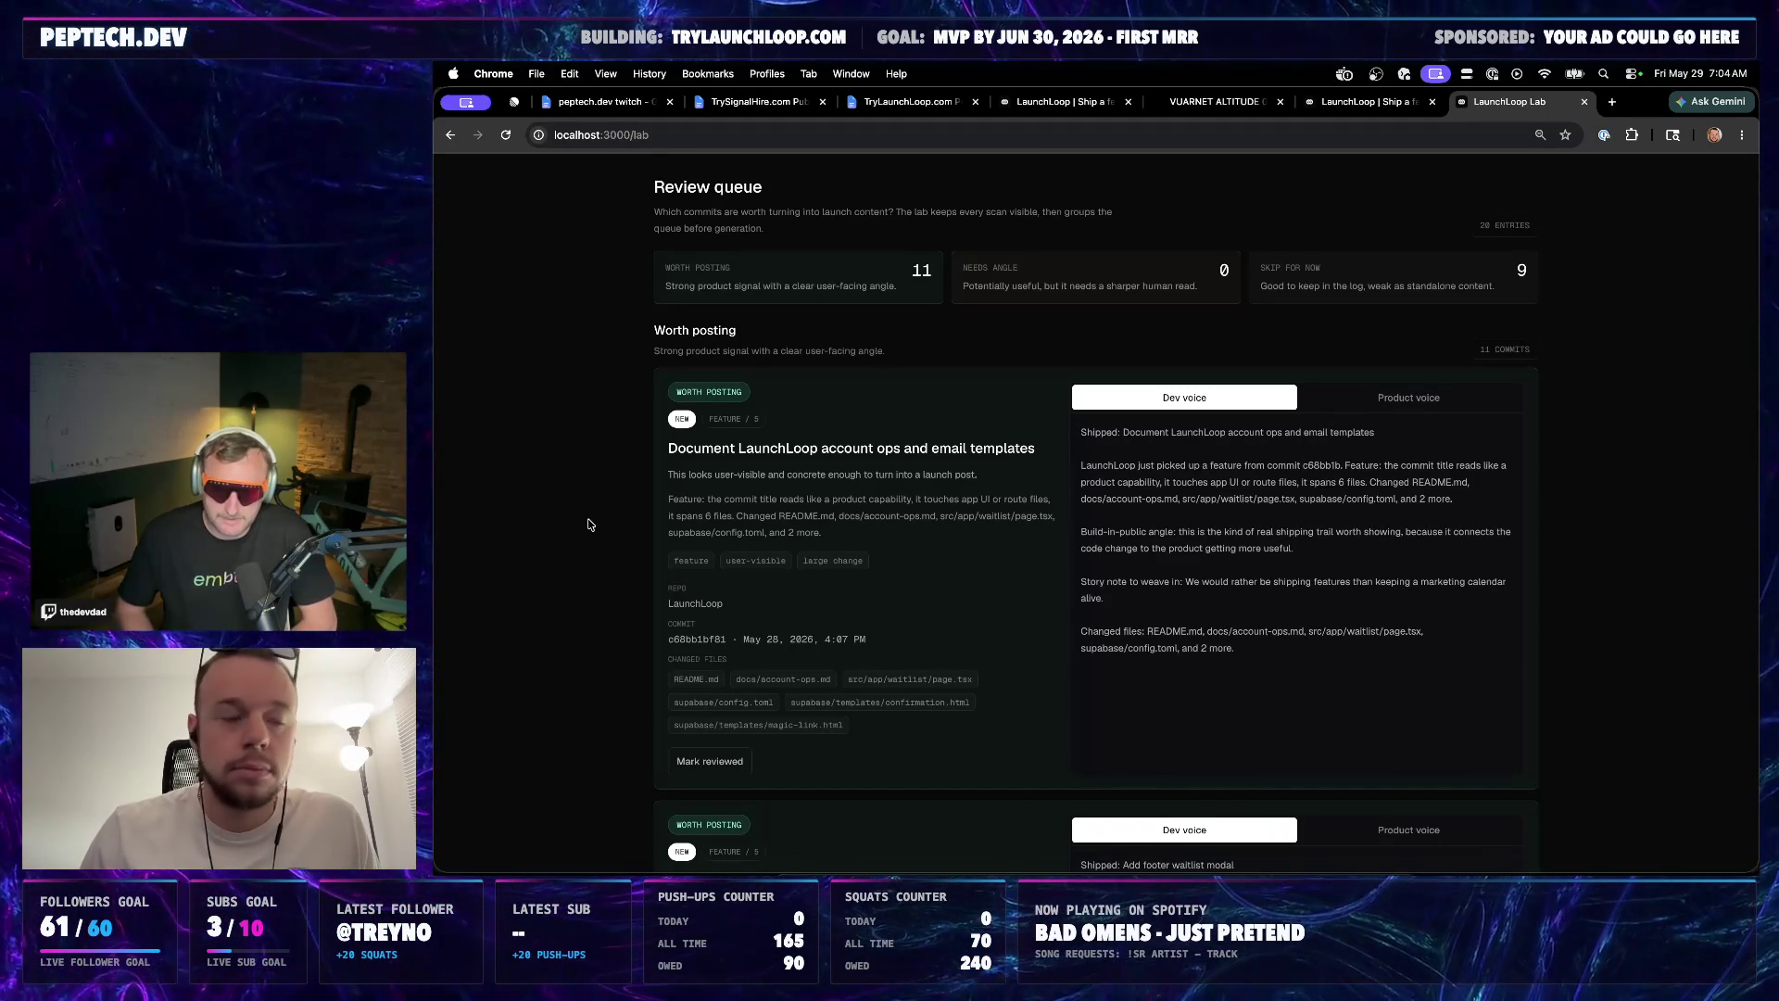
pyautogui.scroll(1, 588, 524)
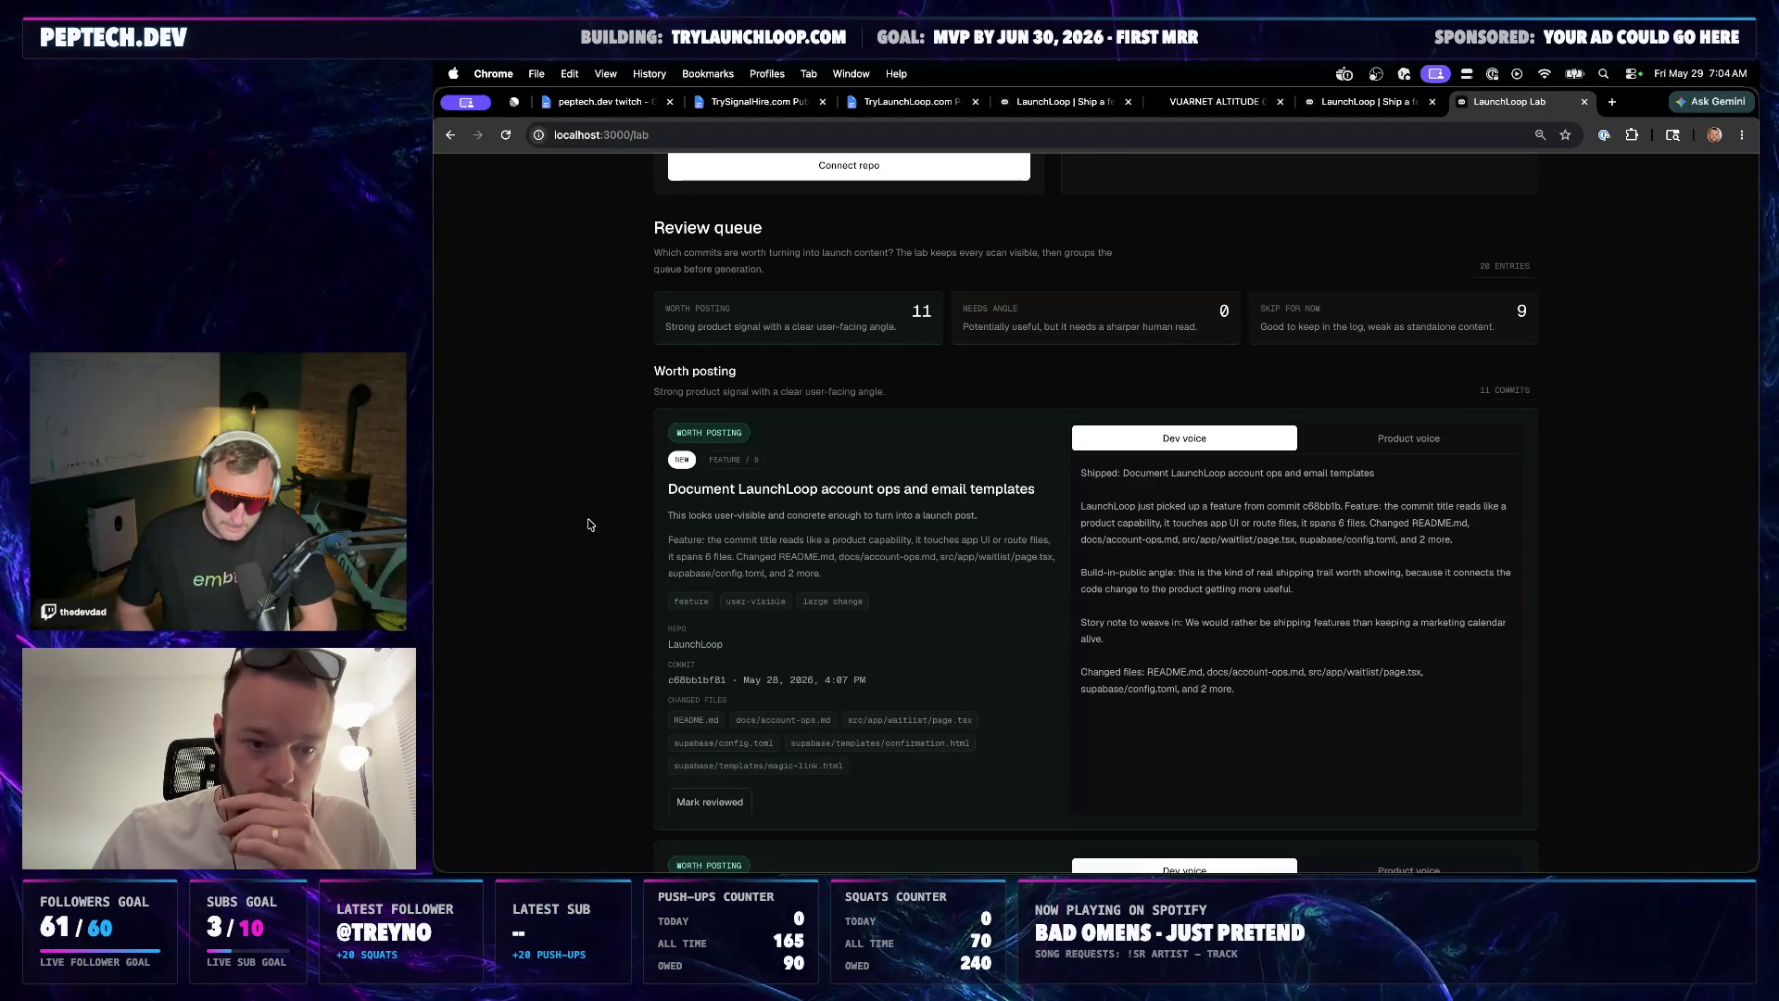
pyautogui.scroll(-5, 588, 525)
pyautogui.scroll(7, 625, 509)
pyautogui.scroll(3, 695, 361)
# Switch from the review queue to the TryLaunchLoop.com Public Backlog document
pyautogui.click(853, 110)
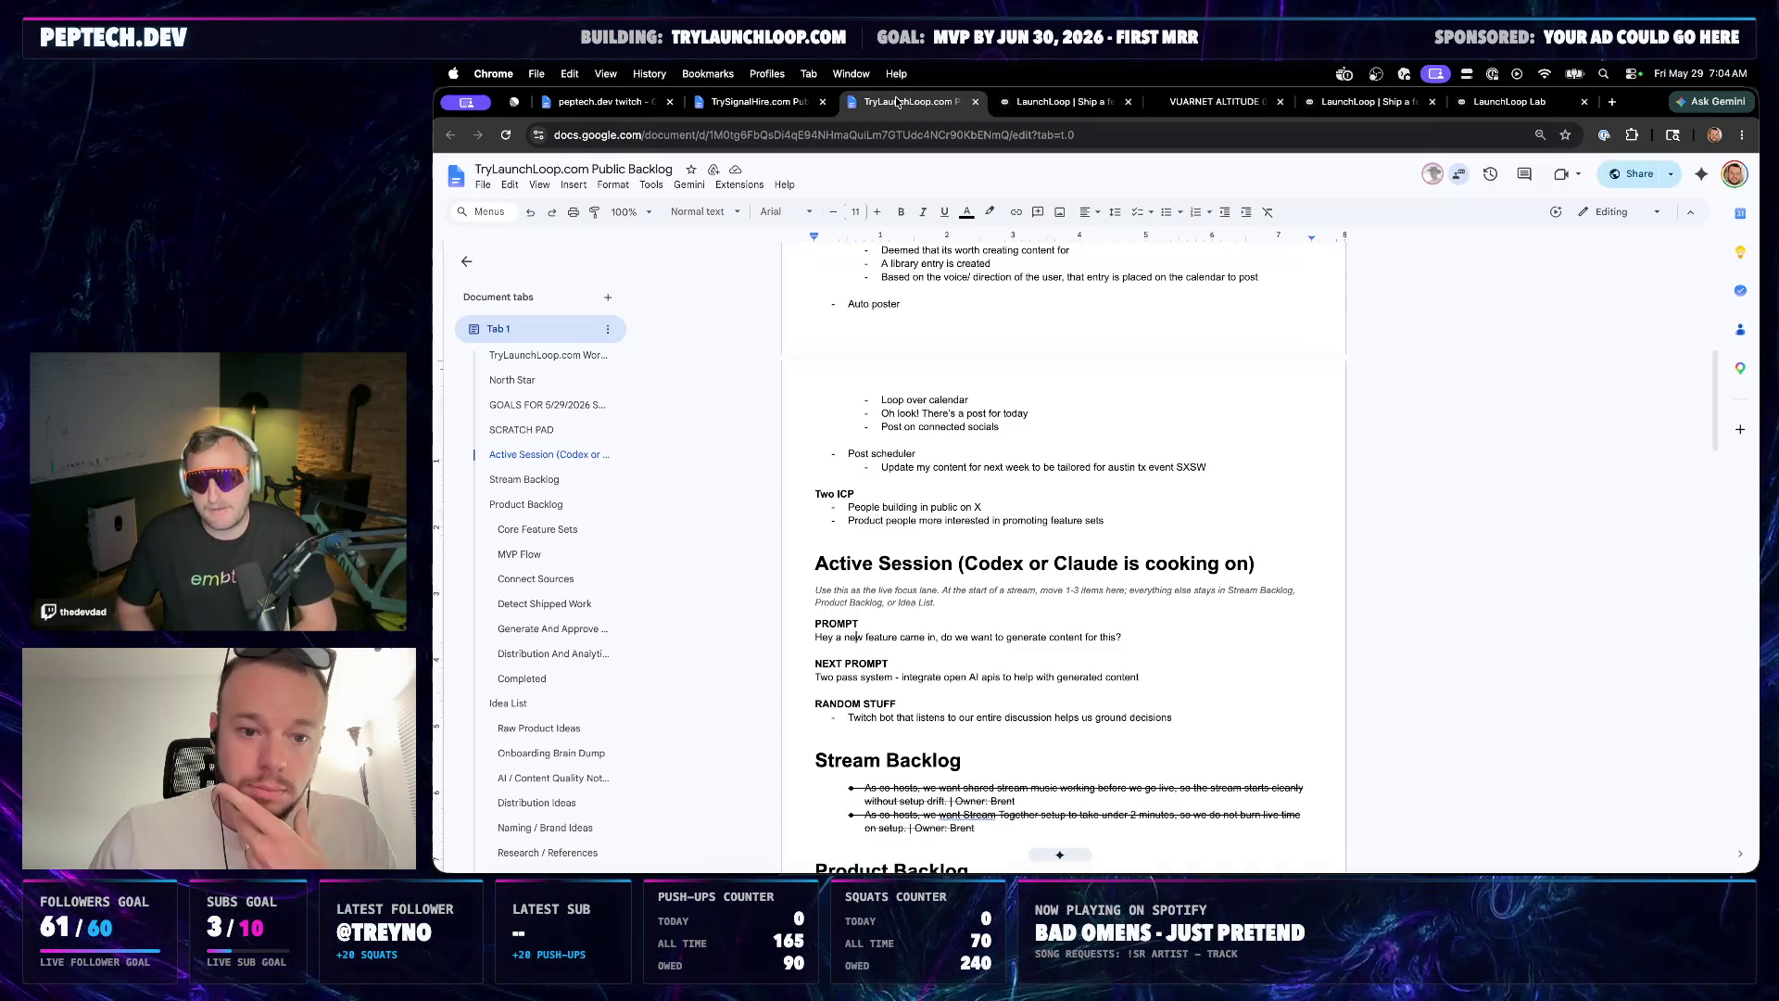
pyautogui.scroll(-2, 876, 642)
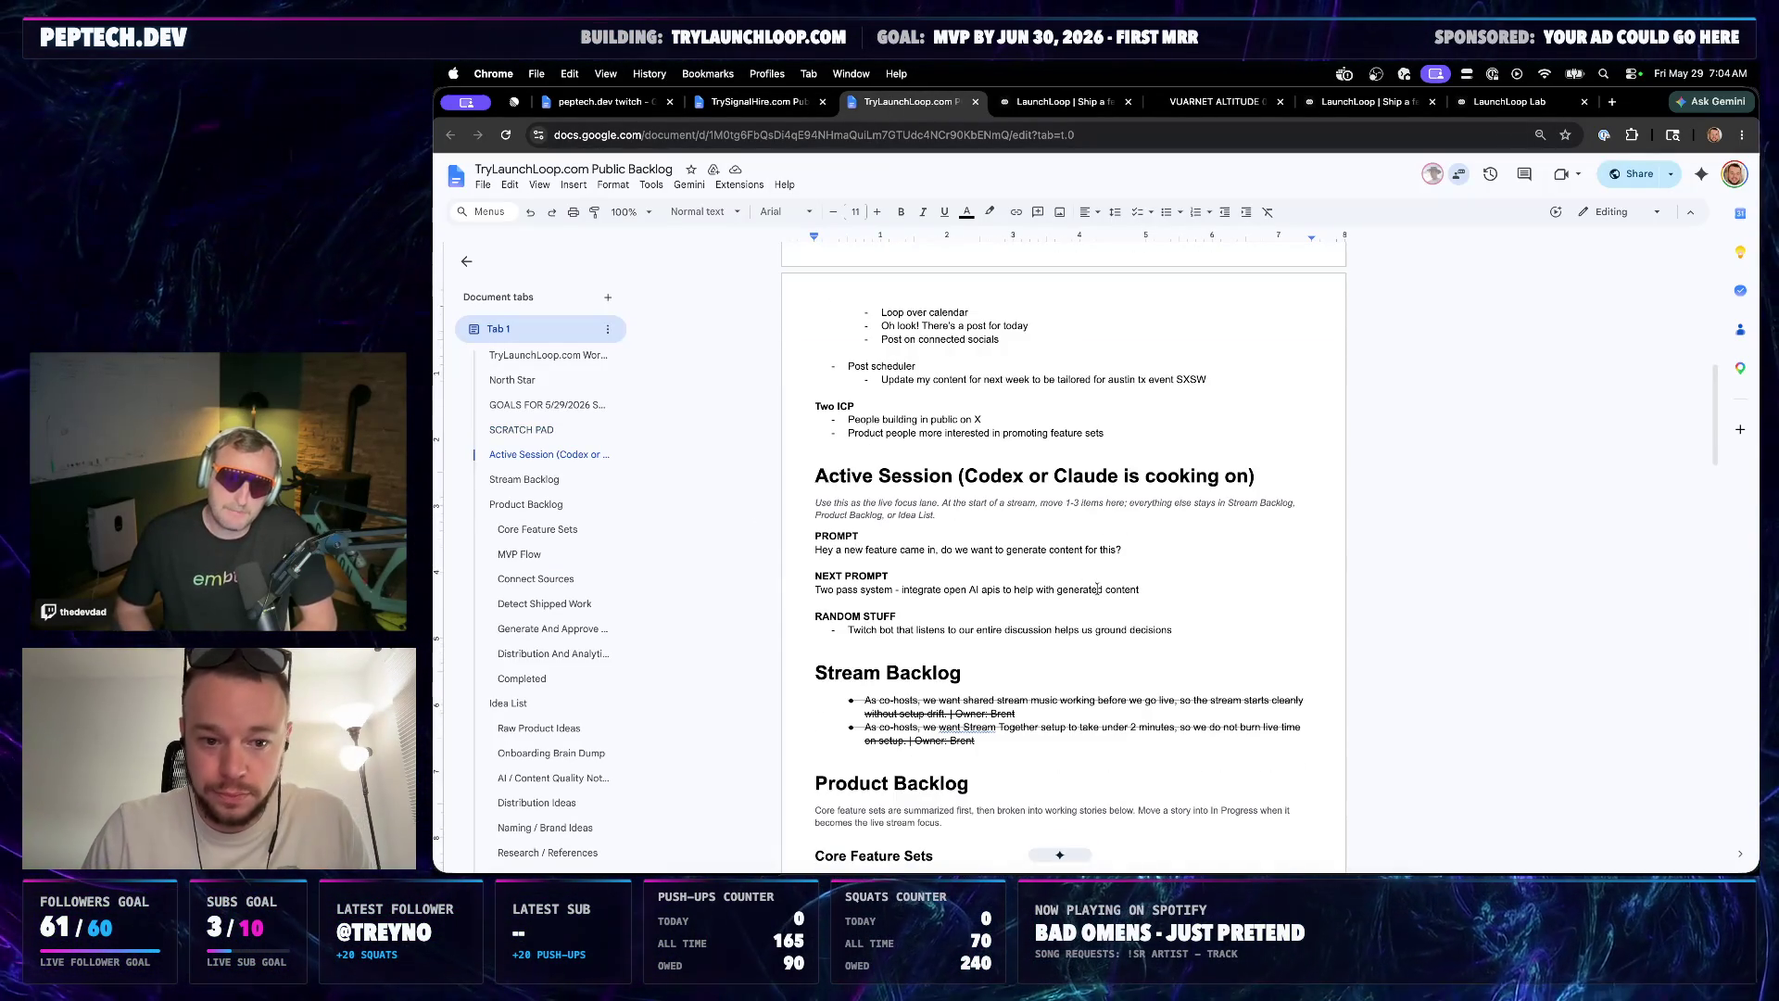
# Make NEXT PROMPT plural and rewrite the PROMPT to start 'We need to better identify what is actually worth posting'
pyautogui.tripleClick(1129, 554)
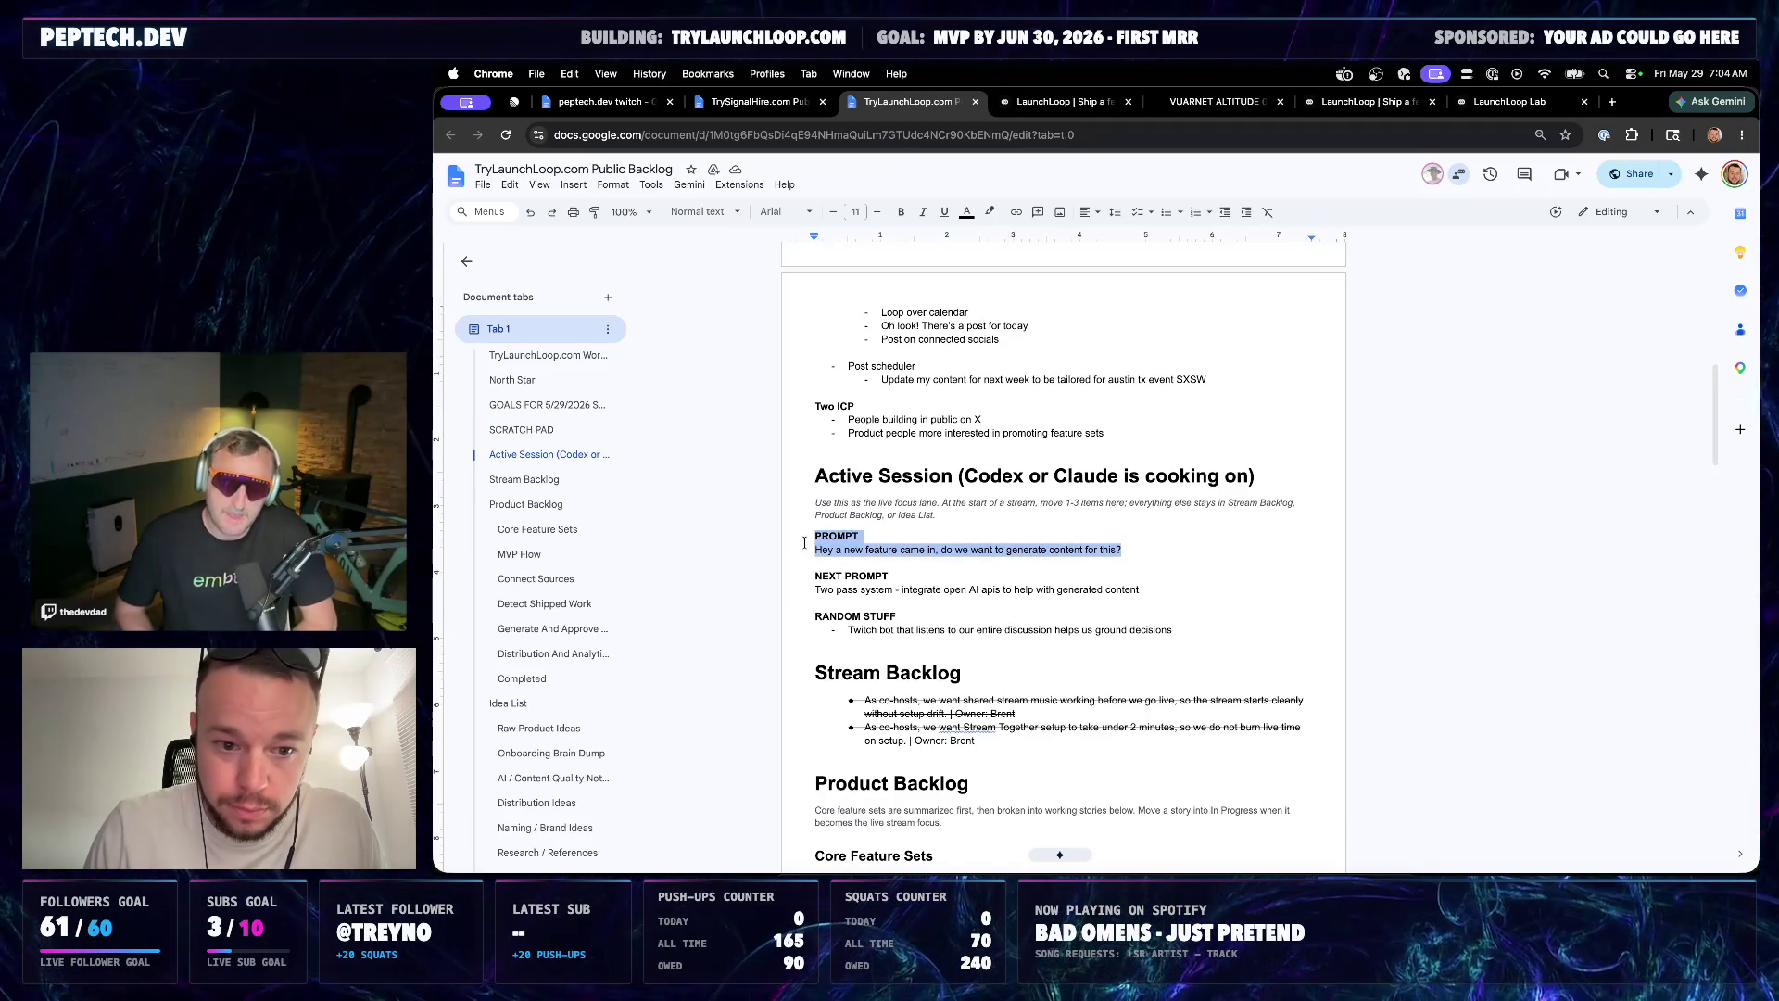
pyautogui.click(1087, 549)
pyautogui.click(891, 577)
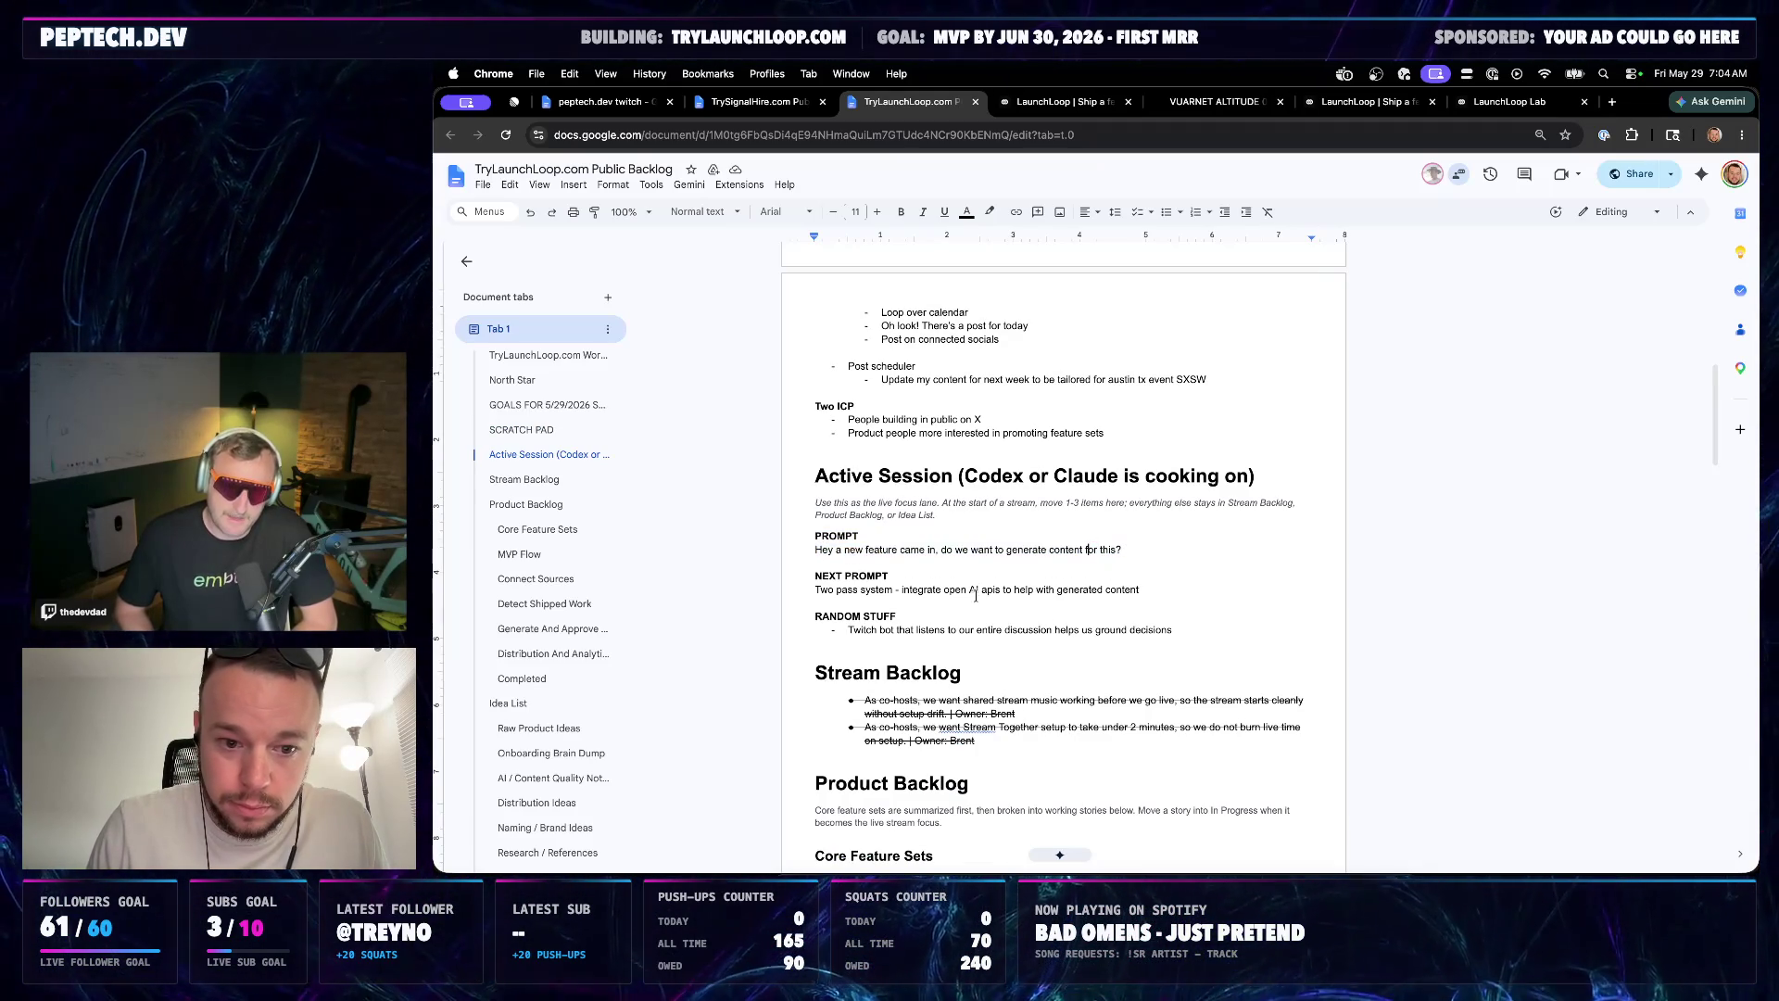
pyautogui.write('(S)')
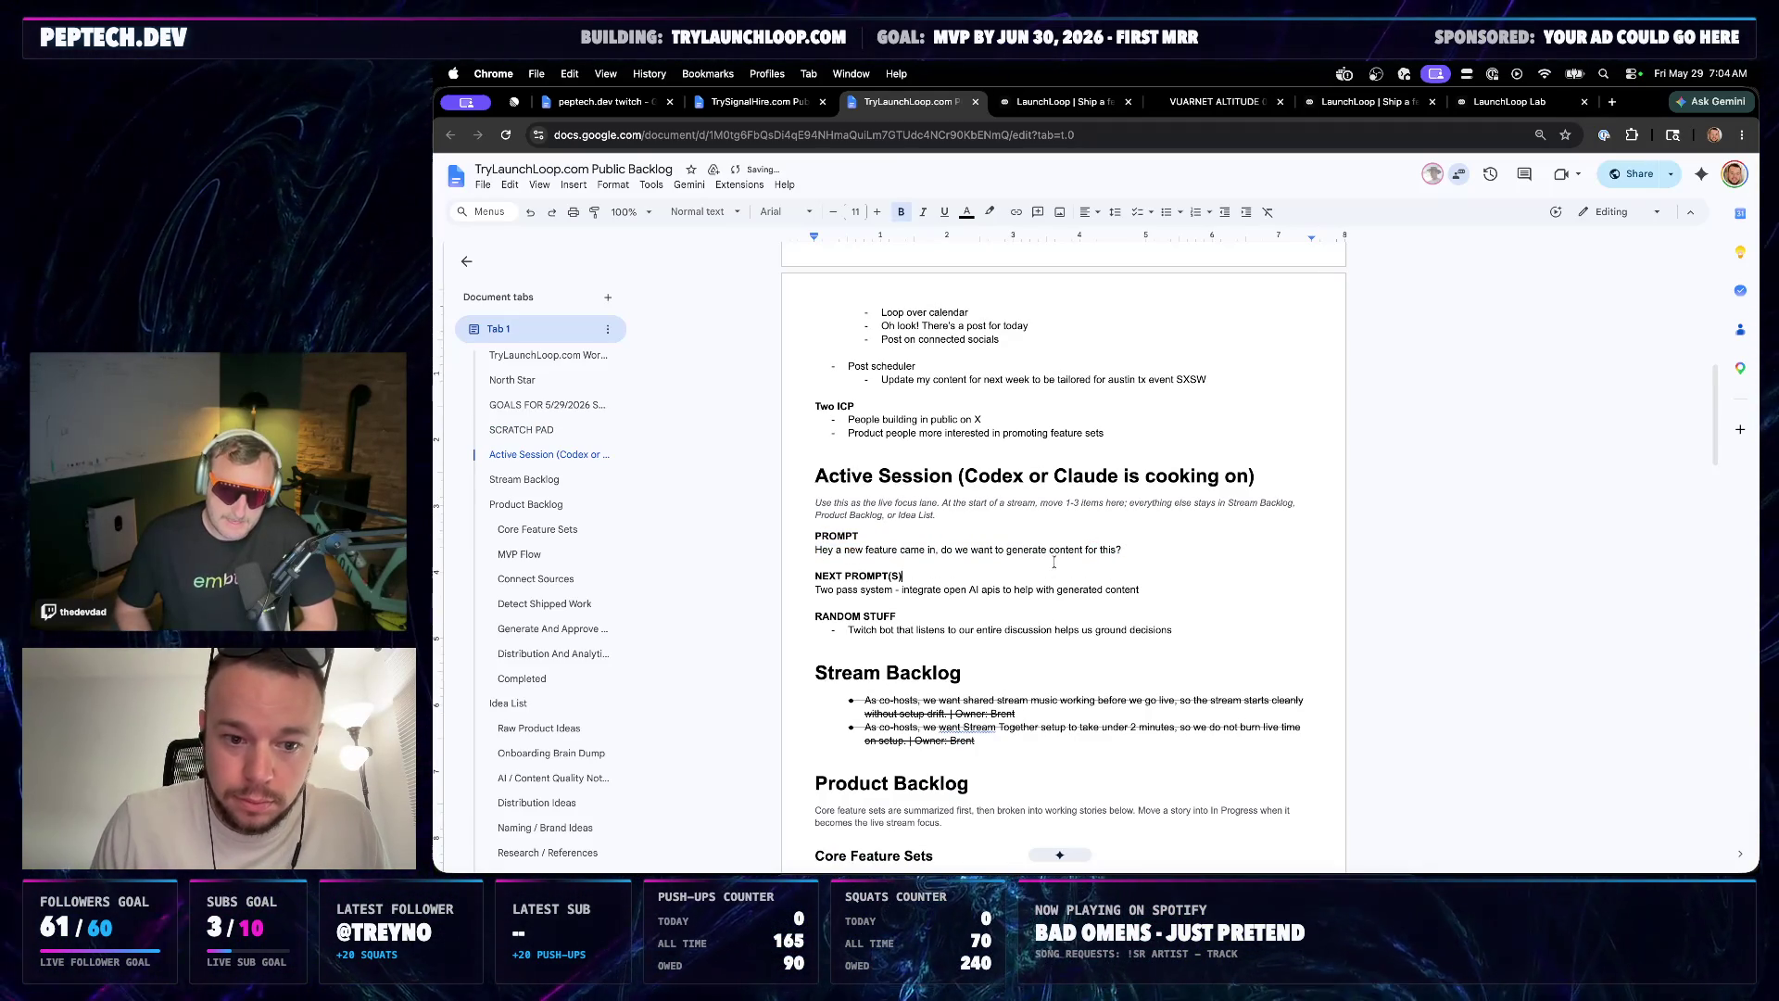
pyautogui.moveTo(1125, 550); pyautogui.dragTo(809, 557)
pyautogui.write('We need to better i')
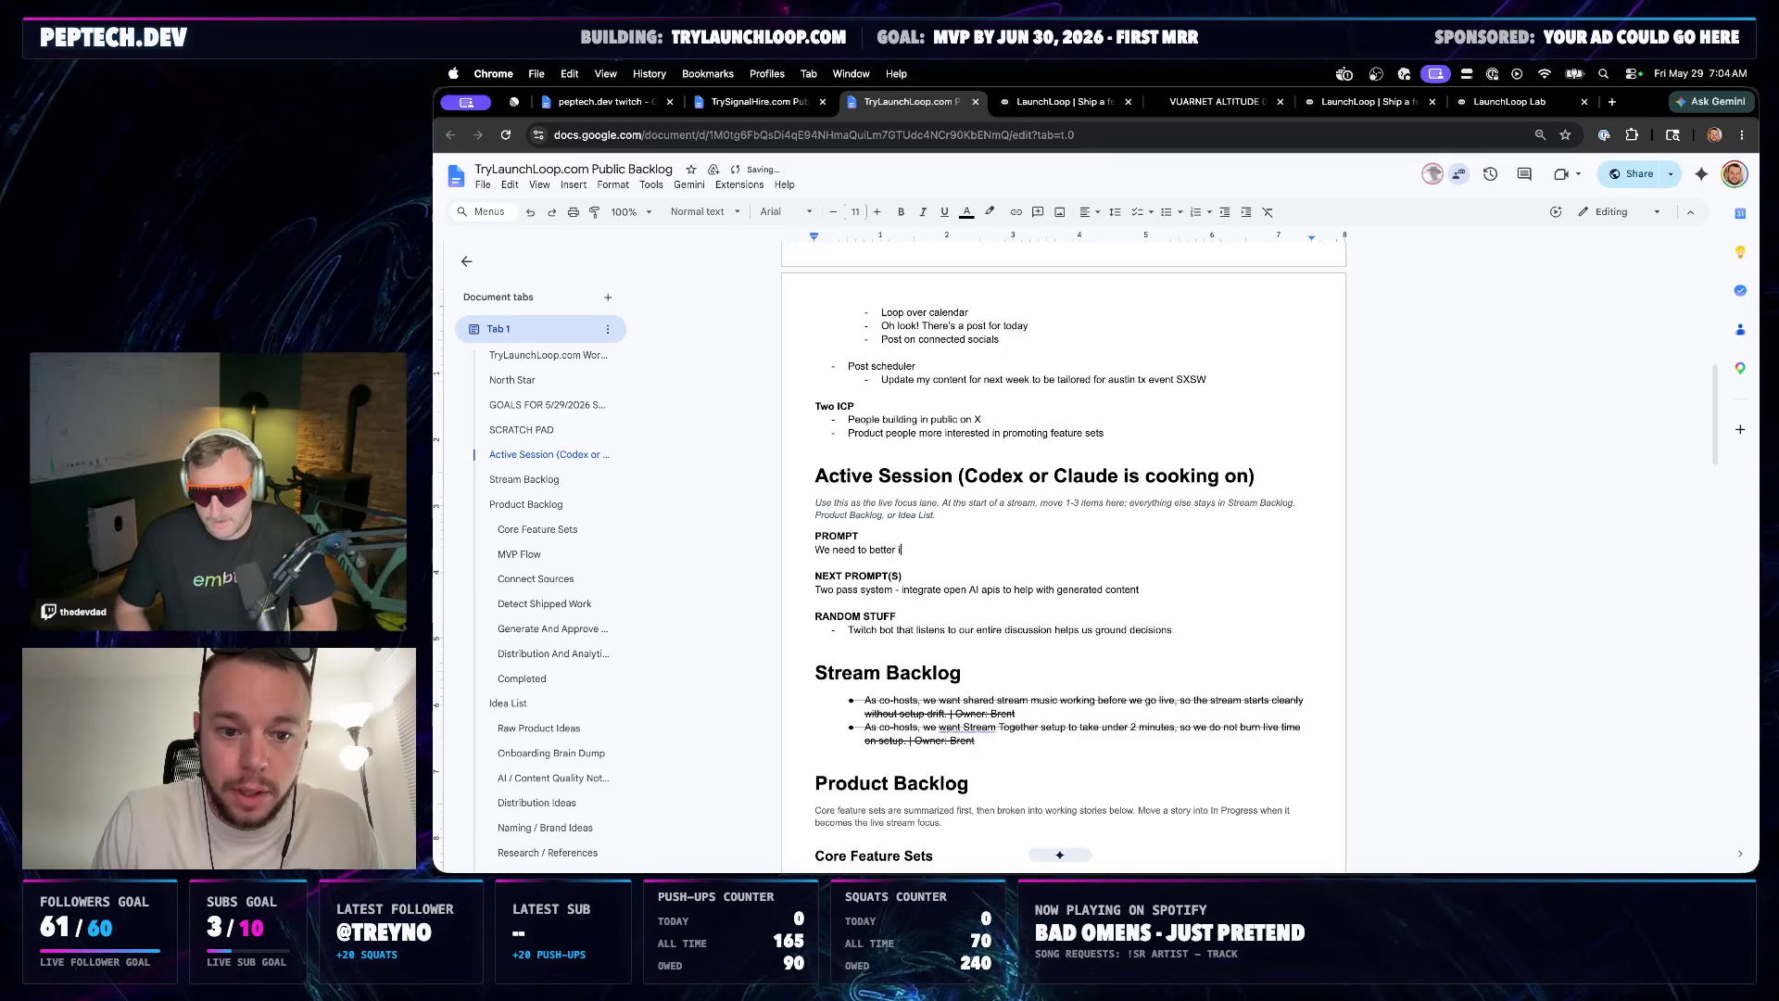
pyautogui.write('dentify what is actually worth posting. Mayb')
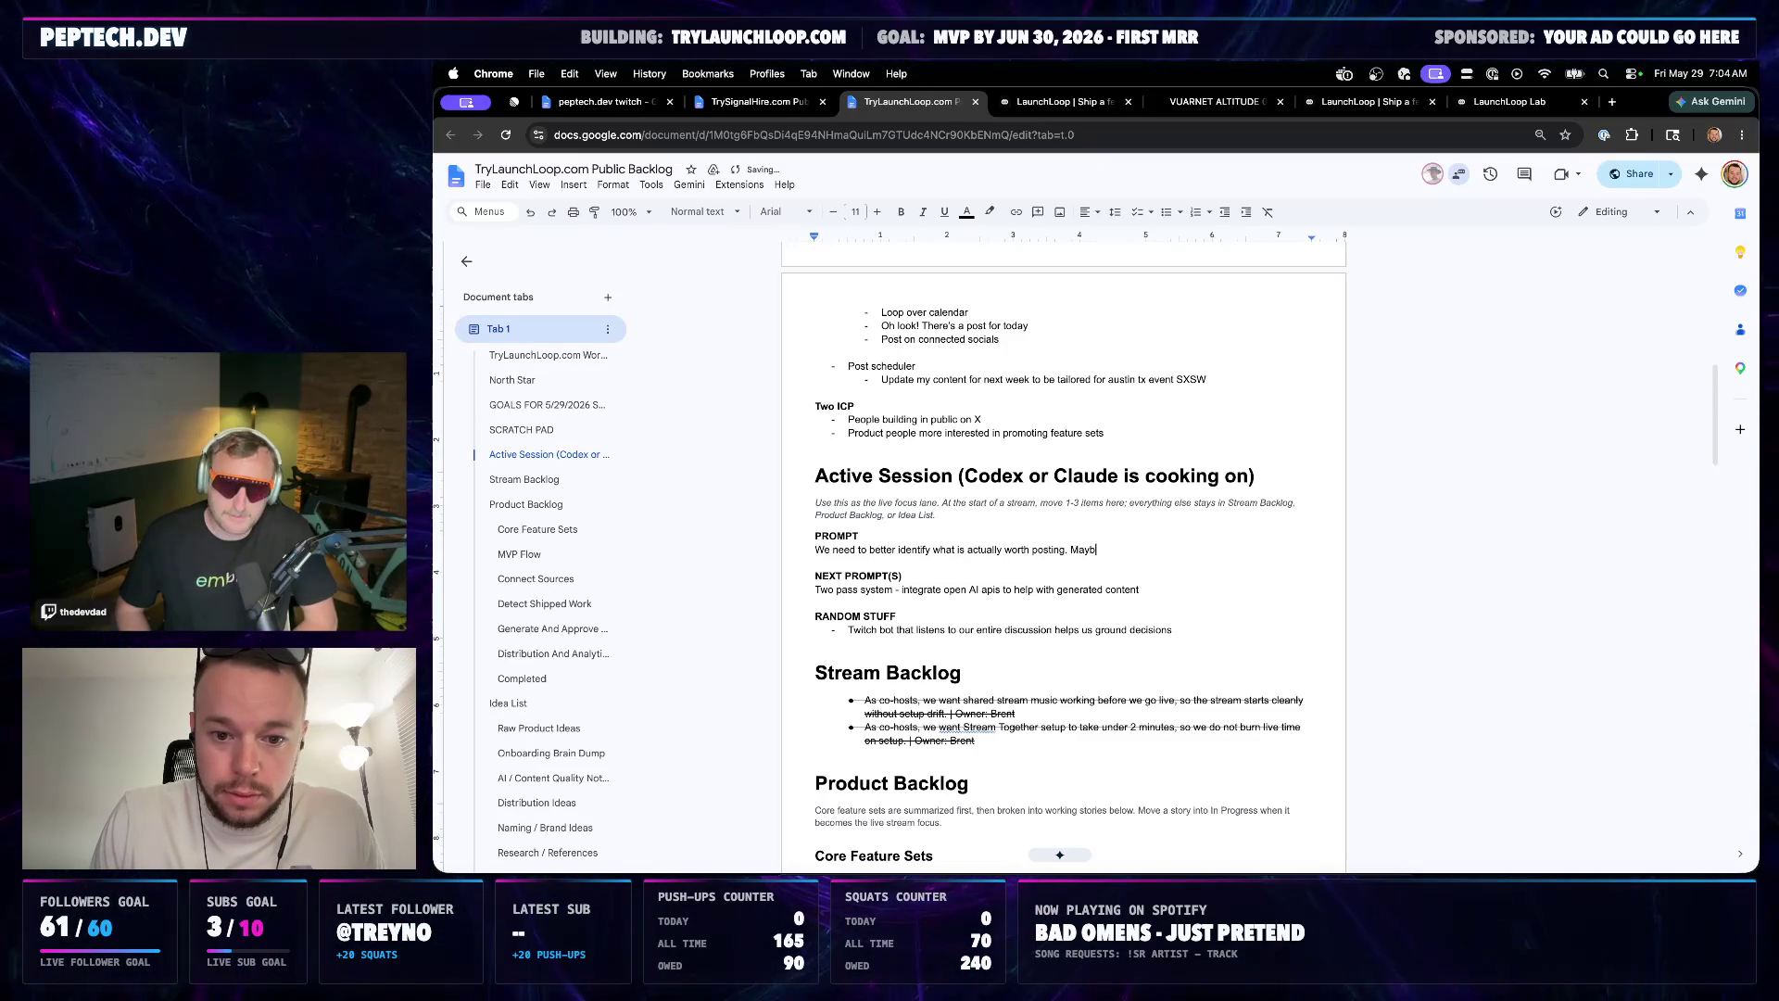
pyautogui.write('e past content i')
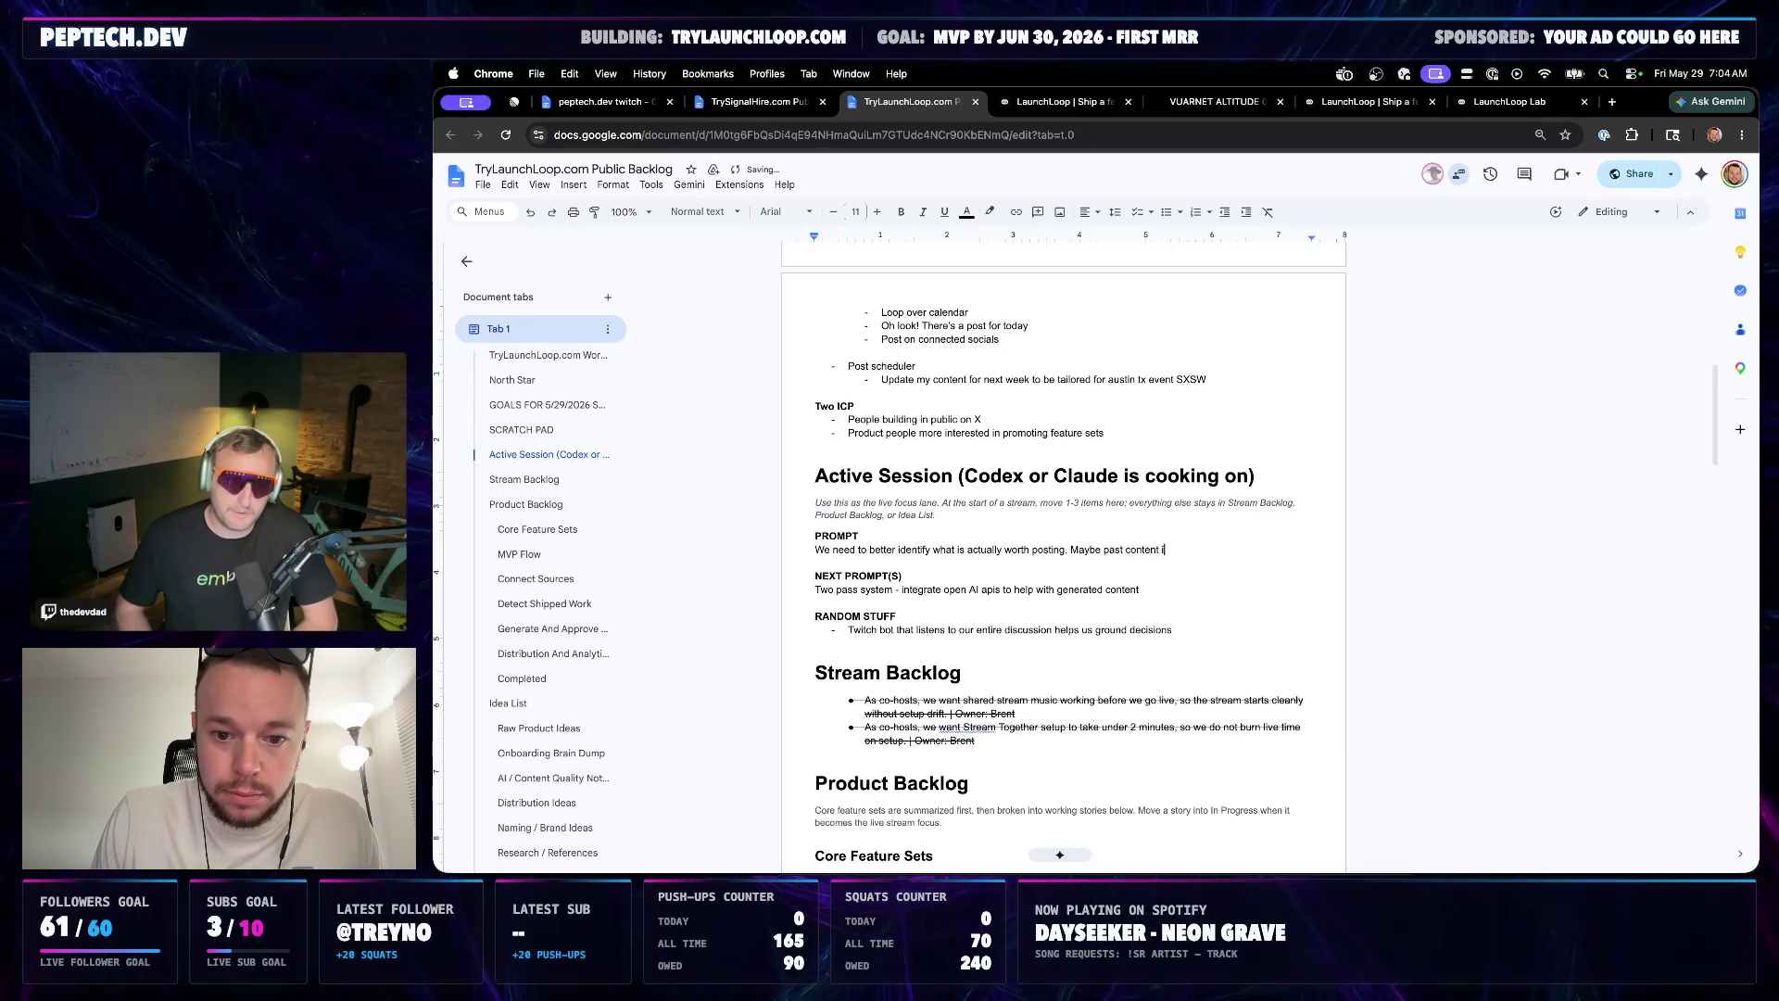
pyautogui.write('s, but we really need to')
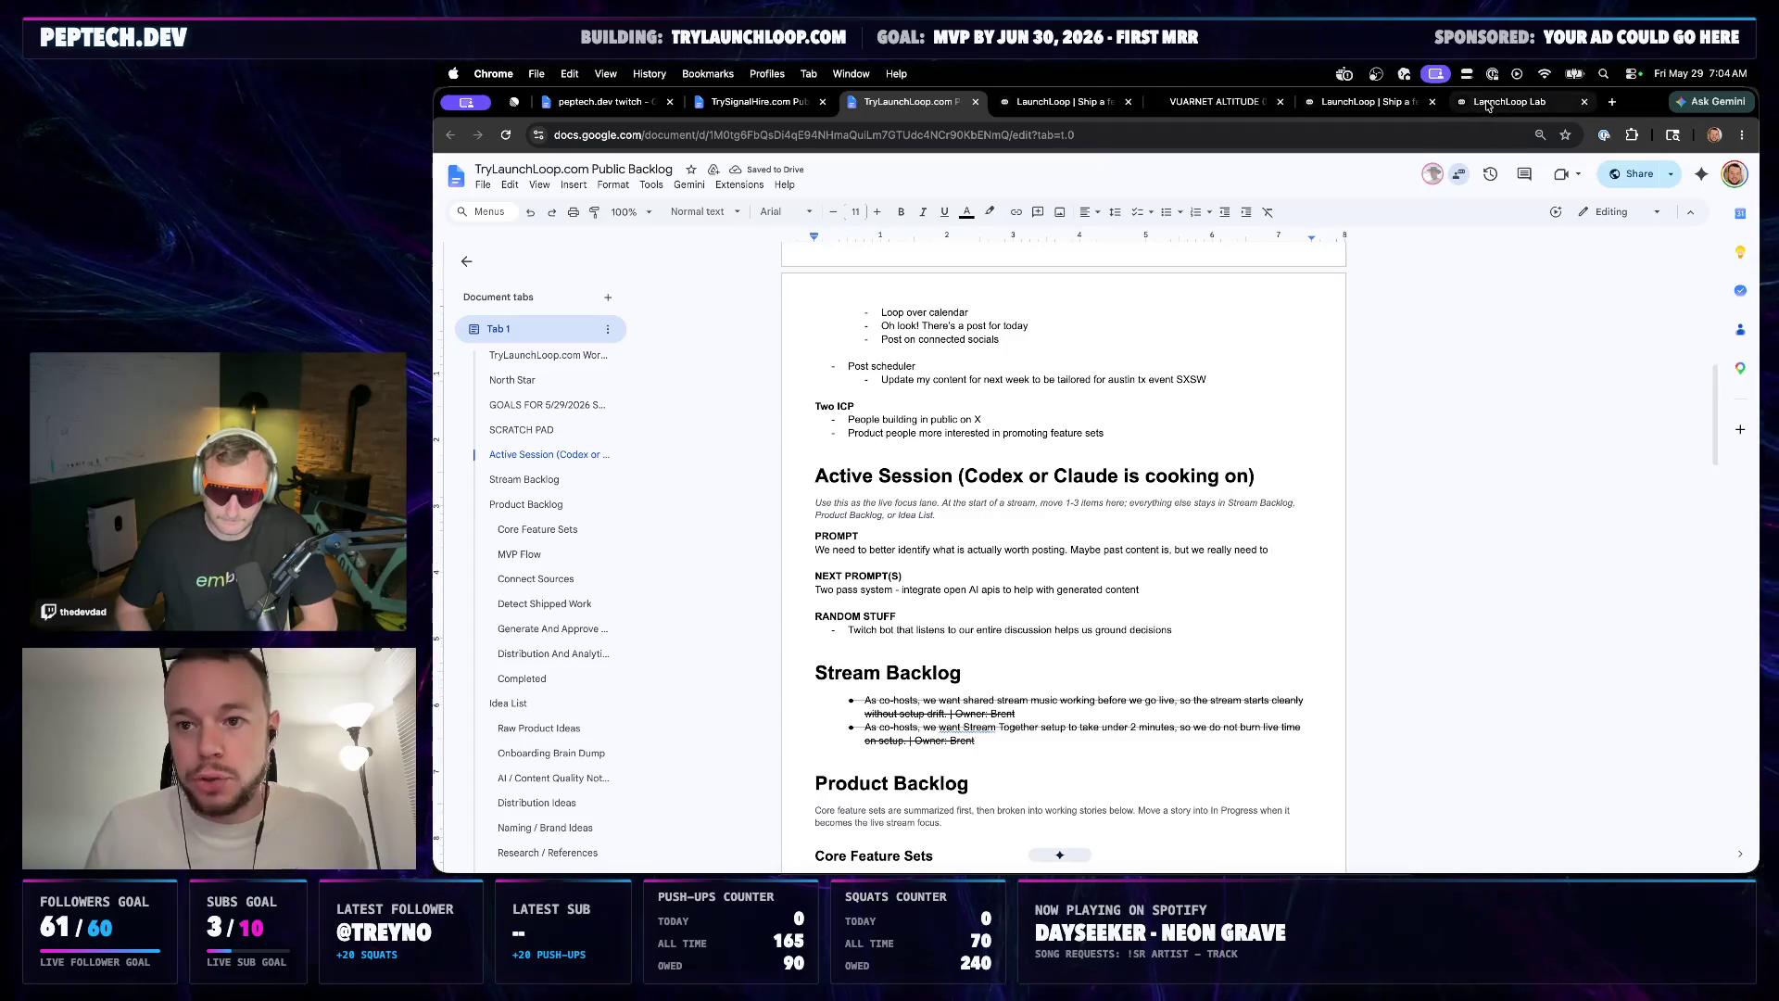
# Glance at the LaunchLoop Lab review queue, then open the TrySignalHire.com Public Backlog doc
pyautogui.click(1508, 101)
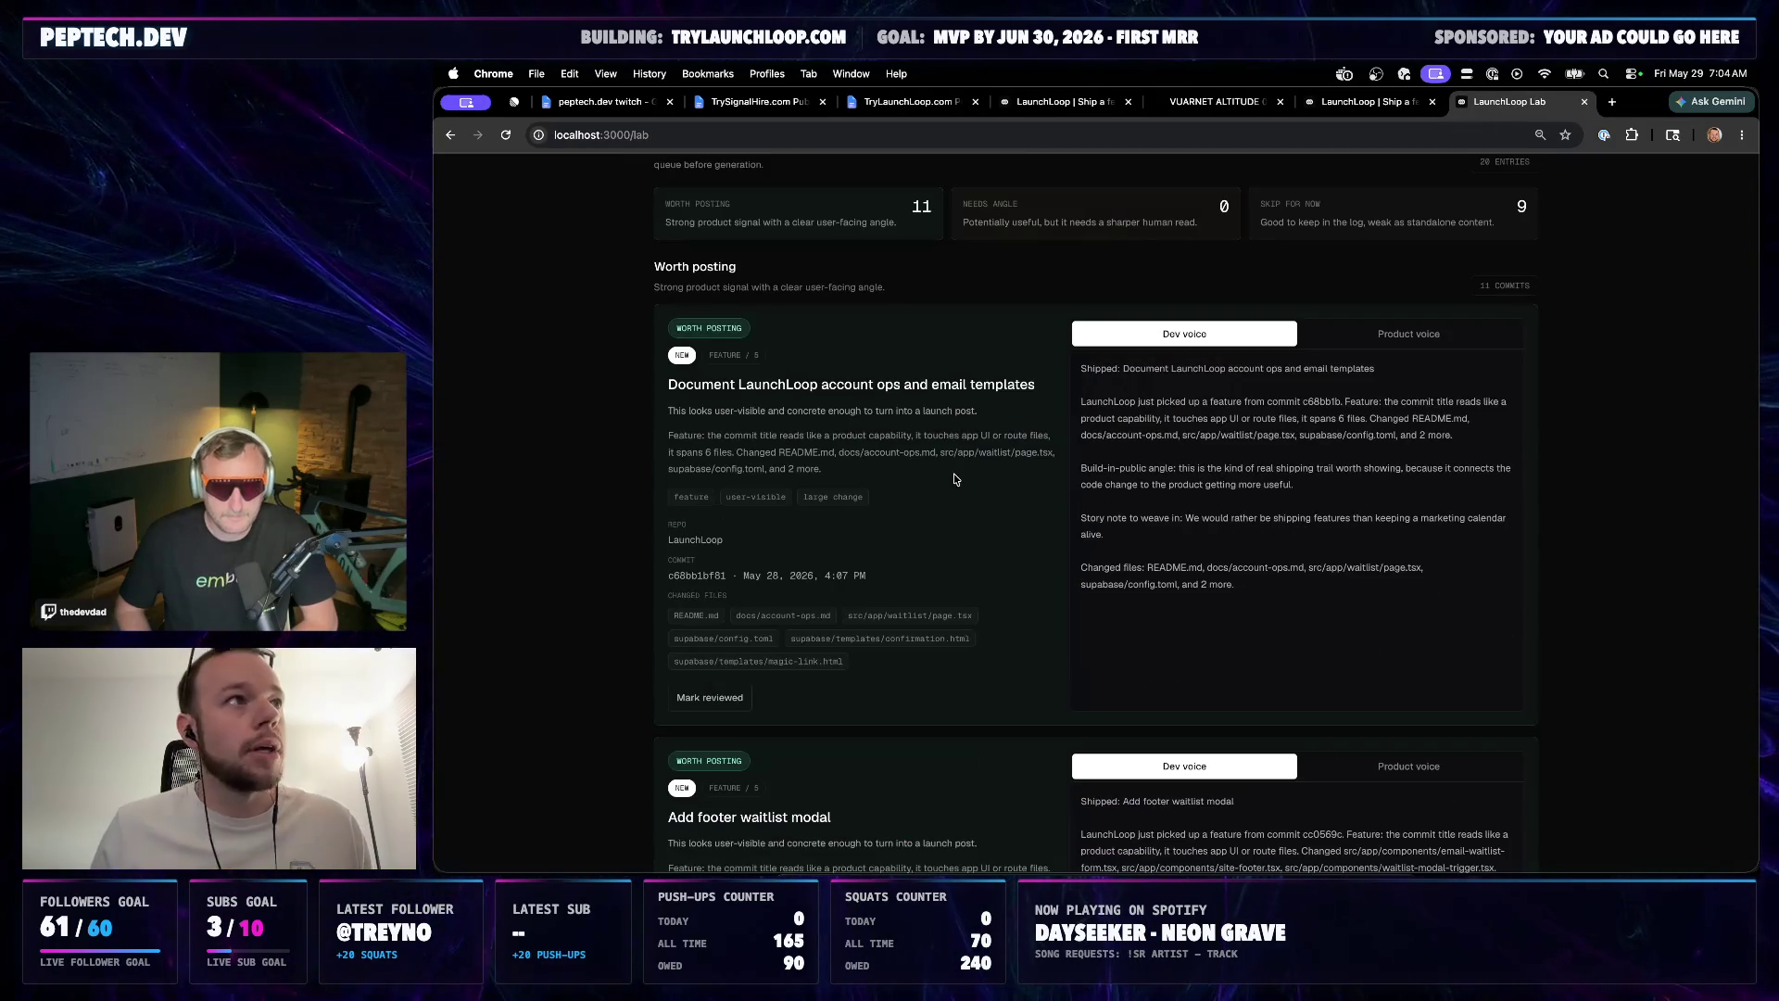
pyautogui.scroll(1, 962, 394)
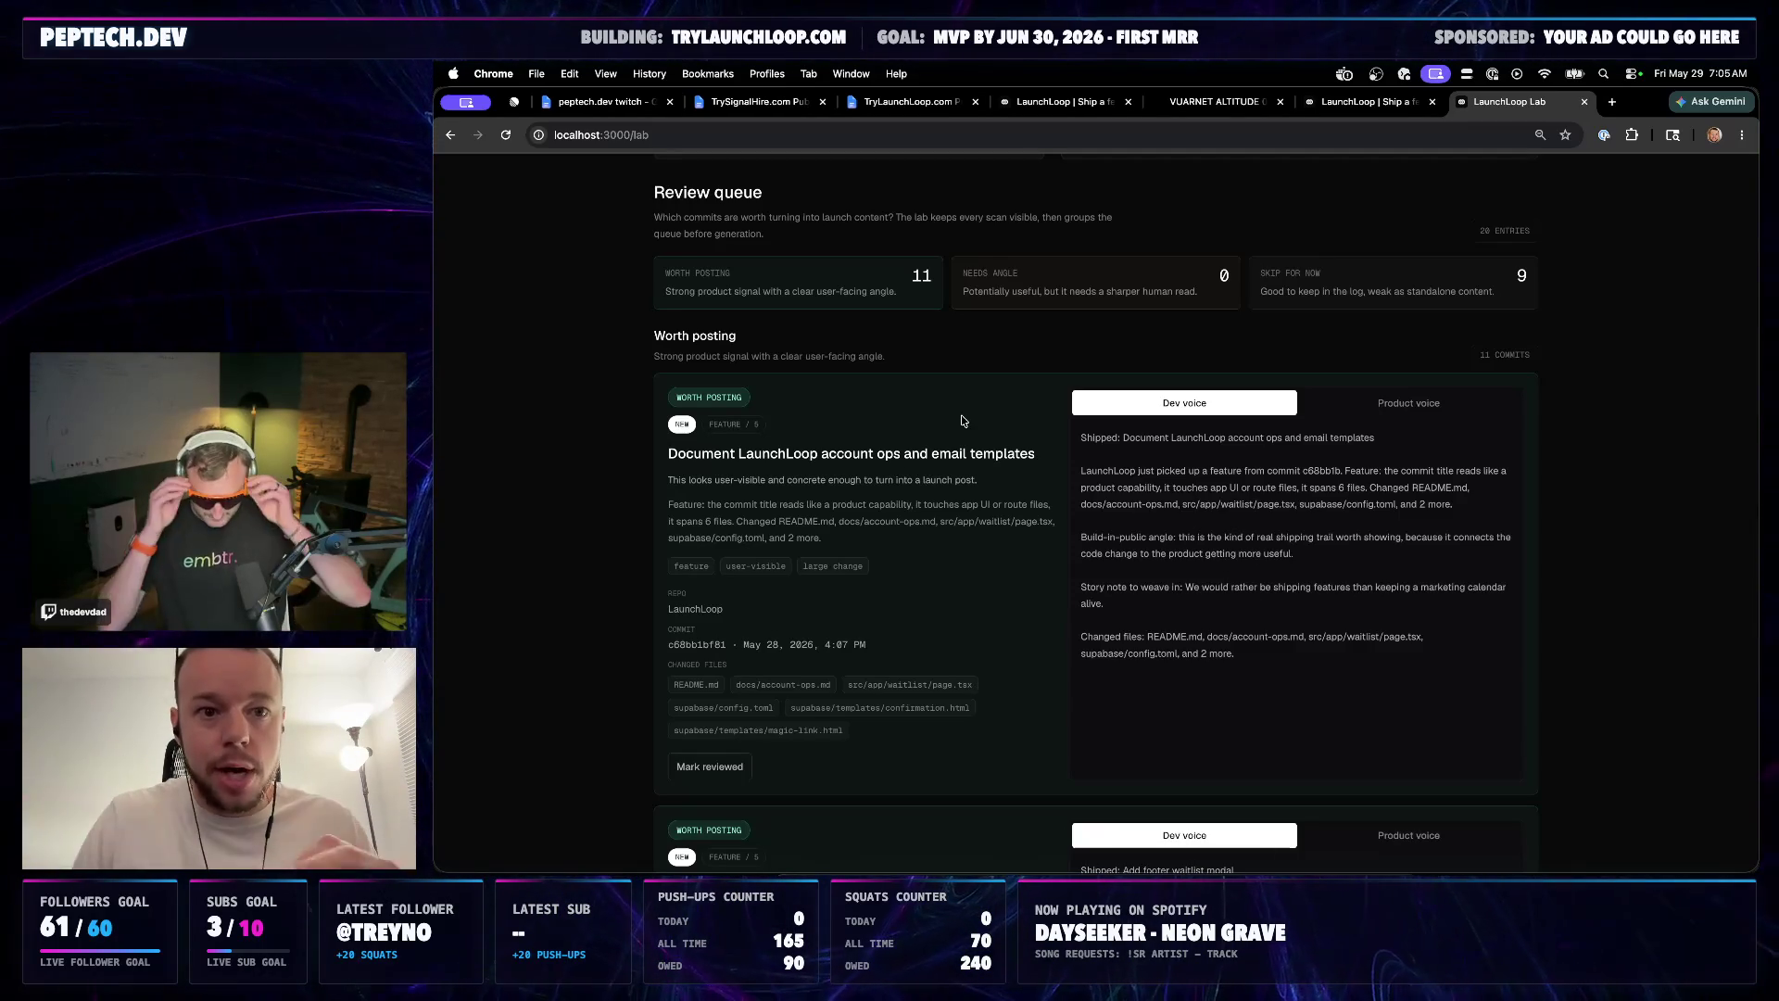
pyautogui.click(757, 101)
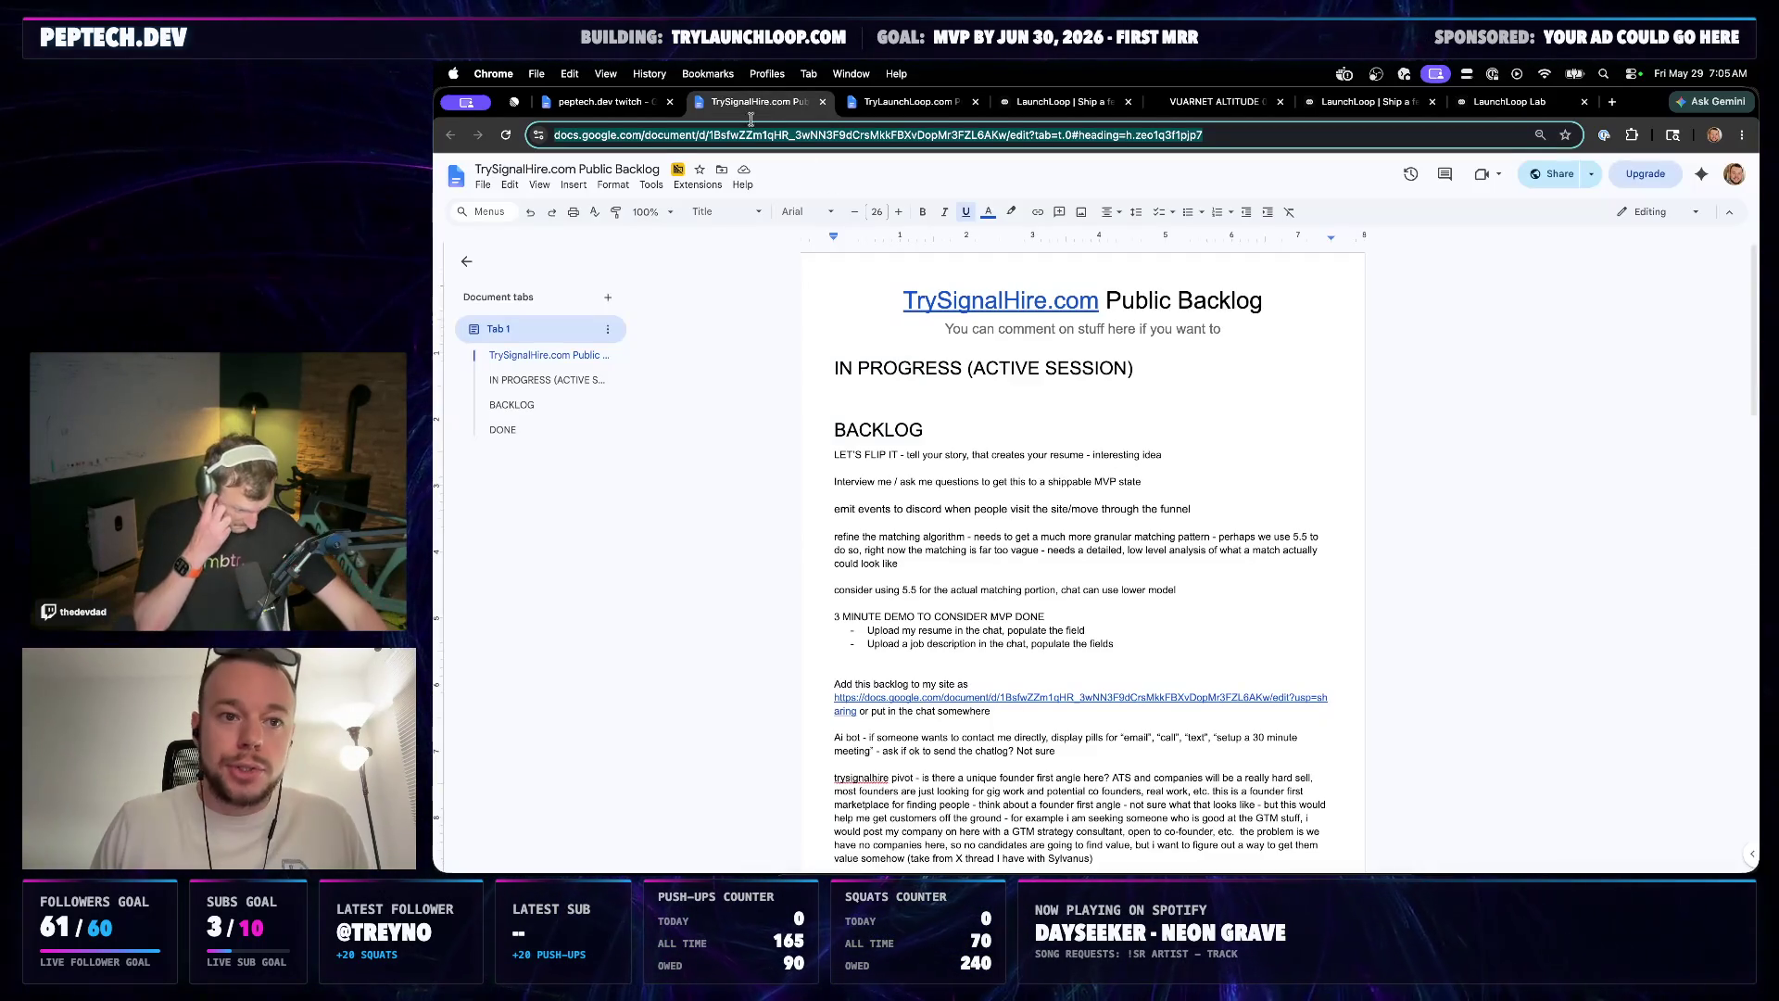
# Cycle tabs and return to the TryLaunchLoop.com Public Backlog document
pyautogui.hotkey('ctrl', 'shift', 'Tab')
pyautogui.click(903, 103)
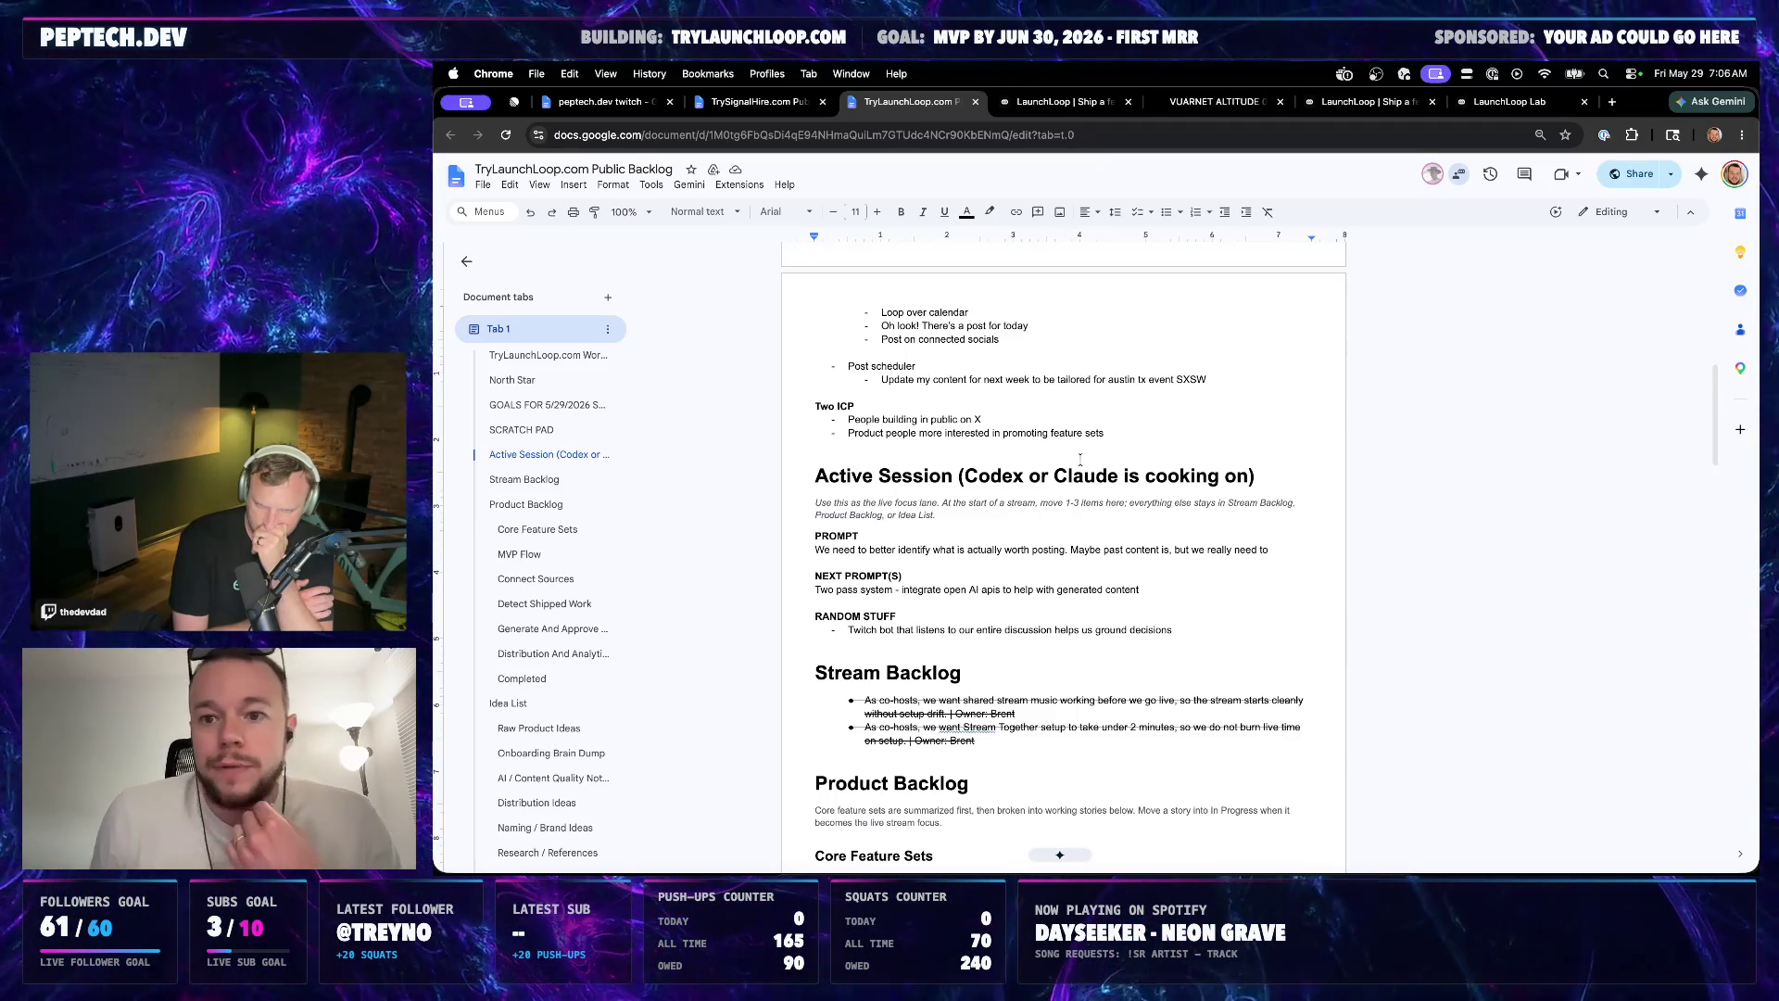
# Flip through the Lab and Vuarnet tabs, review the queue, then land on the TrySignalHire.com backlog doc
pyautogui.click(1064, 102)
pyautogui.click(1221, 102)
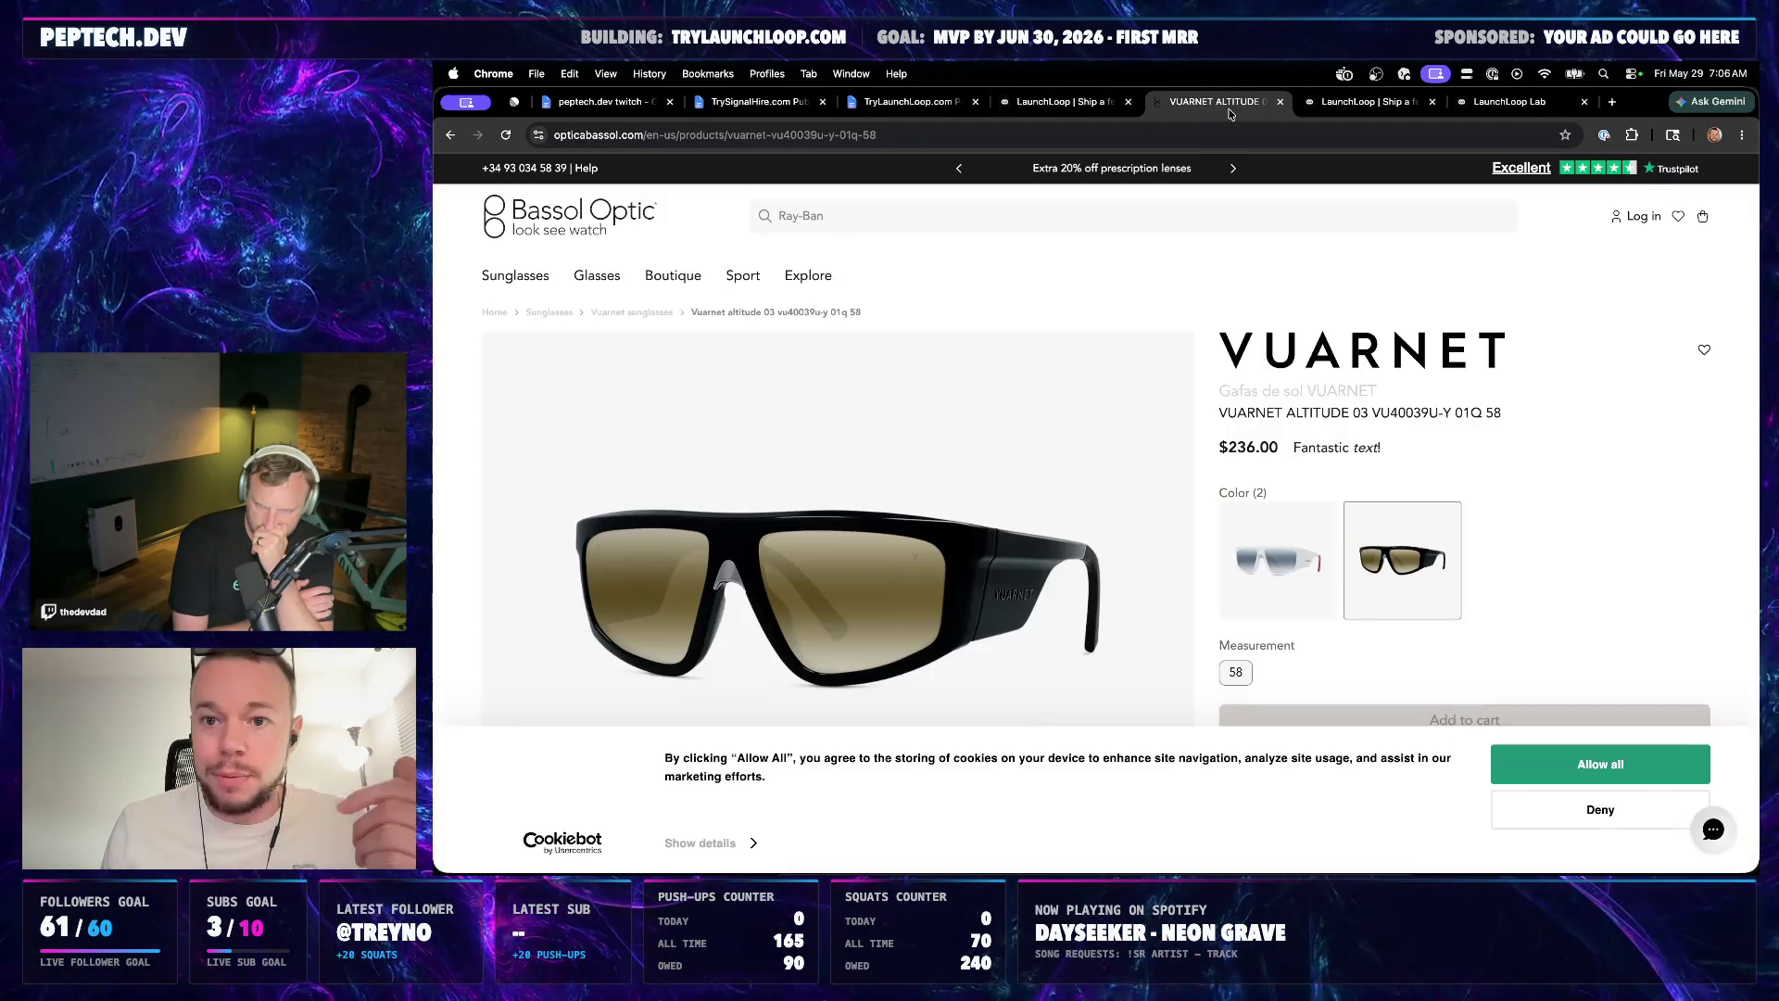
pyautogui.click(1509, 104)
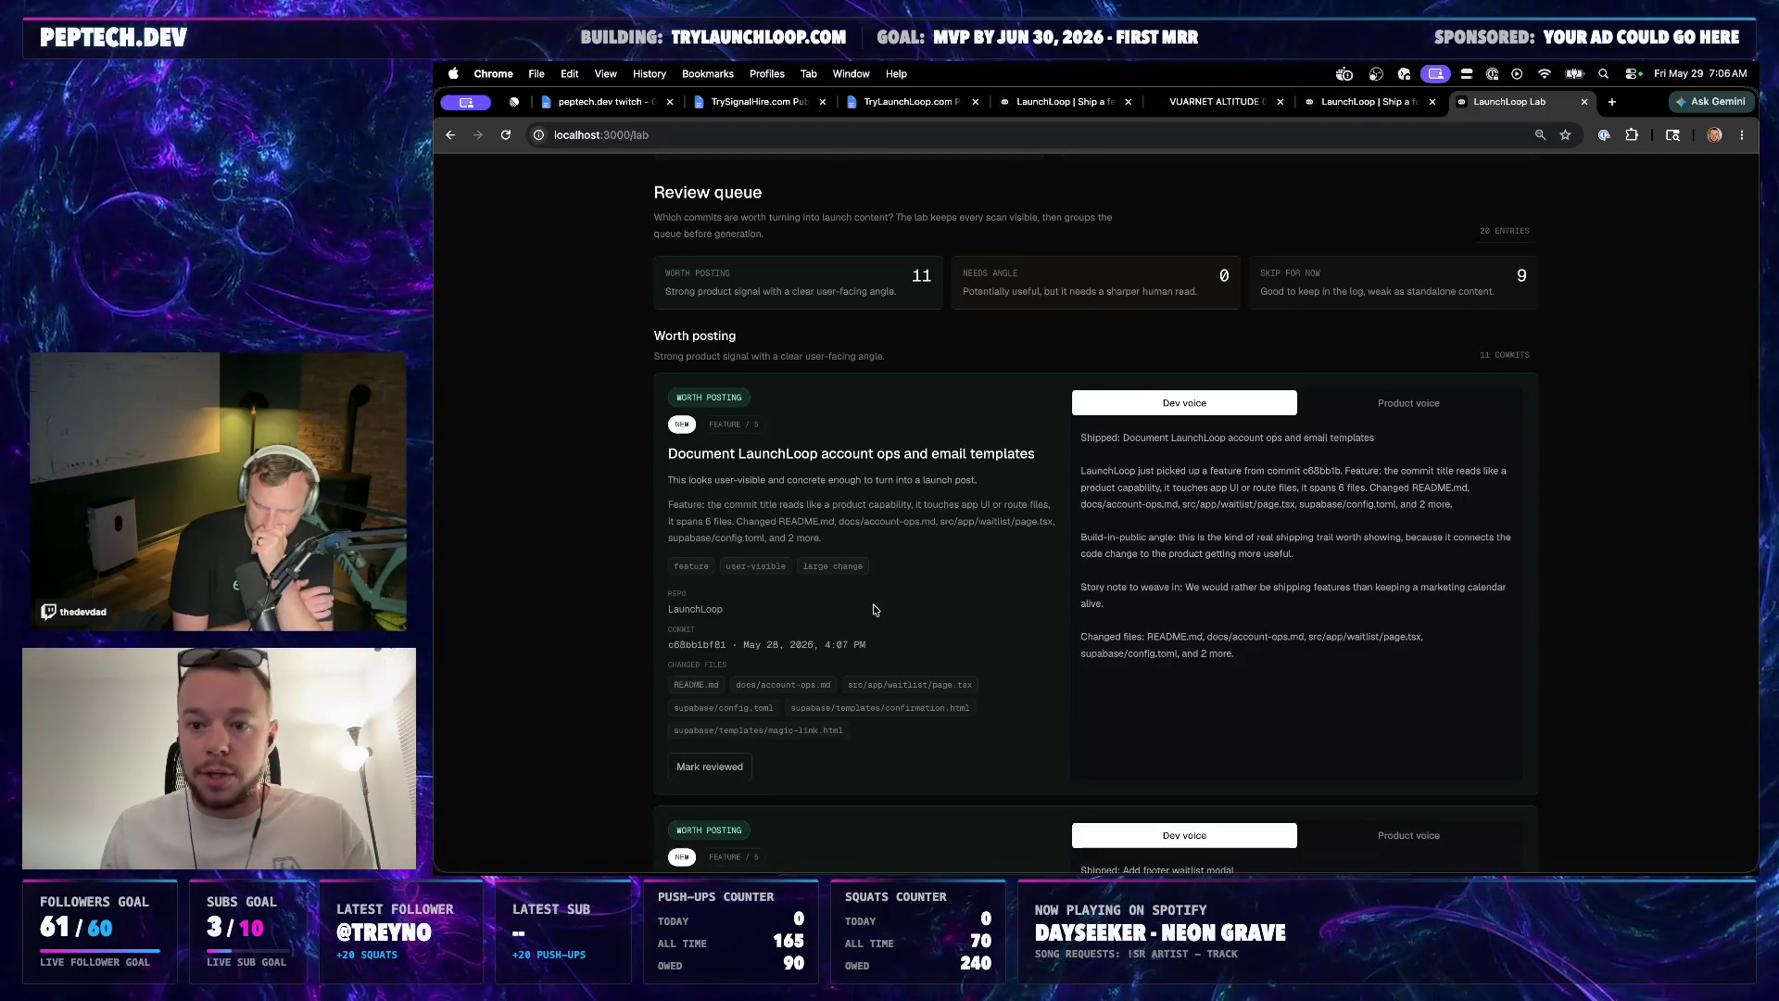
pyautogui.scroll(1, 890, 584)
pyautogui.scroll(1, 904, 571)
pyautogui.scroll(-1, 938, 543)
pyautogui.scroll(-5, 941, 541)
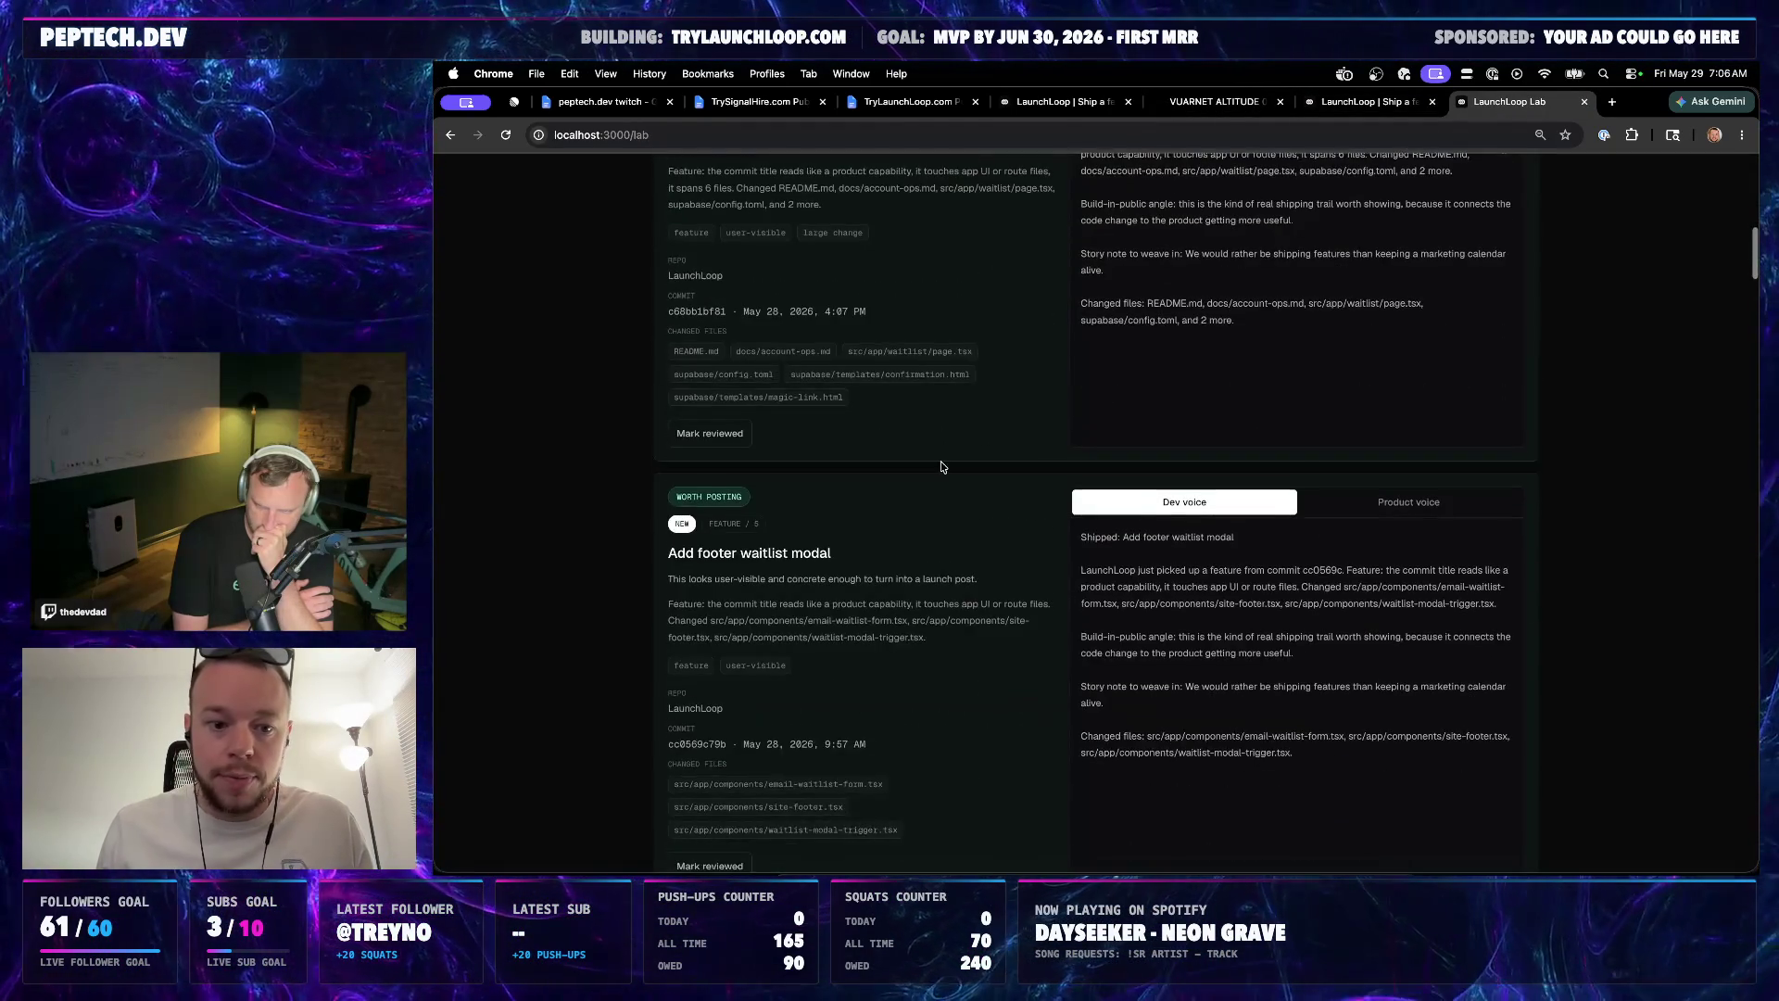
pyautogui.scroll(2, 940, 468)
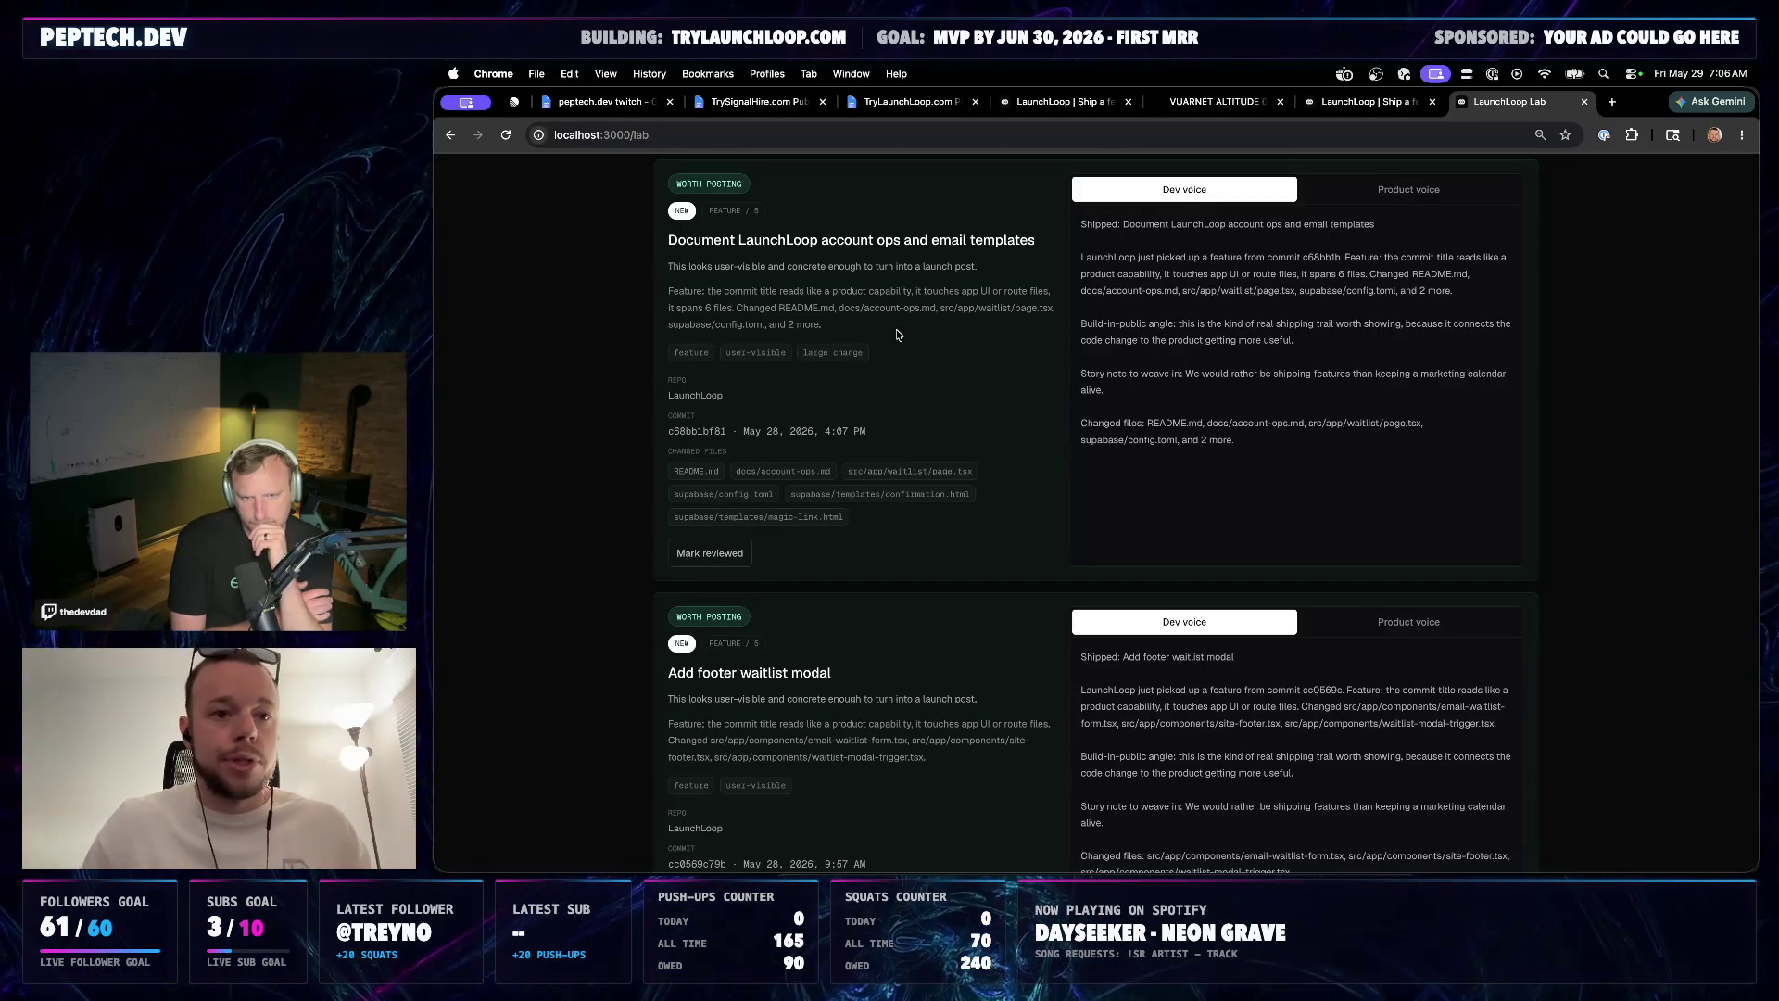
pyautogui.click(605, 101)
pyautogui.click(758, 101)
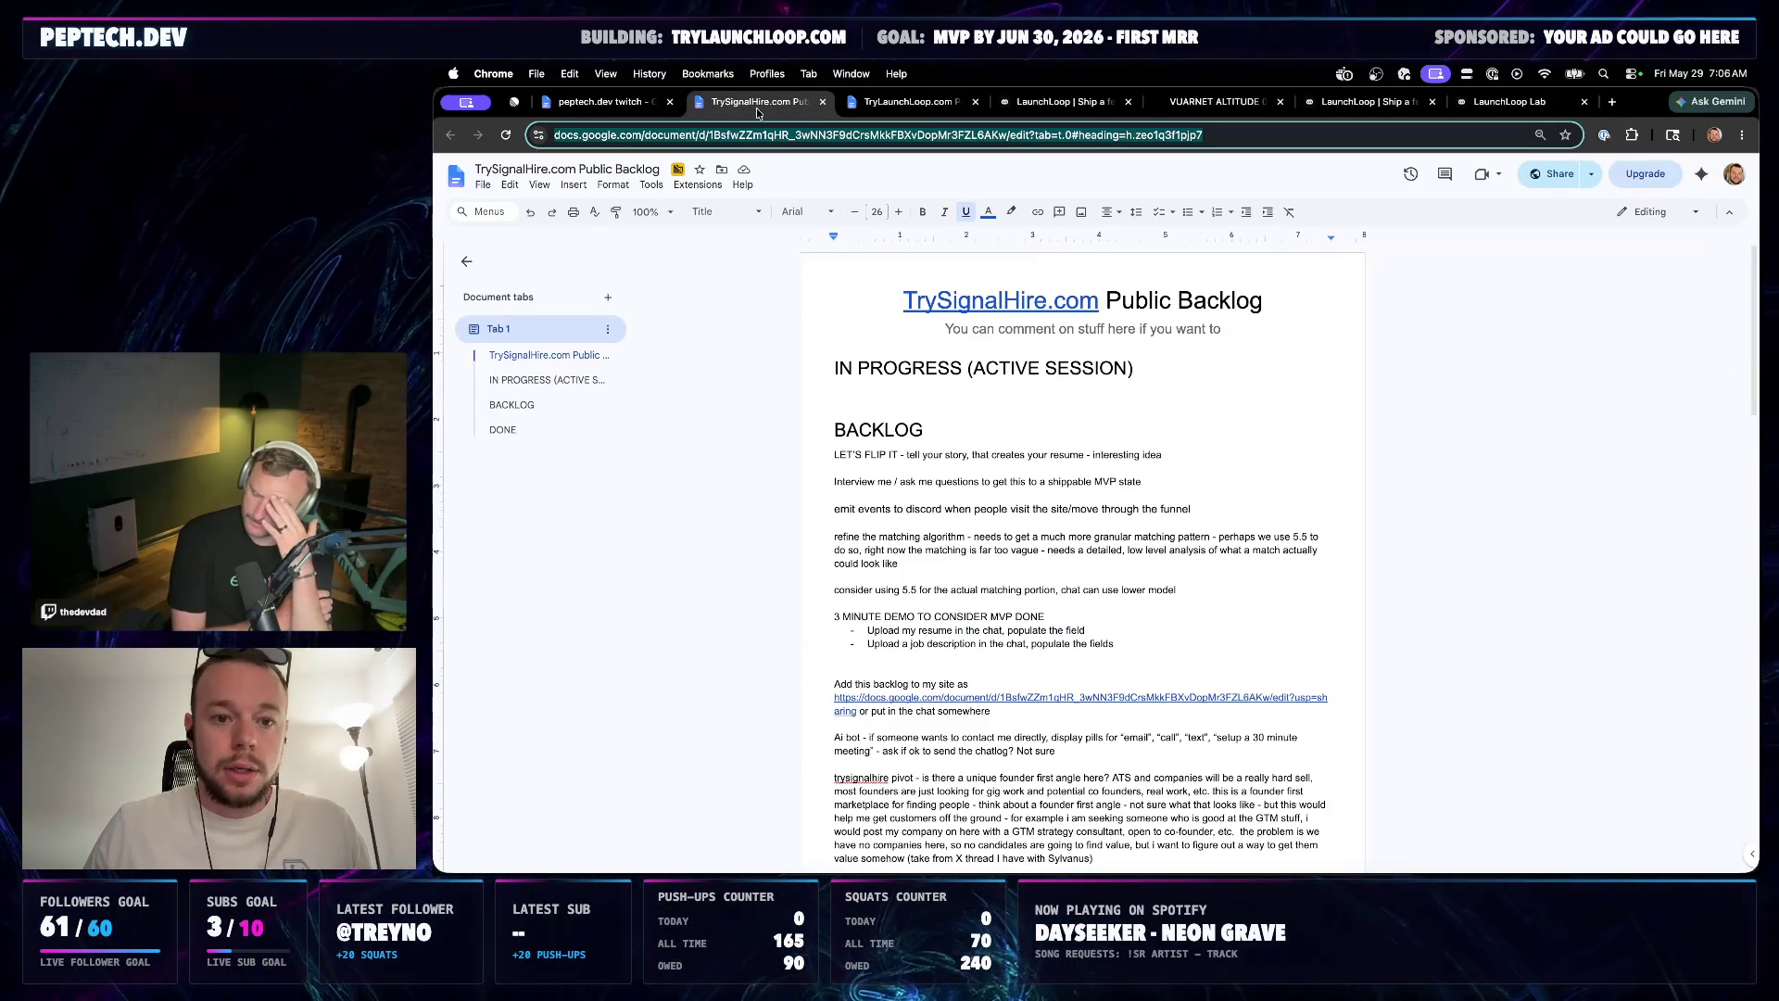
# Bring up the TryLaunchLoop.com Public Backlog tab at its Active Session section
pyautogui.click(904, 103)
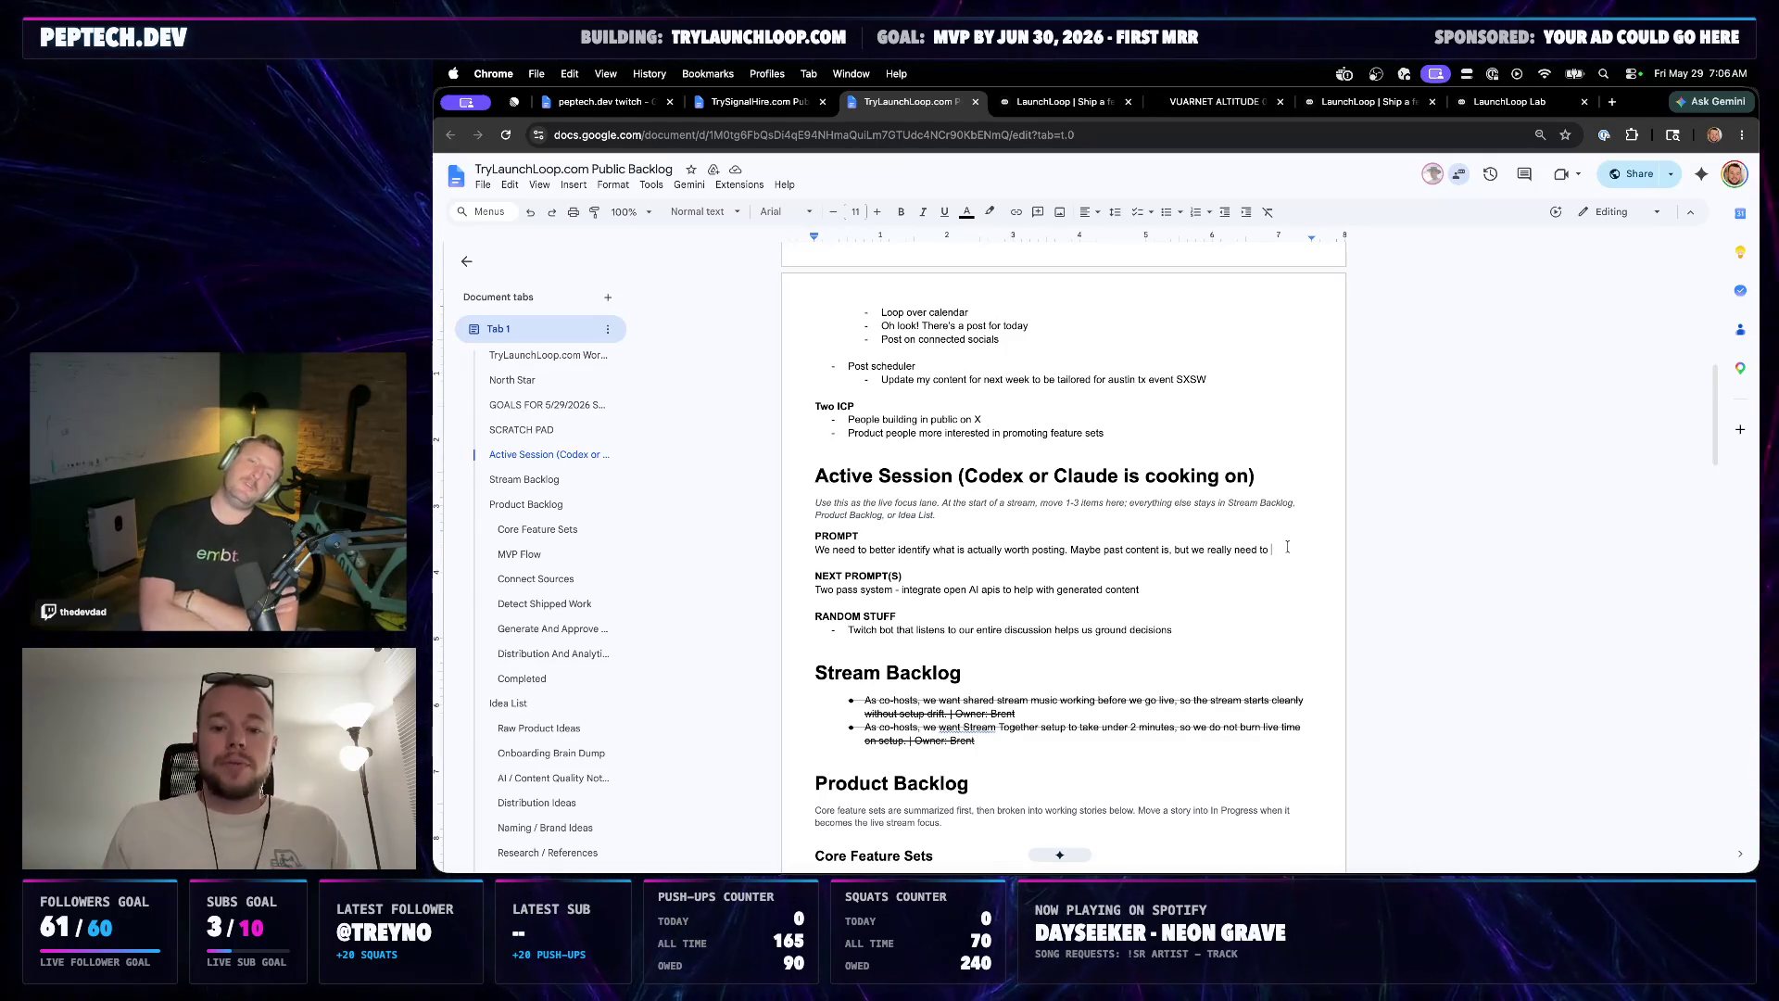
pyautogui.write('We need to better identify what is actually worth posting. Maybe past content is, but we really need to')
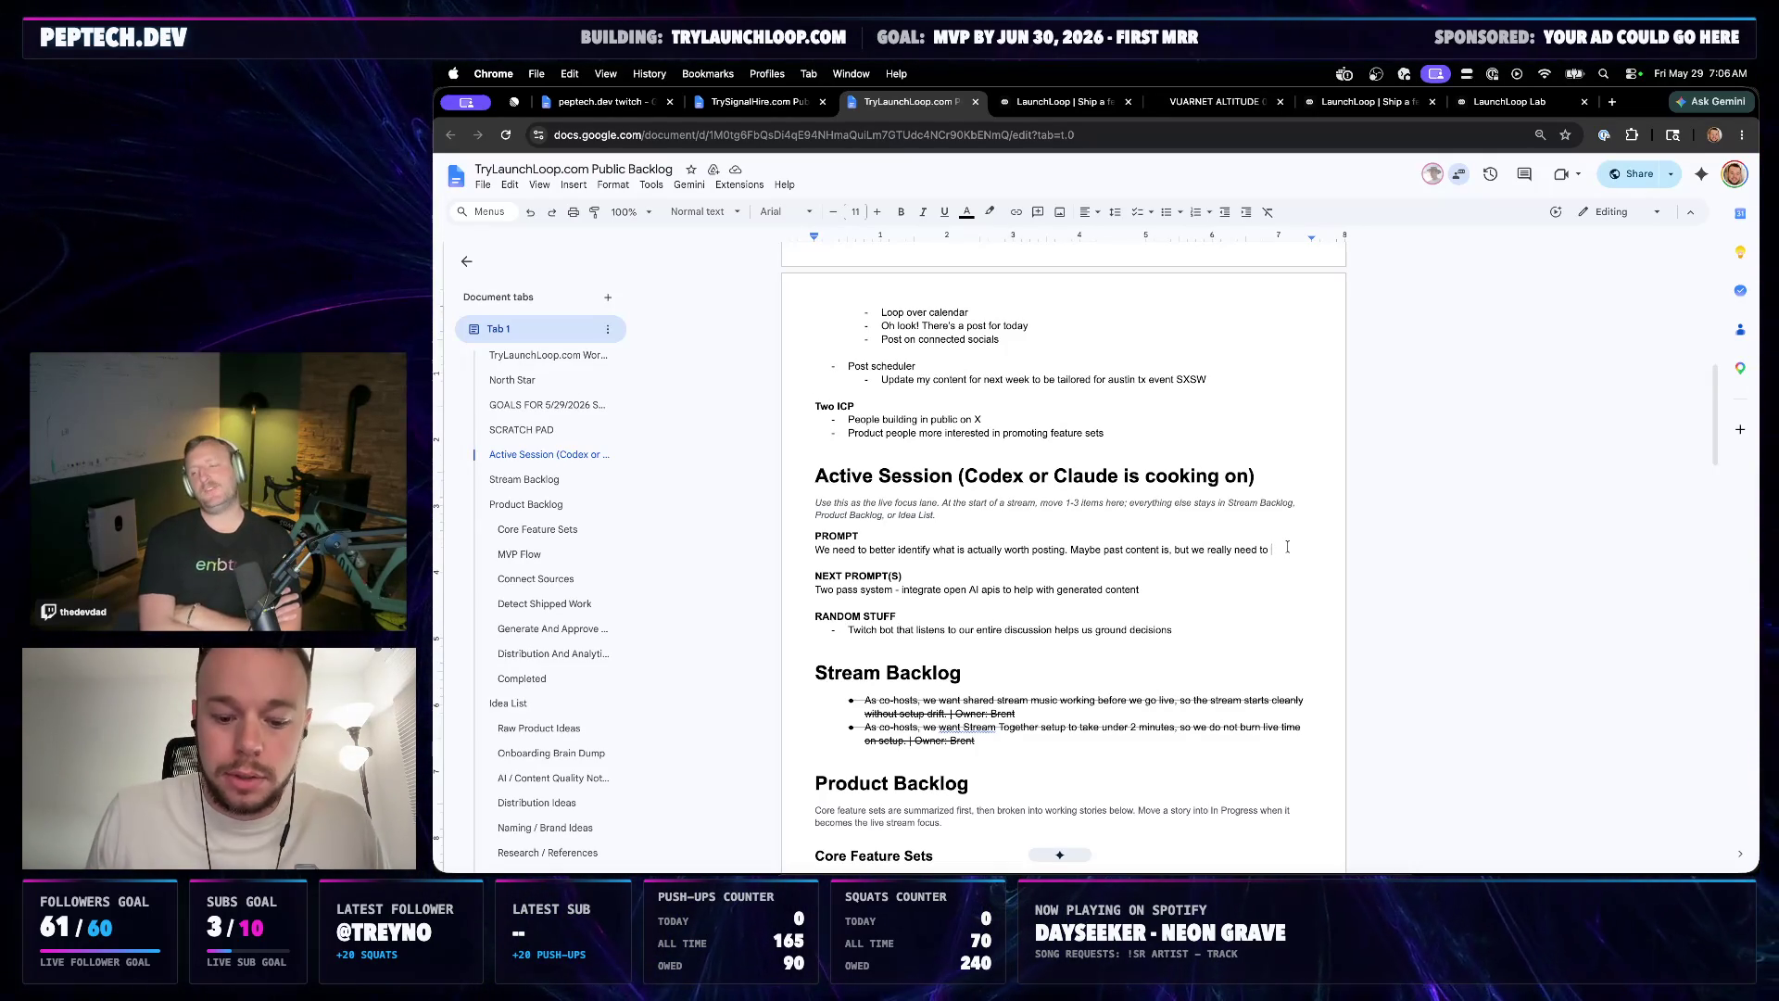
pyautogui.write('hammer home what is a significant feature to launch.')
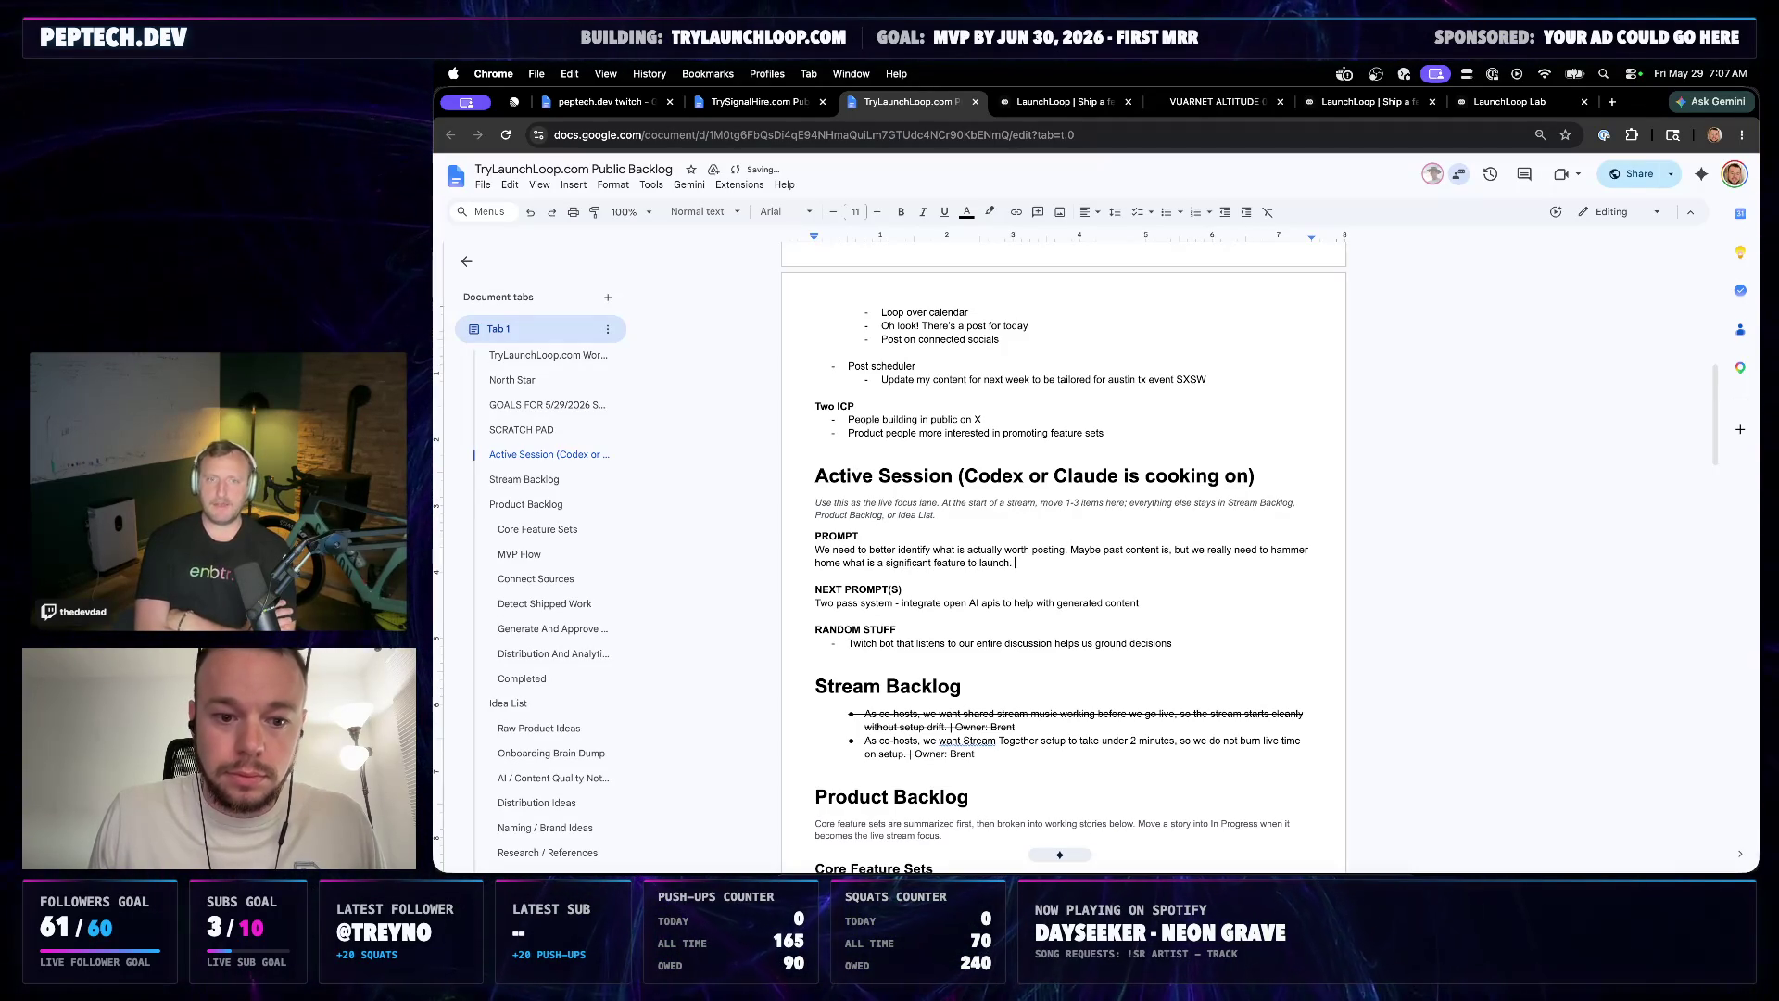
# Add a Feature timeline line, remove the 'Two pass system -' lead-in, and relabel the prompt ACTIVE PROMPT
pyautogui.press('Return')
pyautogui.press('Return')
pyautogui.write('Feature timeline')
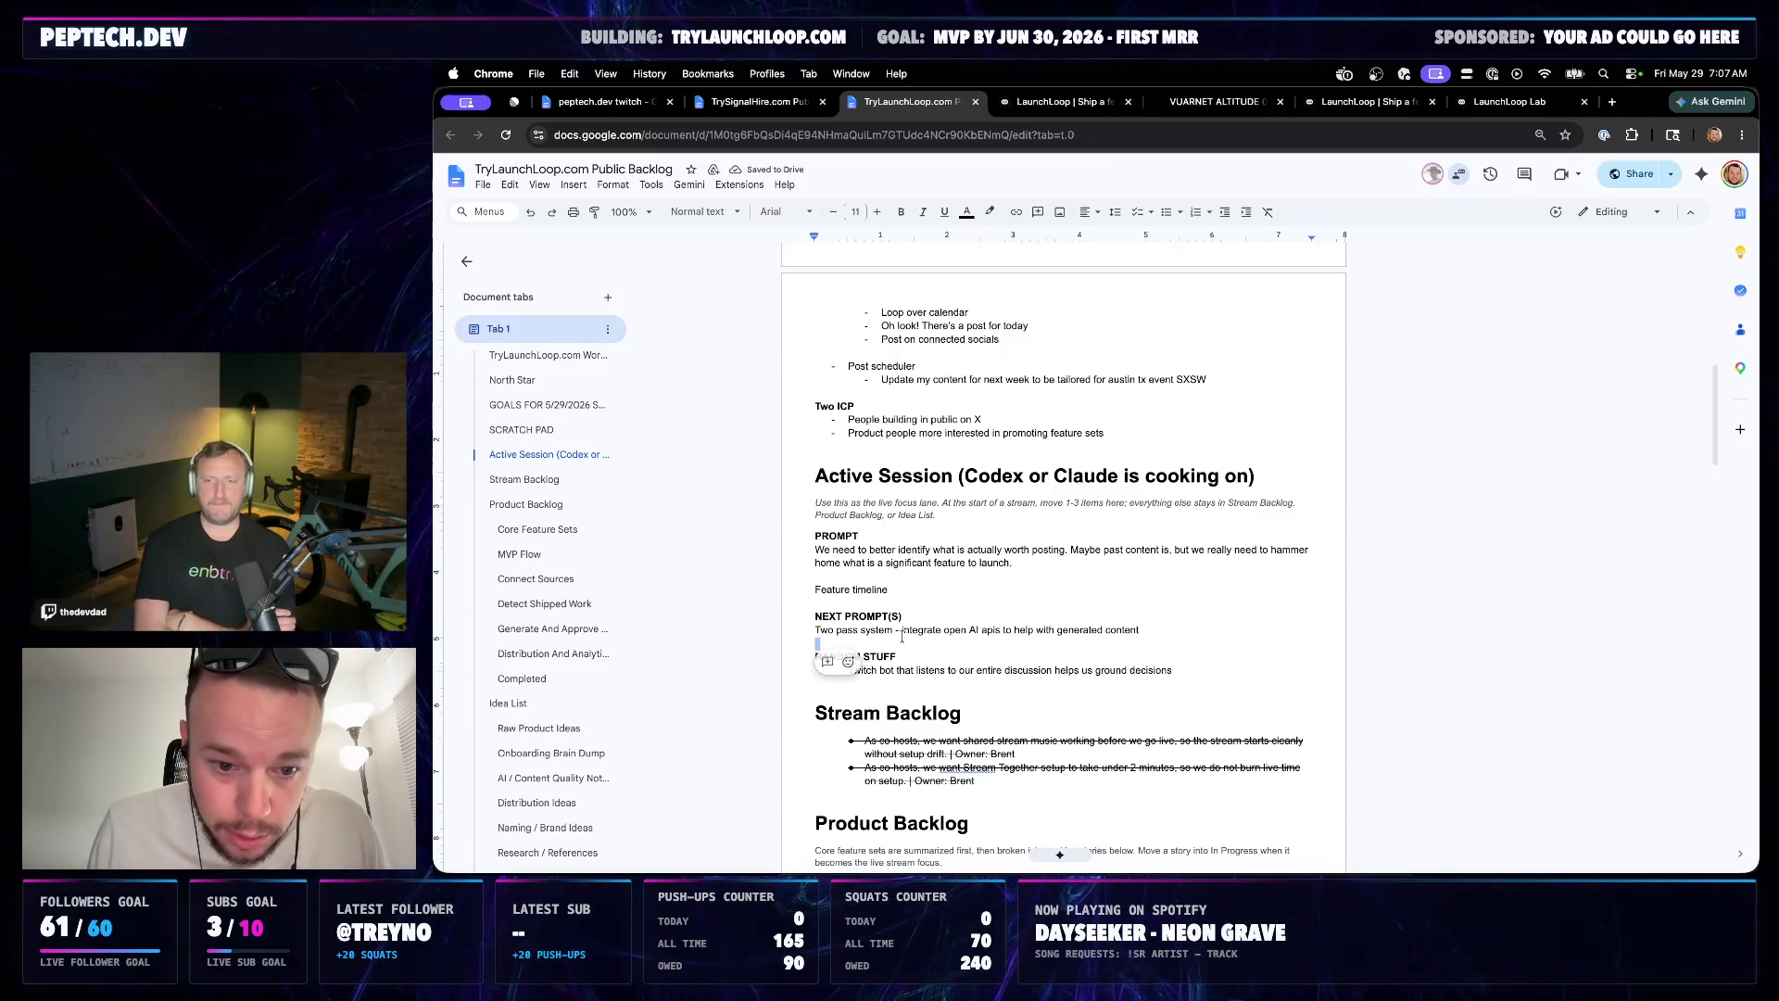
pyautogui.press('BackSpace')
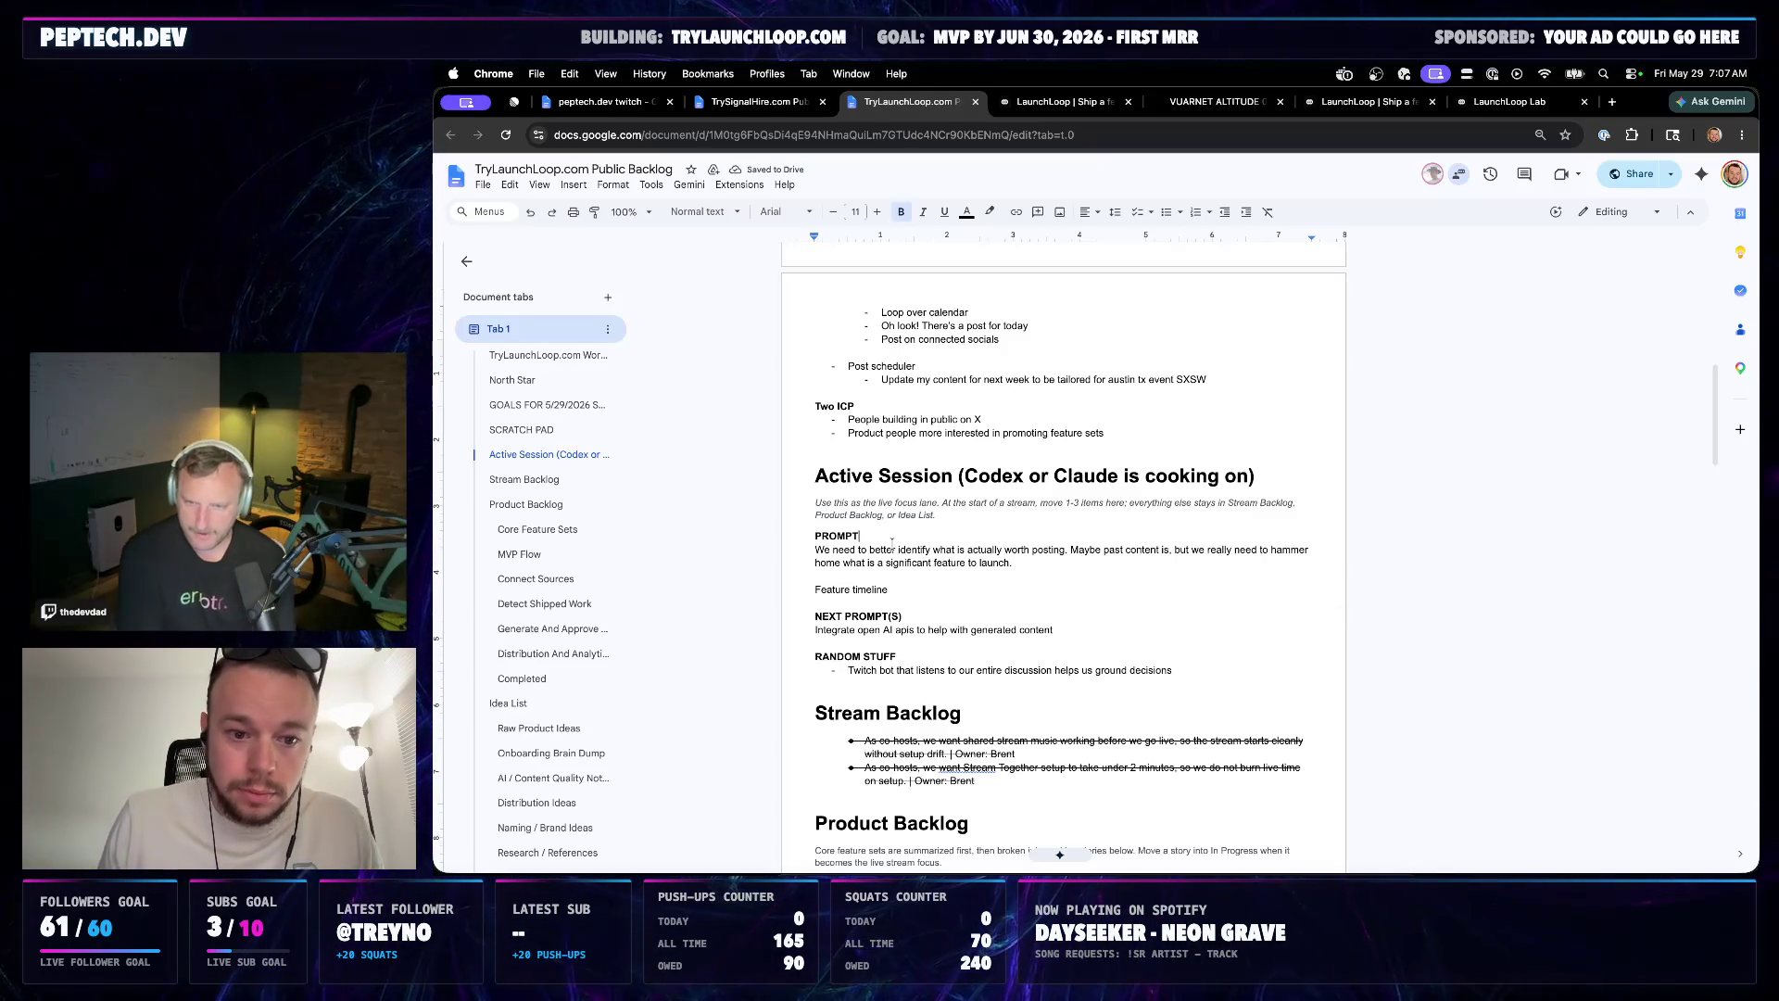
pyautogui.press('Home')
pyautogui.write('ACTIVE')
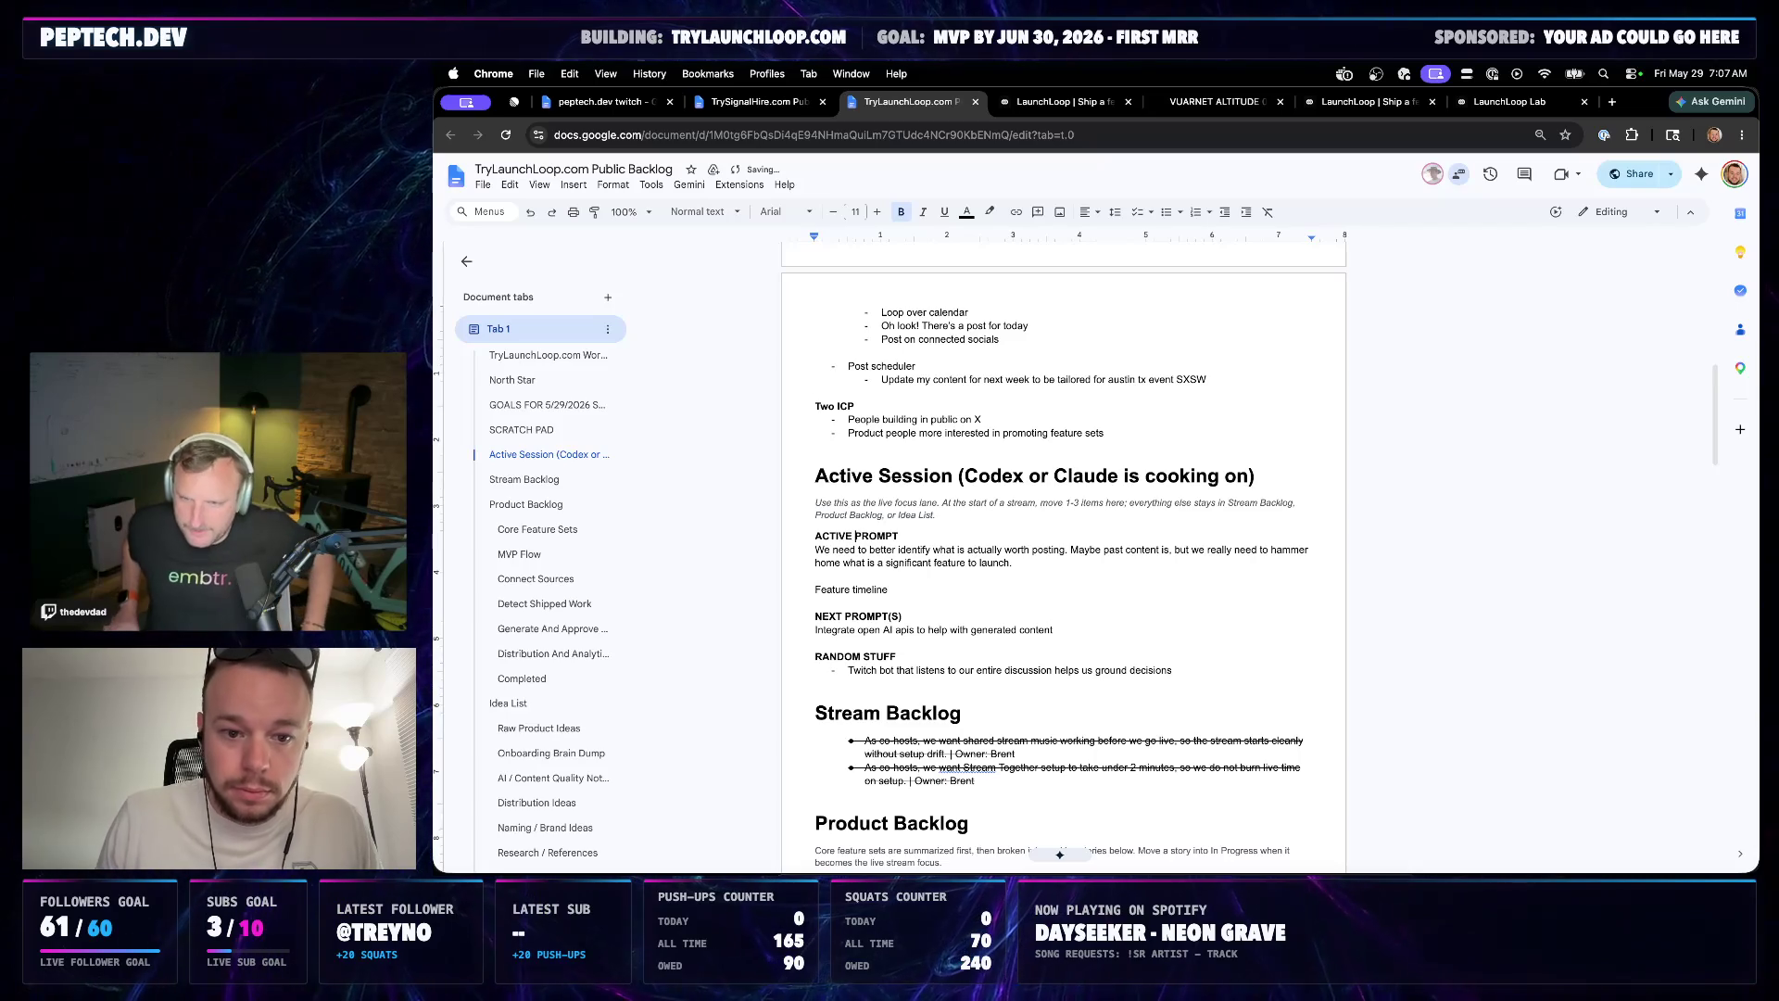
# Rename the Active Session heading to 'Codex or Claude Sessions', keeping the italic description on its own line
pyautogui.moveTo(814, 477); pyautogui.dragTo(961, 476)
pyautogui.press('BackSpace')
pyautogui.press('End')
pyautogui.press('Delete')
pyautogui.press('Return')
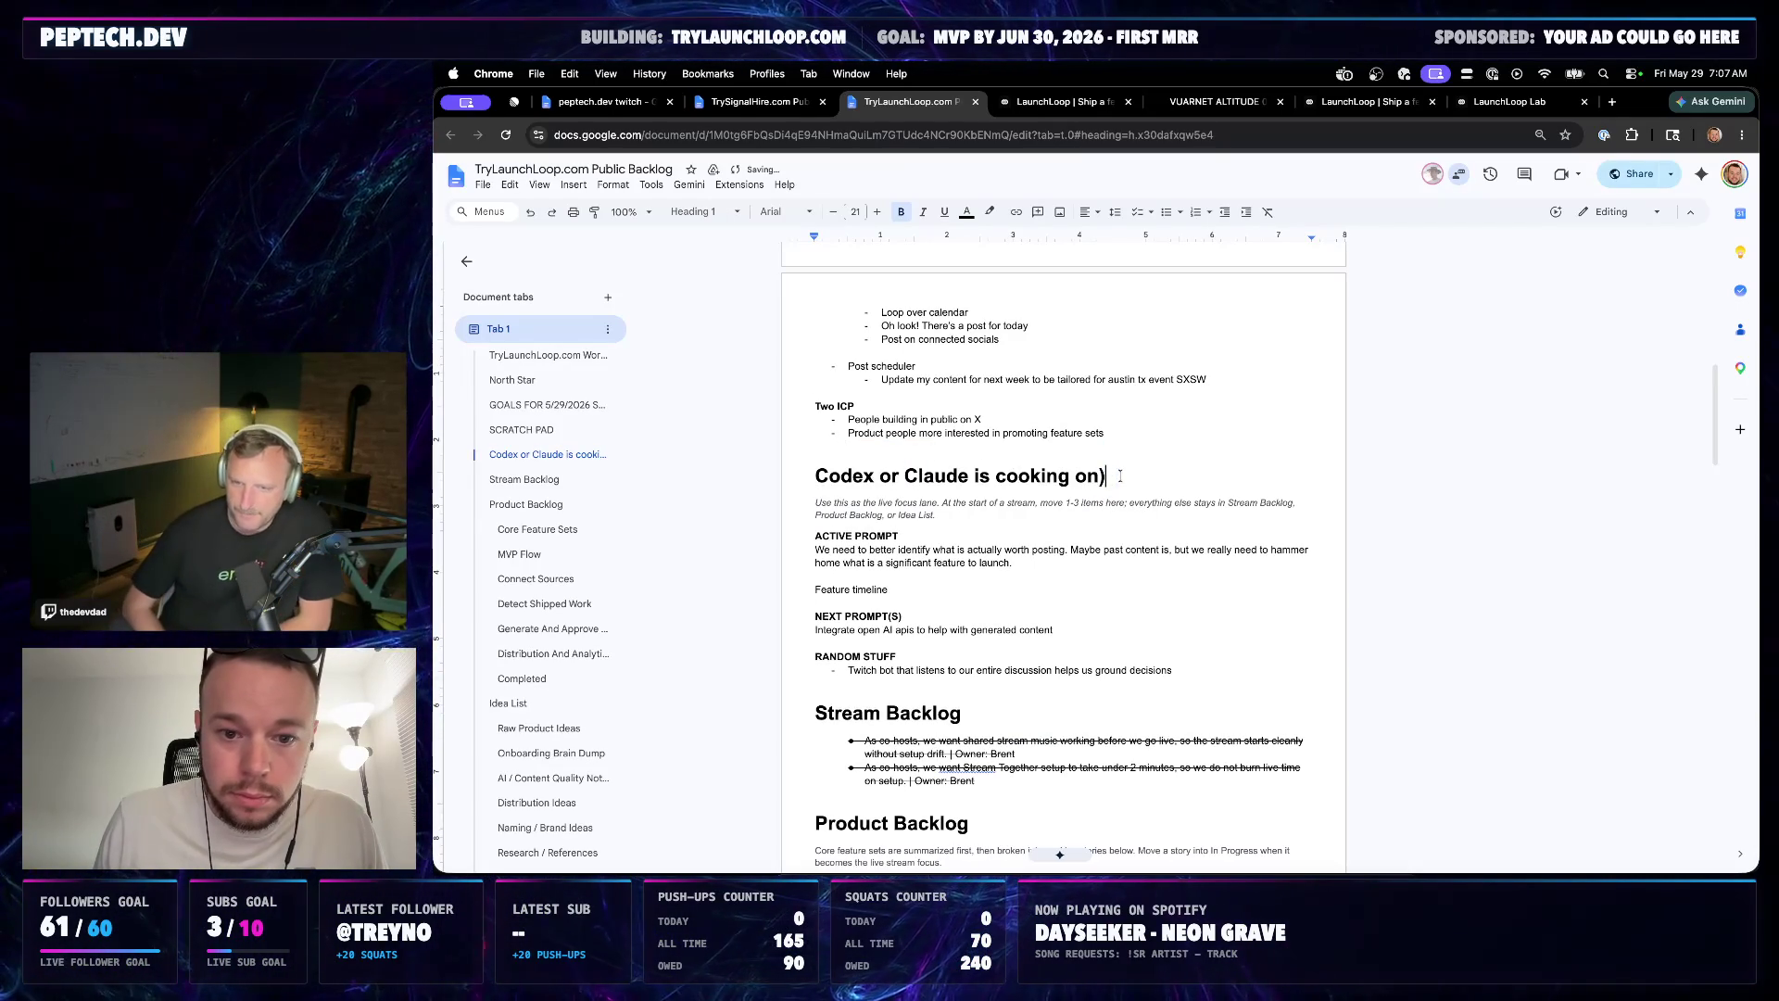
pyautogui.moveTo(1112, 475); pyautogui.dragTo(969, 475)
pyautogui.write('Sess')
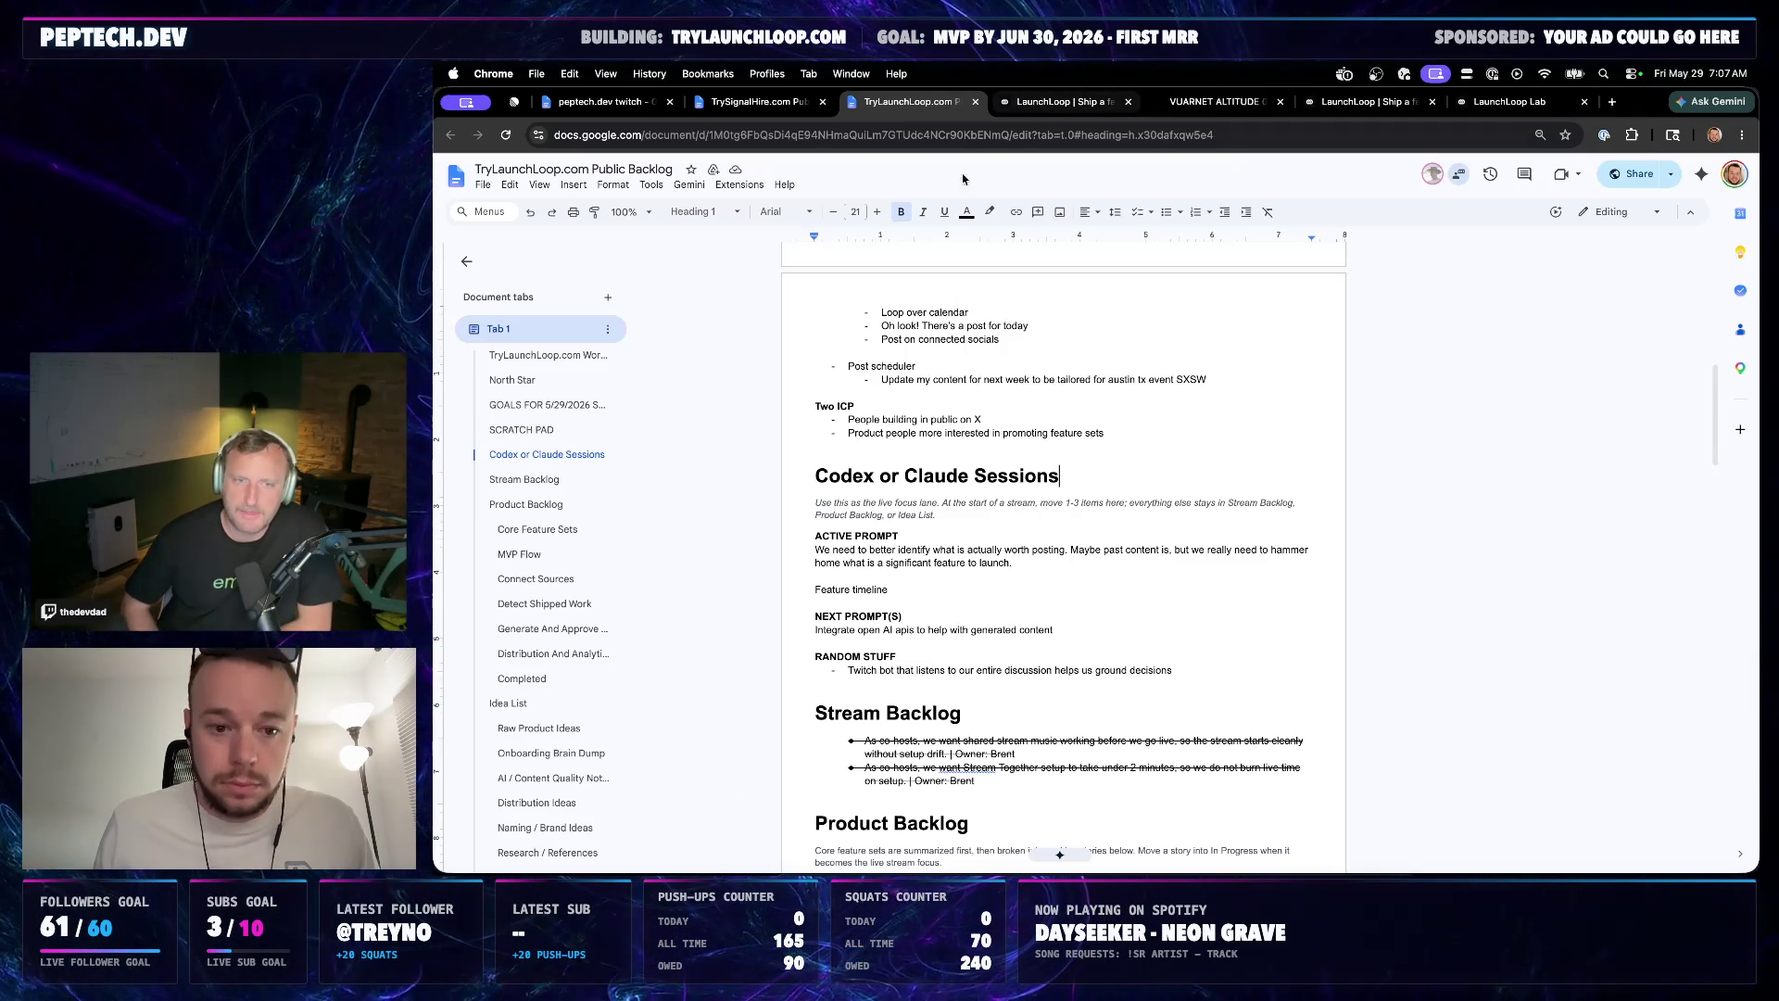
pyautogui.click(938, 589)
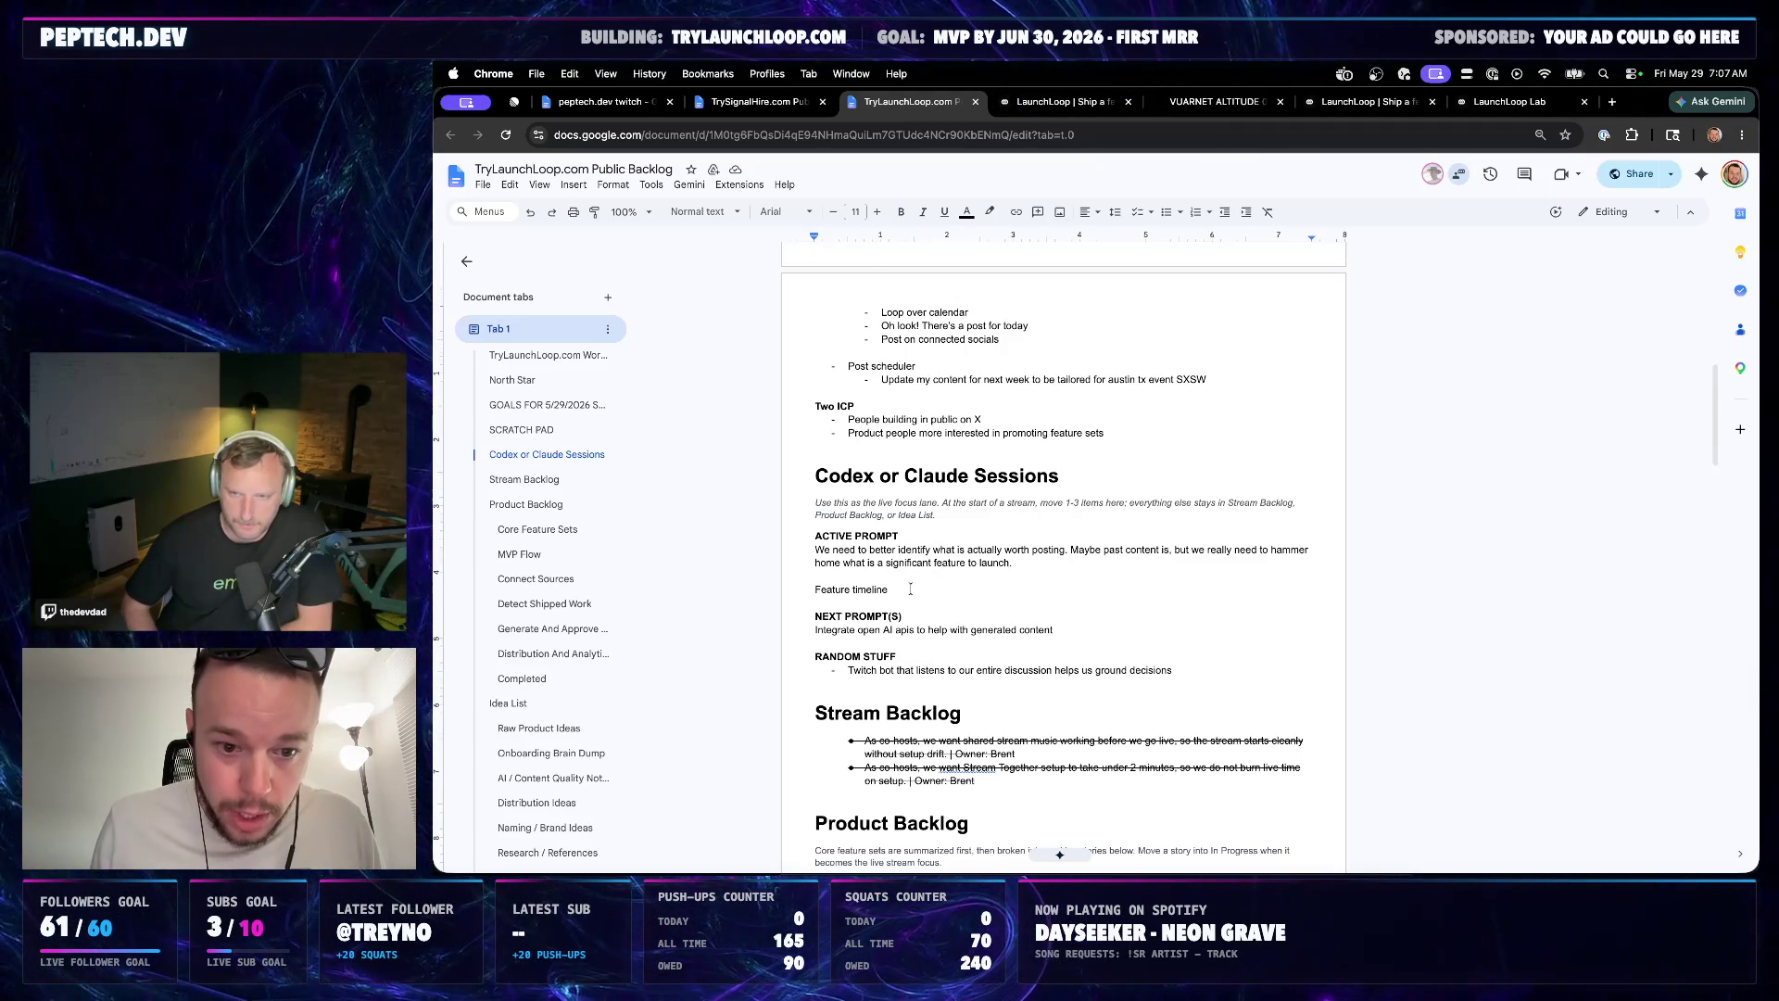
# Extend the active prompt after 'launch.' with the meaningful-posts example sentences
pyautogui.click(1056, 560)
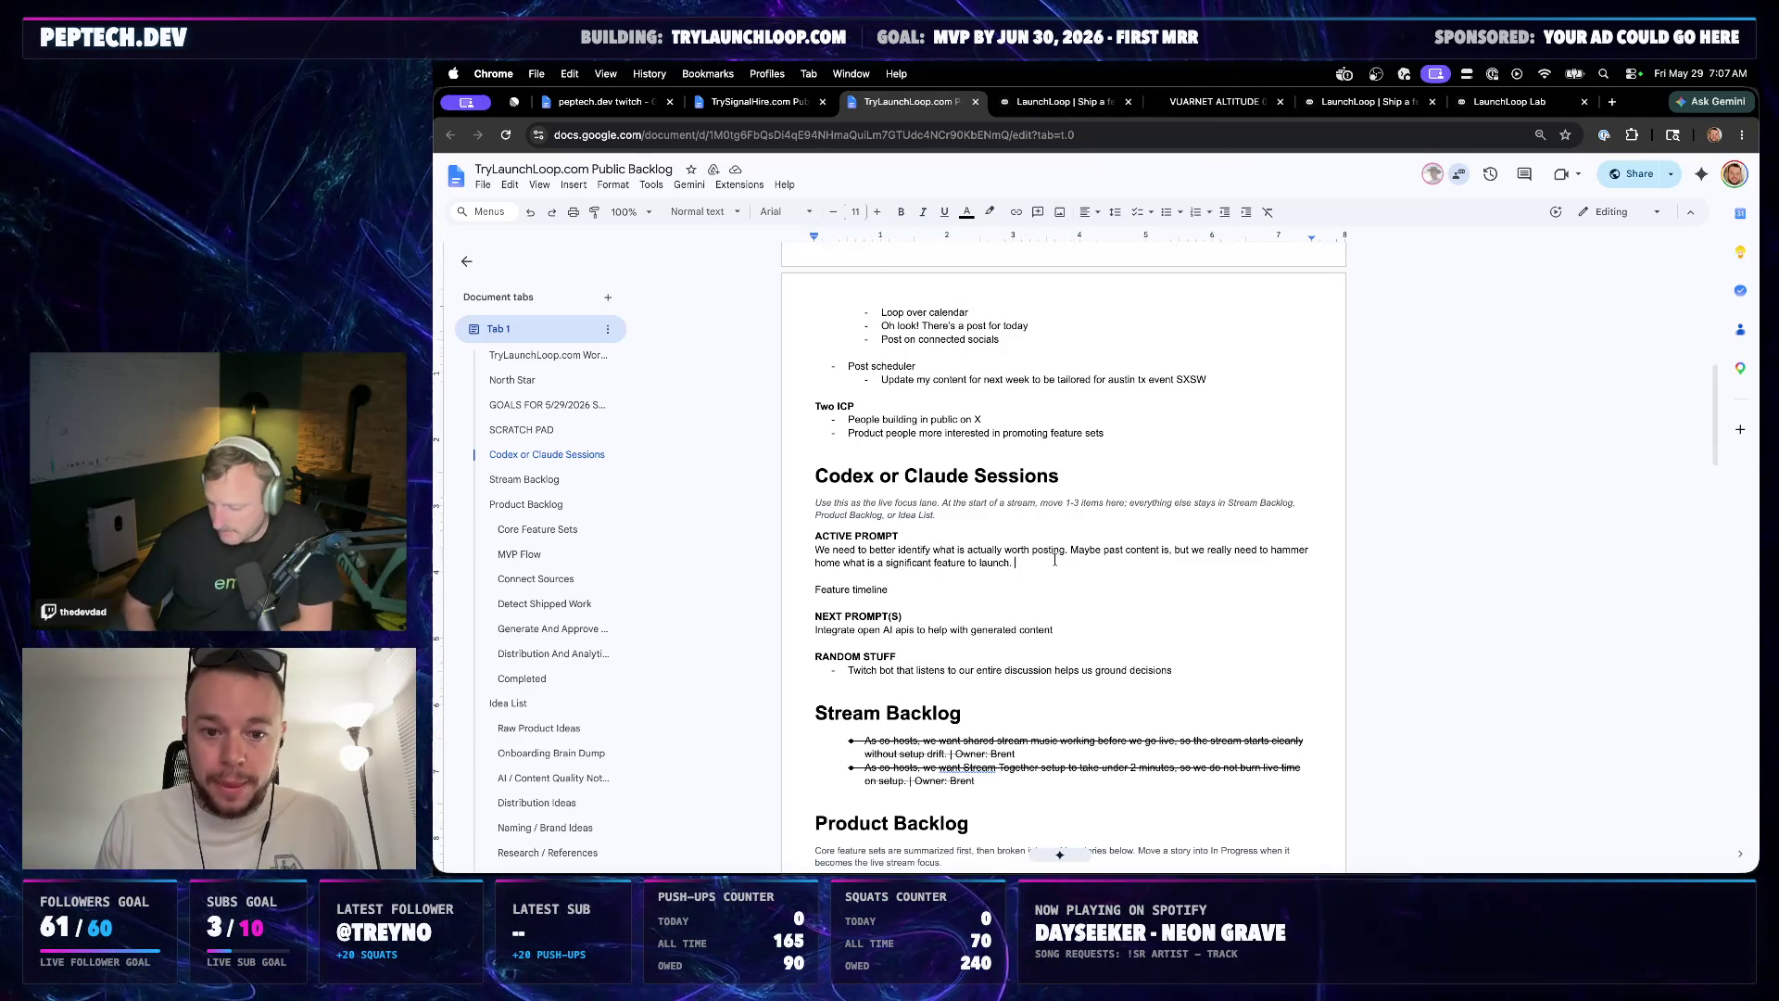
pyautogui.write('For me')
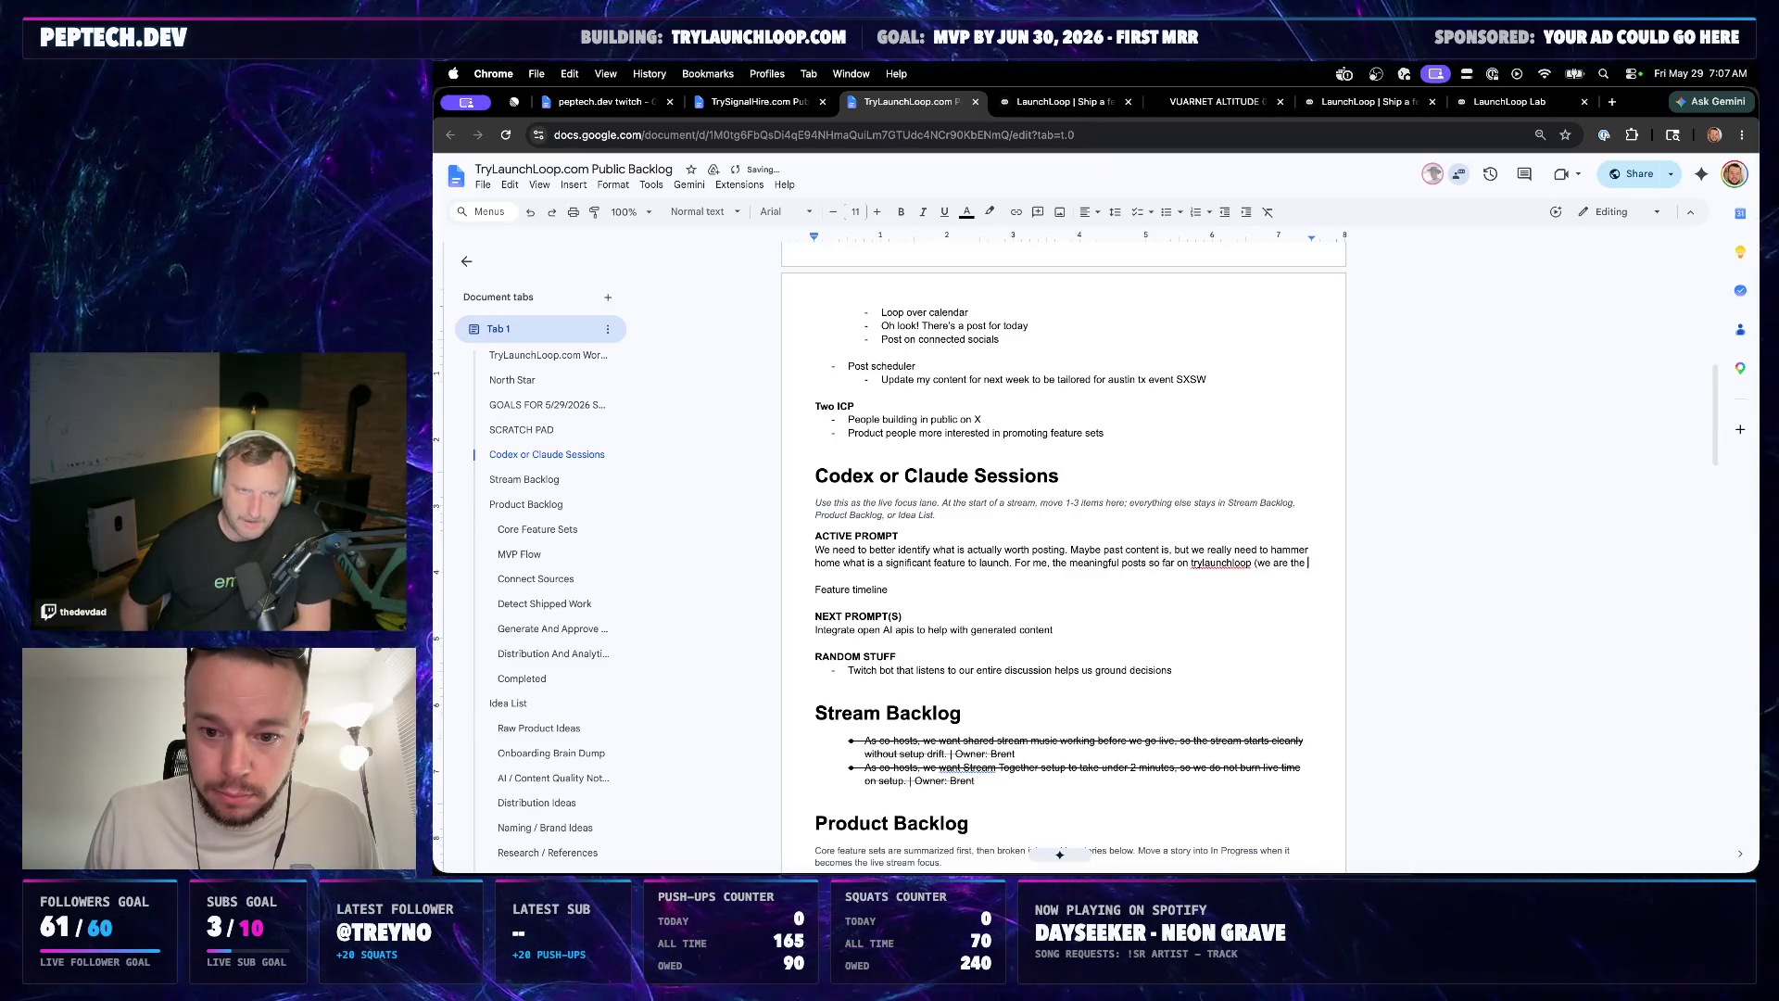
pyautogui.write('first user')
pyautogui.write('- wo')
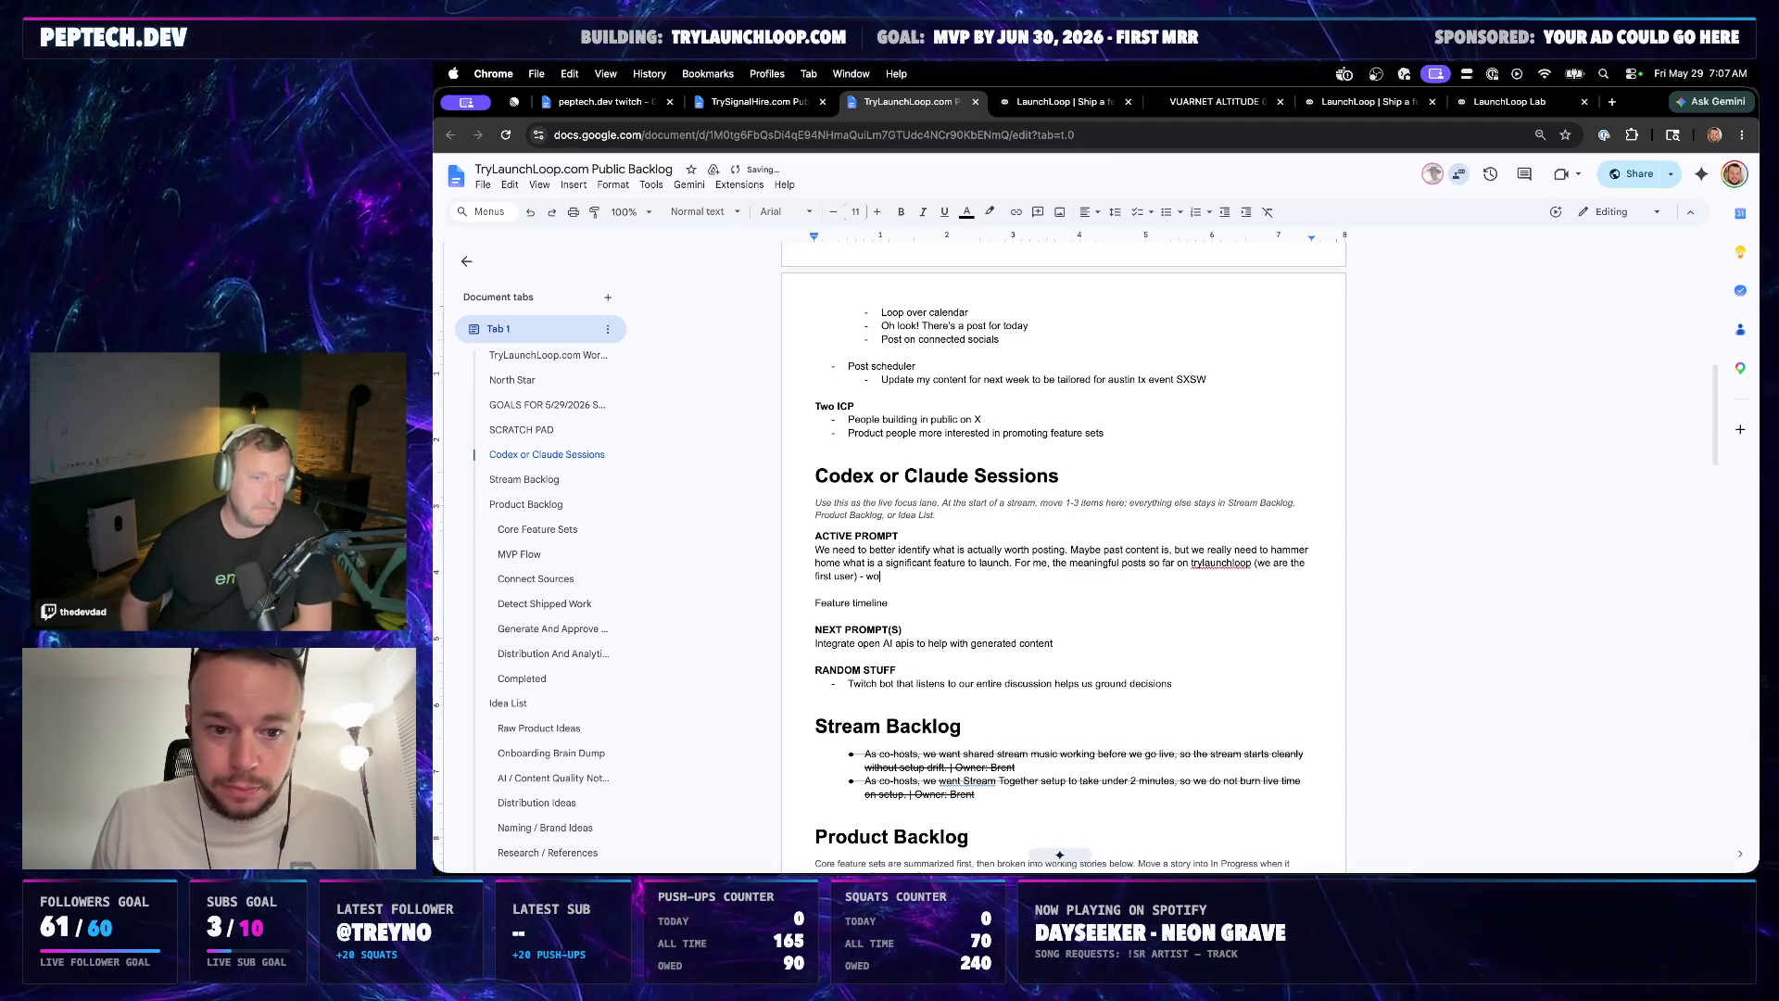
pyautogui.write('uld be shipping the initial')
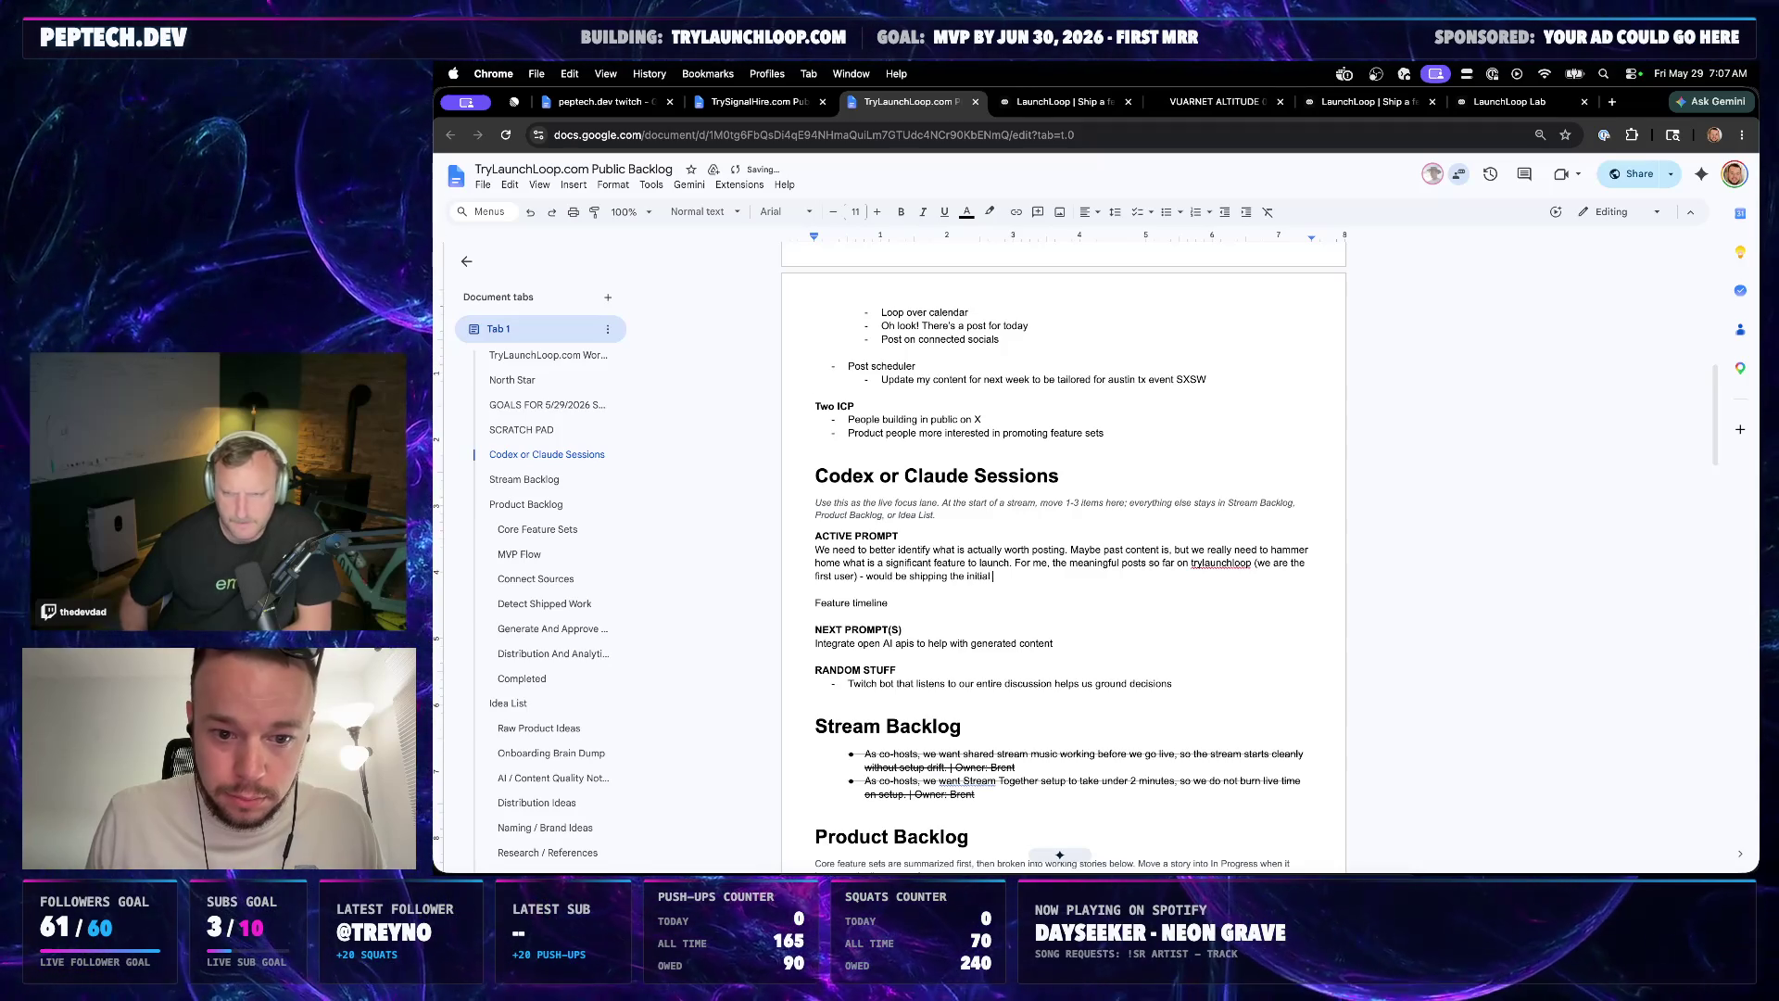
pyautogui.write(' landing page. ')
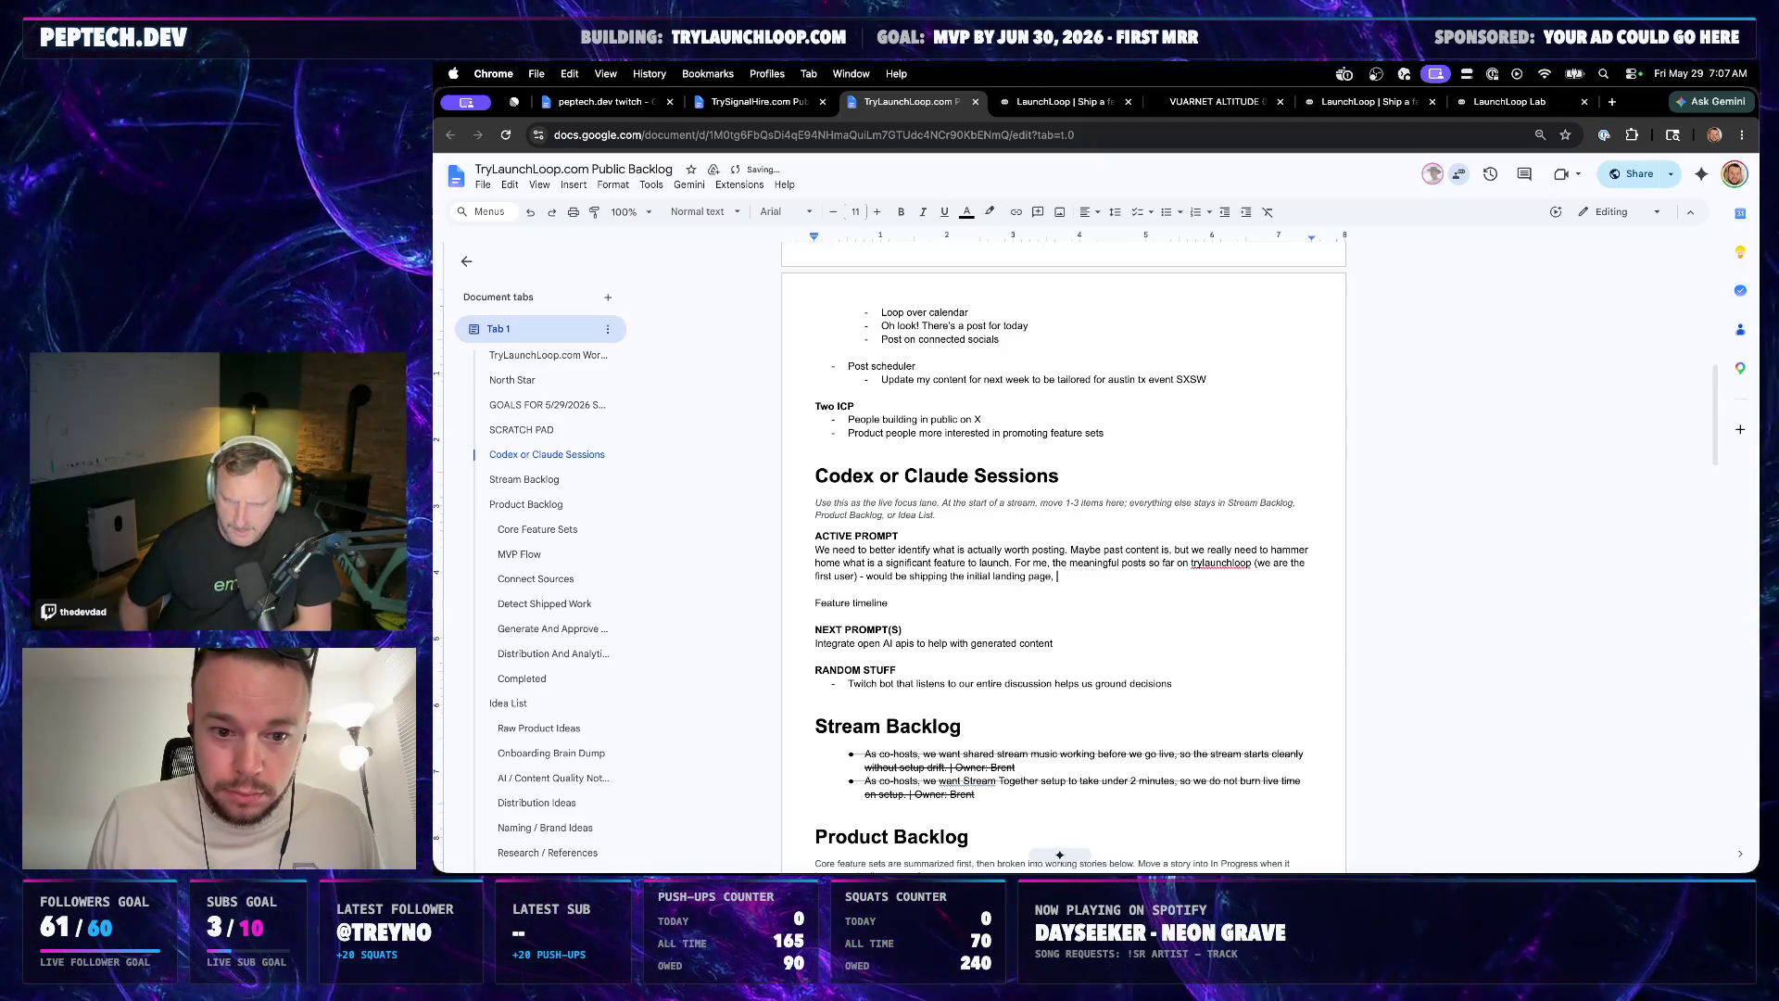
pyautogui.write('revamping the landing page, and adding the ability for')
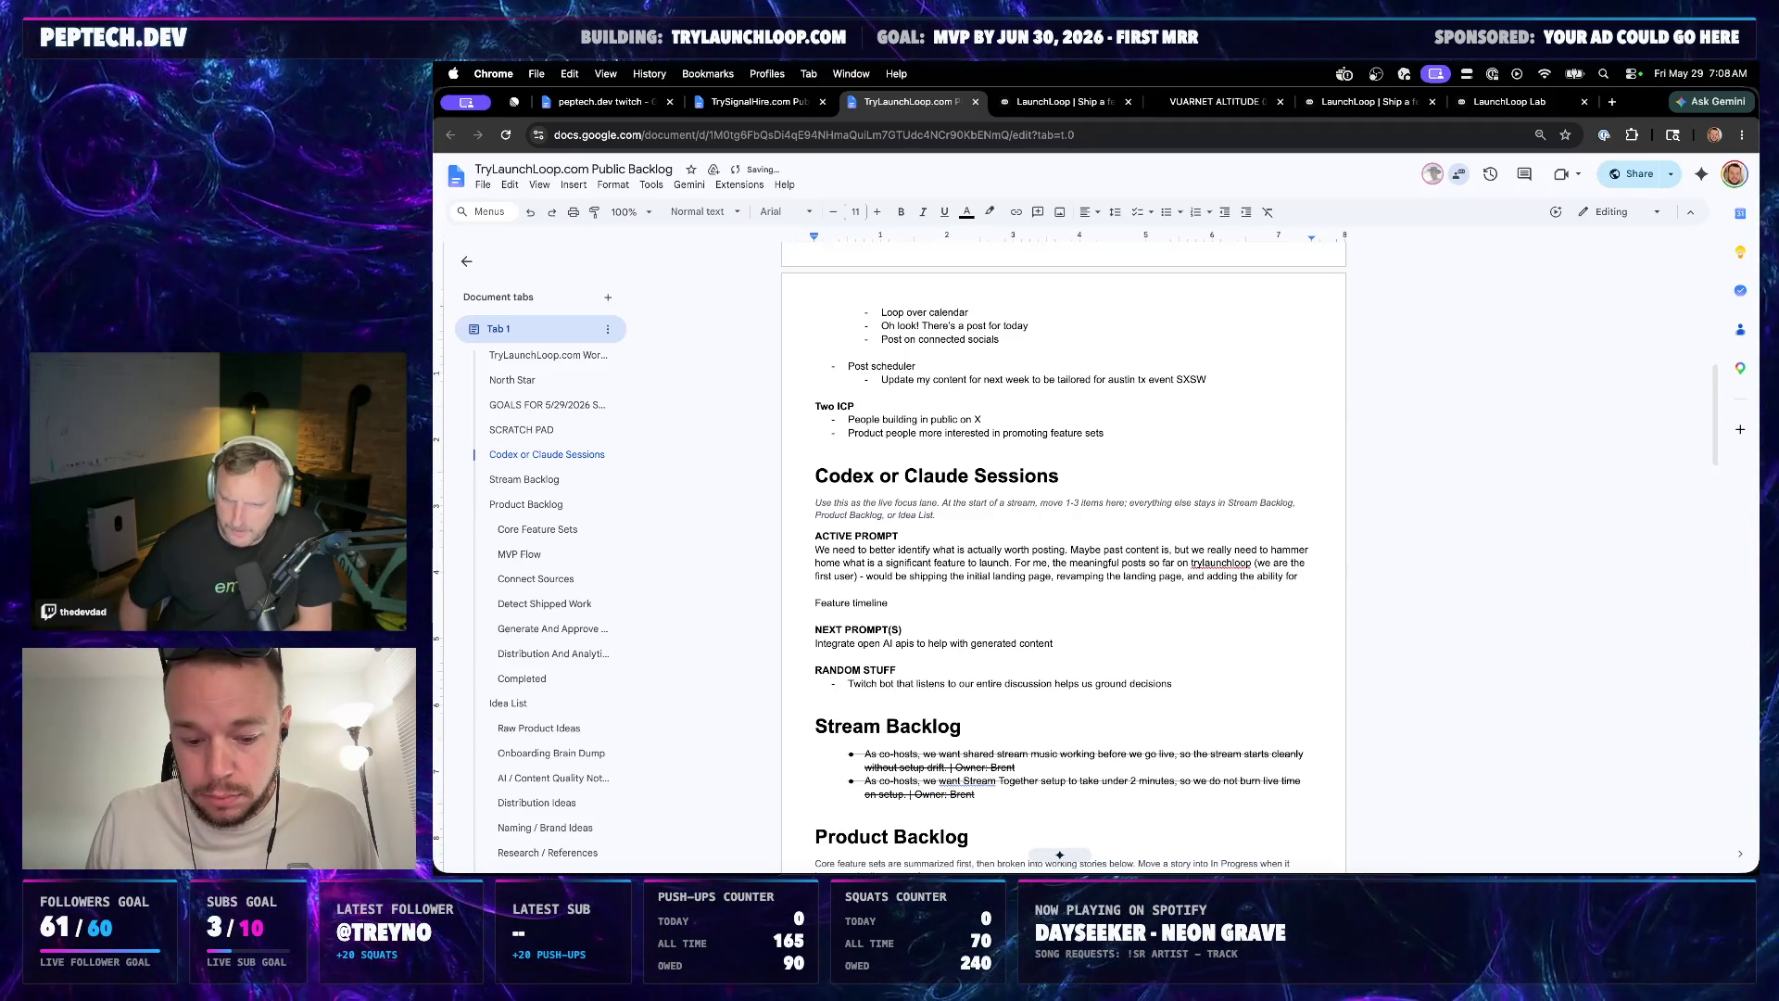
pyautogui.write(' email sign ups and X public')
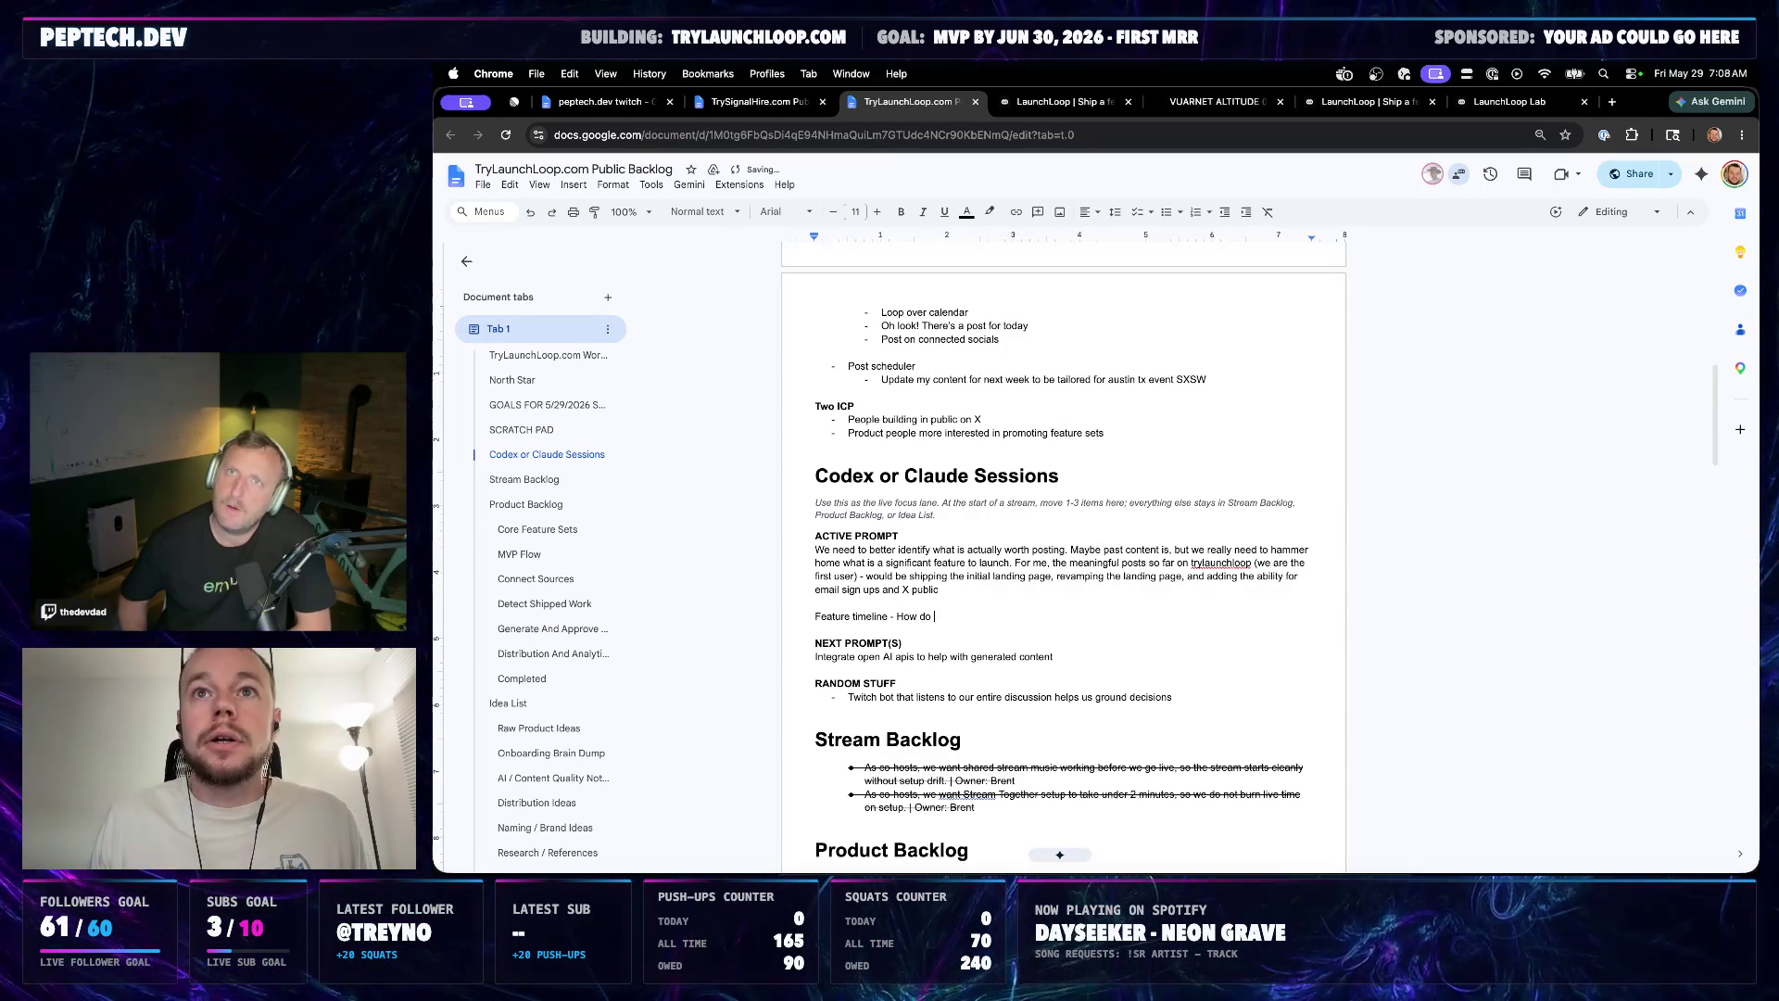
pyautogui.write('osts?')
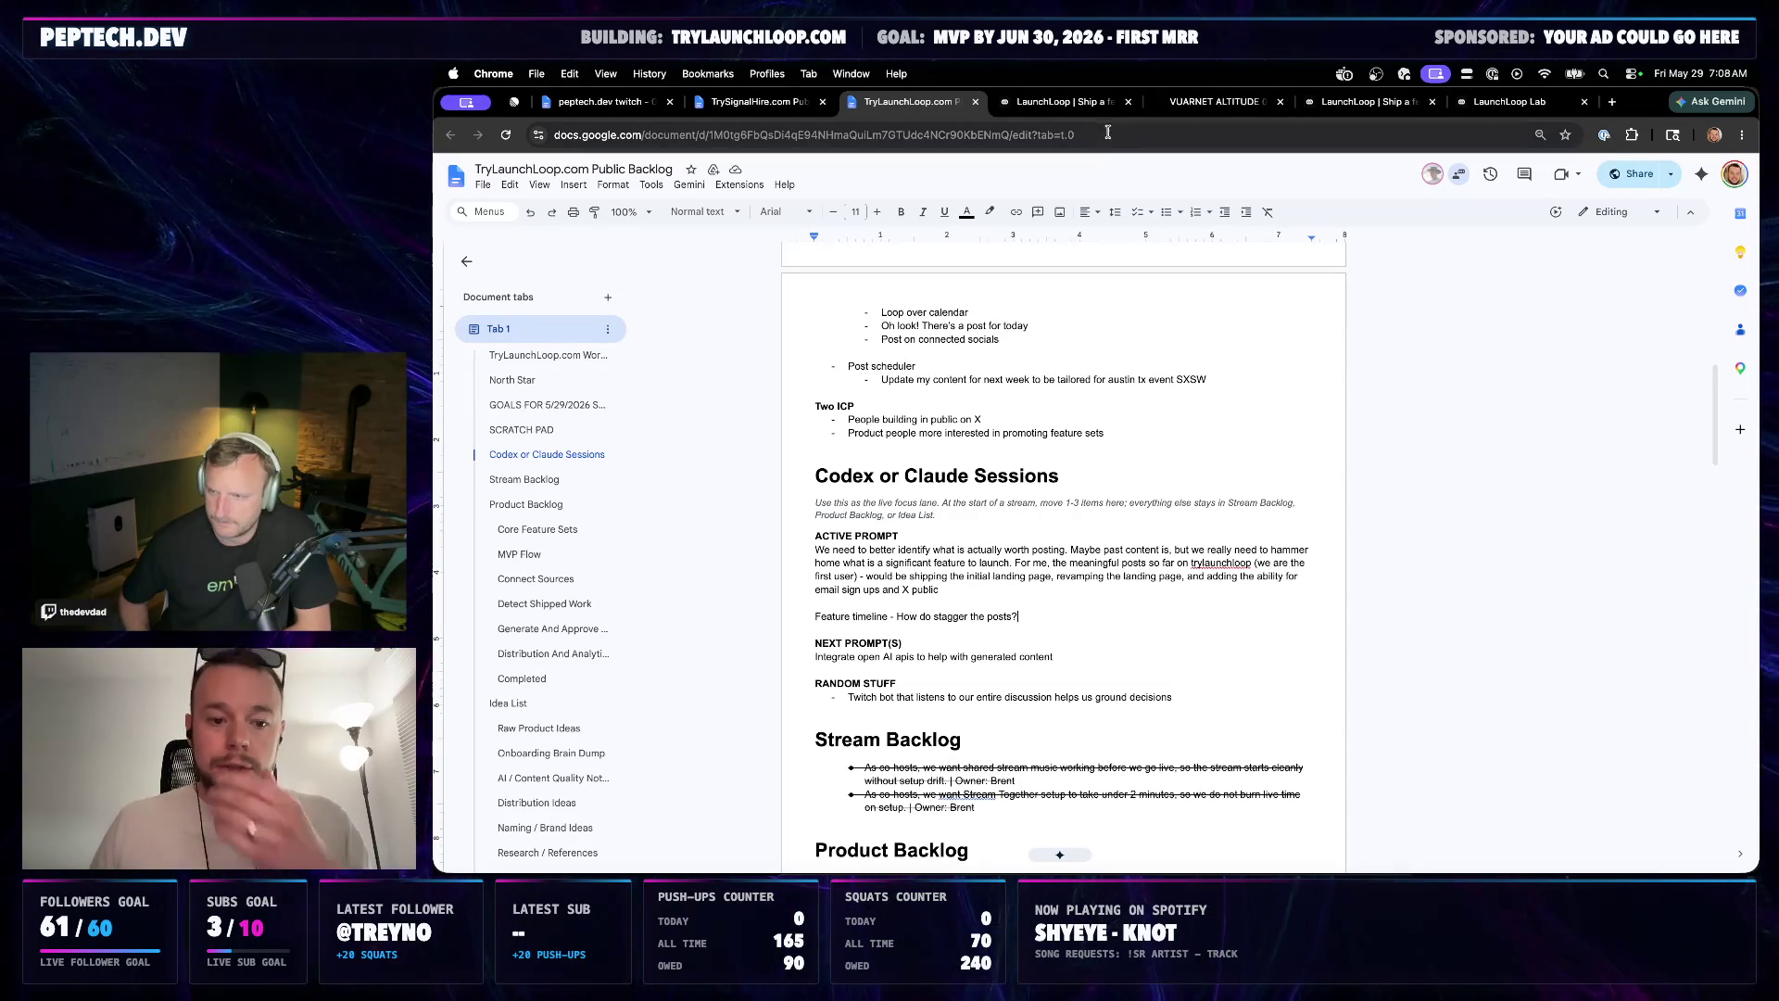
pyautogui.click(956, 592)
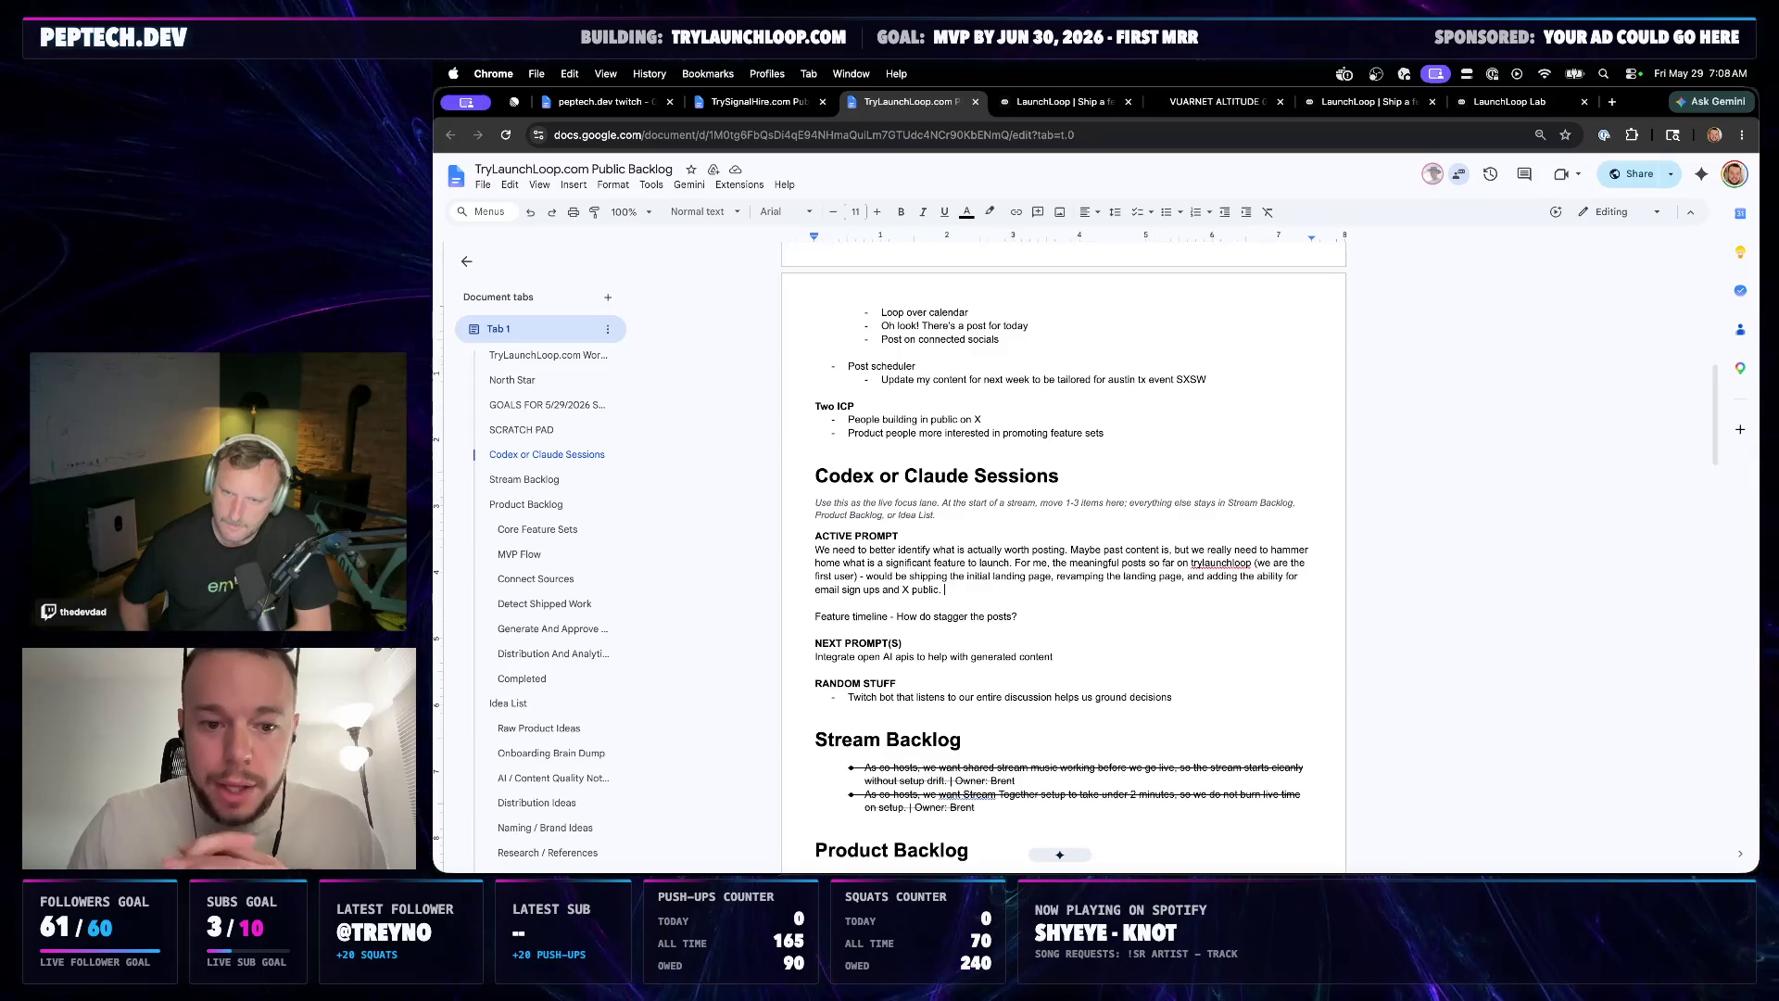
pyautogui.moveTo(951, 590); pyautogui.dragTo(807, 555)
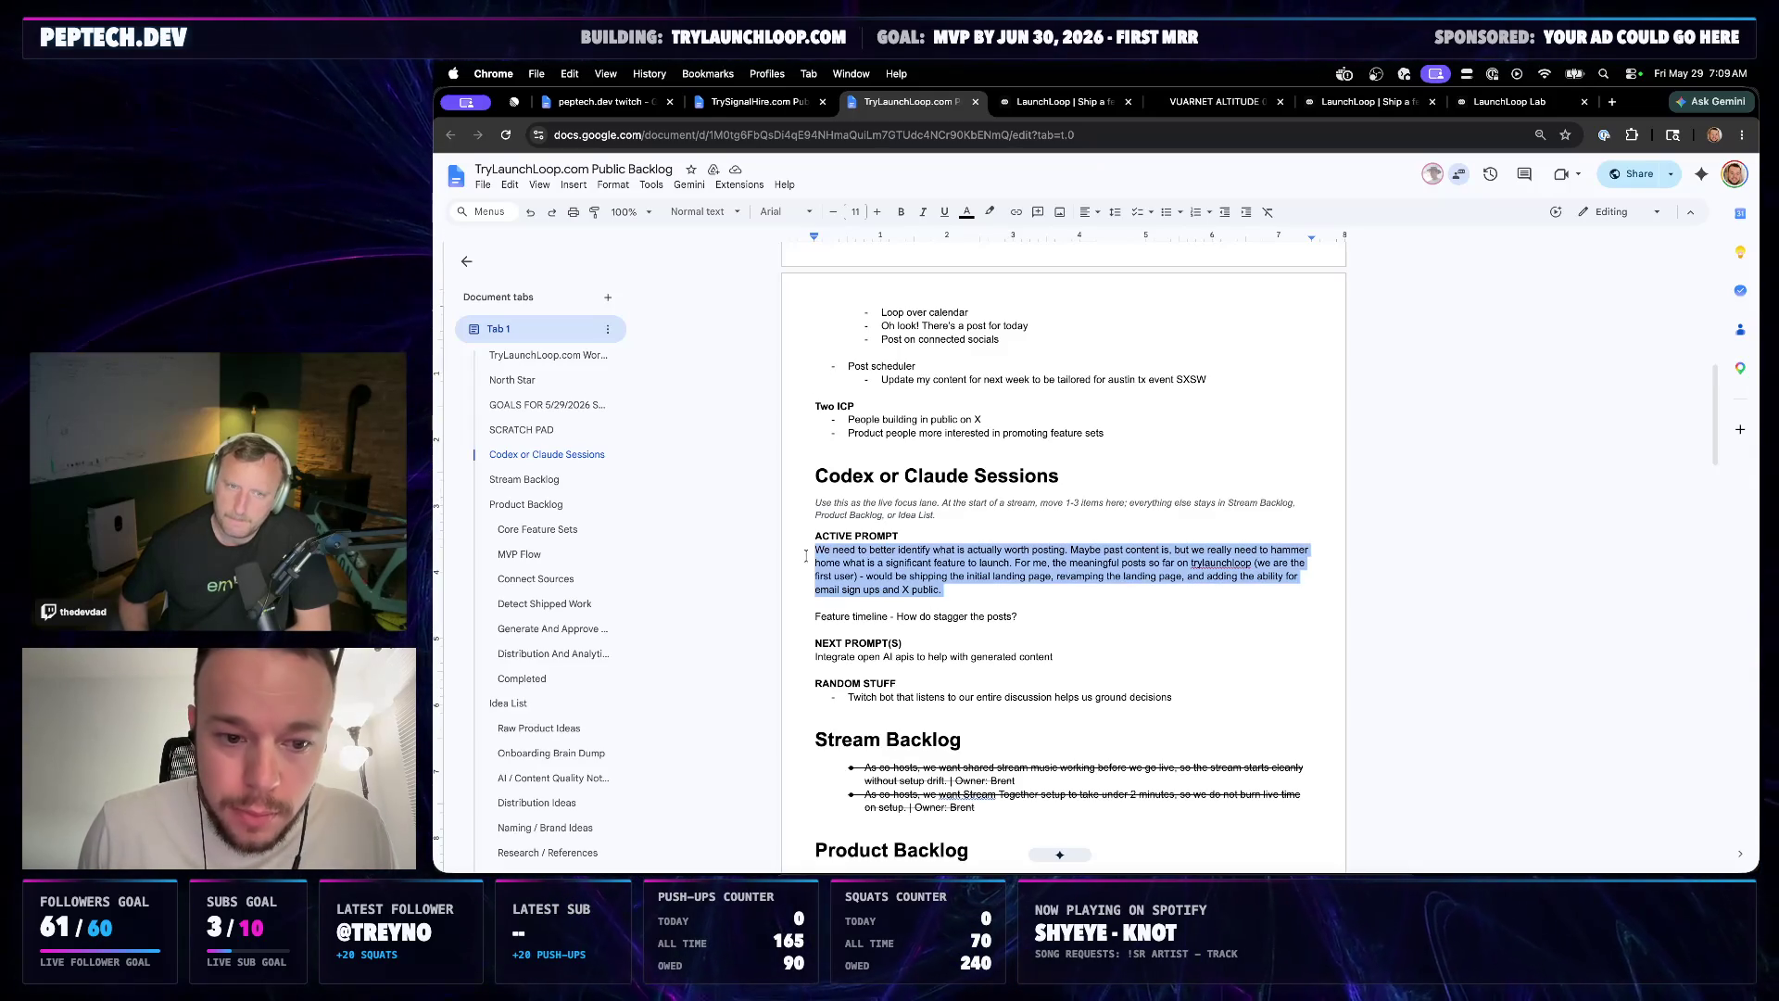
# Move the Feature timeline question under NEXT PROMPT(S) and remove the leftover blank line
pyautogui.click(909, 612)
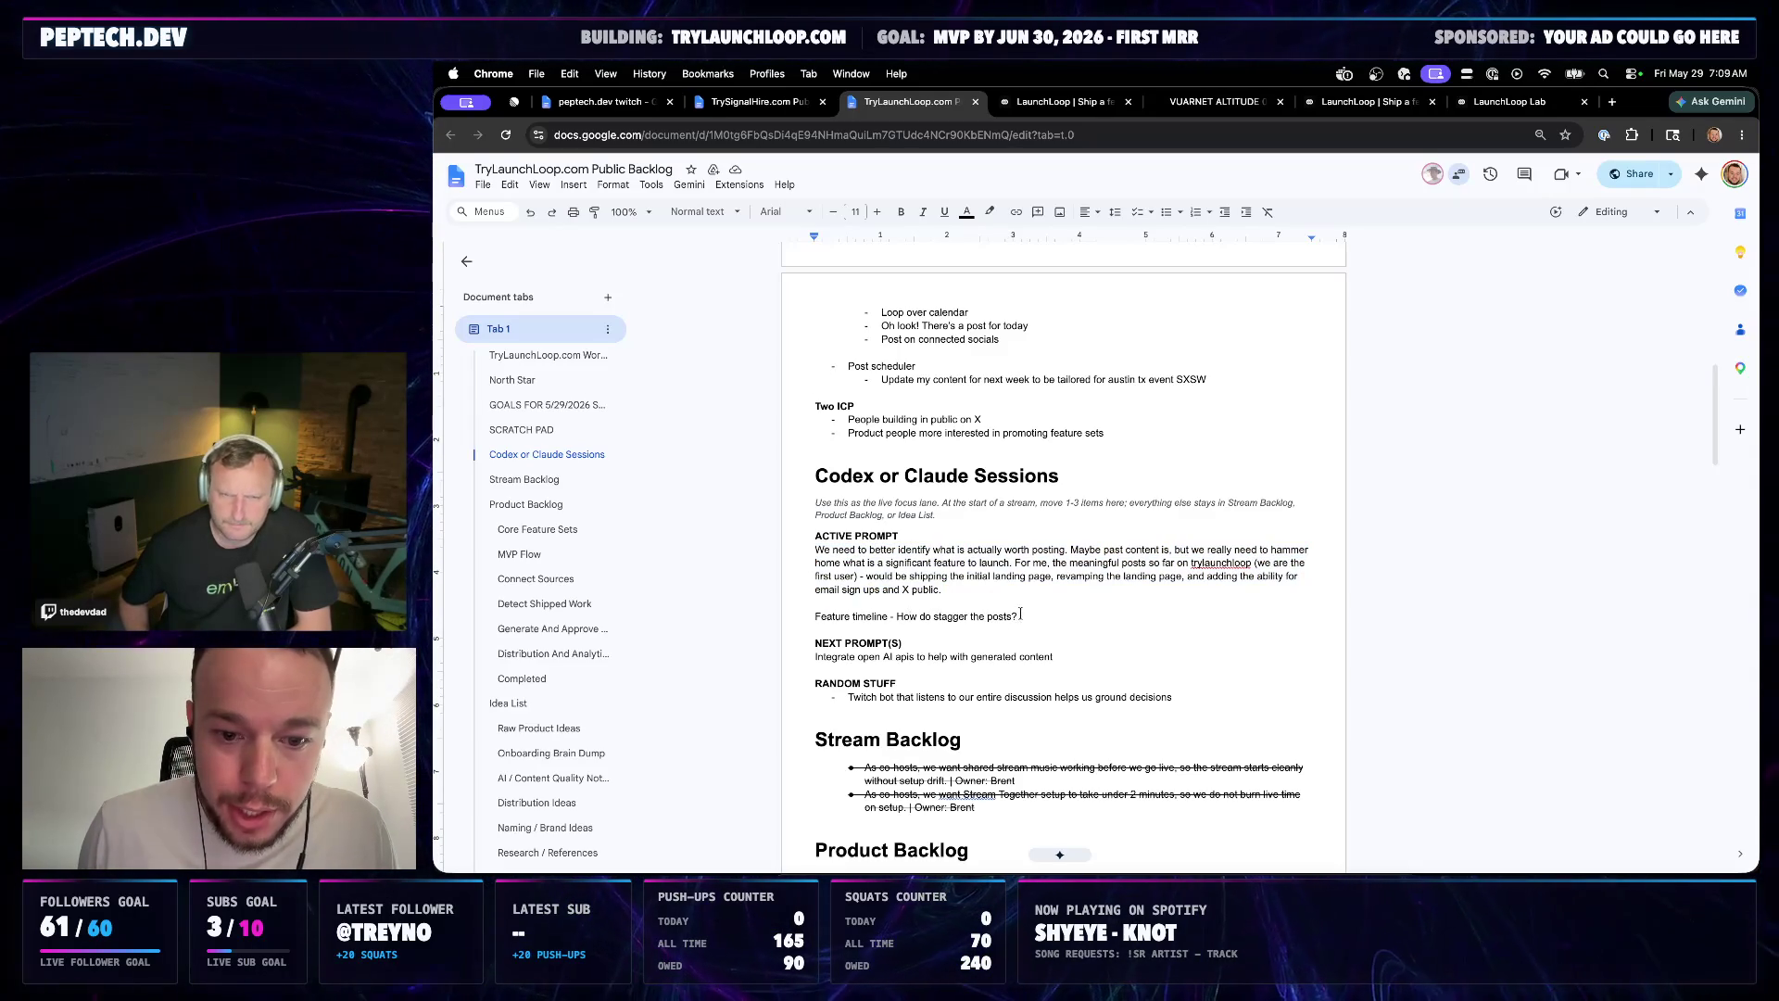
pyautogui.press('Return')
pyautogui.press('Return')
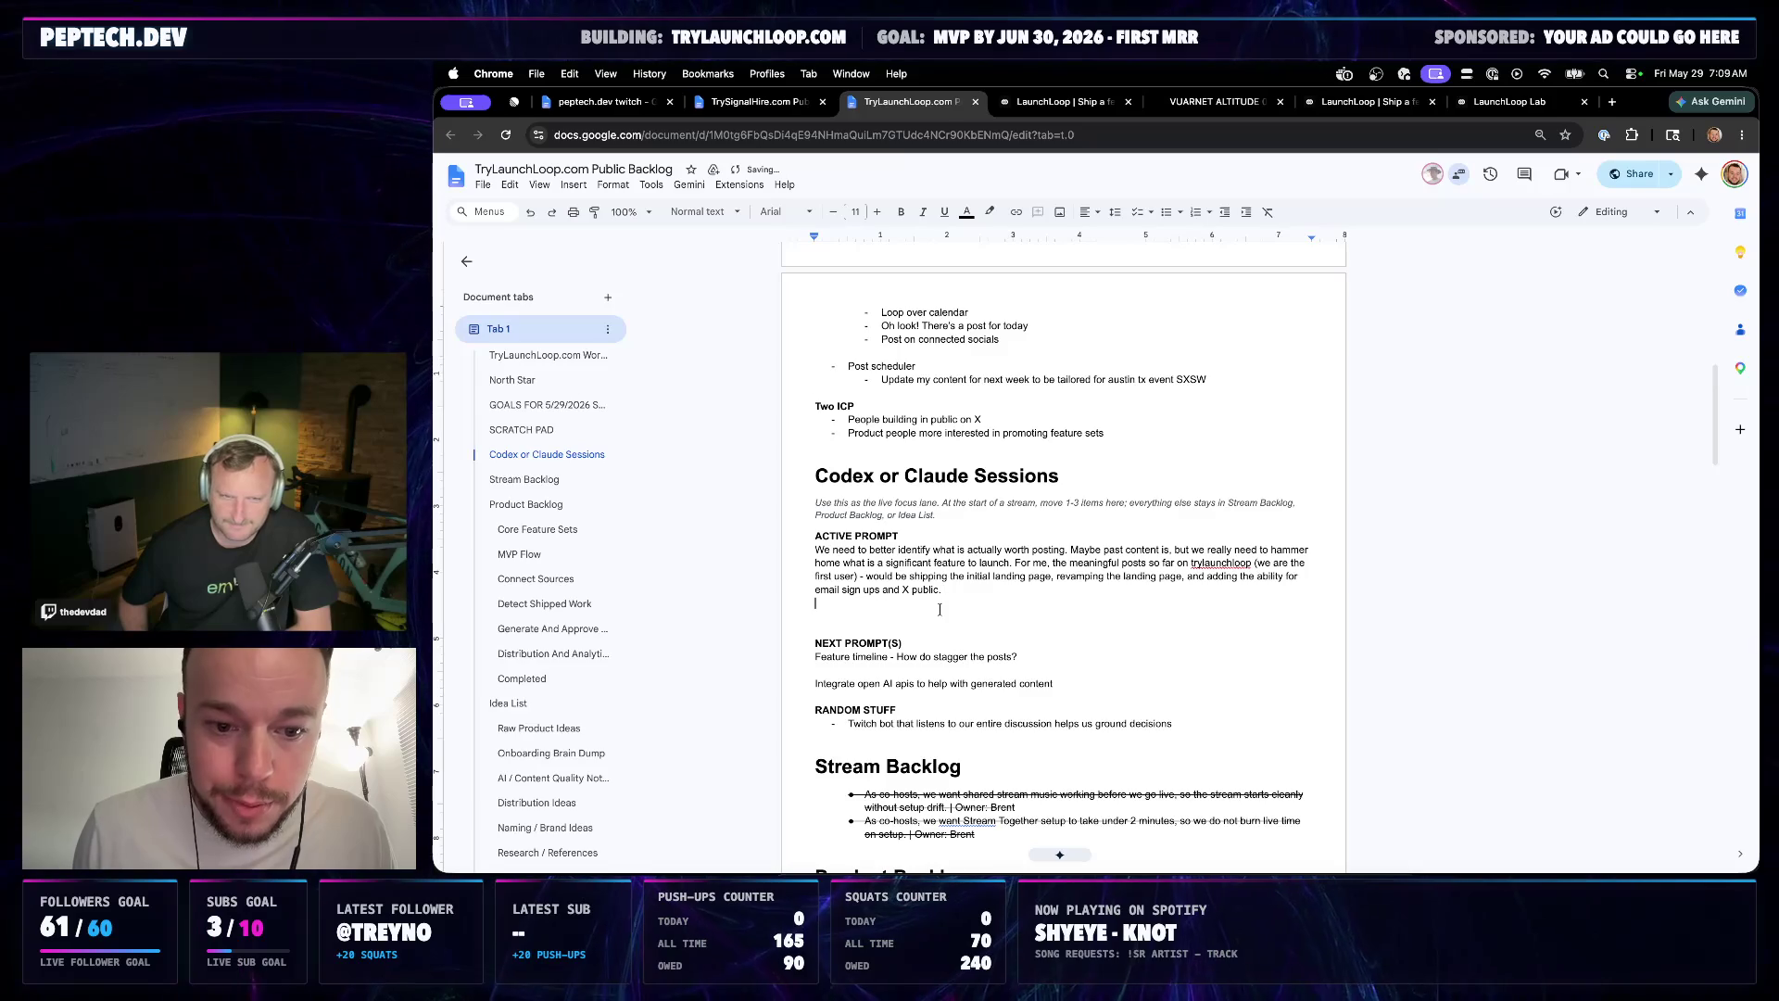
pyautogui.press('BackSpace')
pyautogui.press('BackSpace')
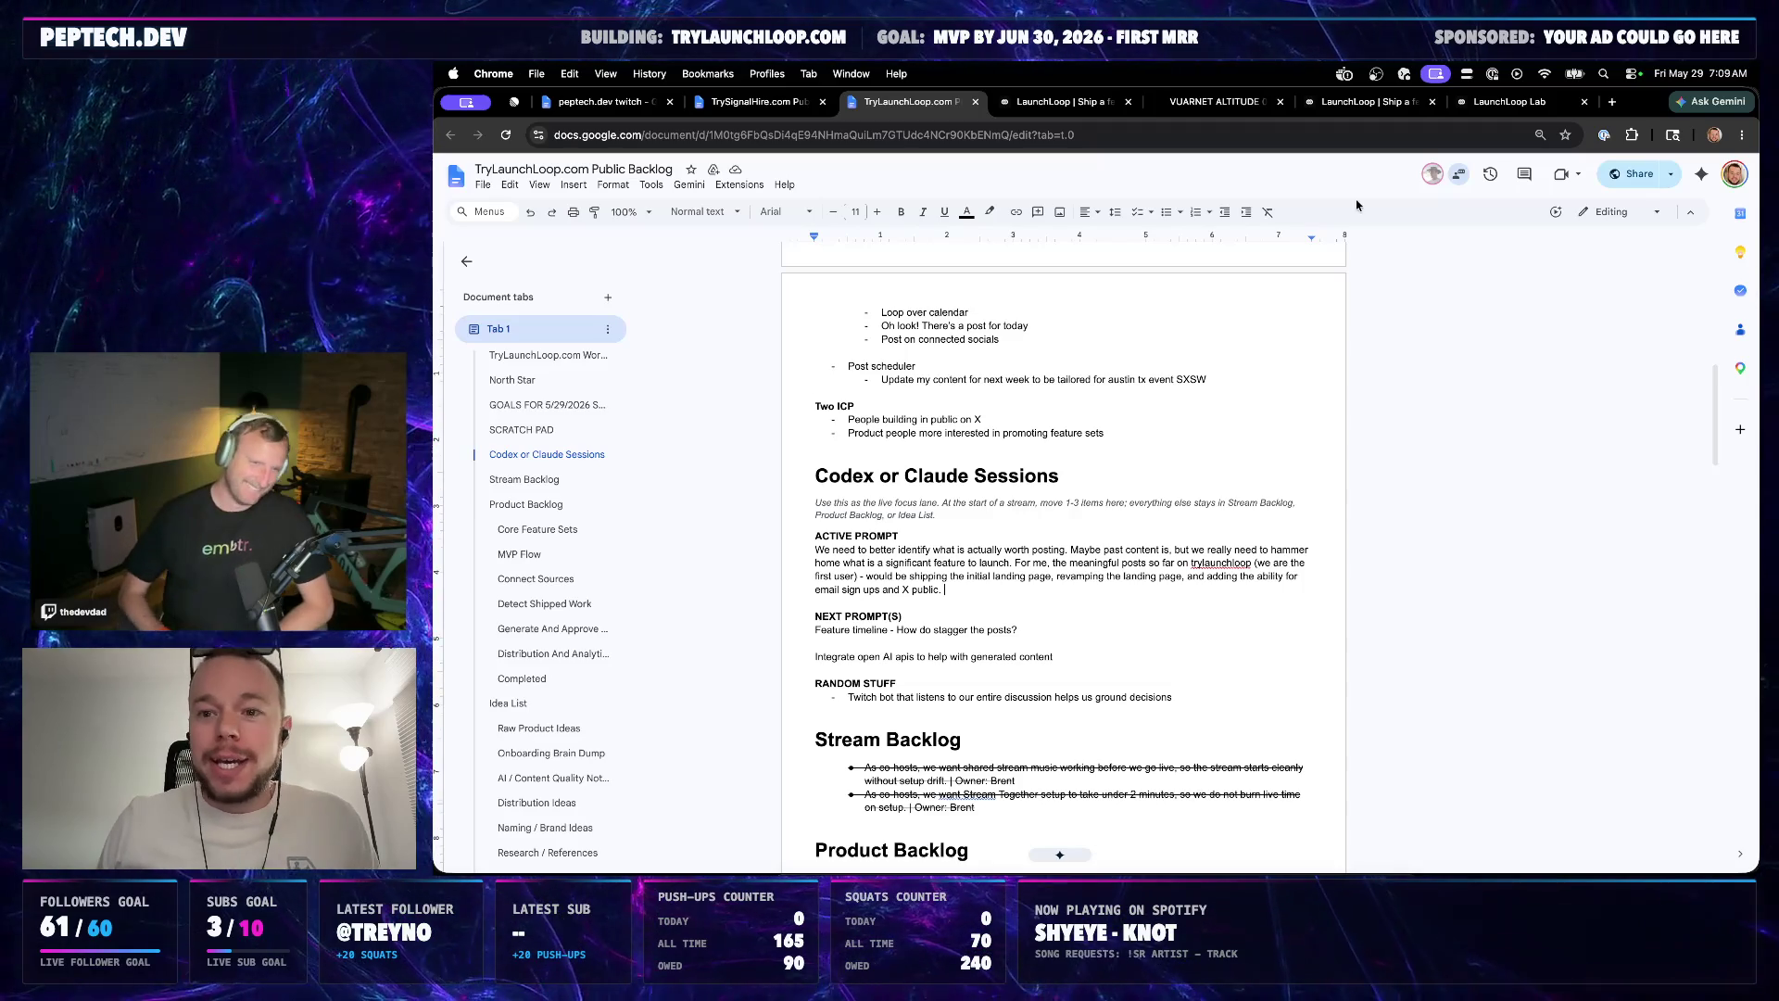
# Load thevibeboys.com in a new browser tab
pyautogui.click(1609, 101)
pyautogui.write('theib')
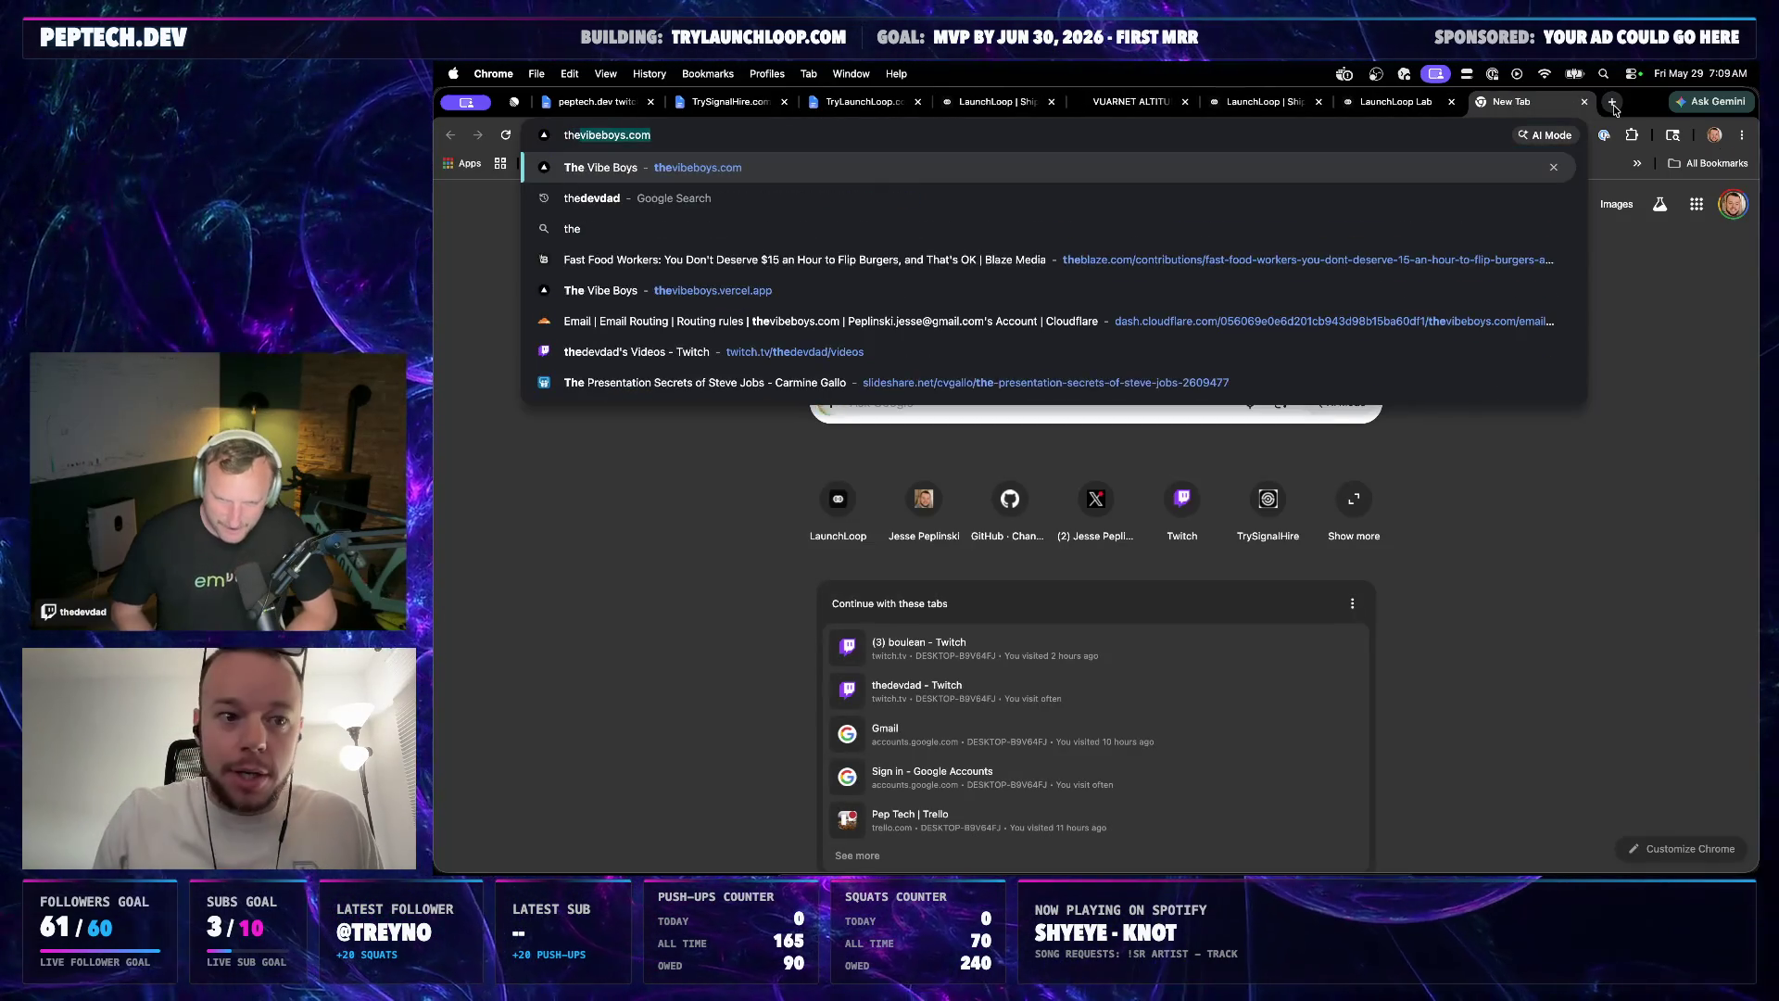
pyautogui.press('BackSpace')
pyautogui.press('BackSpace')
pyautogui.write('vib')
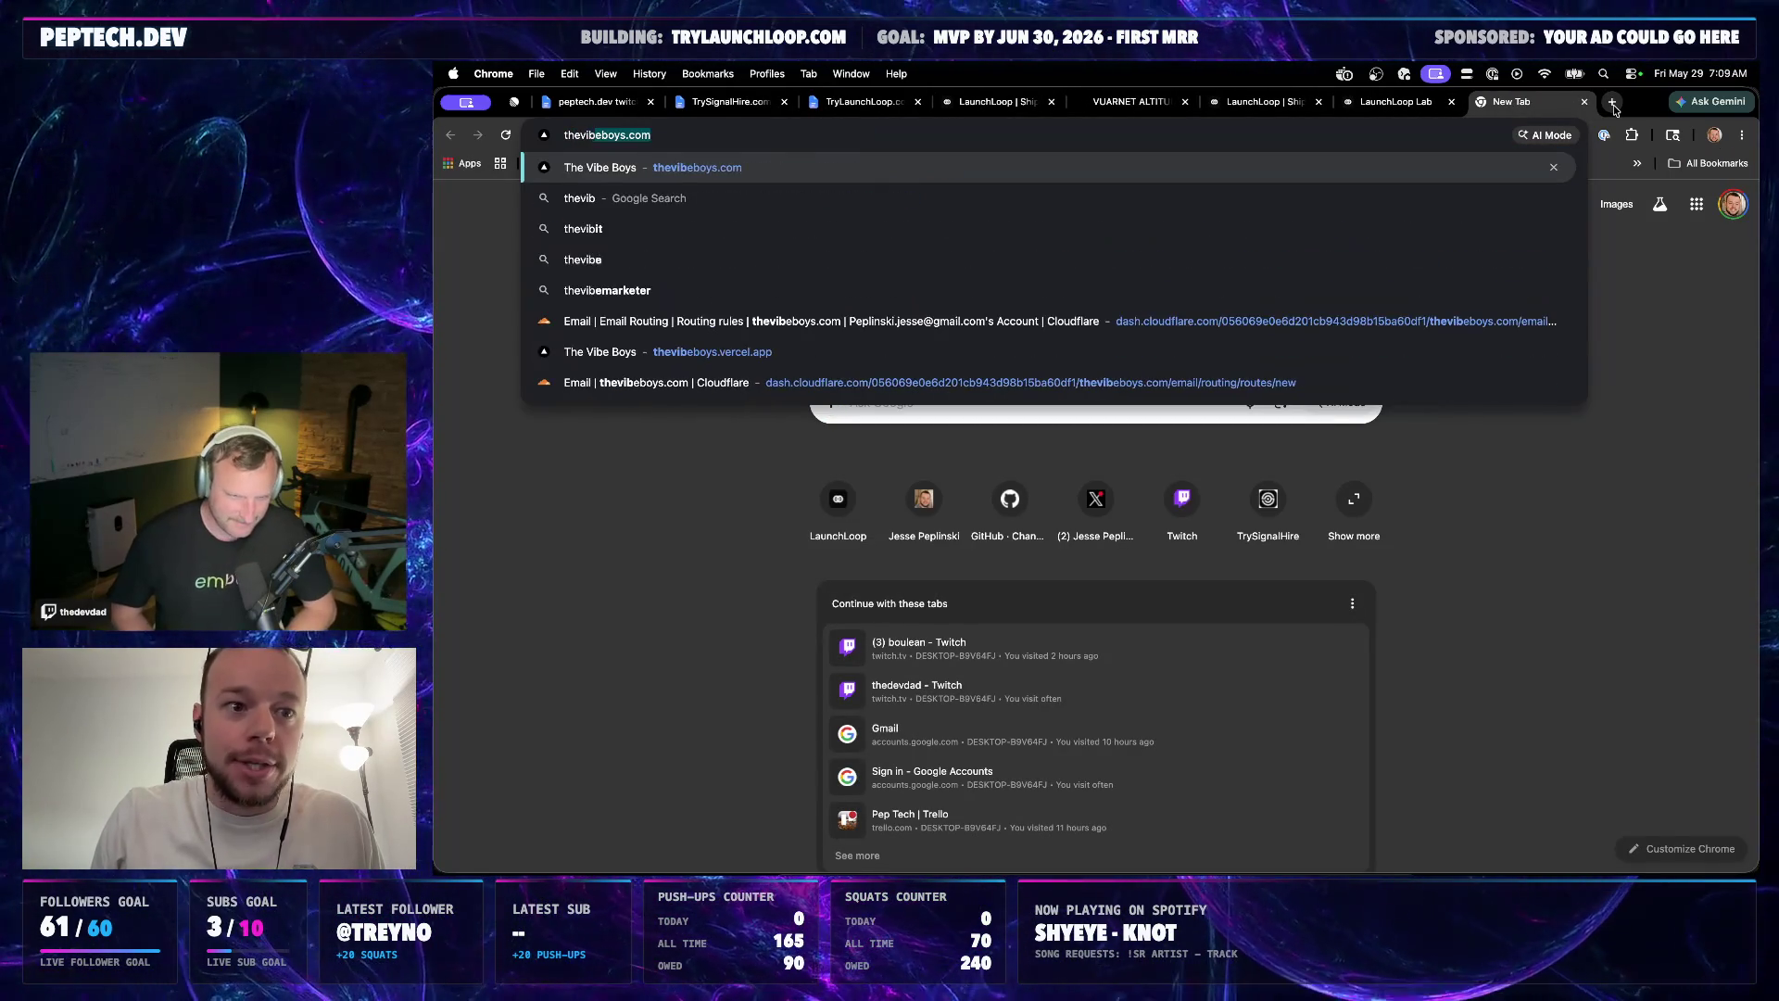
pyautogui.press('Return')
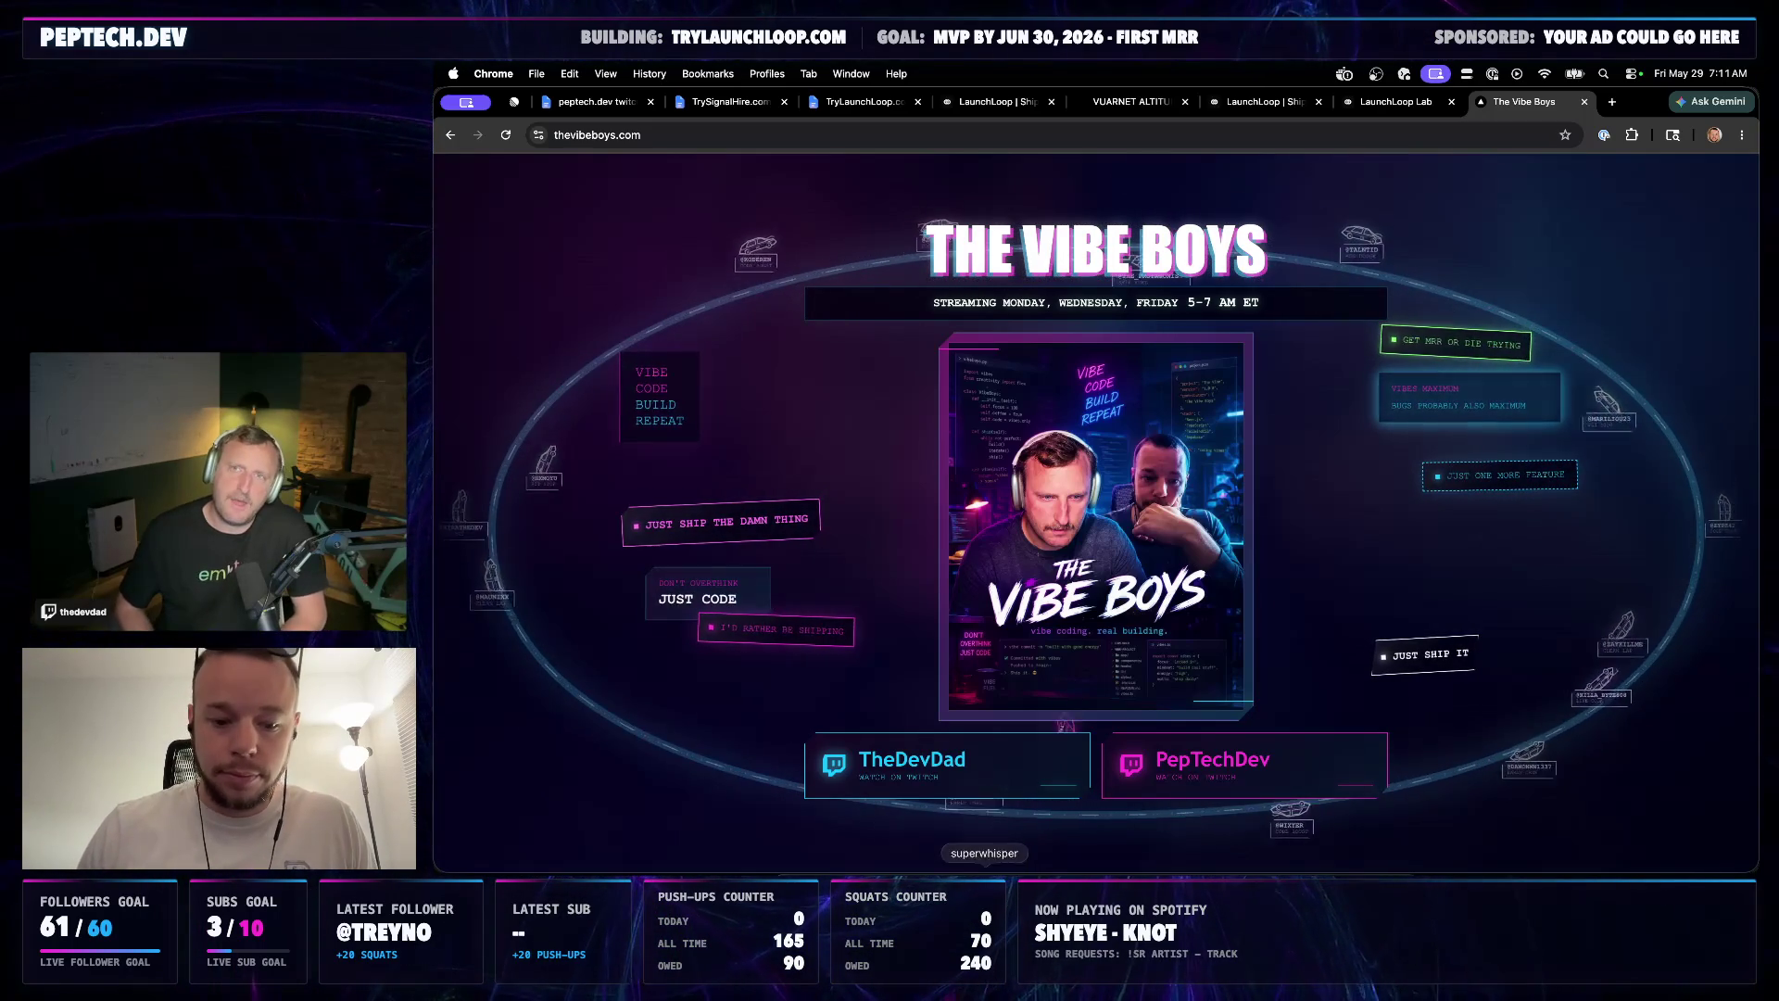
# Start a new Codex chat for trylaunchloop.com, then return to the TryLaunchLoop.com backlog document
pyautogui.click(952, 891)
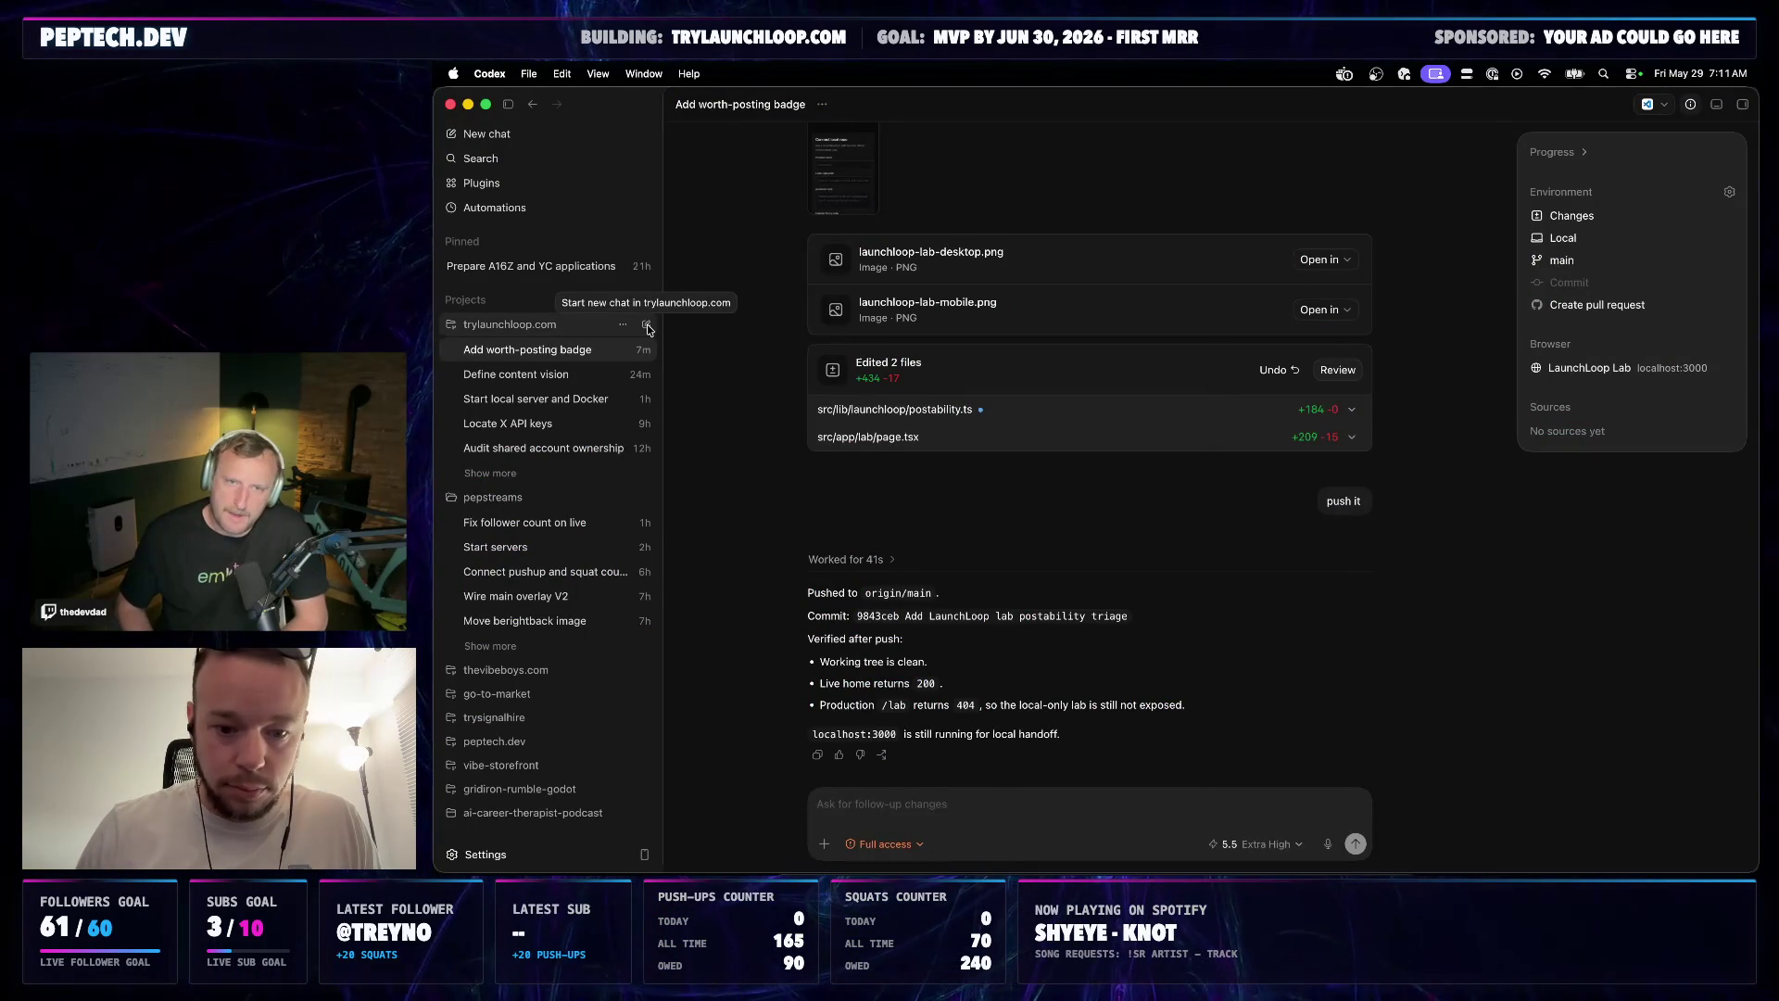
pyautogui.click(648, 326)
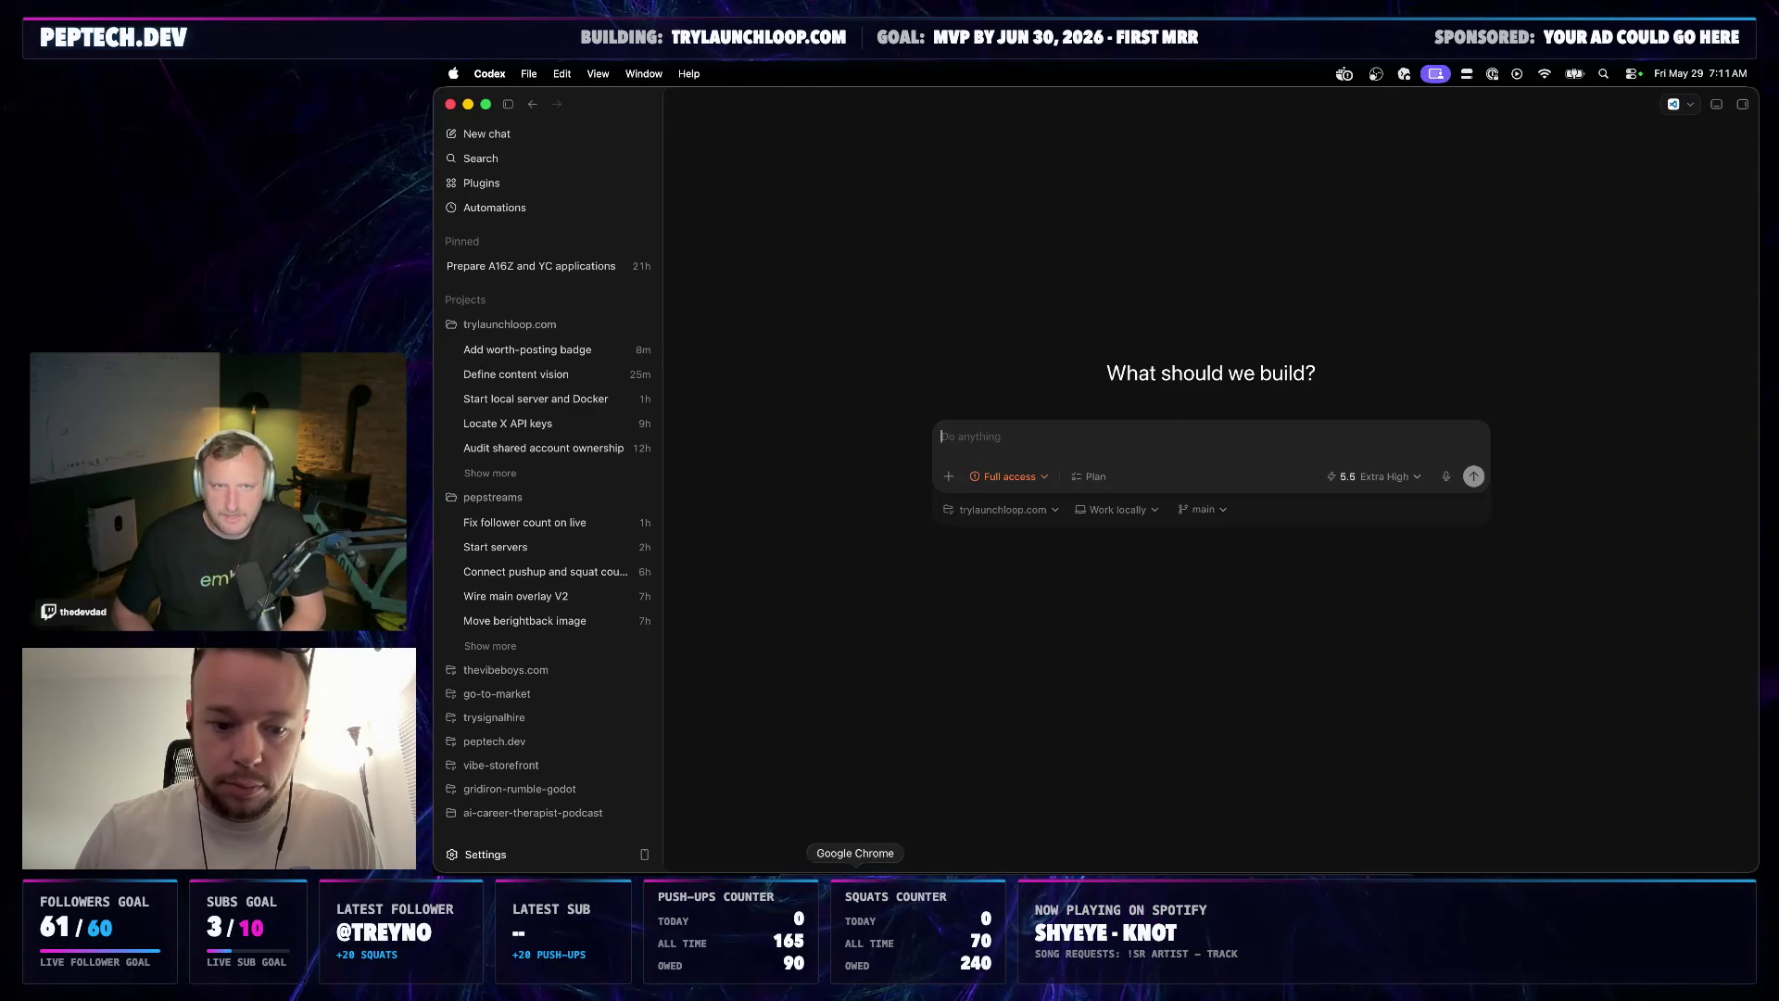
pyautogui.click(854, 891)
pyautogui.click(871, 104)
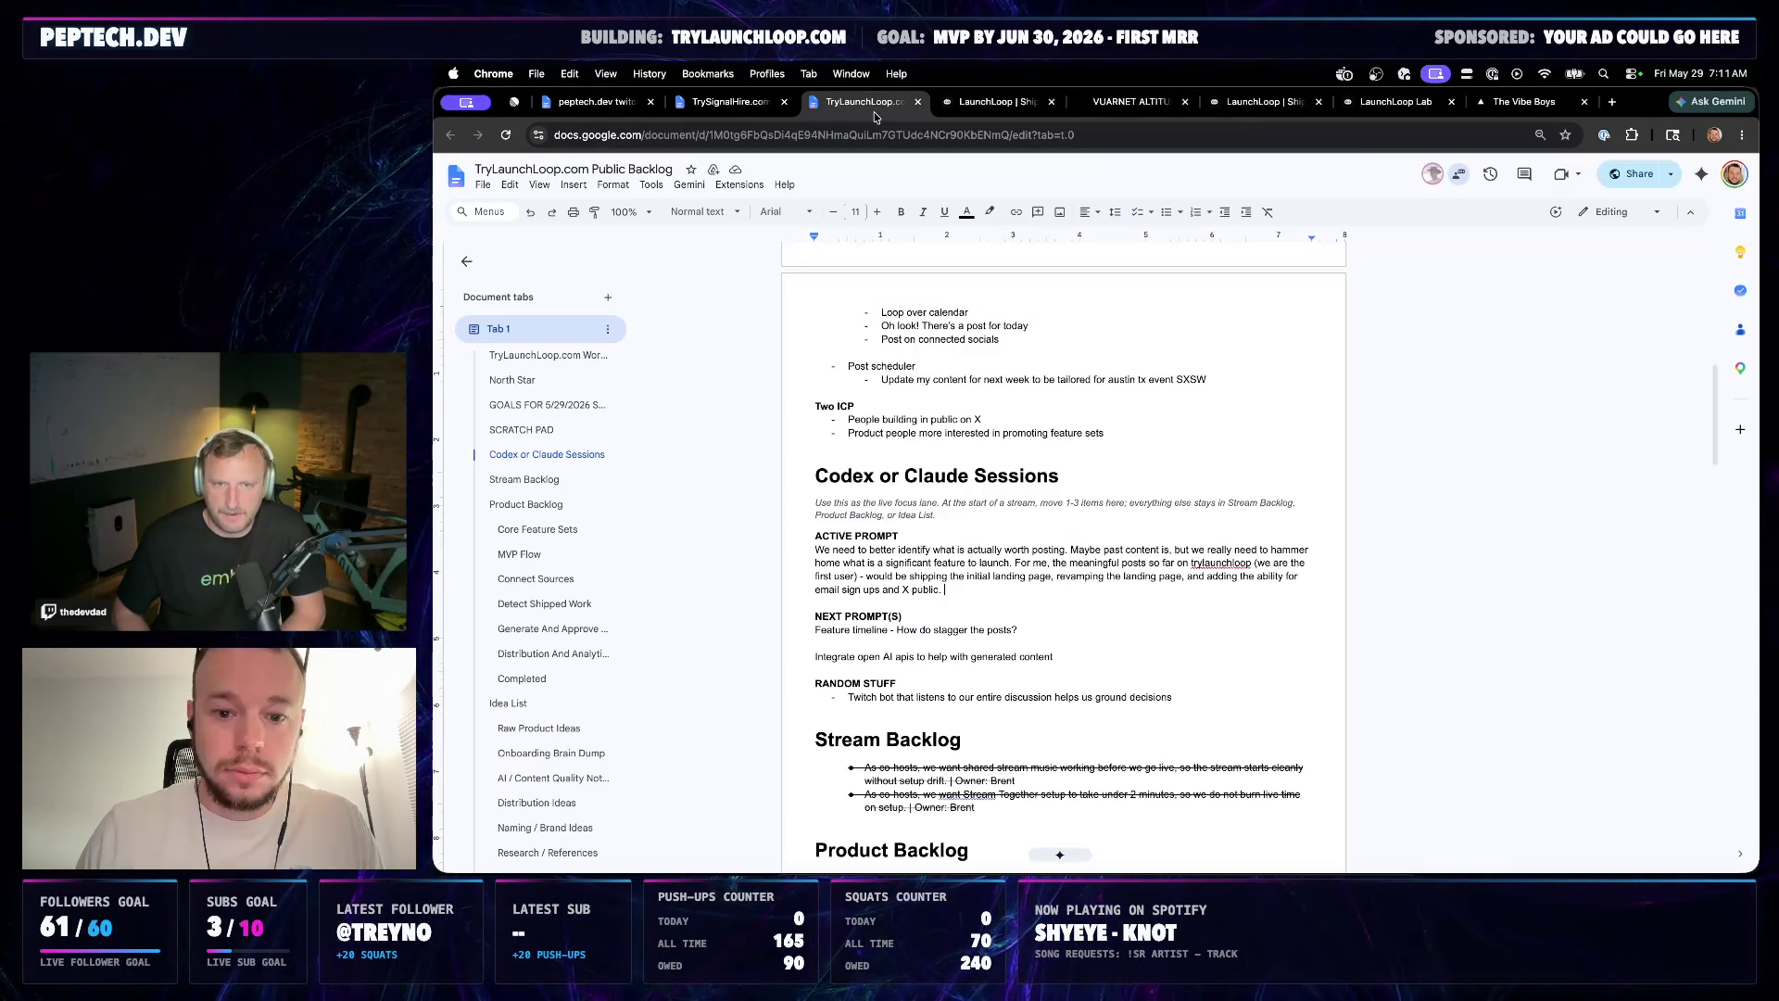
# Review the ACTIVE PROMPT paragraph, selecting the 'Maybe past content' phrase and the whole paragraph
pyautogui.click(1065, 549)
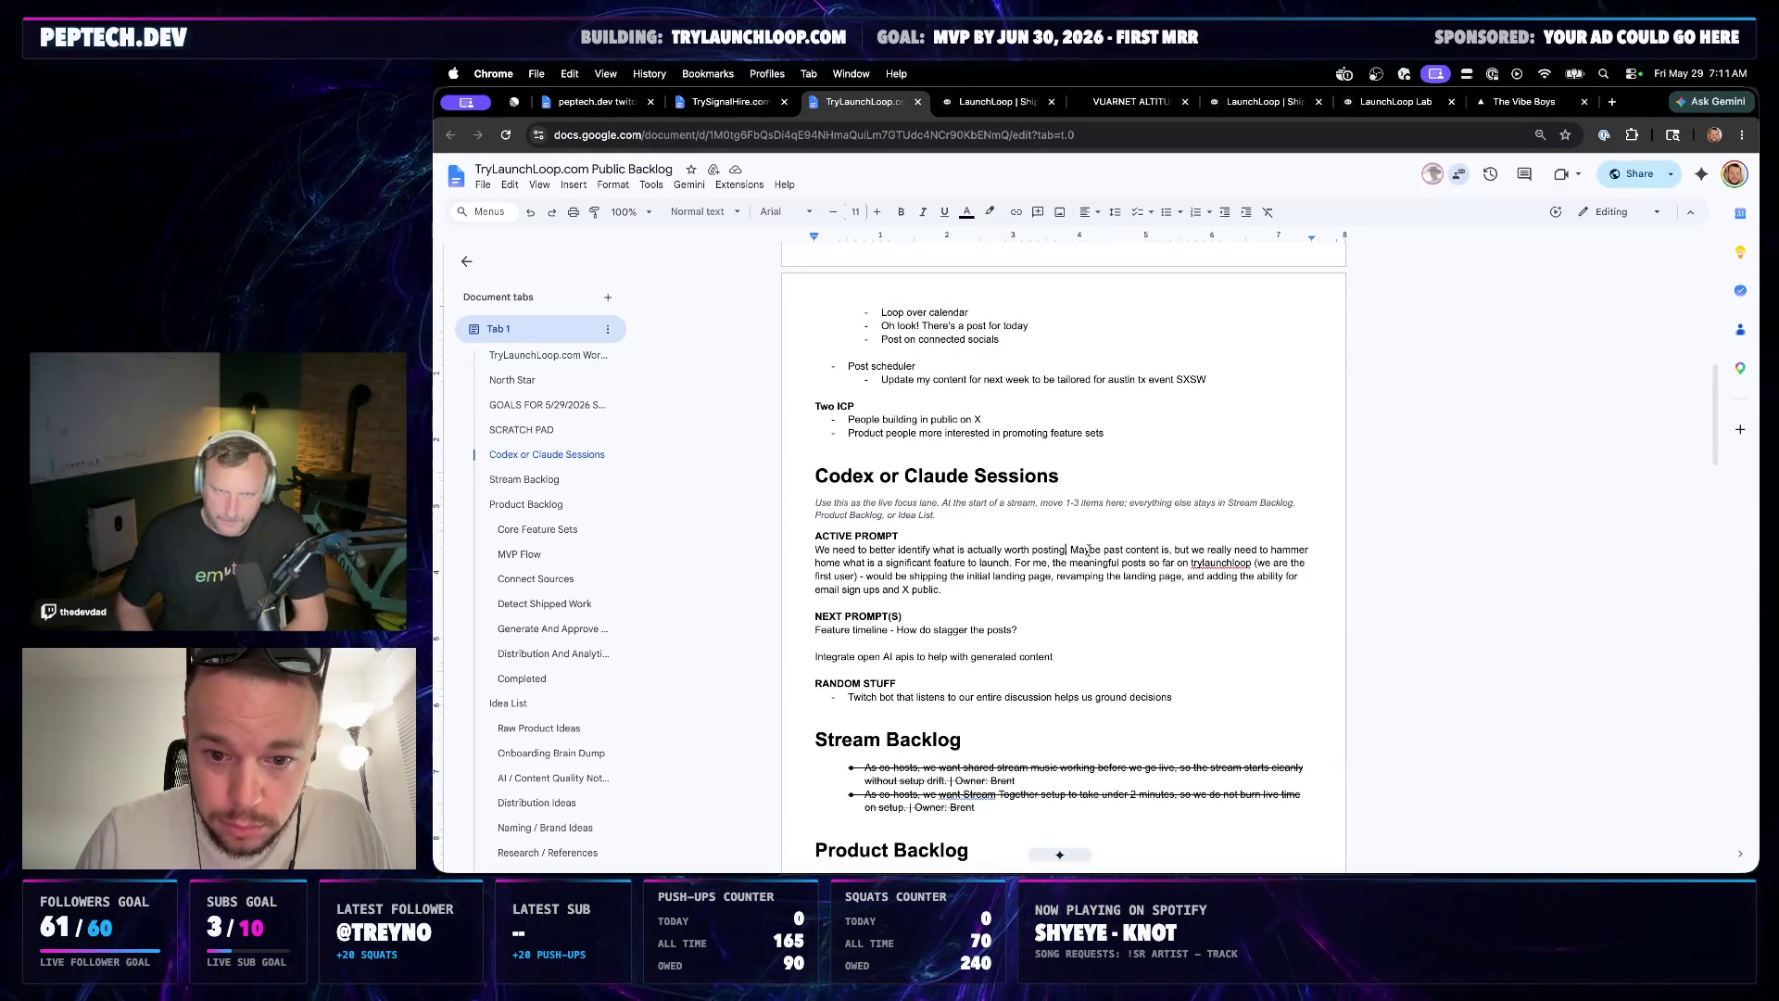
pyautogui.keyDown('shift'); pyautogui.click(1194, 549); pyautogui.keyUp('shift')
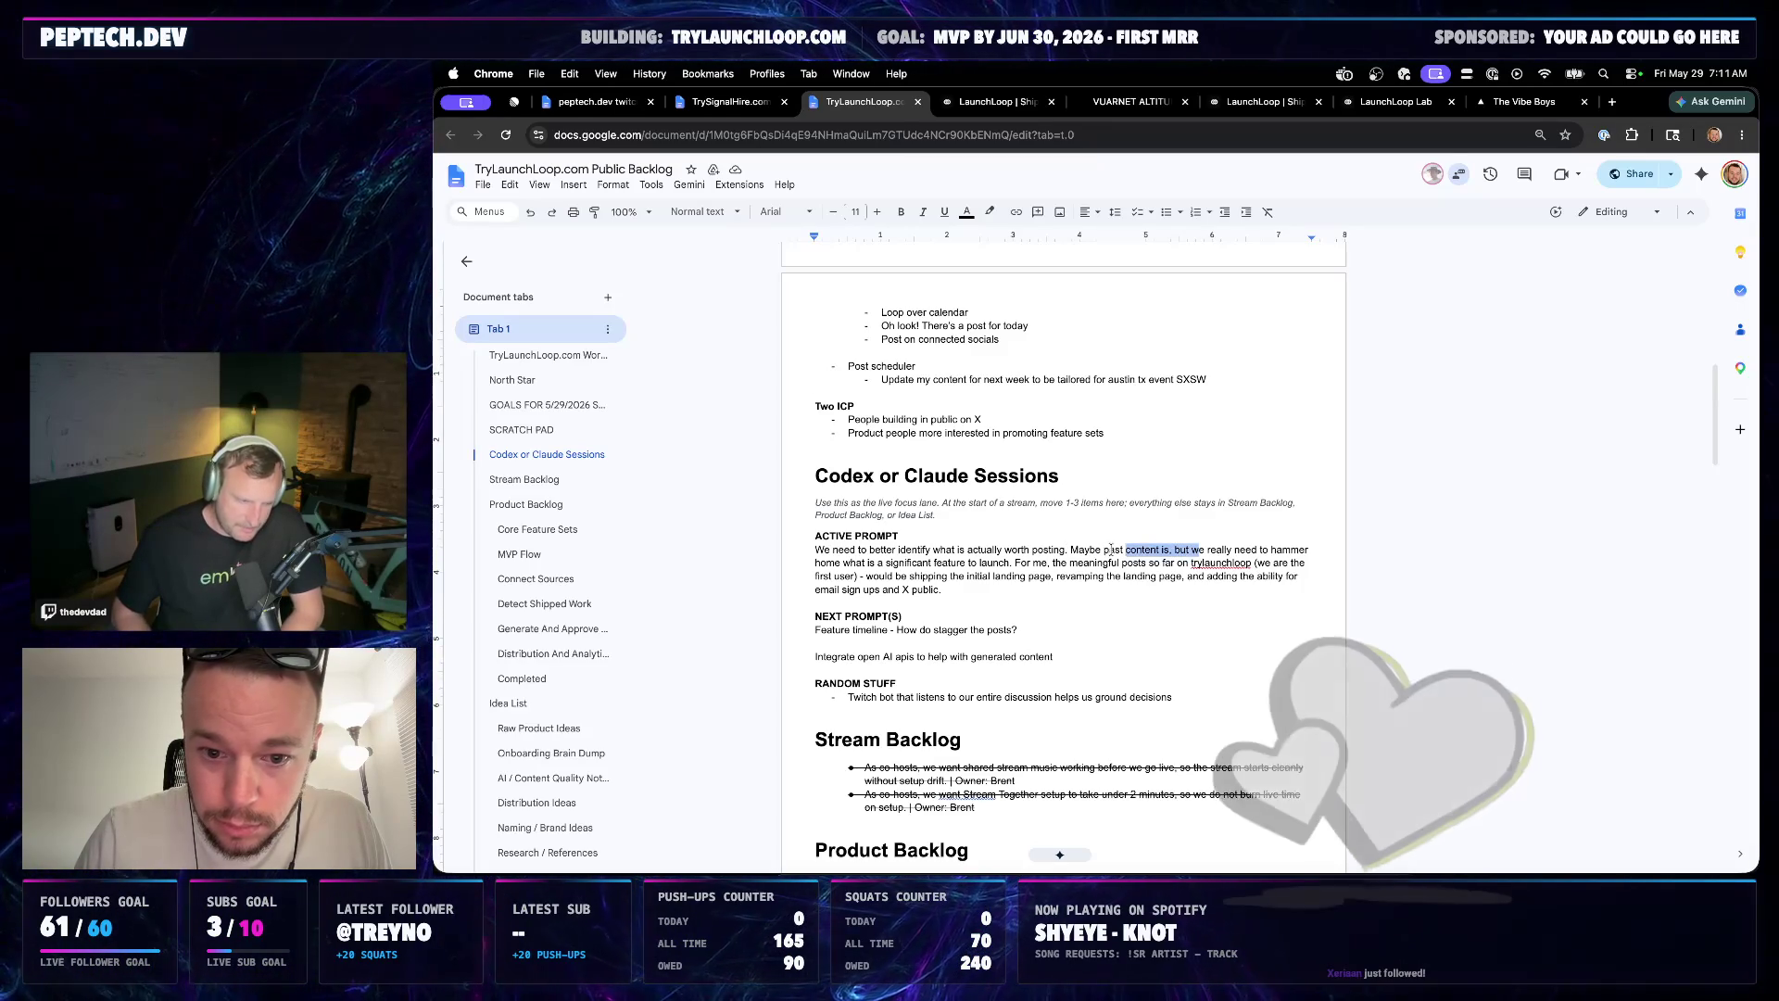
pyautogui.write('We')
pyautogui.click(1057, 589)
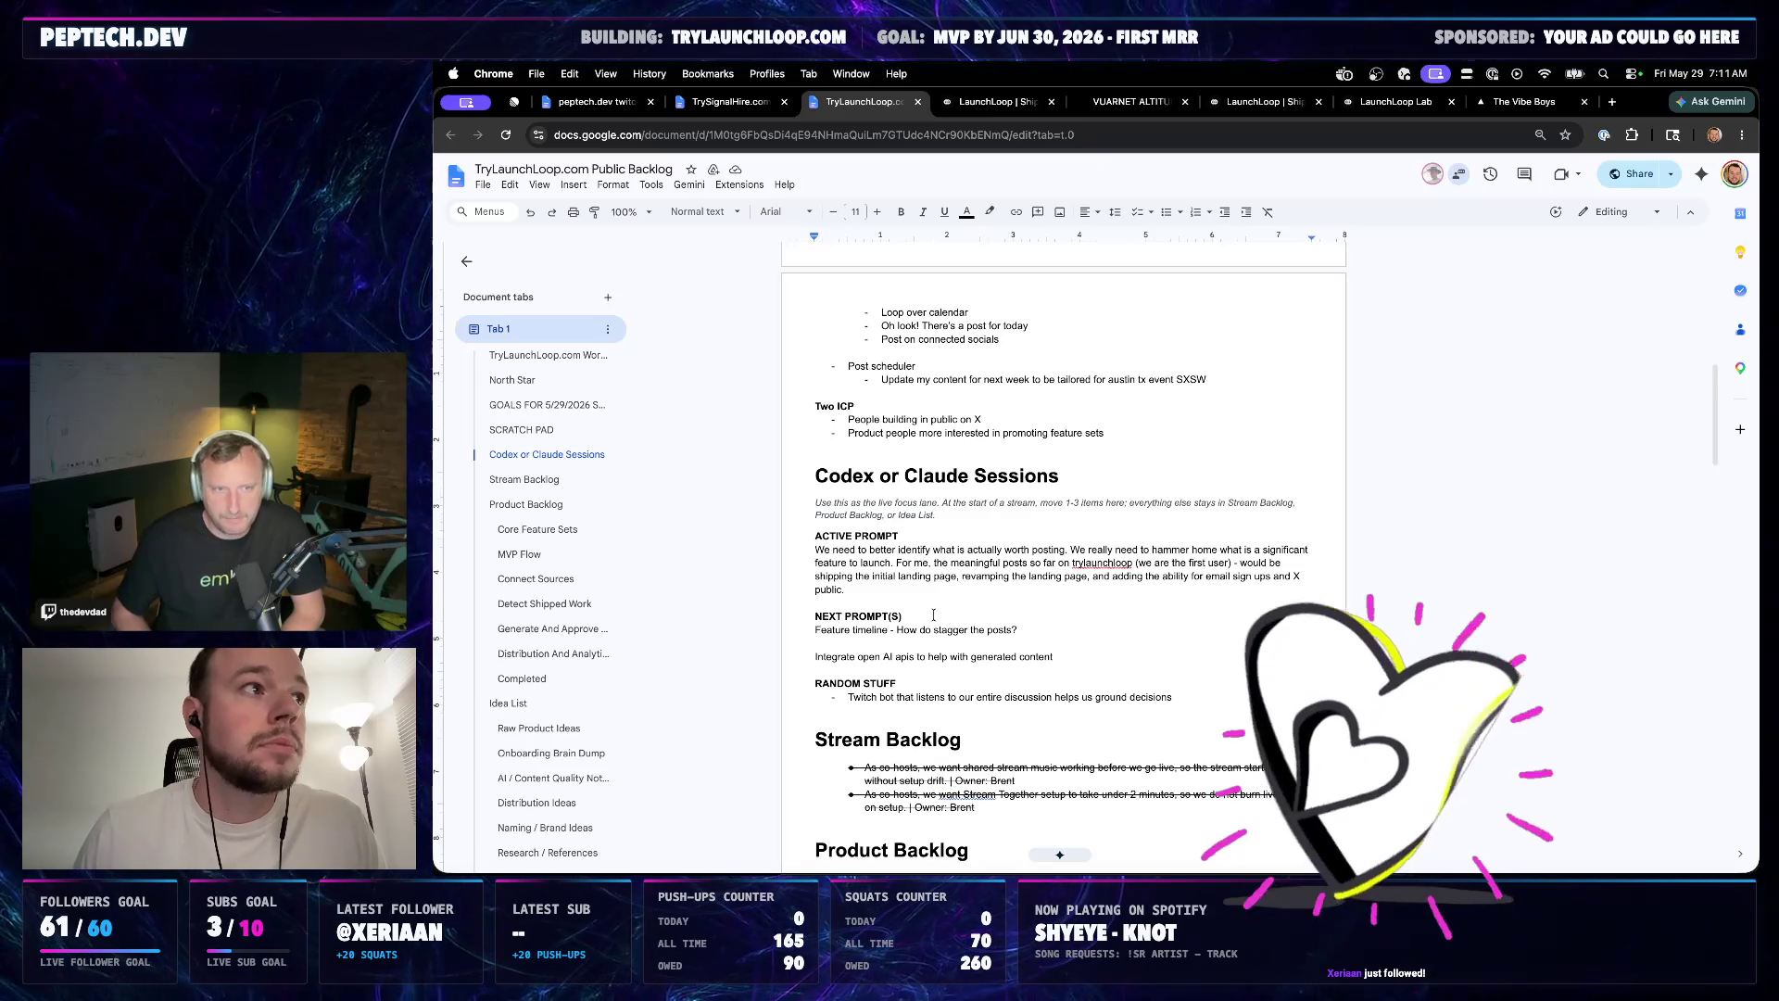
pyautogui.doubleClick(876, 589)
pyautogui.moveTo(877, 590); pyautogui.dragTo(814, 552)
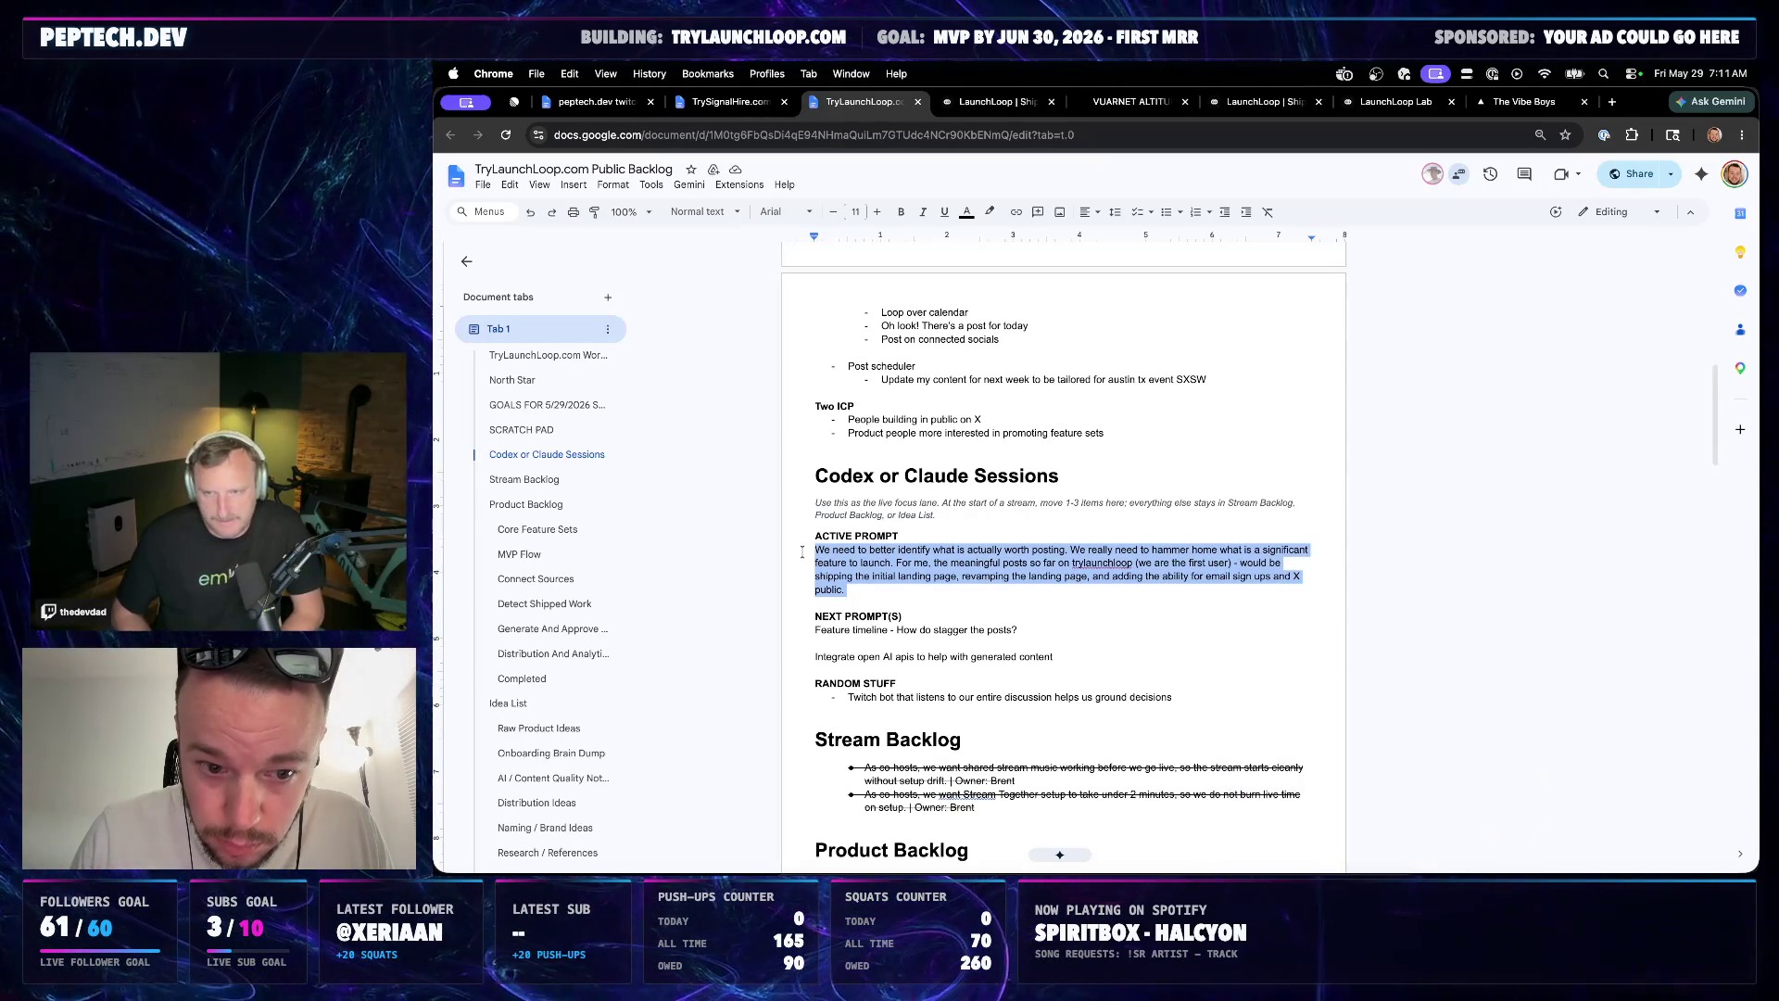
# Add a 'Story page - I want to tell the development so' item first under NEXT PROMPT(S)
pyautogui.click(887, 582)
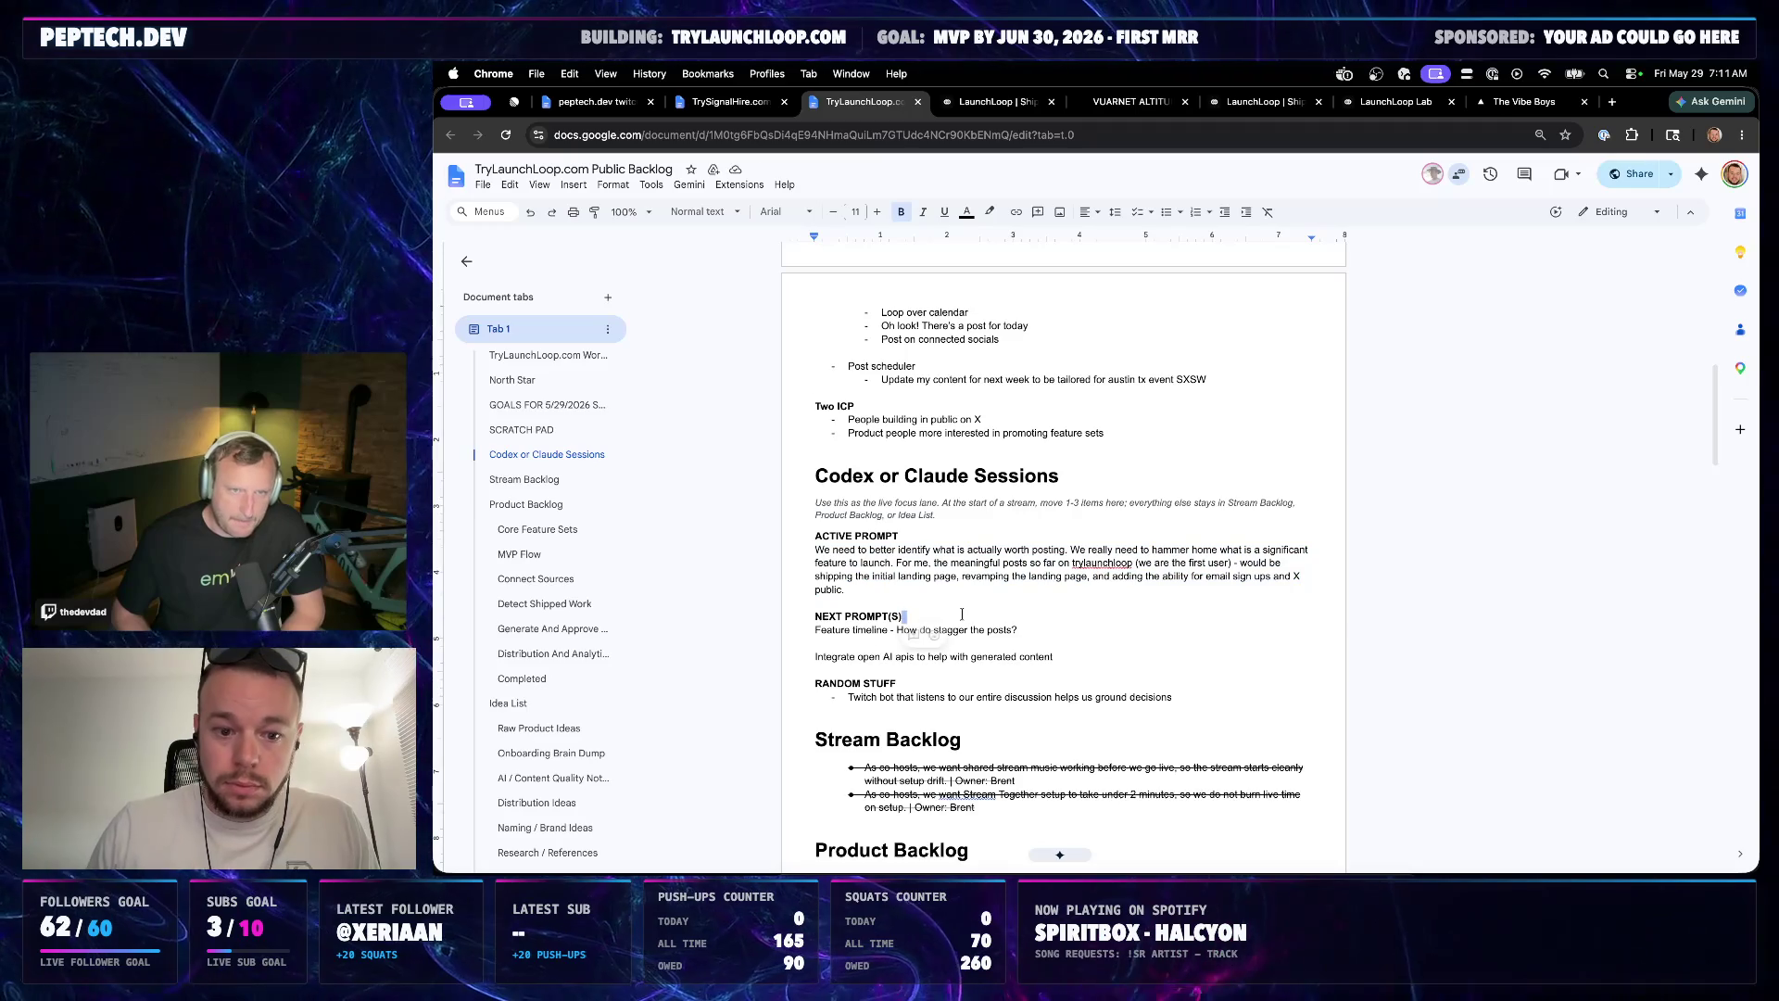
pyautogui.press('Return')
pyautogui.press('Return')
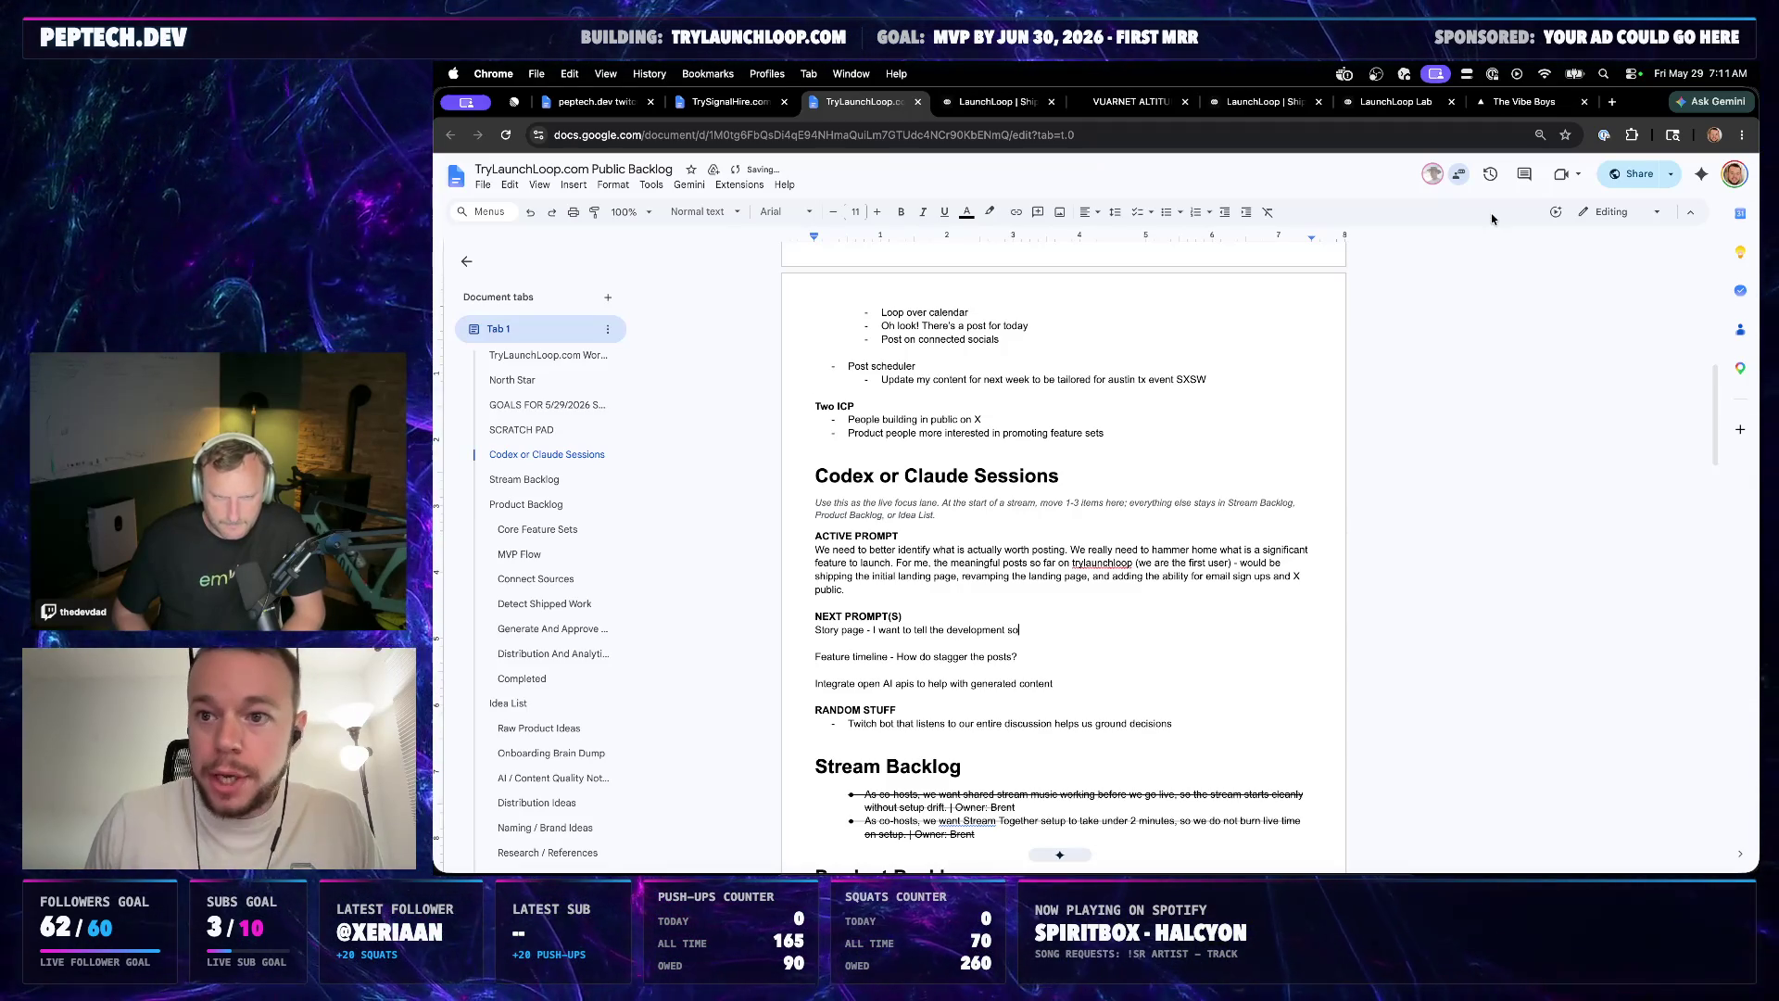
pyautogui.click(1525, 101)
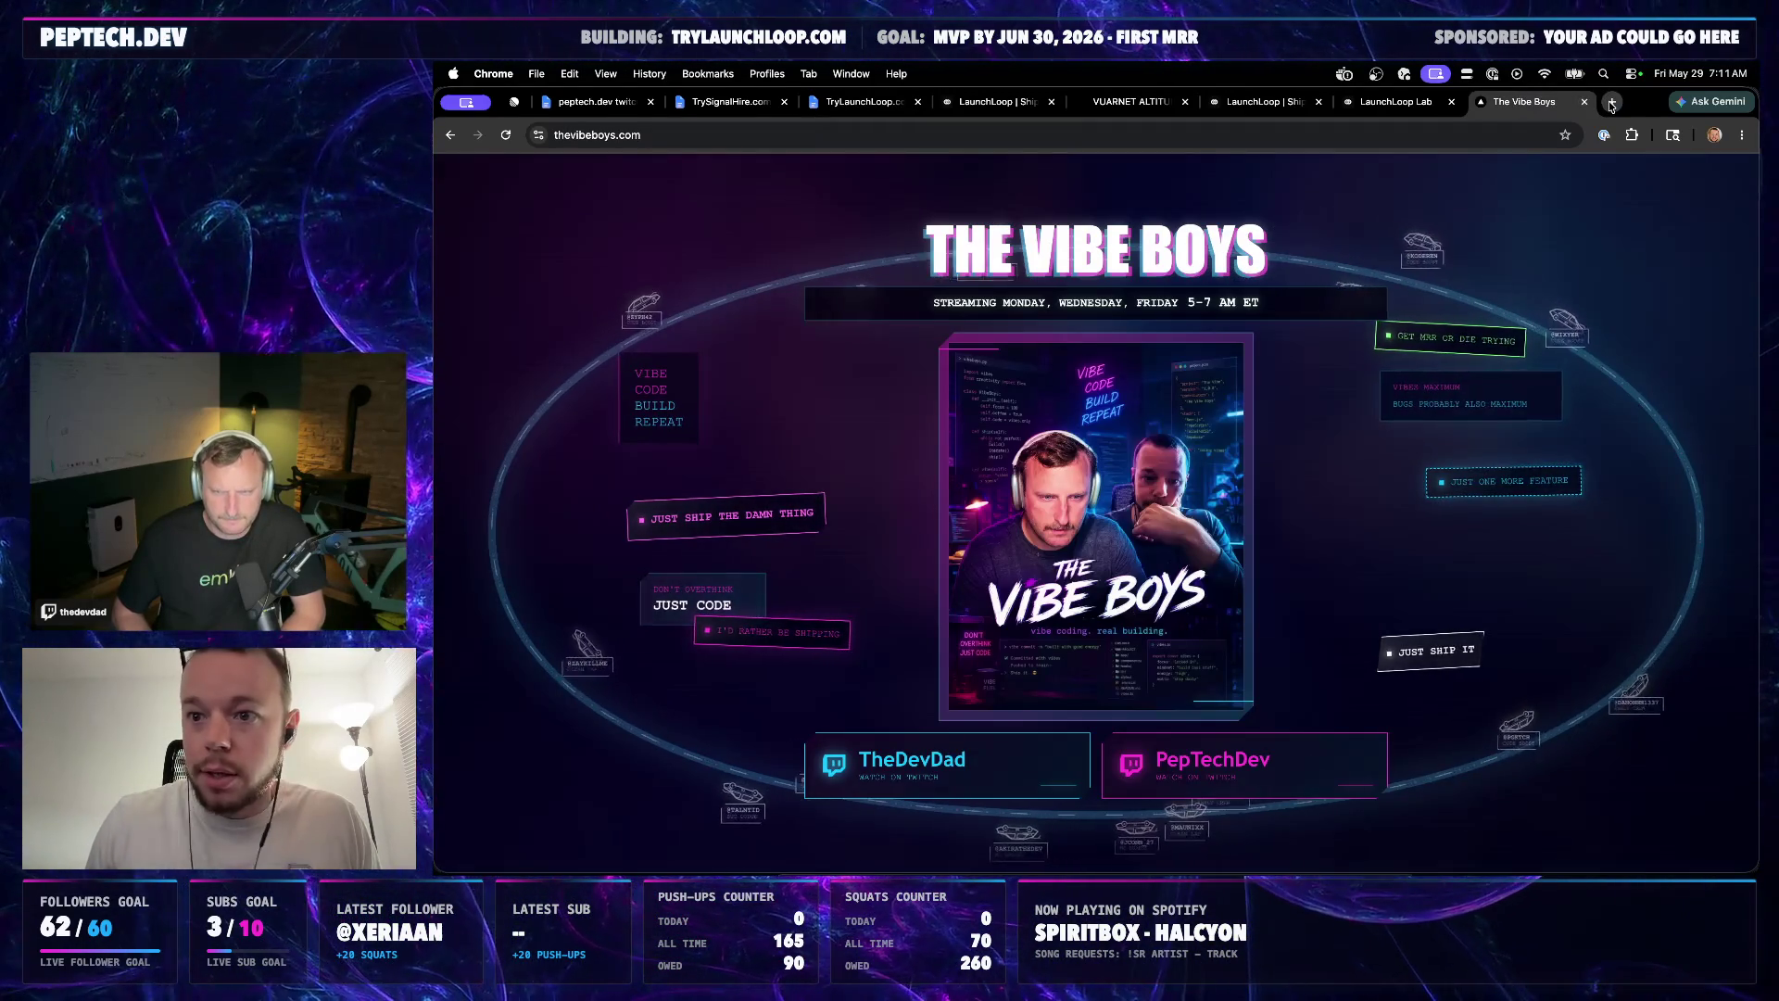
# Load trylaunchloop.com in a new tab and read its Story page down to 'Two channels. Same problem.'
pyautogui.click(1610, 102)
pyautogui.write('trylaun')
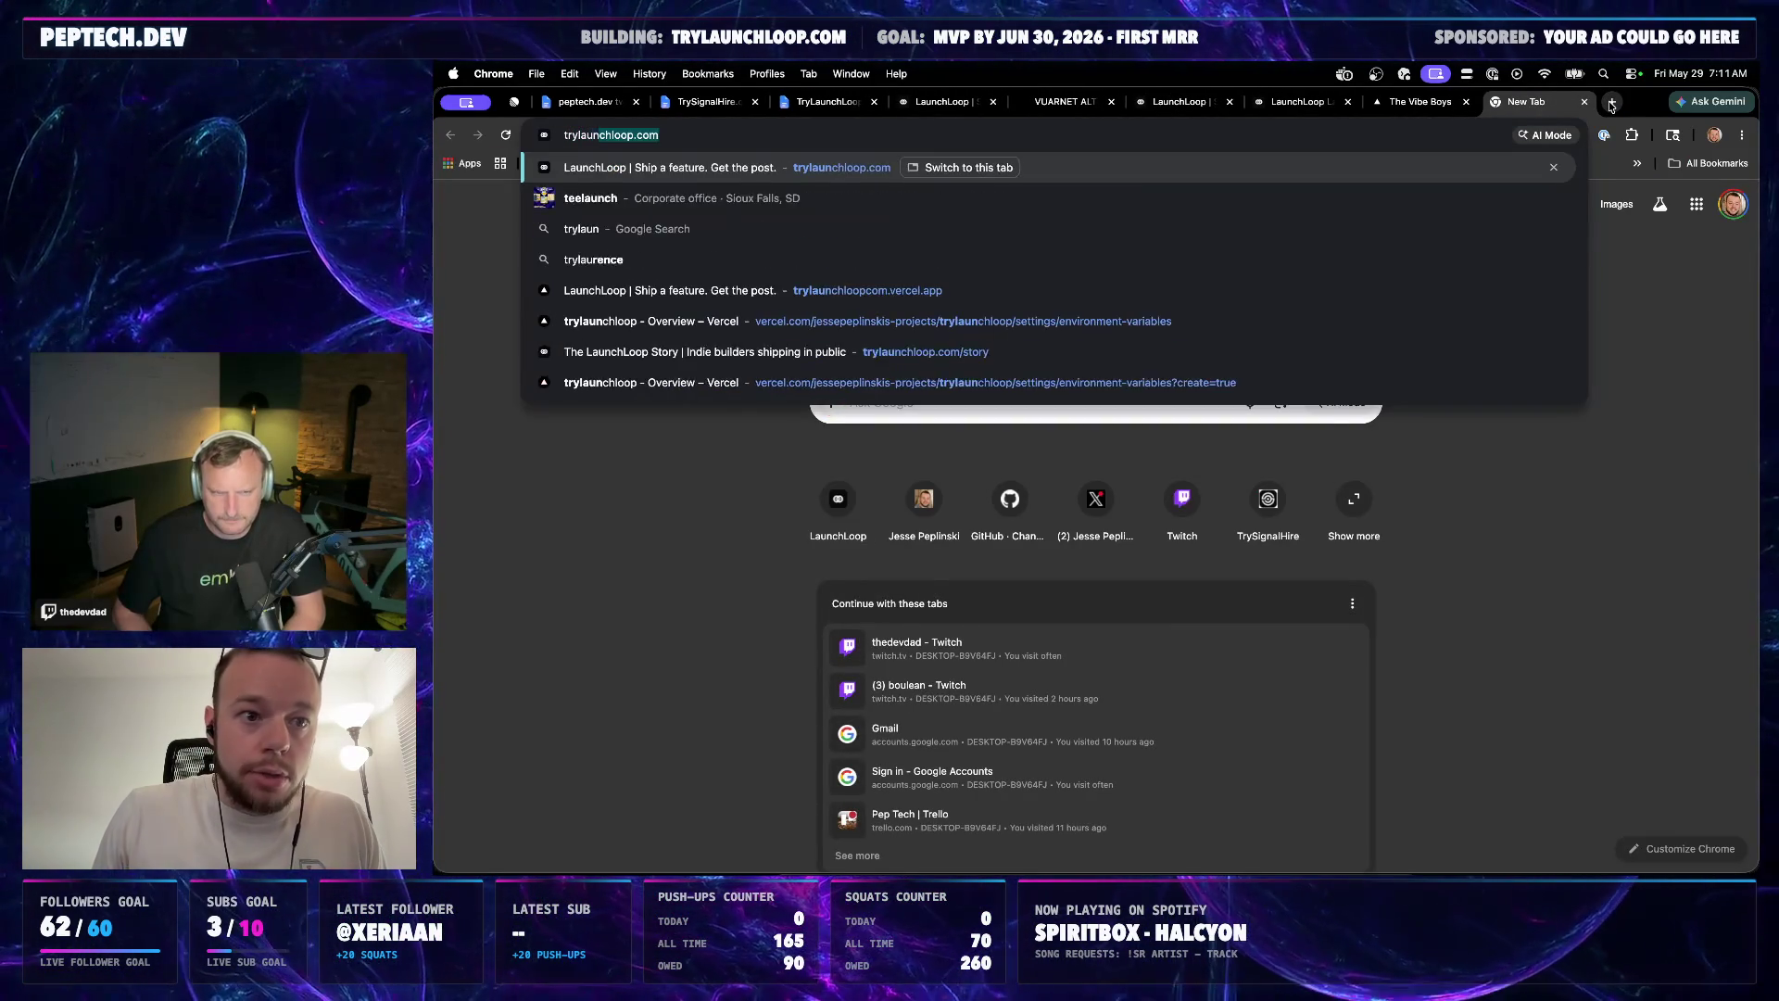
pyautogui.press('Return')
pyautogui.click(1565, 180)
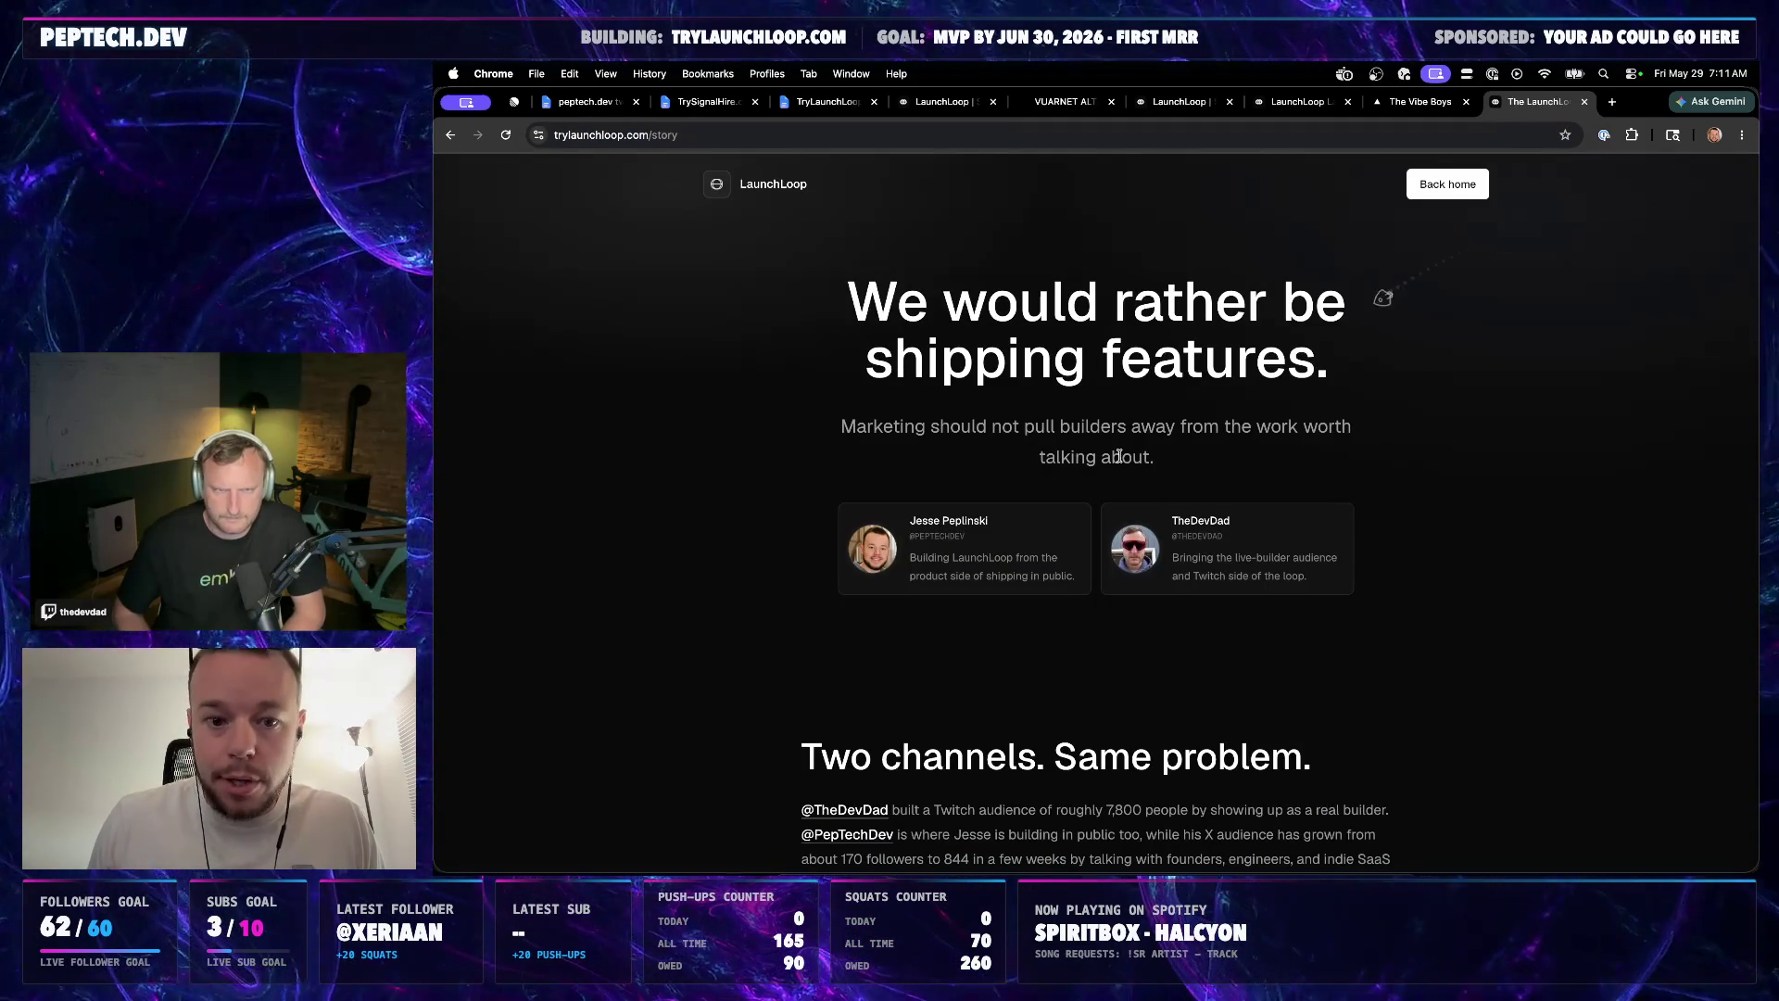
pyautogui.scroll(-3, 1069, 641)
pyautogui.scroll(-2, 1098, 581)
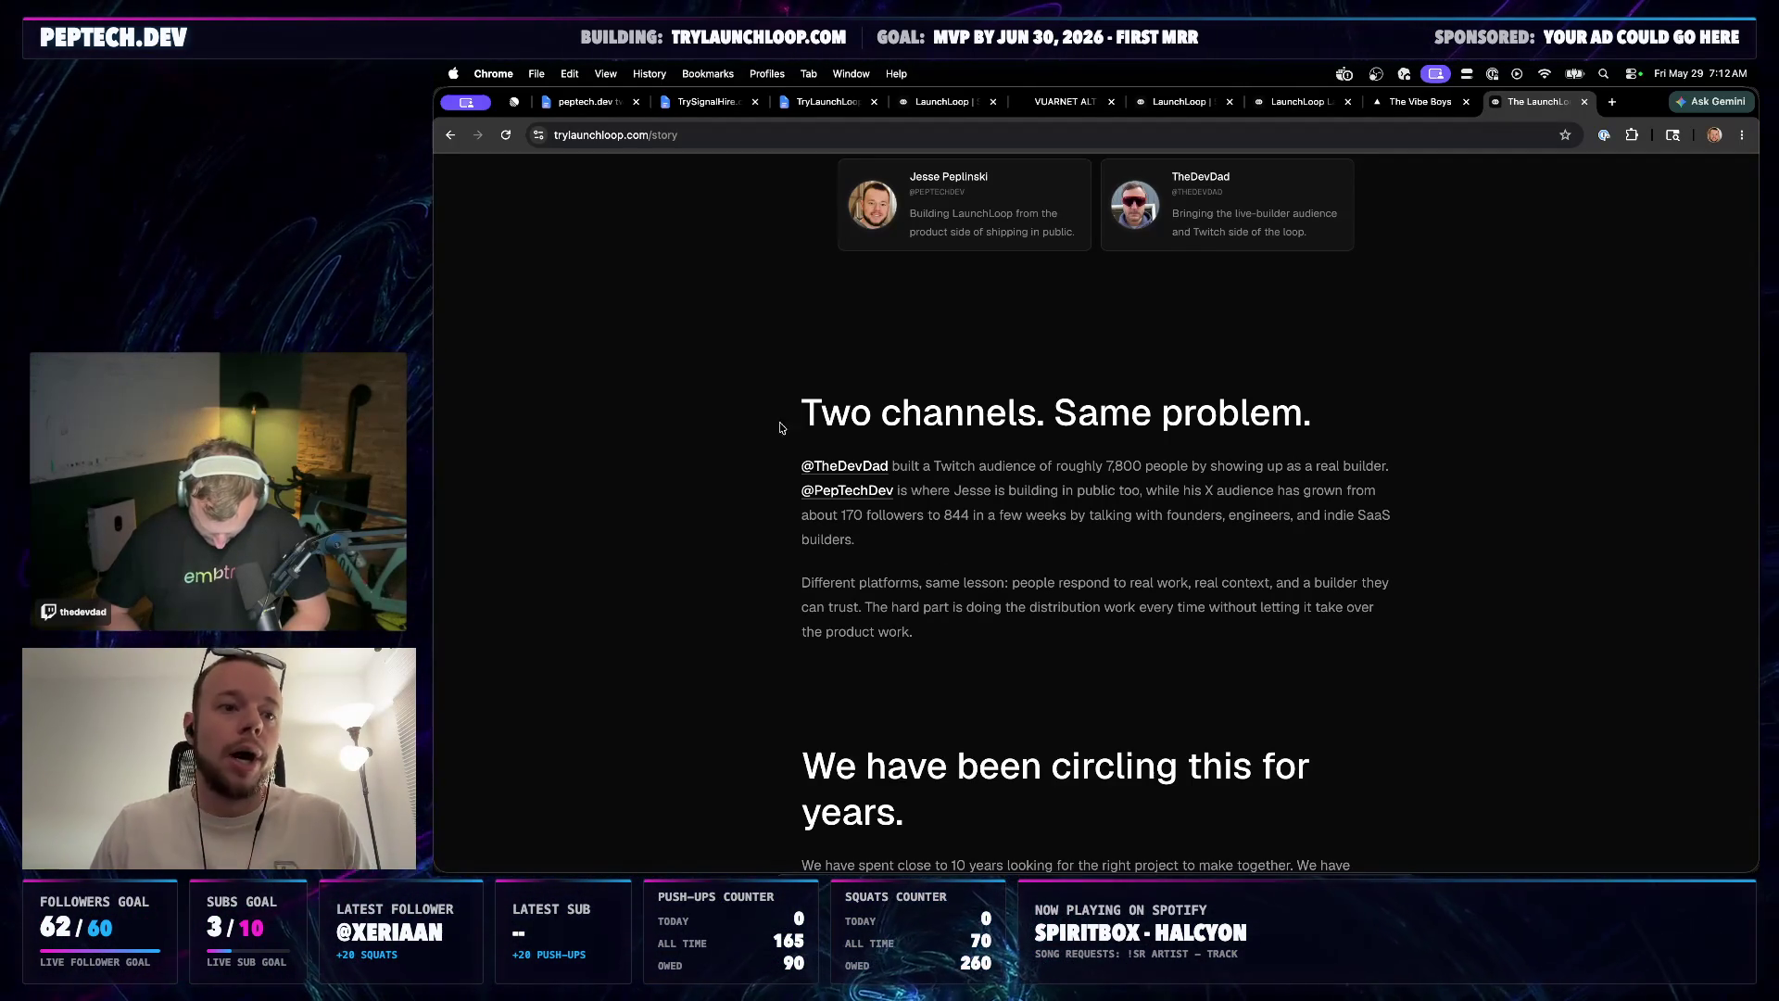
pyautogui.click(707, 102)
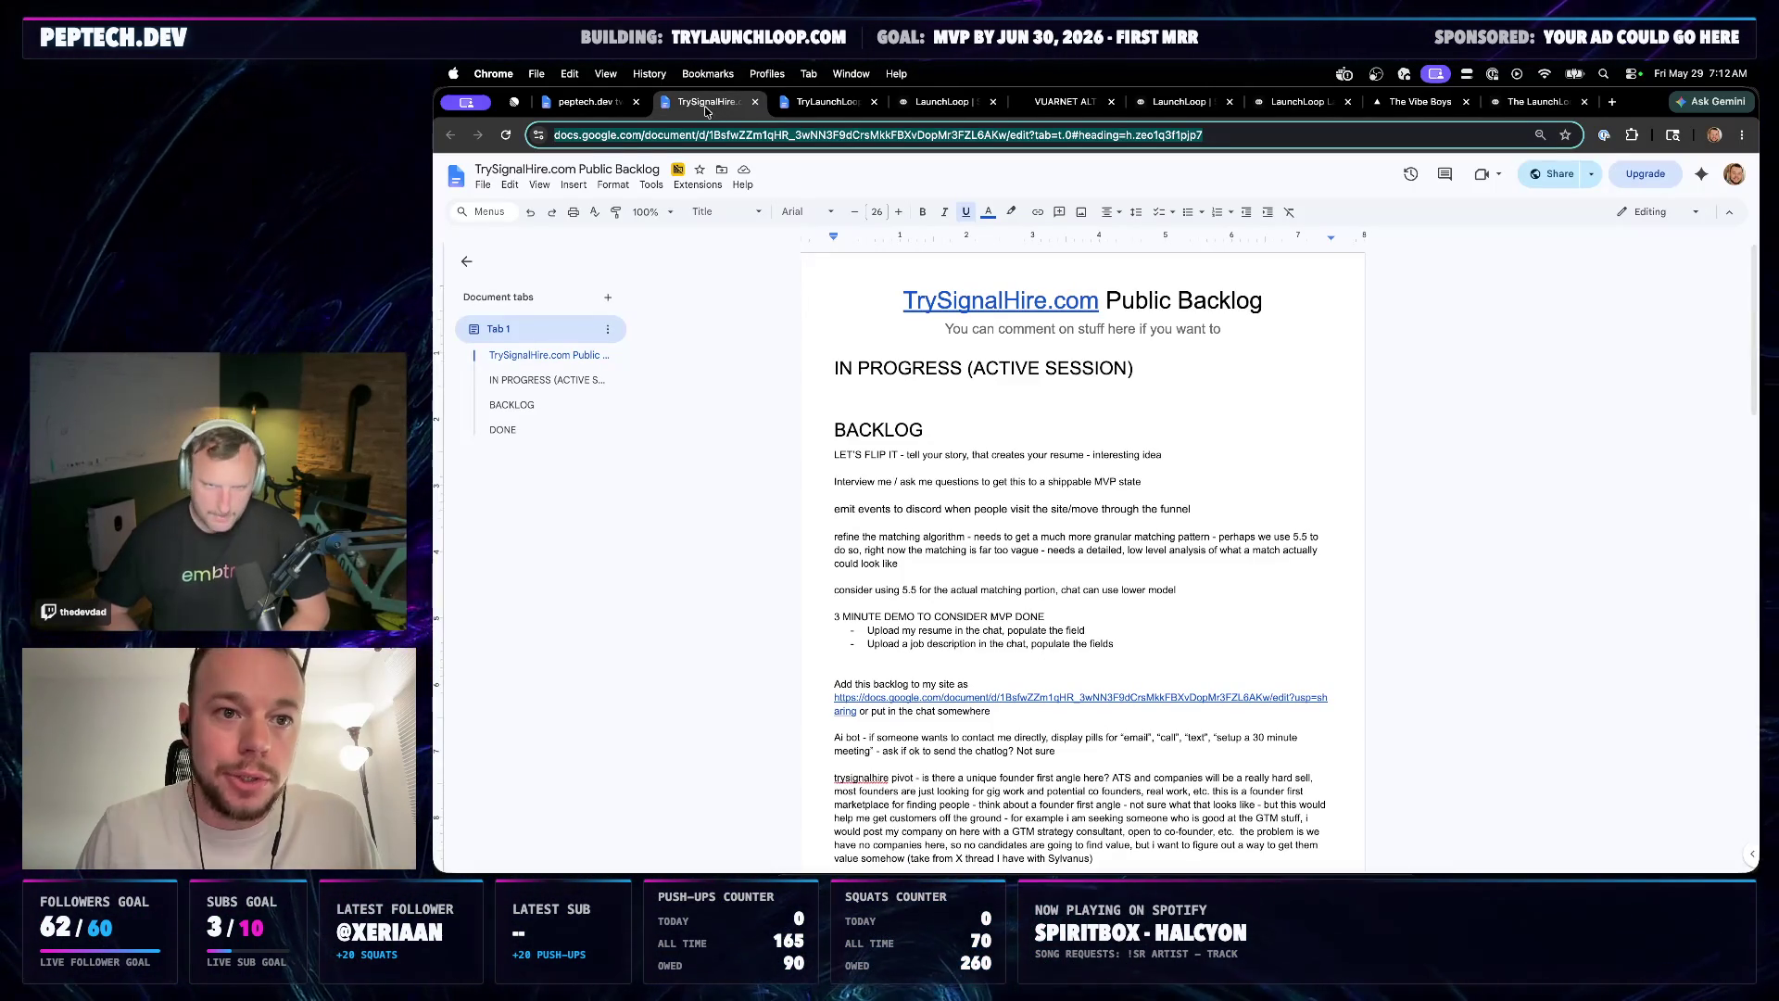
# Change the Story page item to end 'tell the story' instead of 'tell the development so'
pyautogui.click(828, 102)
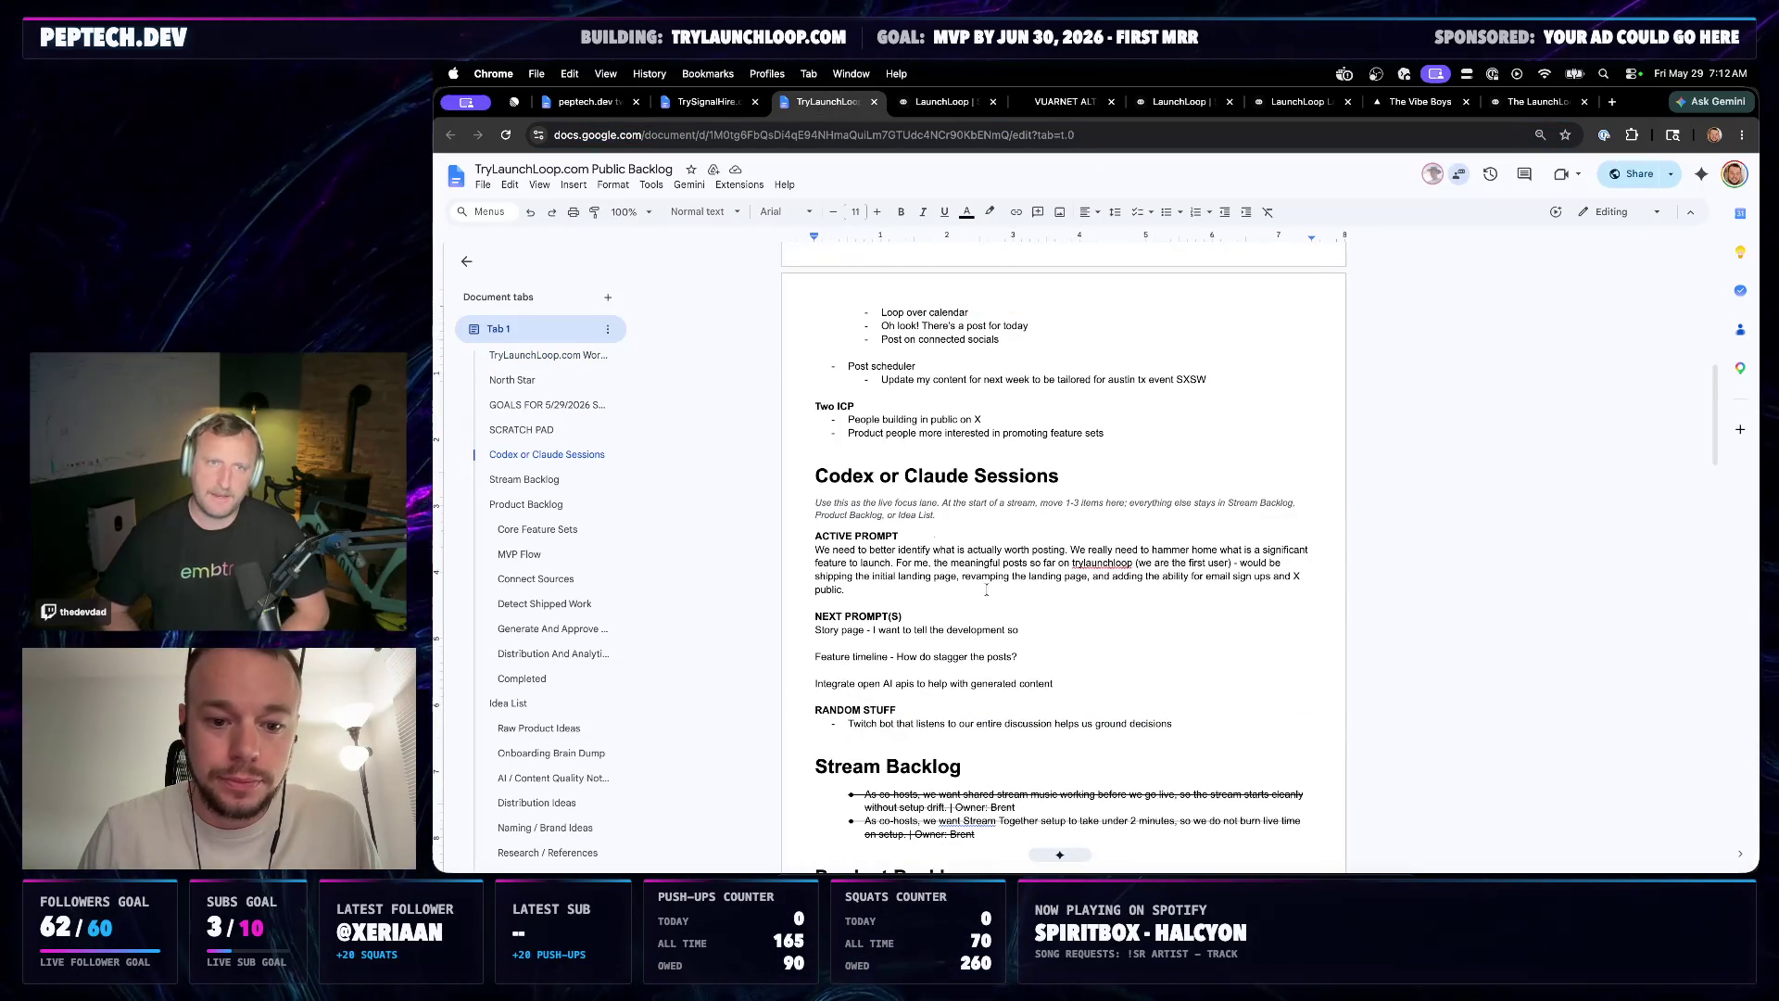
pyautogui.scroll(-2, 986, 589)
pyautogui.press('BackSpace')
pyautogui.press('BackSpace')
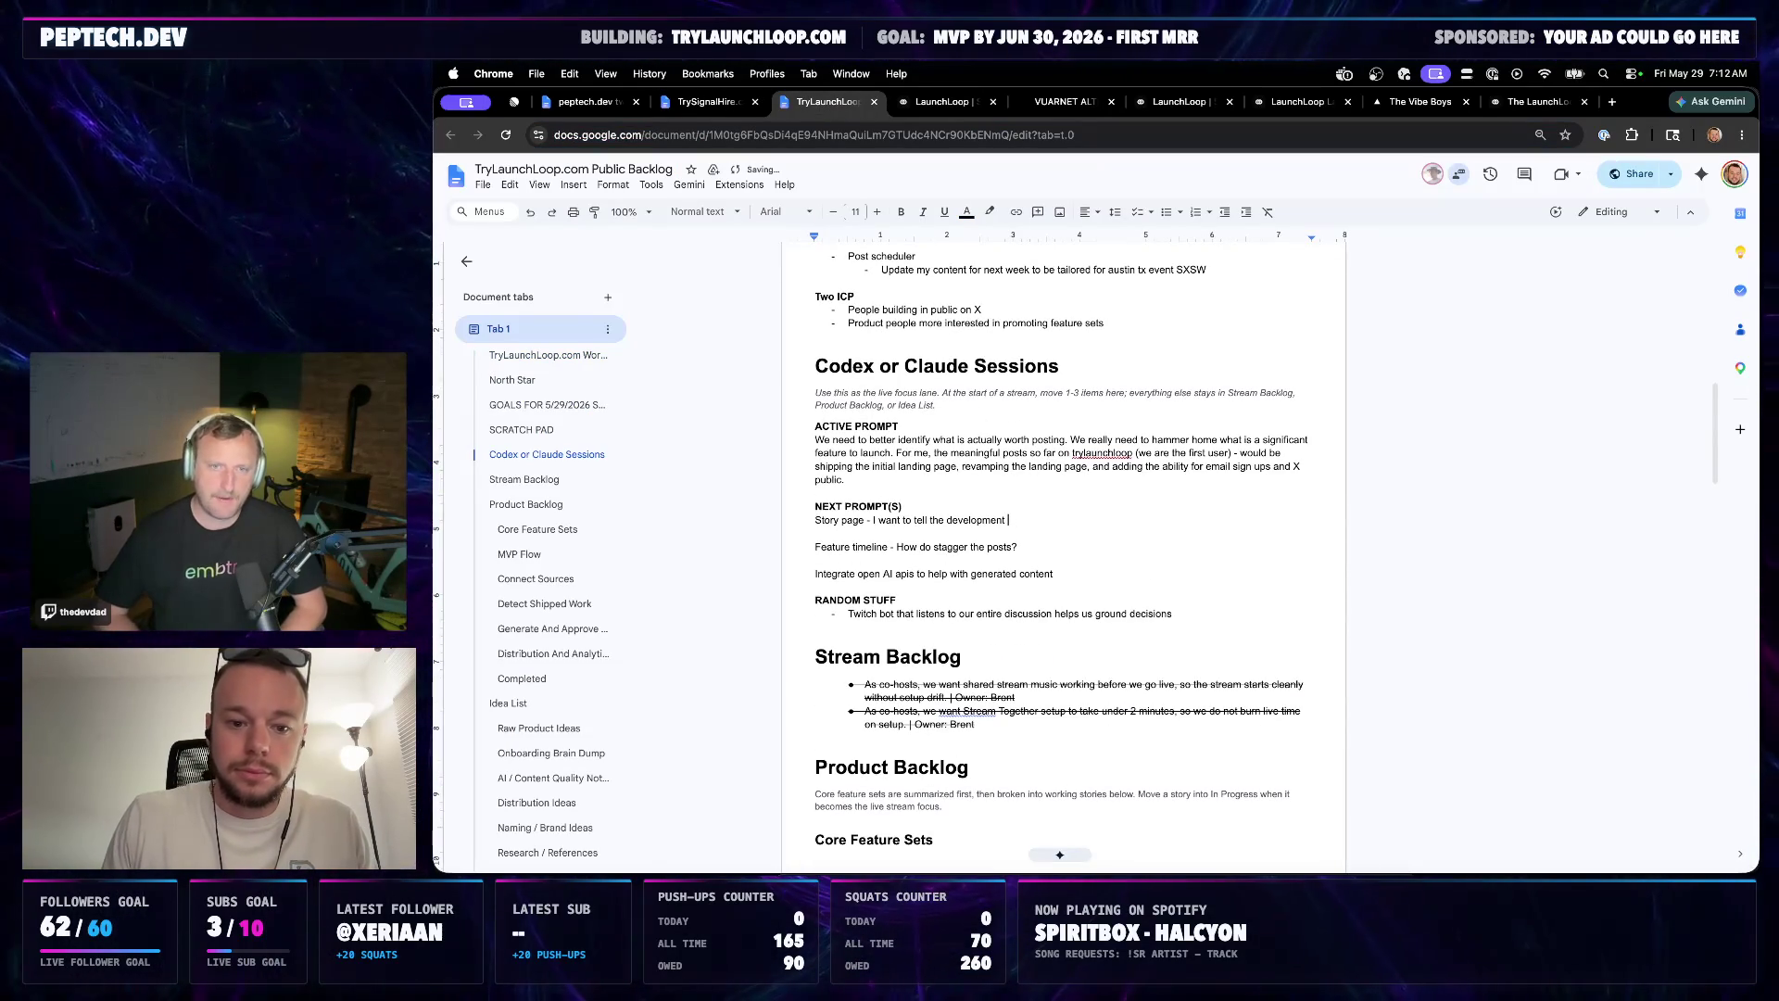
pyautogui.doubleClick(945, 518)
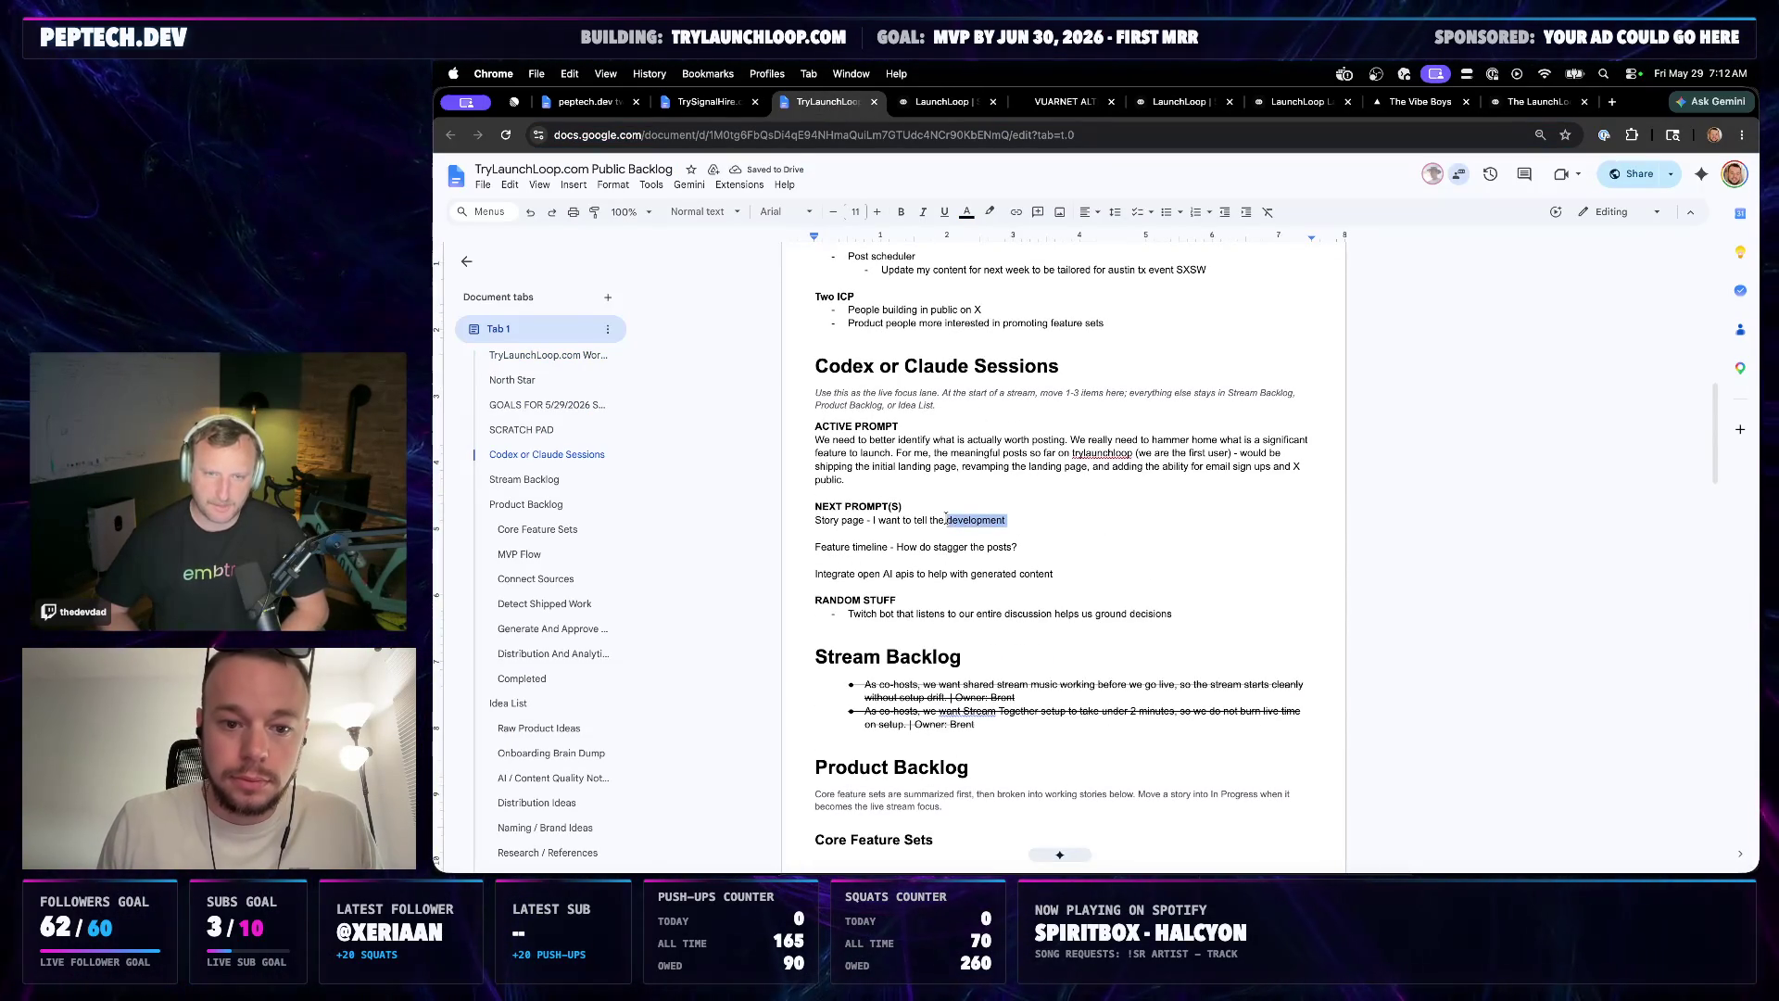
pyautogui.write('story')
pyautogui.click(886, 479)
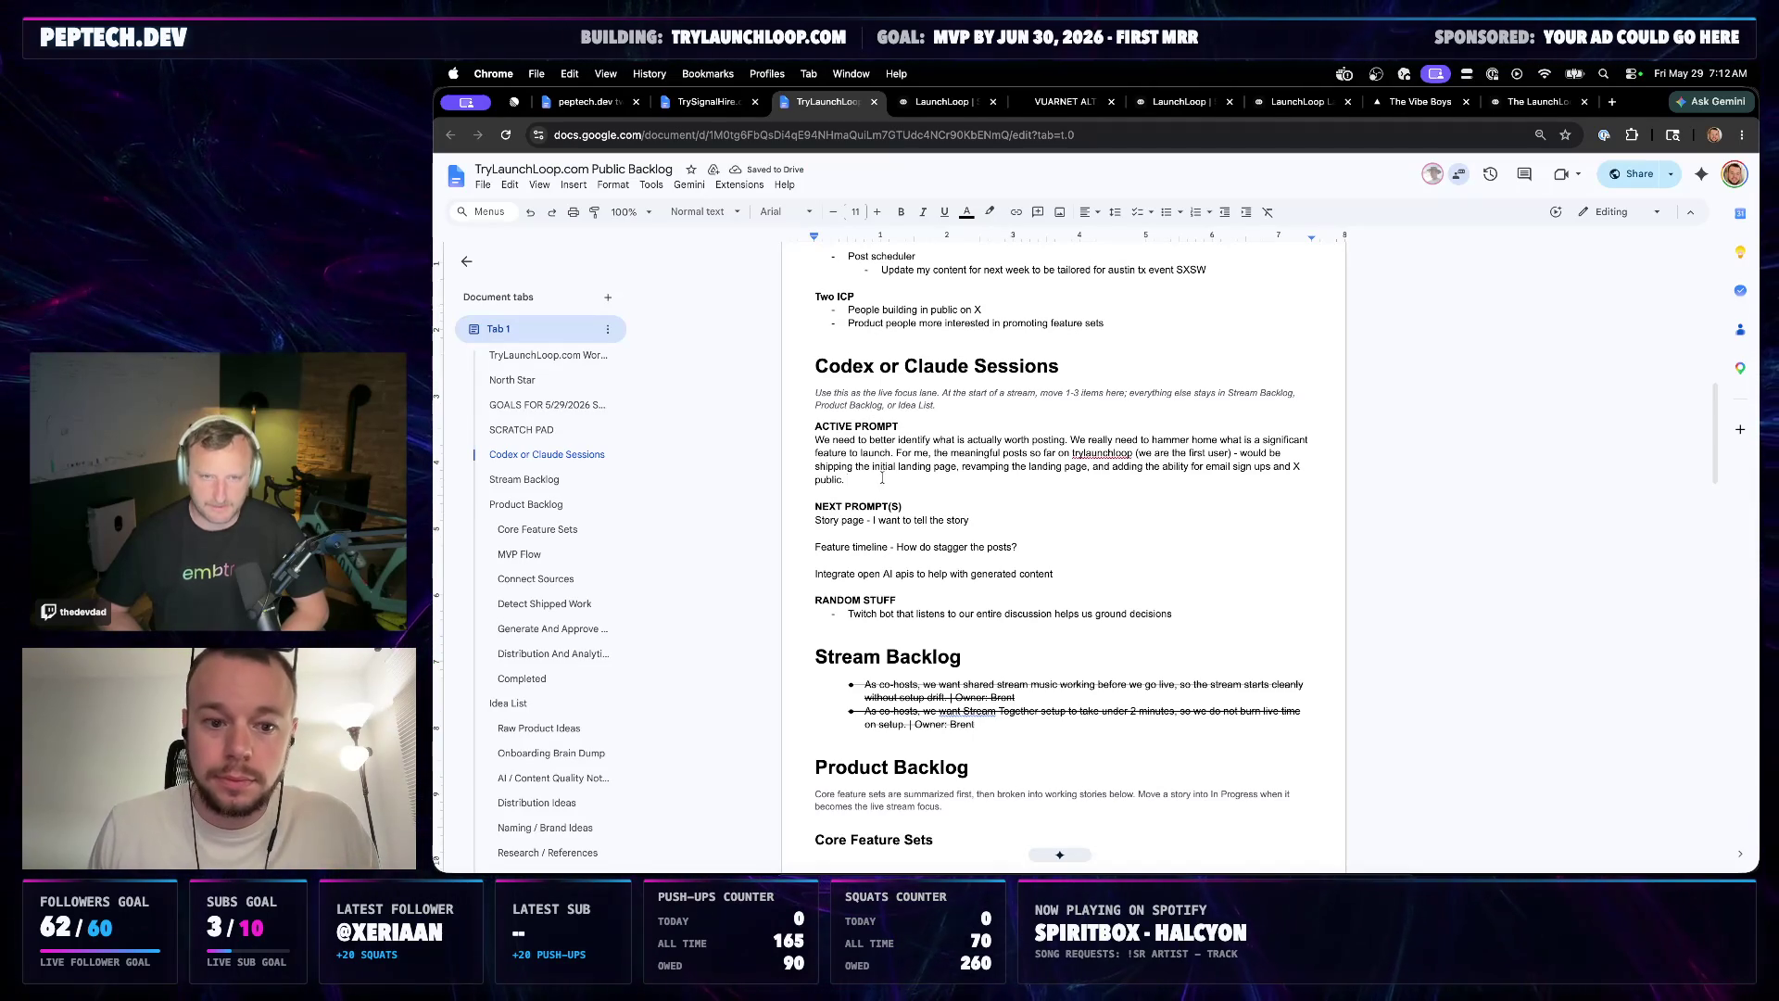
# Look over the ACTIVE PROMPT paragraph and dismiss the spelling suggestion card
pyautogui.moveTo(815, 467)
pyautogui.mouseDown()
pyautogui.moveTo(845, 479)
pyautogui.moveTo(799, 444)
pyautogui.mouseUp()
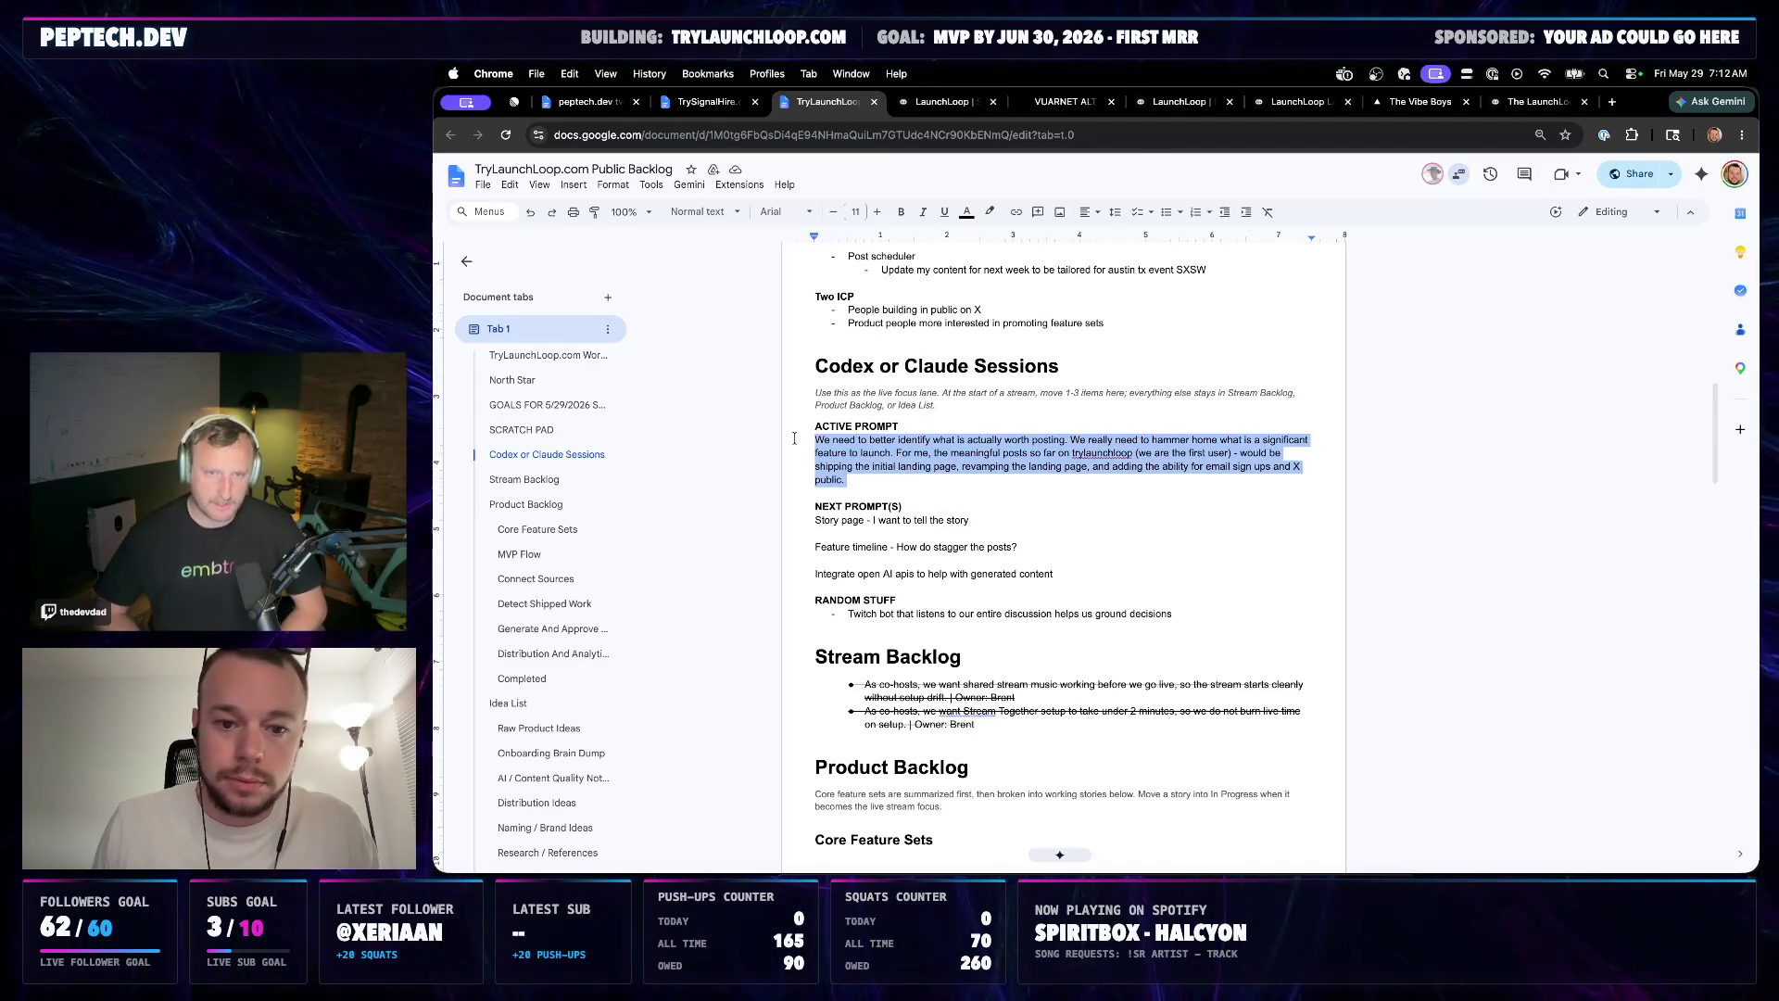
pyautogui.click(1073, 510)
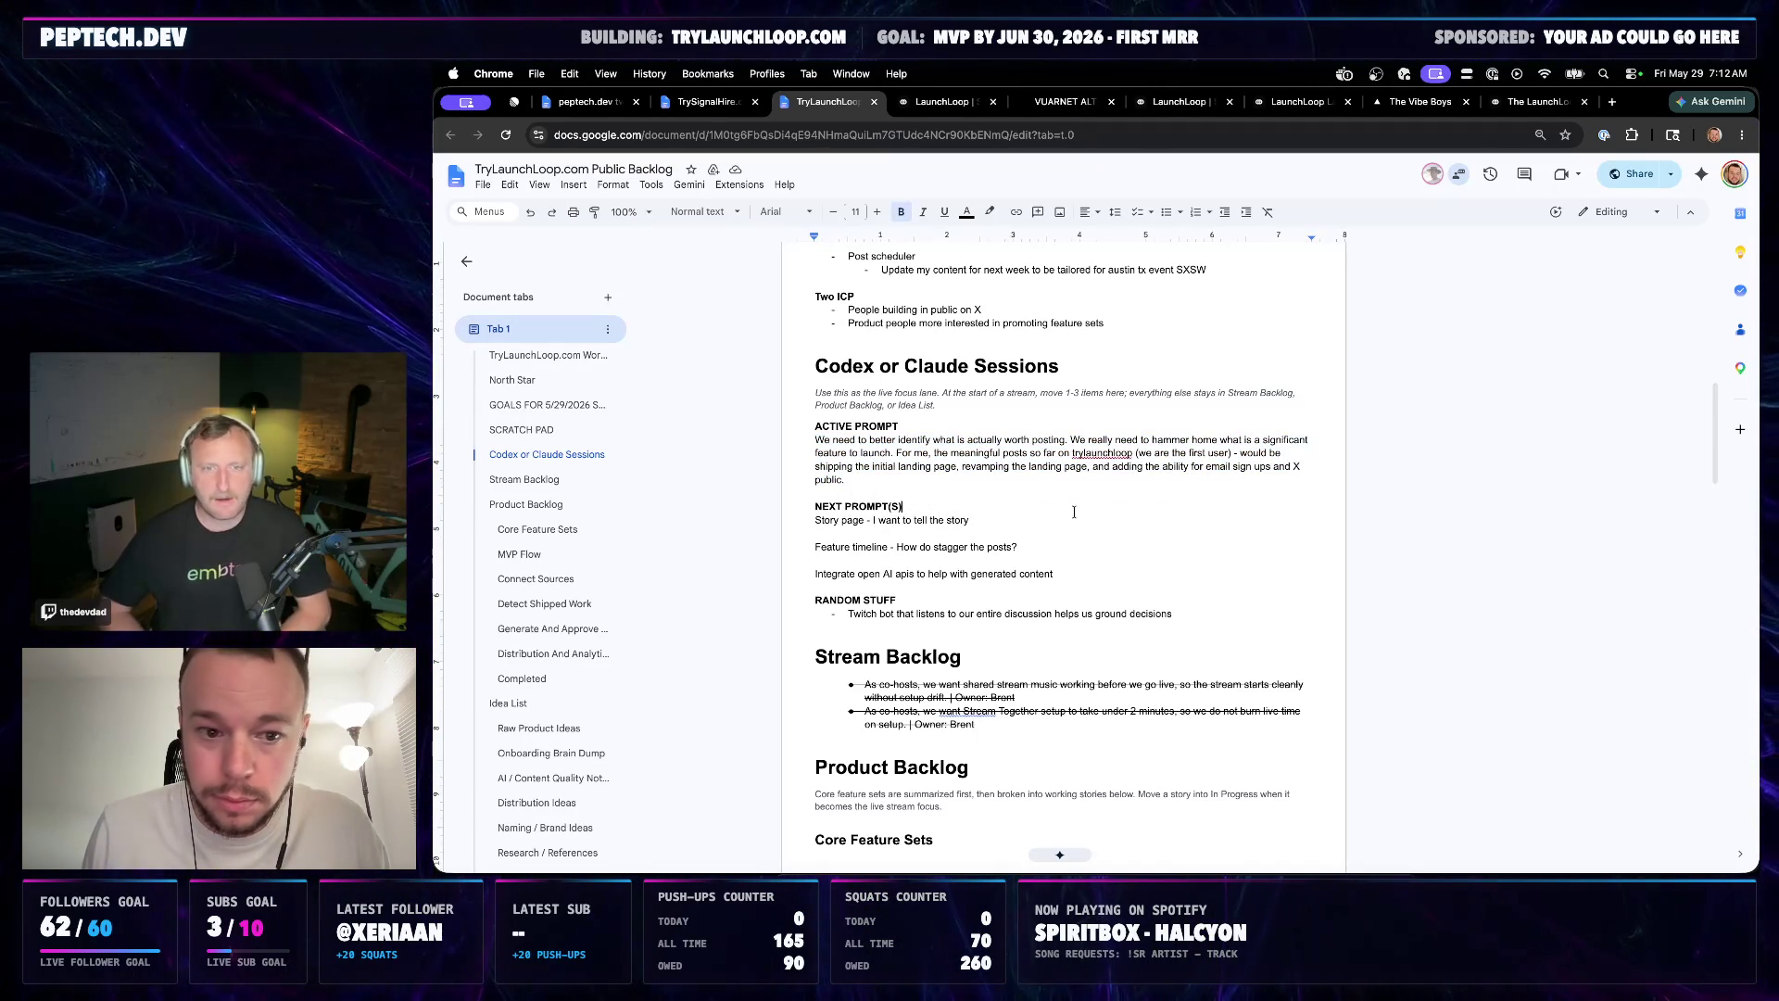
pyautogui.moveTo(1074, 481); pyautogui.dragTo(1078, 463)
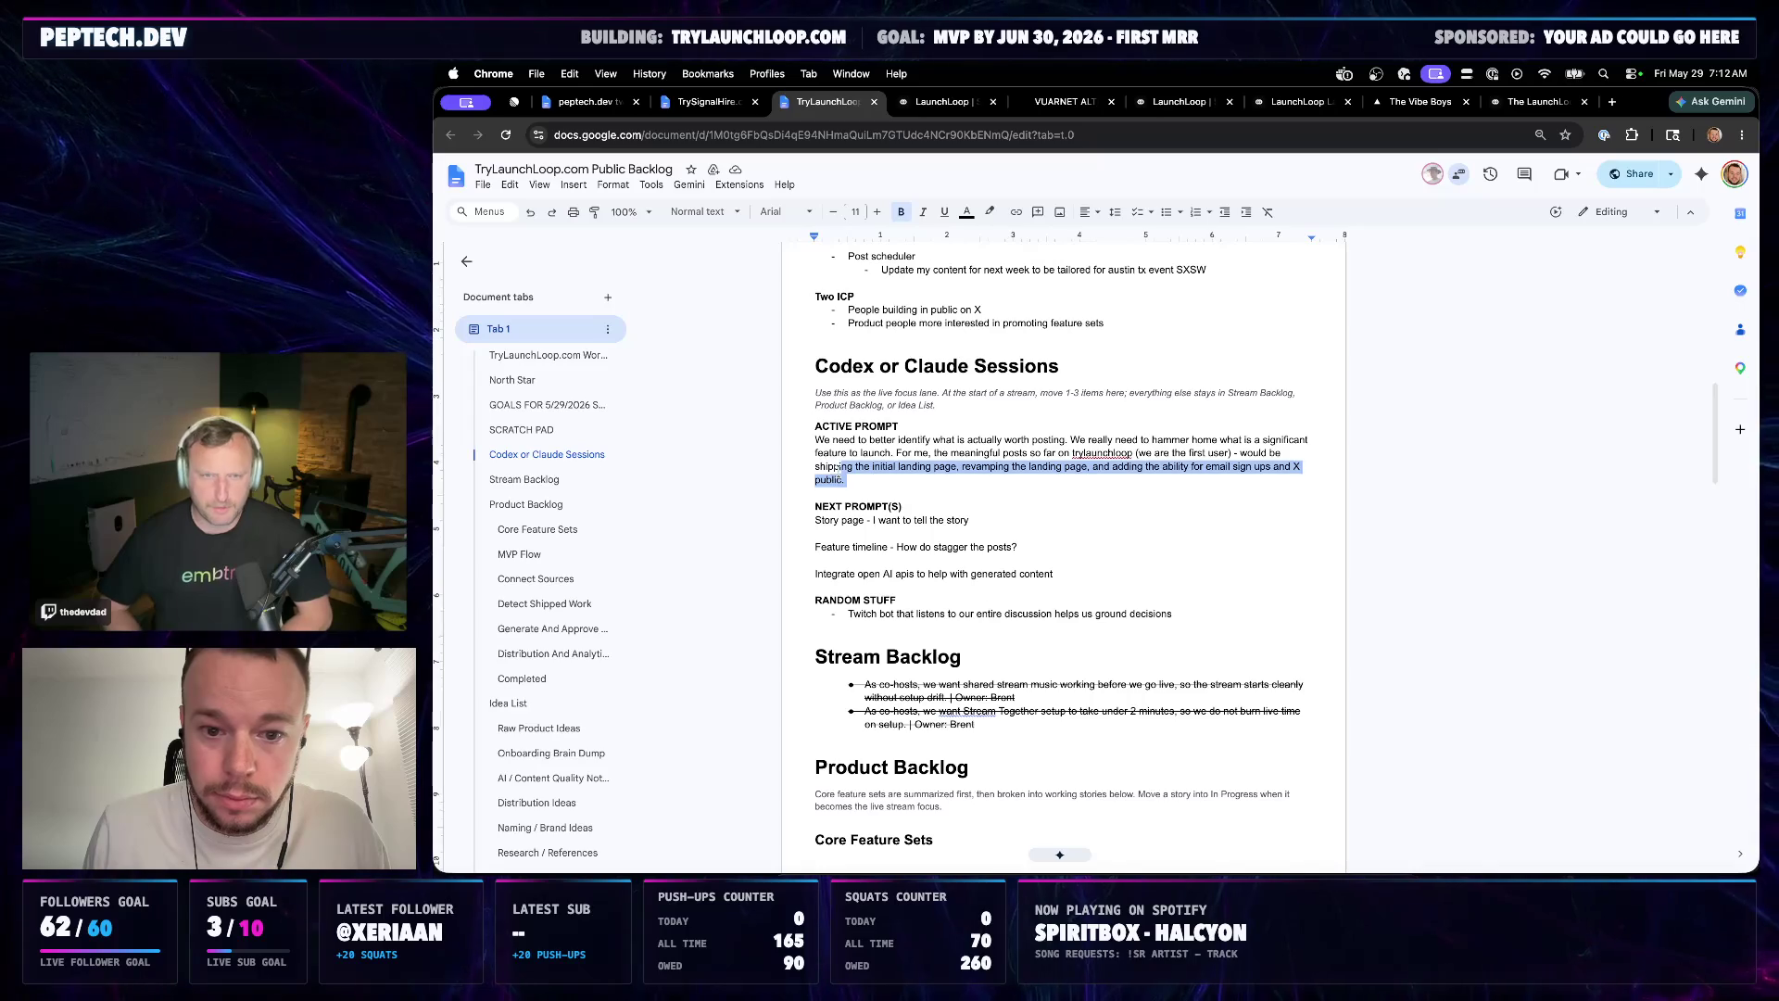
pyautogui.click(1079, 457)
pyautogui.click(913, 485)
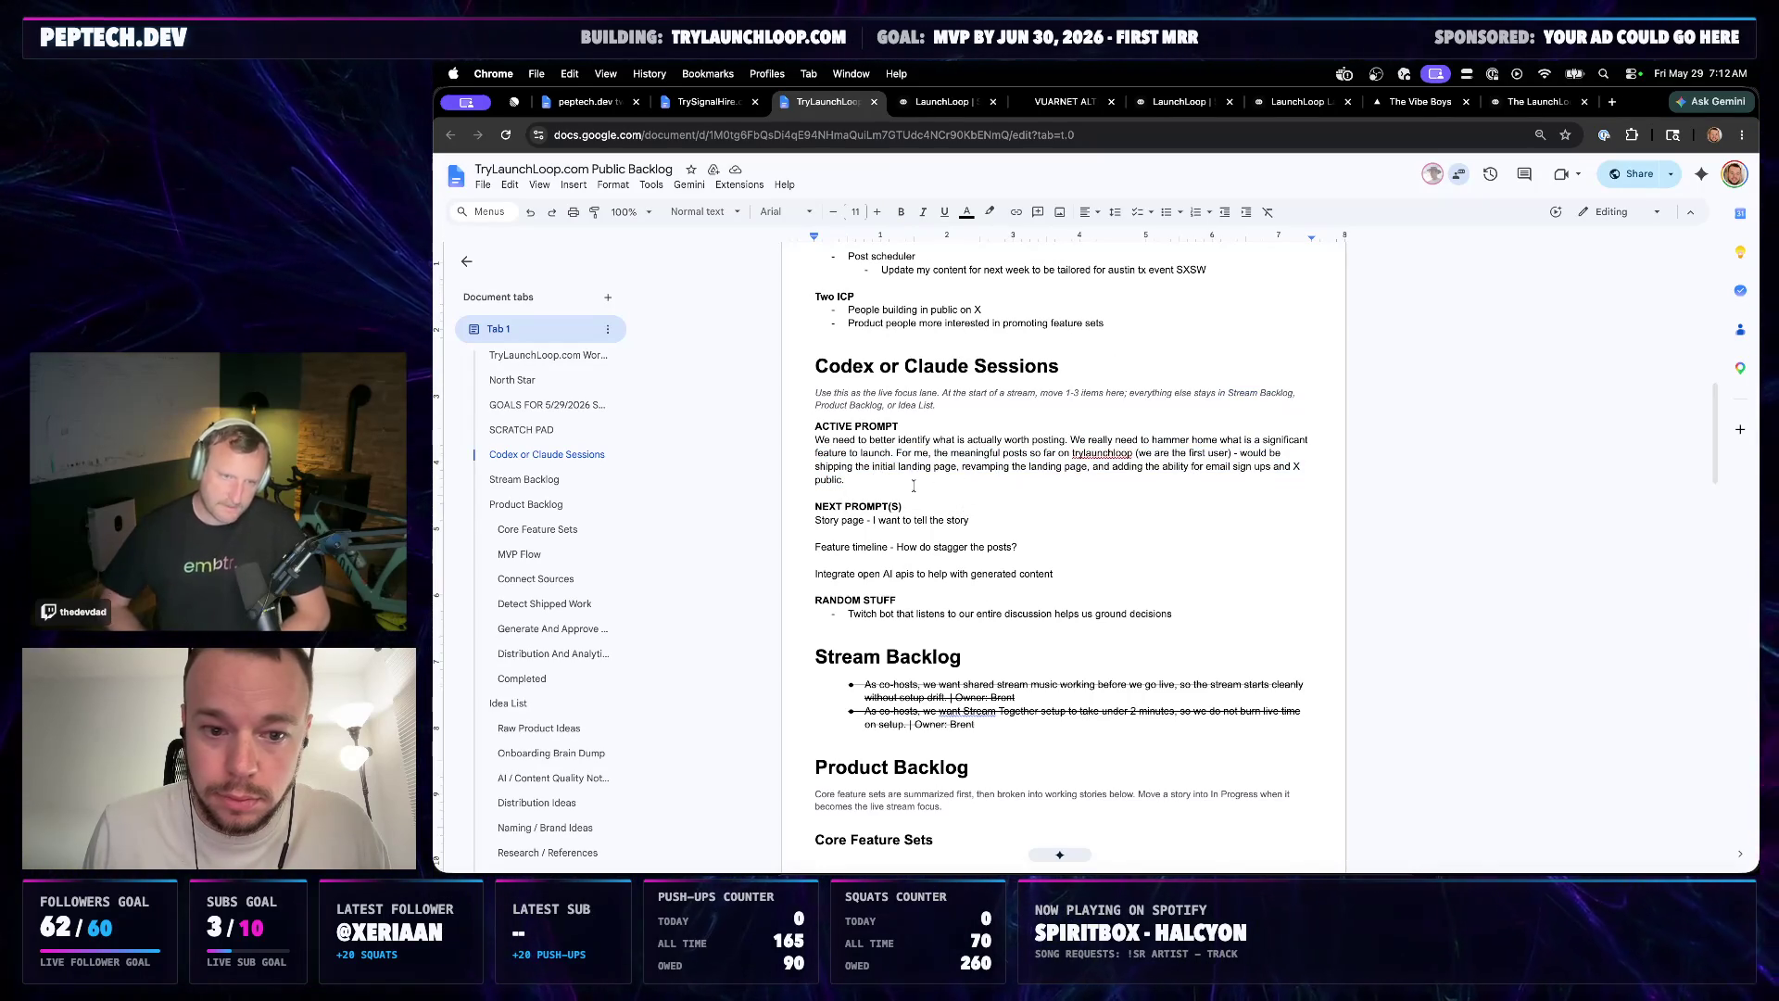
pyautogui.moveTo(914, 486); pyautogui.dragTo(814, 440)
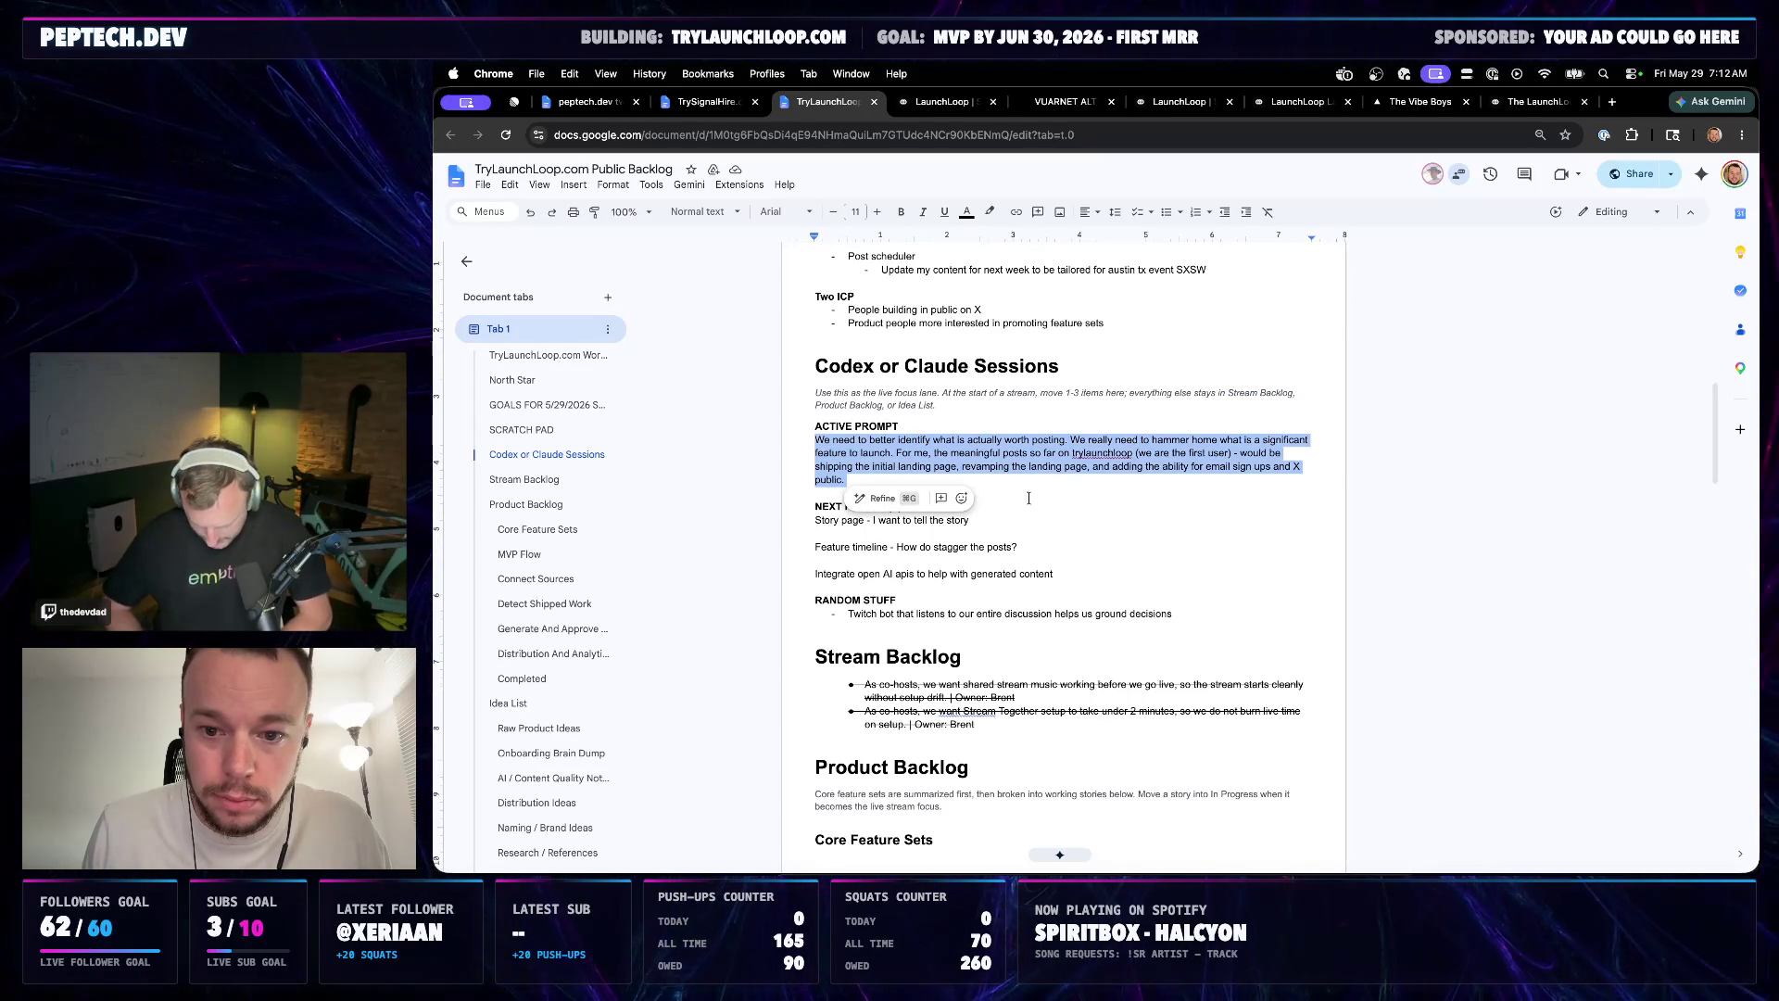
pyautogui.click(1071, 495)
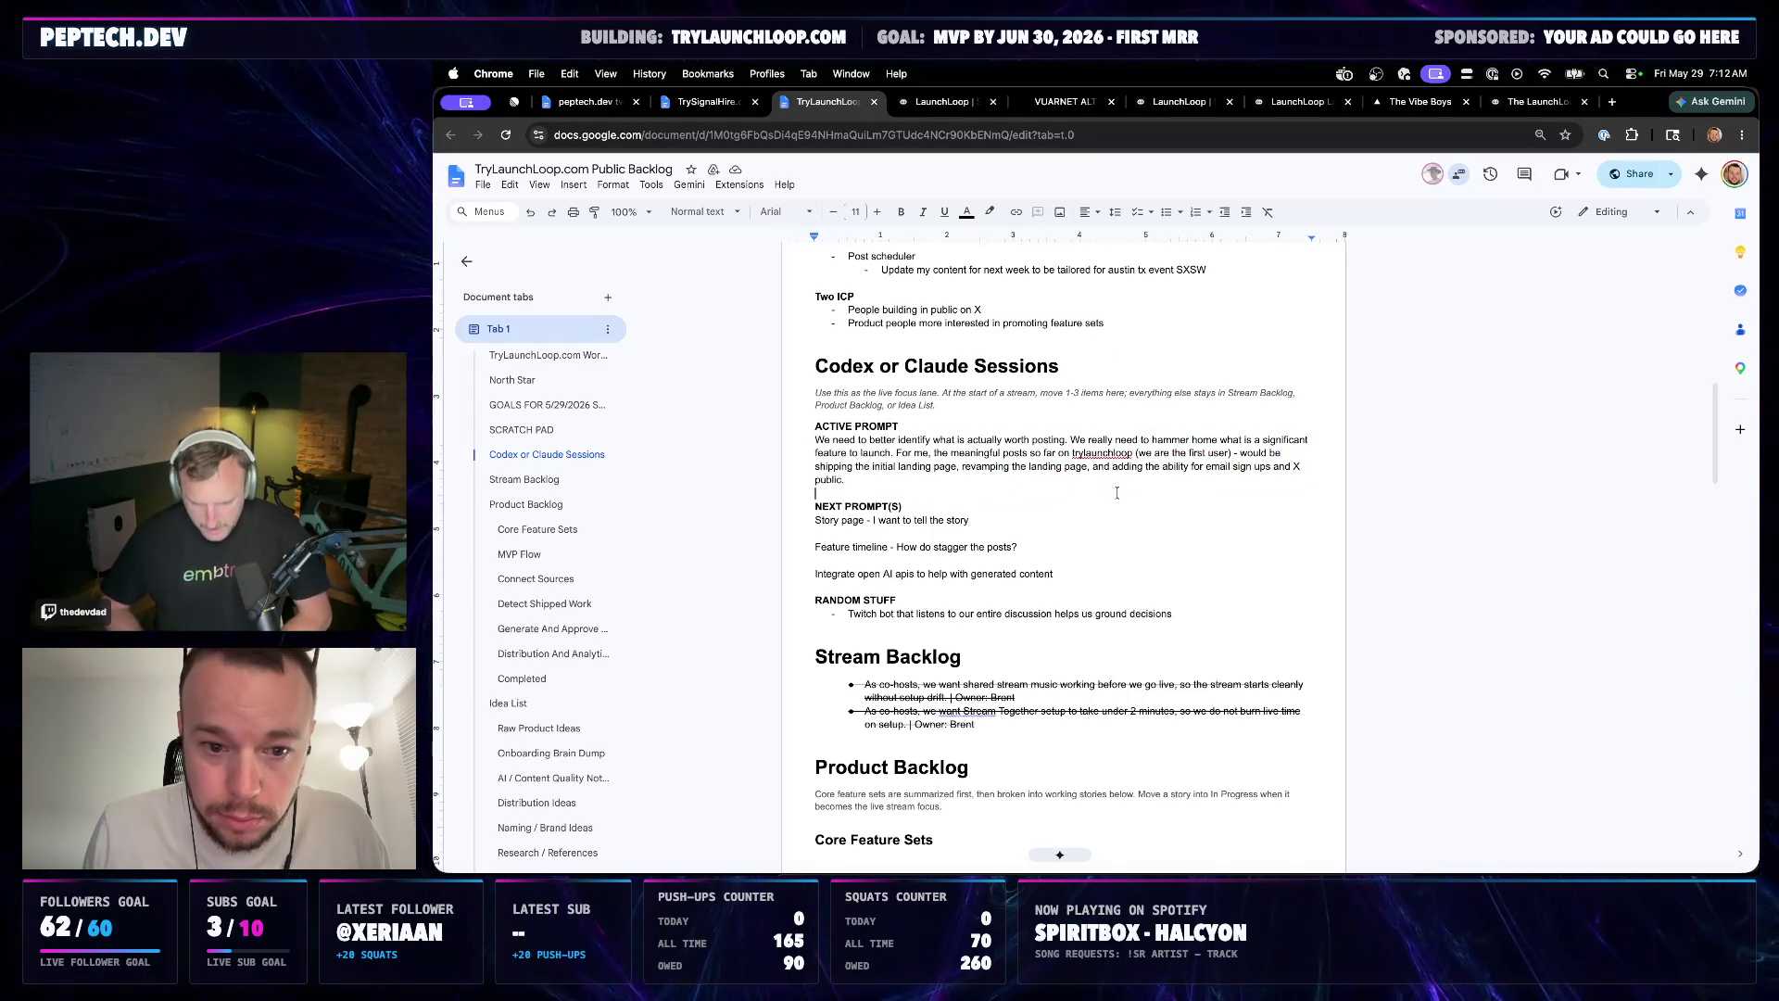
pyautogui.write('for me')
# Insert 'for me this' after 'first user) -' in the active prompt
pyautogui.click(1235, 451)
pyautogui.write('for me this')
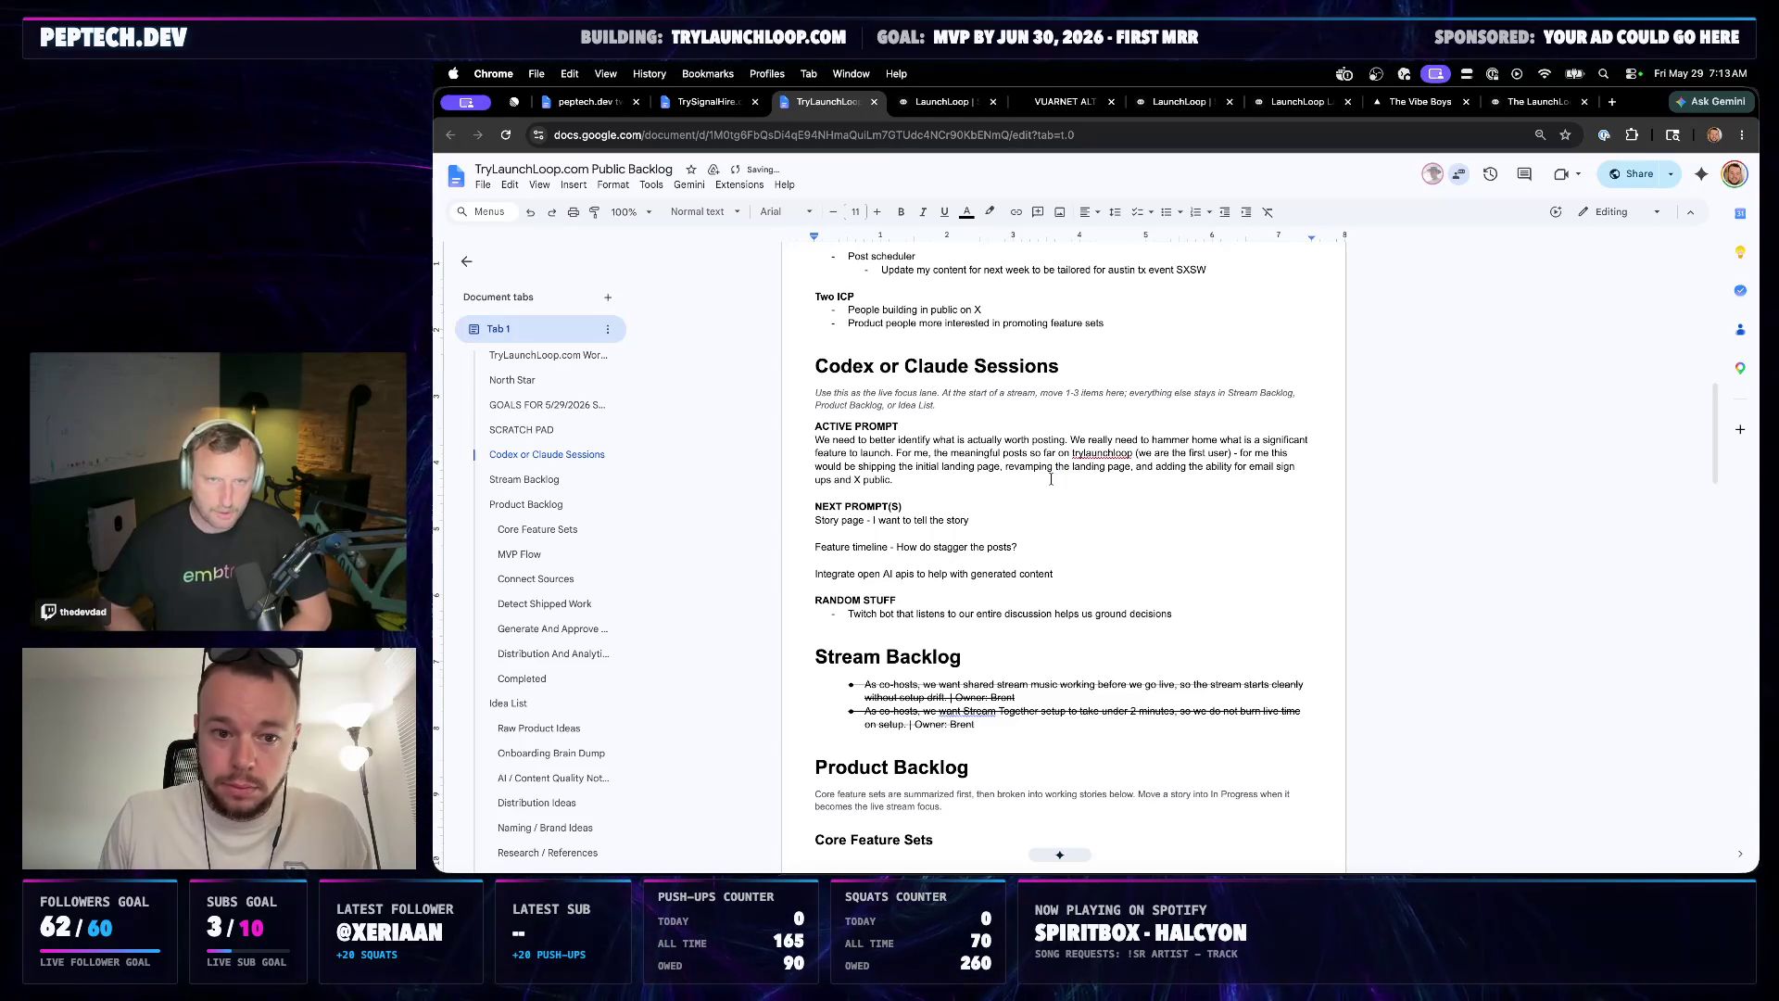
pyautogui.press('Return')
pyautogui.write('T')
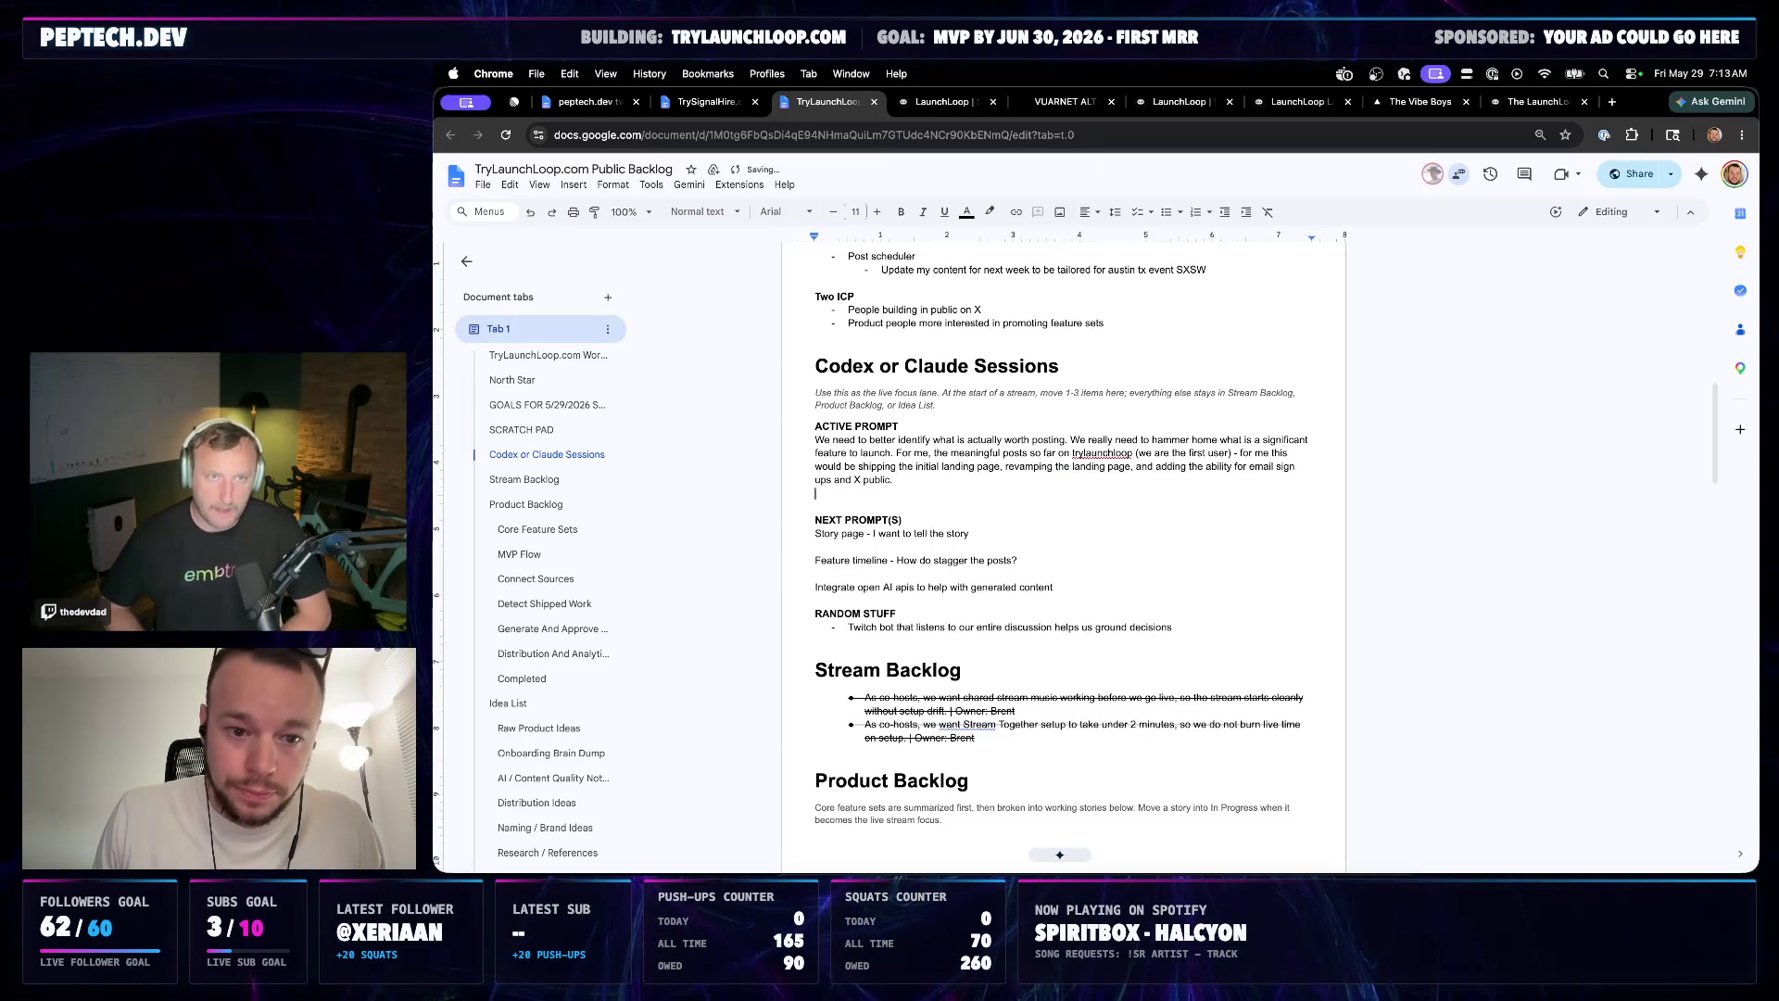
pyautogui.press('BackSpace')
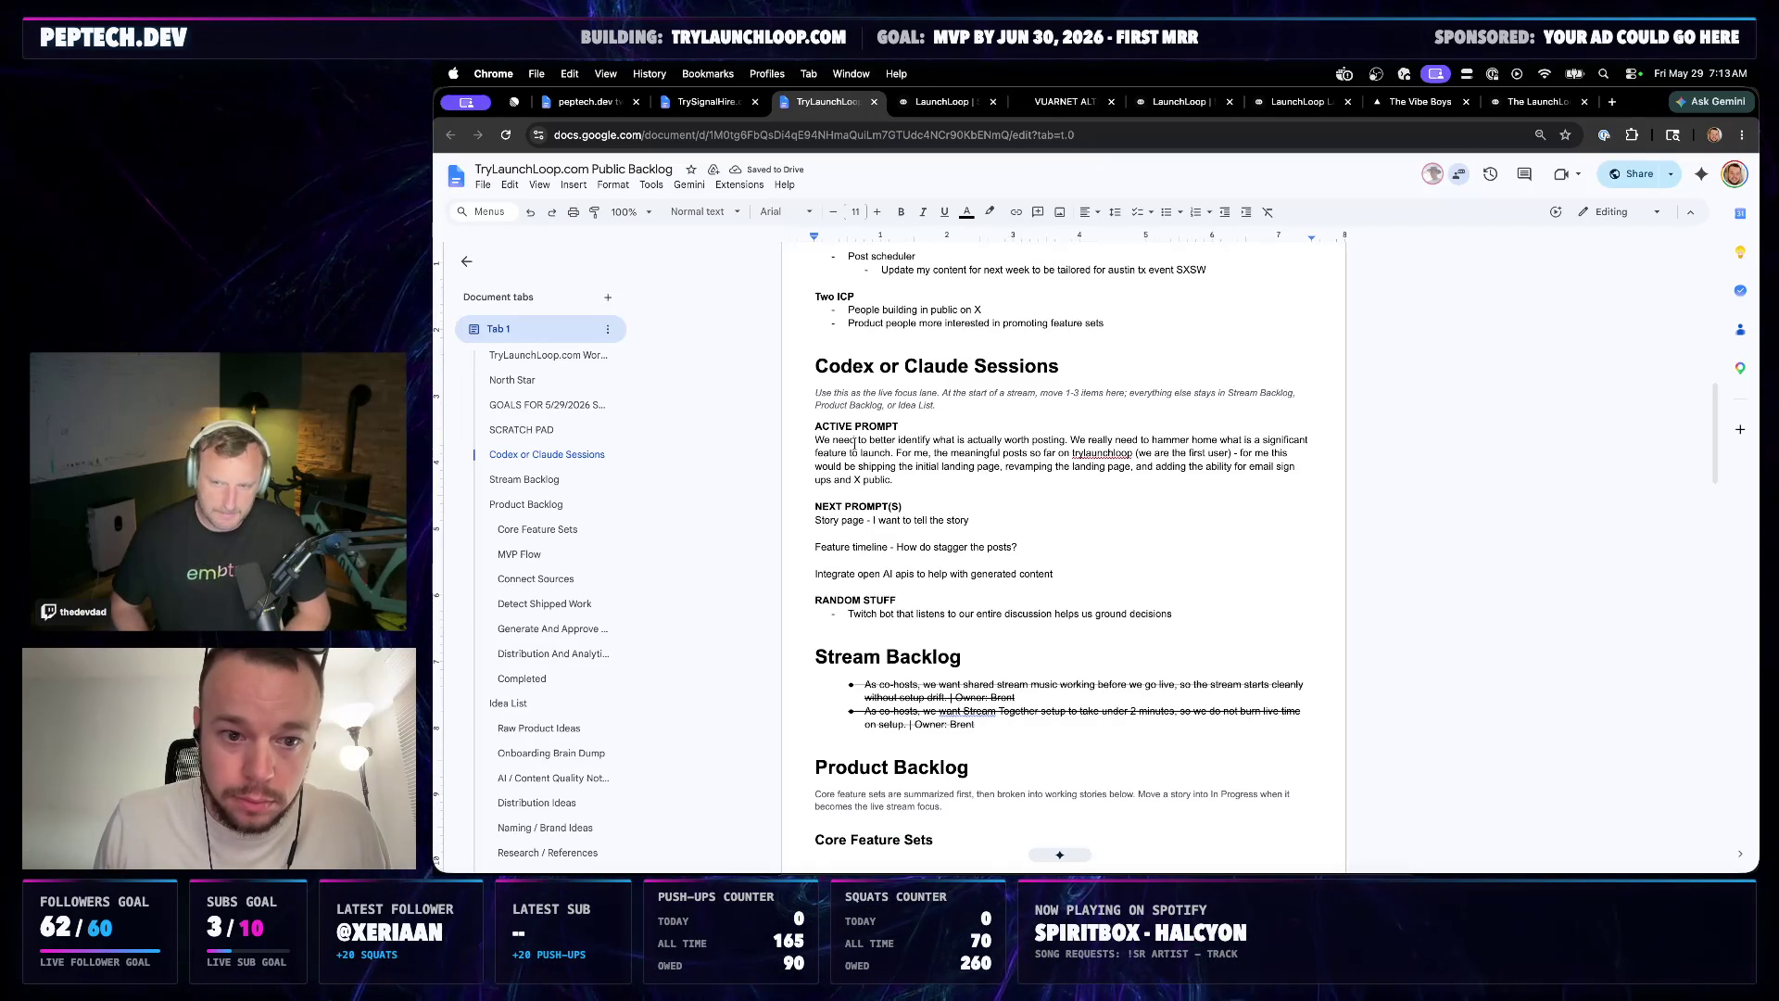
pyautogui.write('do two things:')
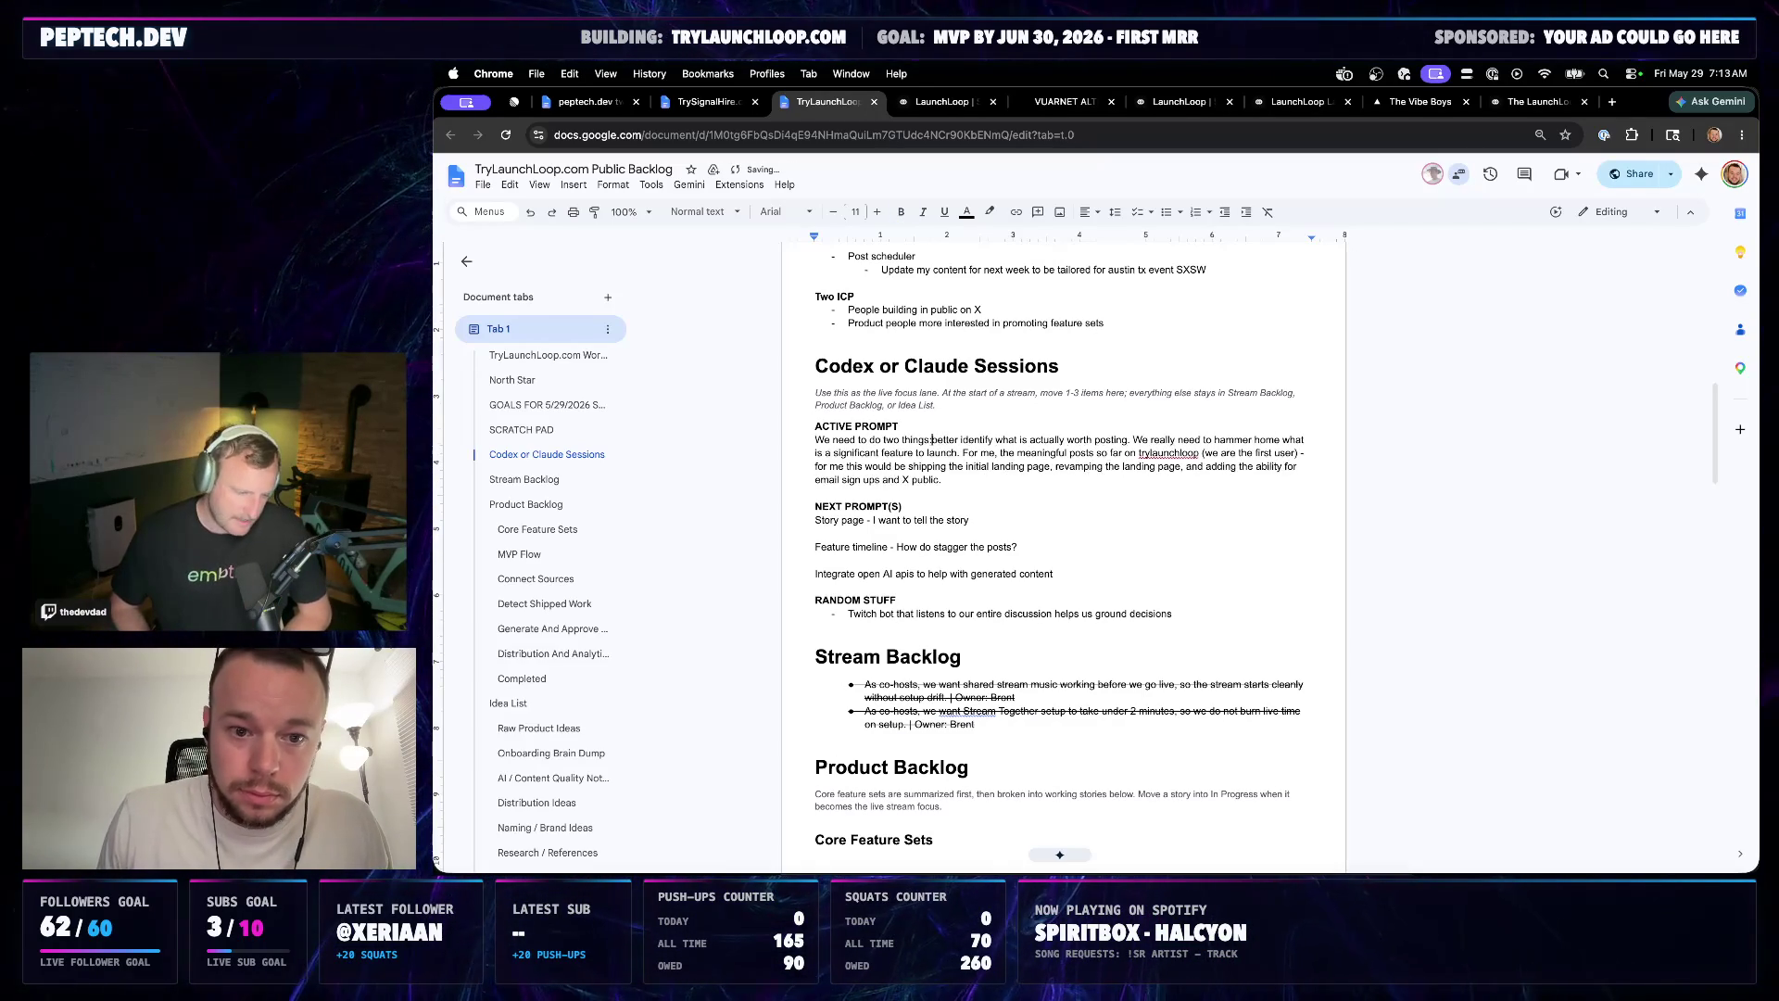
# Rewrite the active prompt as 'We need to do two things:' with numbered item 1 on milestones and item 2 begun 'We need to'
pyautogui.press('Return')
pyautogui.write('1.')
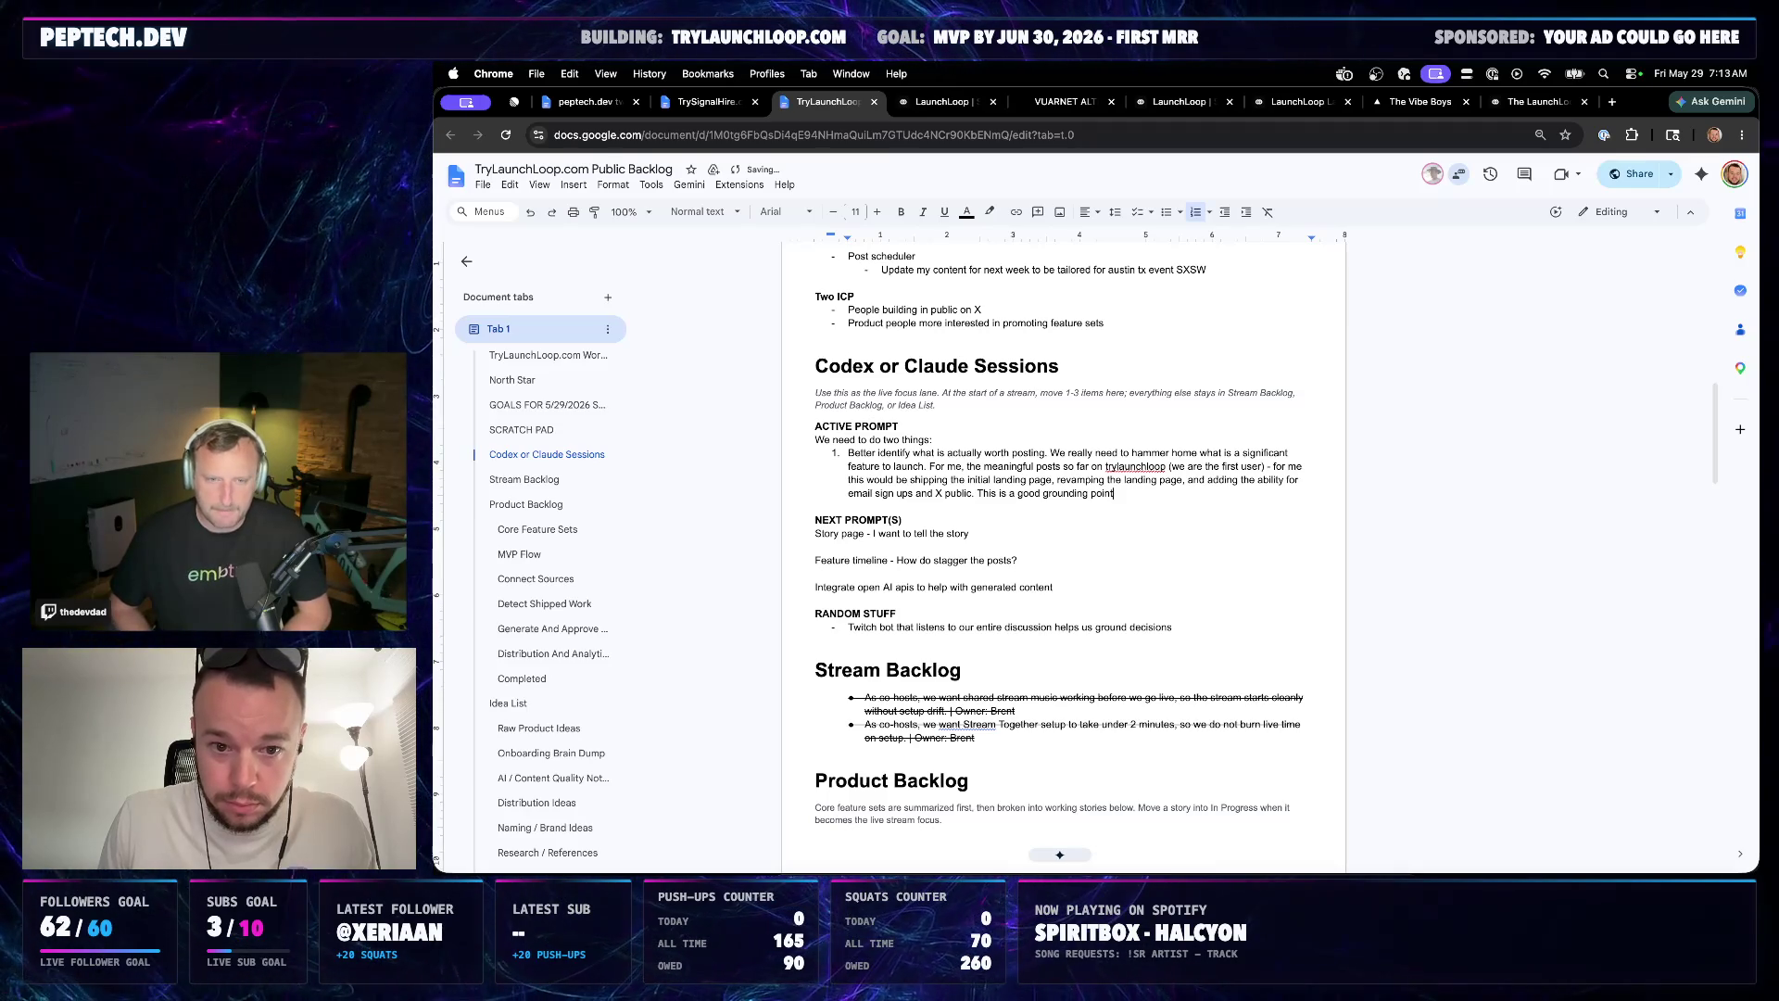
pyautogui.write('and meaningf')
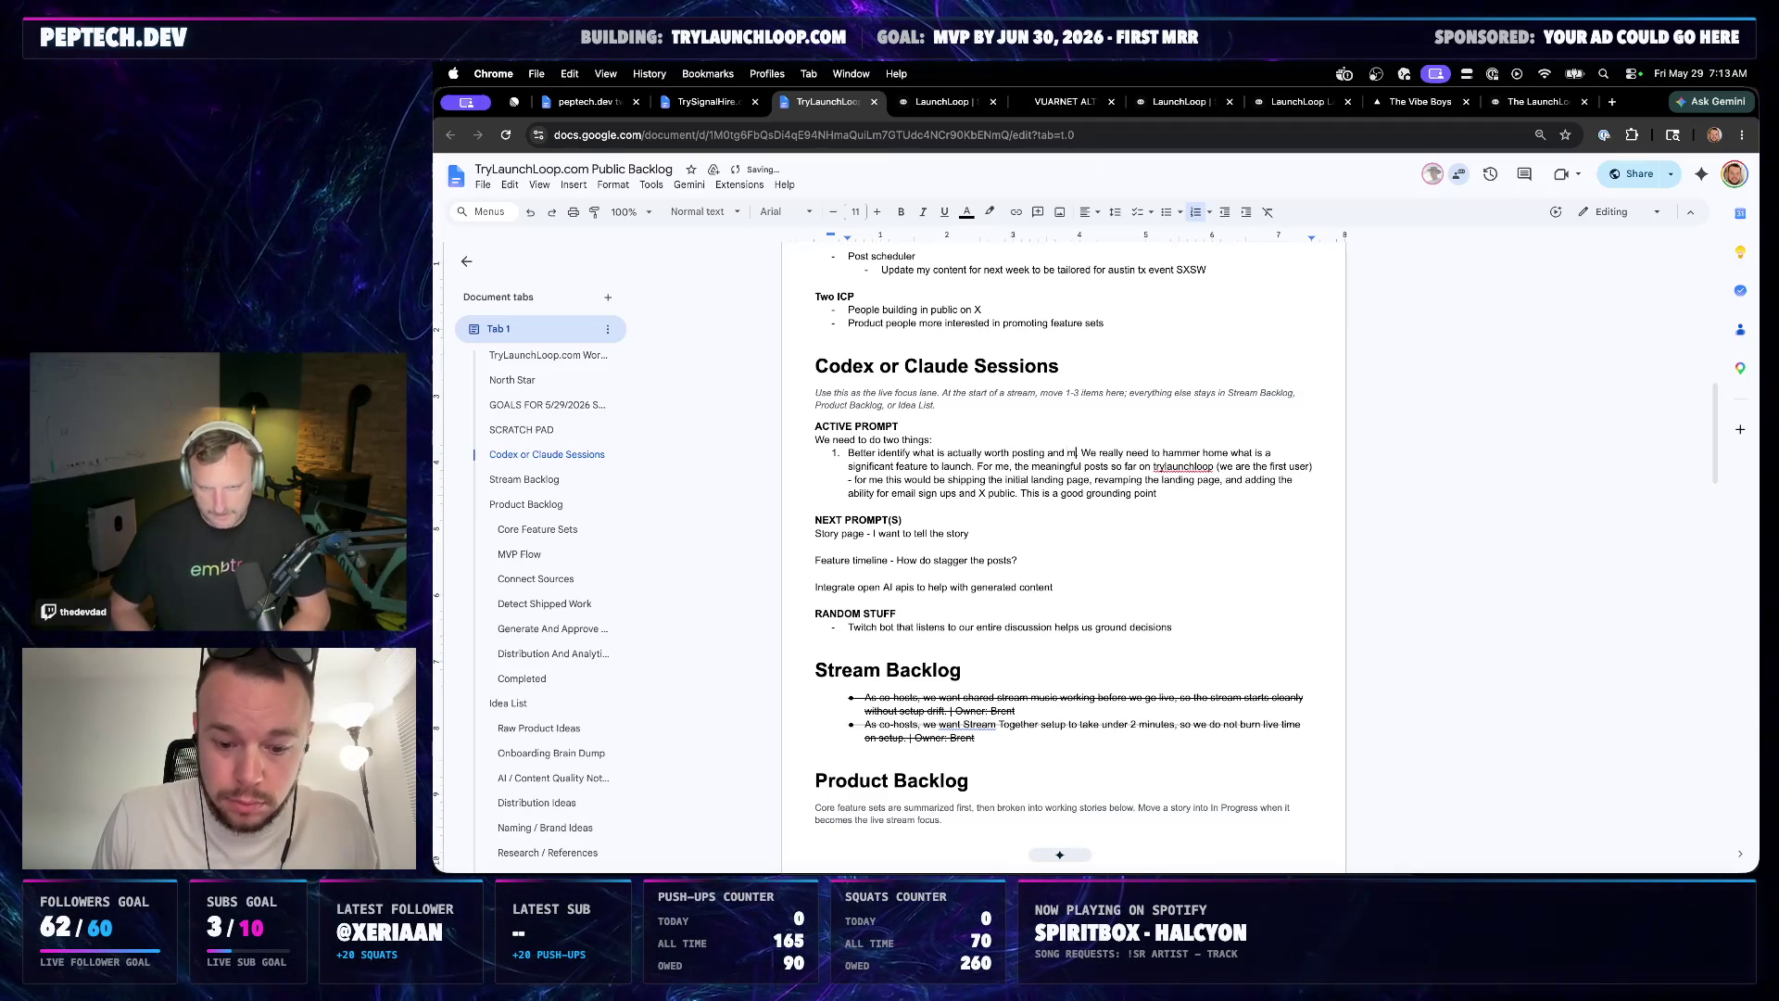
pyautogui.write('ul milestones')
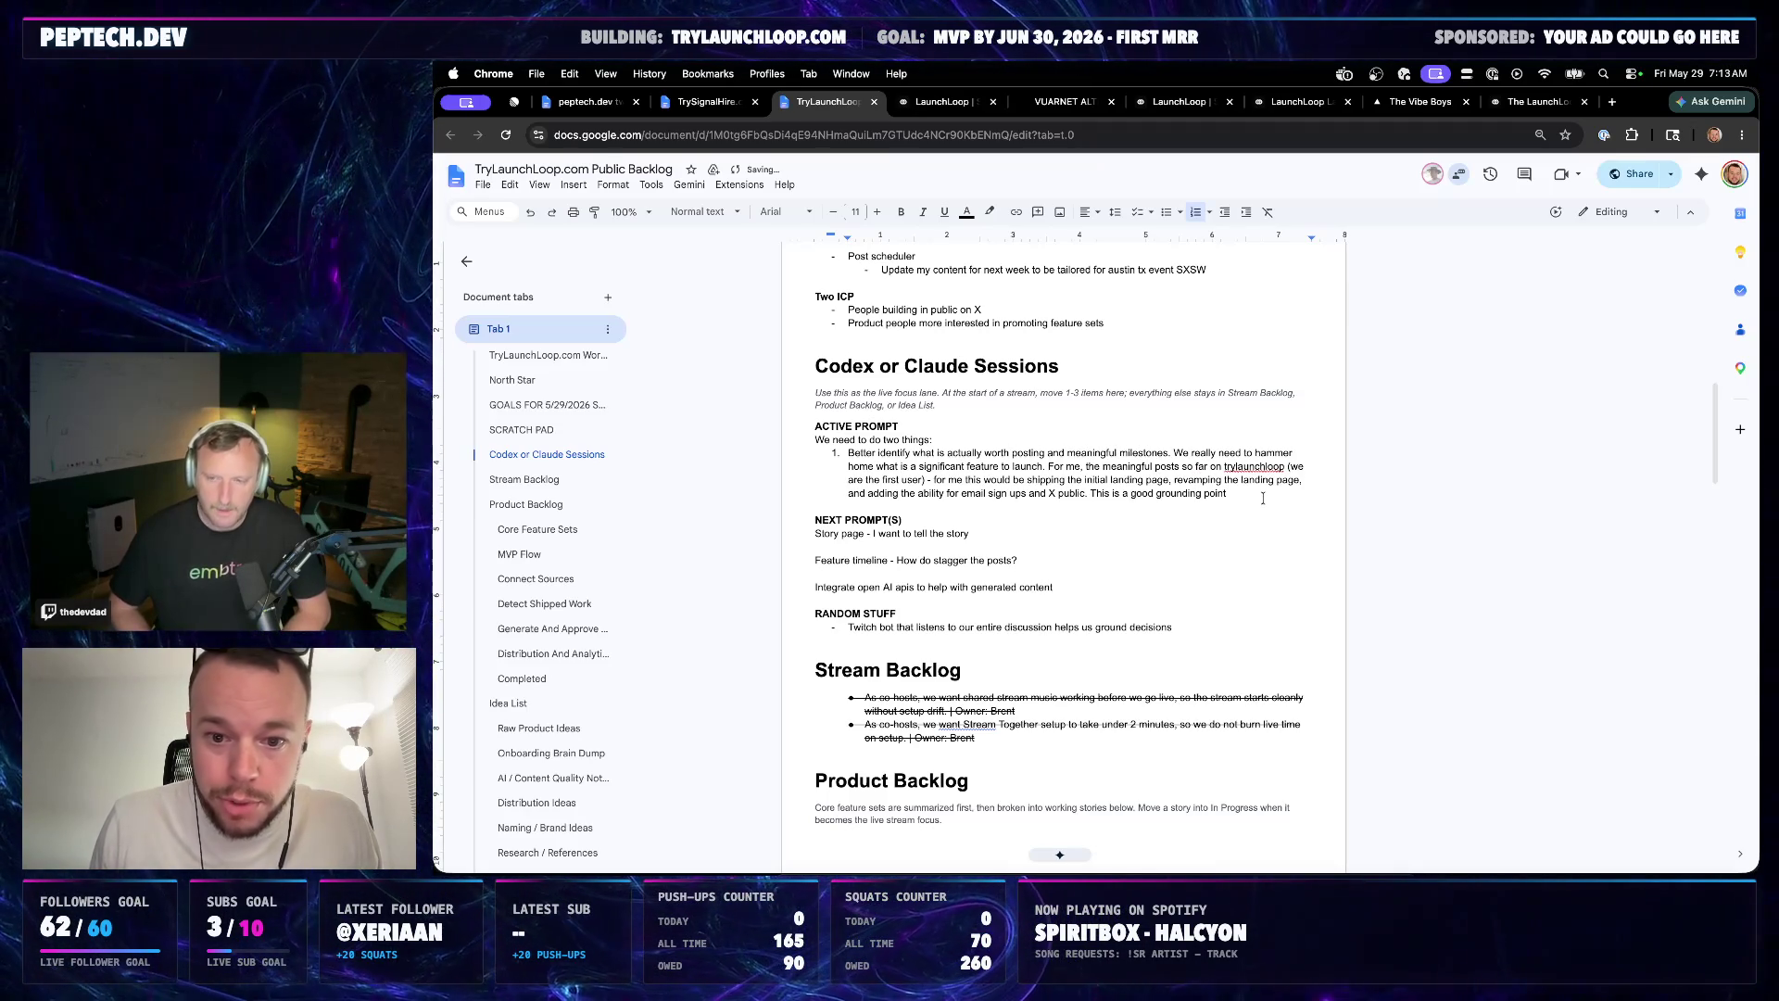
pyautogui.write('.')
pyautogui.press('Return')
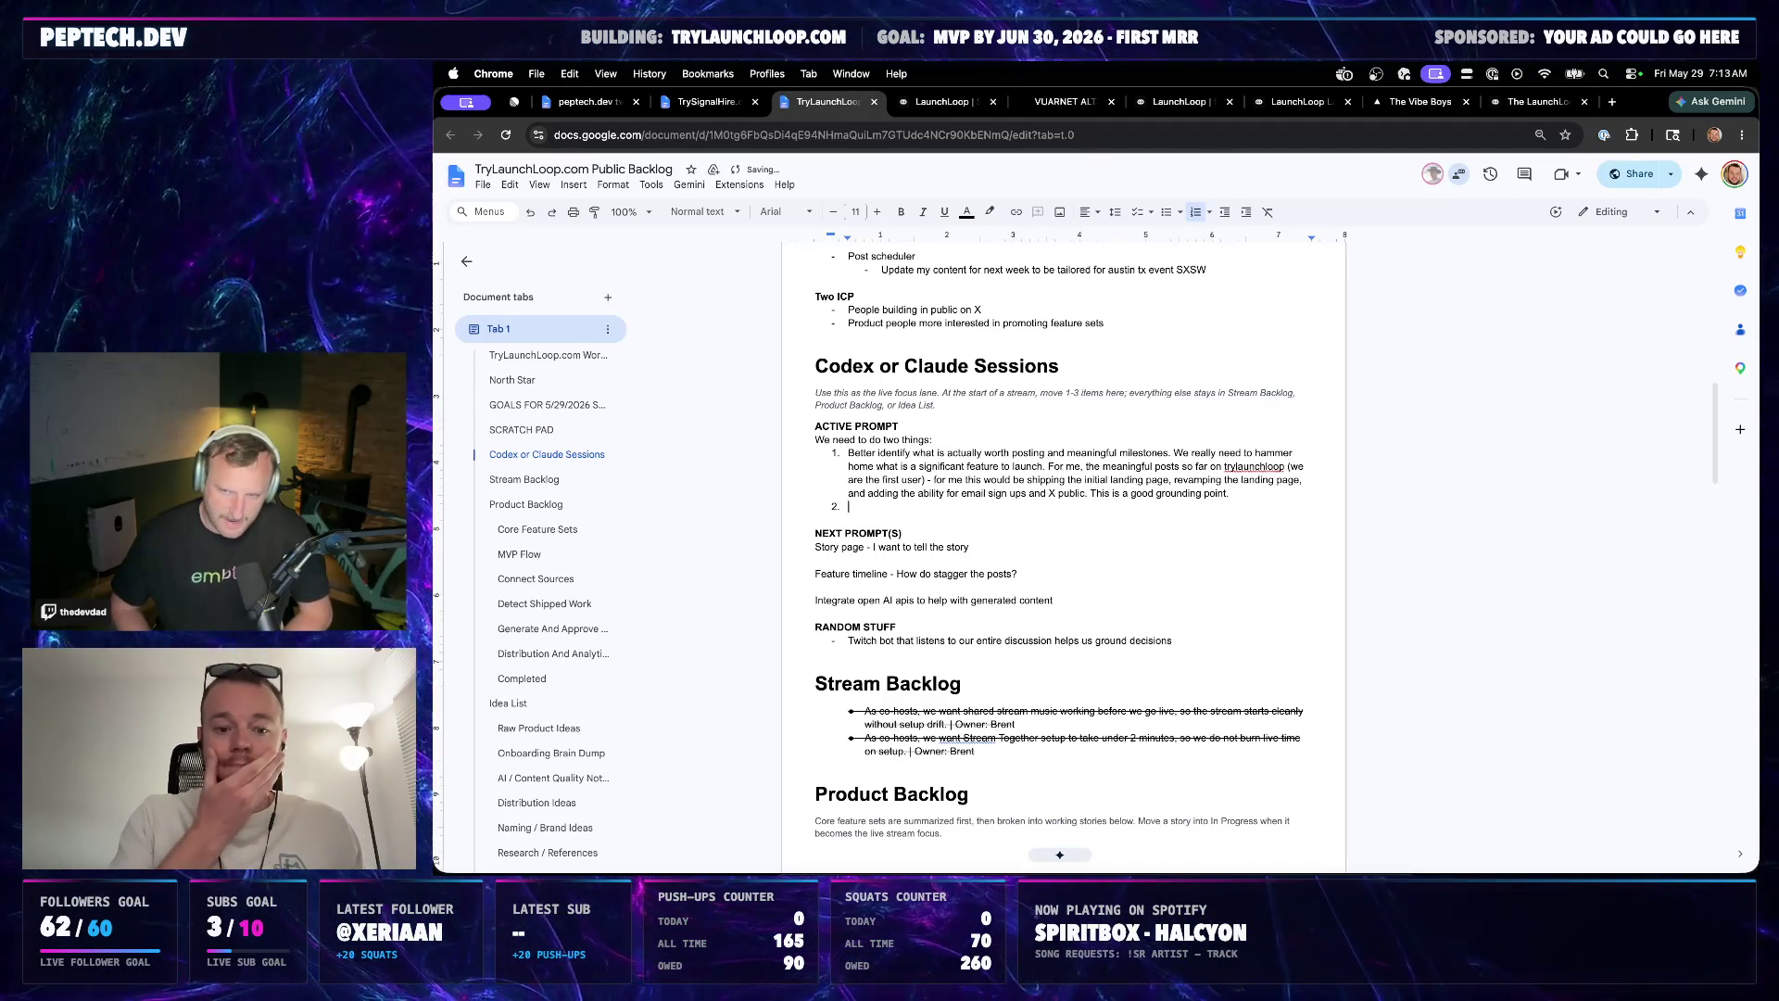
pyautogui.write('We need to')
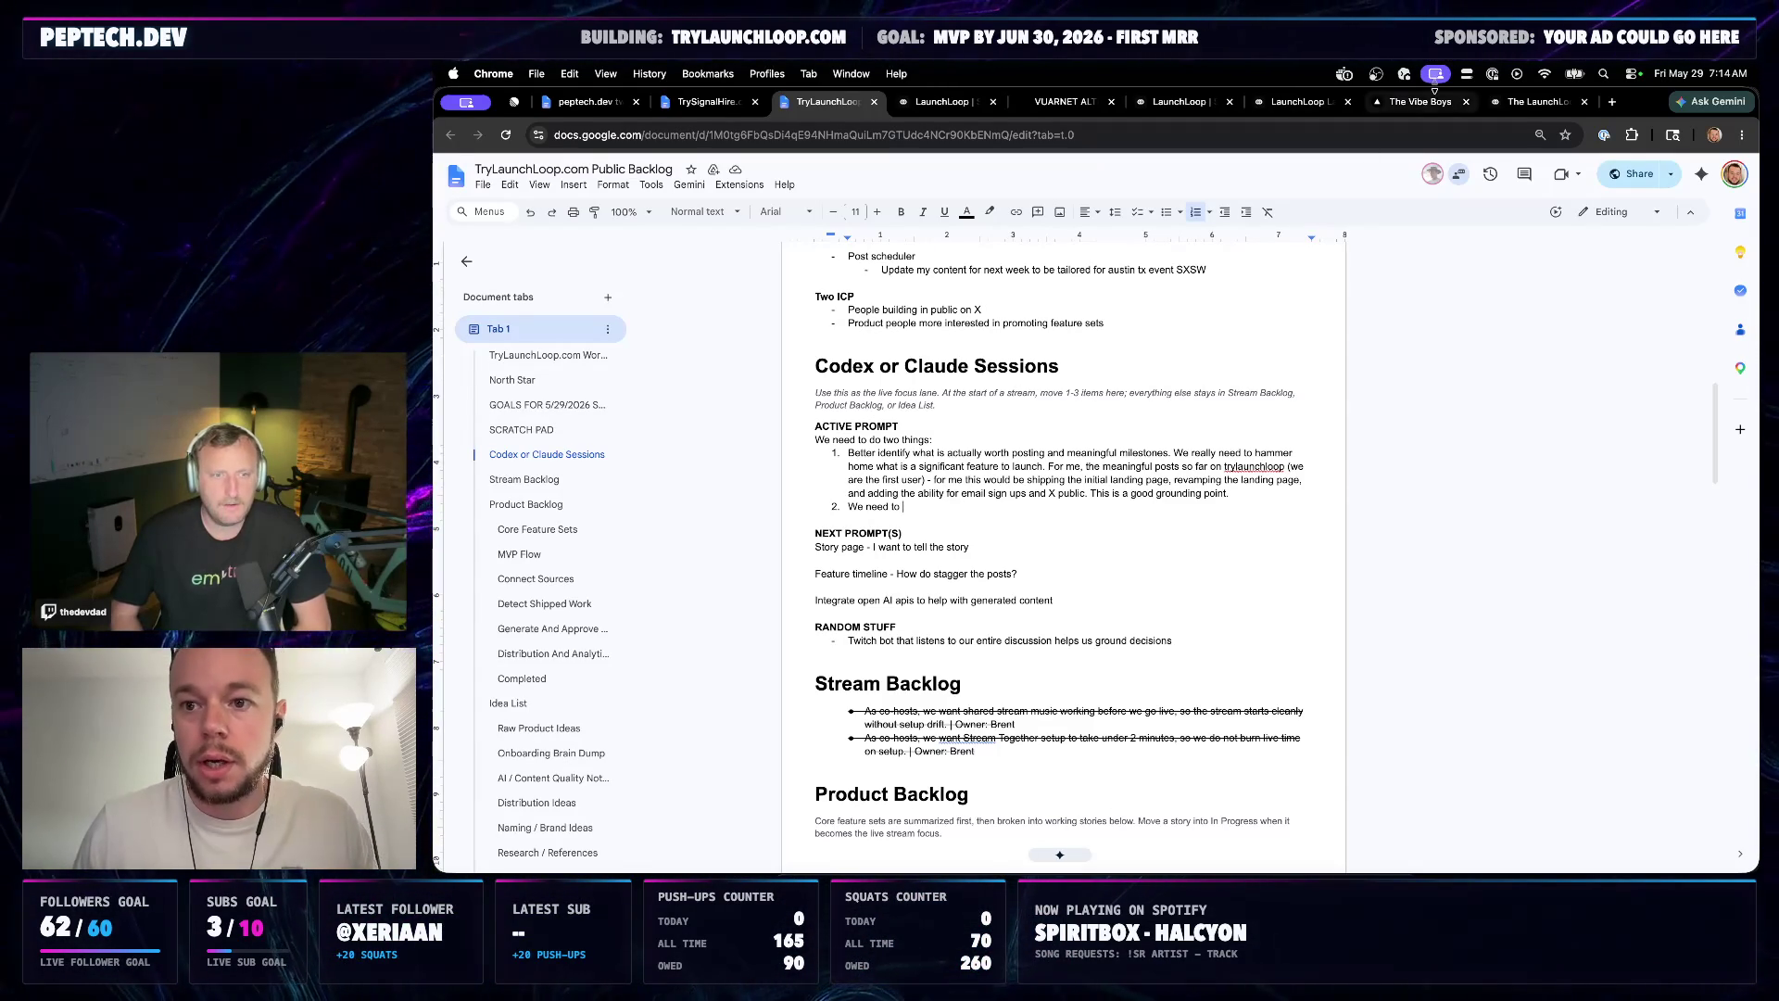
pyautogui.click(1536, 102)
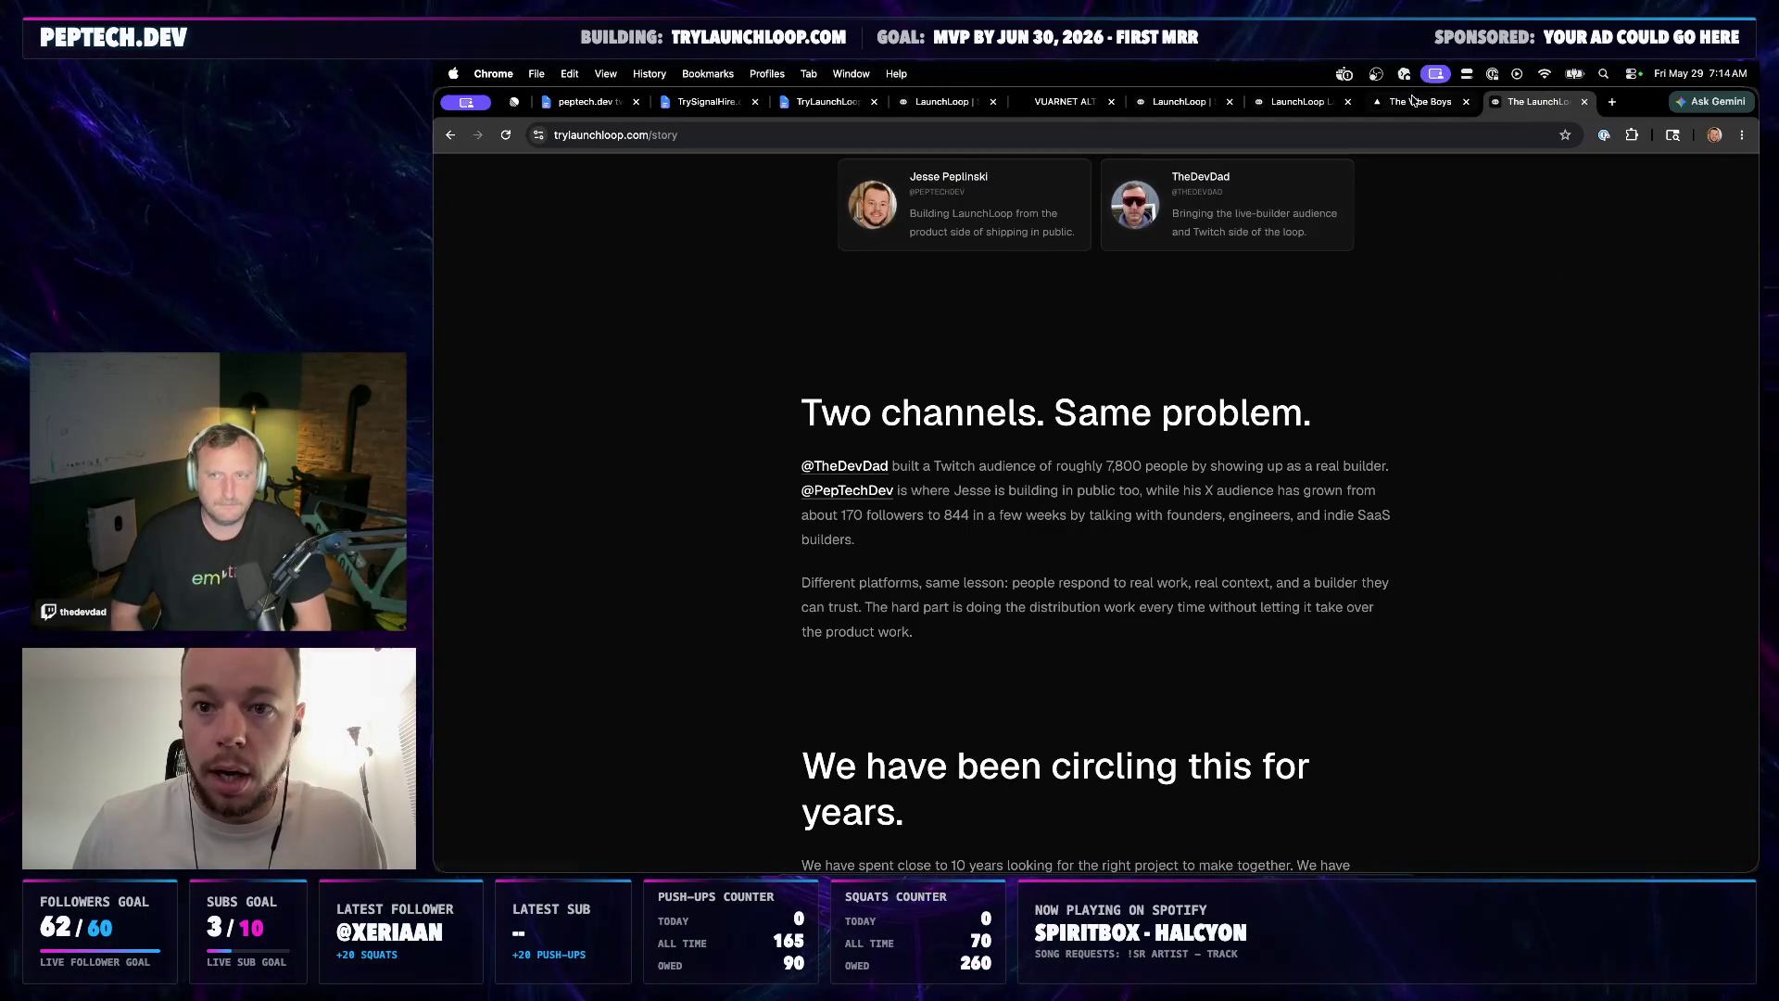
# Close The Vibe Boys tab, review LaunchLoop Lab's worth-posting cards, and return to the TryLaunchLoop backlog
pyautogui.click(1298, 102)
pyautogui.click(1466, 101)
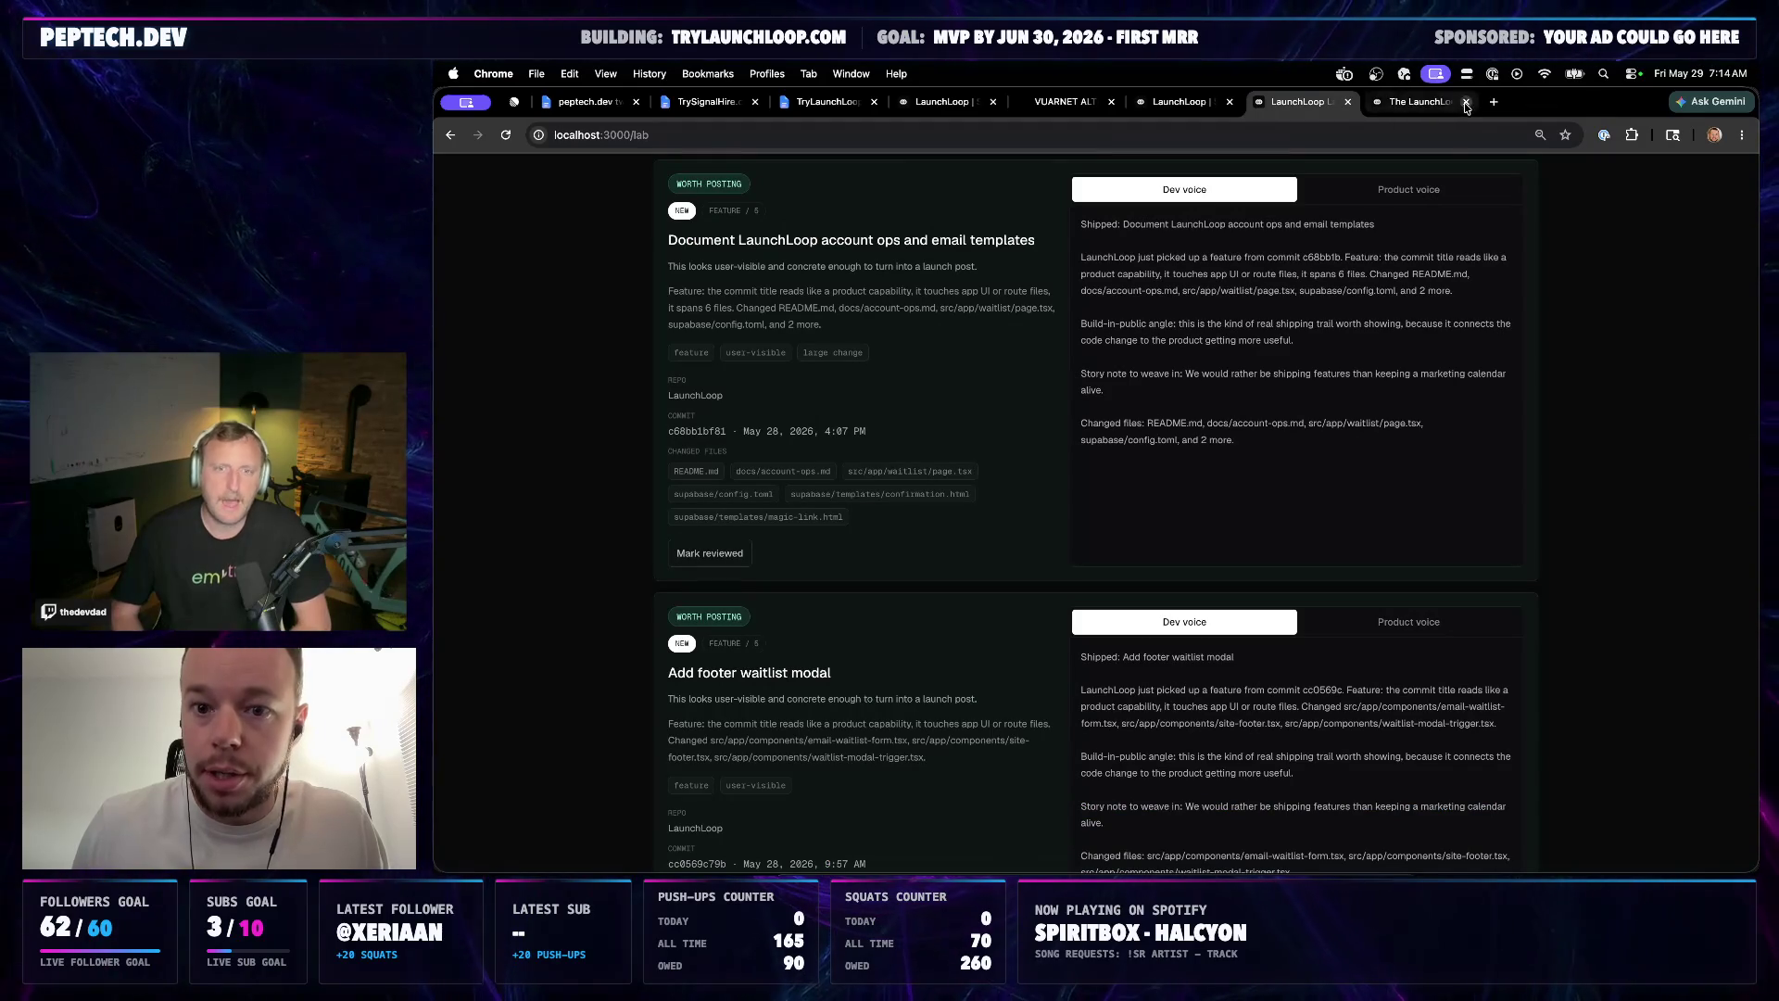
pyautogui.scroll(1, 1307, 366)
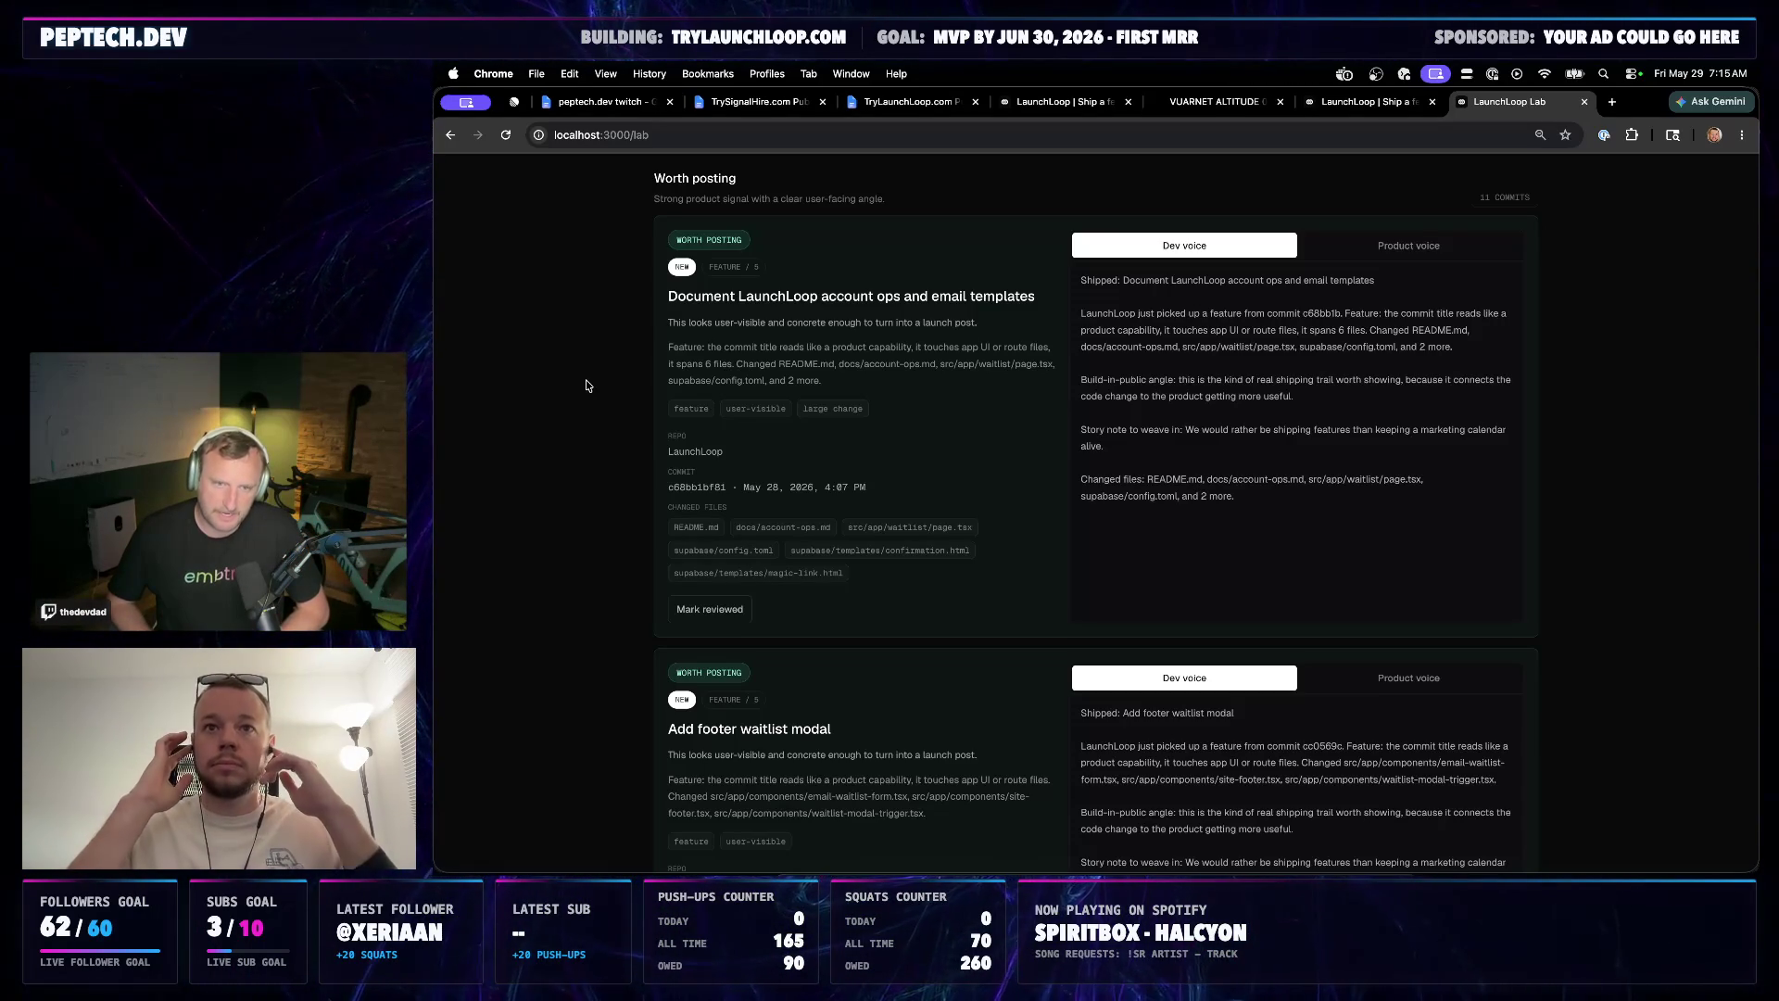
pyautogui.click(732, 103)
pyautogui.click(915, 103)
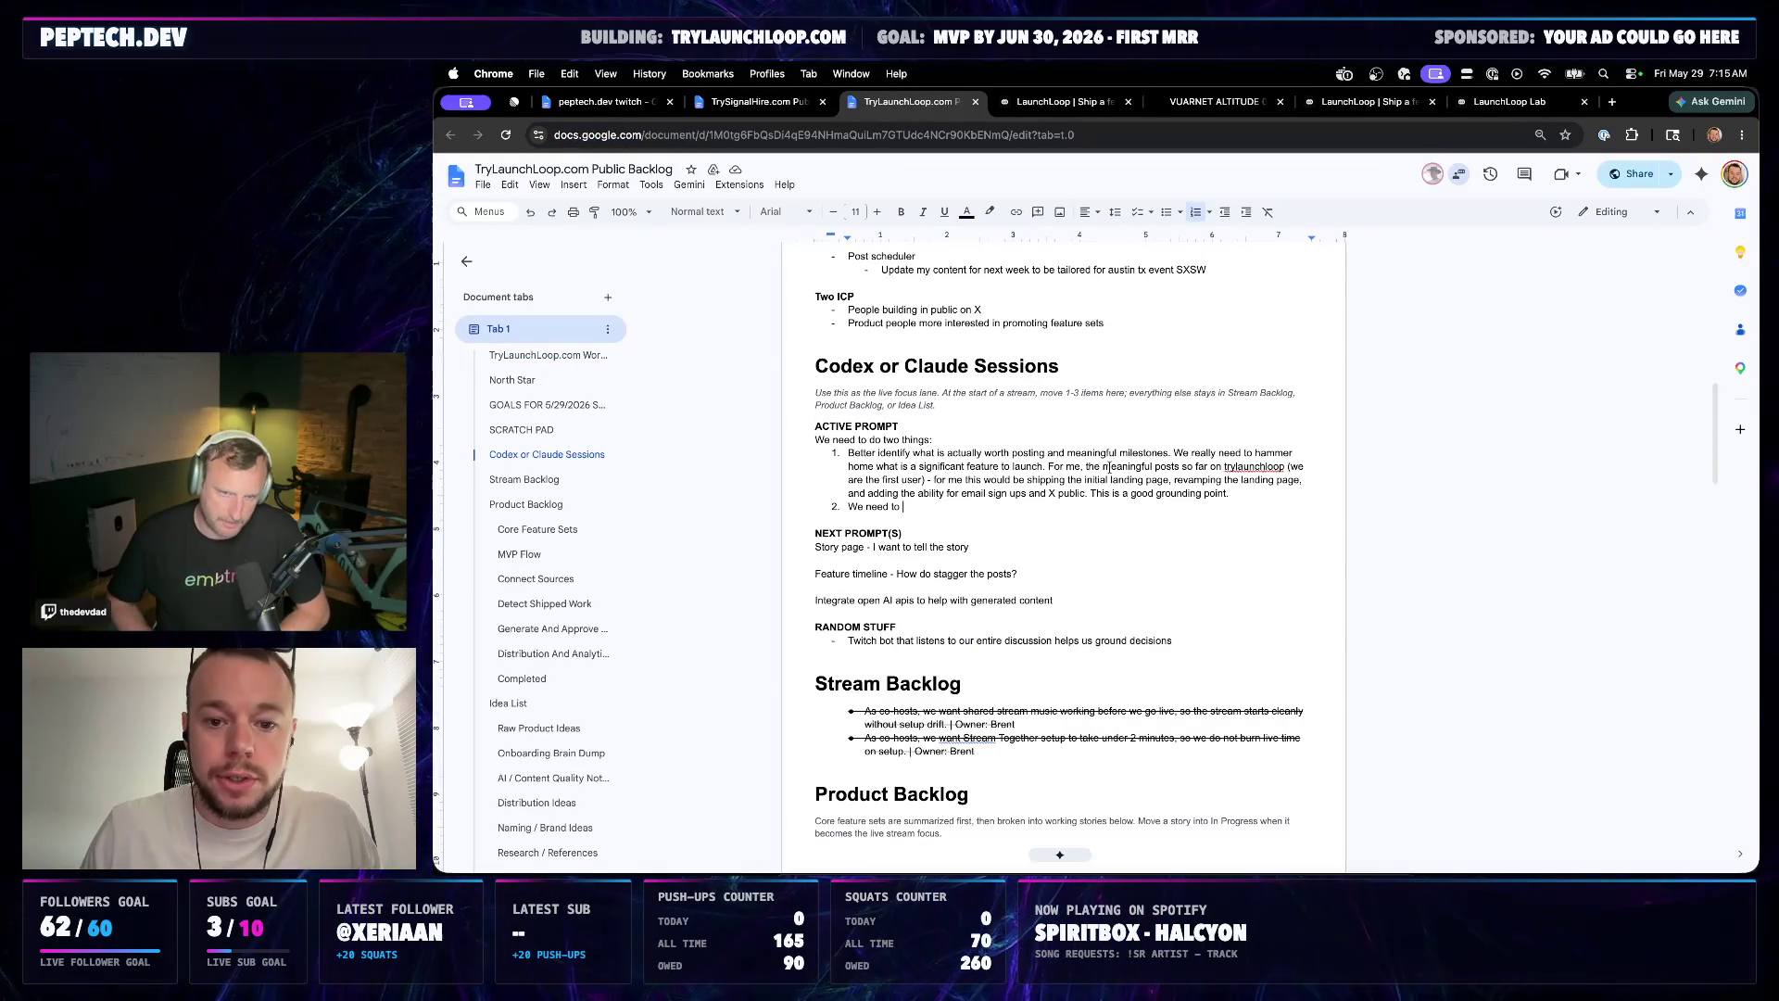
# Extend item 1 with a question on what counts as a feature, ending 'we just need to share'
pyautogui.doubleClick(1251, 490)
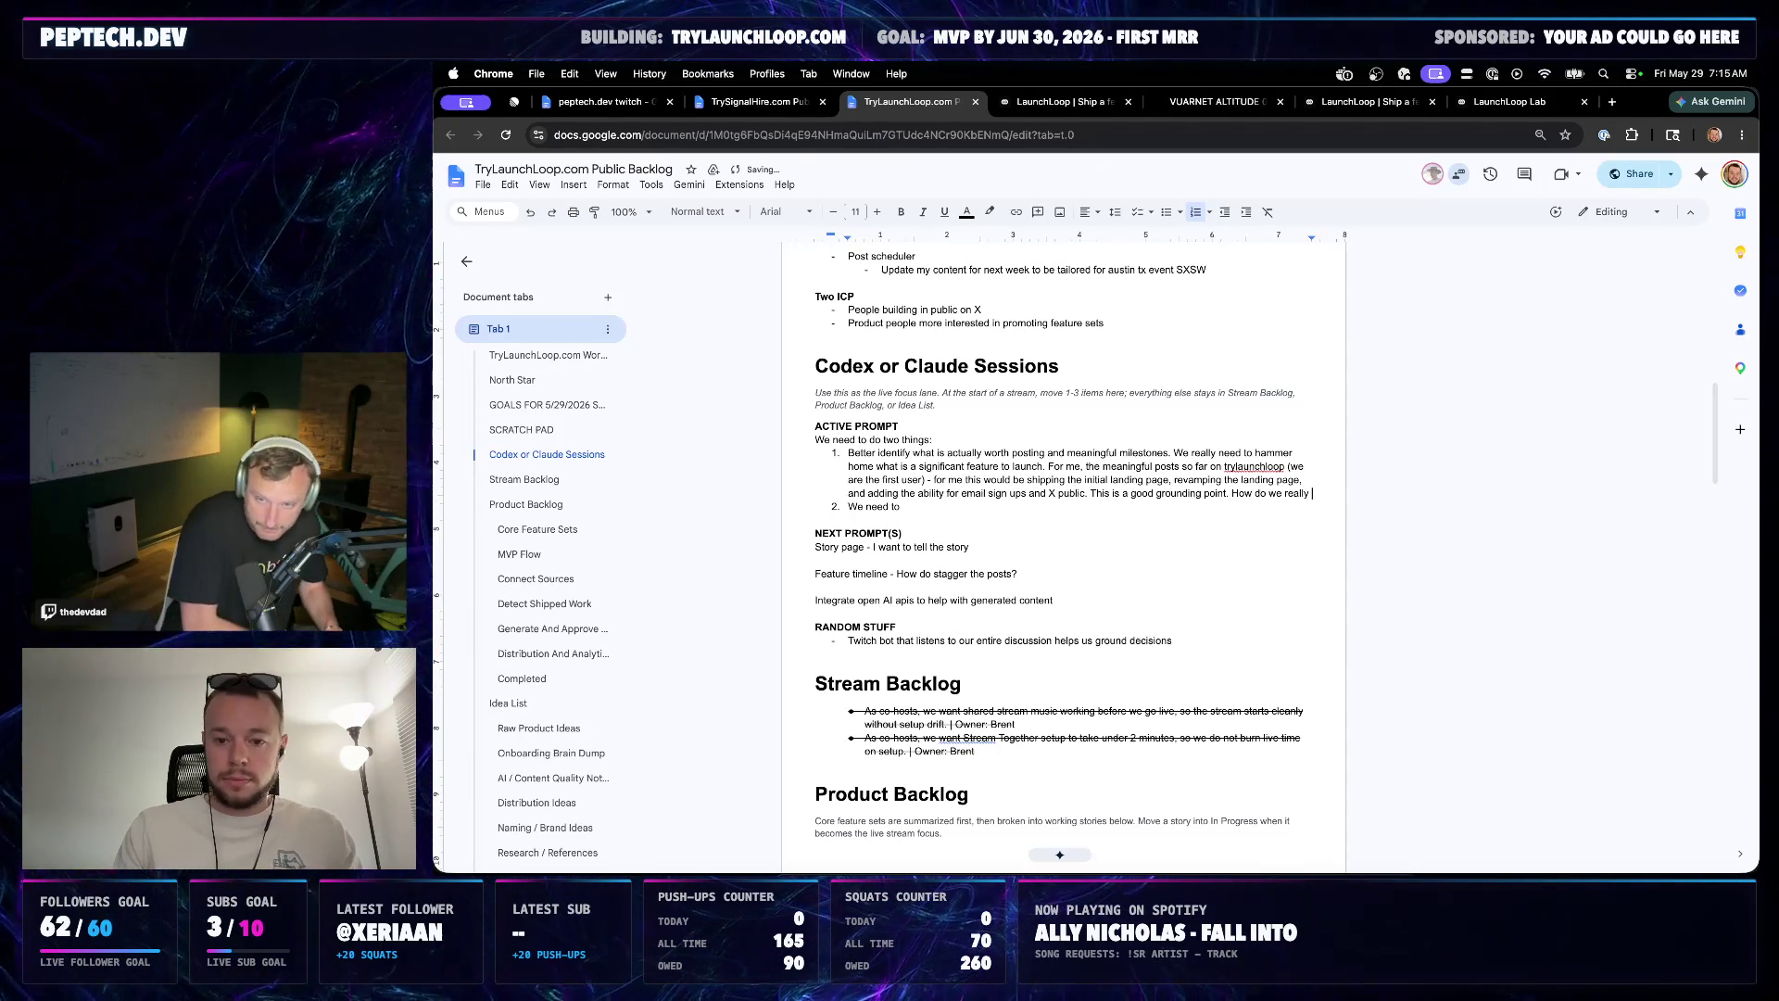
pyautogui.write('determine what is a feature?')
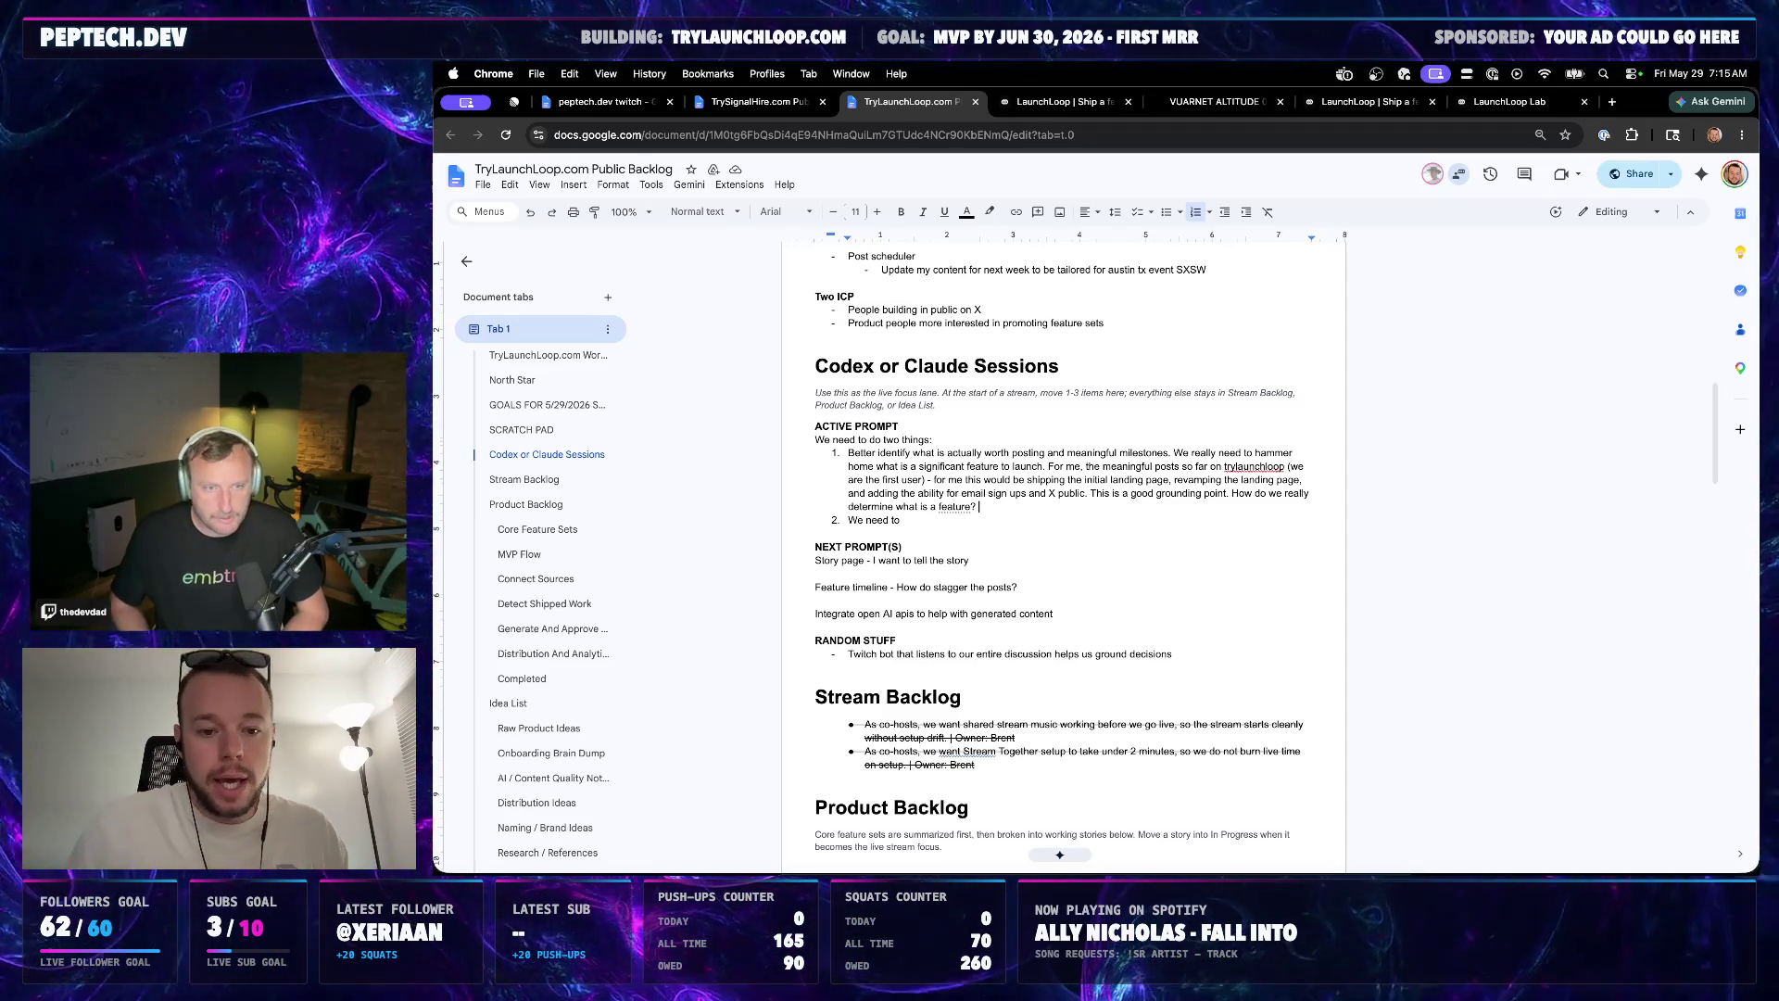
pyautogui.write('User milestones, build in public, usage, I')
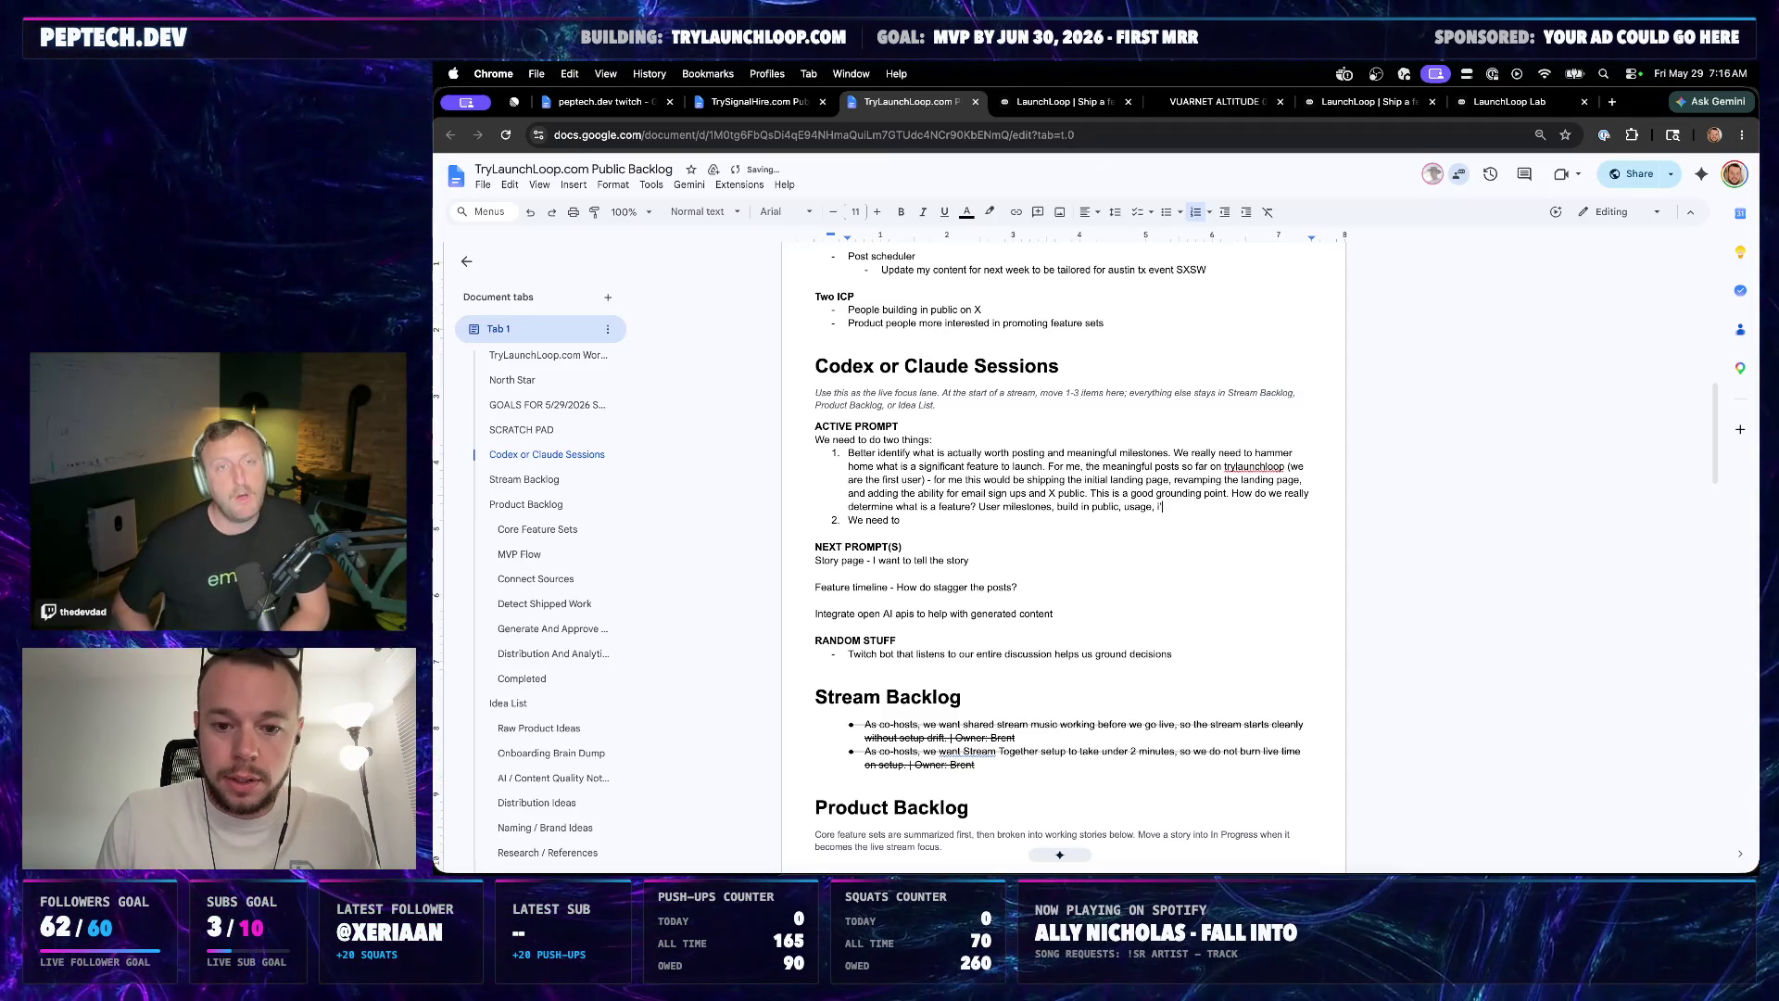
pyautogui.write('the ')
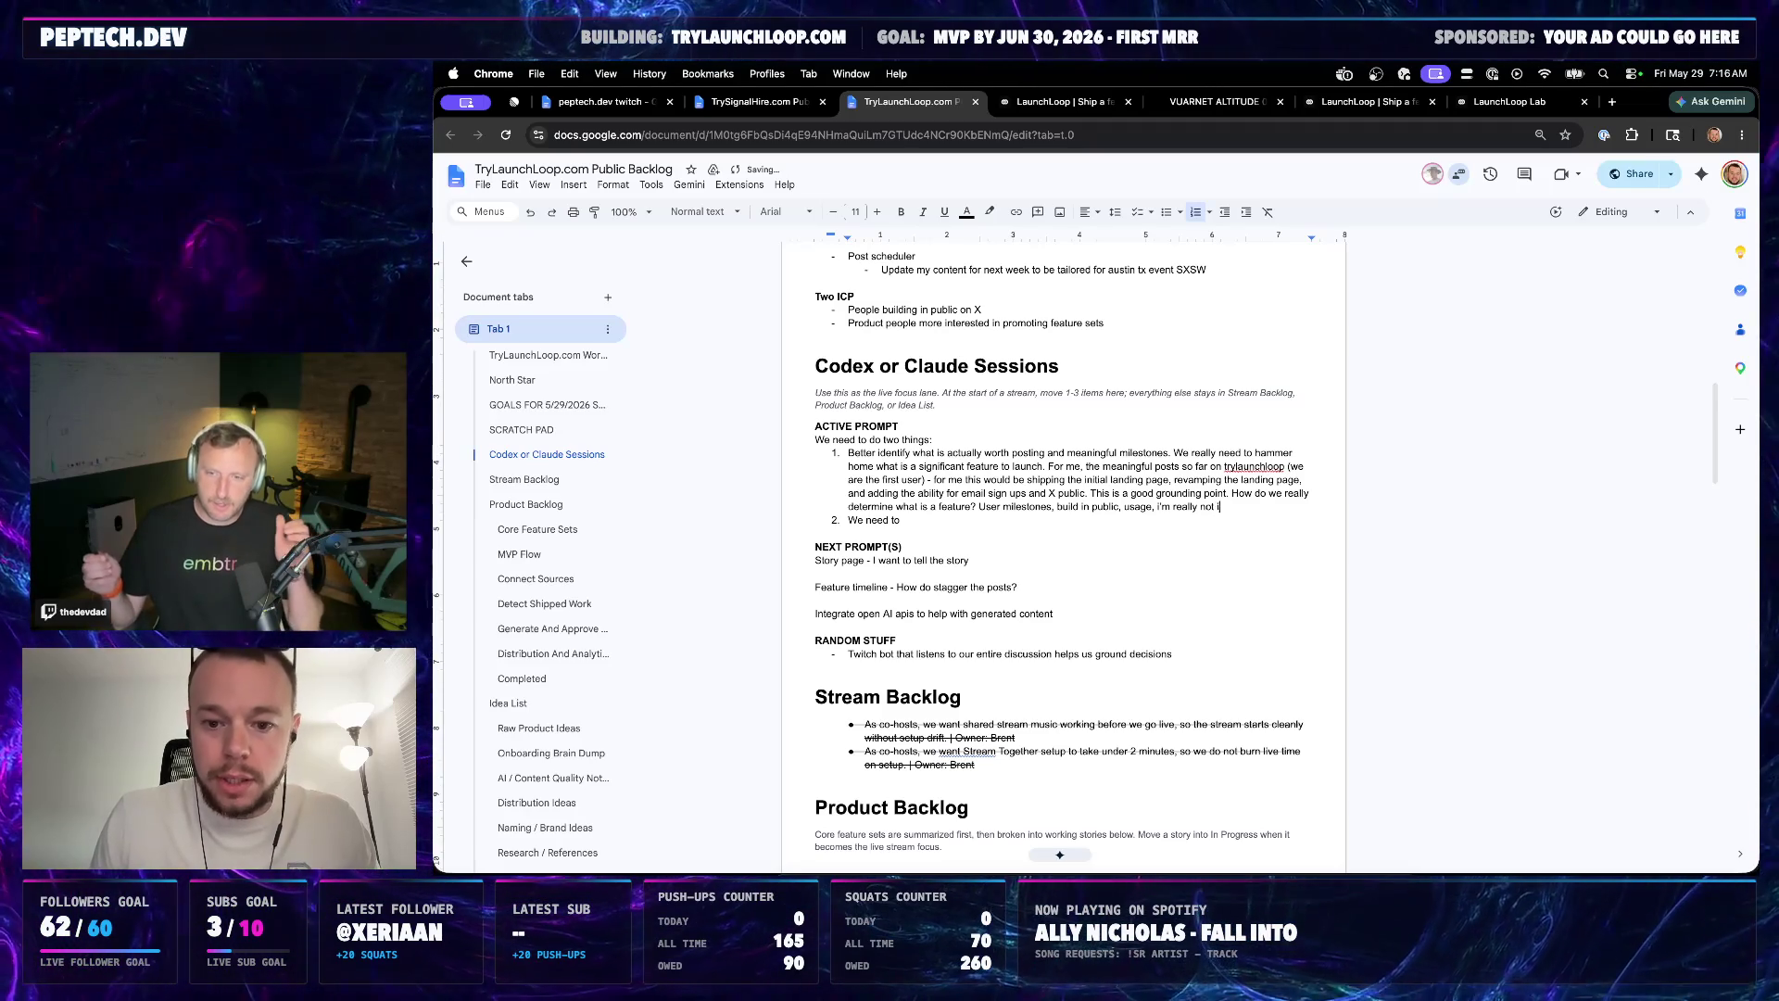
pyautogui.write('actual code, nobody really will be either, we just need to')
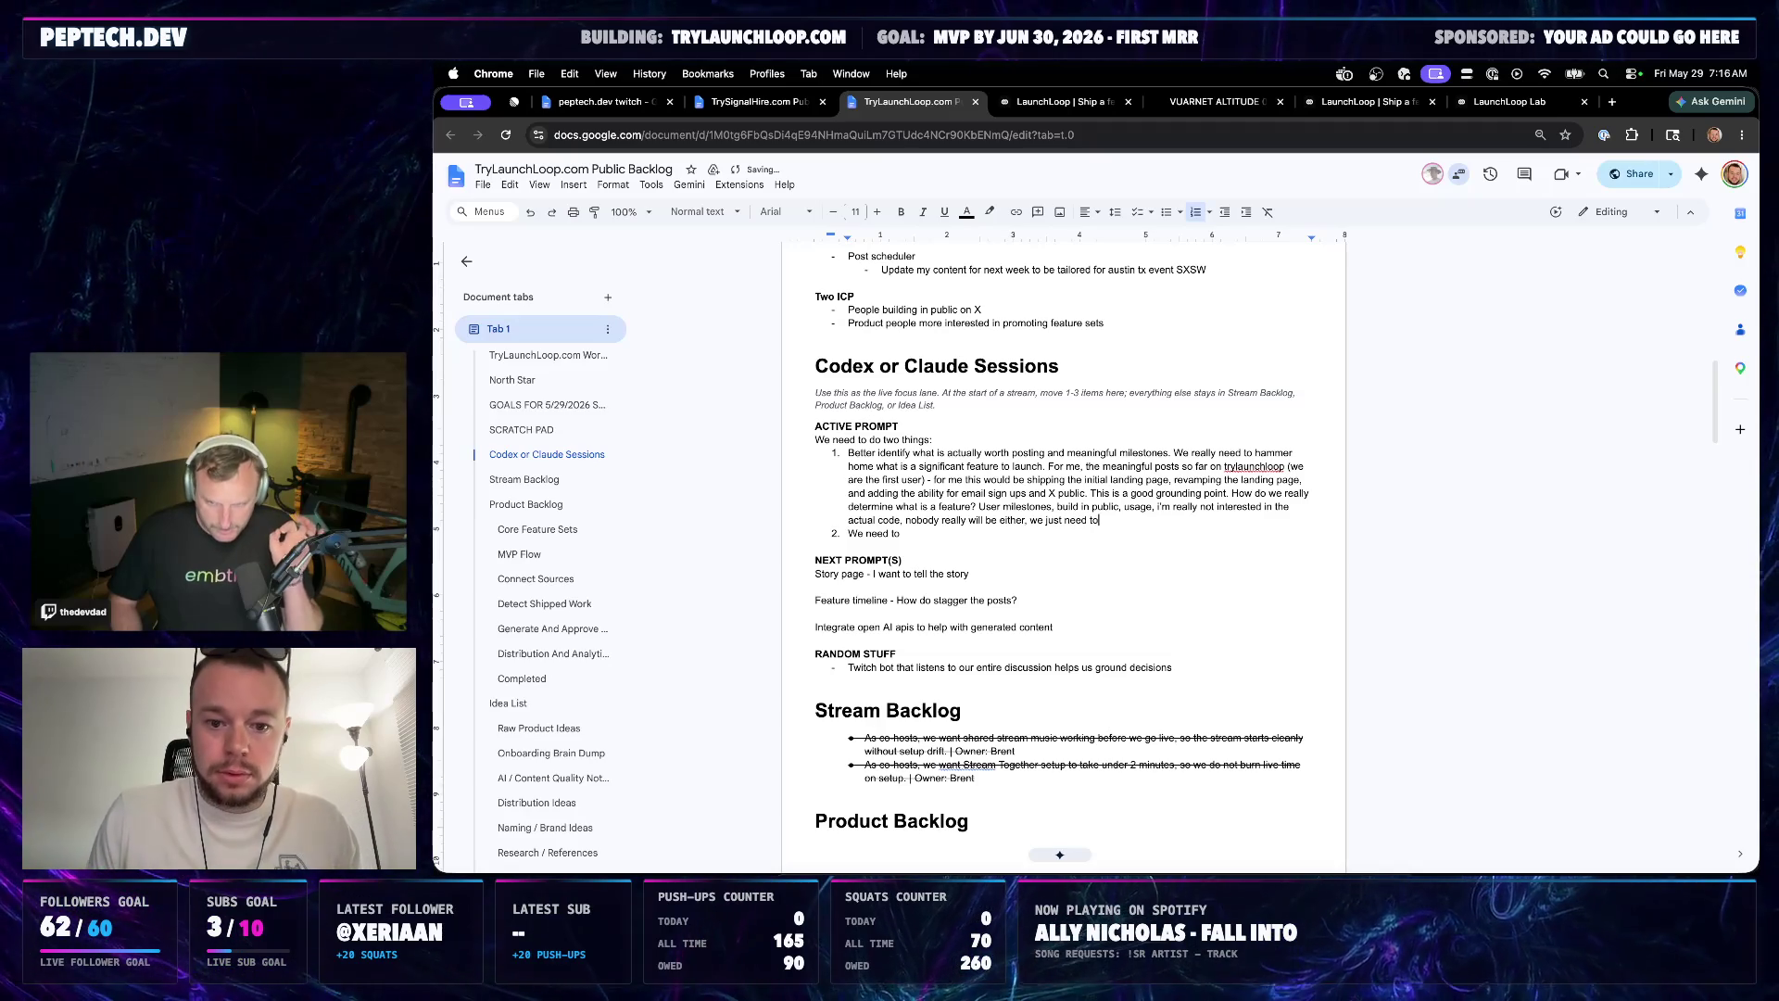
pyautogui.write('mething')
pyautogui.press('BackSpace')
pyautogui.press('BackSpace')
pyautogui.press('BackSpace')
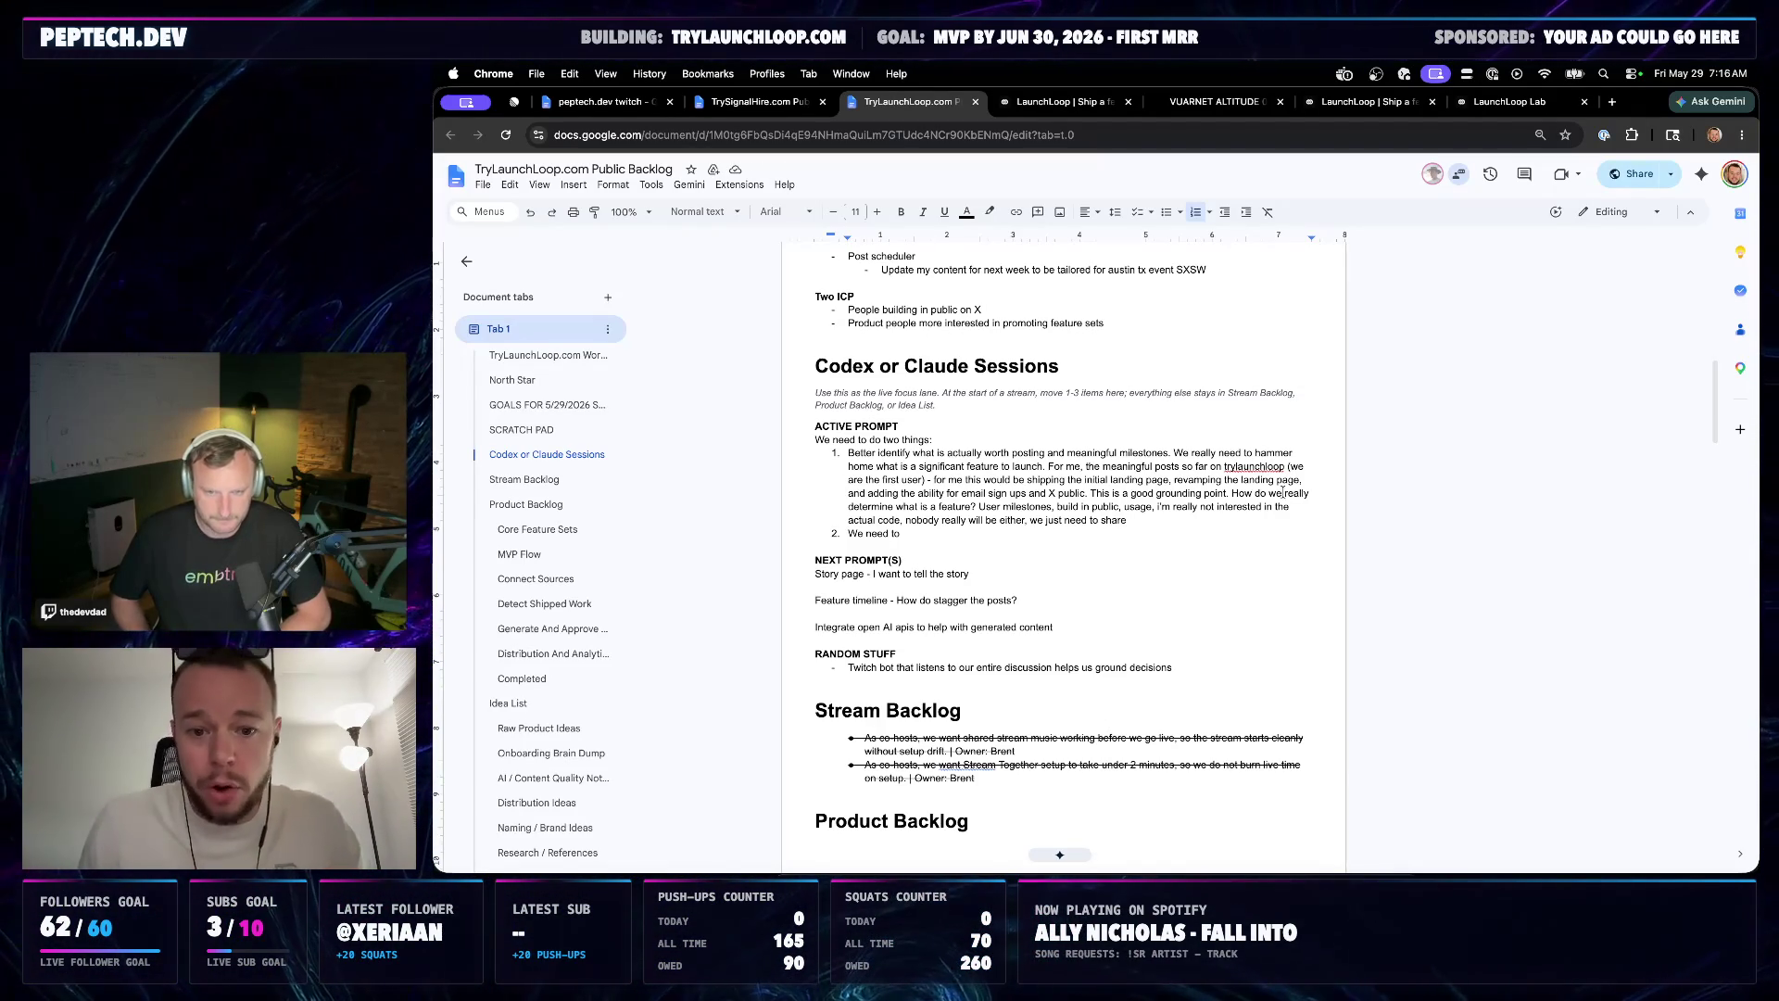
pyautogui.moveTo(1049, 467); pyautogui.dragTo(1088, 494)
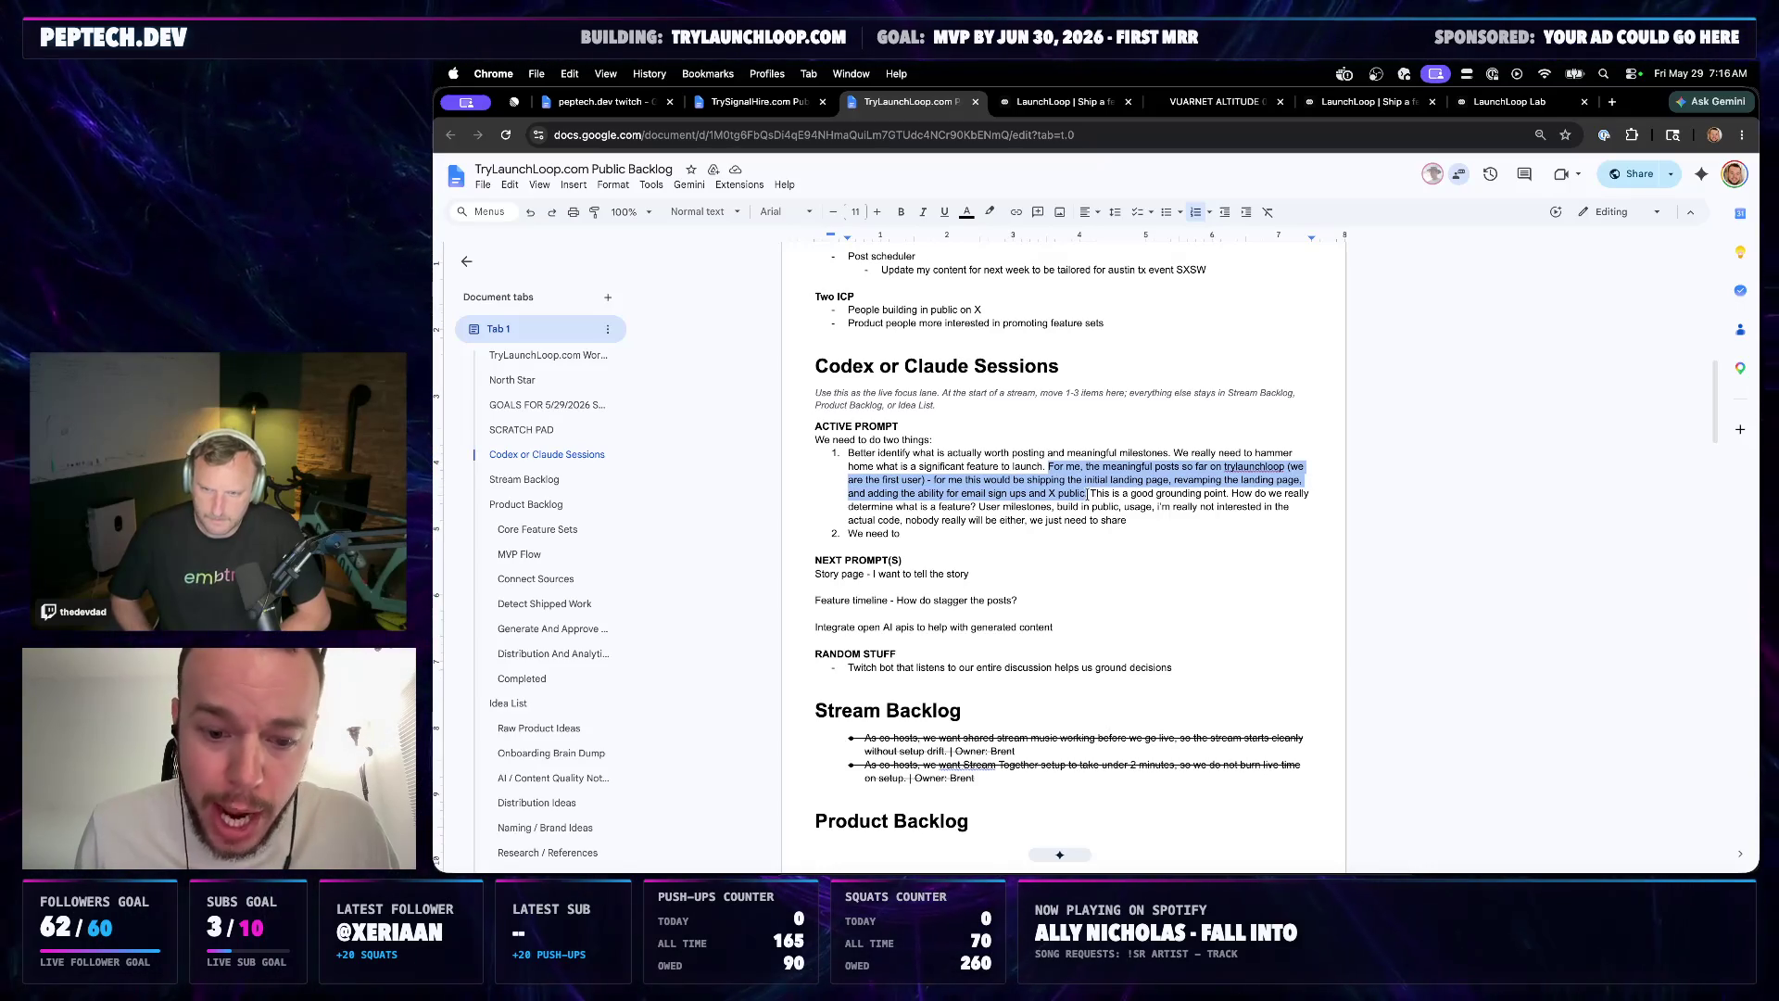
# Bold the sentence about the meaningful posts so far, then return the cursor to the end of item one
pyautogui.hotkey('ctrl', 'b')
pyautogui.click(1143, 530)
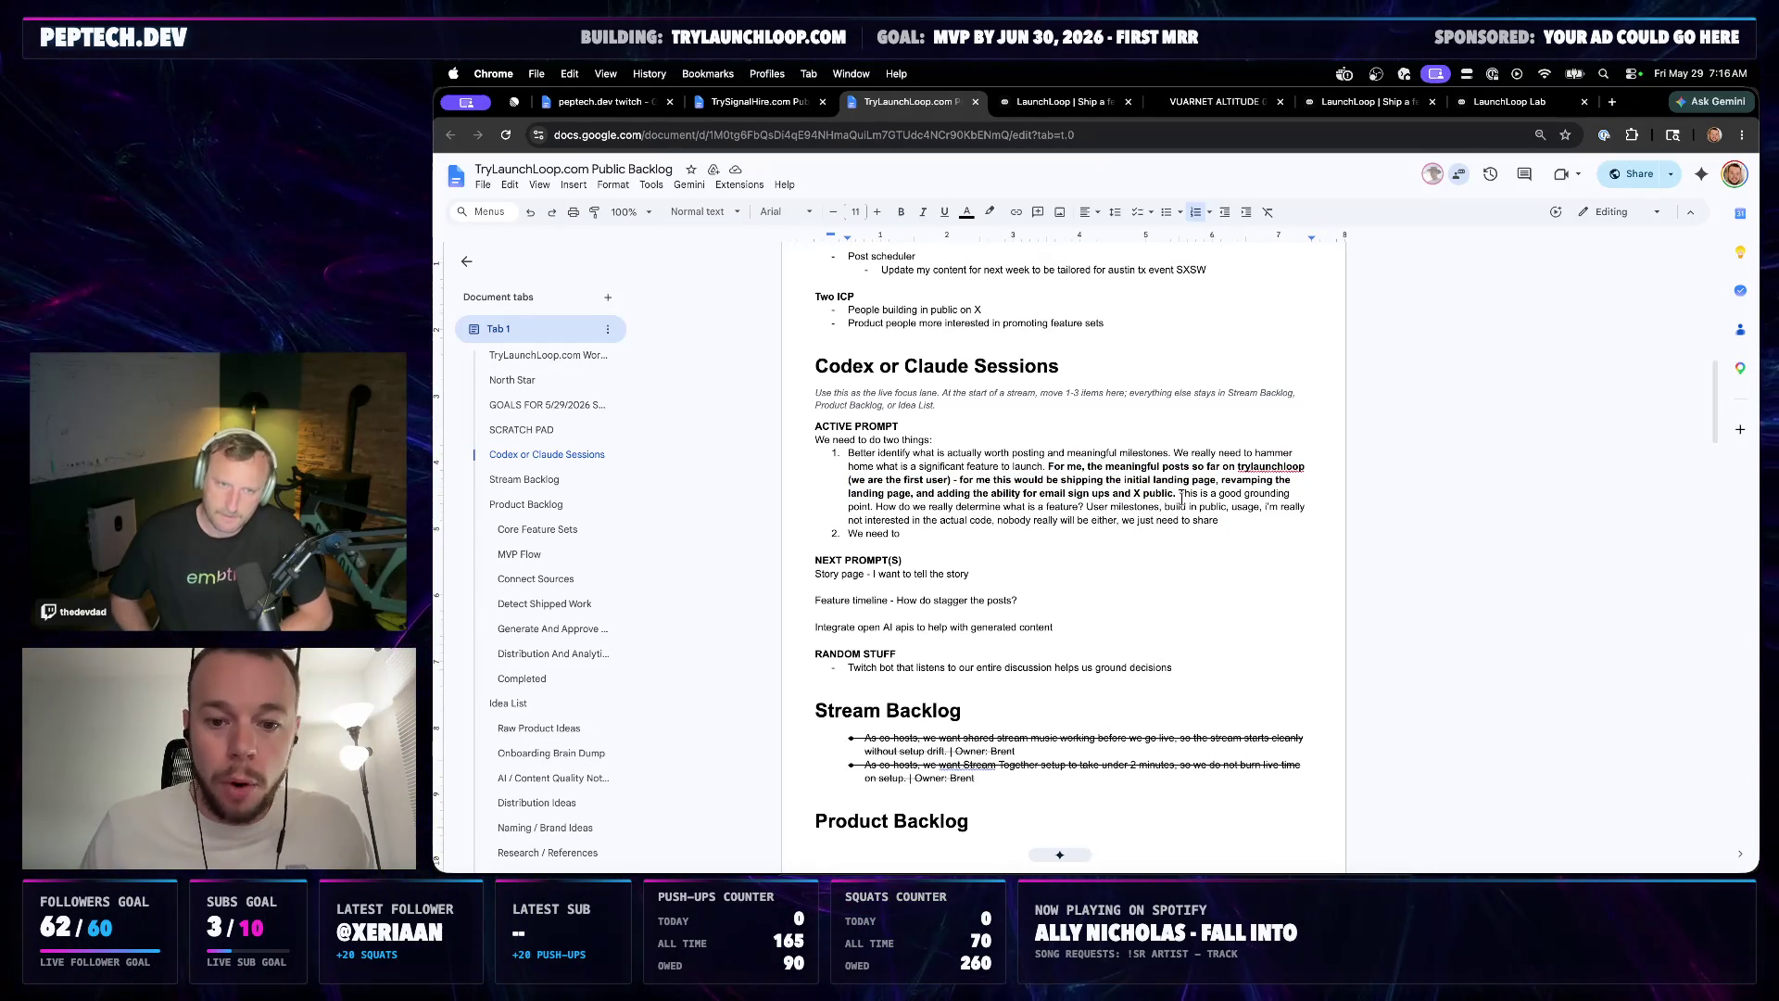
pyautogui.moveTo(1176, 494); pyautogui.dragTo(1049, 468)
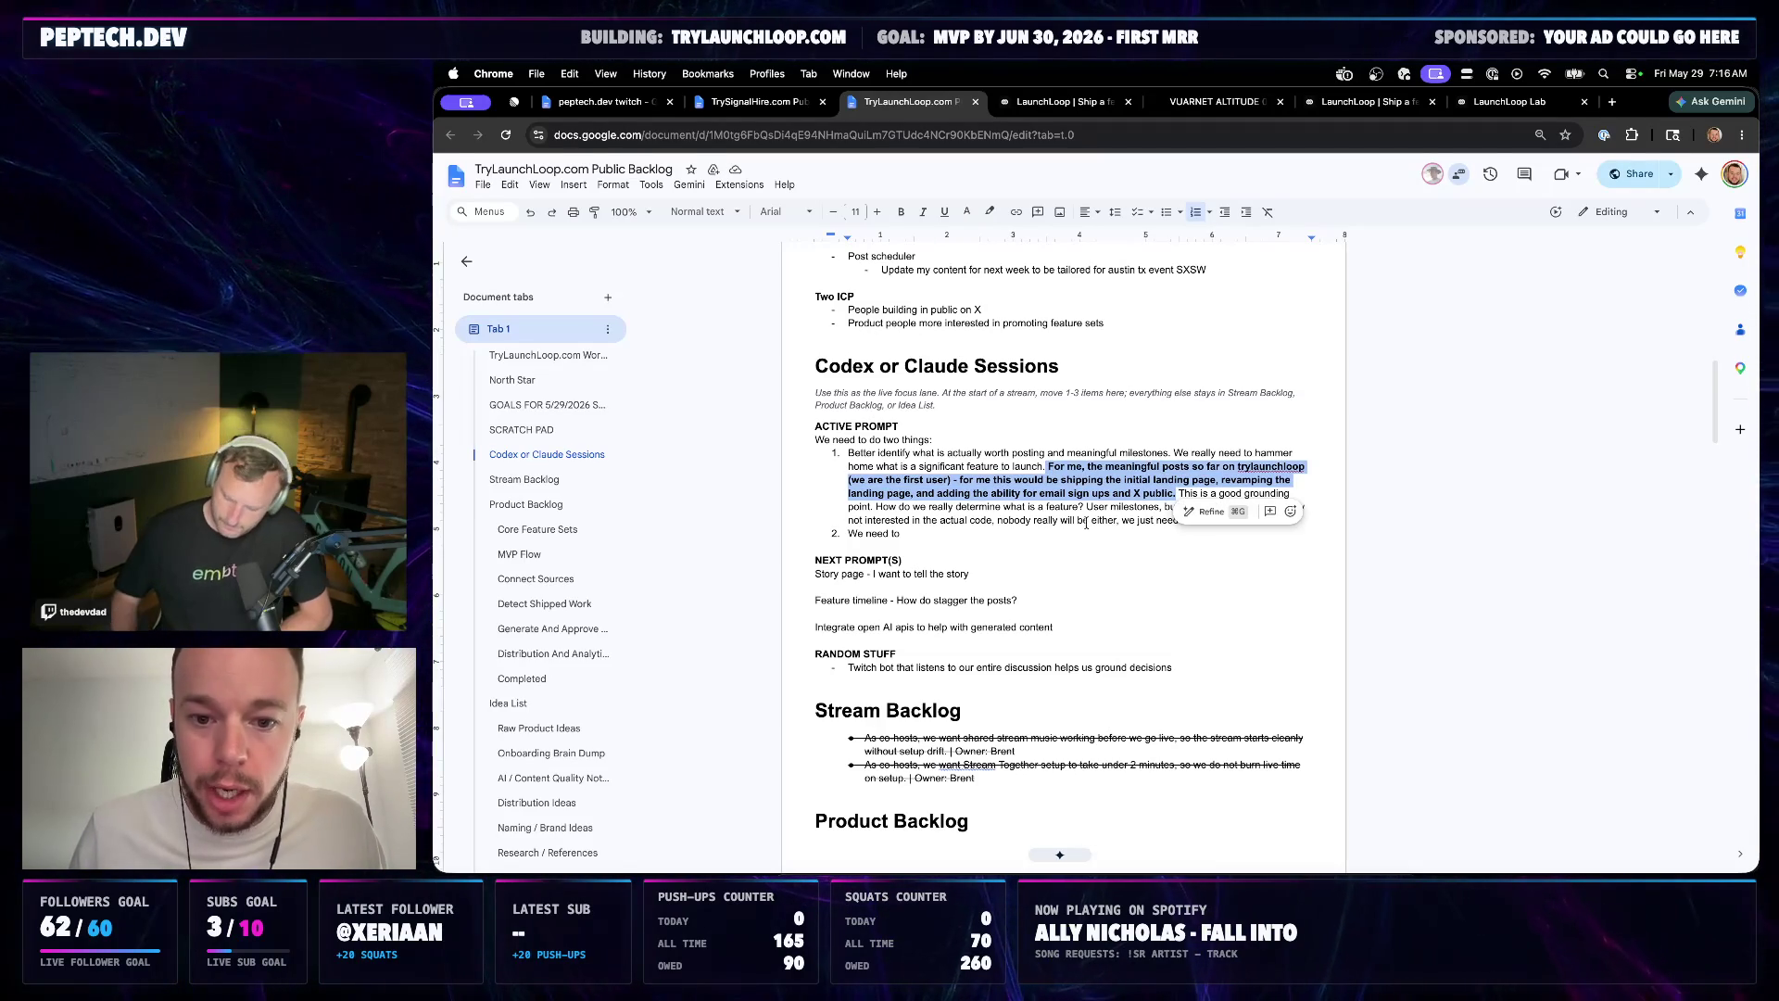
pyautogui.click(1120, 585)
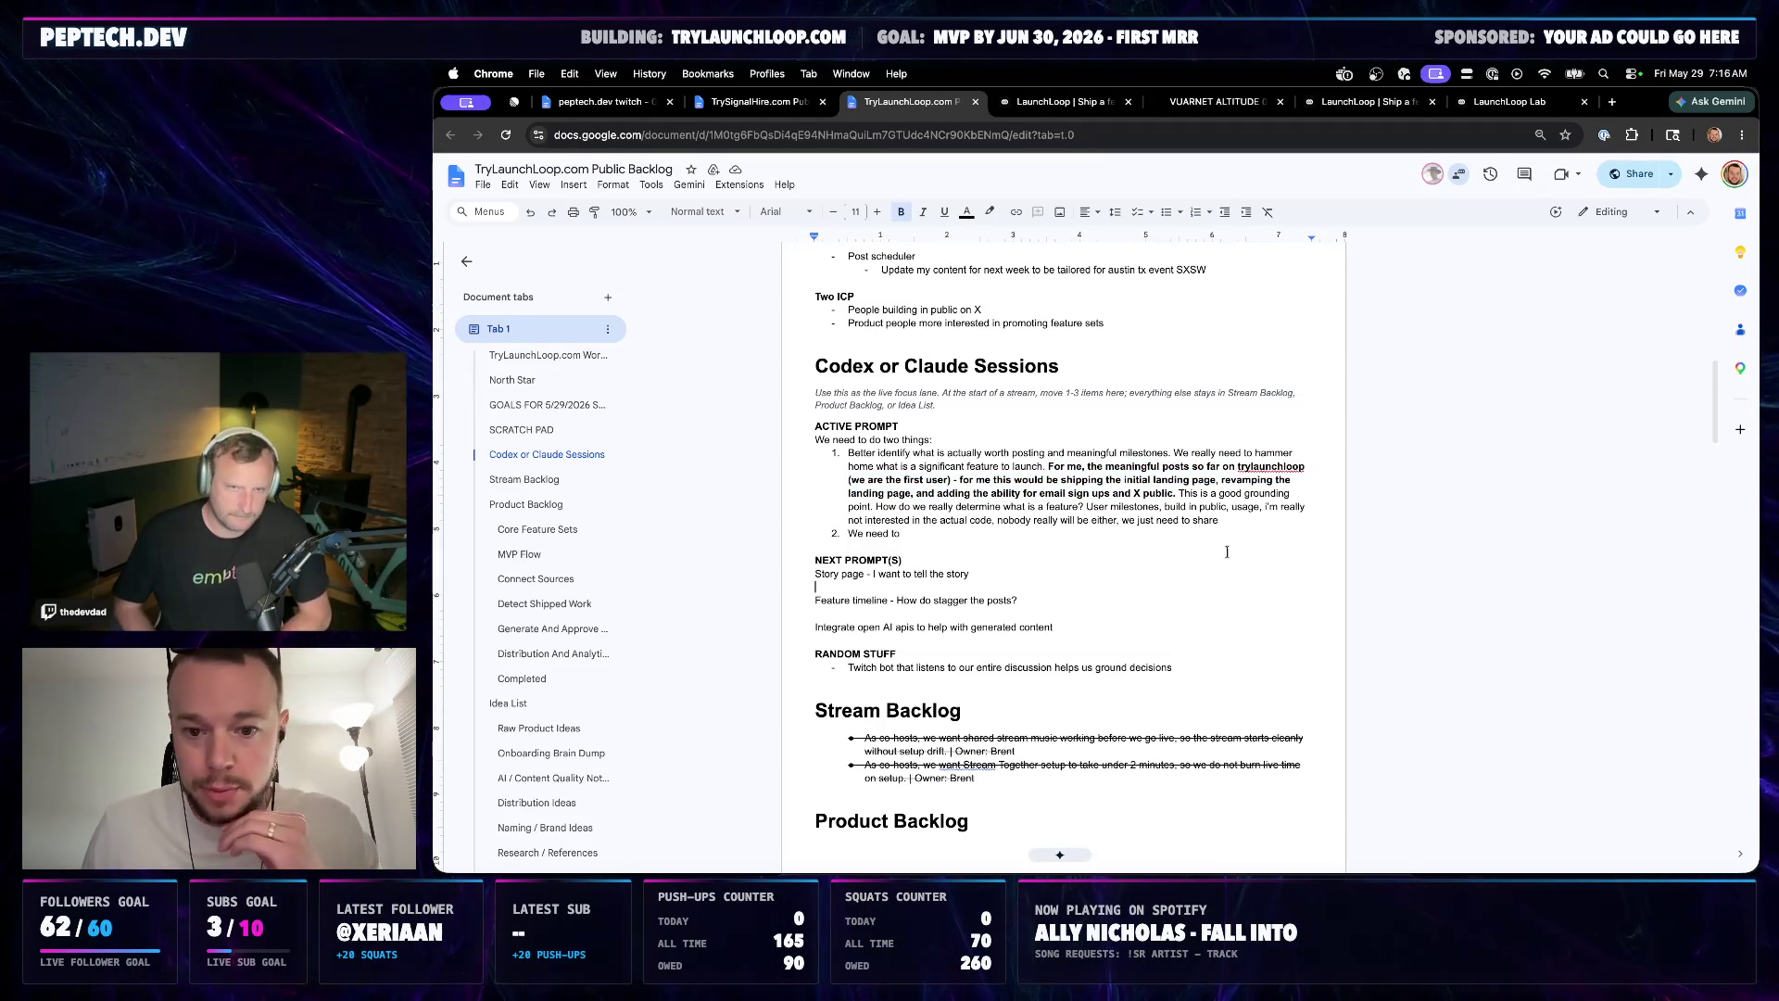
pyautogui.click(1237, 525)
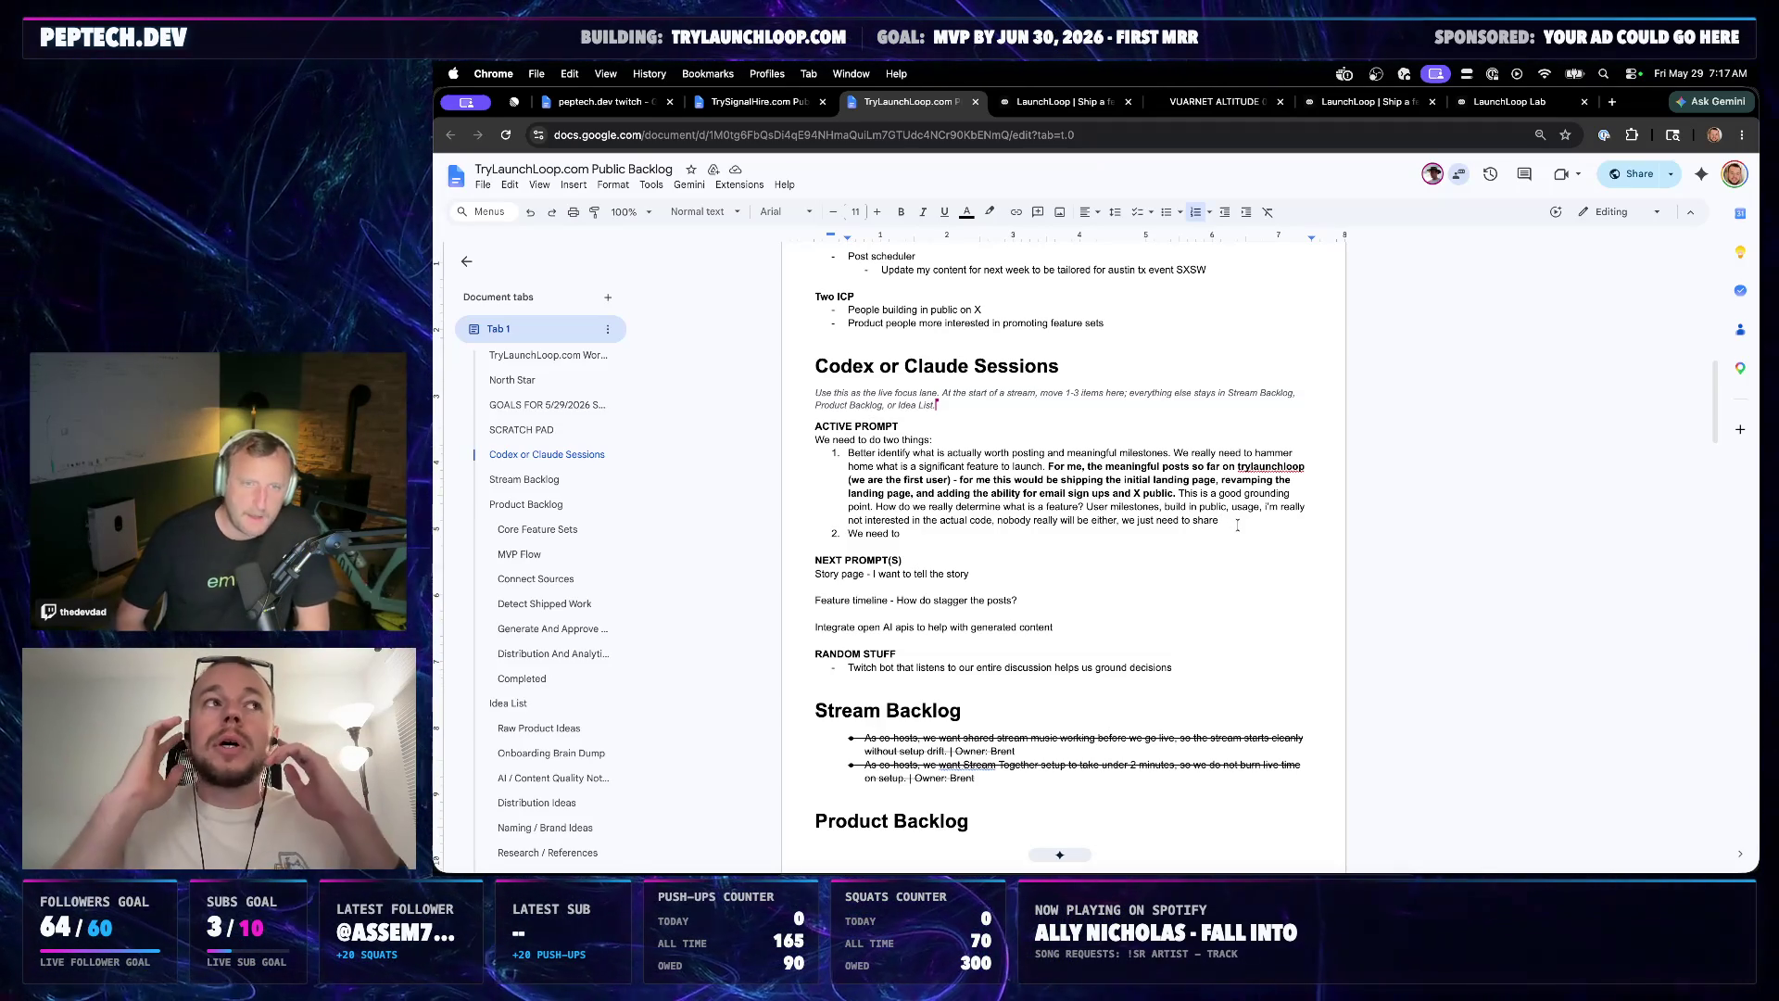
# Replace item two's 'We need to' with the dev vs product draft question ending 'do both in slice.'
pyautogui.click(902, 532)
pyautogui.press('BackSpace')
pyautogui.press('BackSpace')
pyautogui.press('BackSpace')
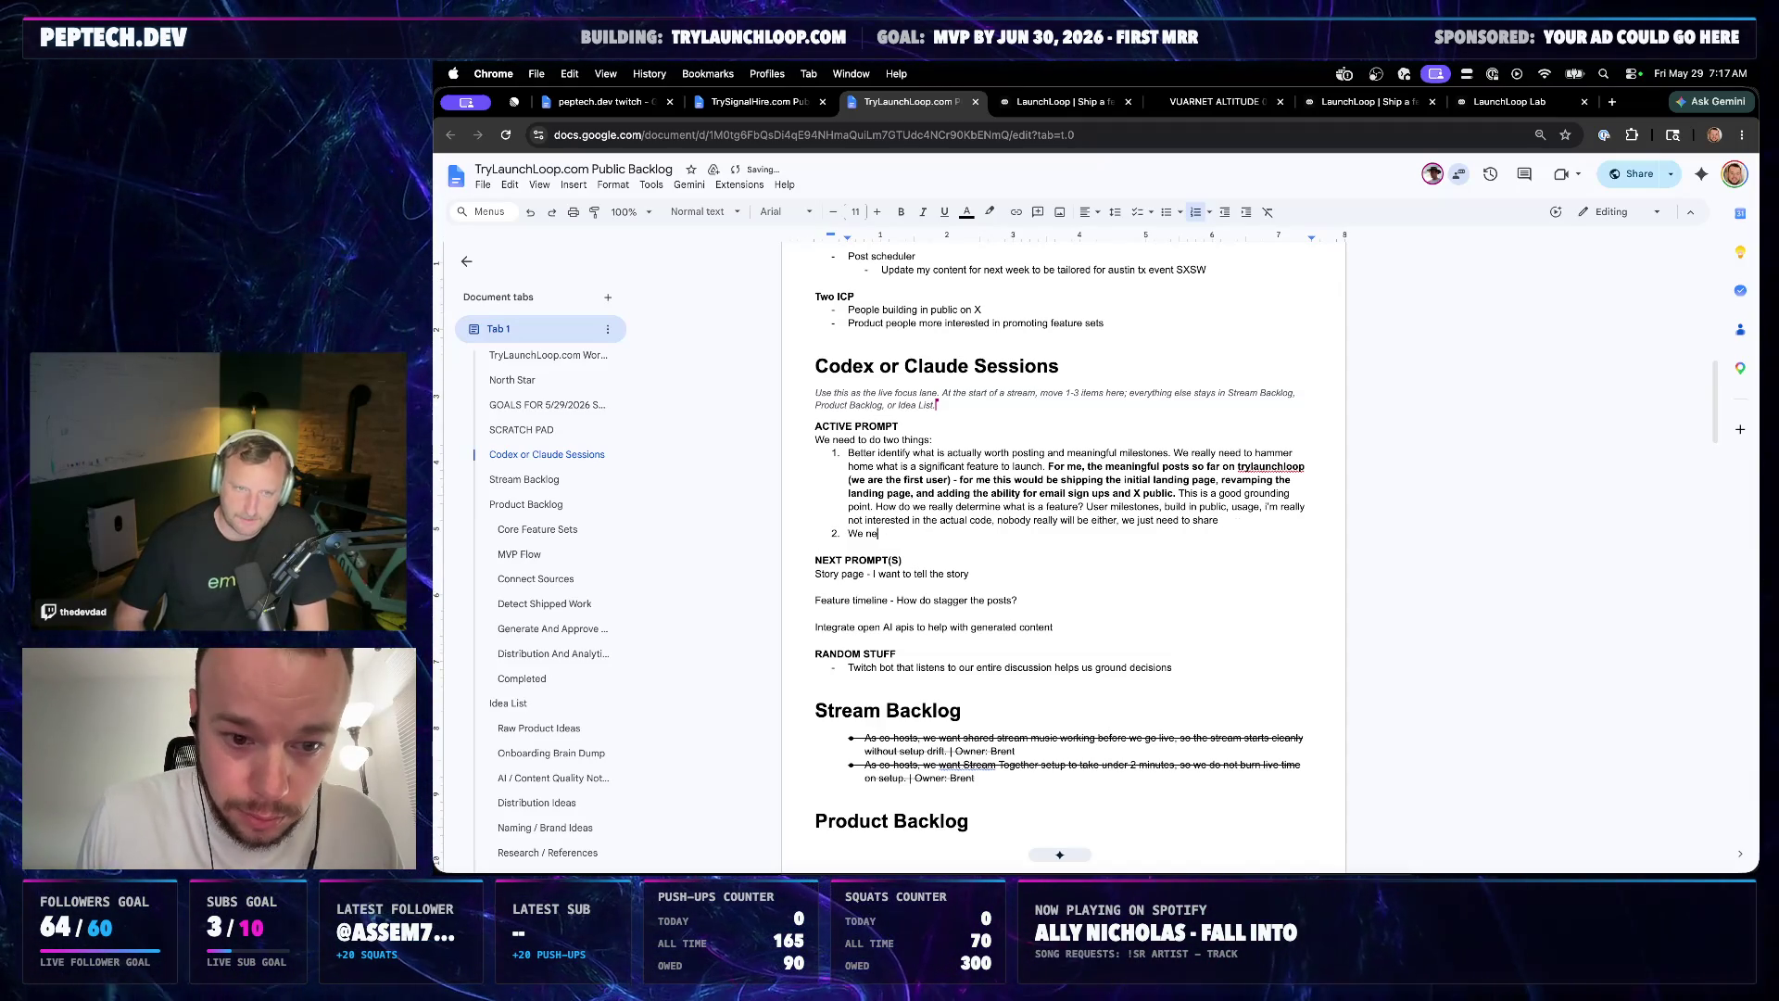
pyautogui.write('Shouhou')
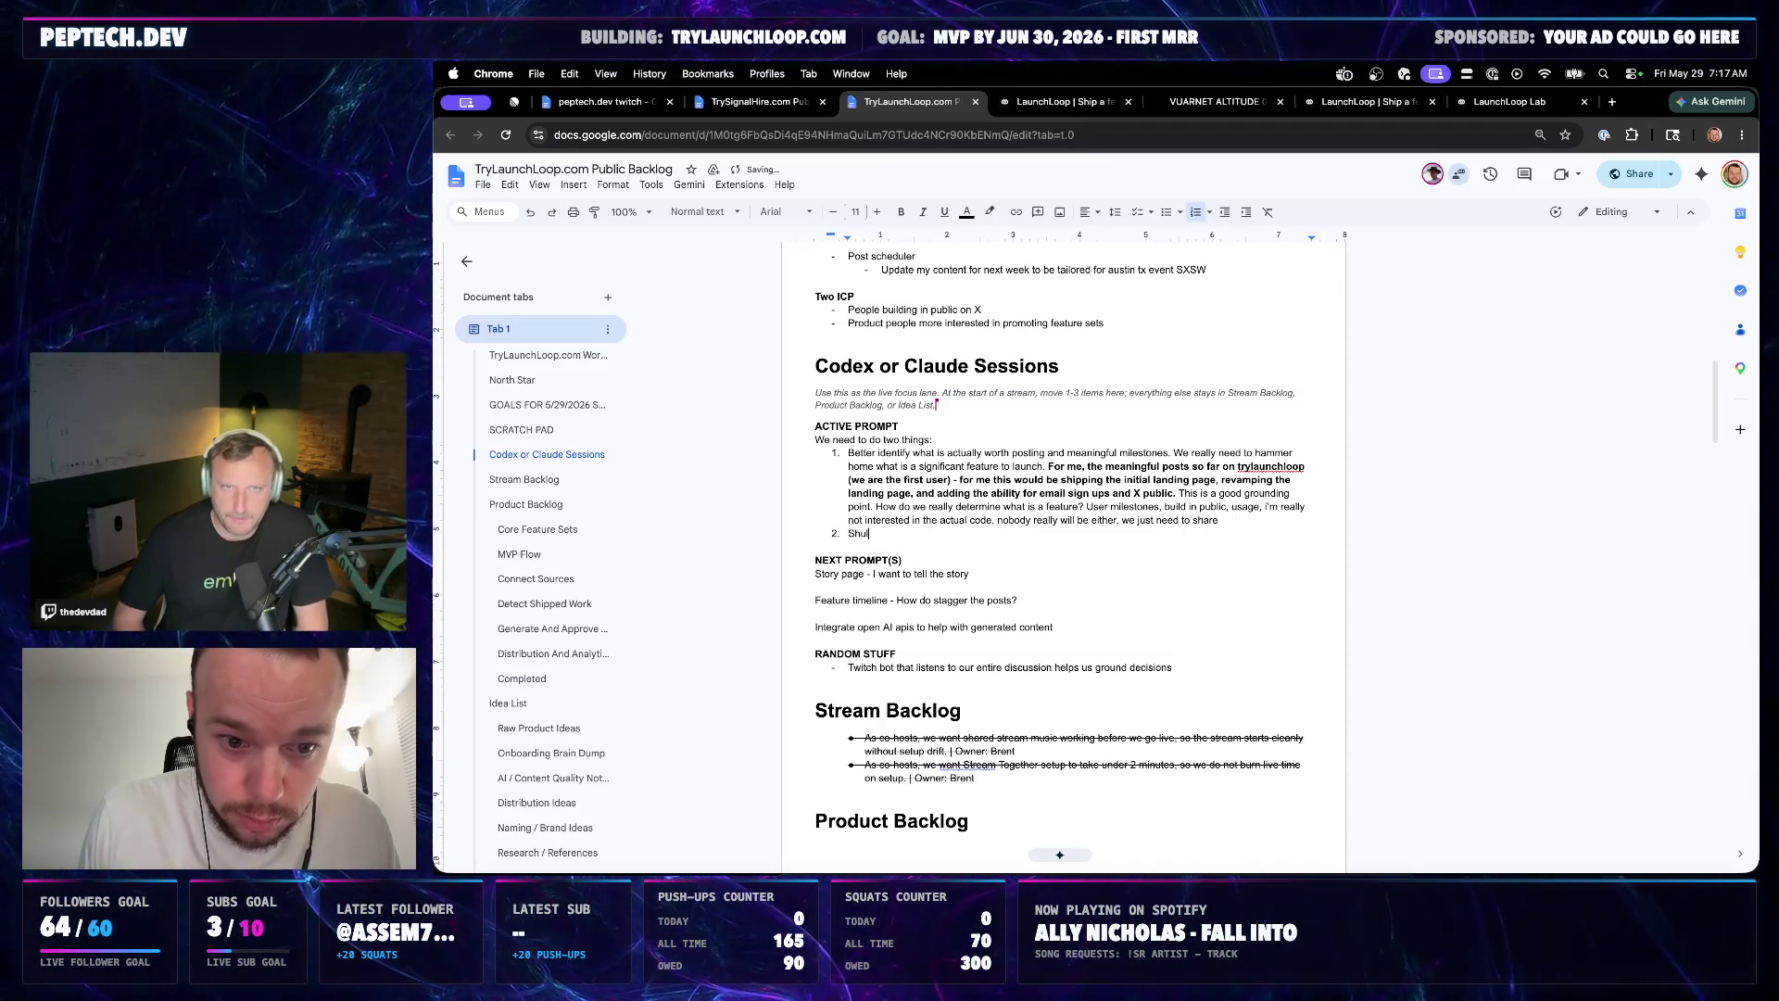
pyautogui.write('also consider')
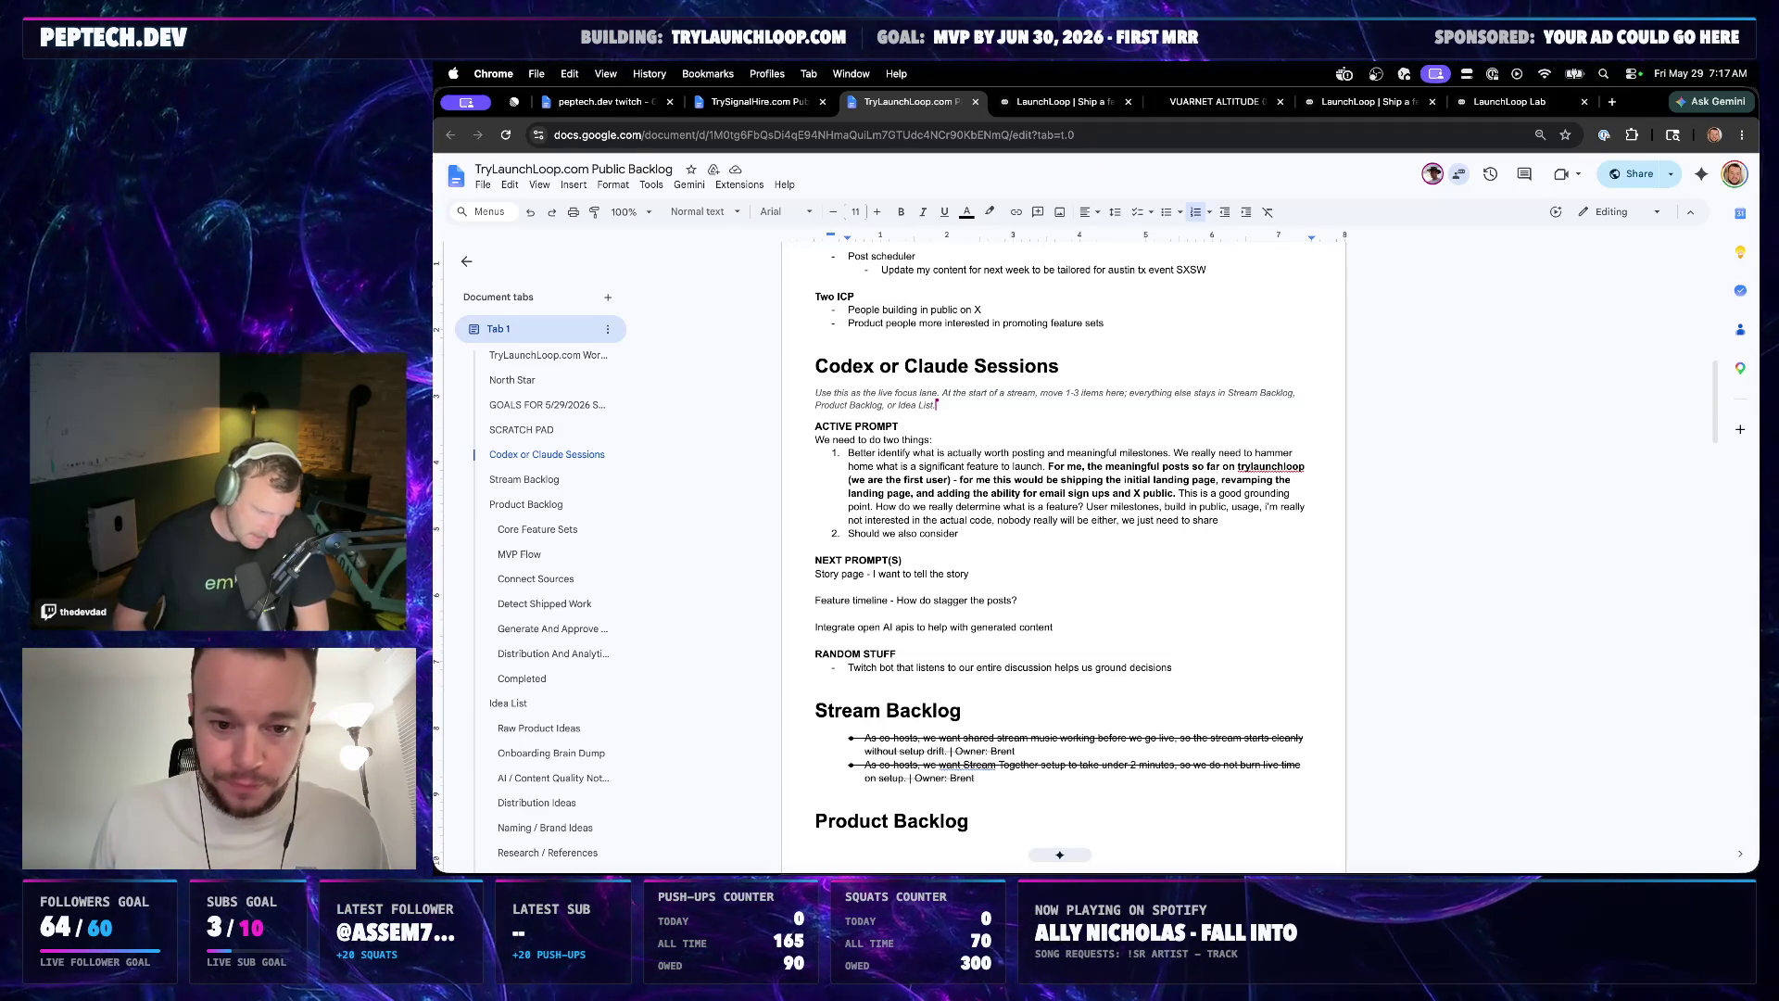
pyautogui.write('updating the actual draft dev /')
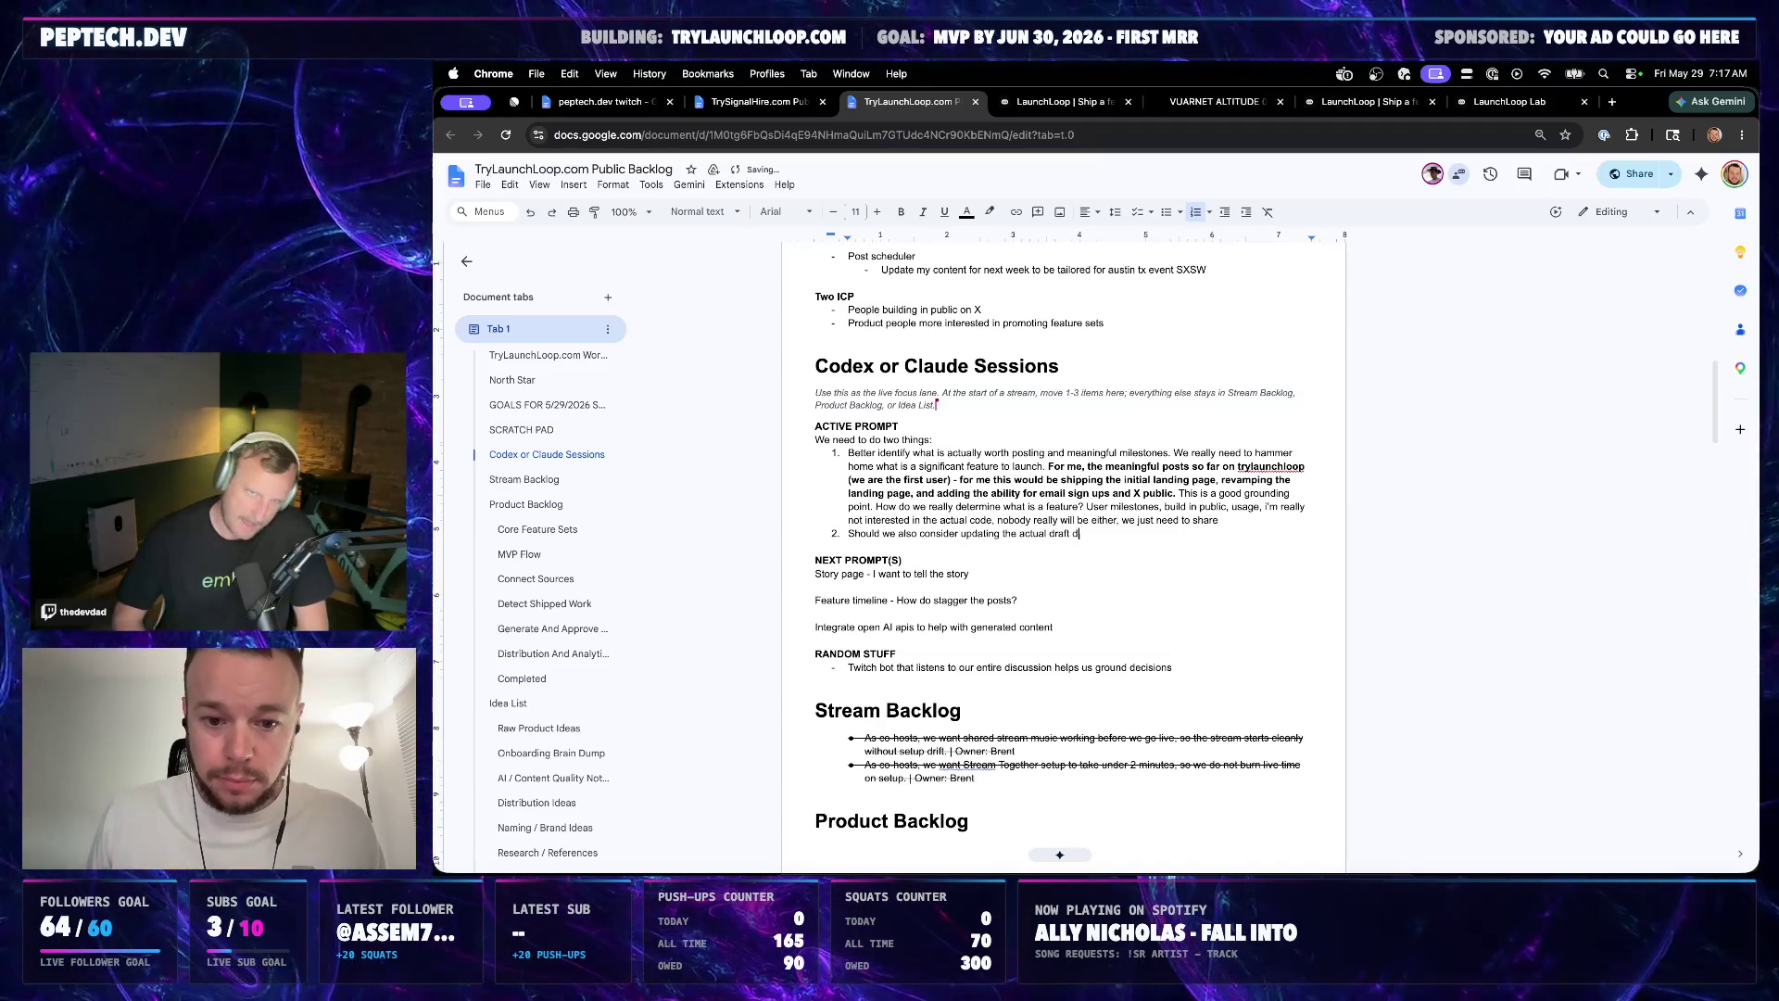
pyautogui.press('BackSpace')
pyautogui.write('vs product ')
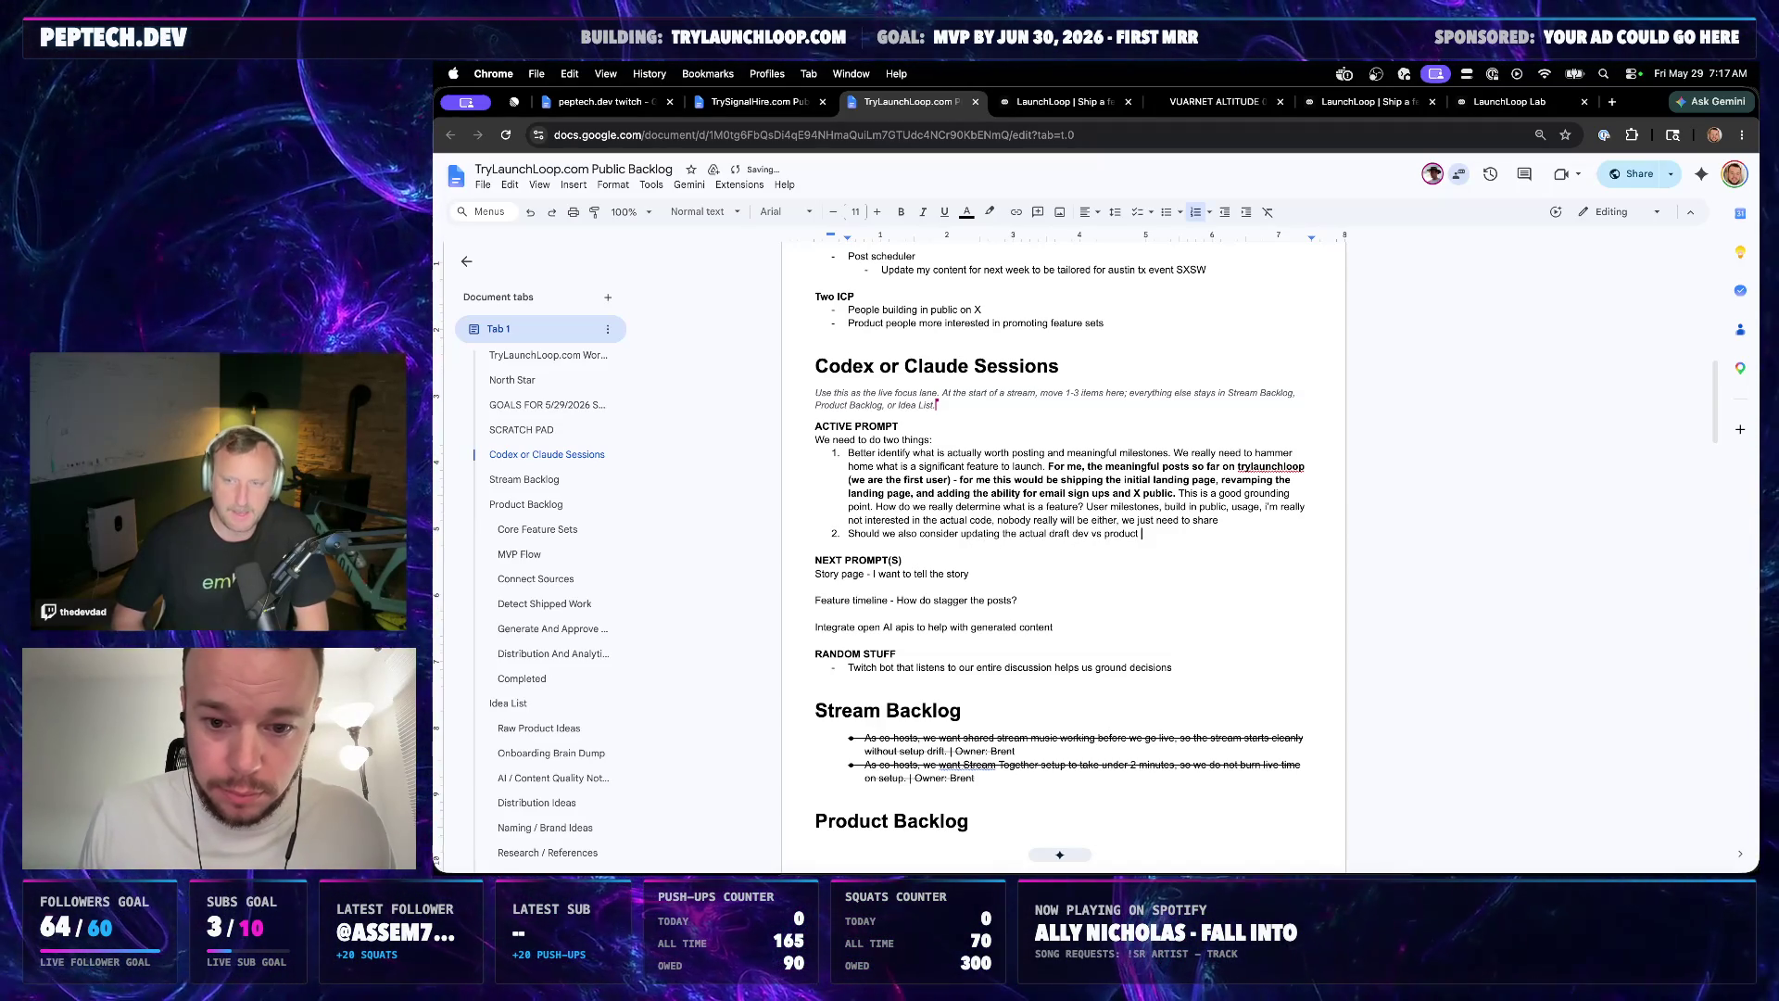
pyautogui.write('content? ')
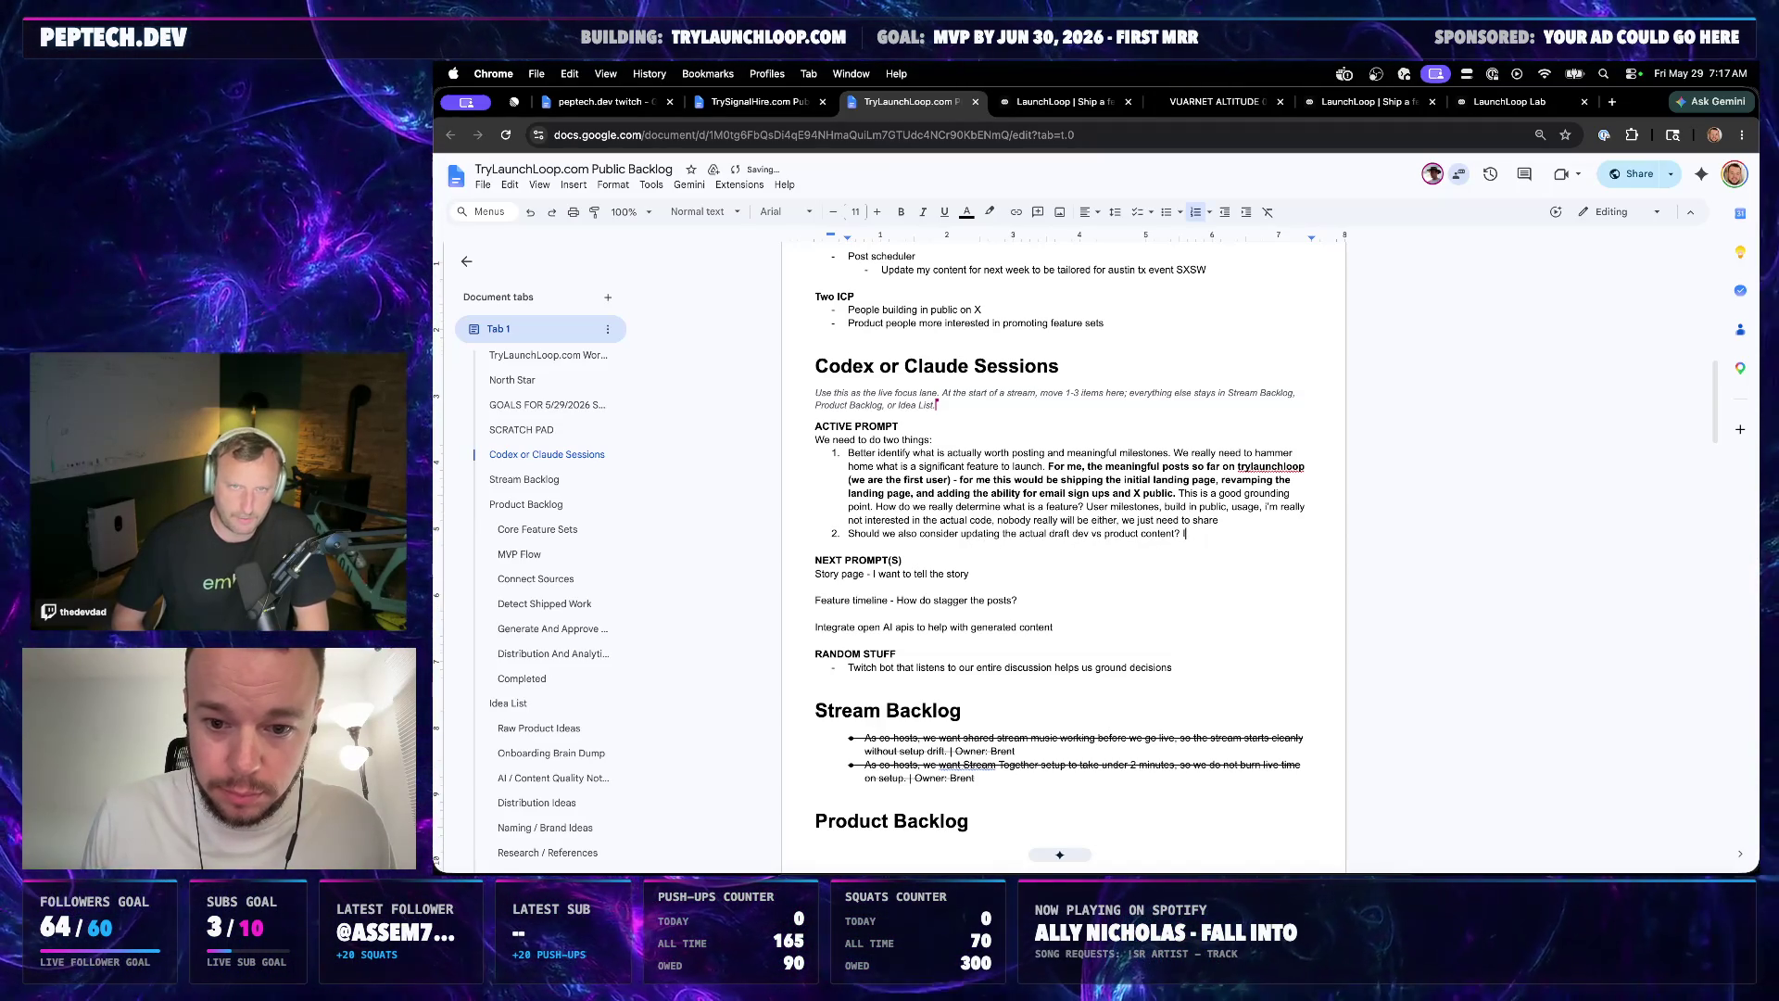
pyautogui.write('Right now hte v')
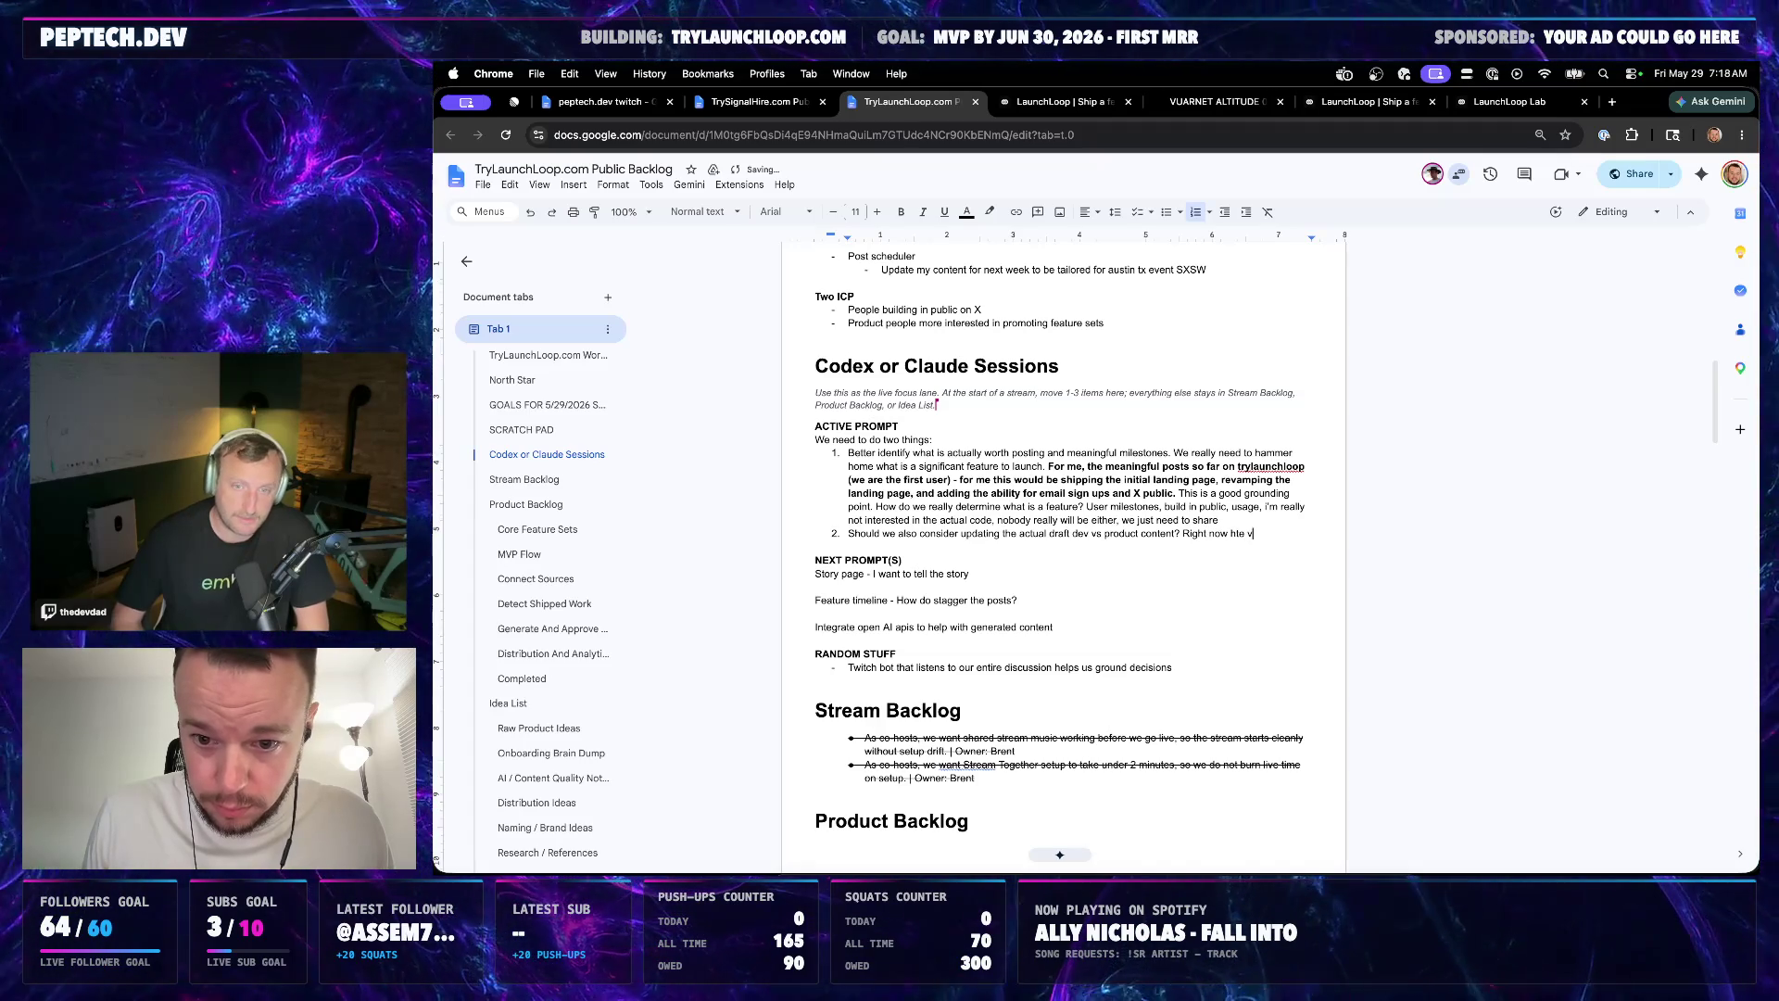
pyautogui.press('BackSpace')
pyautogui.press('BackSpace')
pyautogui.press('BackSpace')
pyautogui.press('BackSpace')
pyautogui.press('BackSpace')
pyautogui.write('the voice ')
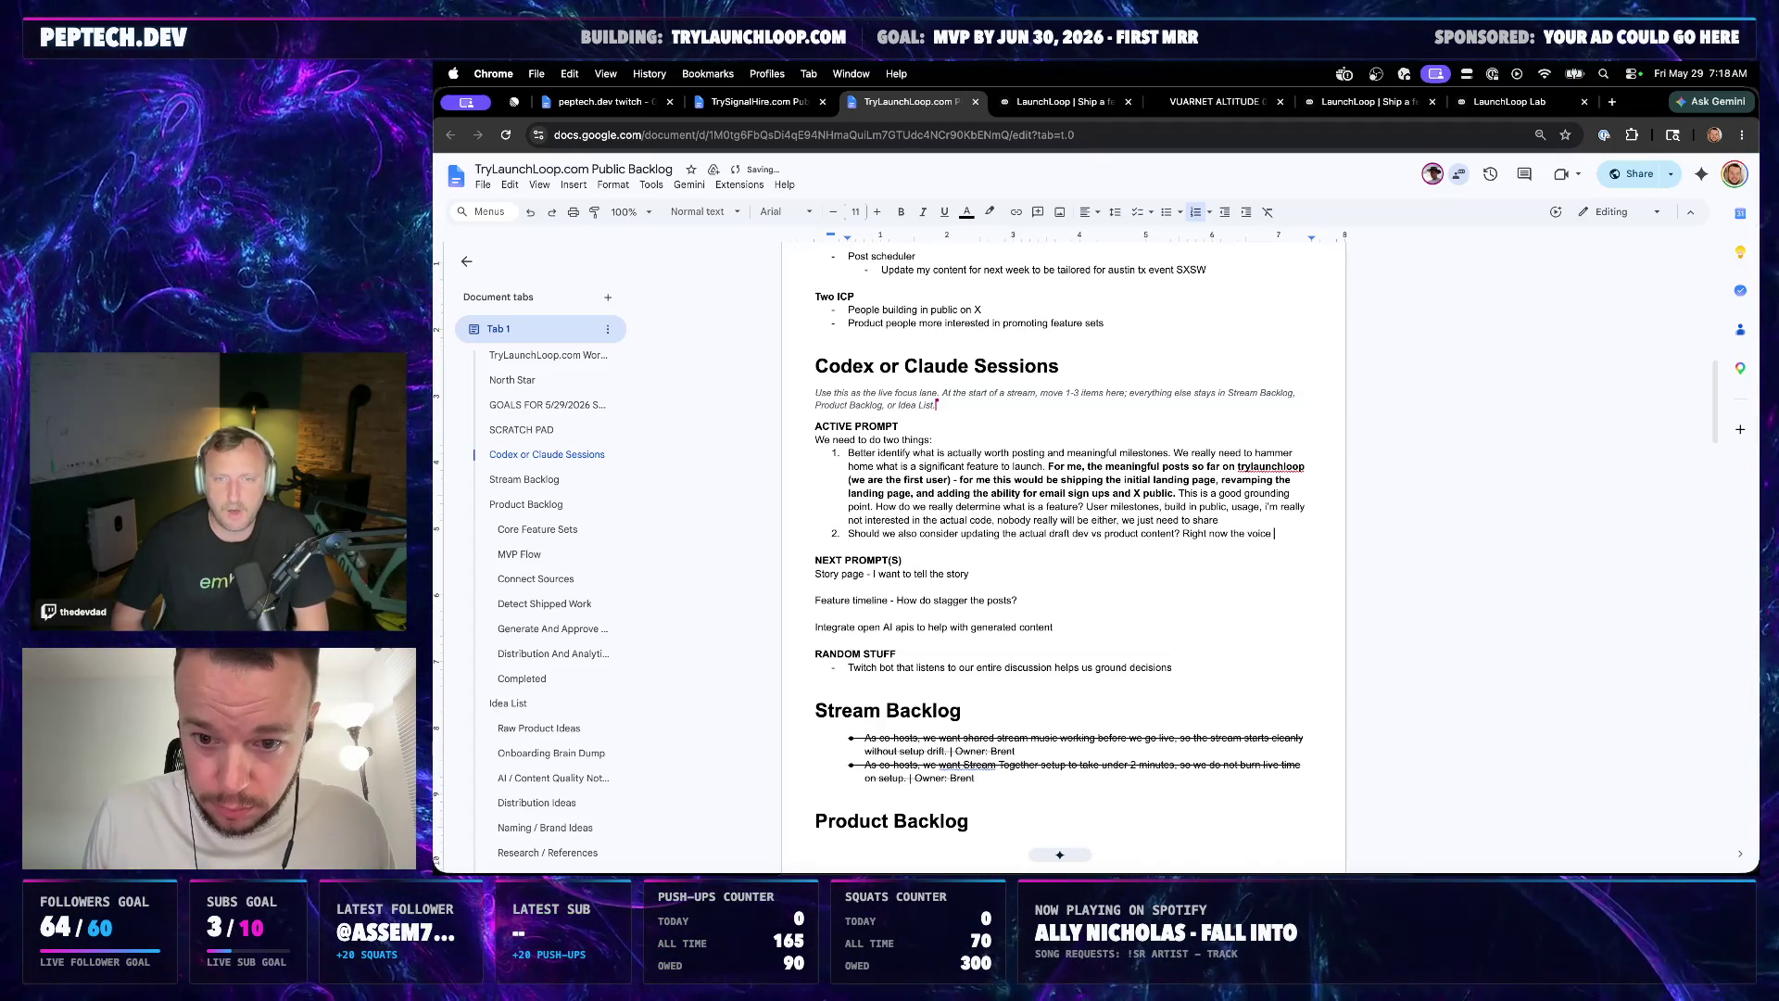
pyautogui.write('does not read correctly at all -')
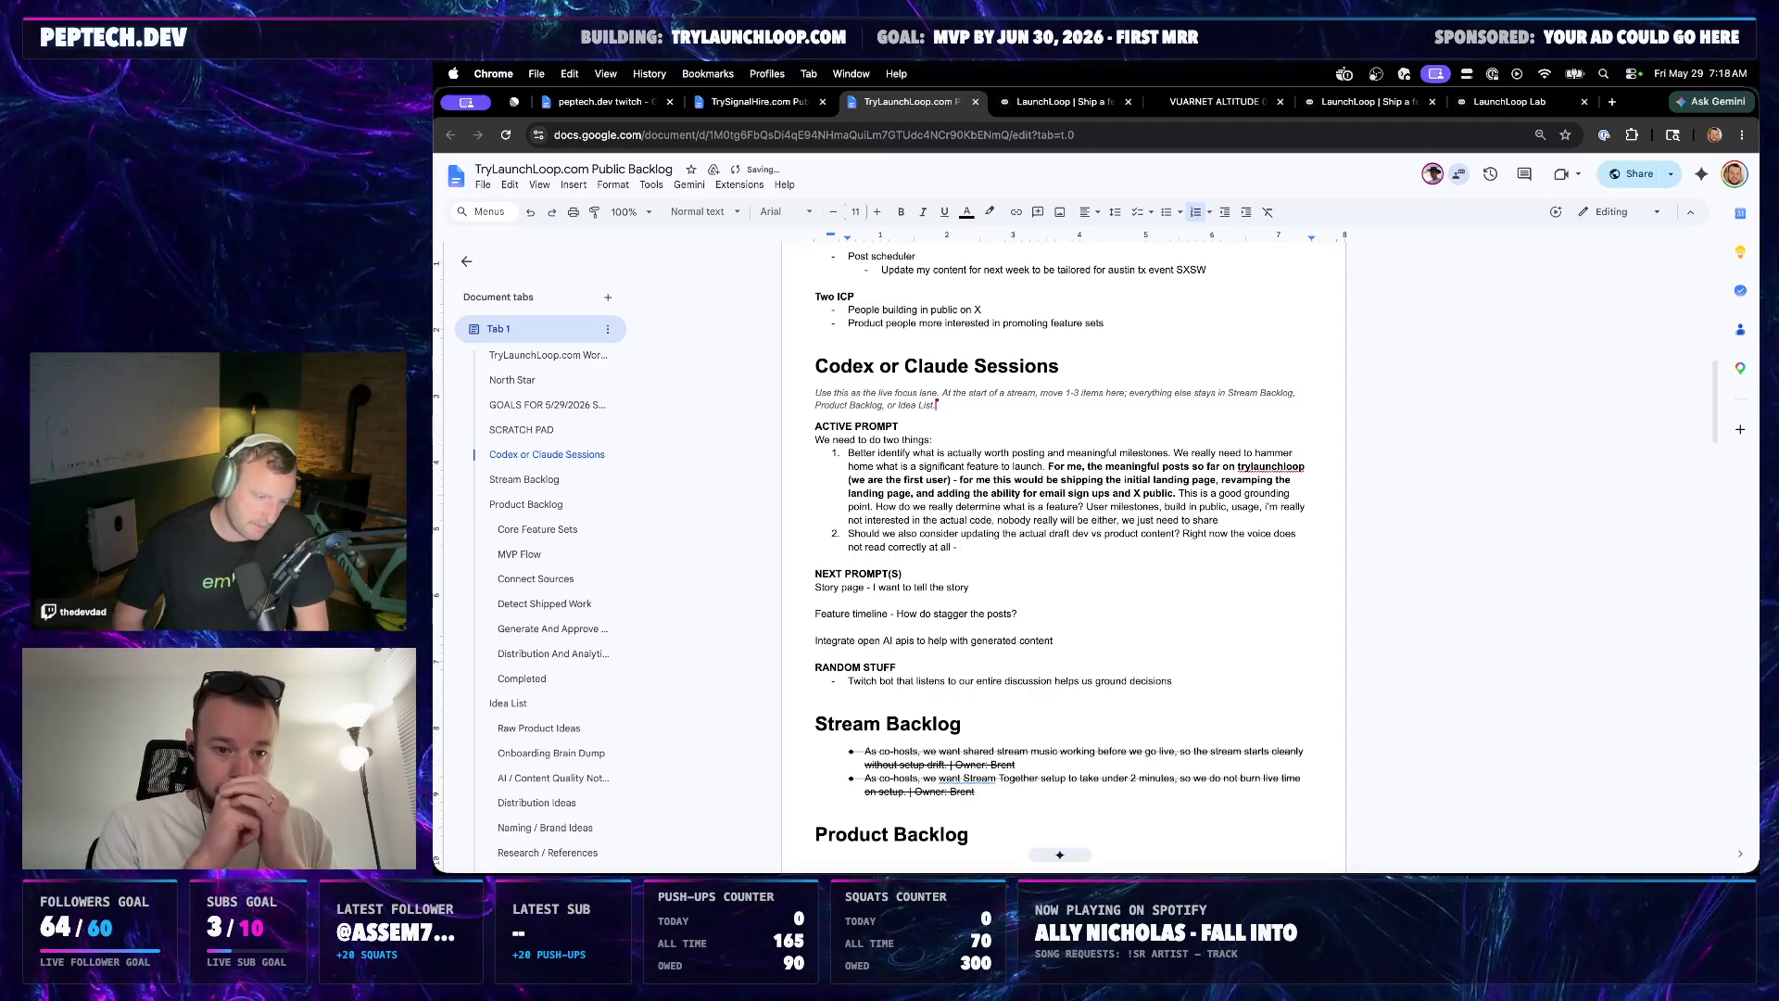
pyautogui.write("users won't care about commit logs, etc, they will care just about t")
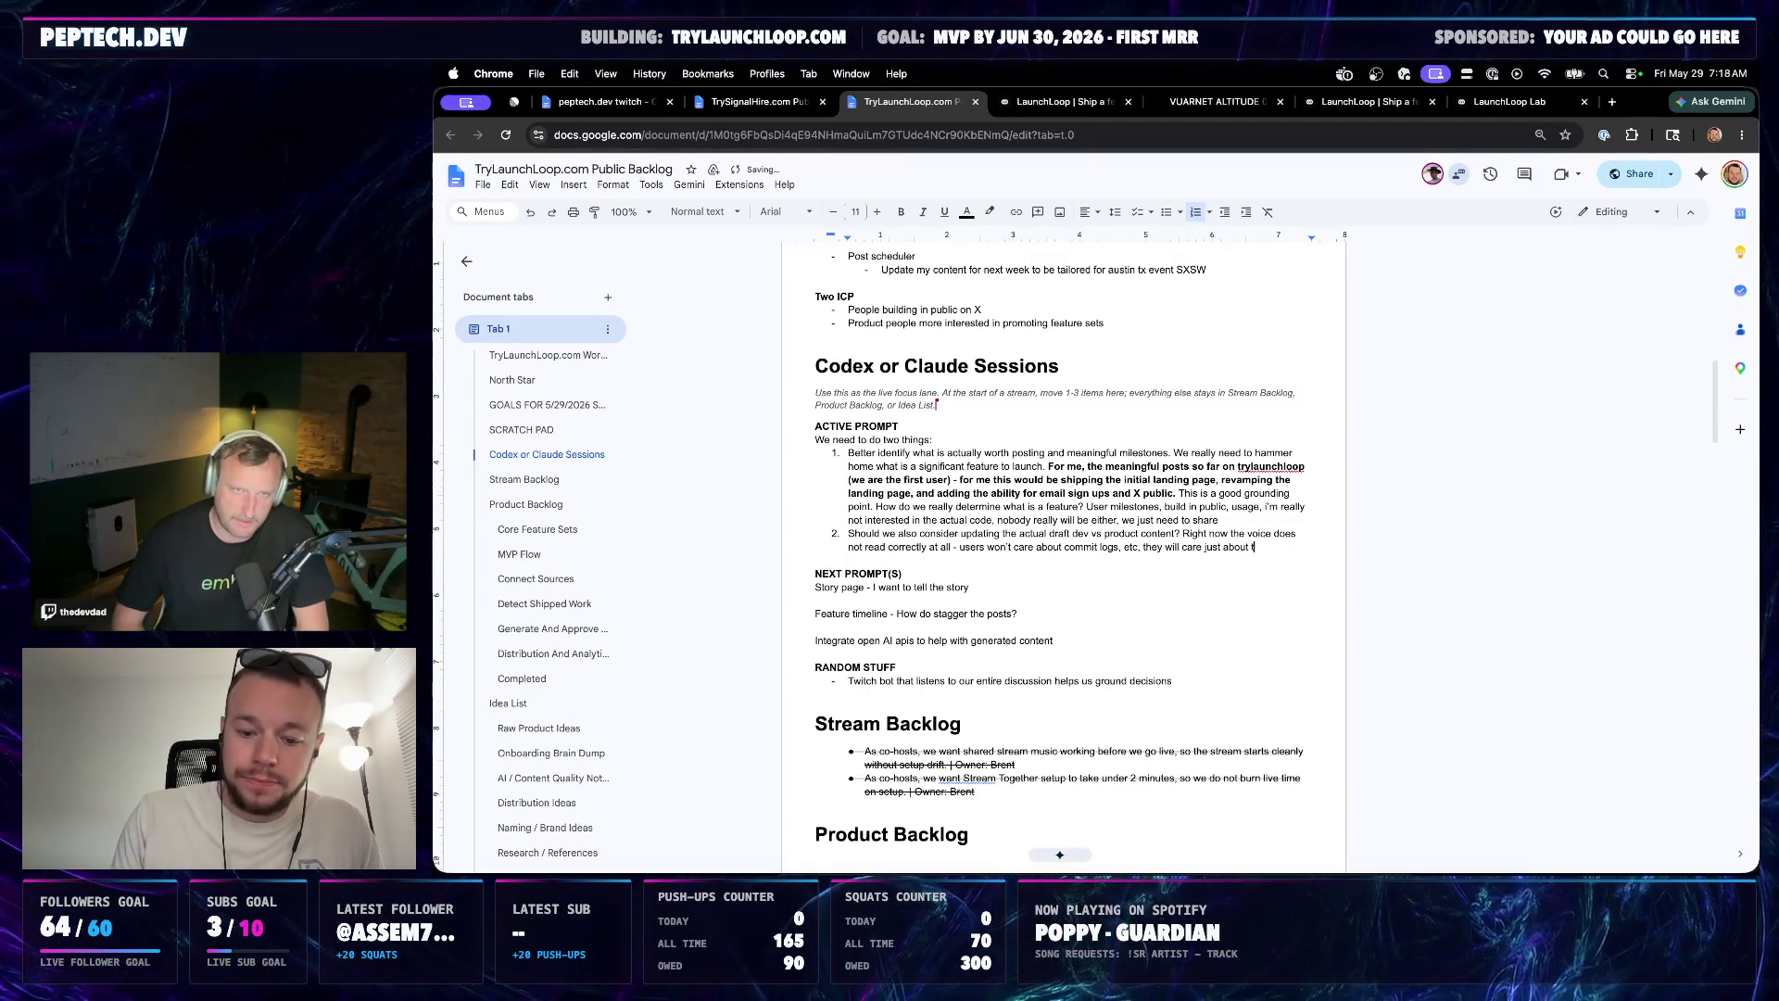
pyautogui.write('he actual features')
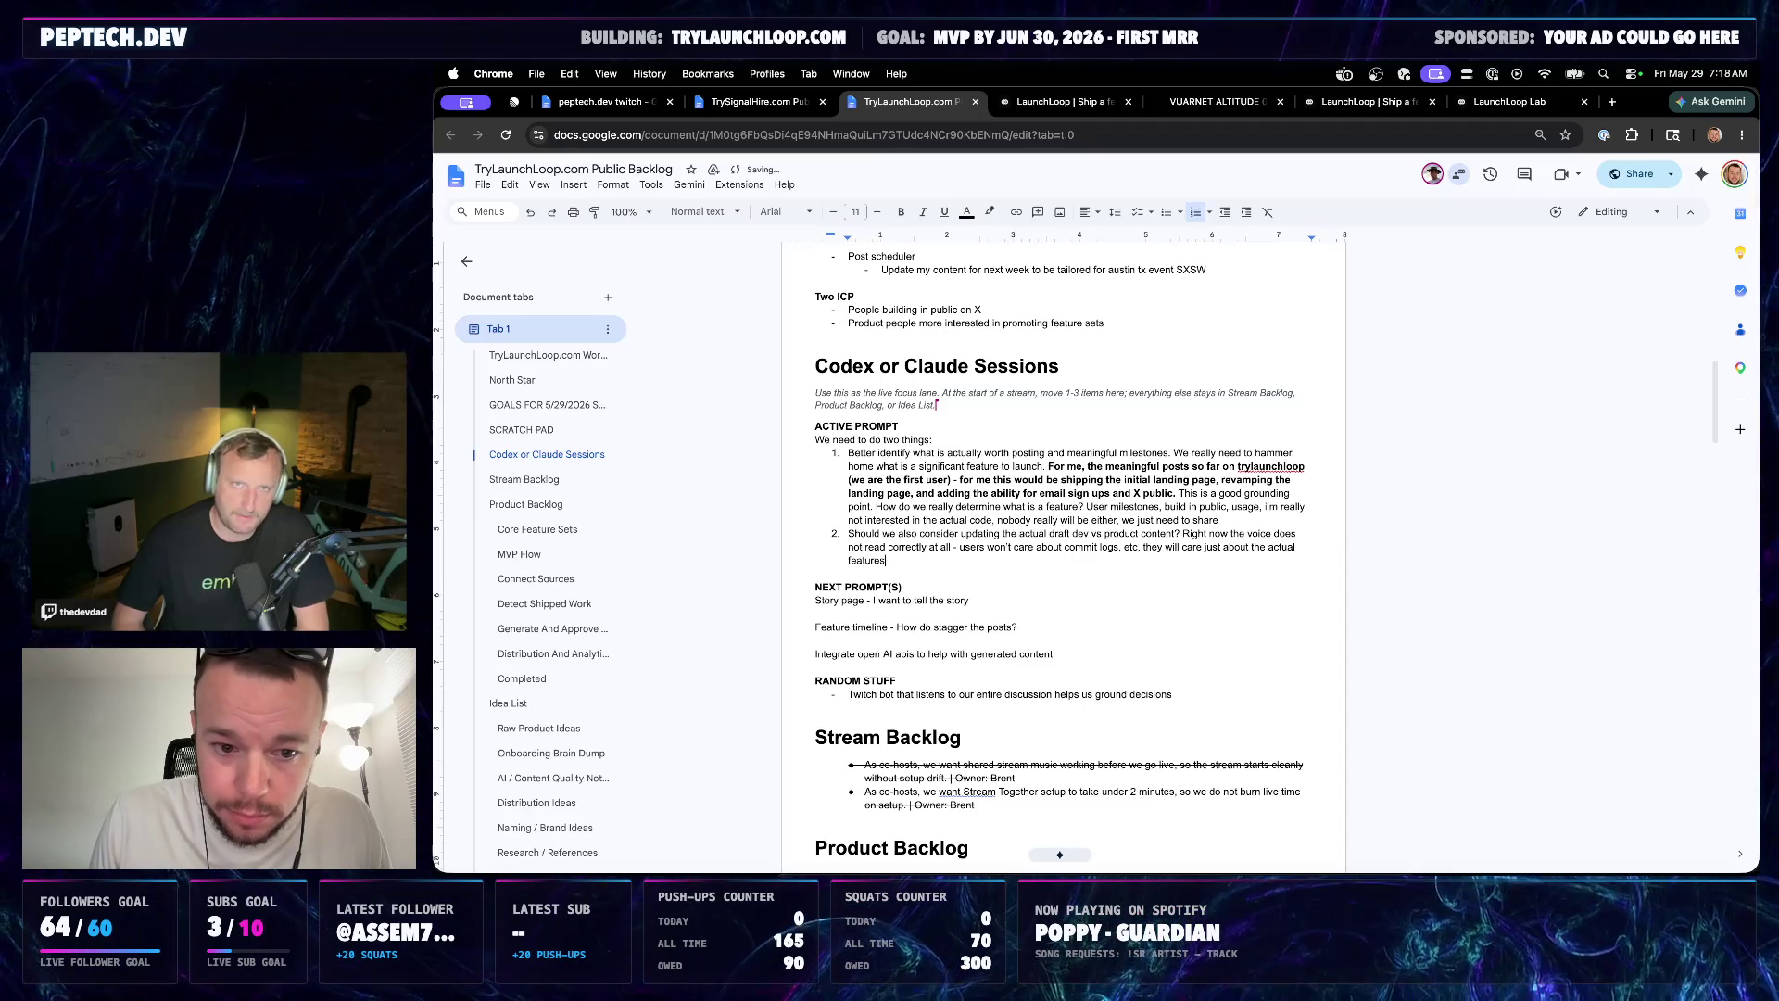
pyautogui.write(' shipped, so')
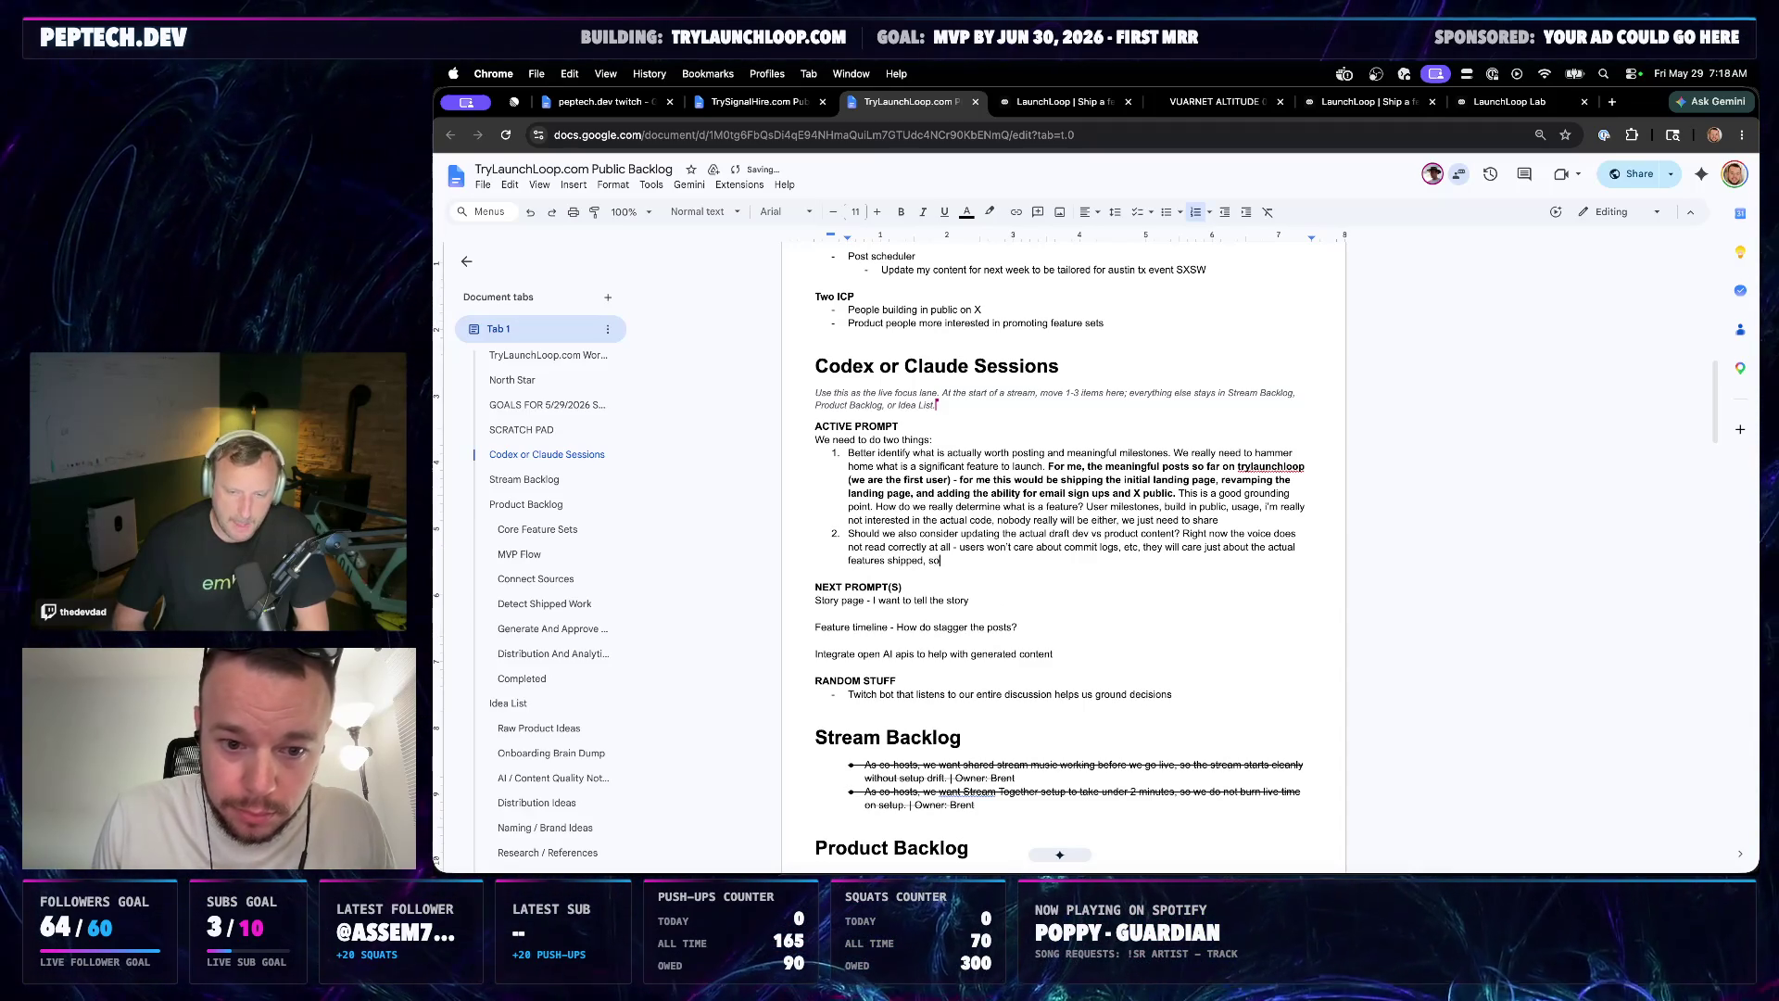
pyautogui.write(' this seems like a ')
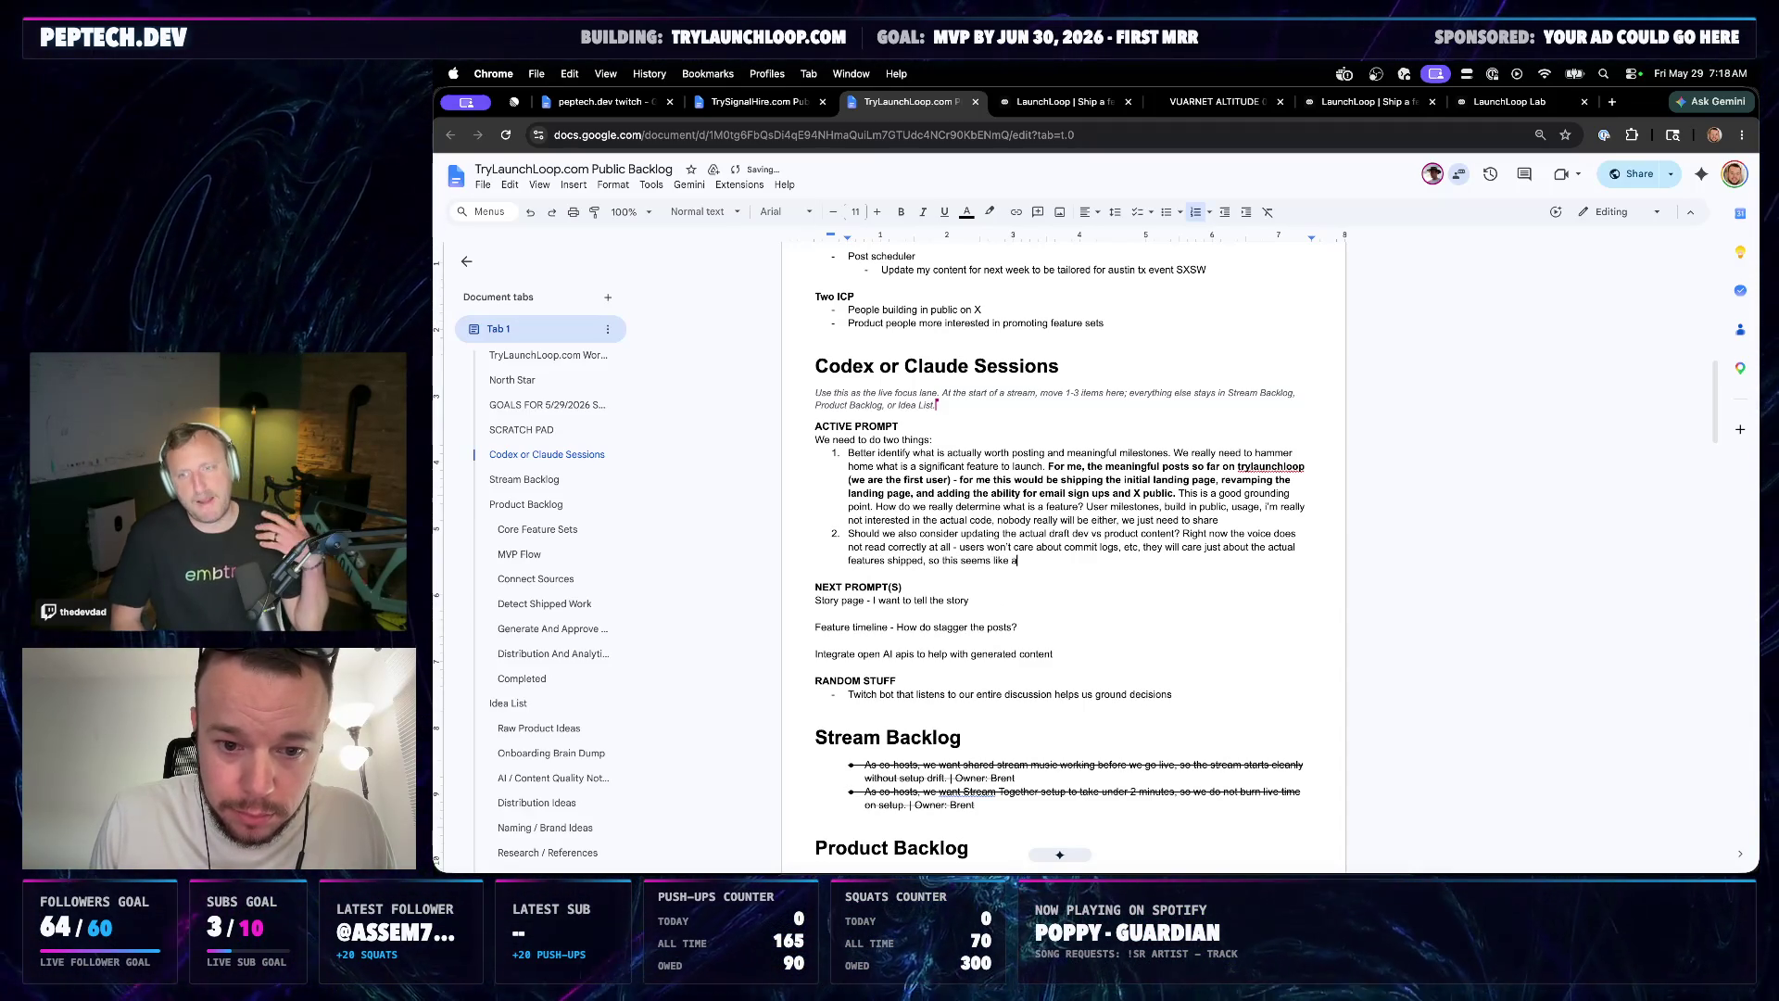
pyautogui.write('natural')
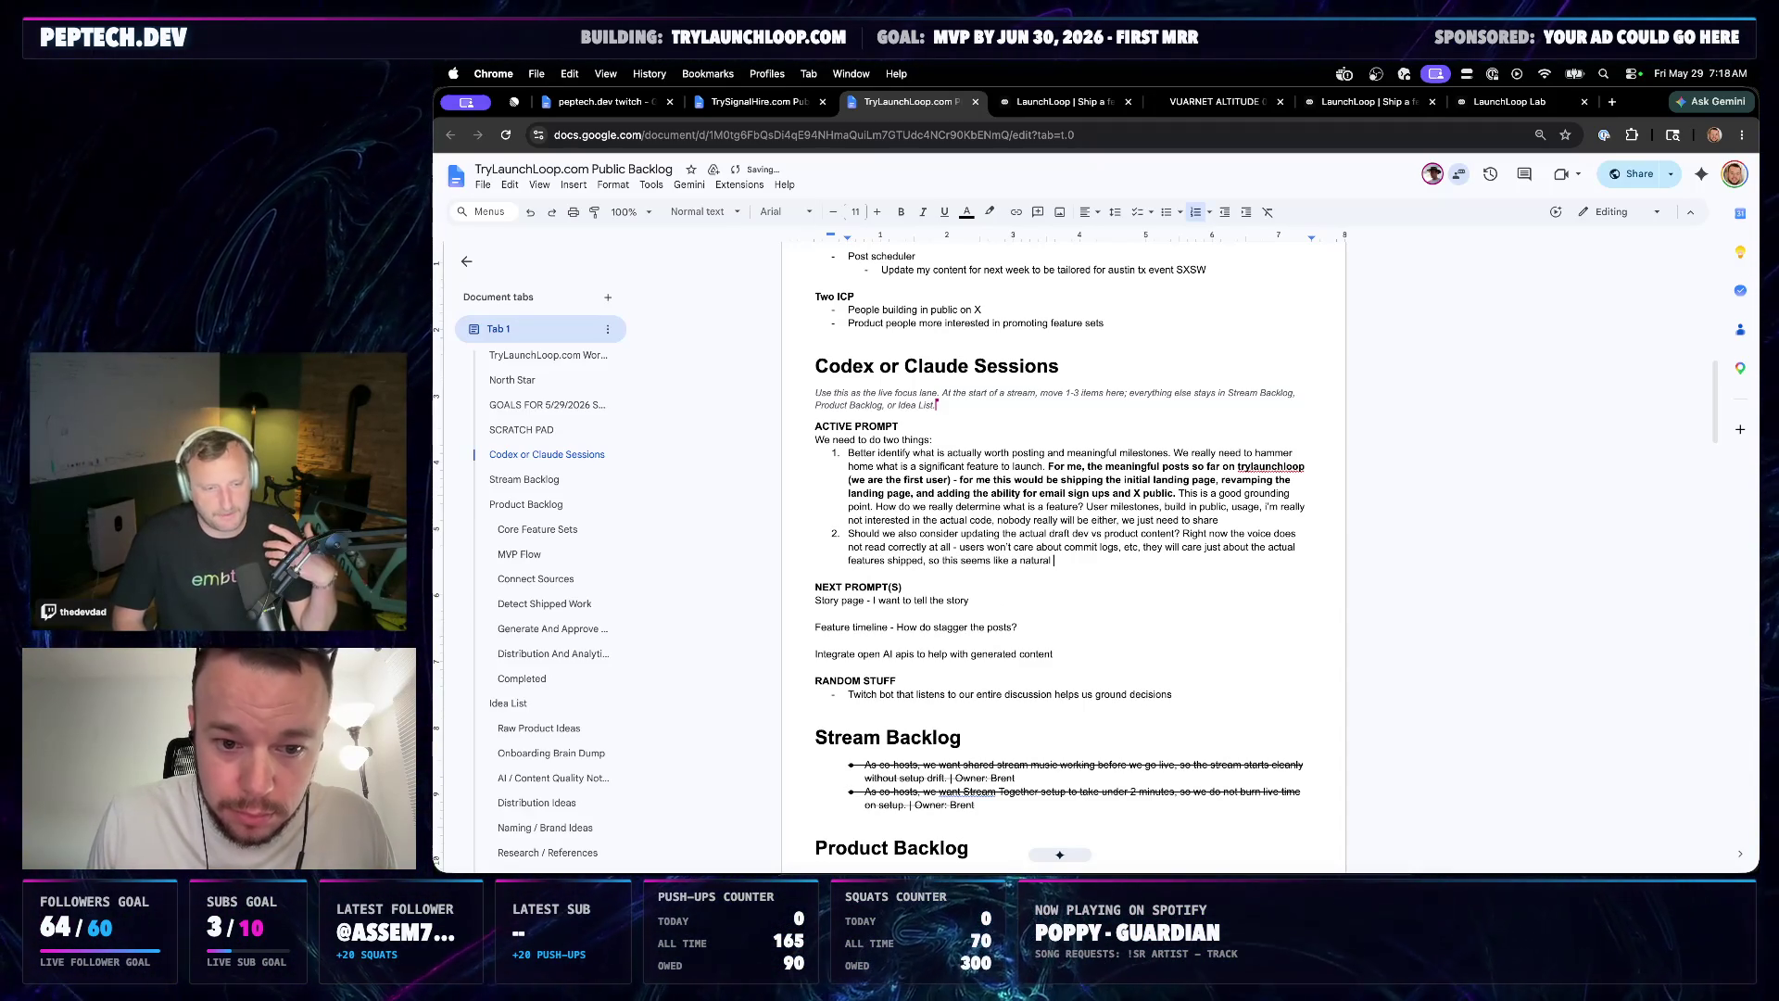
pyautogui.write('thing to do both in sl')
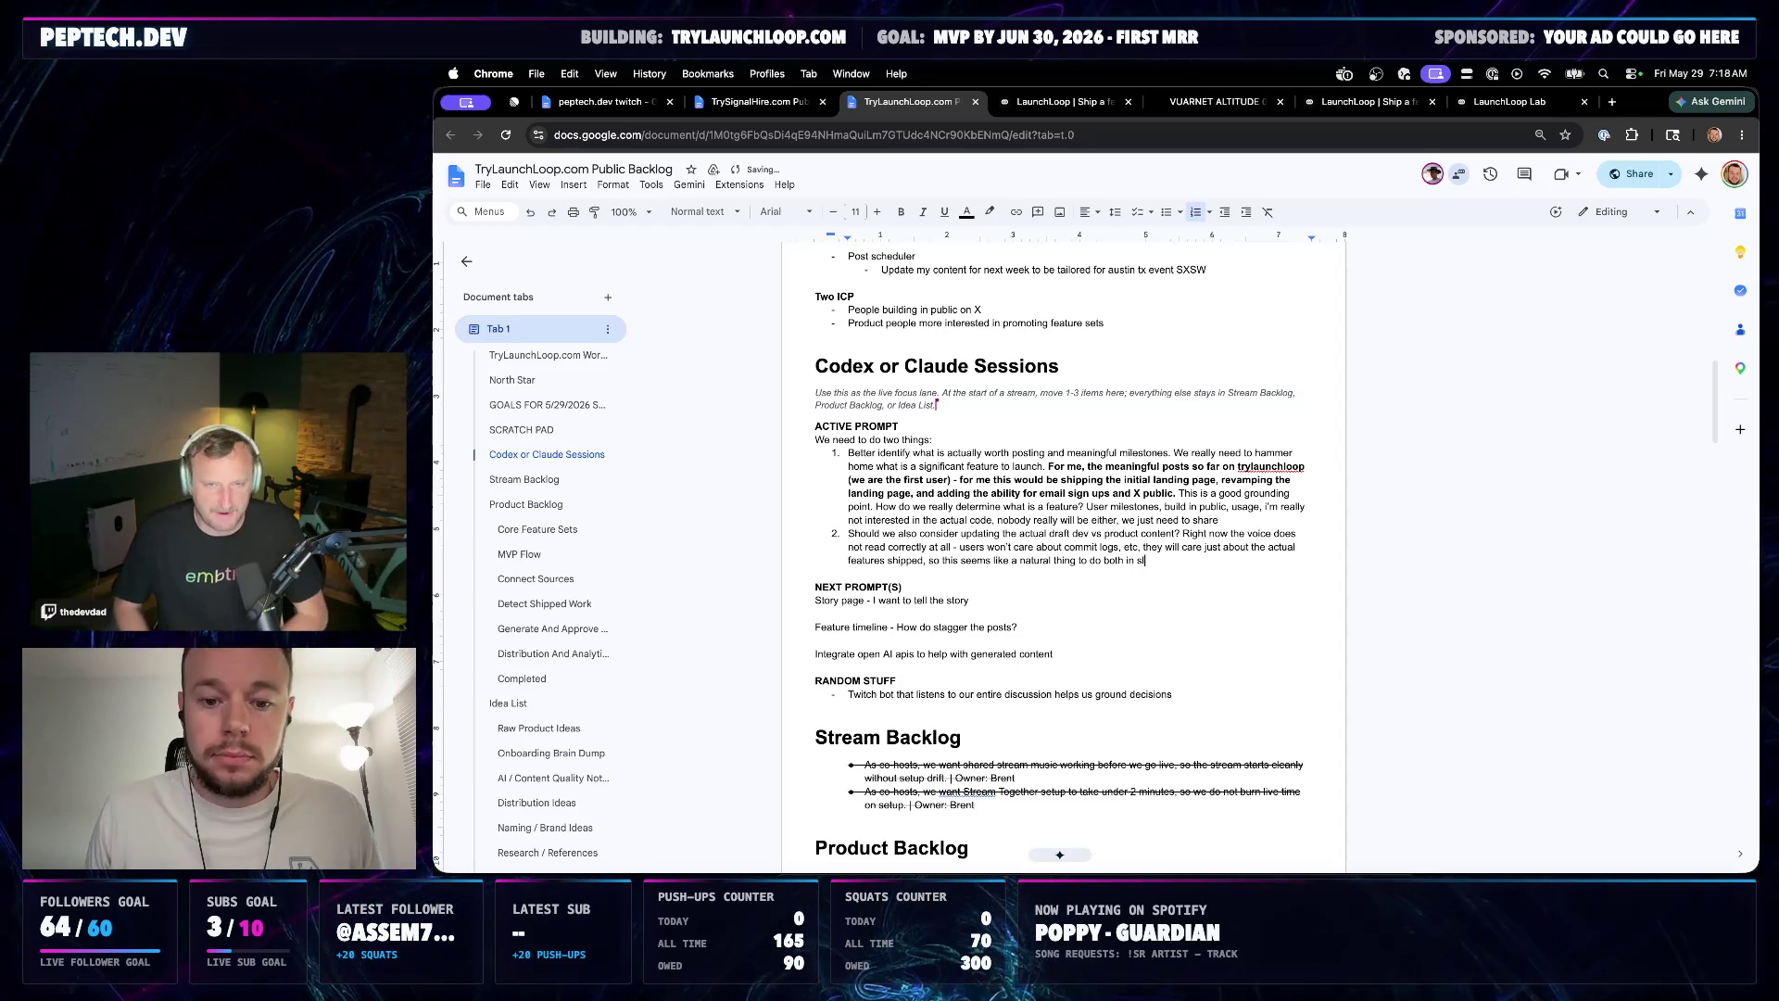
pyautogui.write('ice.')
pyautogui.press('Return')
pyautogui.press('Return')
pyautogui.write('La')
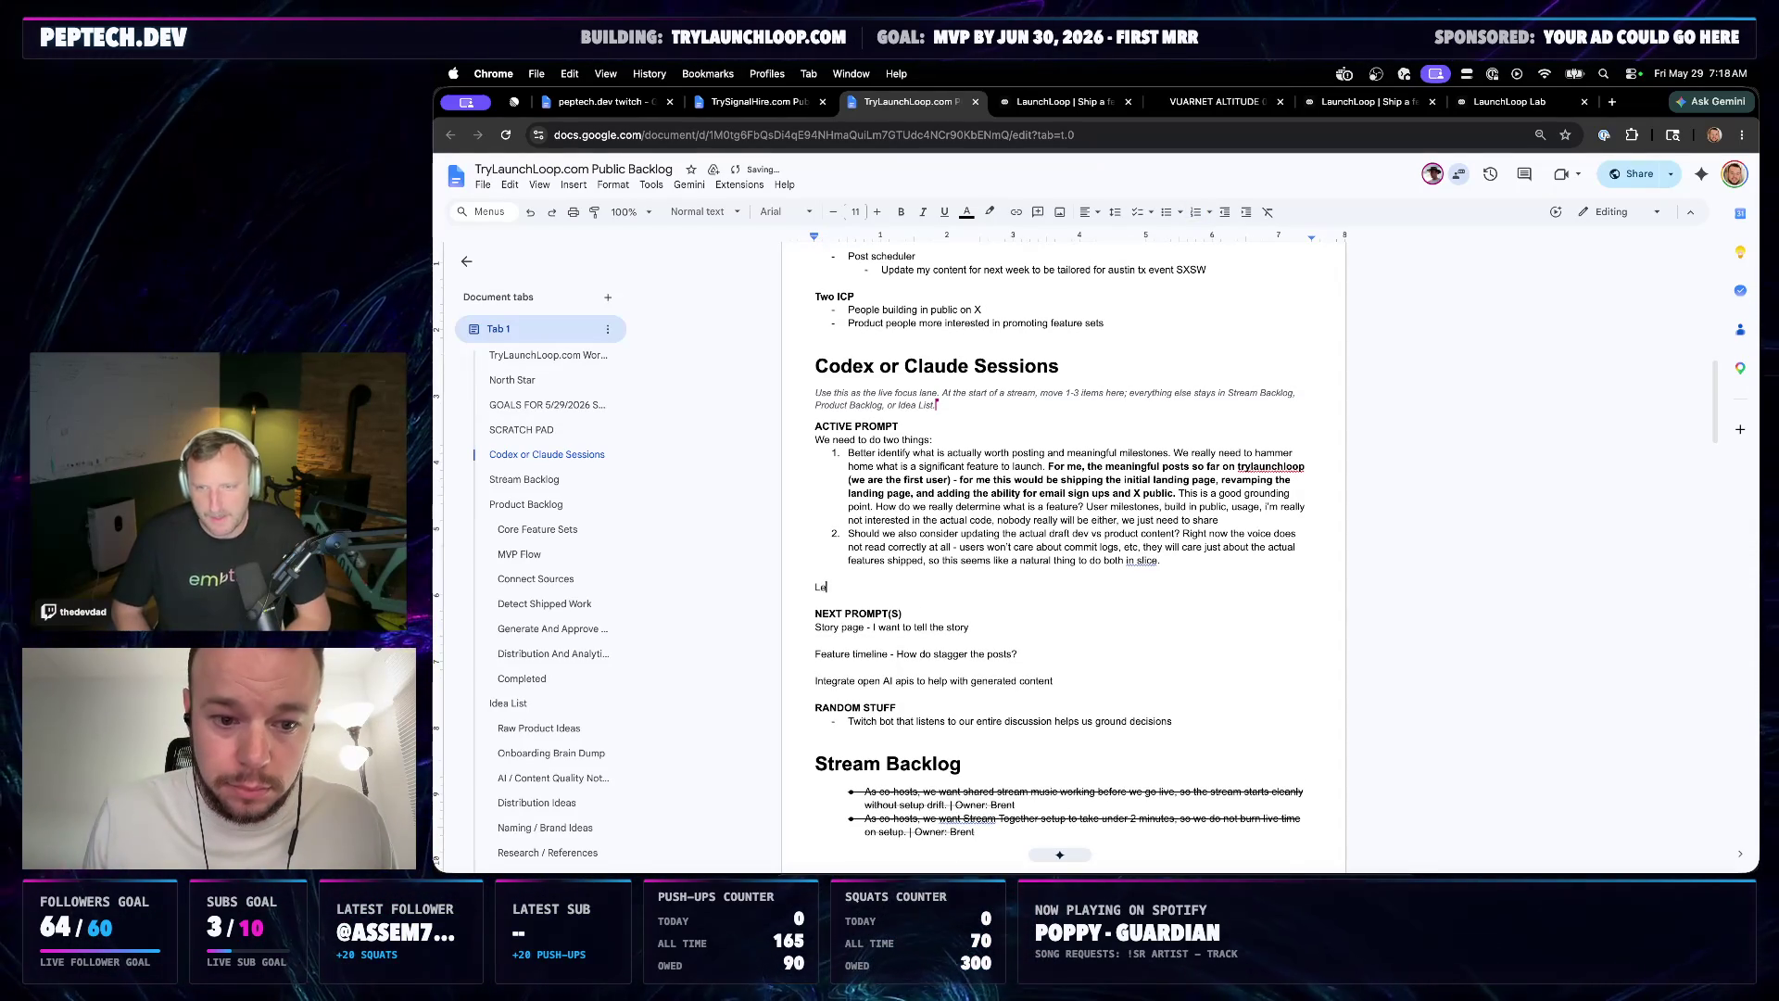
# Write the closing line 'Ask me questions, let me know your thoughts, help me get to this'
pyautogui.press('BackSpace')
pyautogui.press('BackSpace')
pyautogui.write('Ask mem')
pyautogui.press('BackSpace')
pyautogui.write('questions, let me know your ')
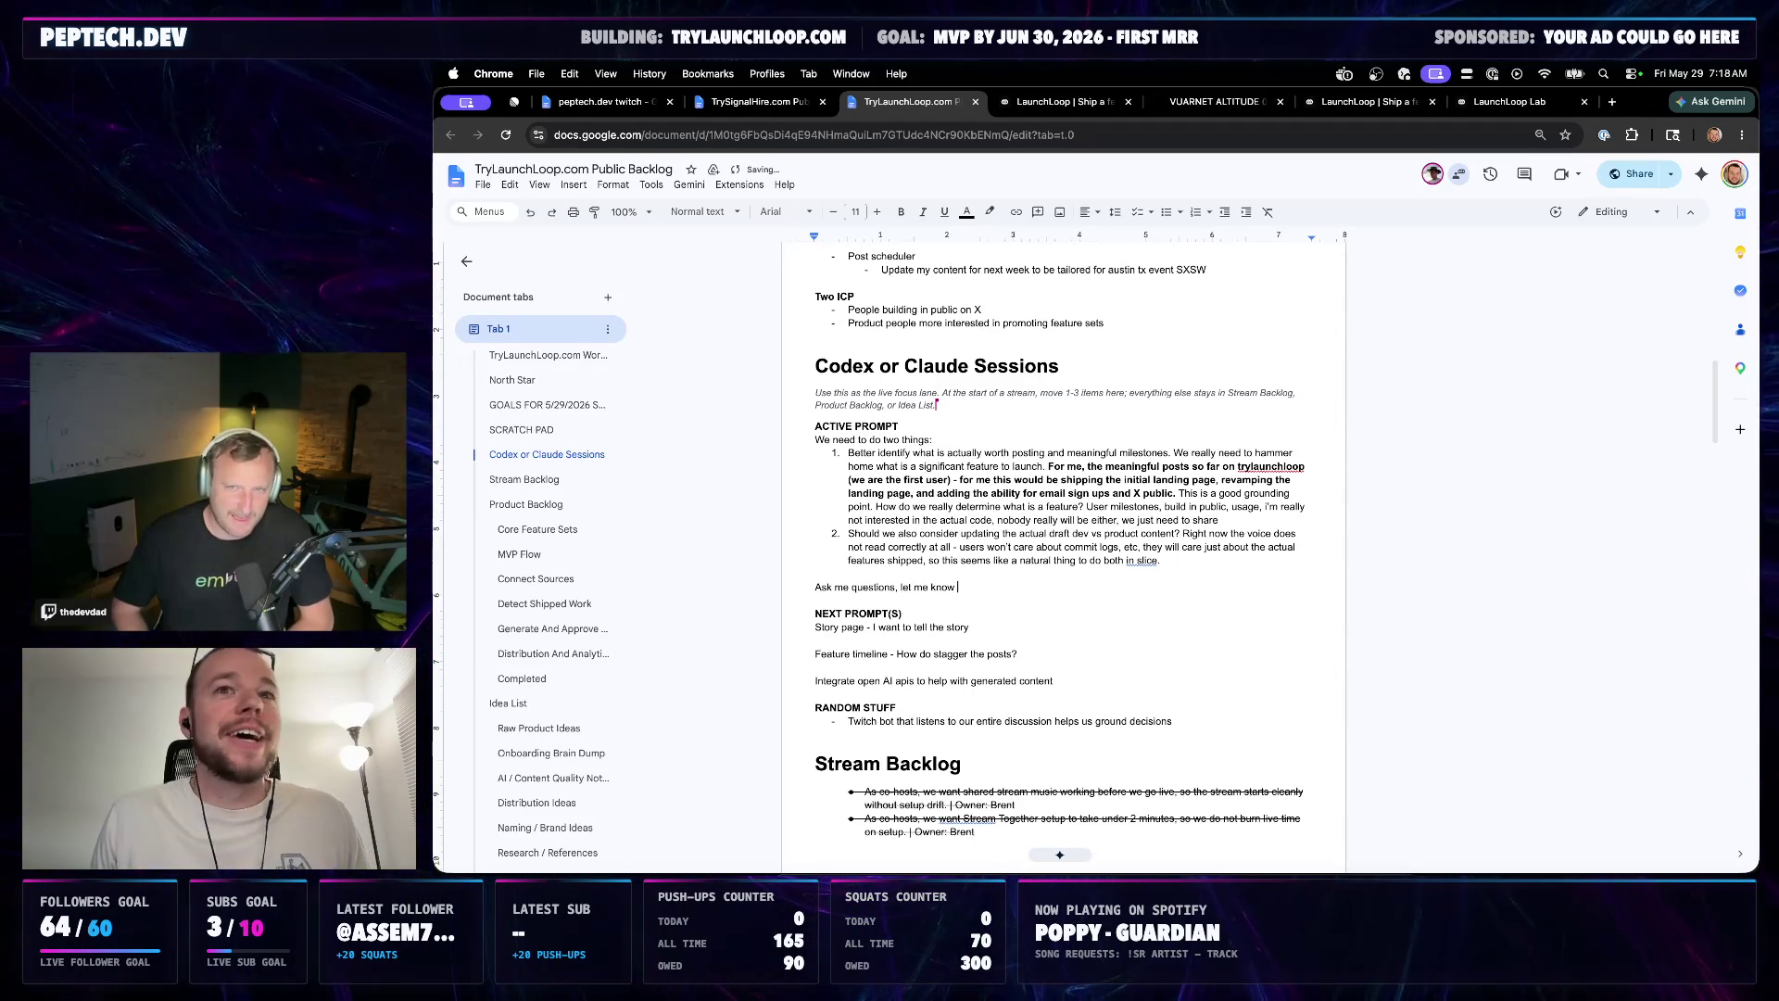
pyautogui.write('thoughts,')
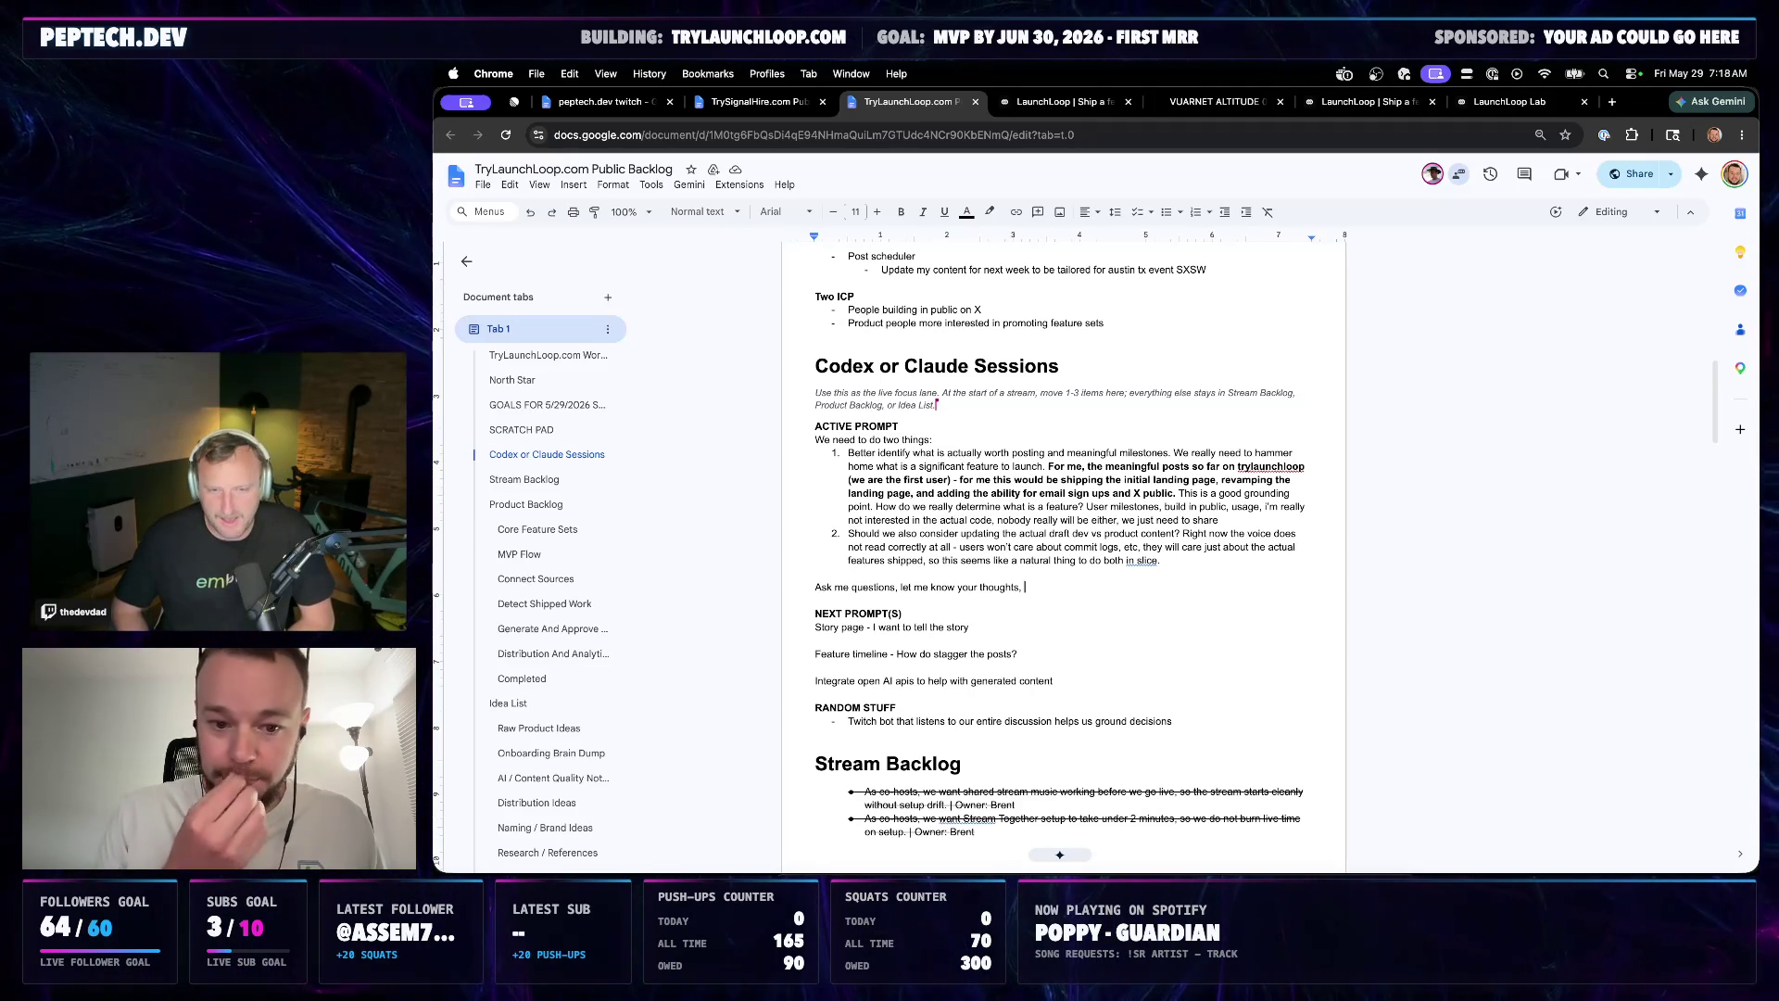
pyautogui.write('help me get to this ')
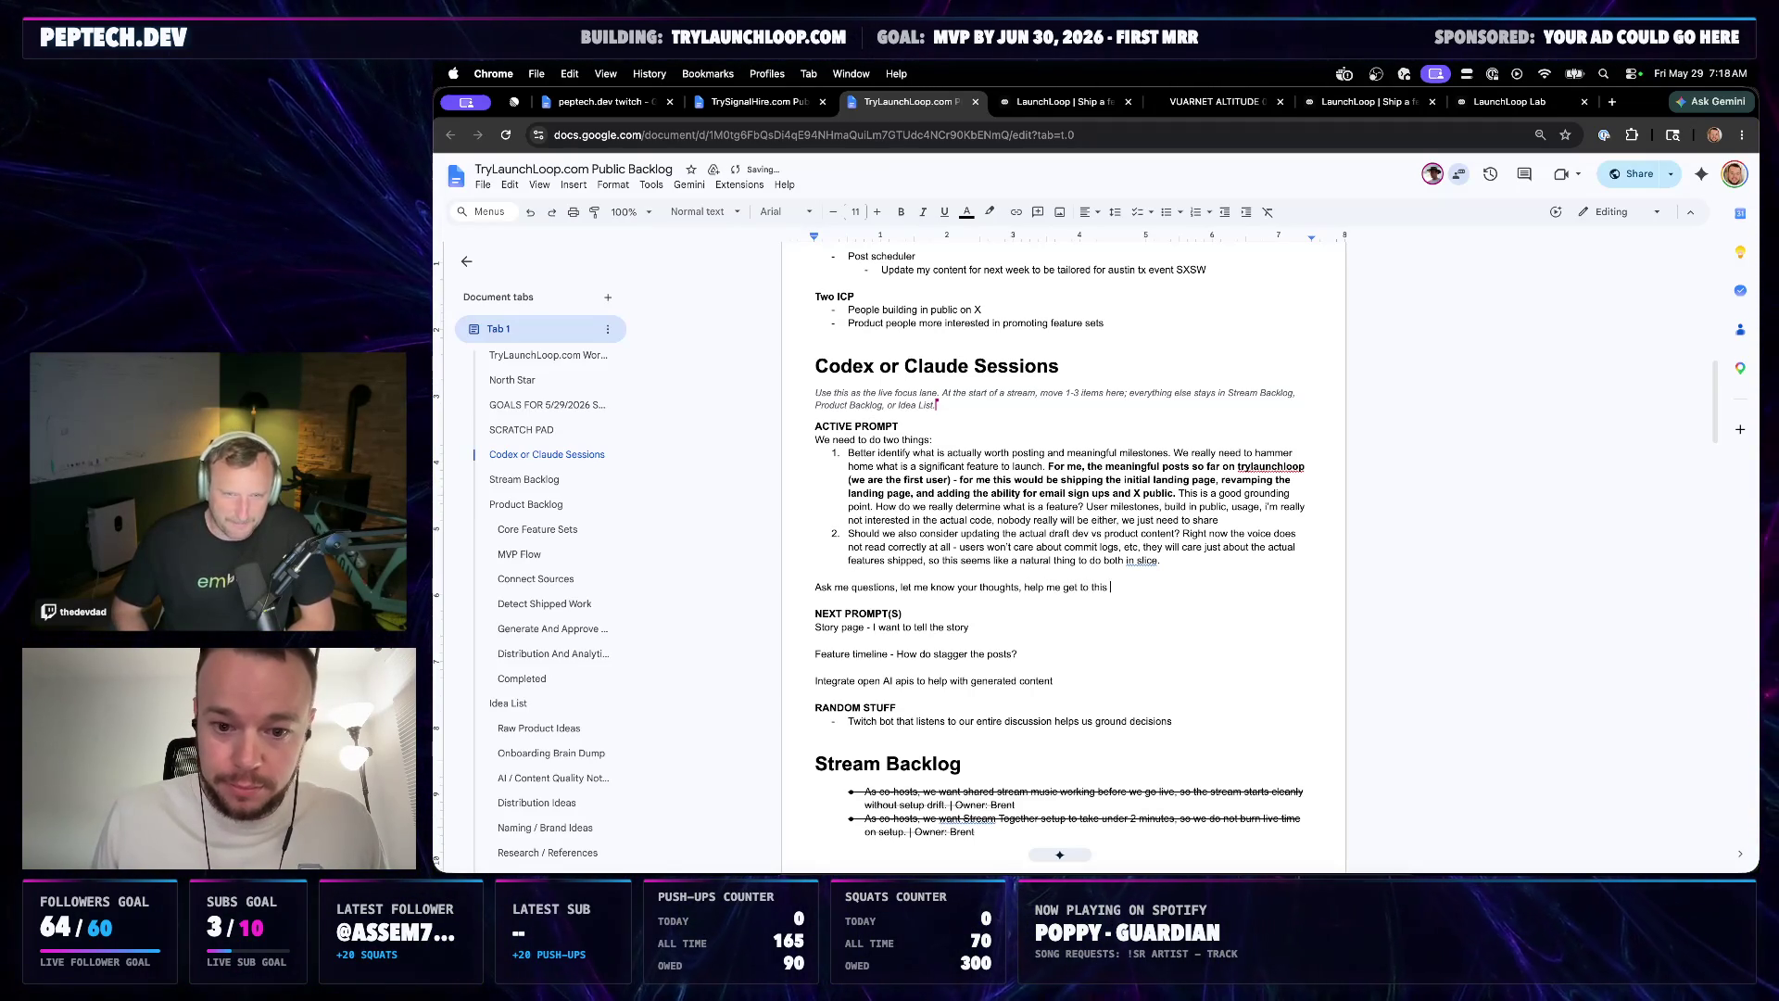
pyautogui.write('next slice.')
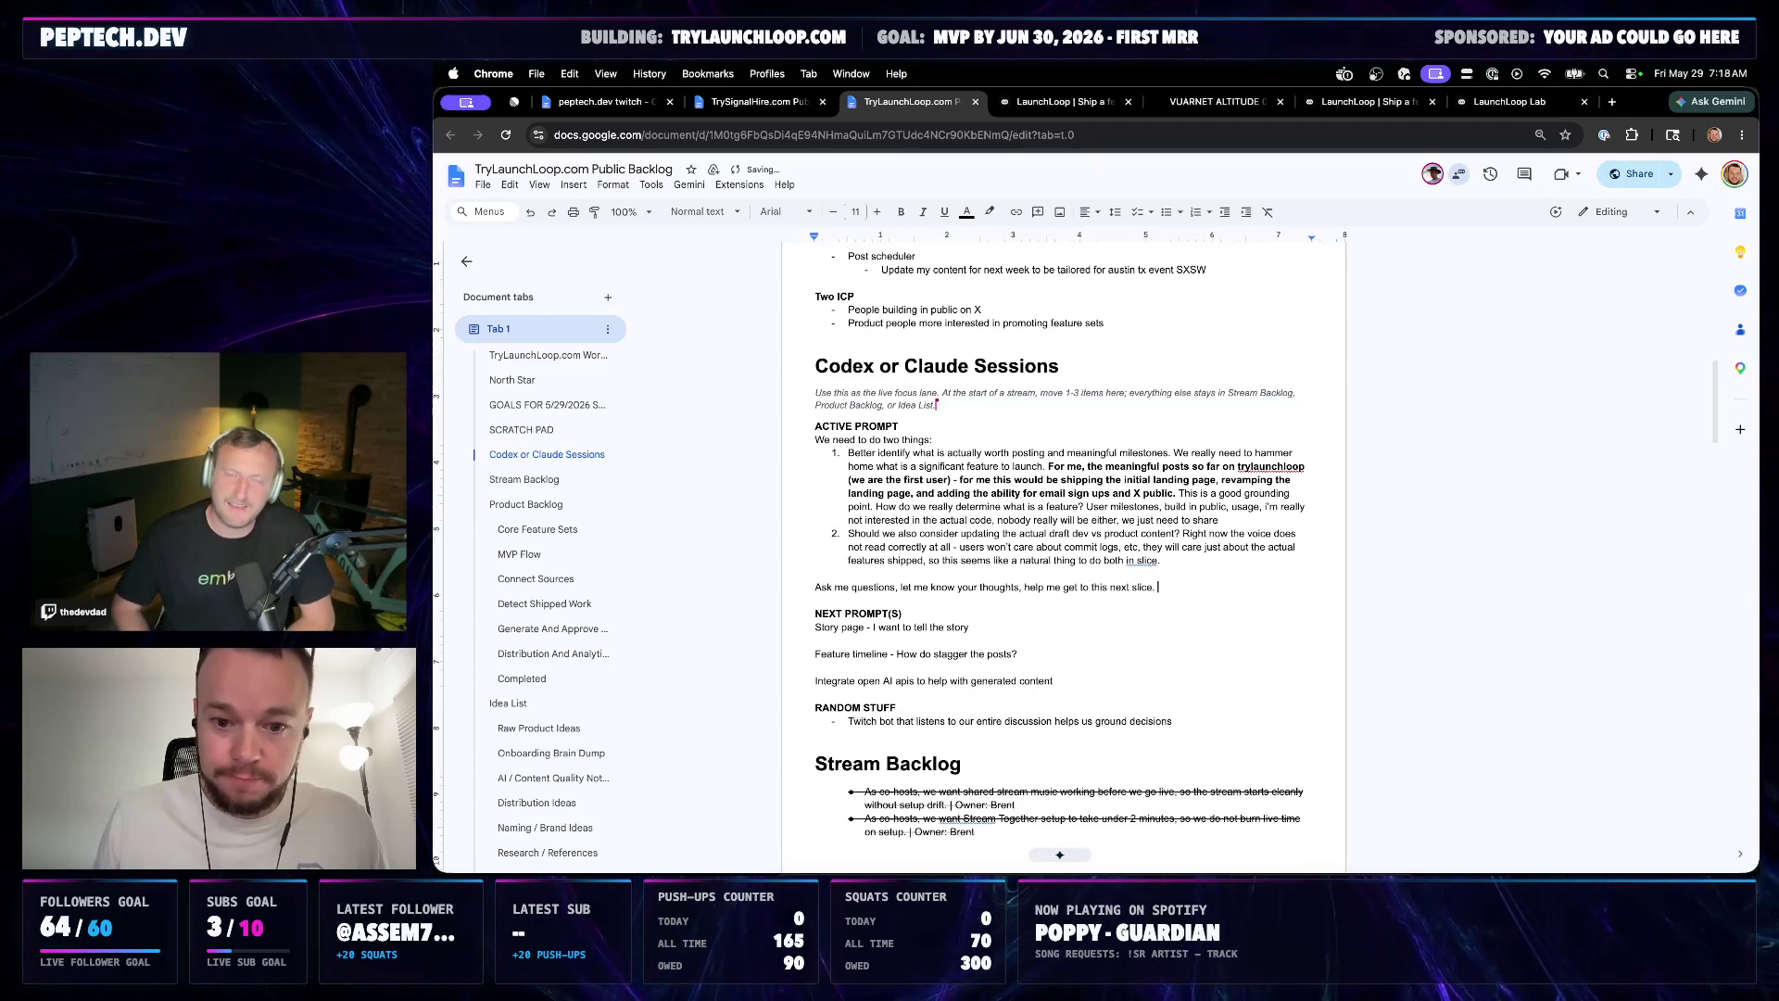
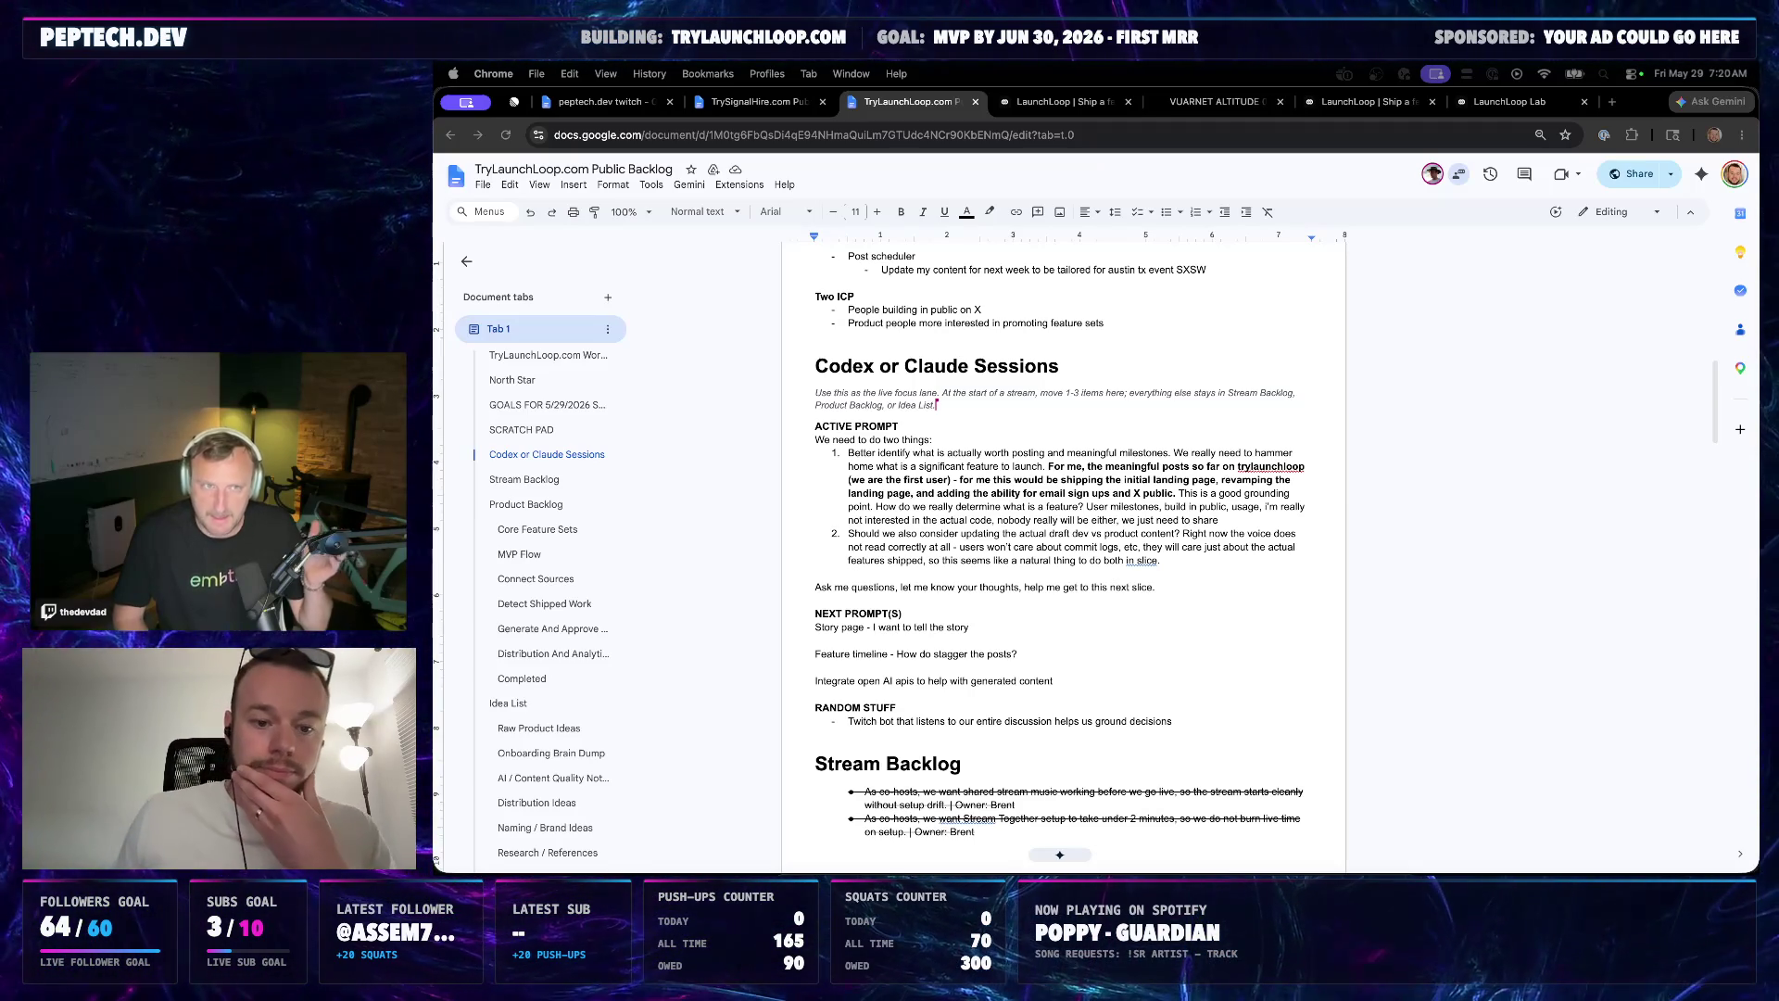
# Place the caret inside "in slice" at the end of active-prompt item 2 to insert "this"
pyautogui.click(1172, 562)
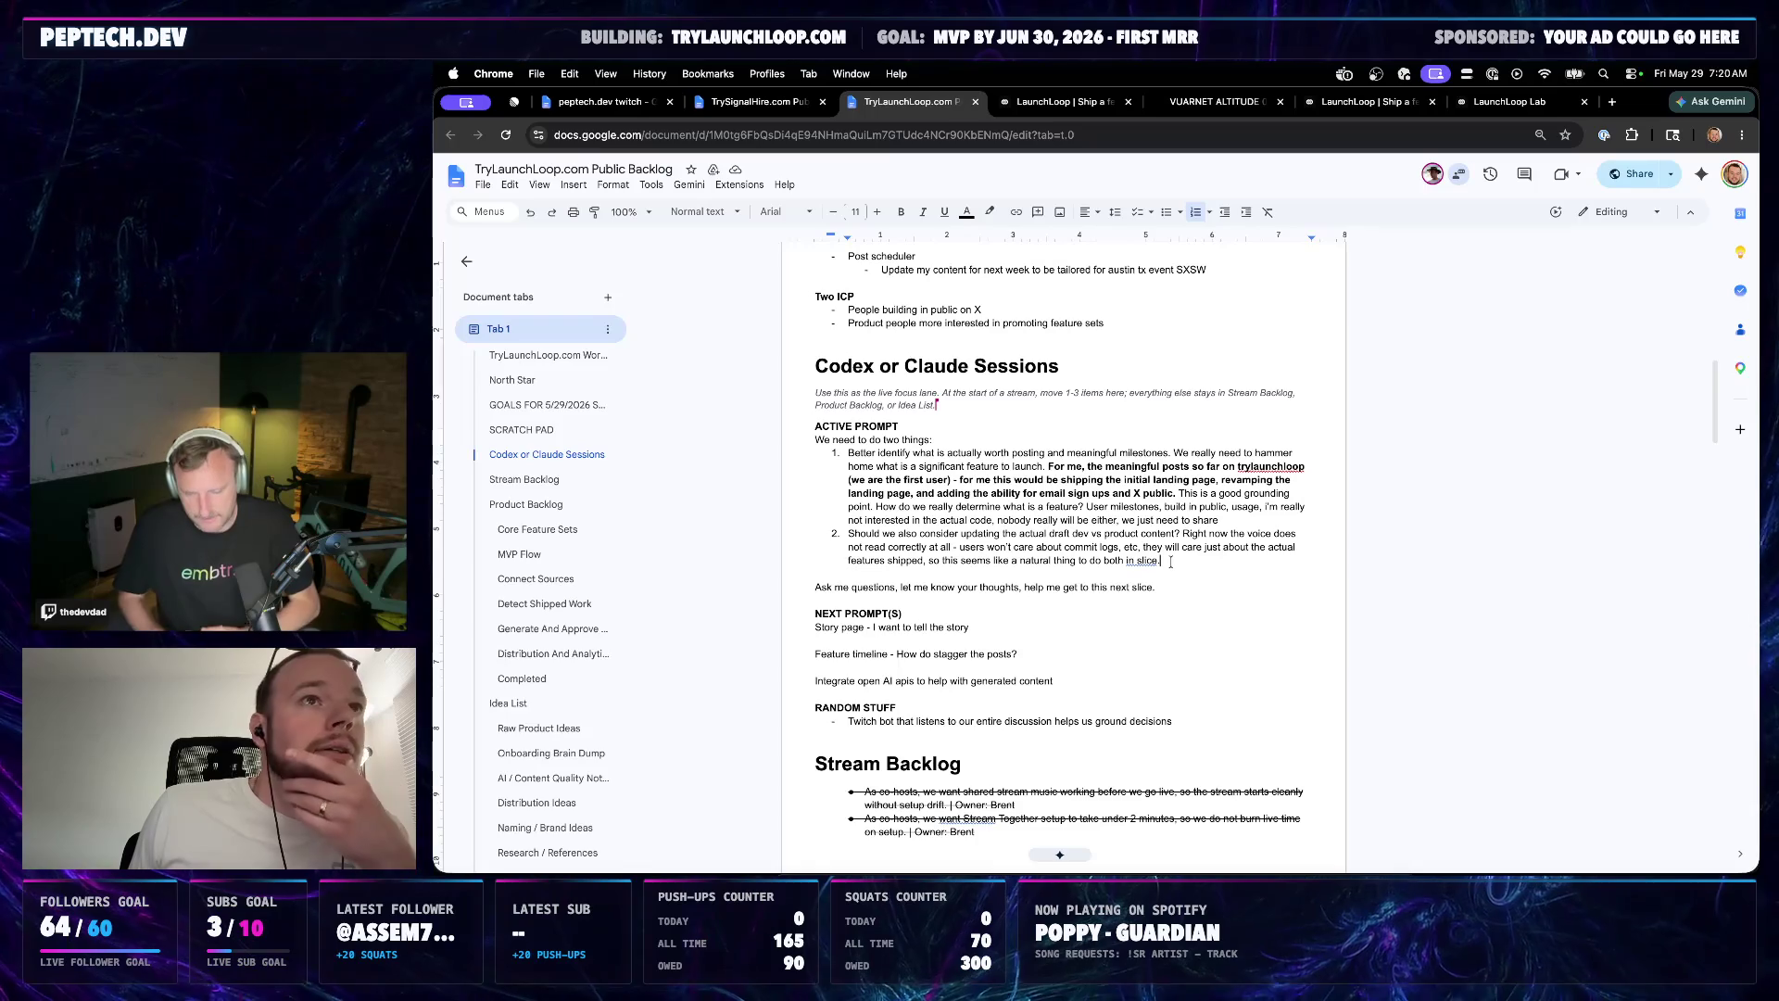
pyautogui.click(1140, 560)
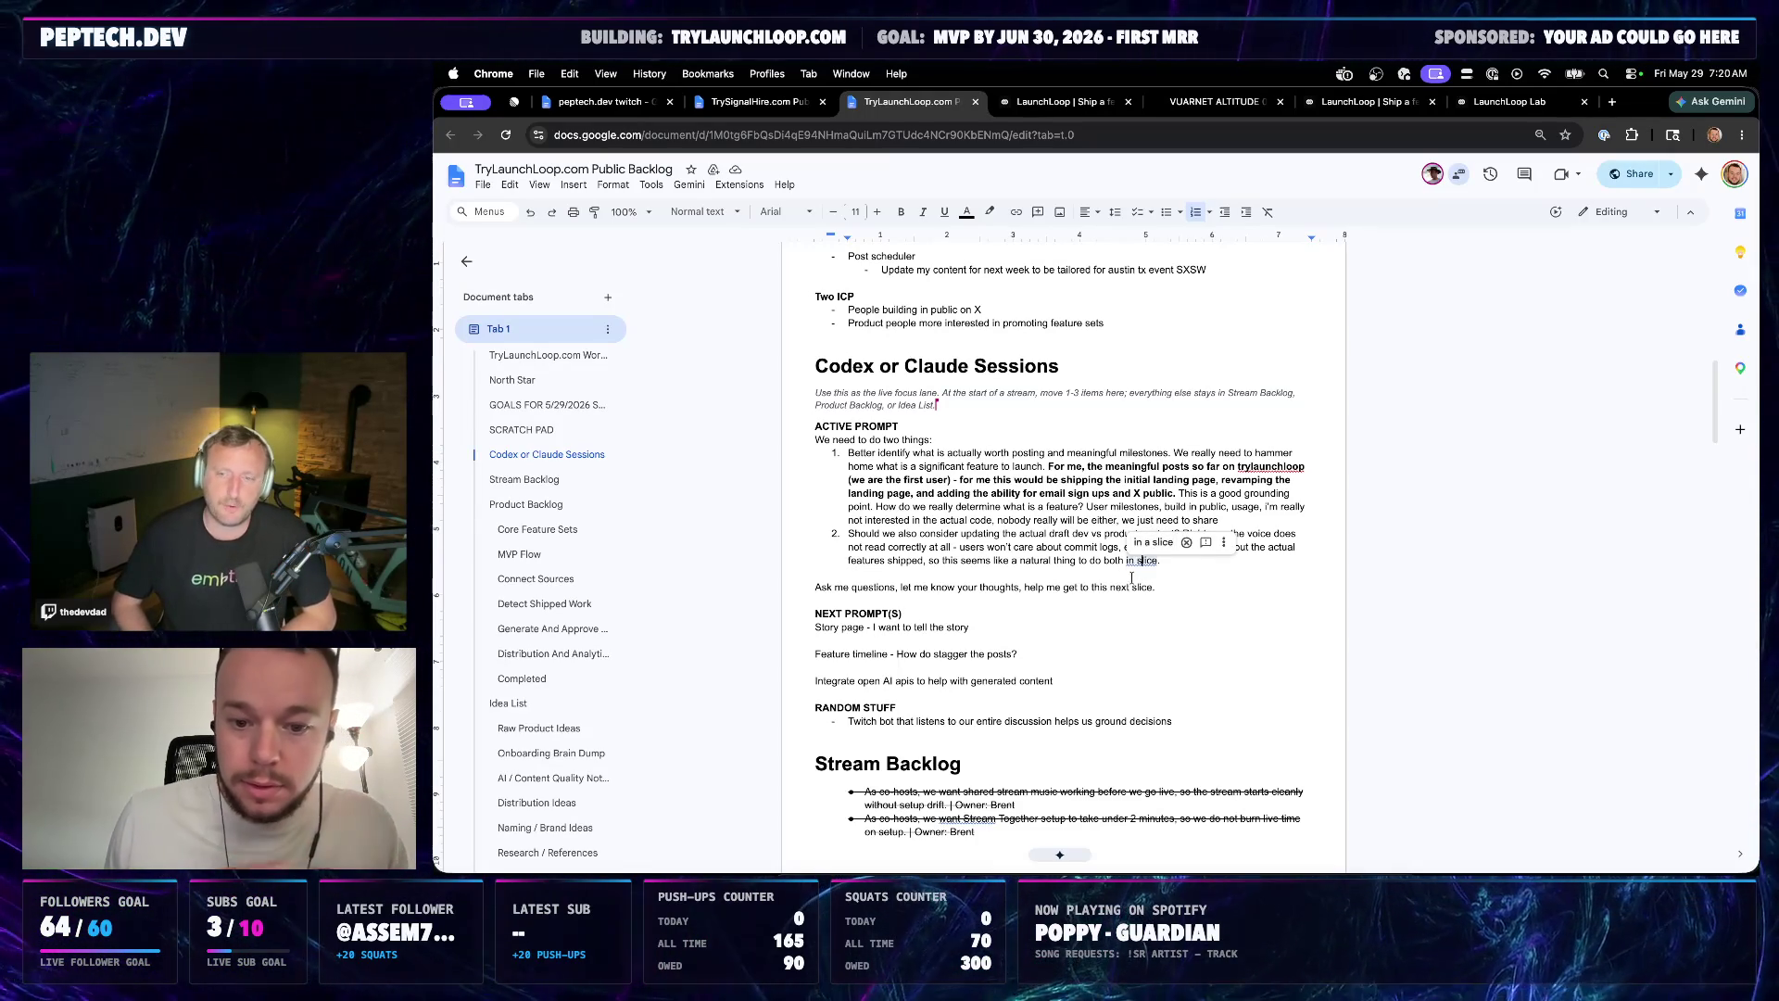
pyautogui.write('this')
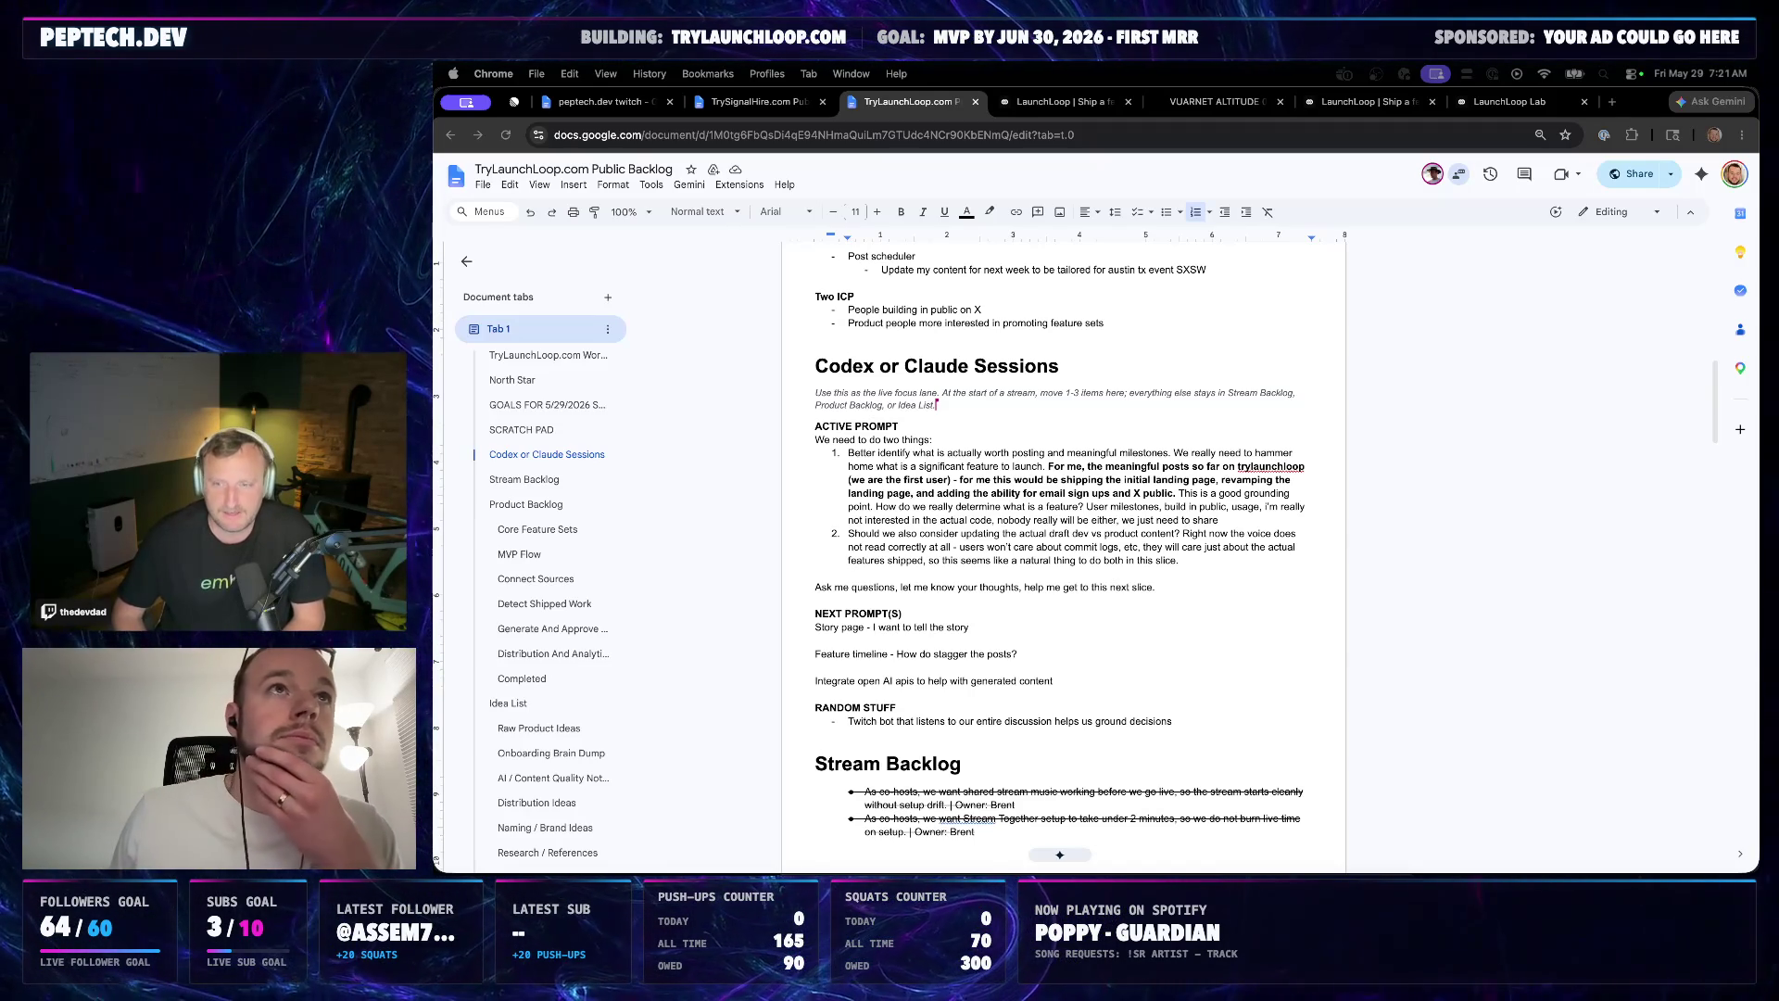
# Leave the caret below item 2 and switch to the LaunchLoop Lab page at localhost:3000/lab
pyautogui.click(1097, 574)
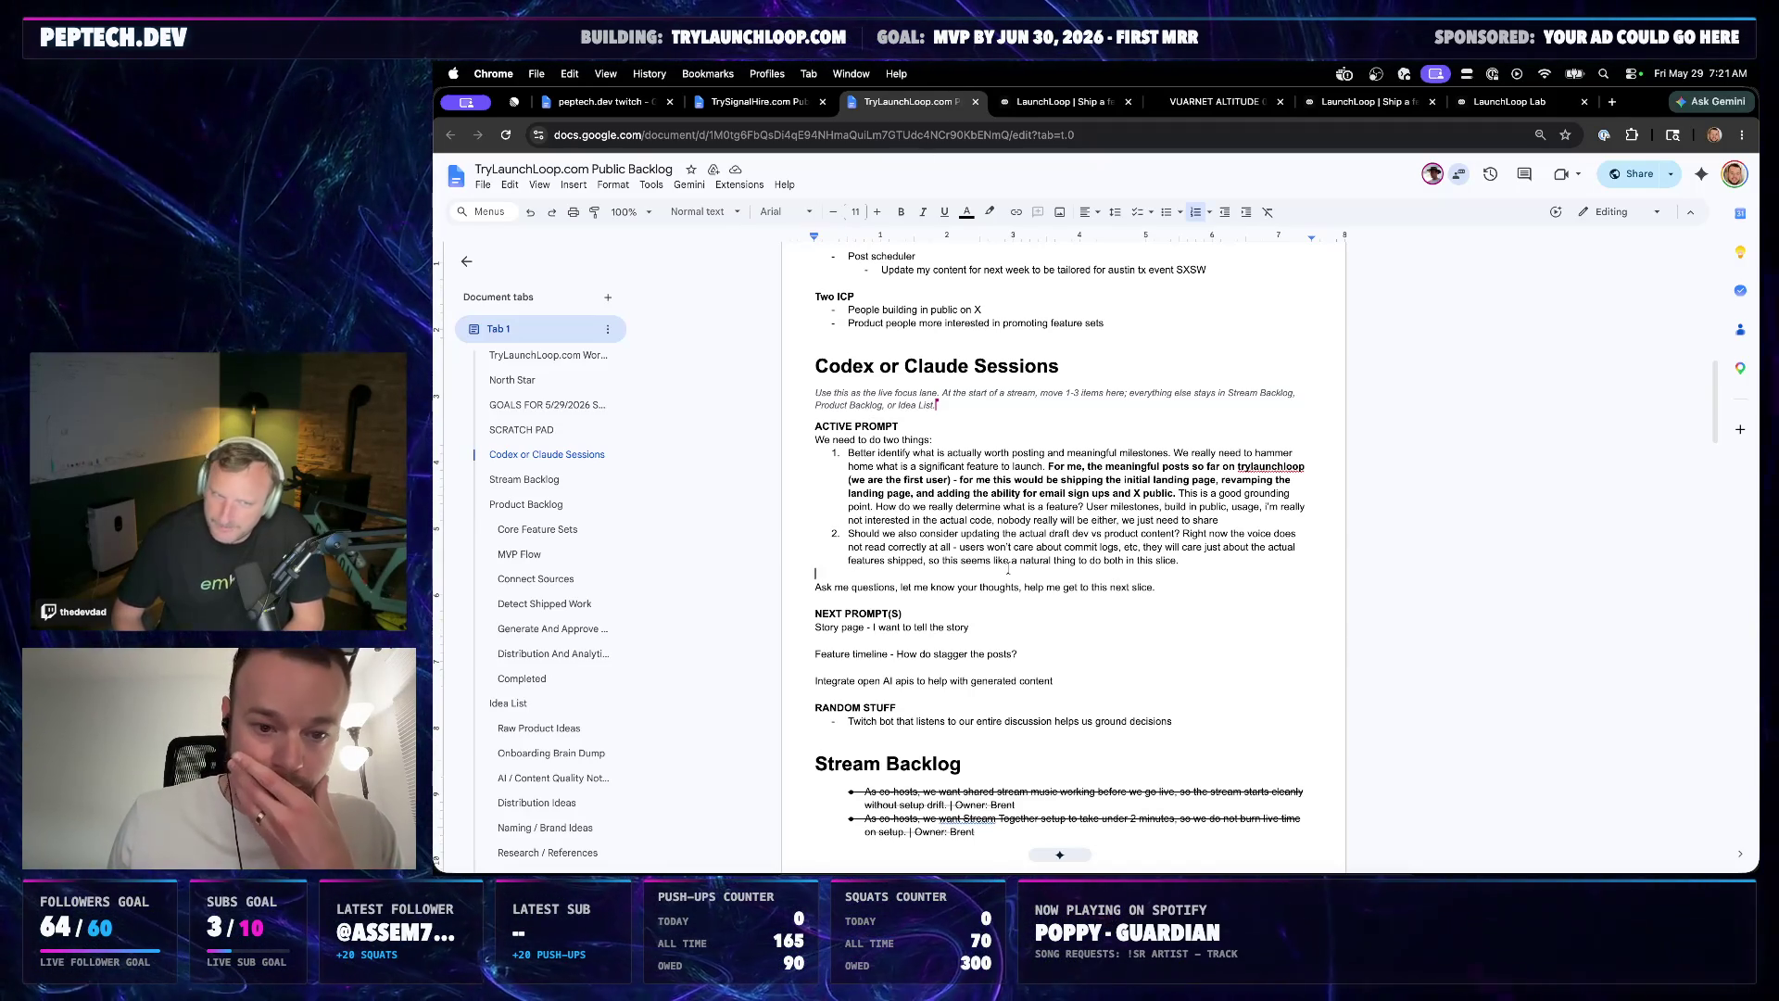
pyautogui.click(1162, 585)
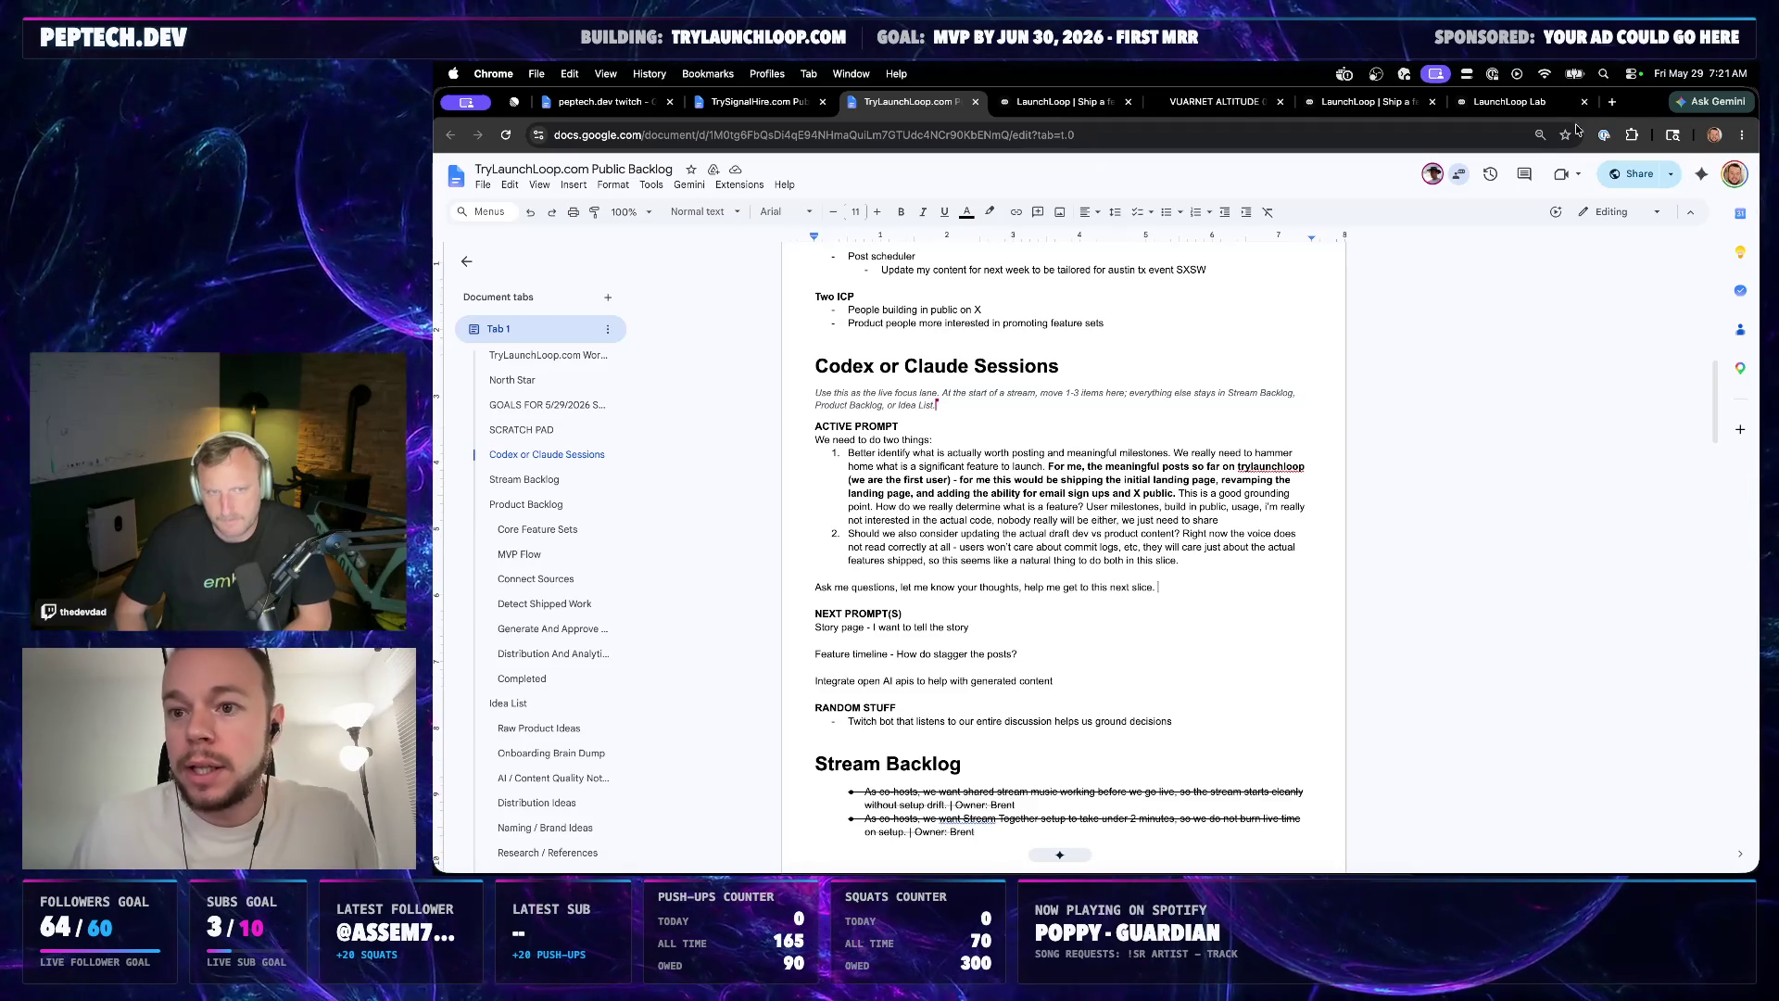
pyautogui.press('super+9')
pyautogui.scroll(1, 1307, 412)
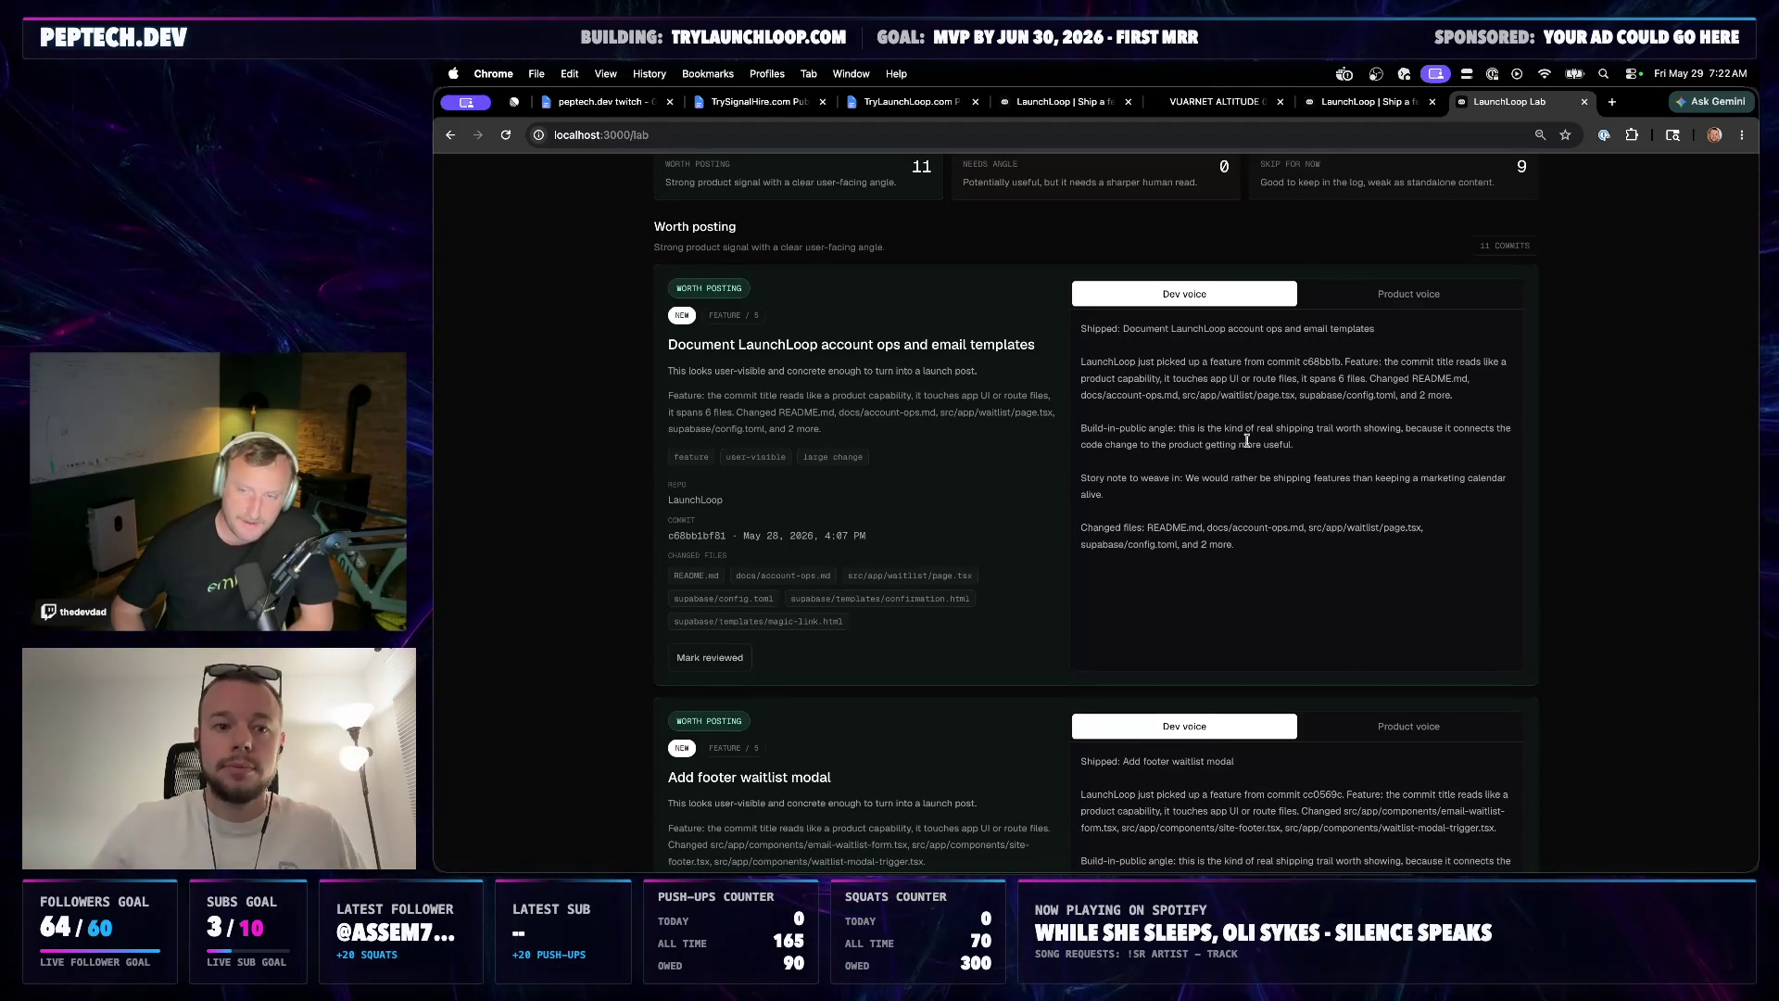
# Return to the TryLaunchLoop.com Public Backlog tab and place the caret in its text
pyautogui.click(758, 102)
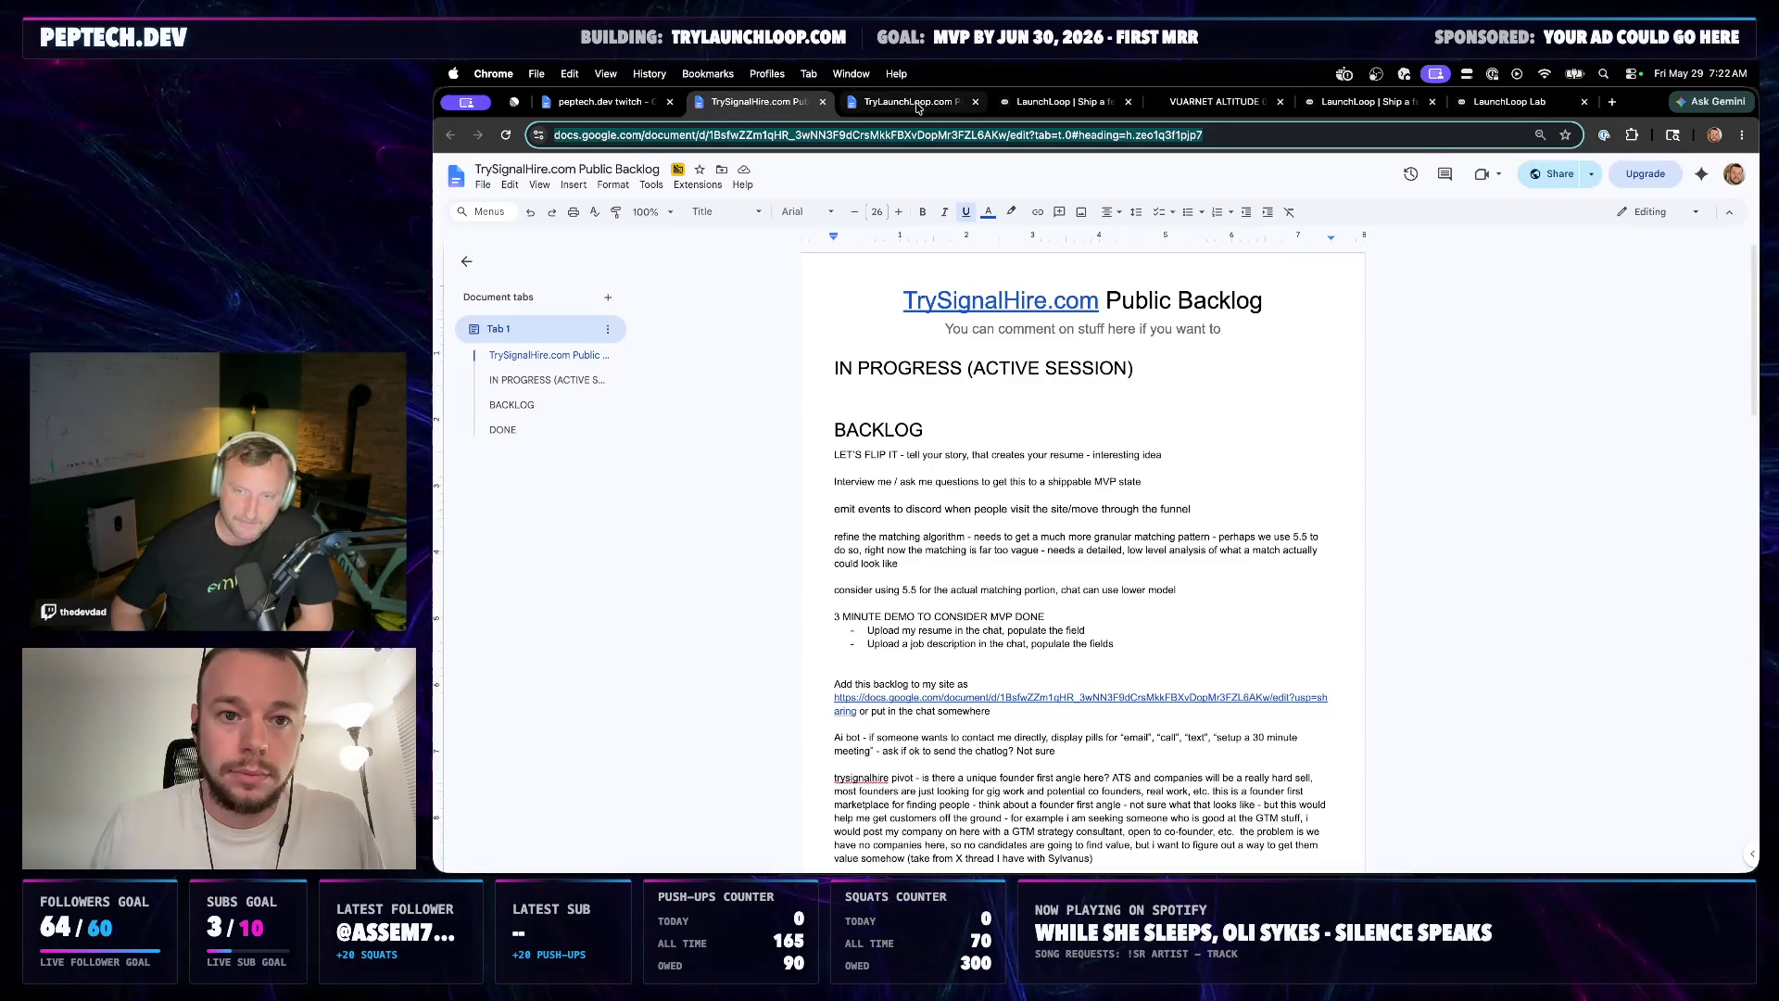
pyautogui.click(911, 101)
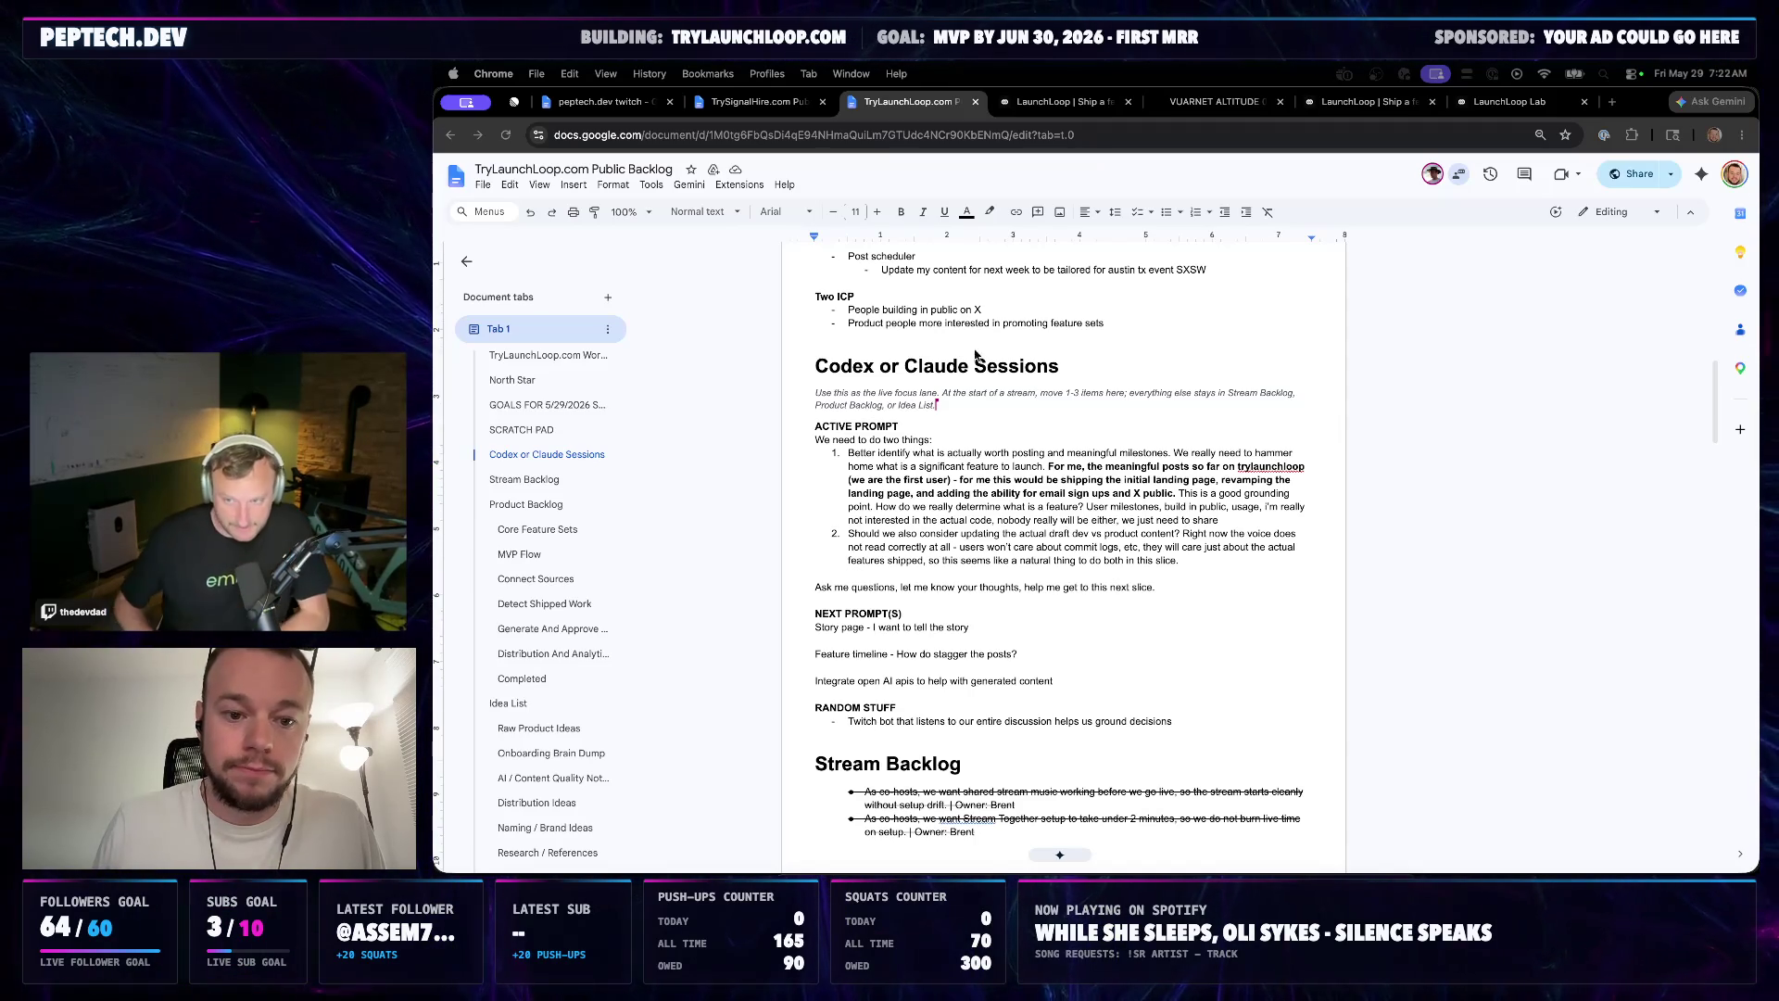
pyautogui.click(1214, 571)
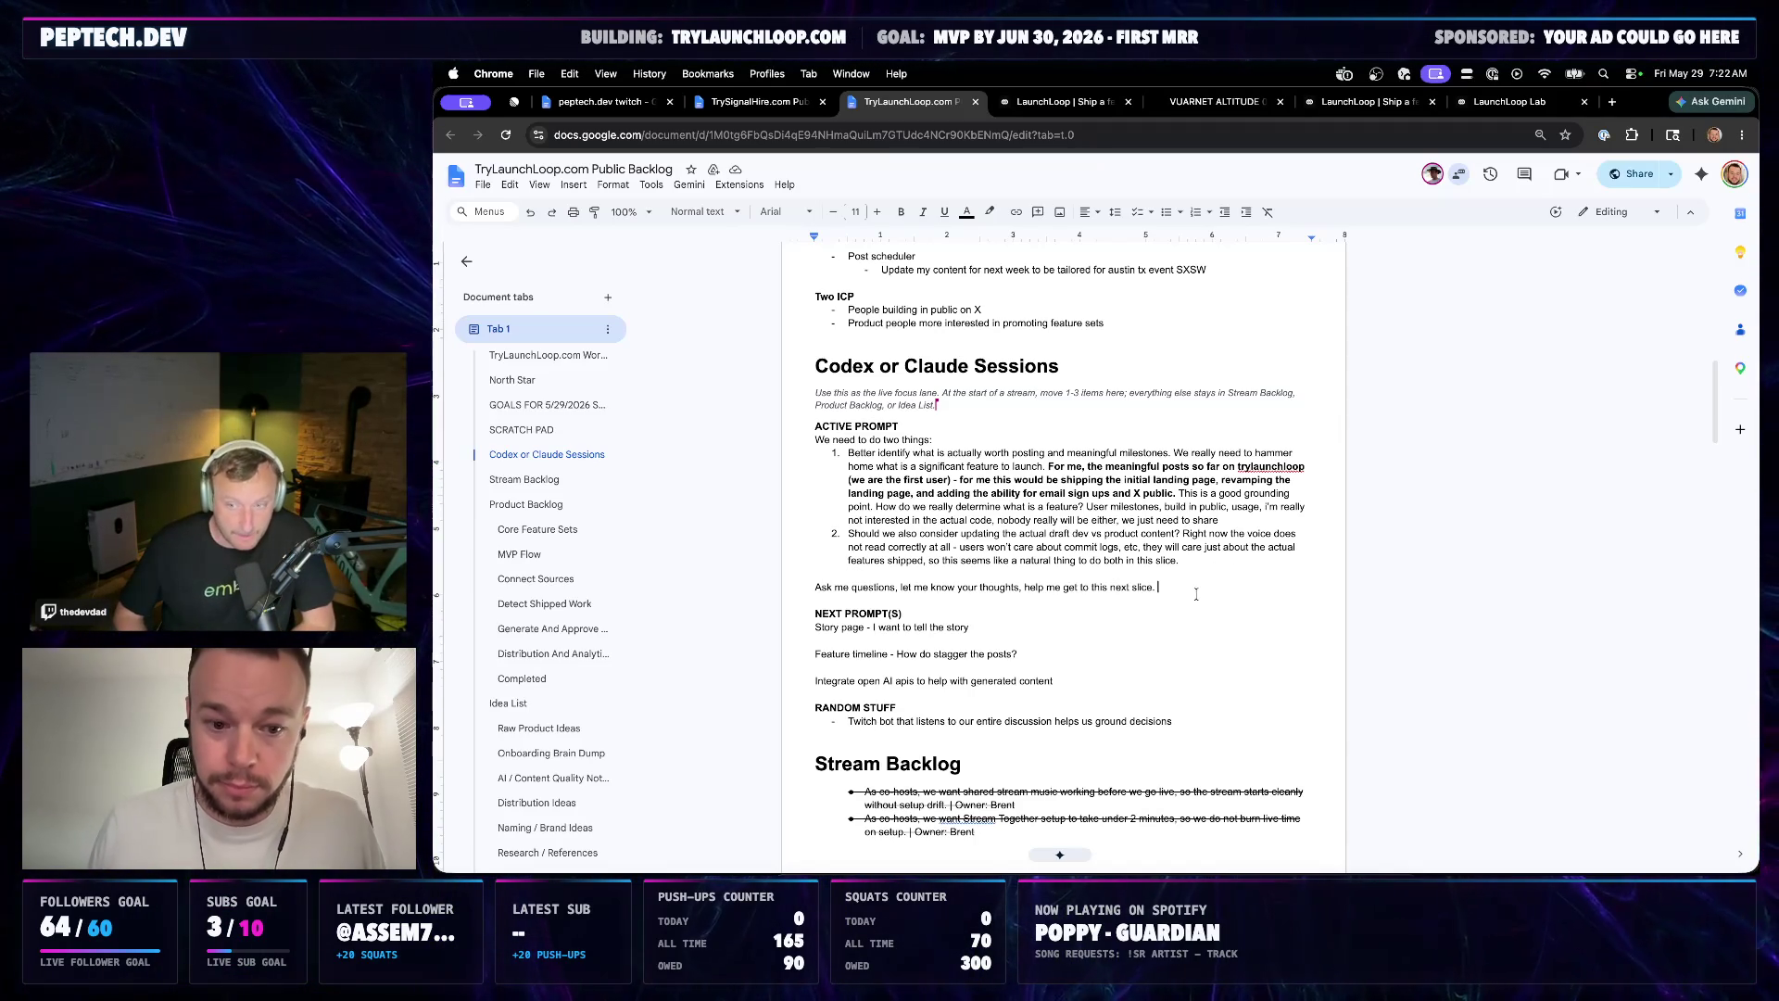
# Add a new line under NEXT PROMPT(S) and paste the git-tag posting idea paragraph
pyautogui.press('Down')
pyautogui.press('Down')
pyautogui.press('End')
pyautogui.press('Return')
pyautogui.press('super+v')
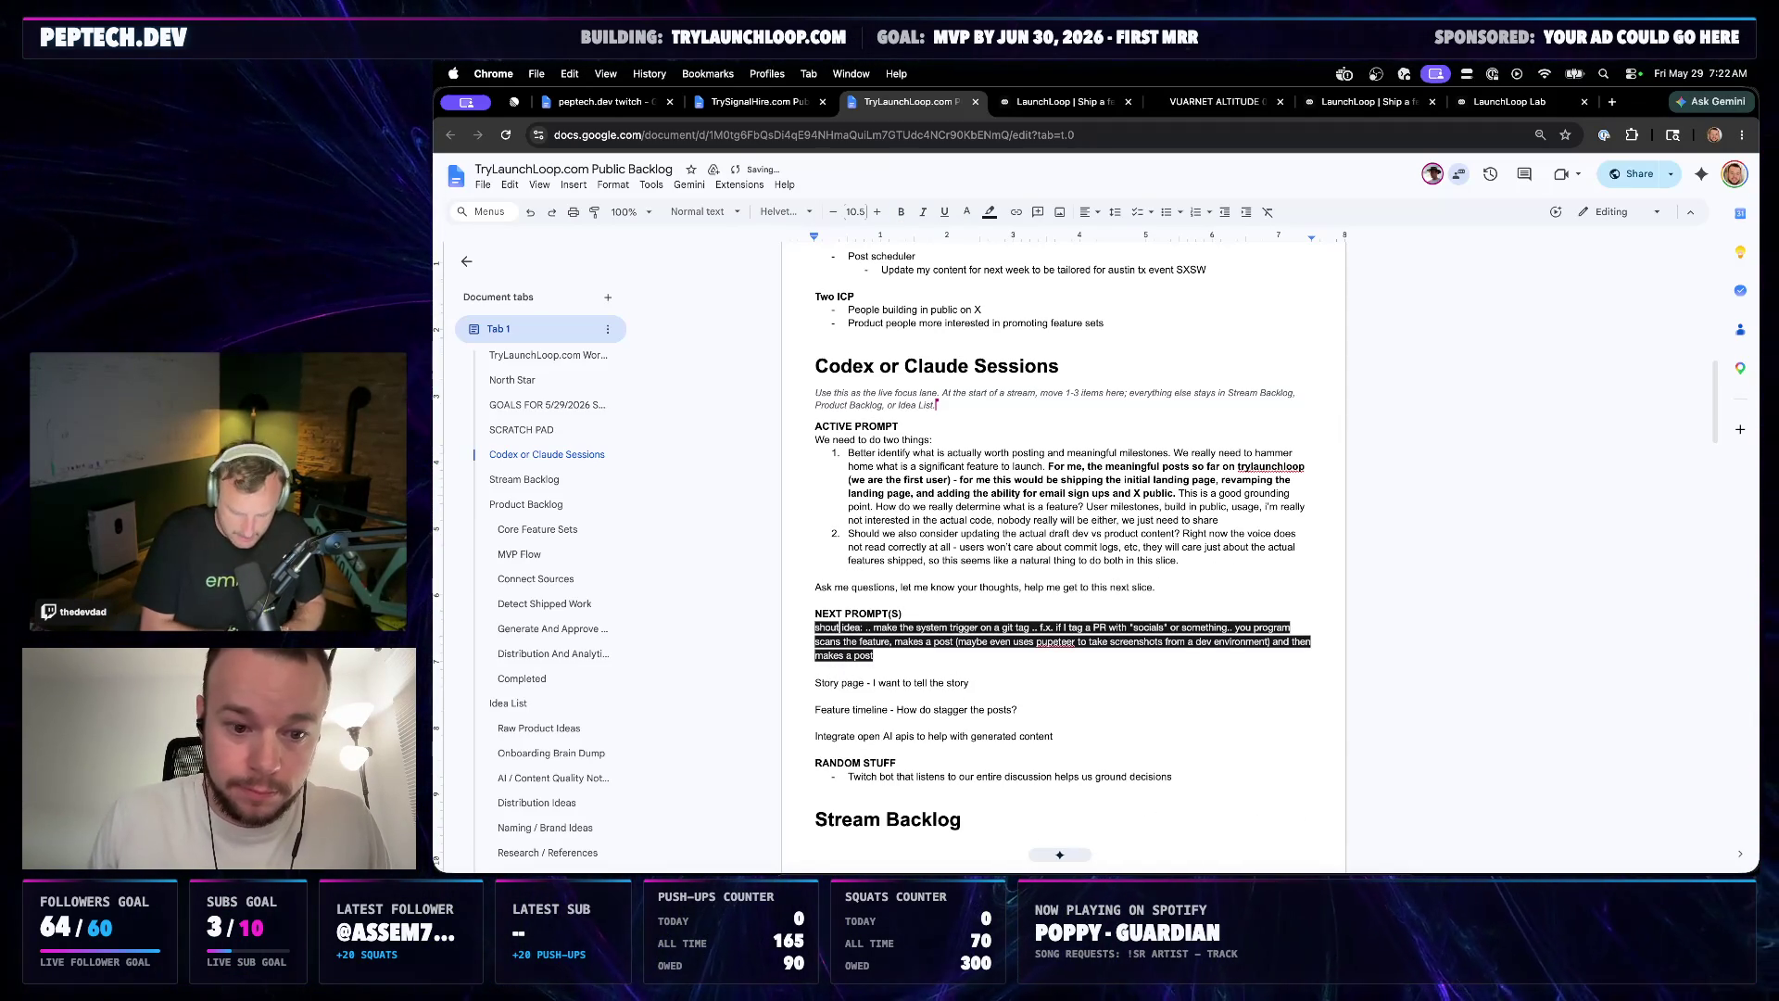
pyautogui.write('outout keb')
# Edit the paragraph to start "Shoutout KEYBIND", remove "ideas: -", and select it for formatting
pyautogui.press('BackSpace')
pyautogui.press('BackSpace')
pyautogui.press('BackSpace')
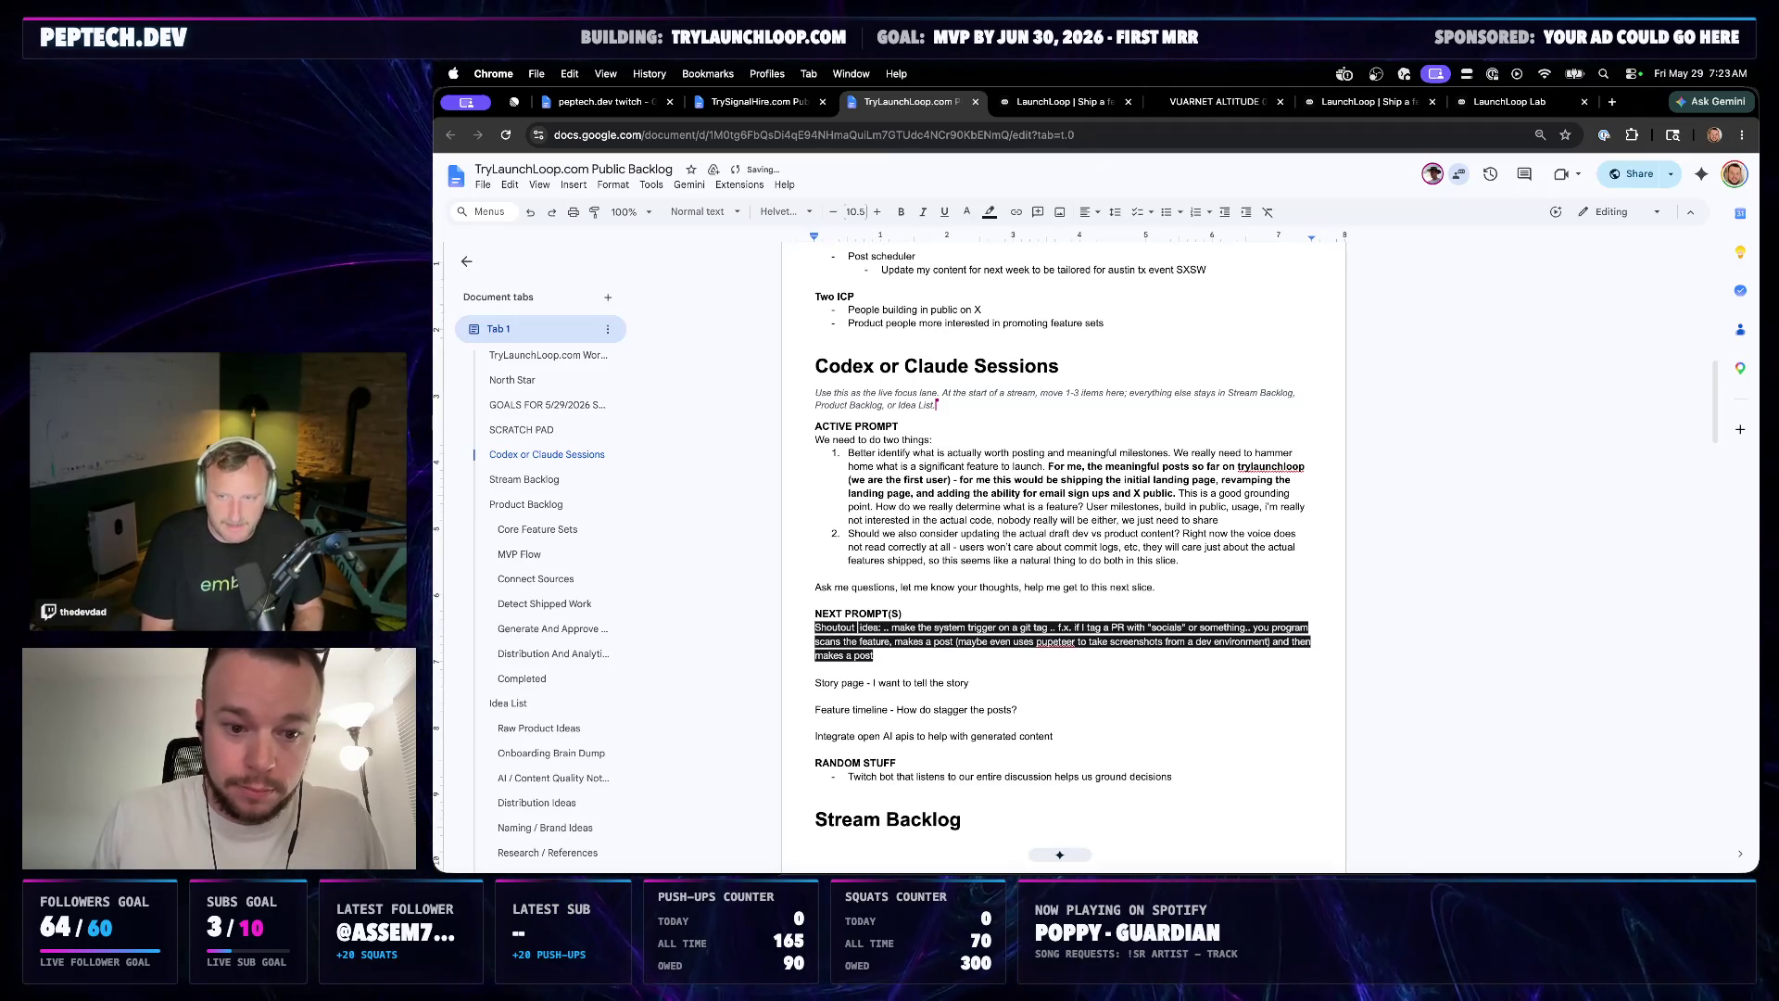
pyautogui.write('KEYS')
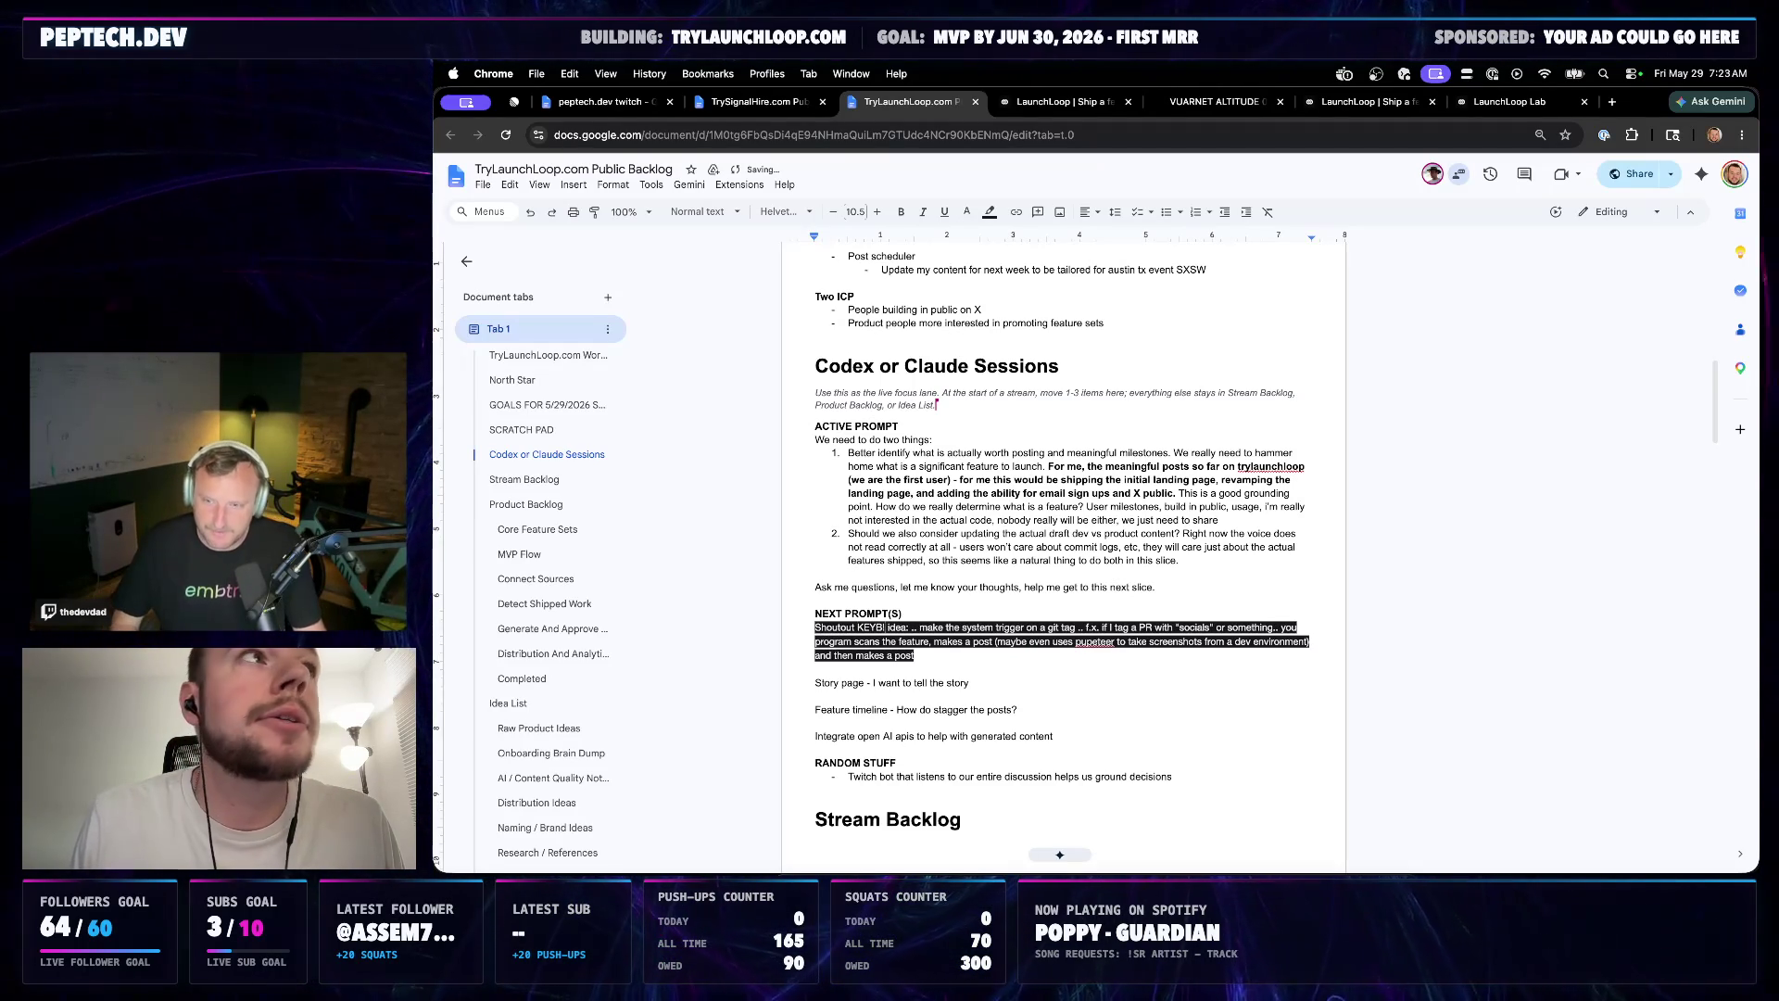
pyautogui.write('S')
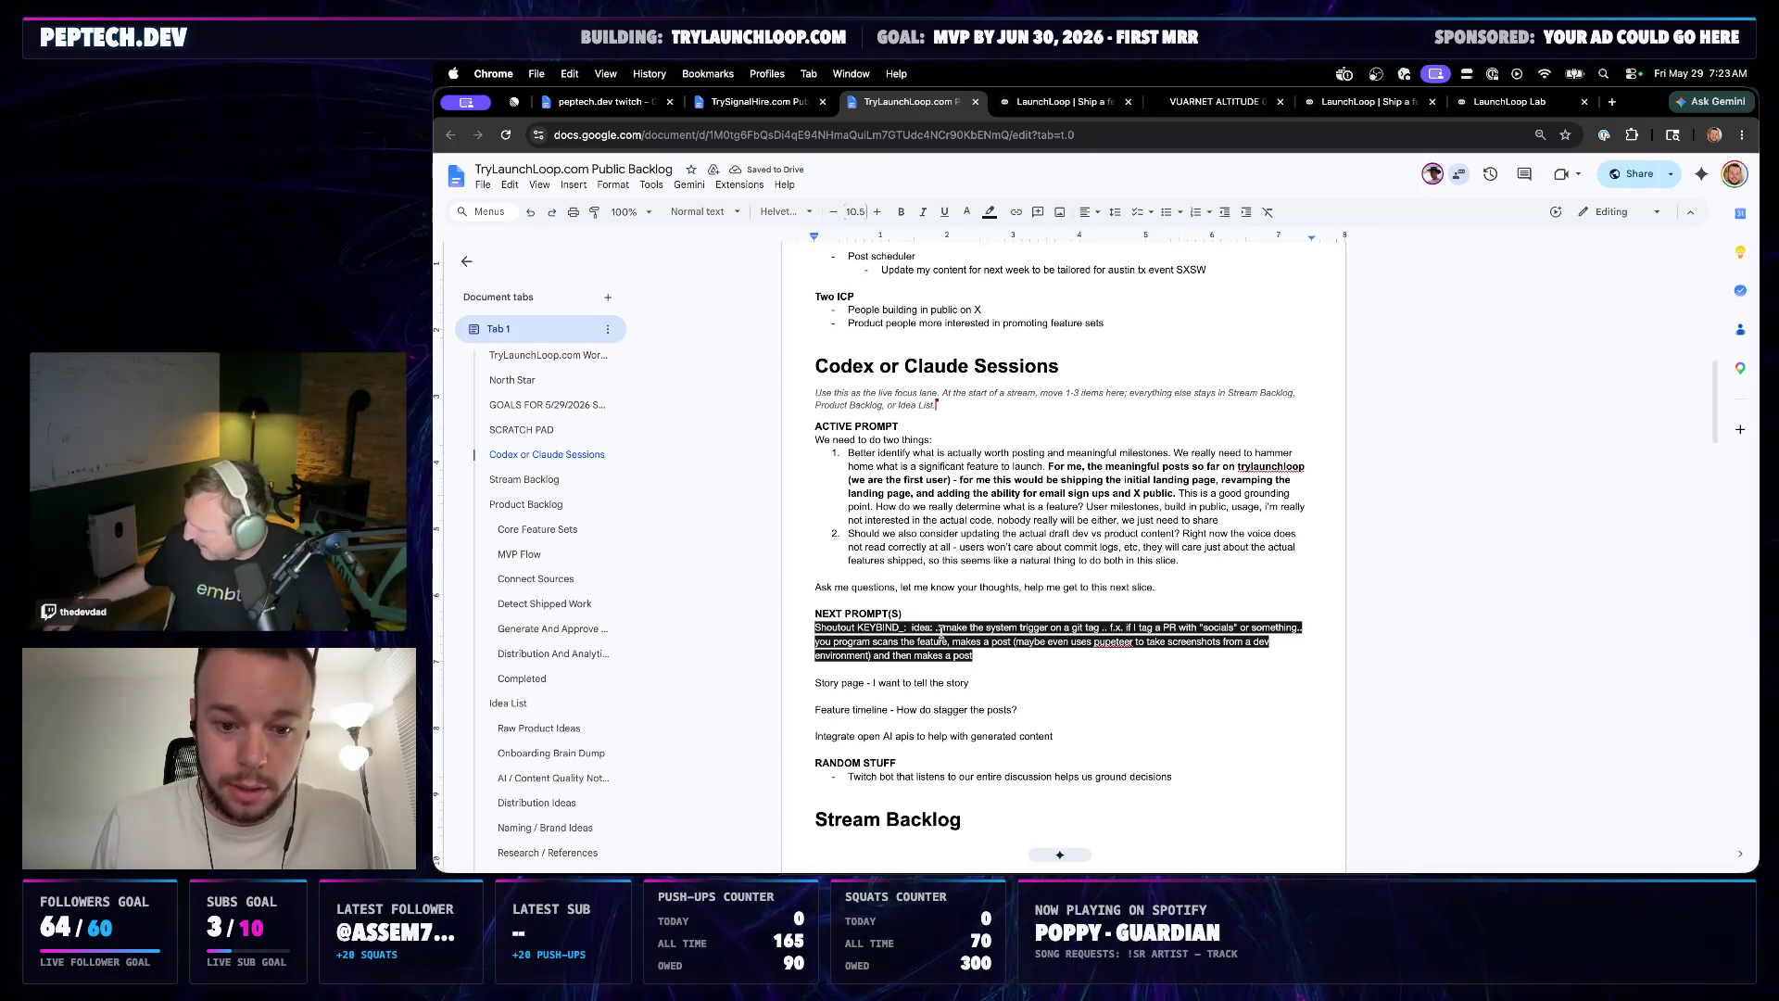
pyautogui.press('BackSpace')
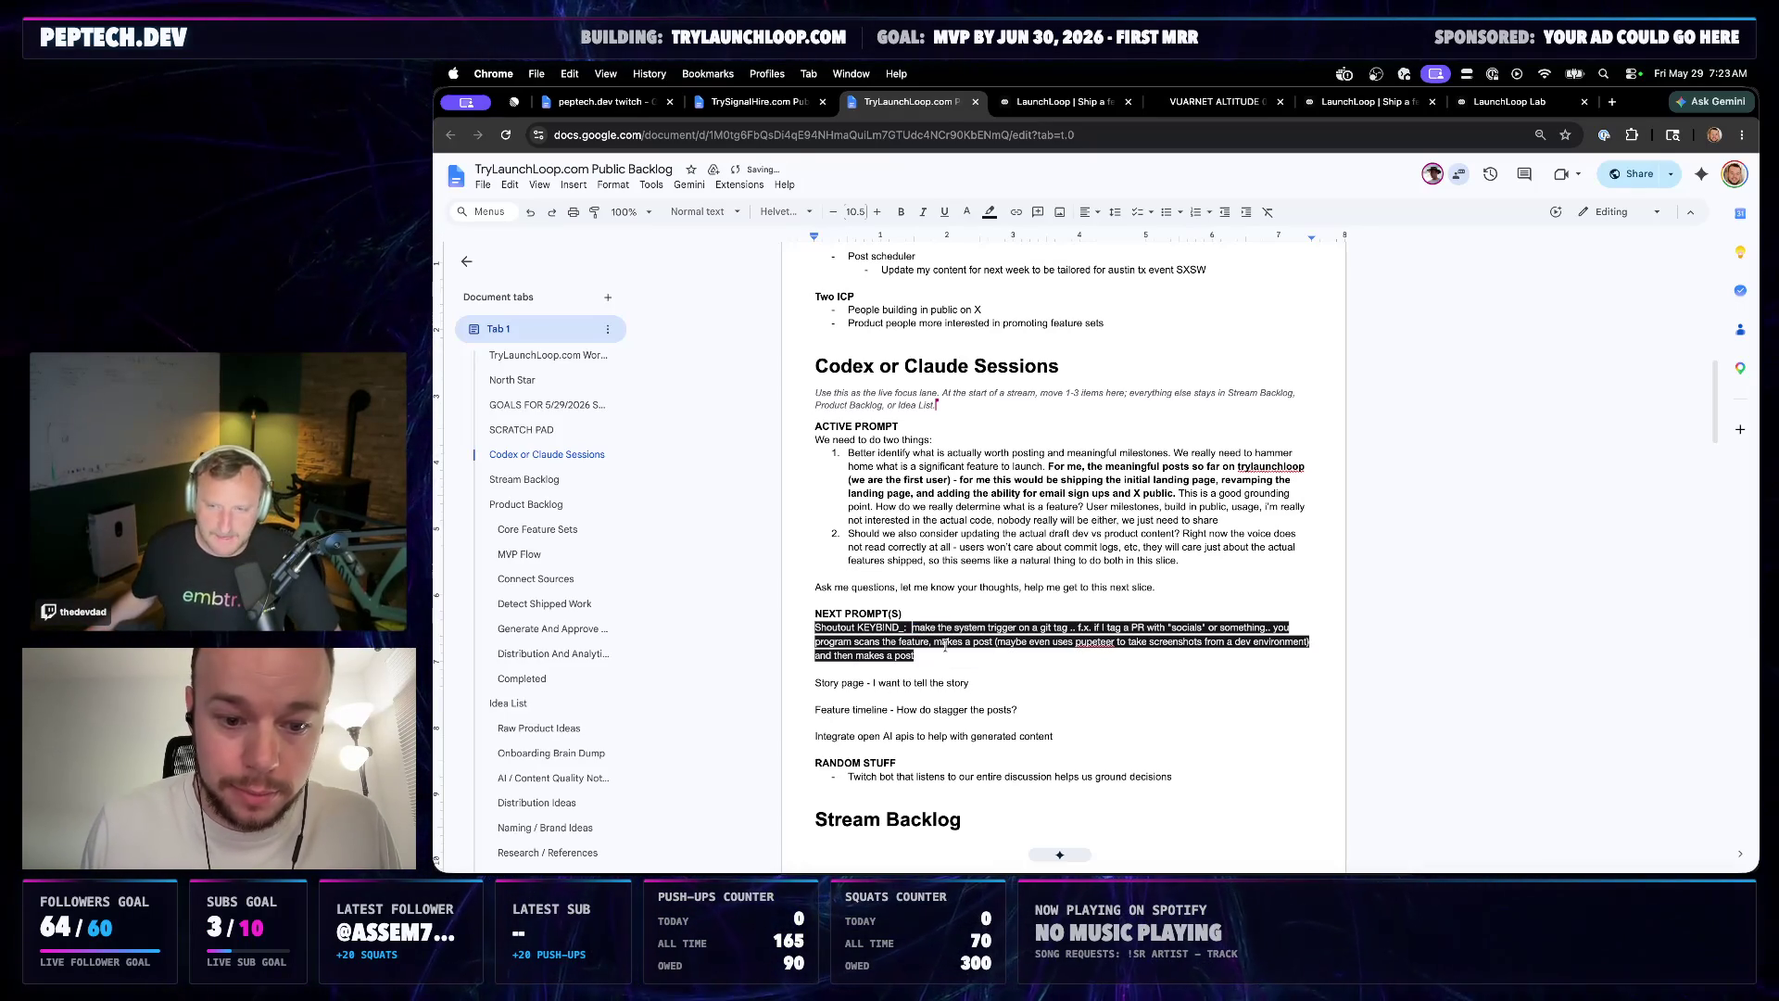
pyautogui.moveTo(934, 654); pyautogui.dragTo(801, 631)
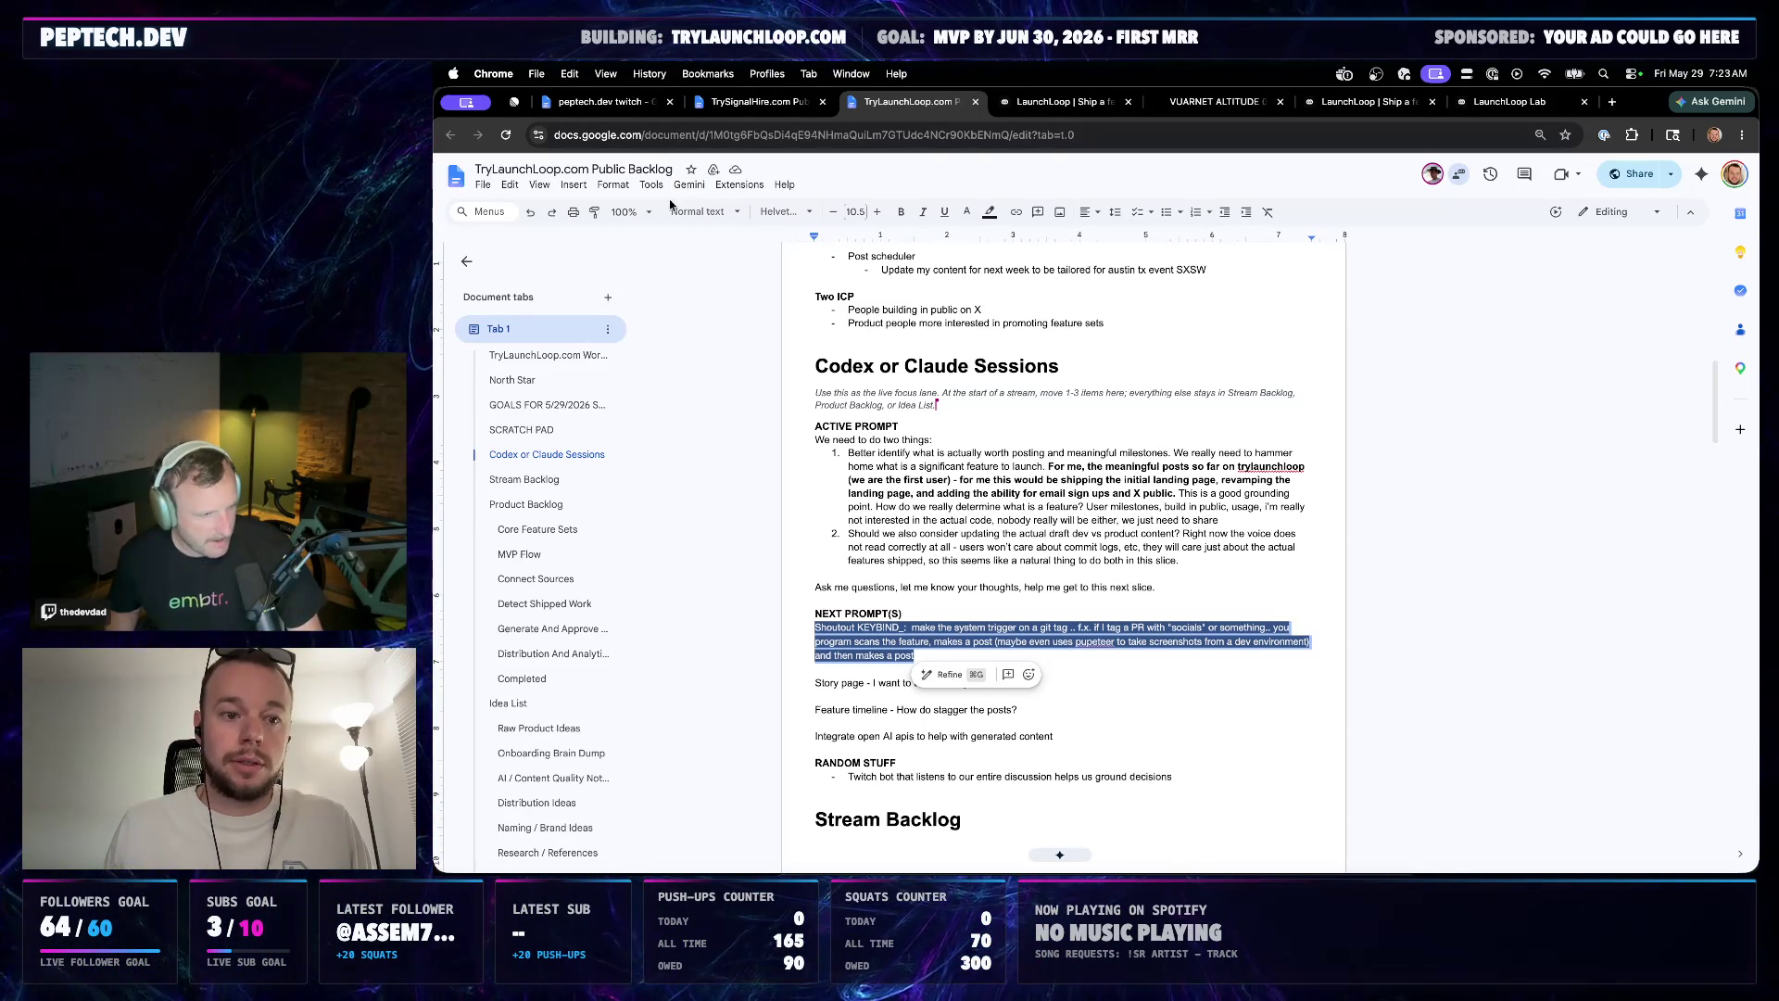
pyautogui.click(621, 186)
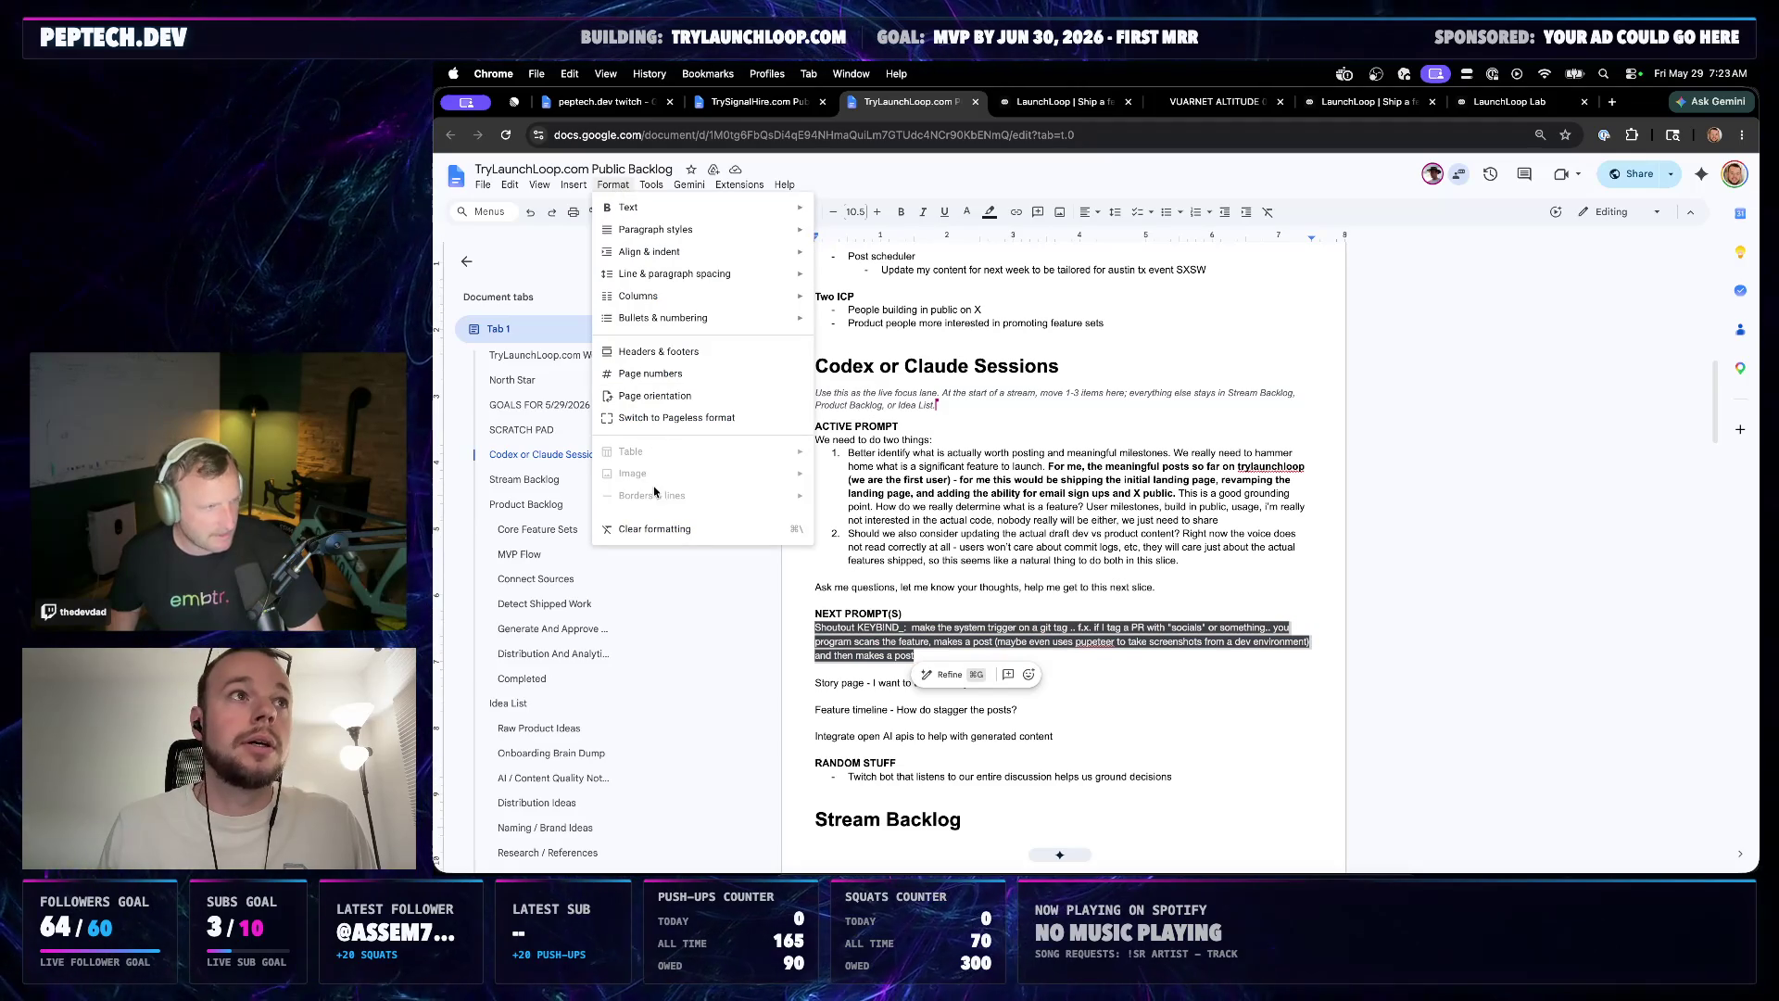
# Clear the pasted paragraph's formatting, glance at the Twitch window, and refocus the backlog document
pyautogui.click(651, 529)
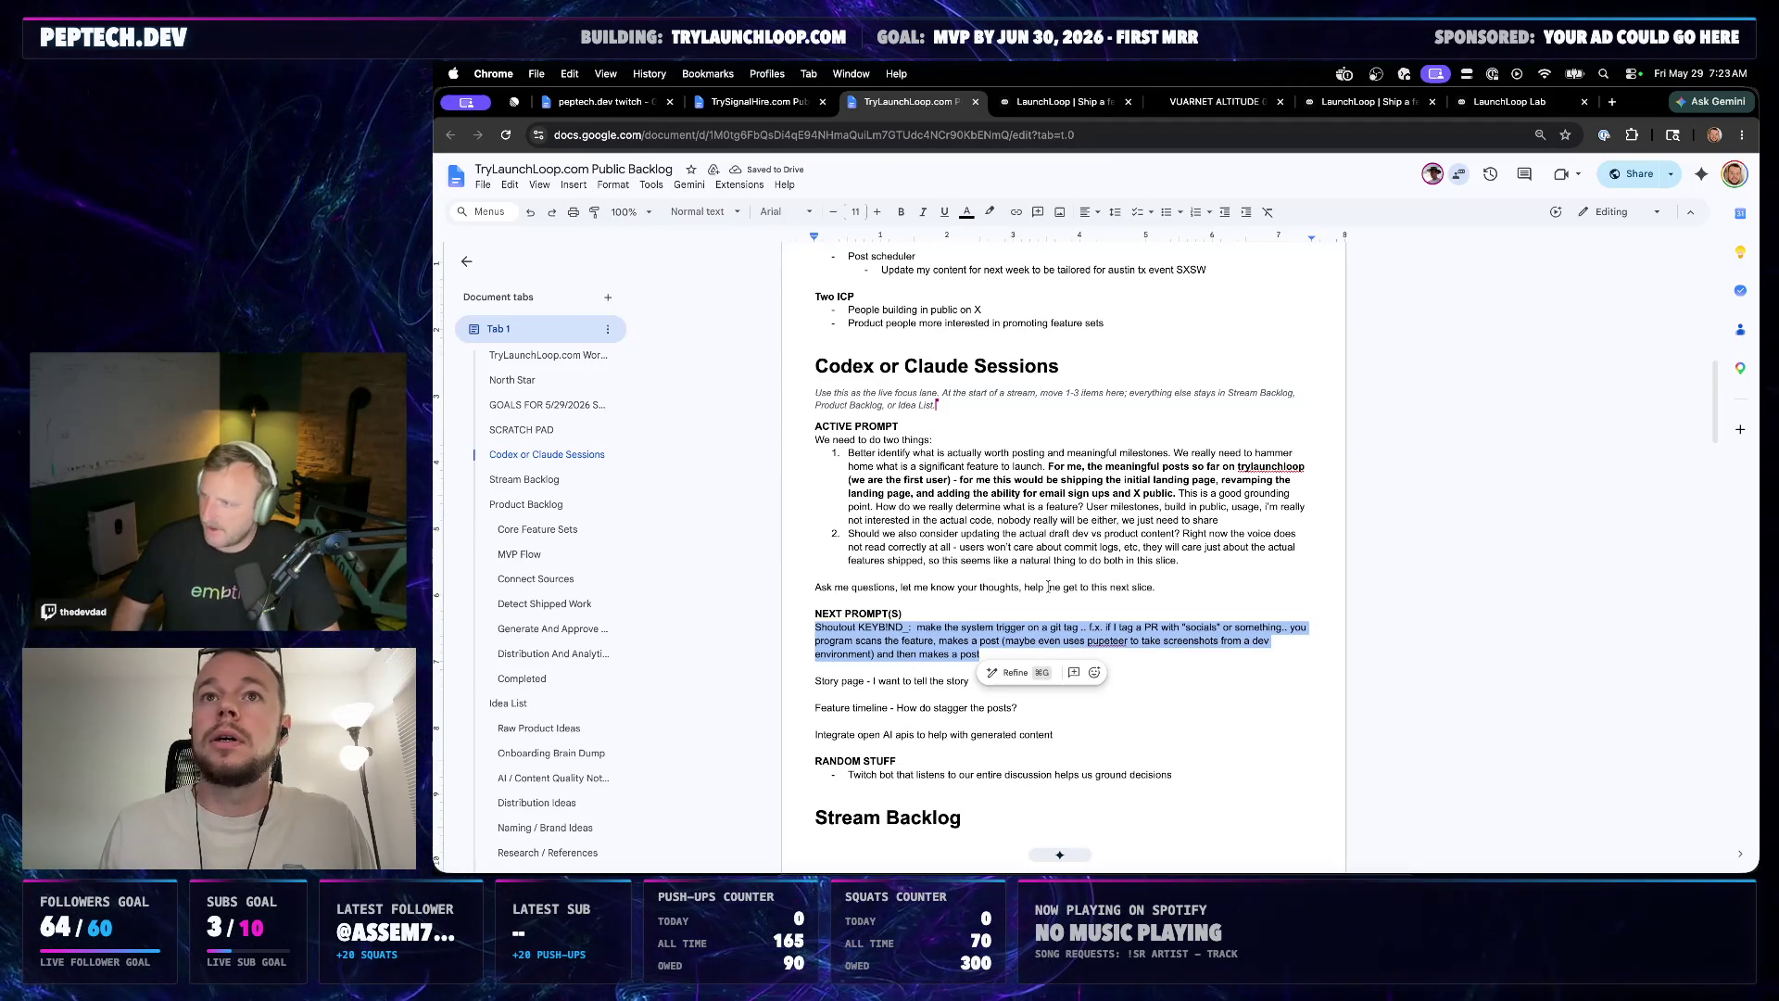
pyautogui.hotkey('ctrl', 'Up')
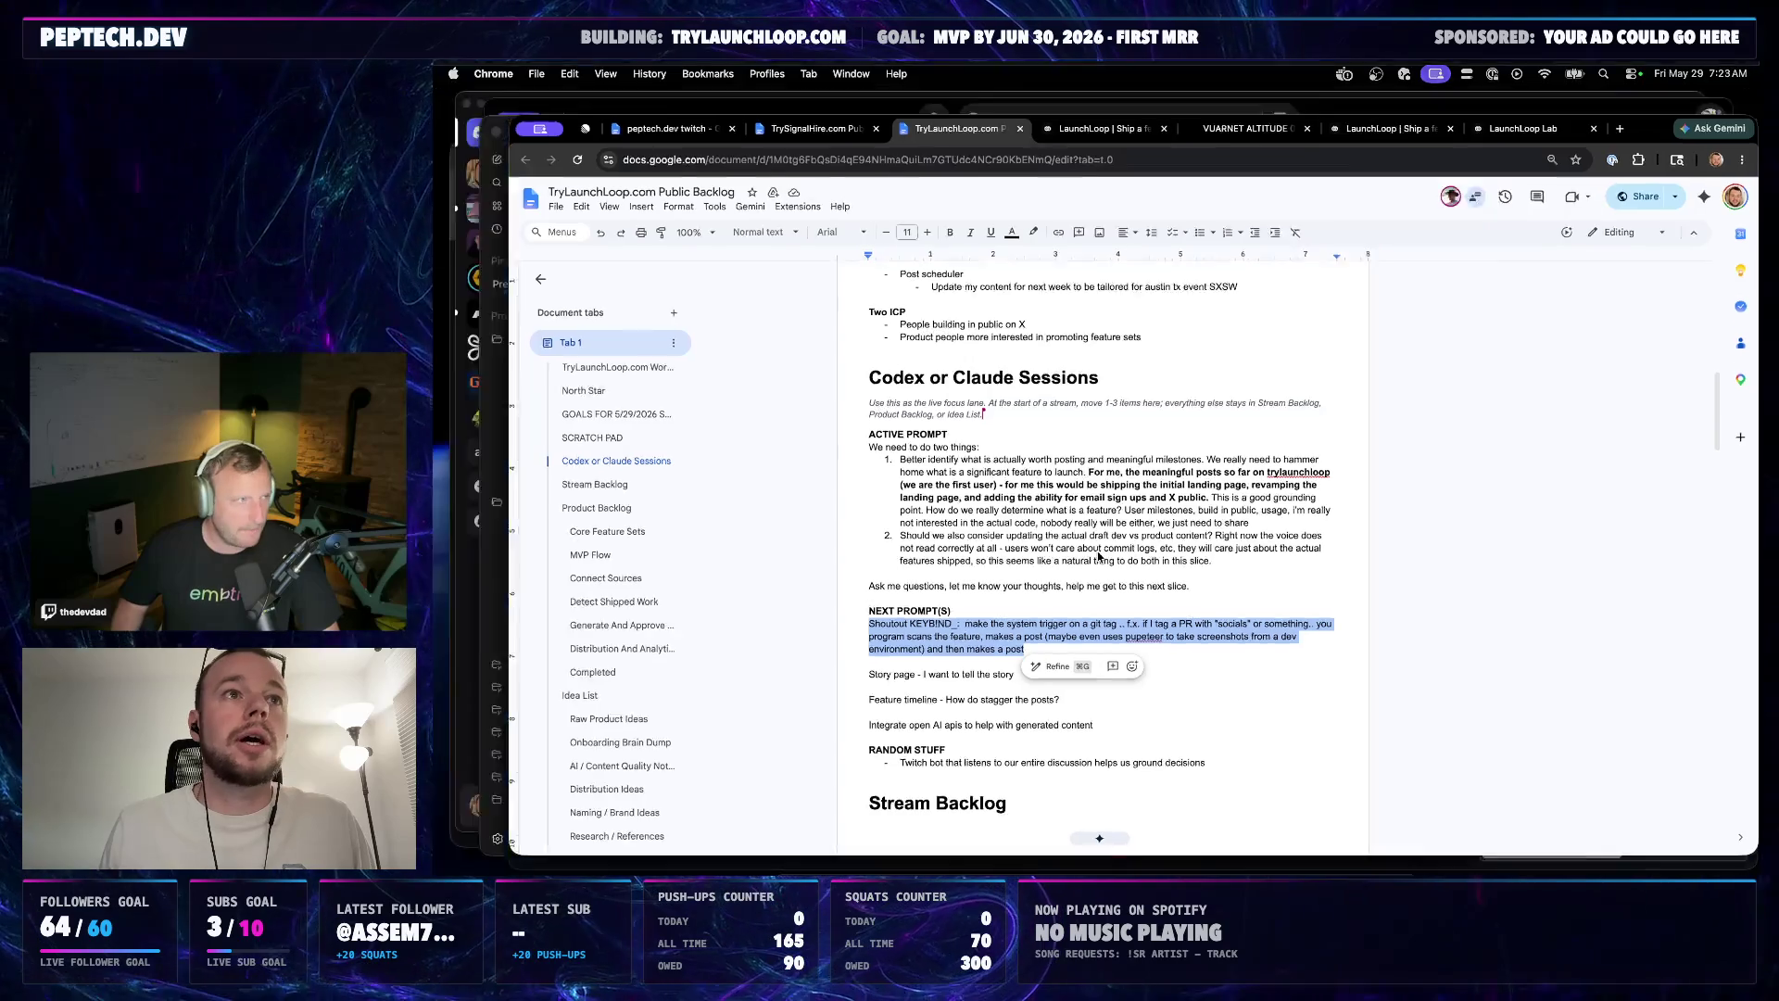
pyautogui.click(1434, 774)
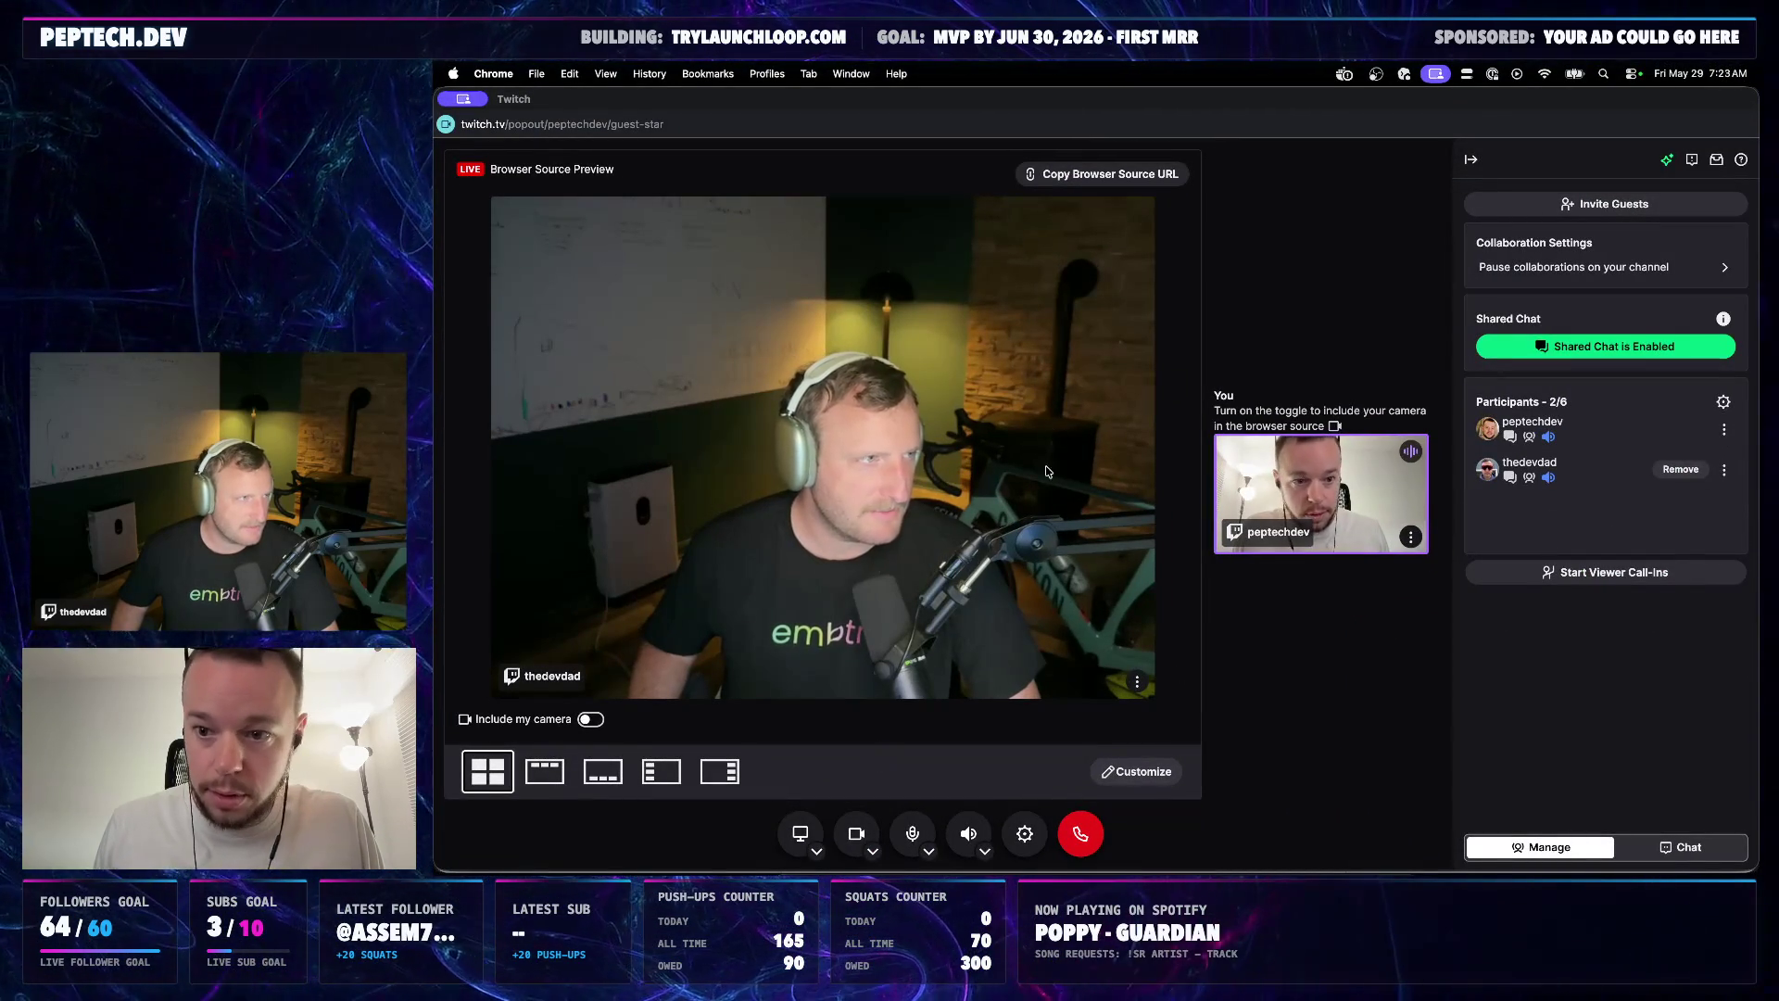
pyautogui.hotkey('ctrl', 'Up')
pyautogui.click(1103, 712)
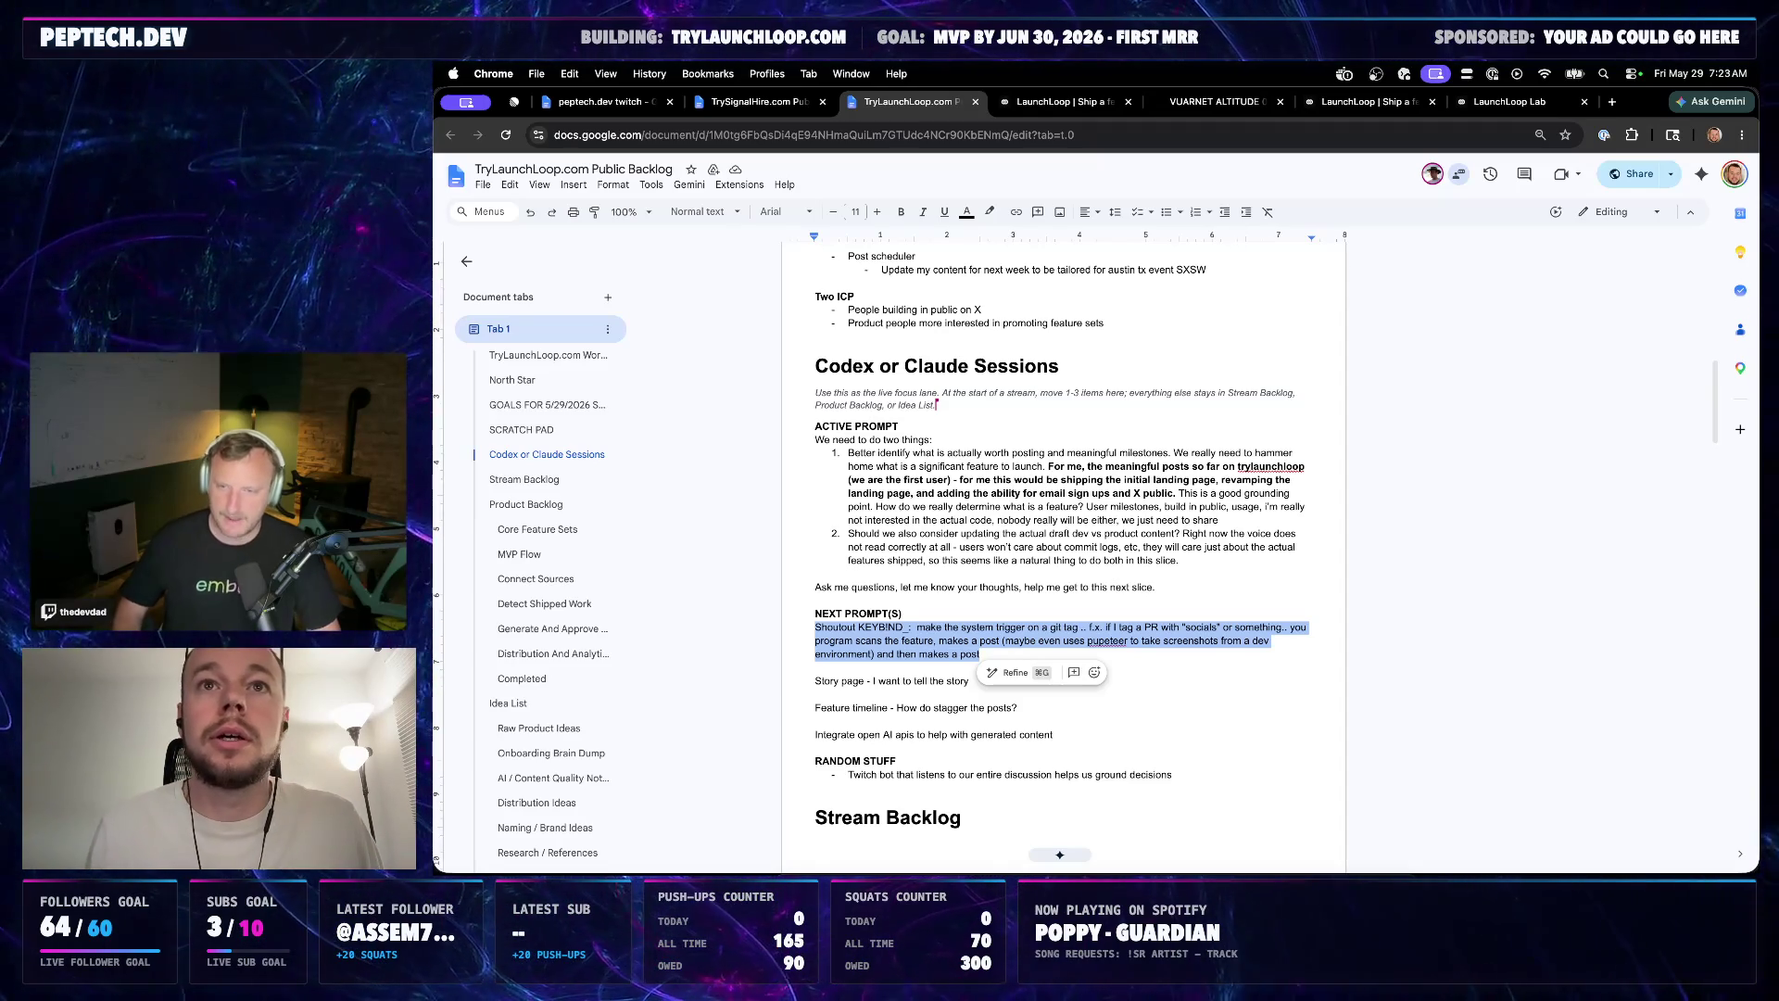
pyautogui.press('super+Tab')
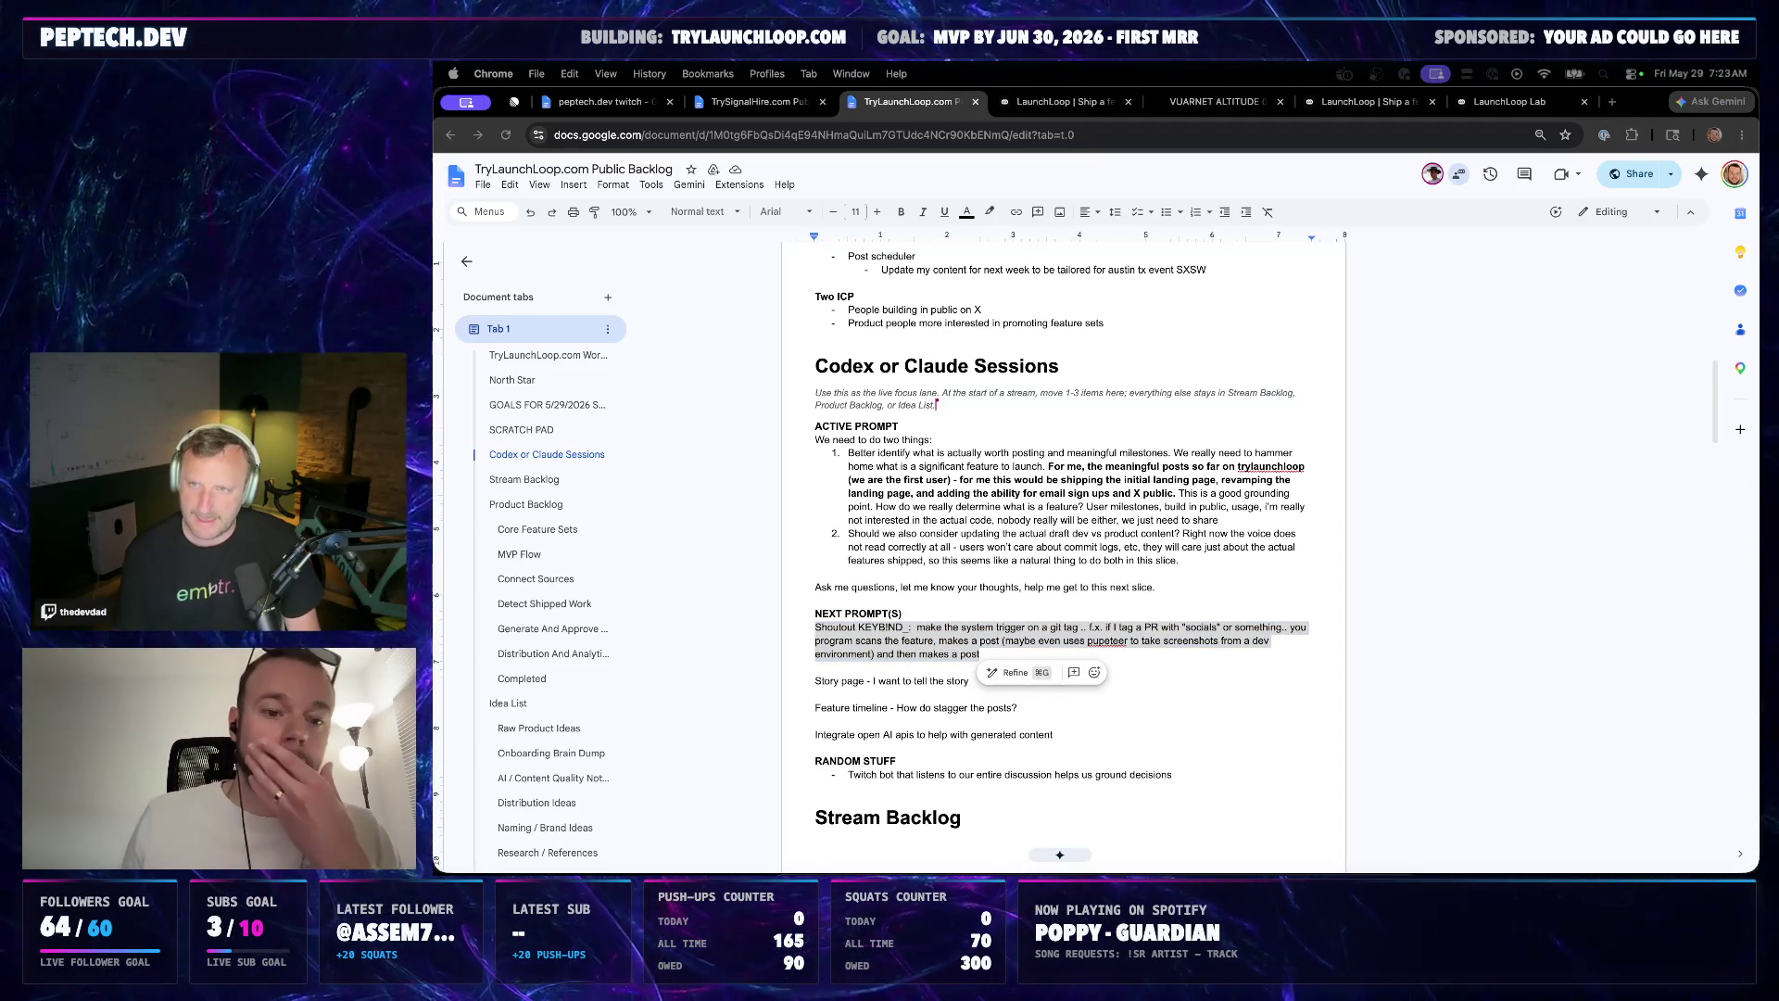
pyautogui.press('super+Tab')
pyautogui.click(1021, 586)
# Make the Shoutout KEYBIND_: label bold and start new lines below the shoutout idea
pyautogui.click(904, 614)
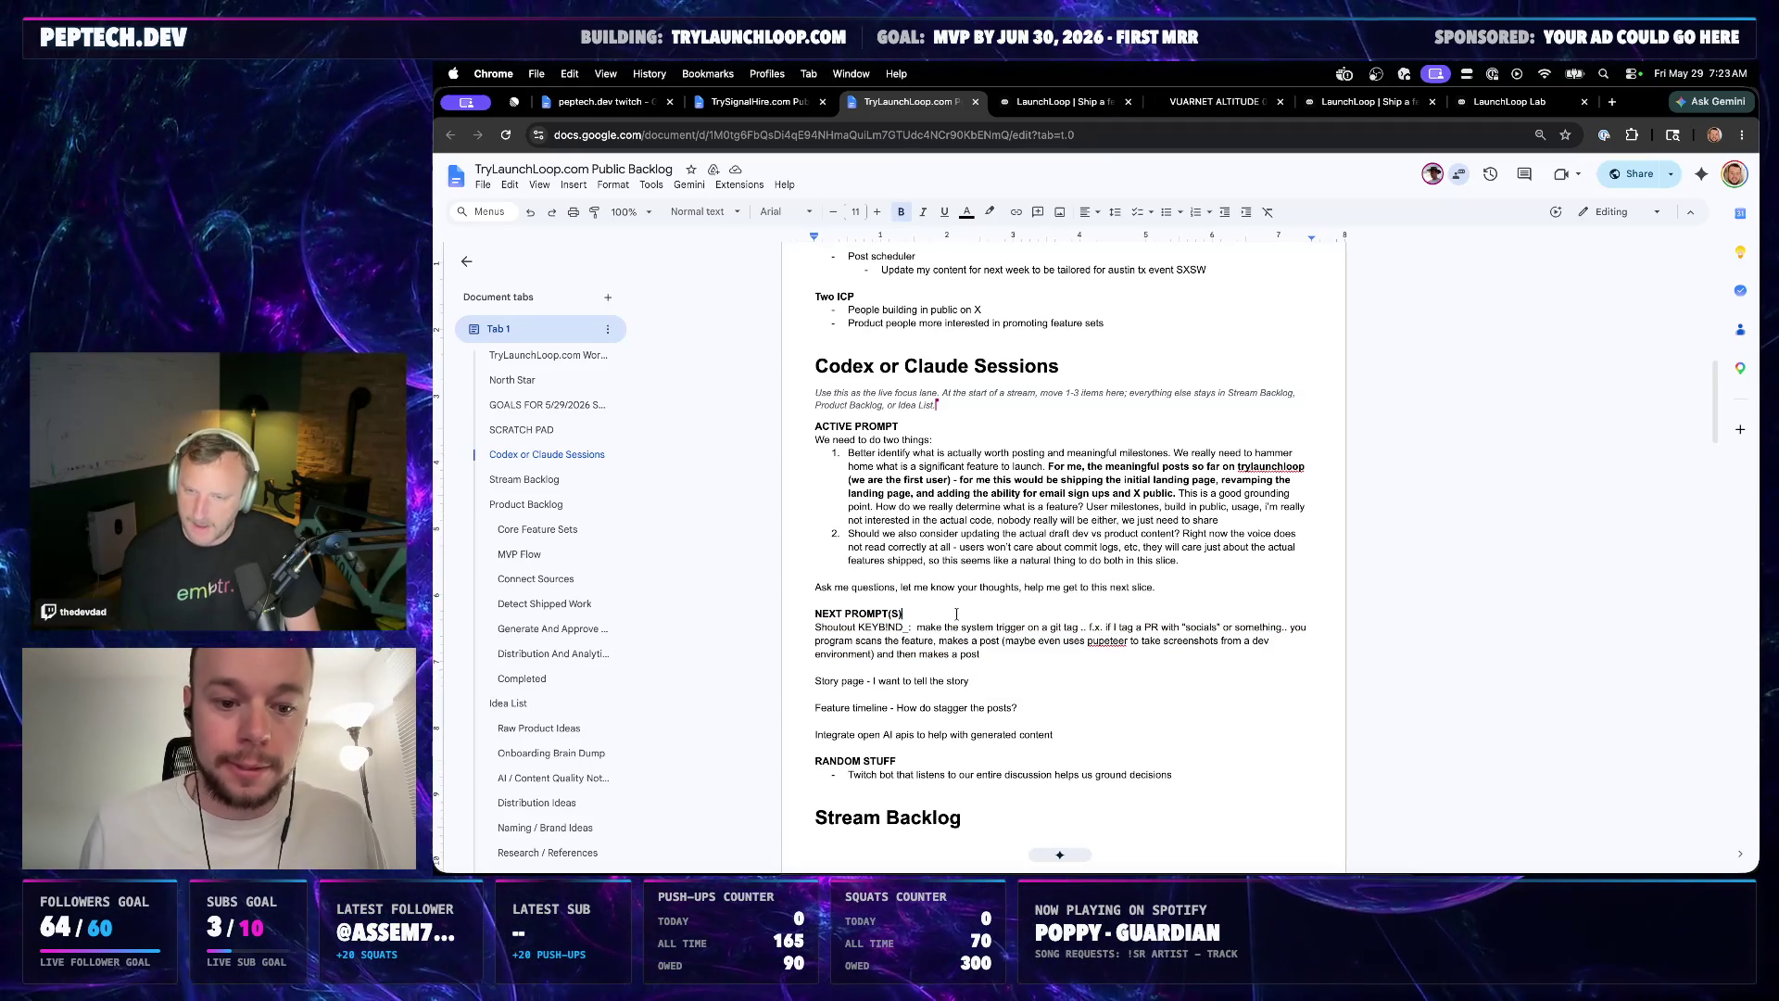
pyautogui.moveTo(916, 625); pyautogui.dragTo(816, 626)
pyautogui.press('super+b')
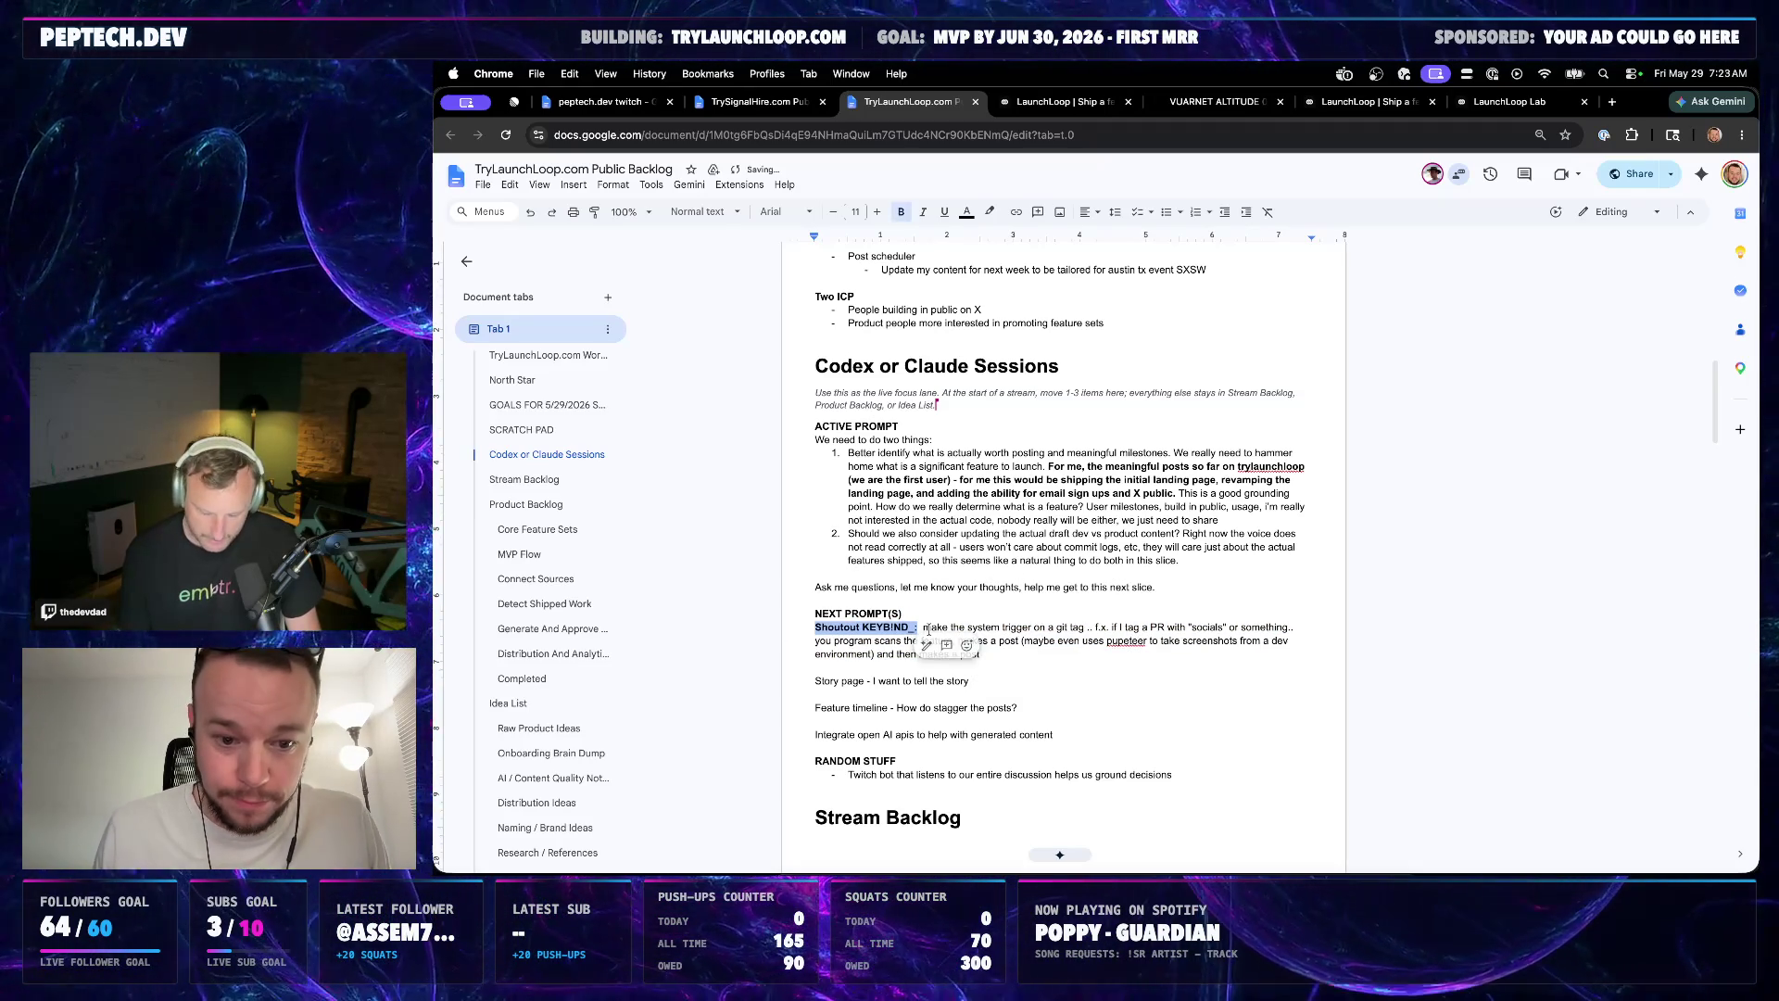
pyautogui.click(1037, 653)
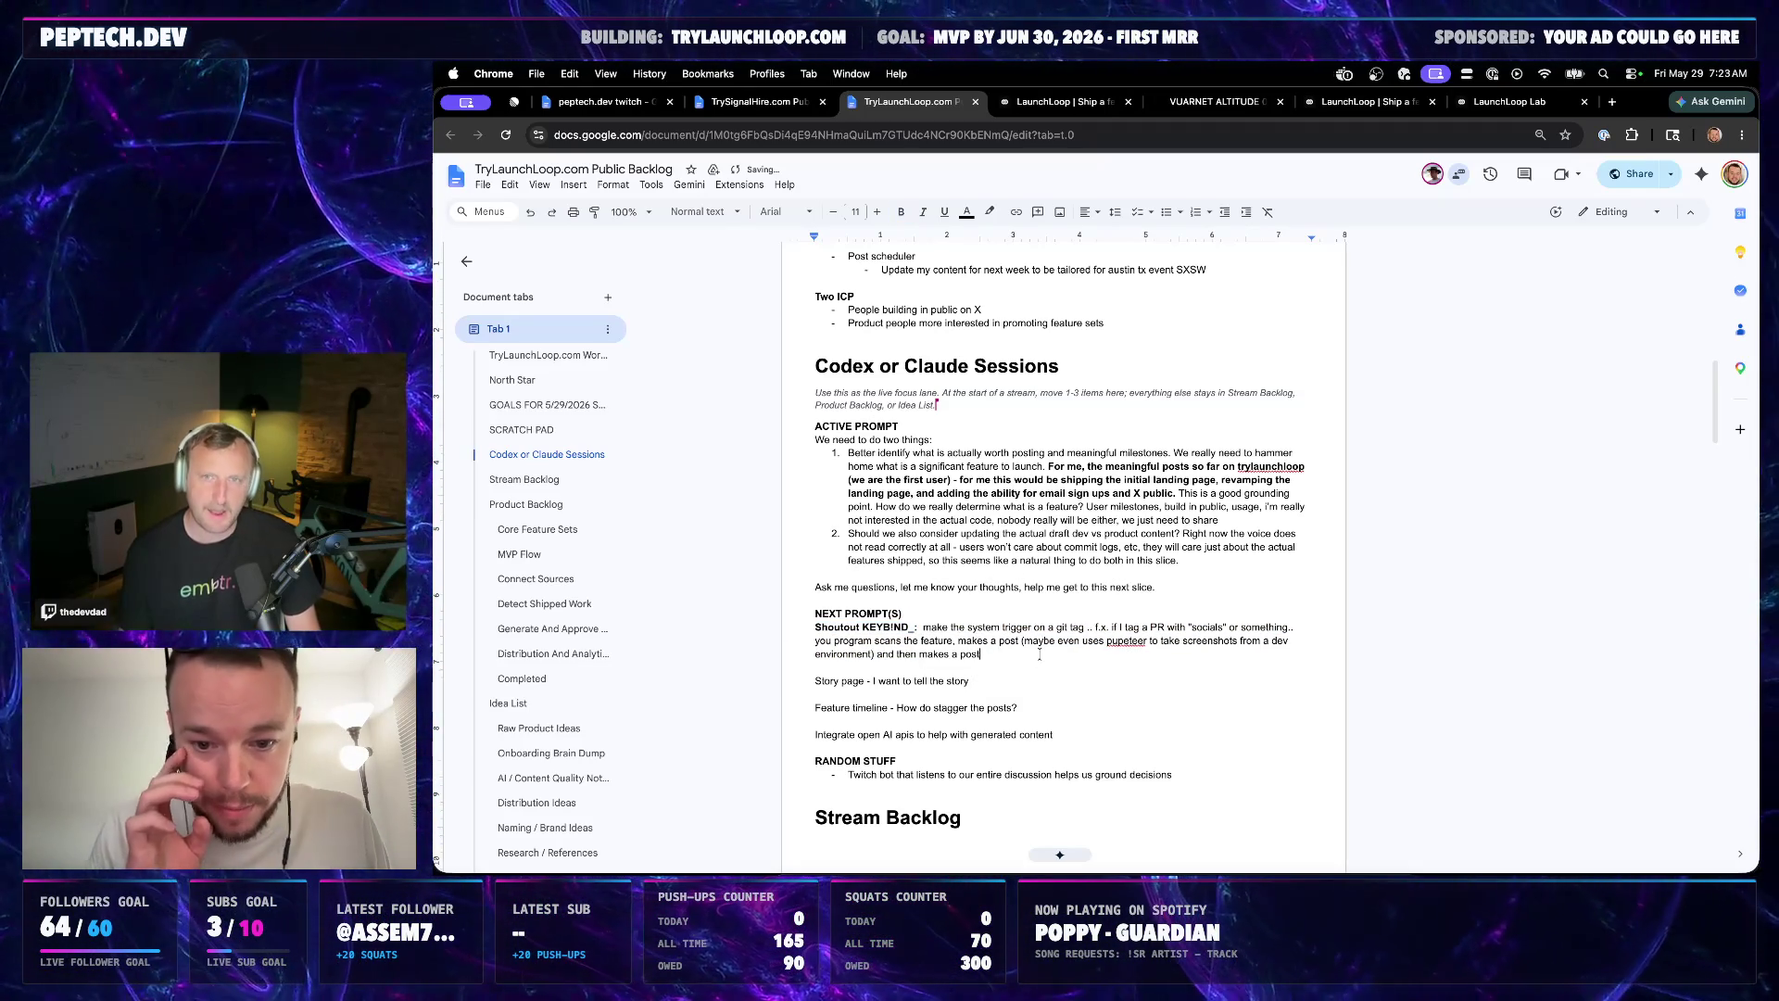
pyautogui.press('Return')
pyautogui.press('Return')
pyautogui.write('Eventually use')
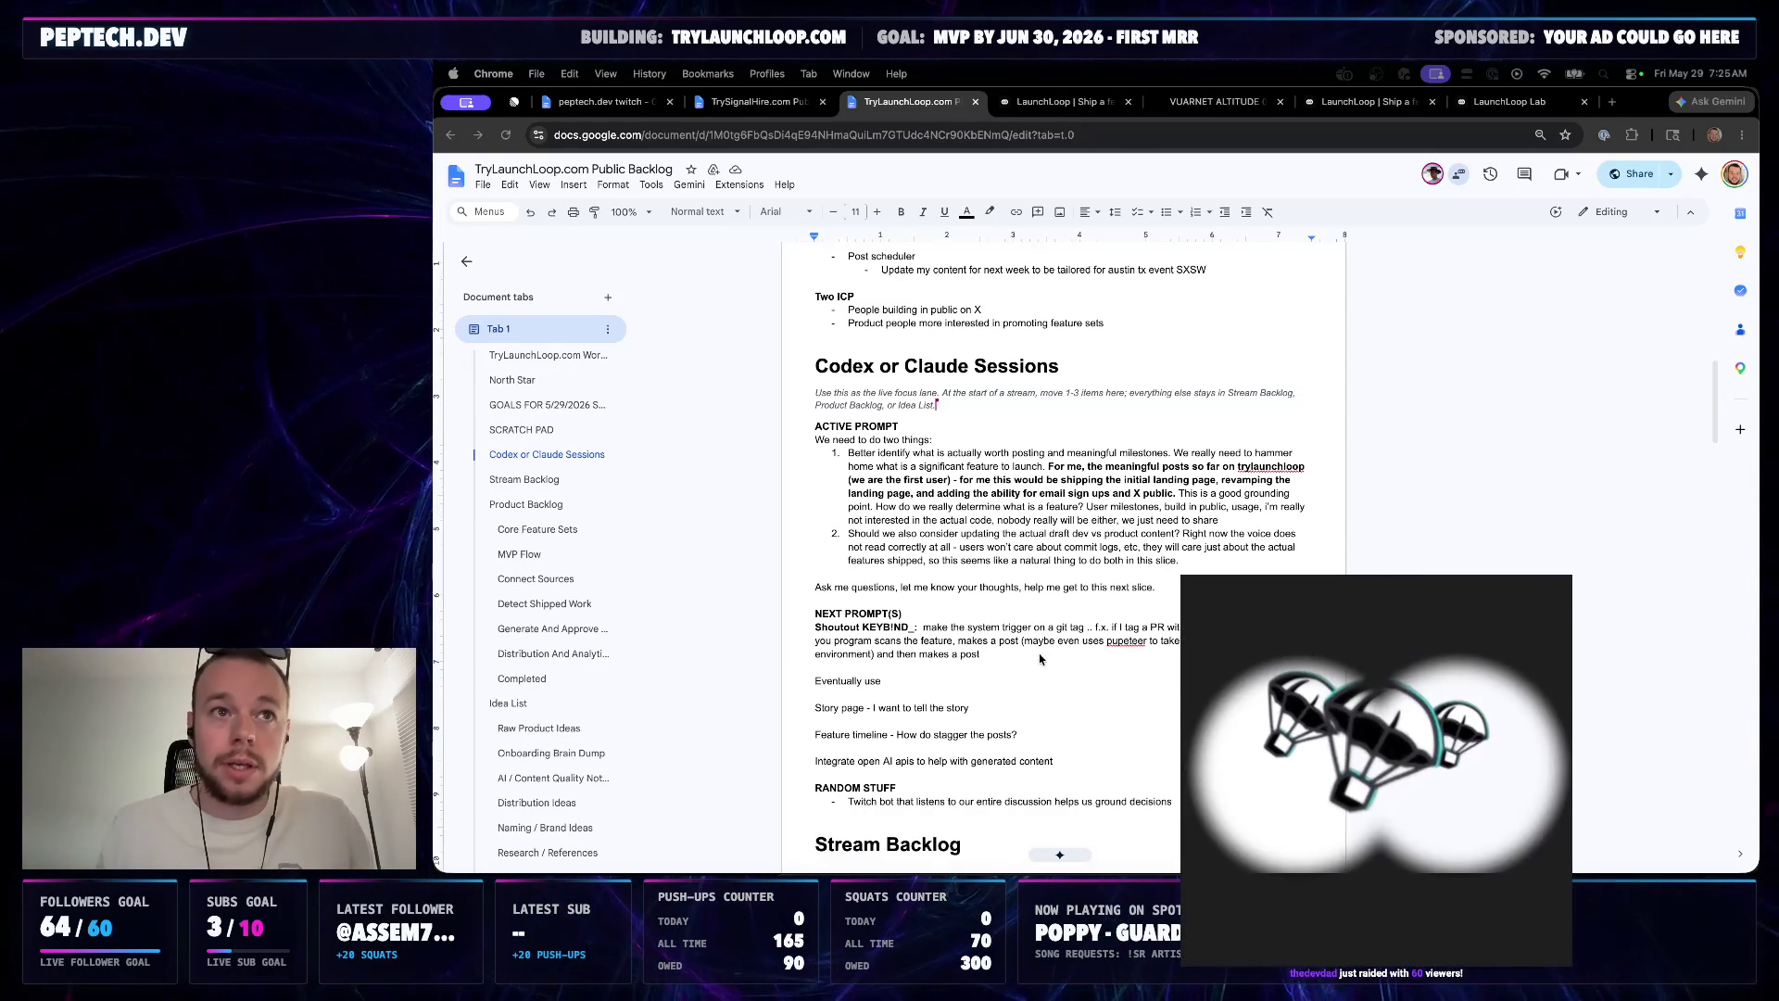
# Show all open windows side by side after adding the 'Eventually use' line
pyautogui.hotkey('ctrl', 'Up')
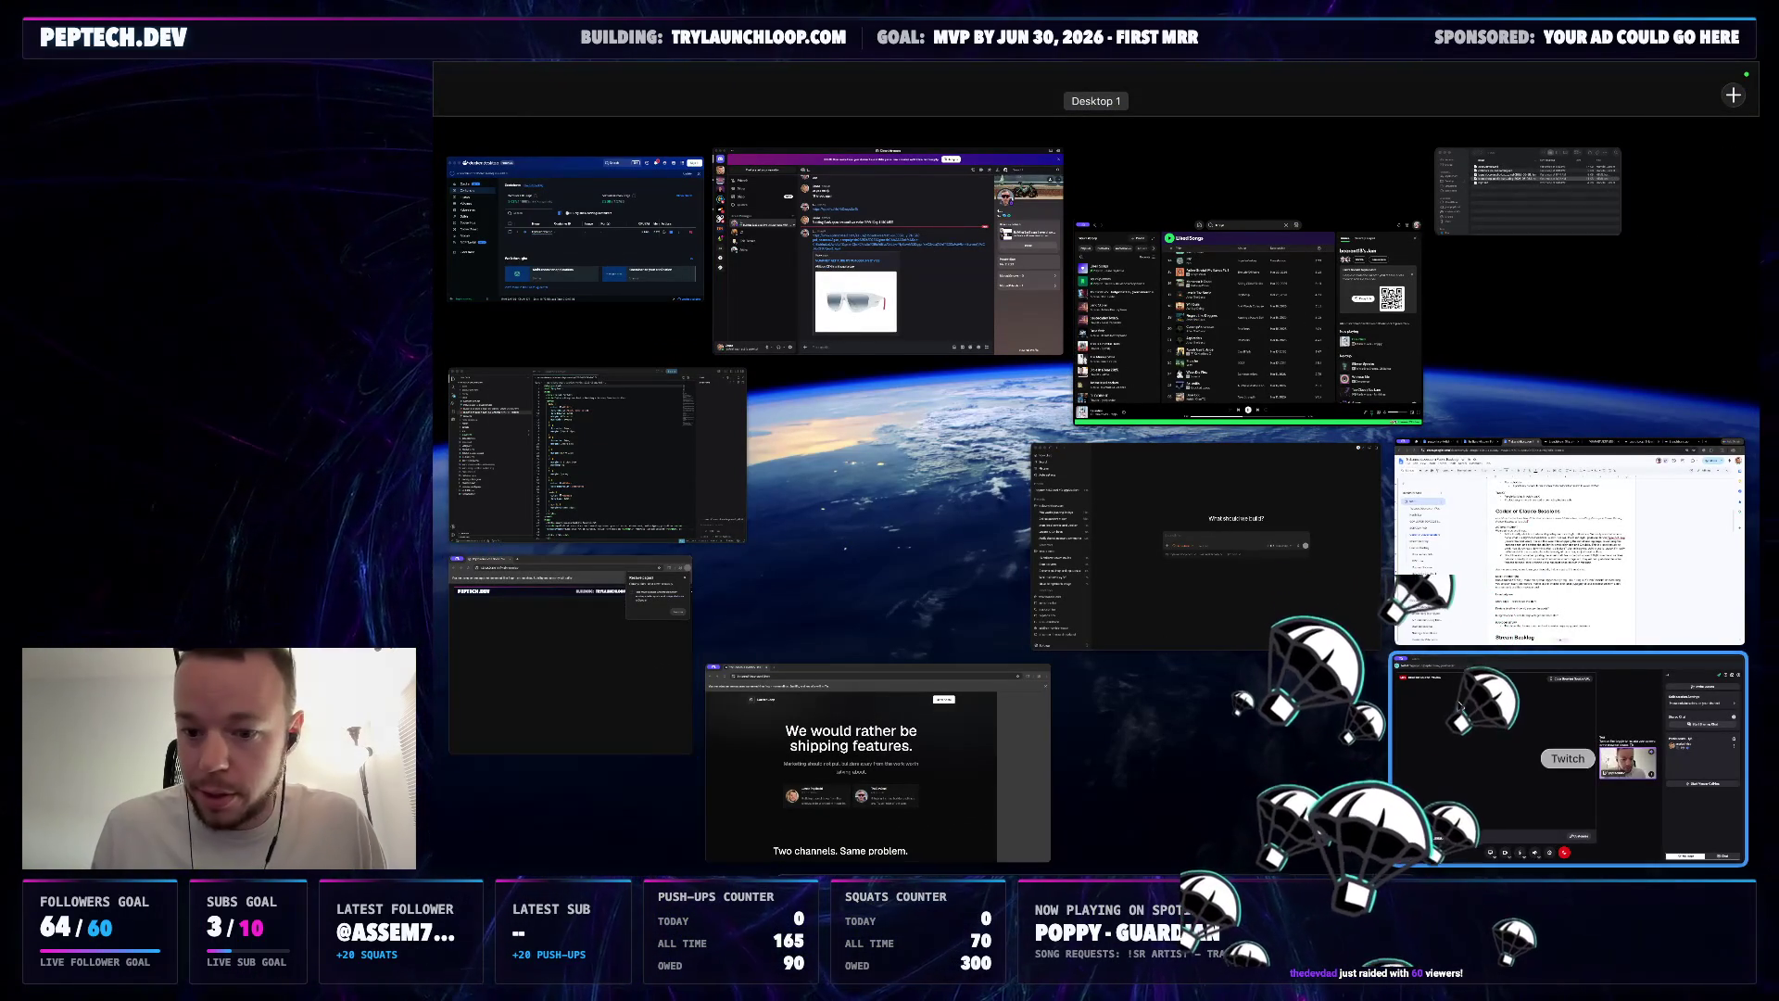
# End the Twitch Stream Together collaboration, confirm it, and hide the Twitch window
pyautogui.click(1529, 751)
pyautogui.click(1080, 833)
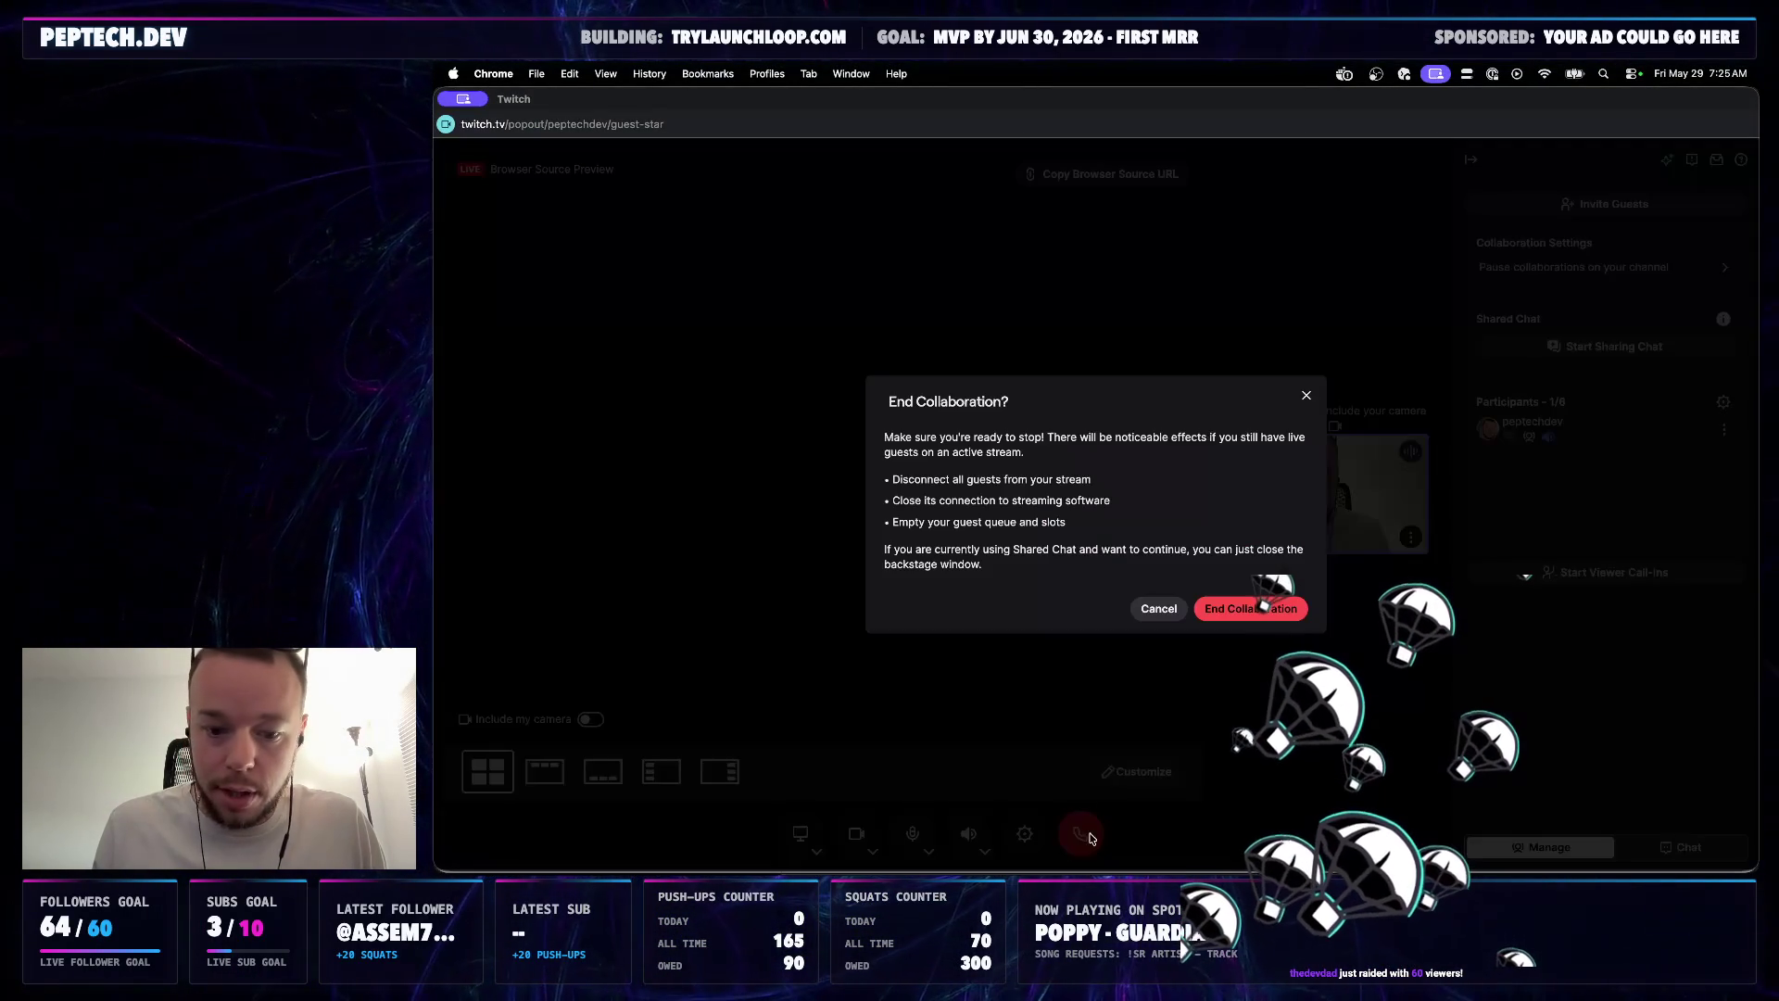
pyautogui.click(1247, 615)
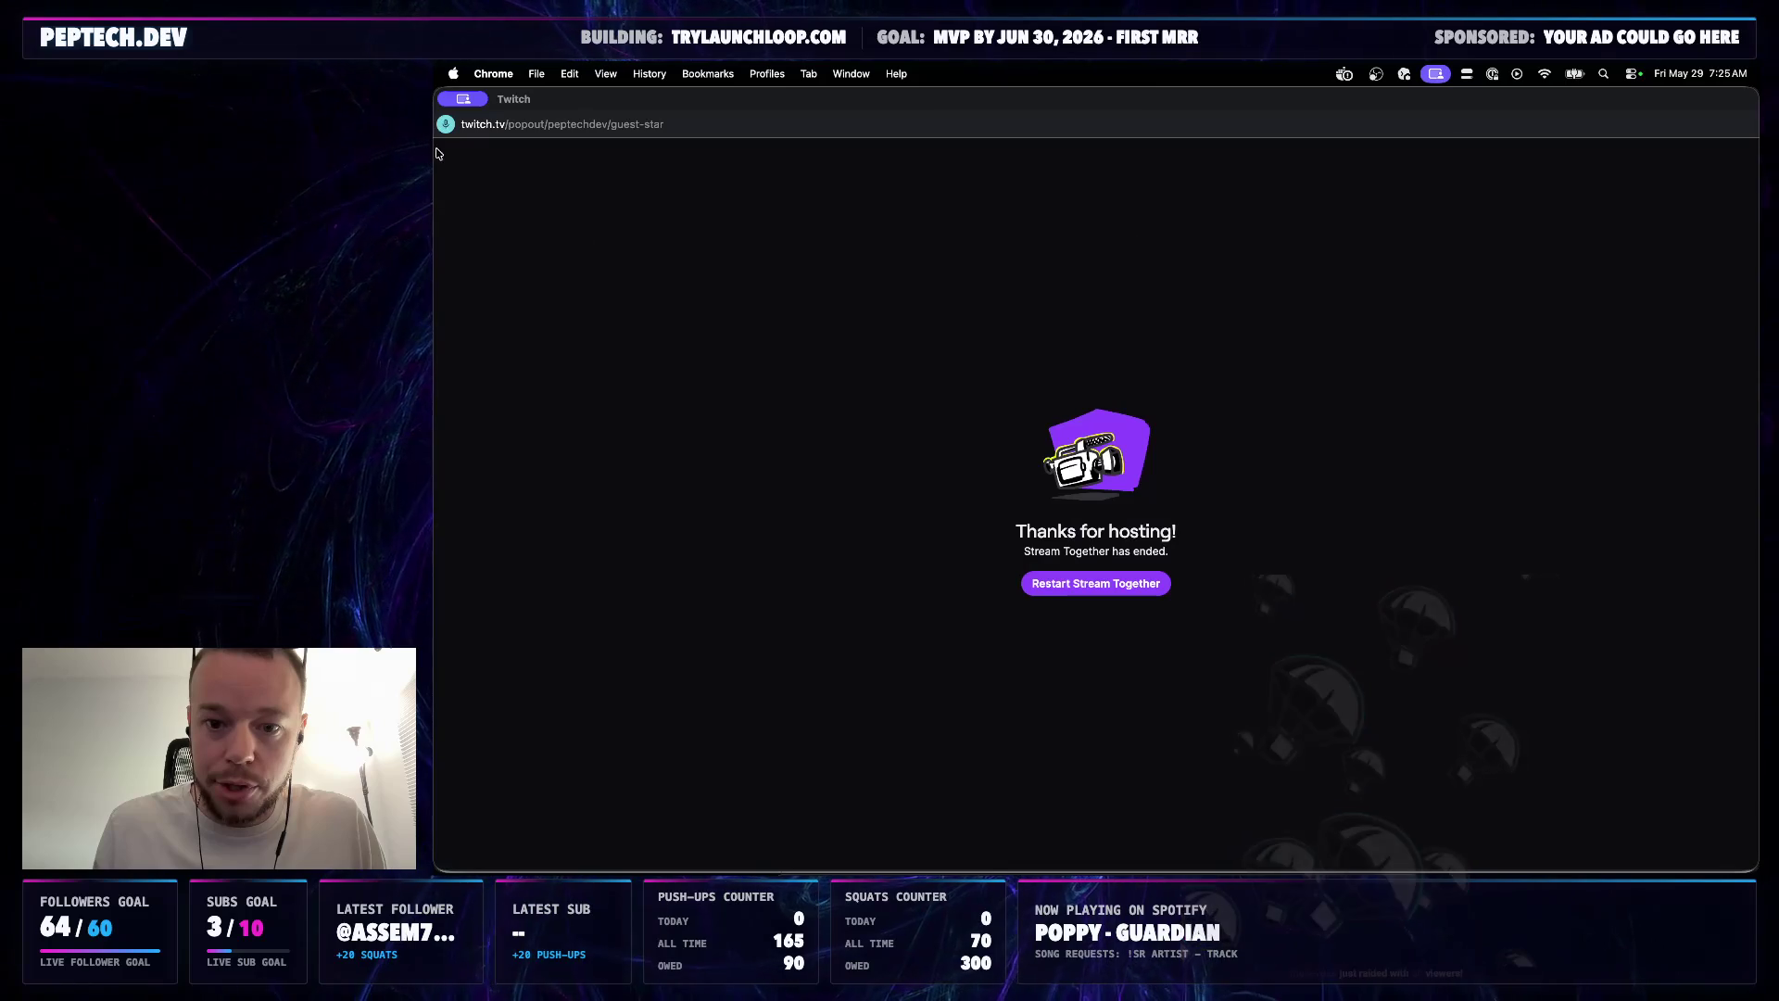
pyautogui.click(490, 148)
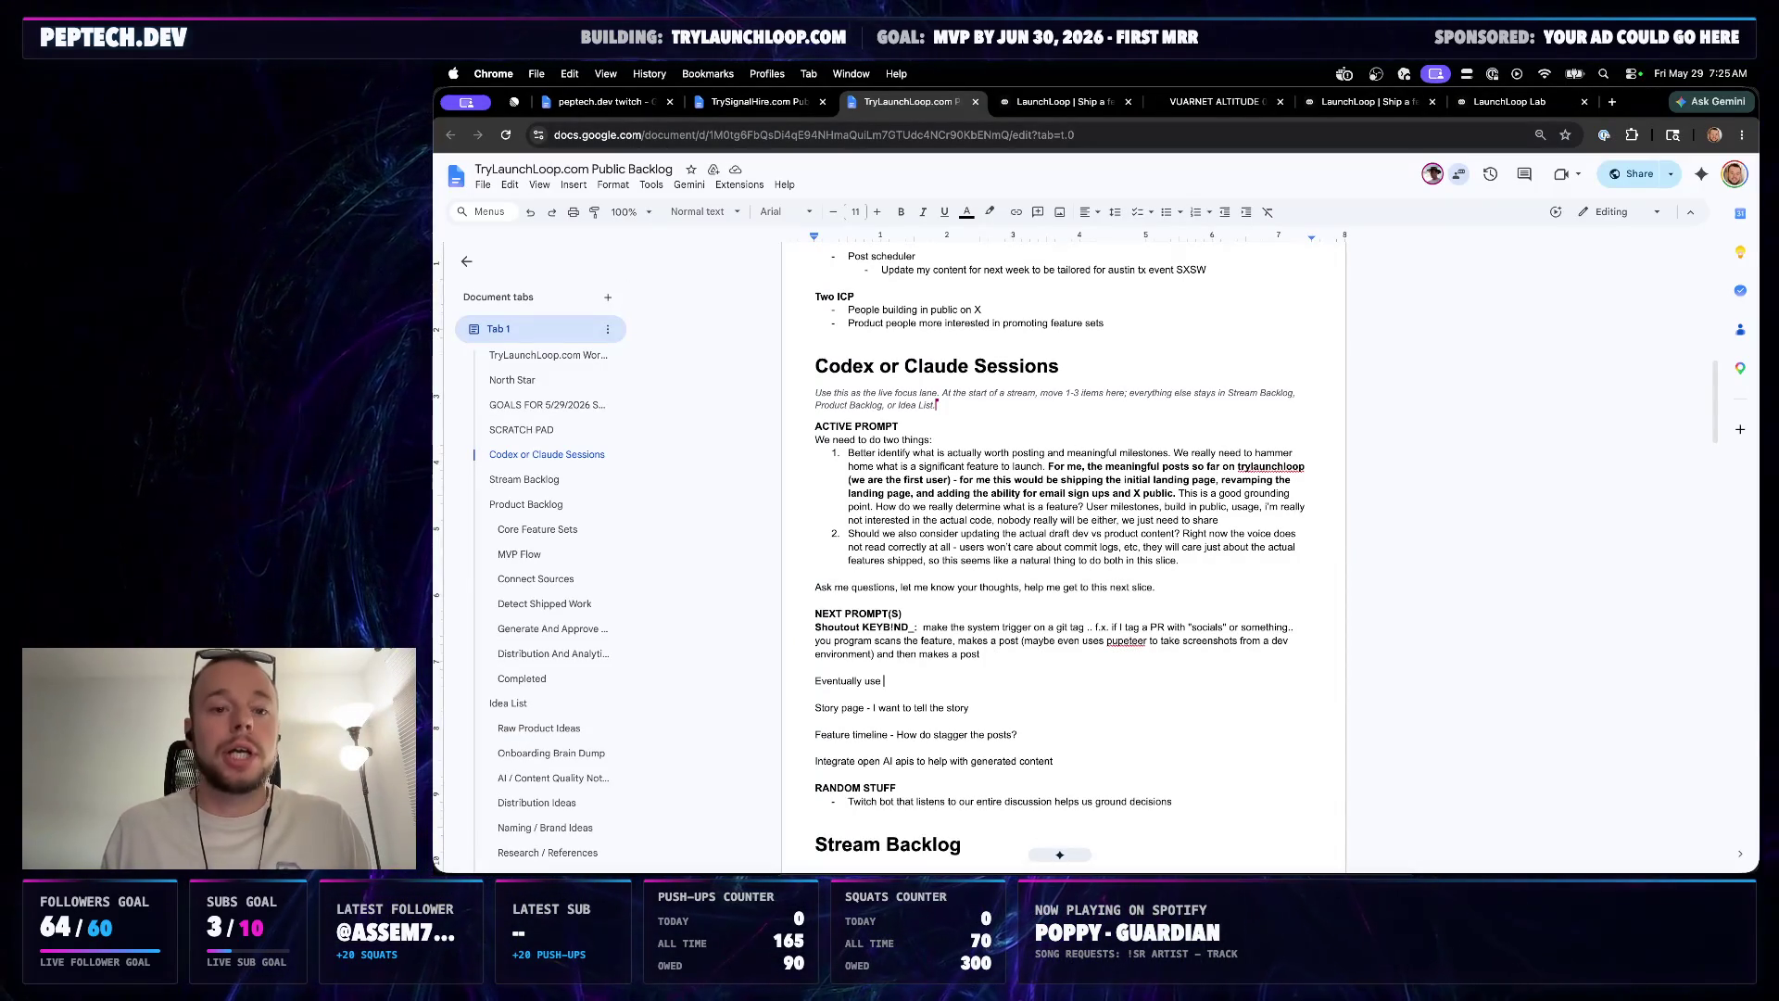
# Click into the second active prompt item, then bring up the Spotify music player
pyautogui.click(998, 556)
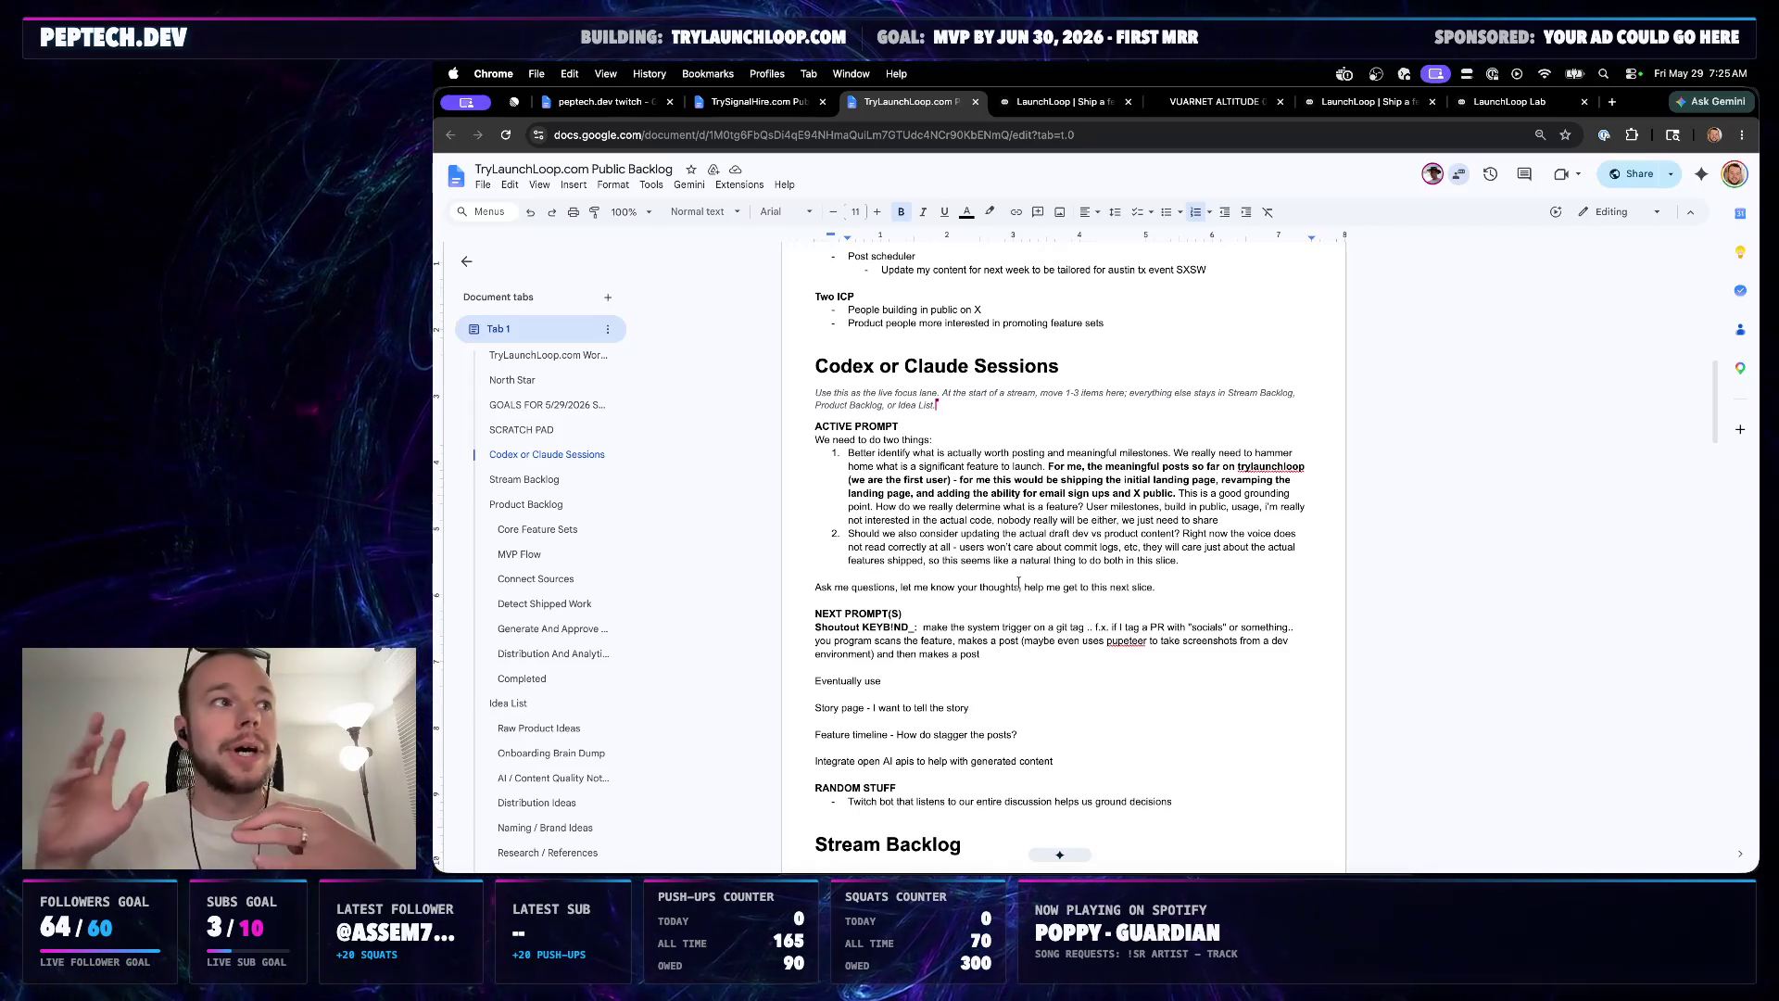
pyautogui.click(1177, 868)
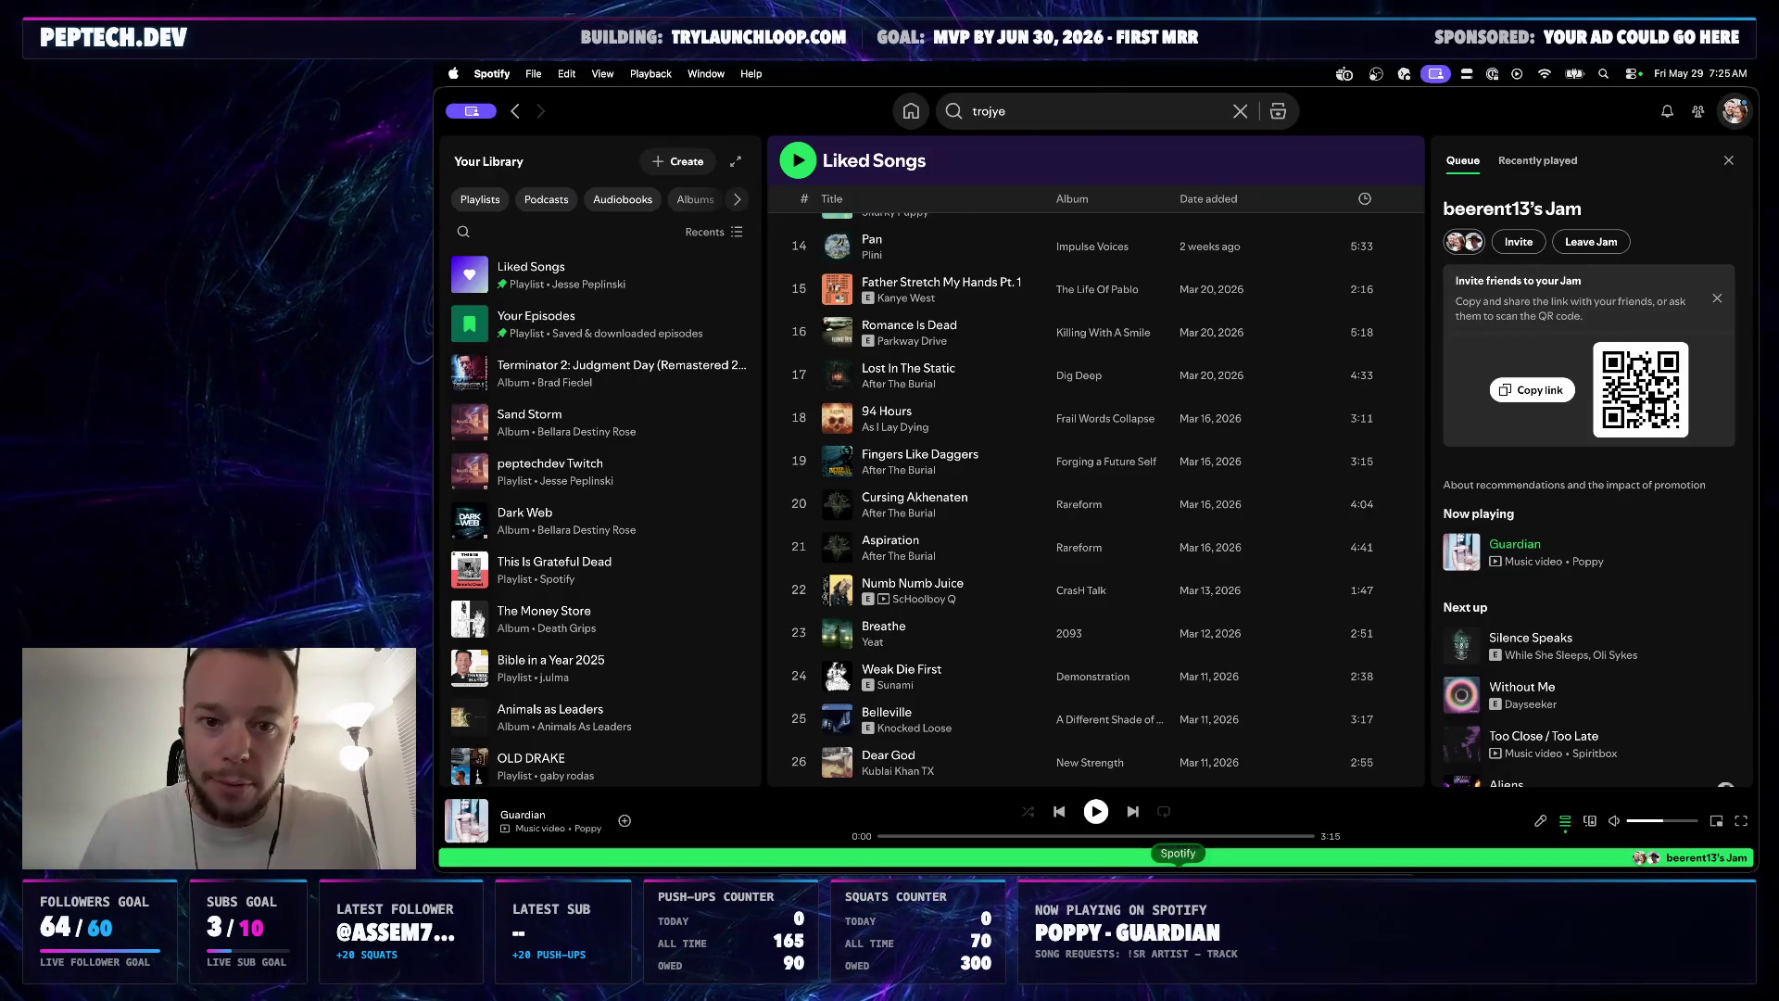
# Scroll Liked Songs to the top, resume playing Guardian by Poppy, and switch back to the backlog
pyautogui.click(677, 282)
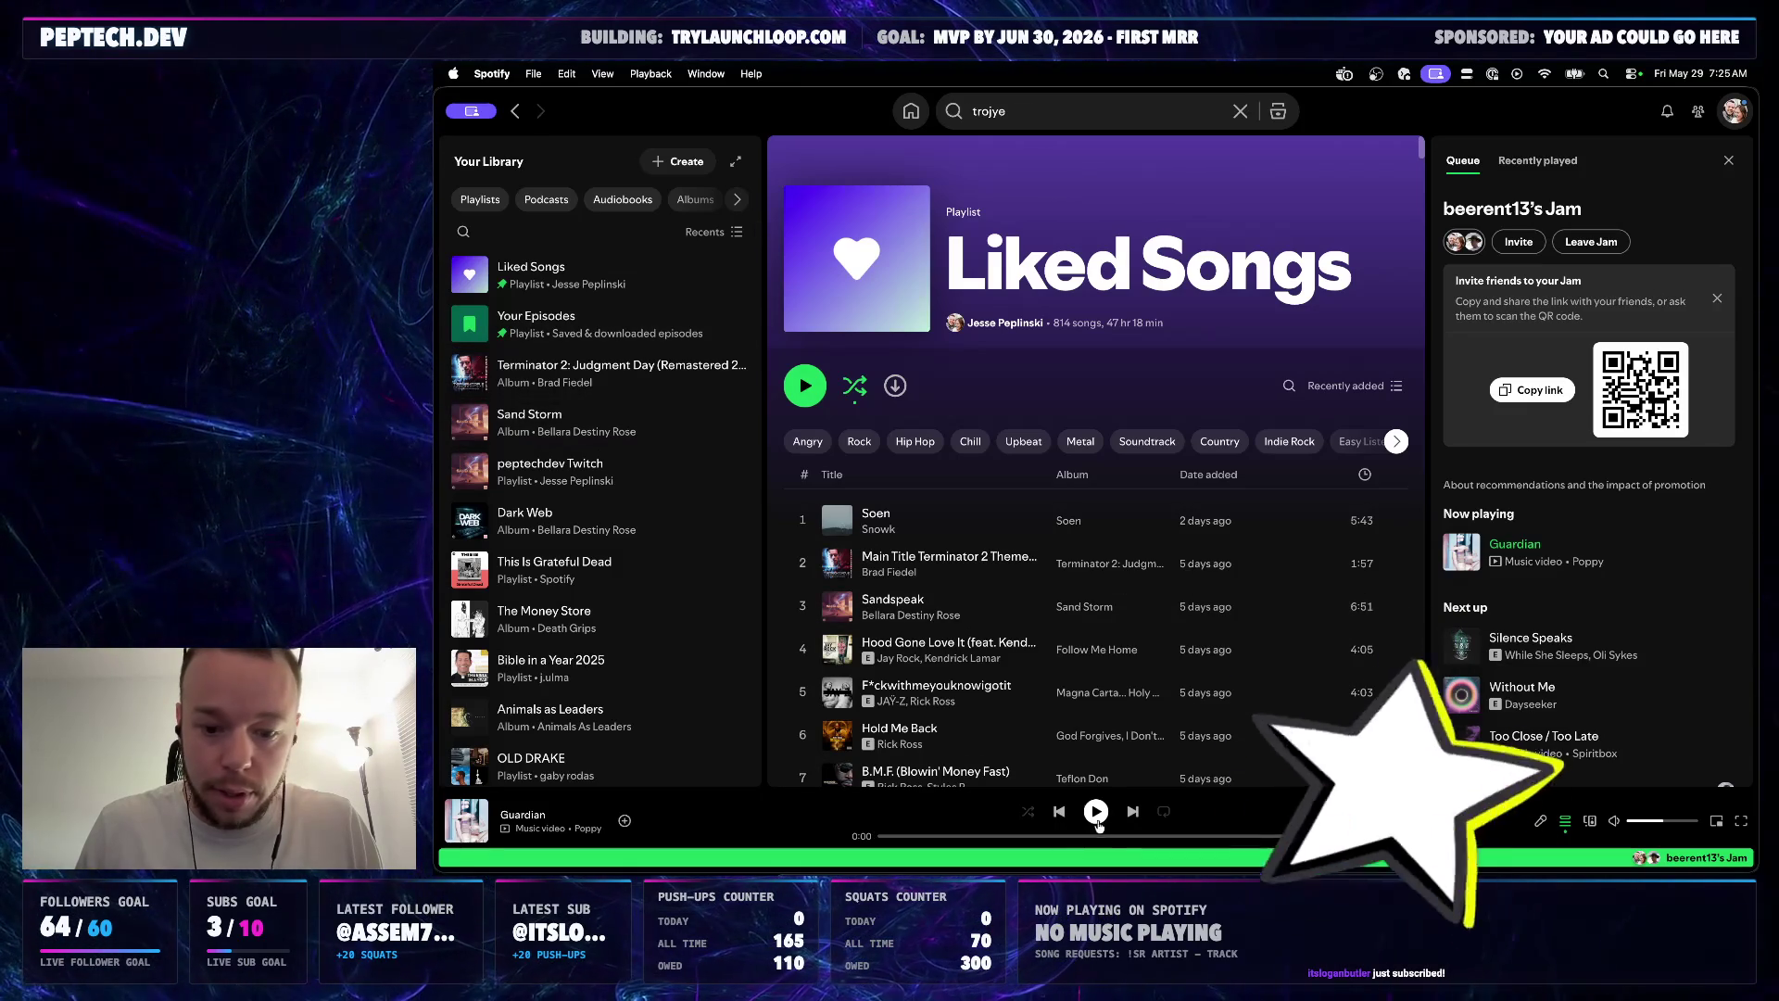
pyautogui.press('space')
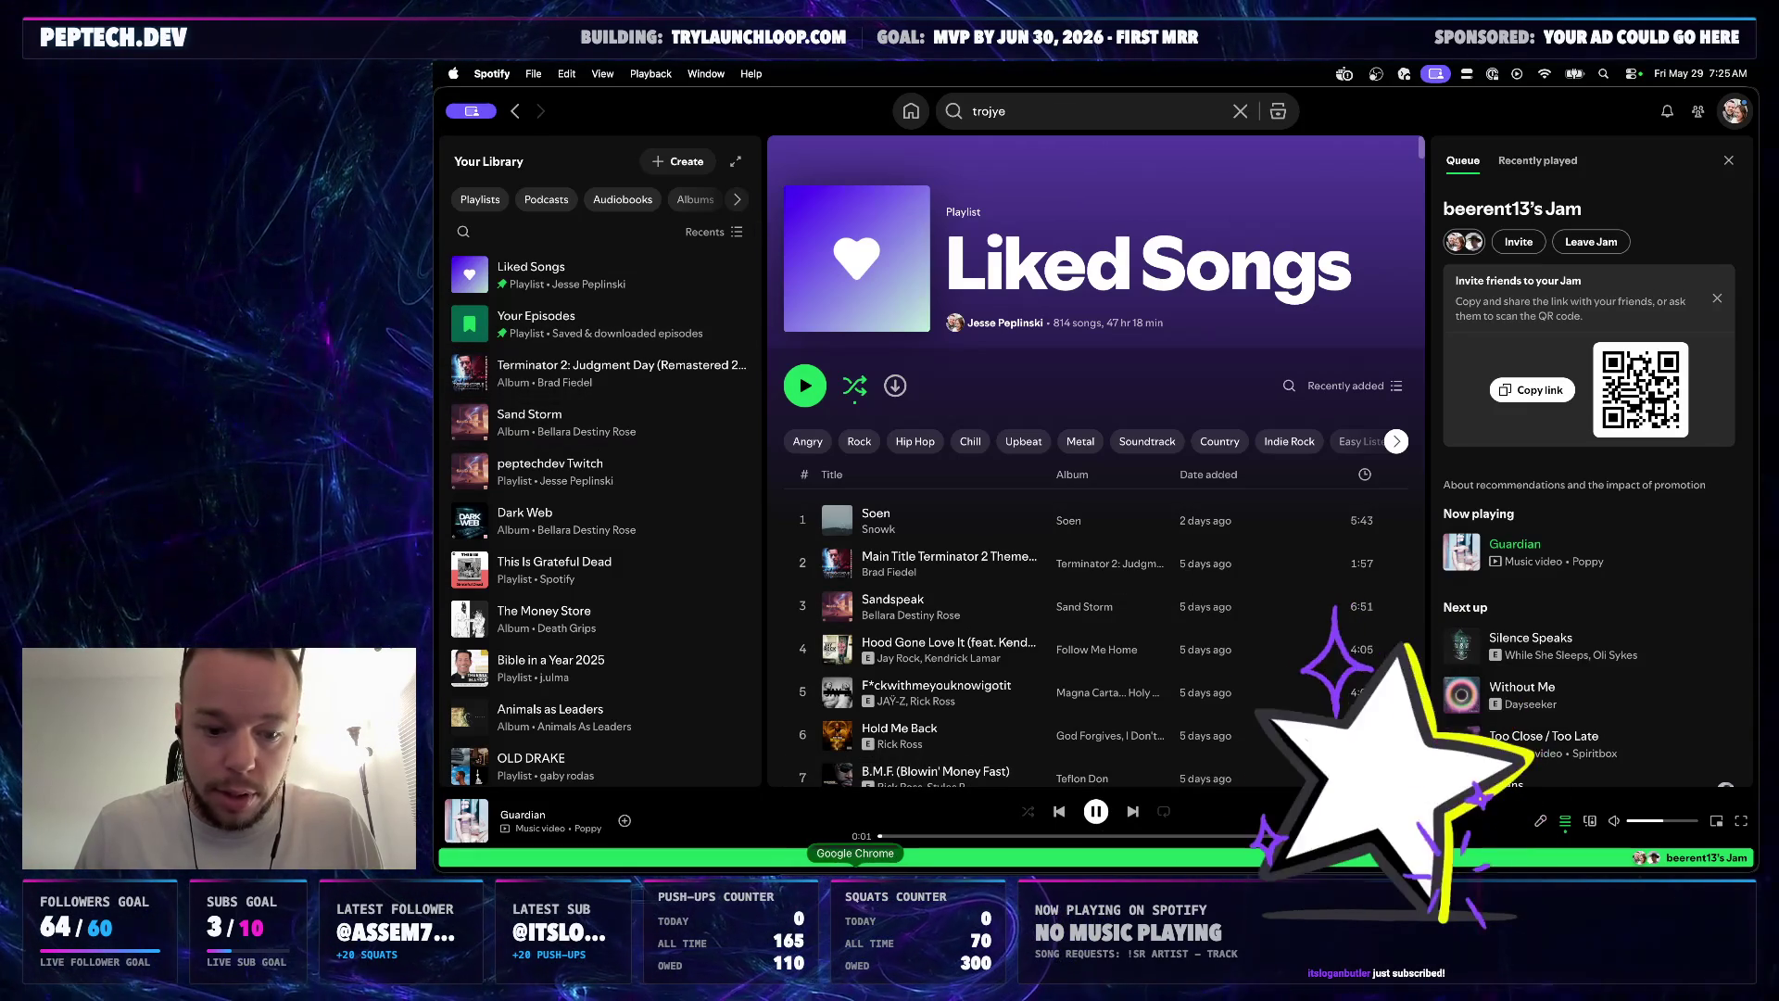
pyautogui.press('super+Tab')
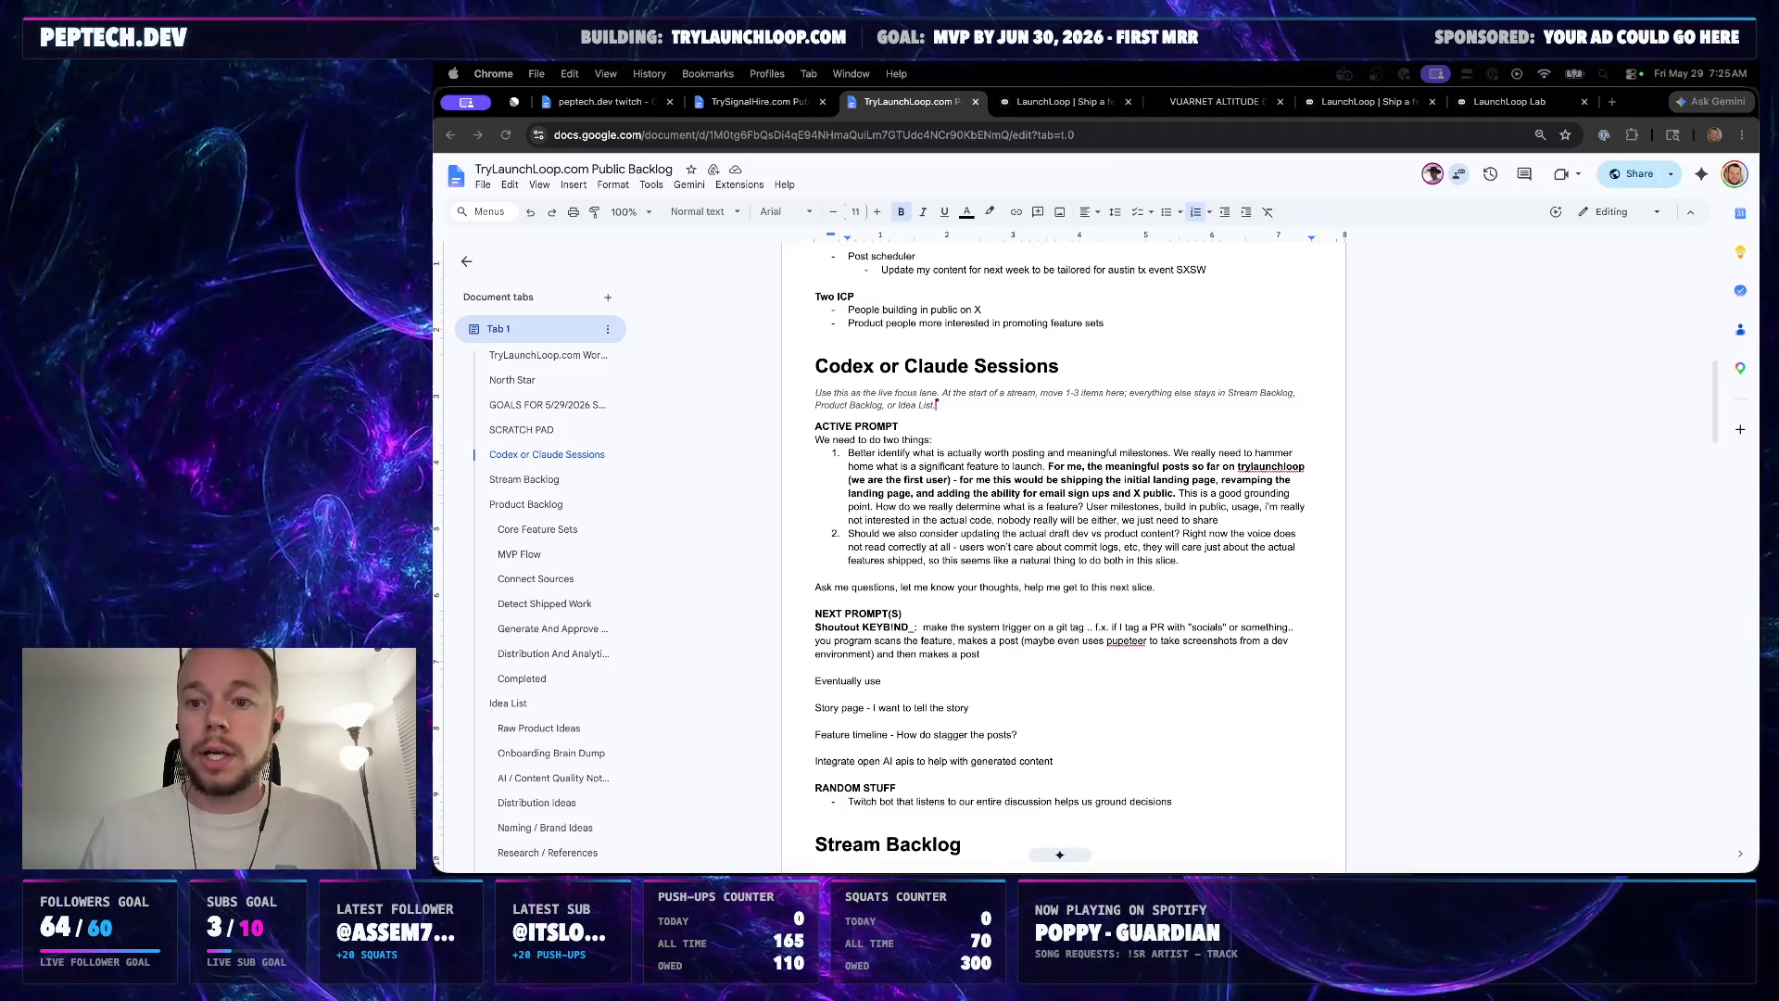
# Open the live trylaunchloop.com landing page in a new browser tab
pyautogui.click(1508, 101)
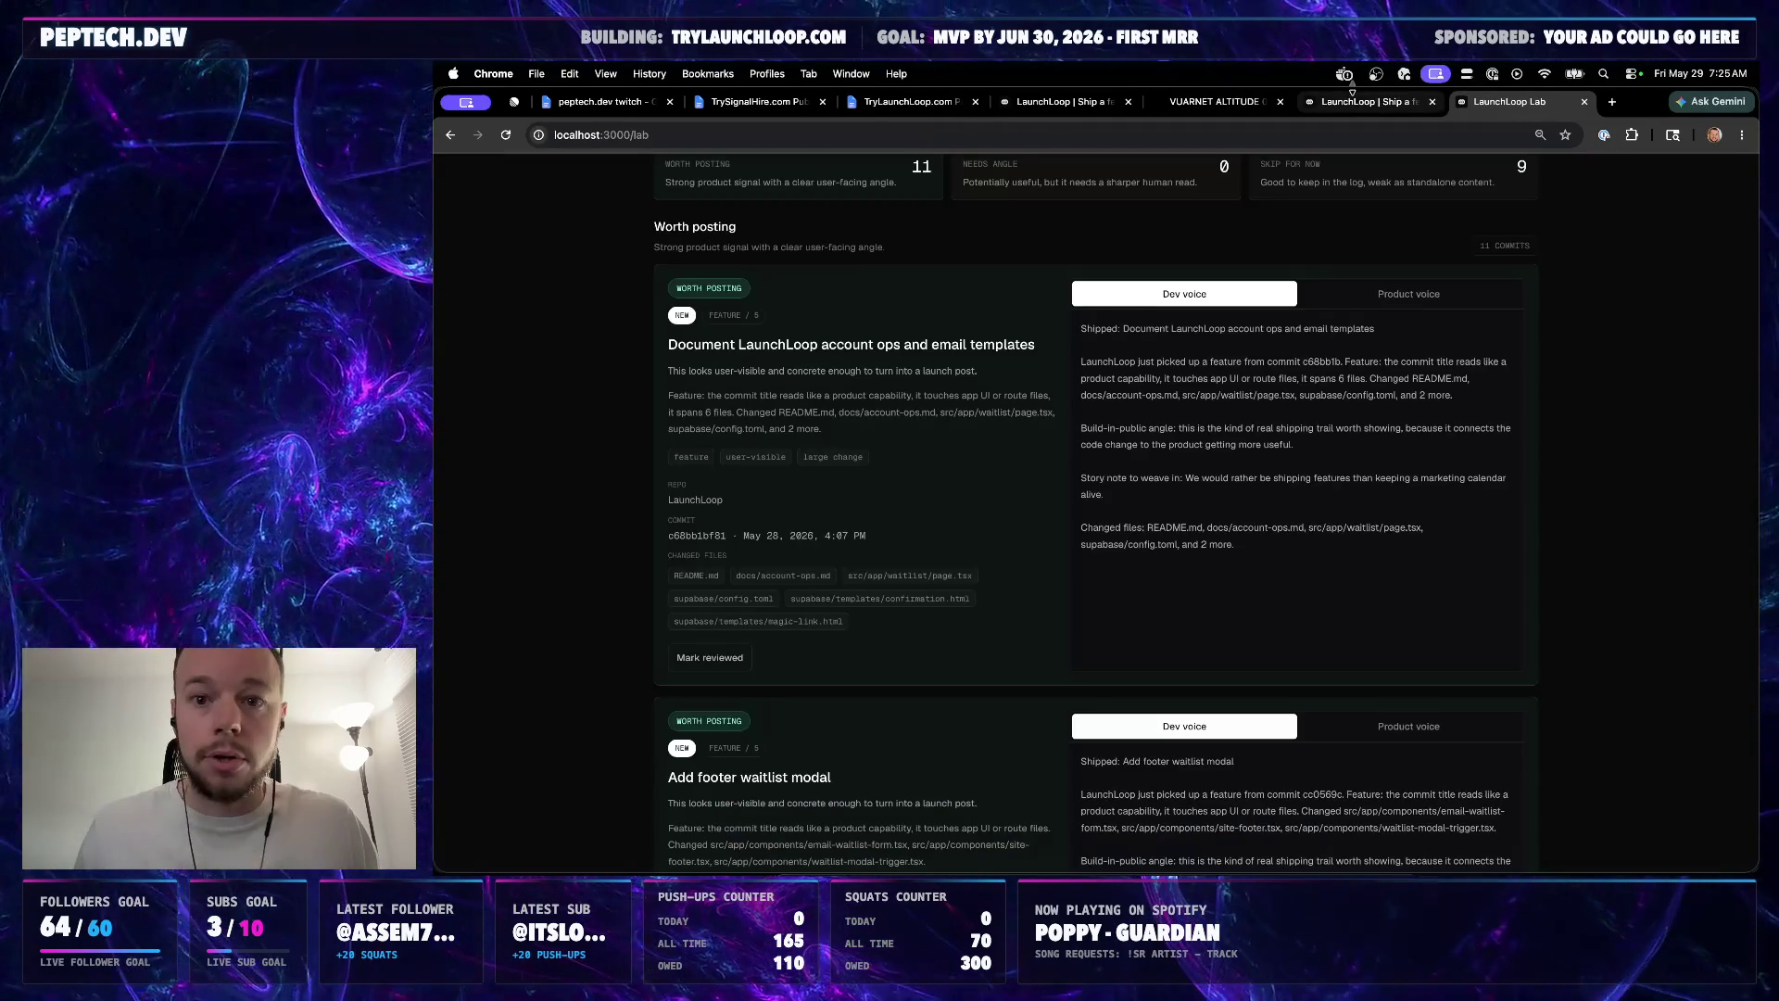
pyautogui.click(1370, 102)
pyautogui.click(1213, 102)
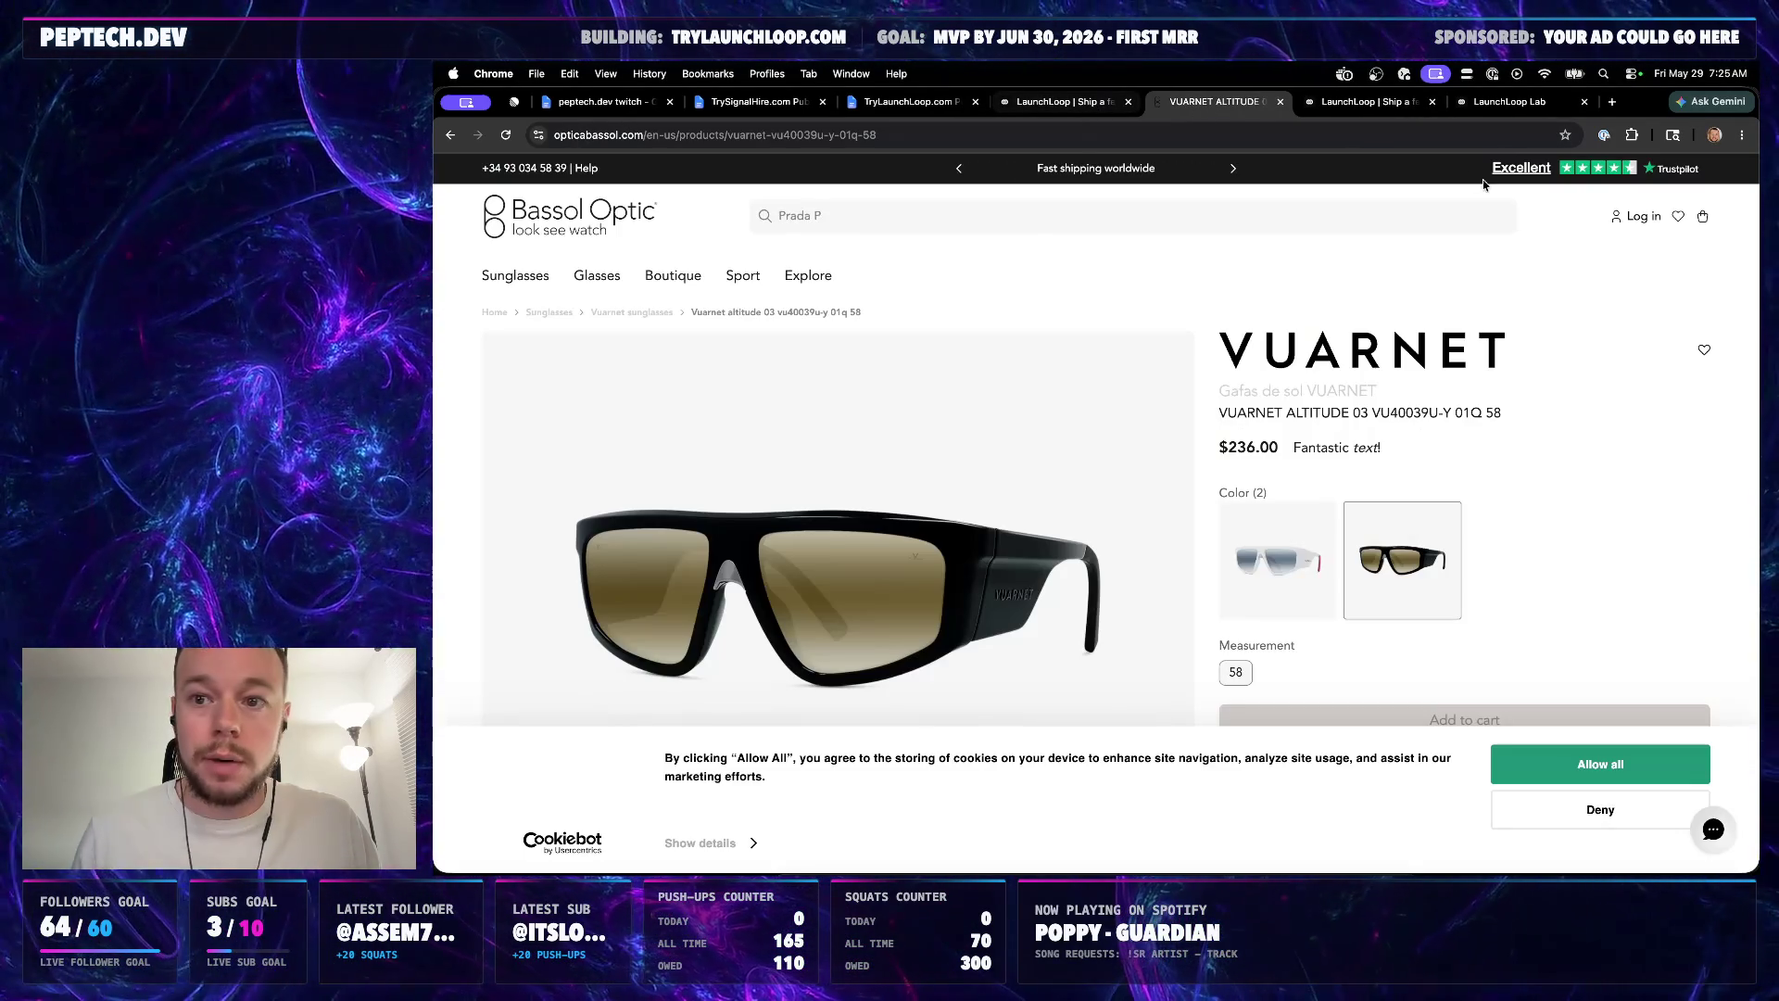
pyautogui.click(1611, 102)
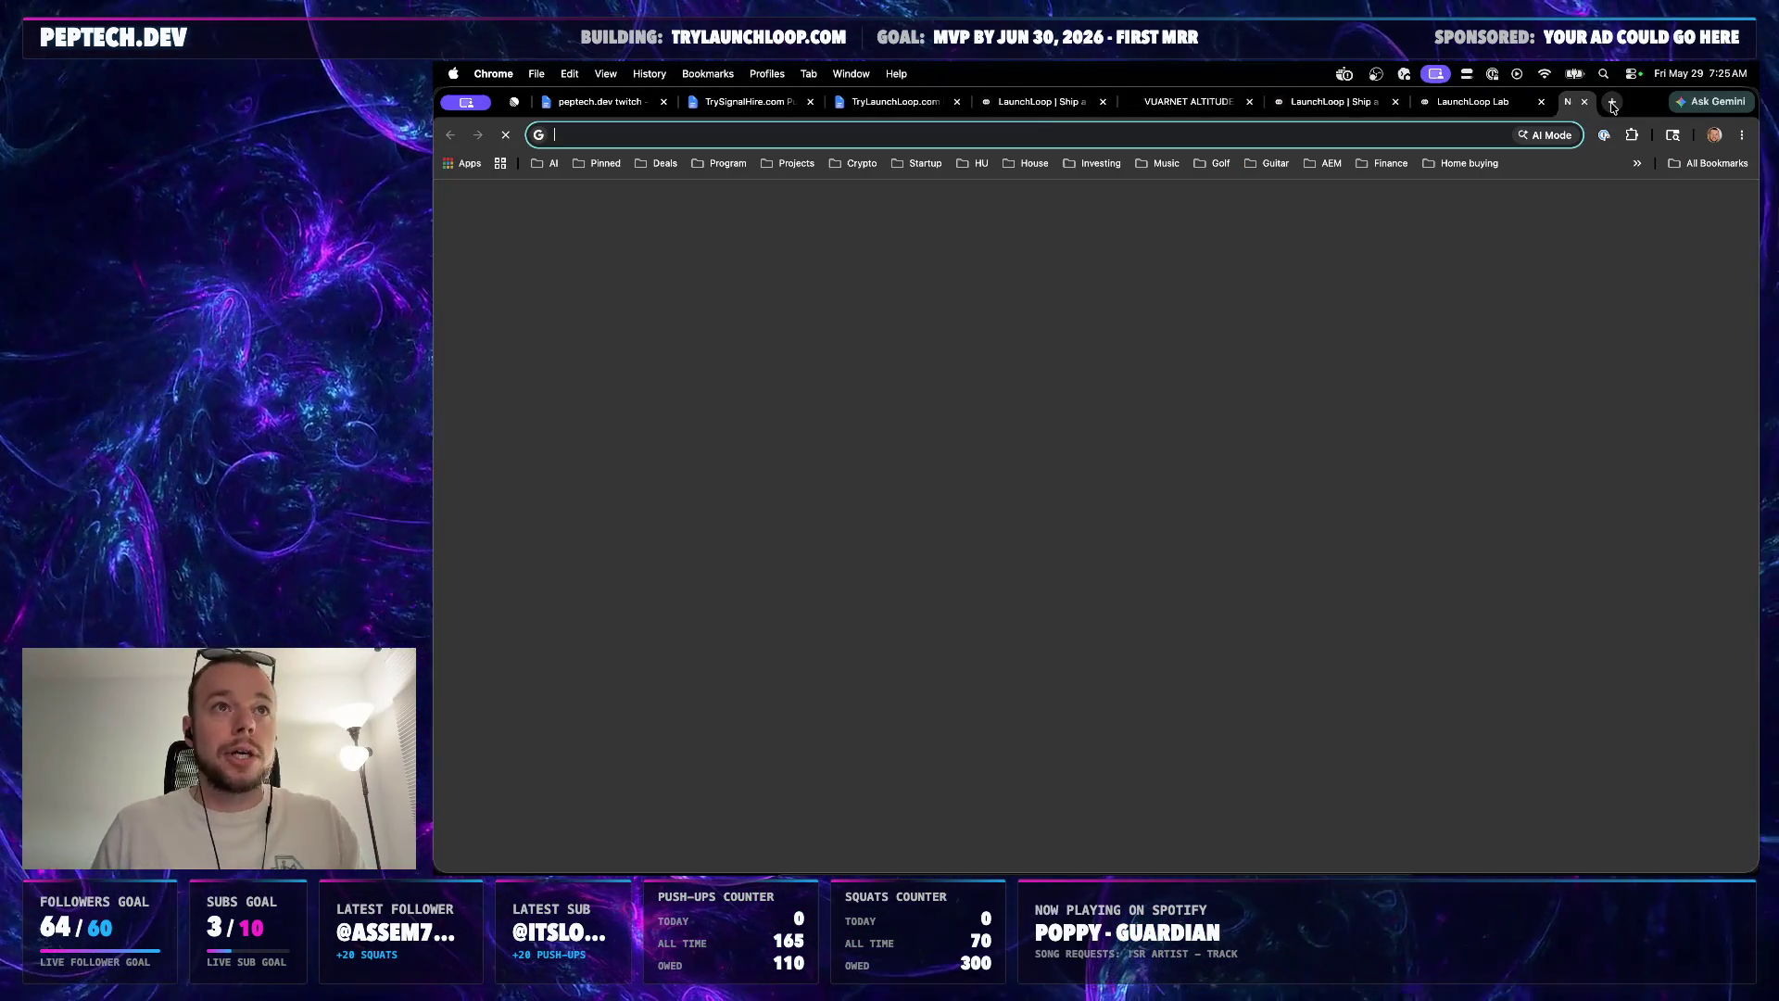
pyautogui.write('tryaunchloop.com')
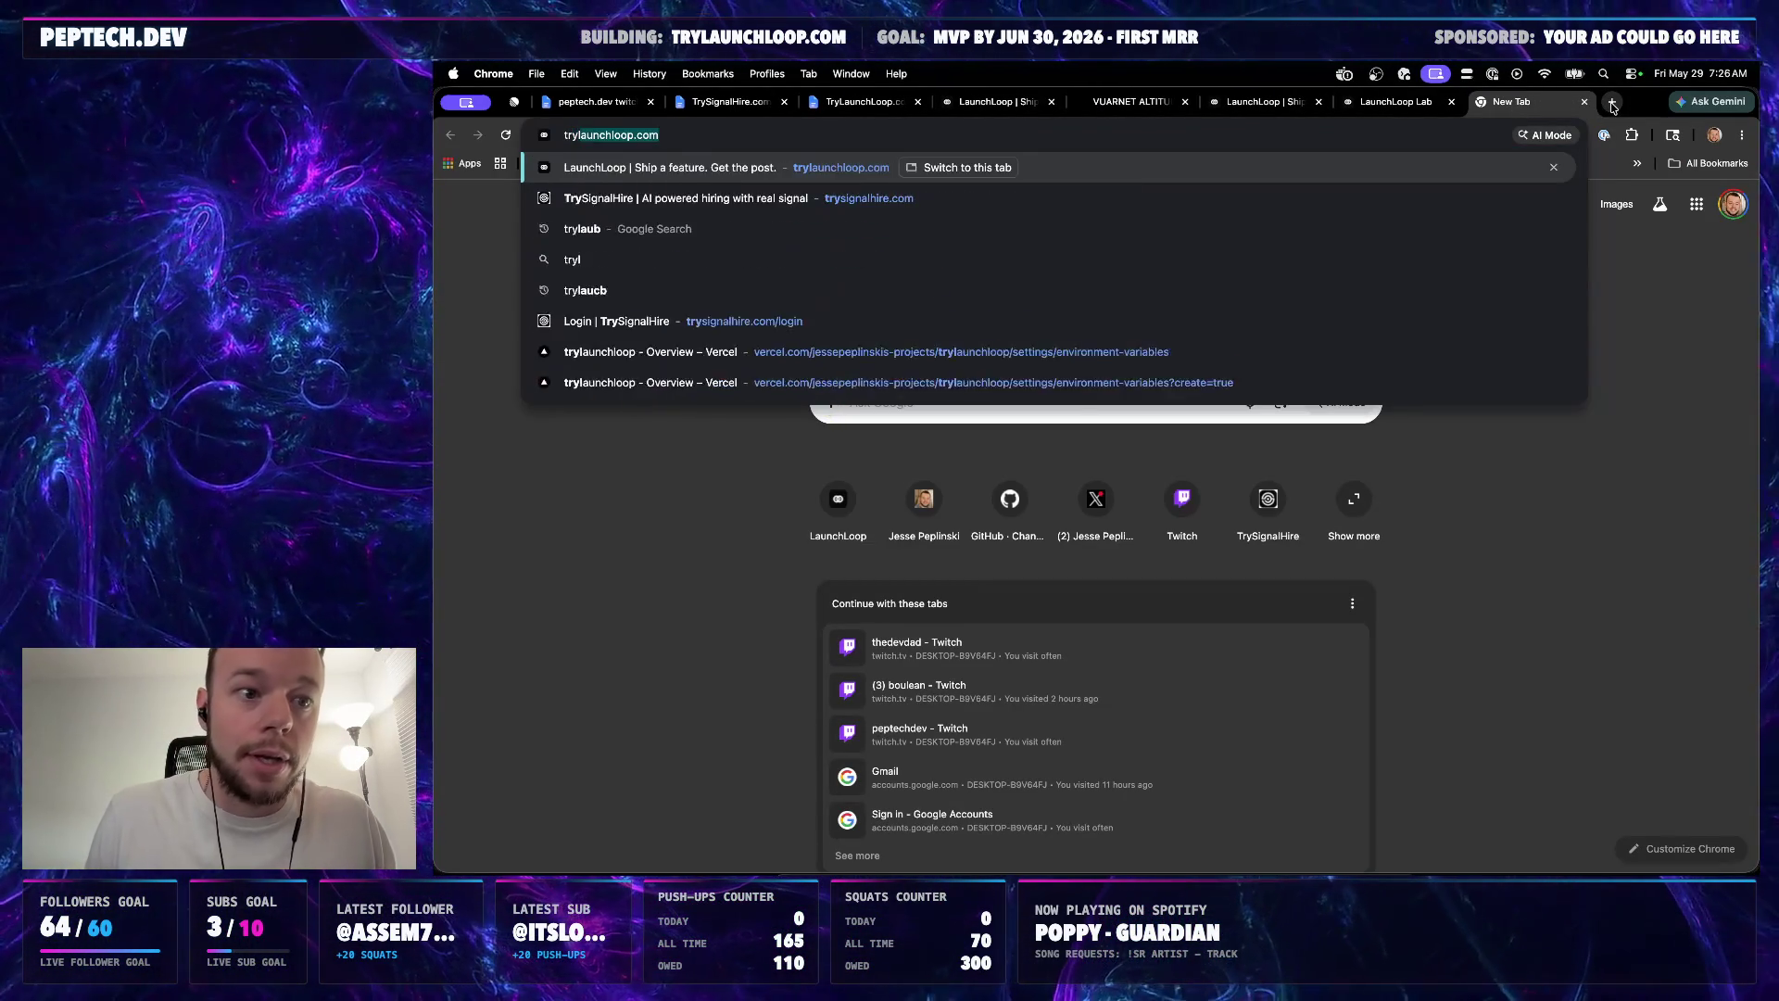
pyautogui.press('Return')
pyautogui.press('super+l')
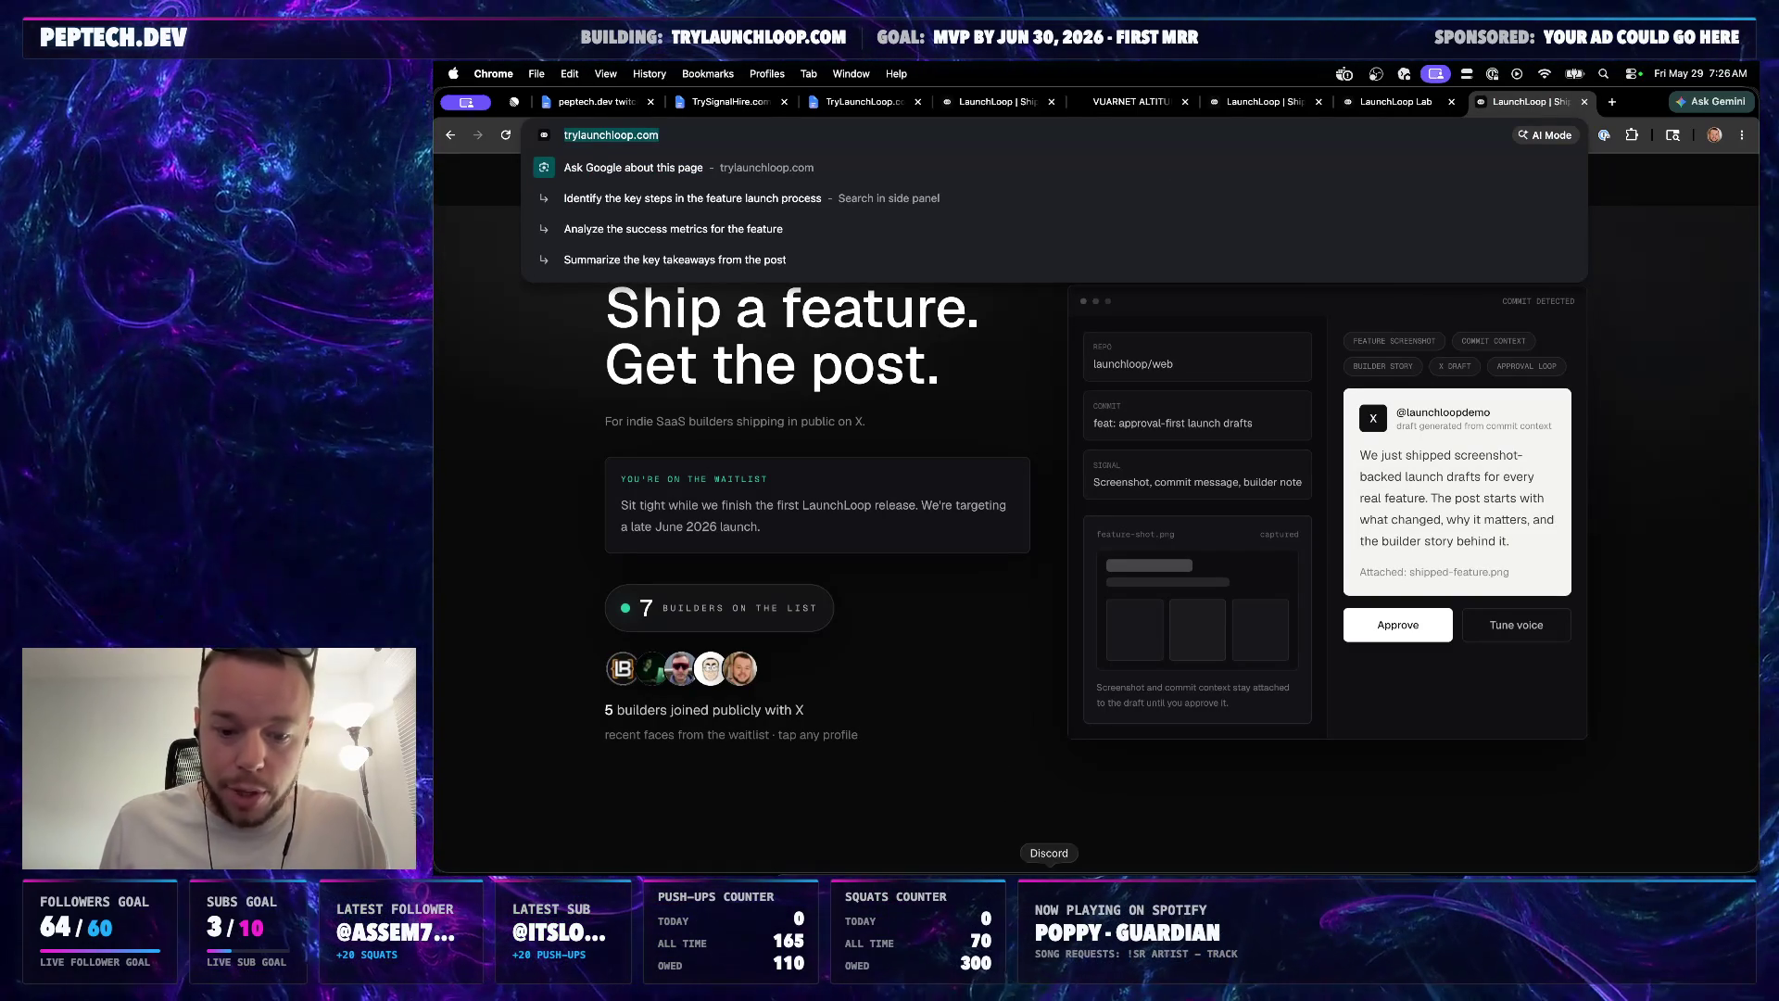
pyautogui.press('Escape')
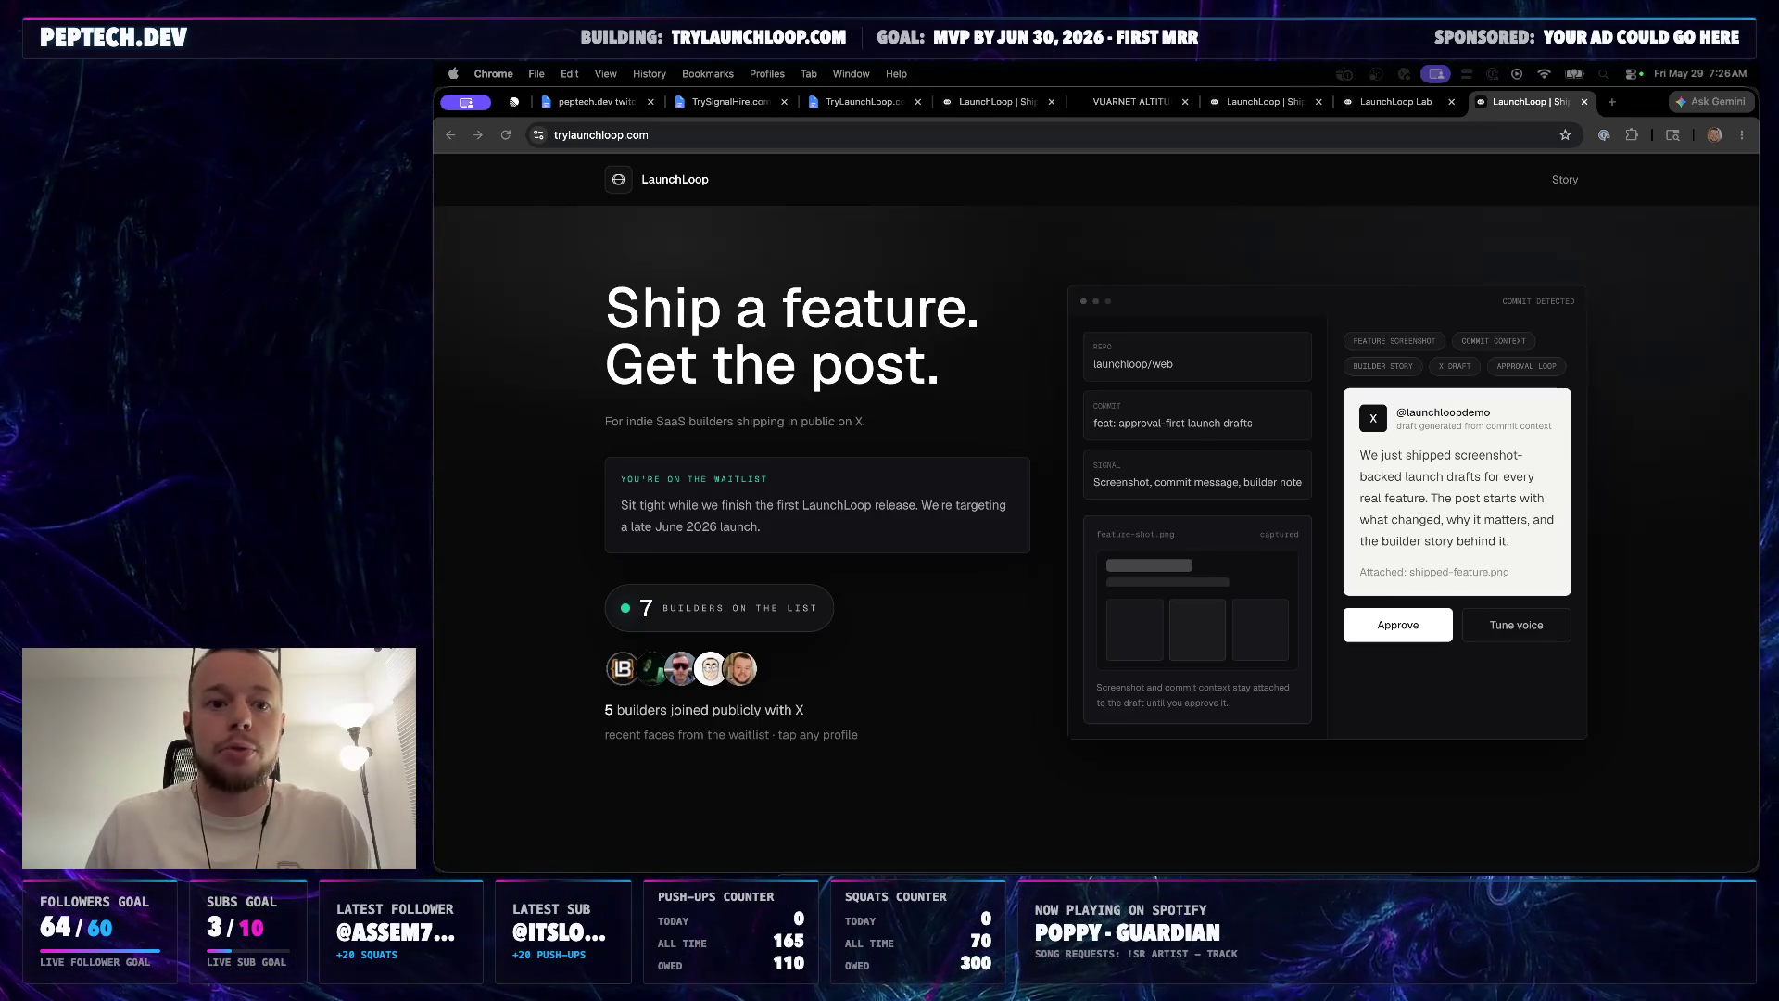
# Switch to the TrySignalHire.com Public Backlog document tab
pyautogui.click(737, 101)
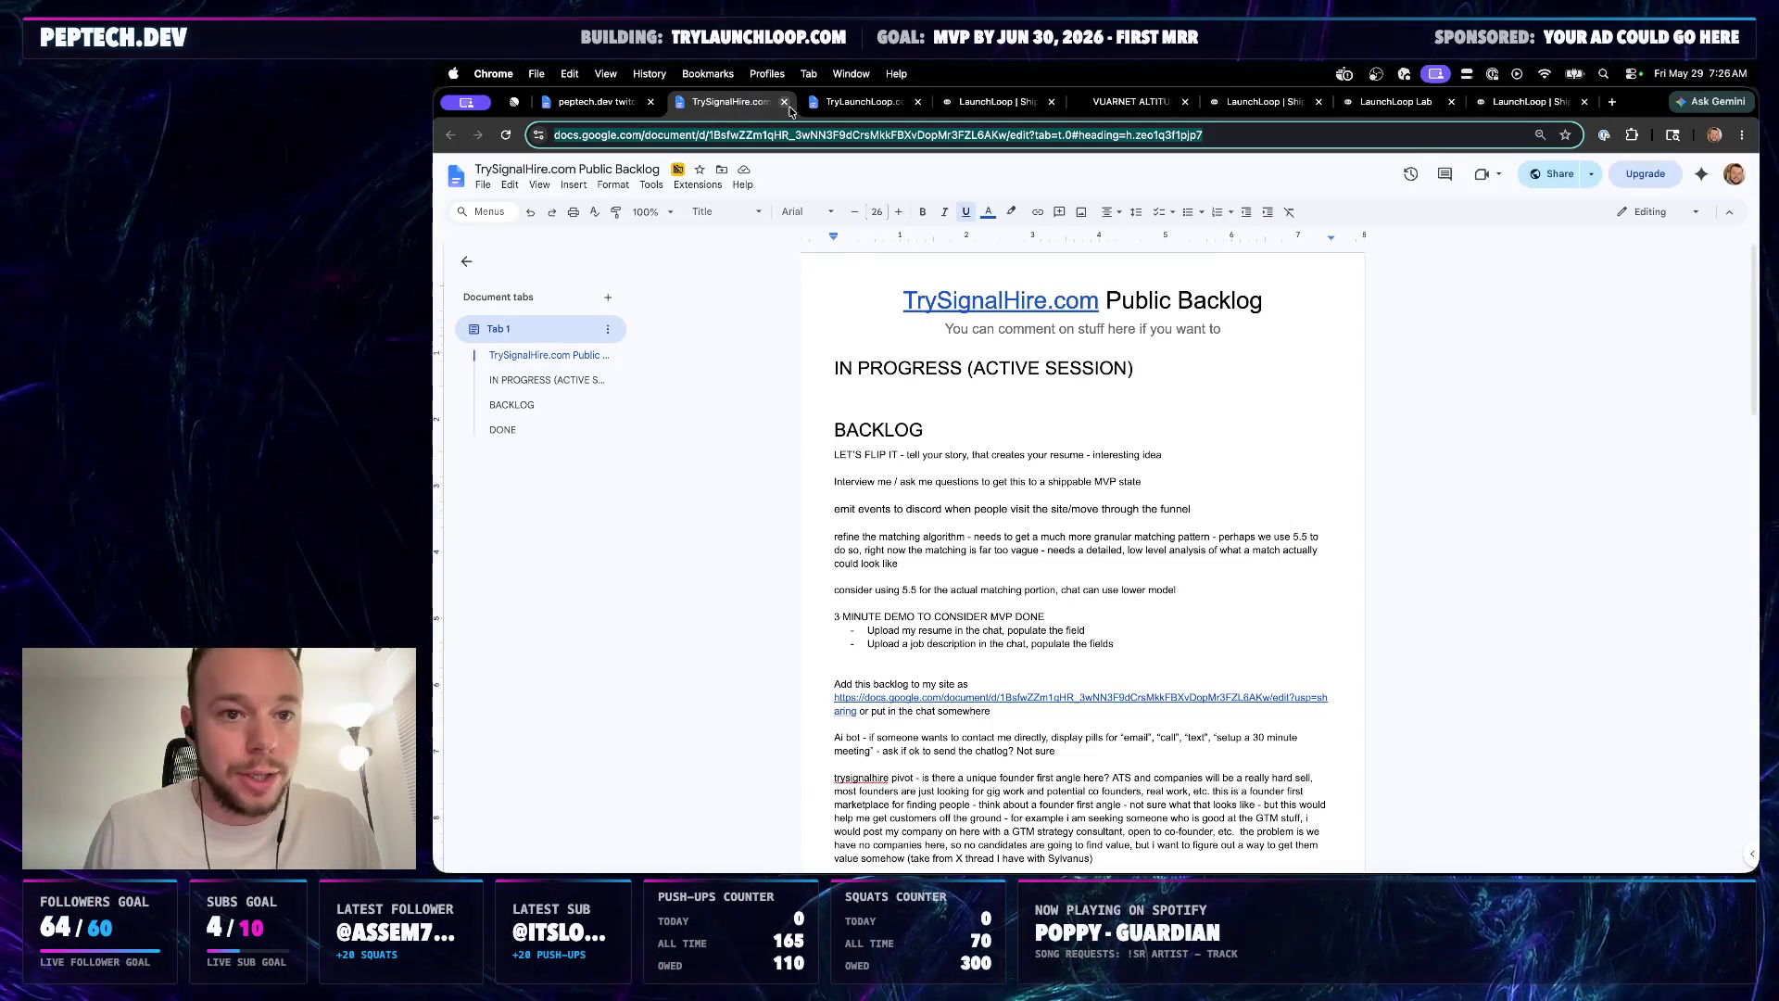
# Change the MARKETING GOAL line to '3 -> 7' builder sign ups and append '. Goal was 5.'
pyautogui.click(862, 101)
pyautogui.scroll(1, 994, 562)
pyautogui.scroll(3, 993, 561)
pyautogui.scroll(3, 992, 562)
pyautogui.scroll(1, 992, 561)
pyautogui.scroll(2, 992, 562)
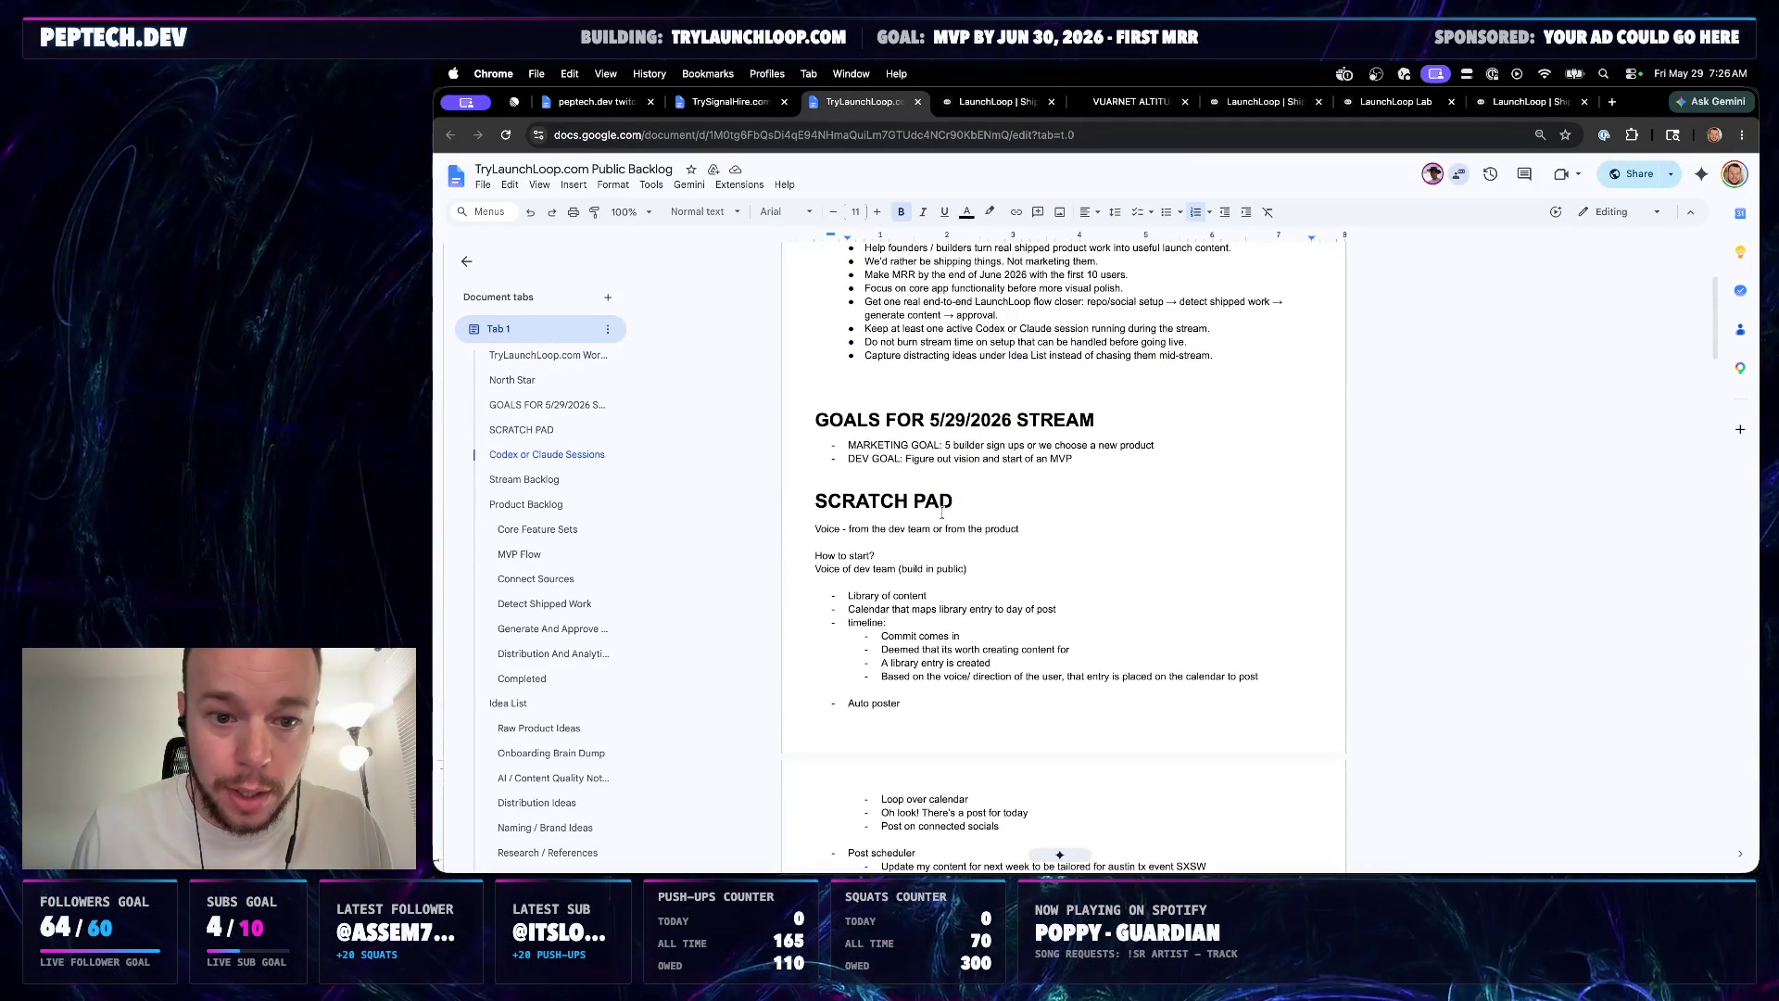
pyautogui.click(953, 444)
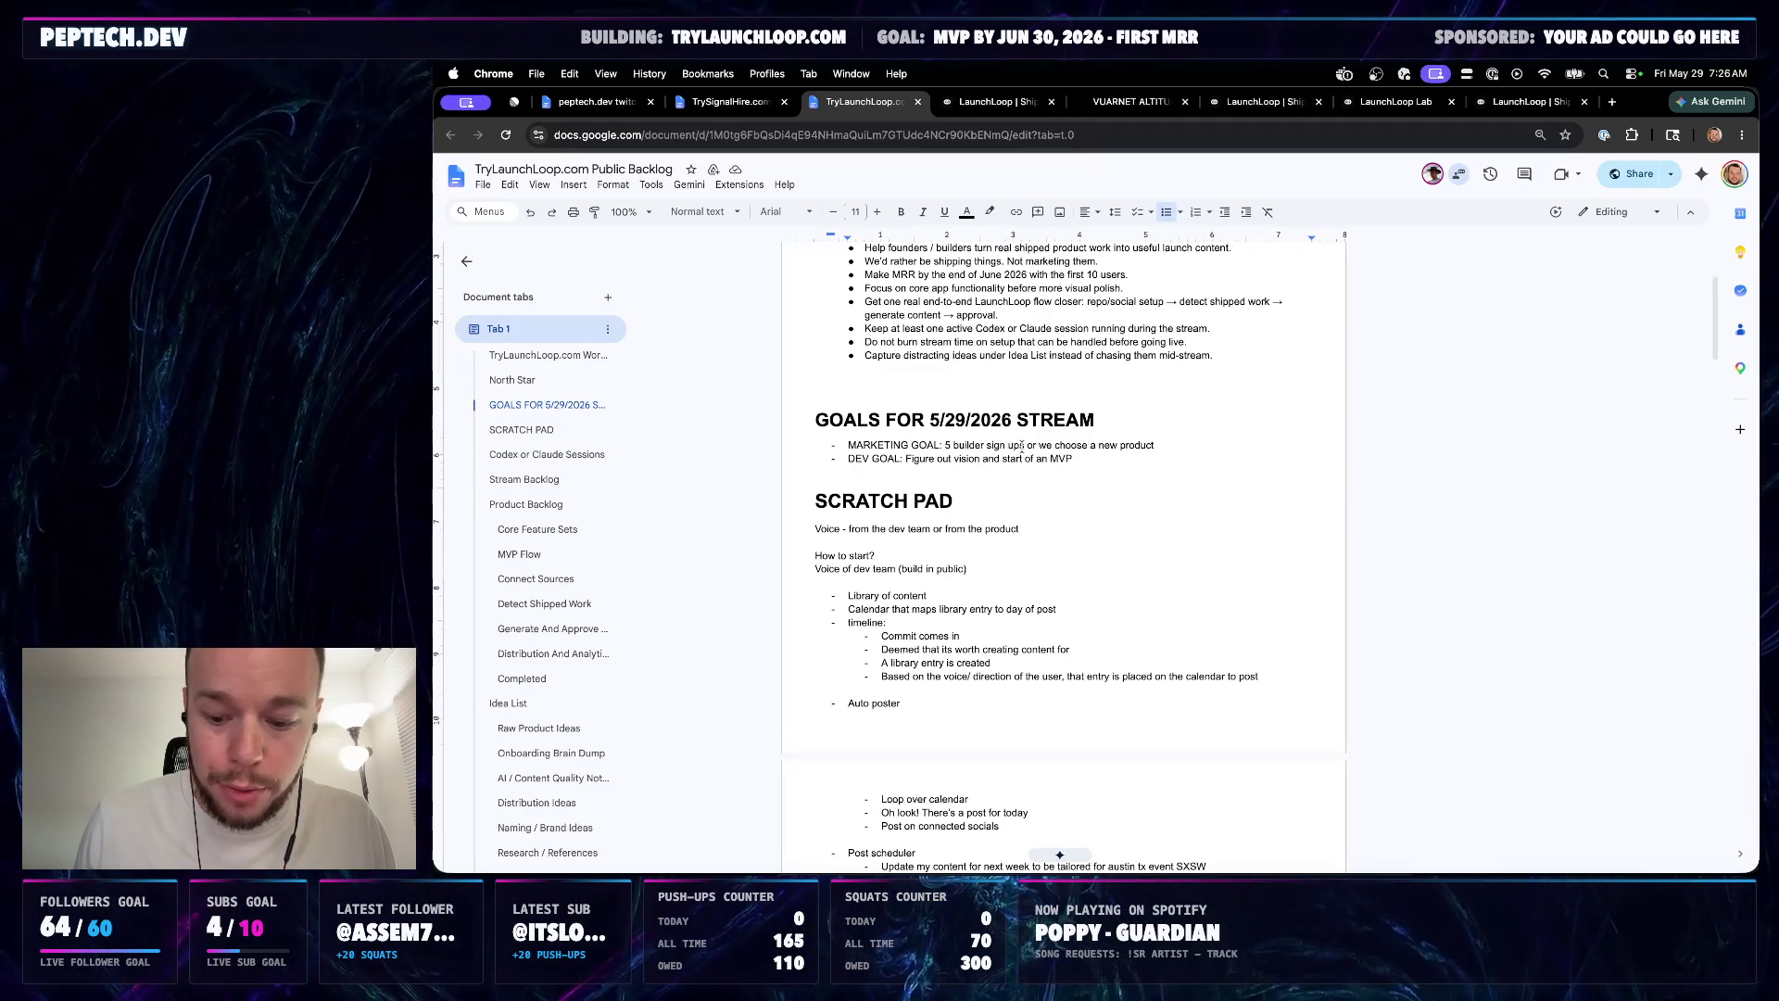
pyautogui.write('3 ->')
pyautogui.press('Delete')
pyautogui.write('7')
pyautogui.click(1241, 452)
pyautogui.write('. Goal was 5')
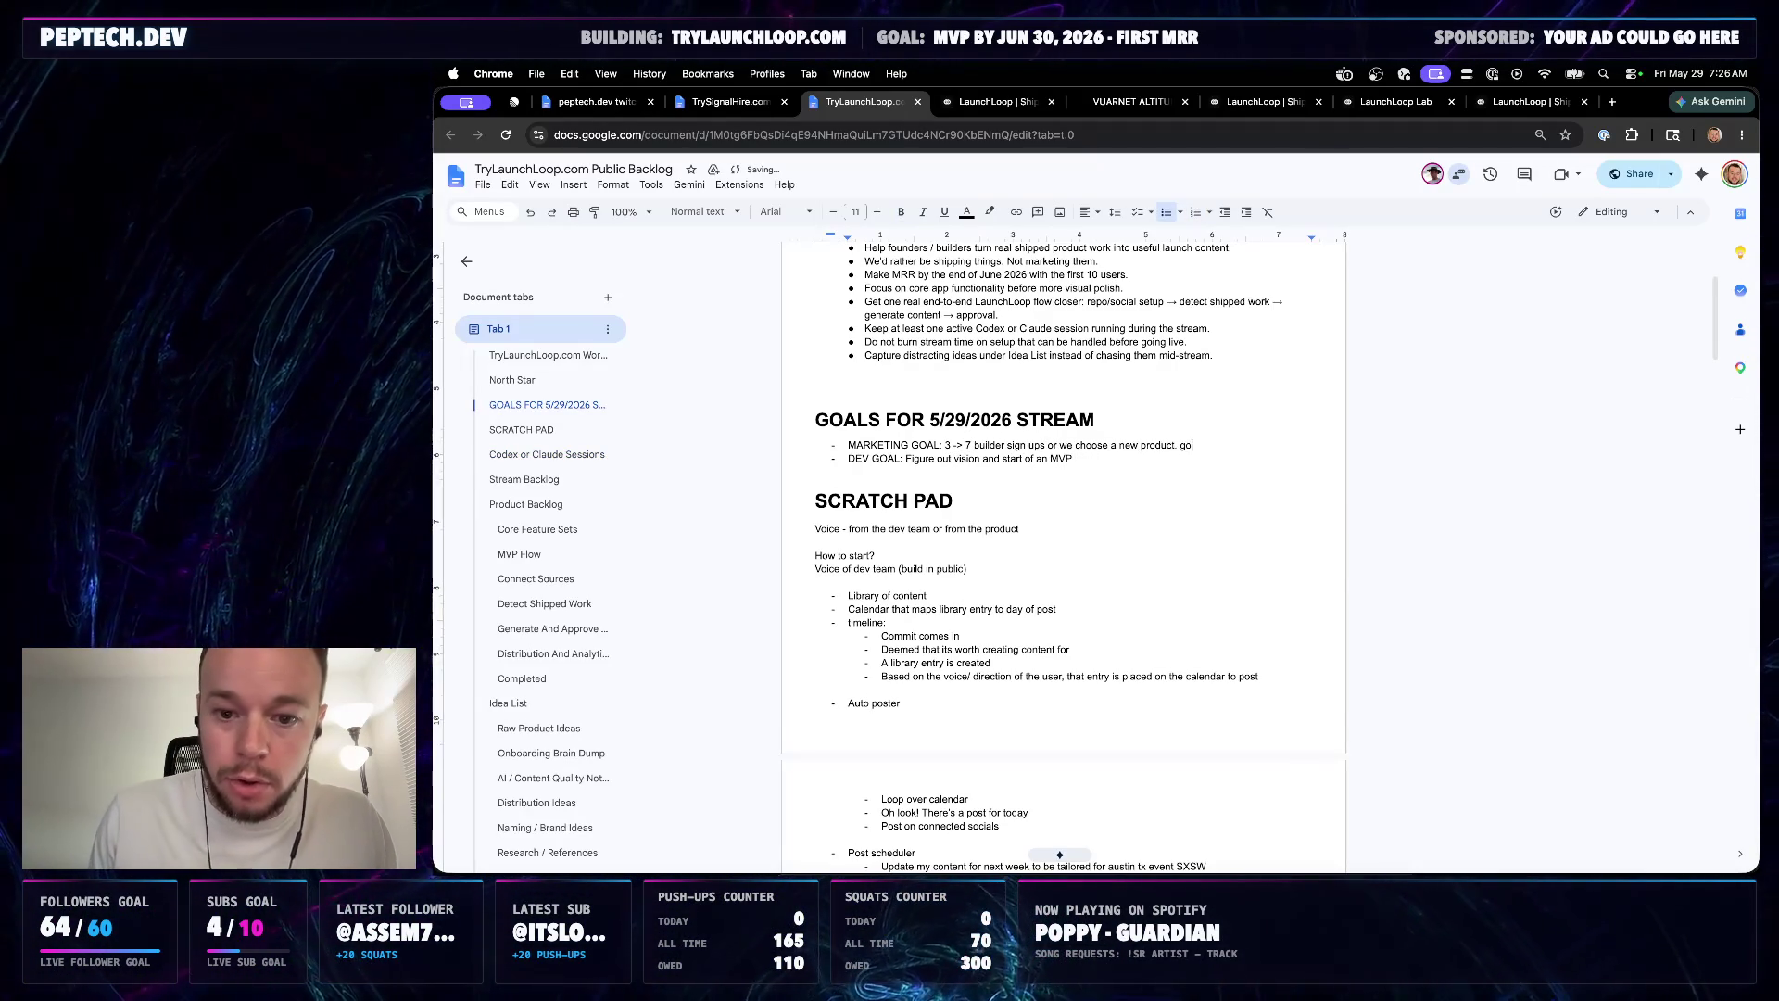
pyautogui.write('.')
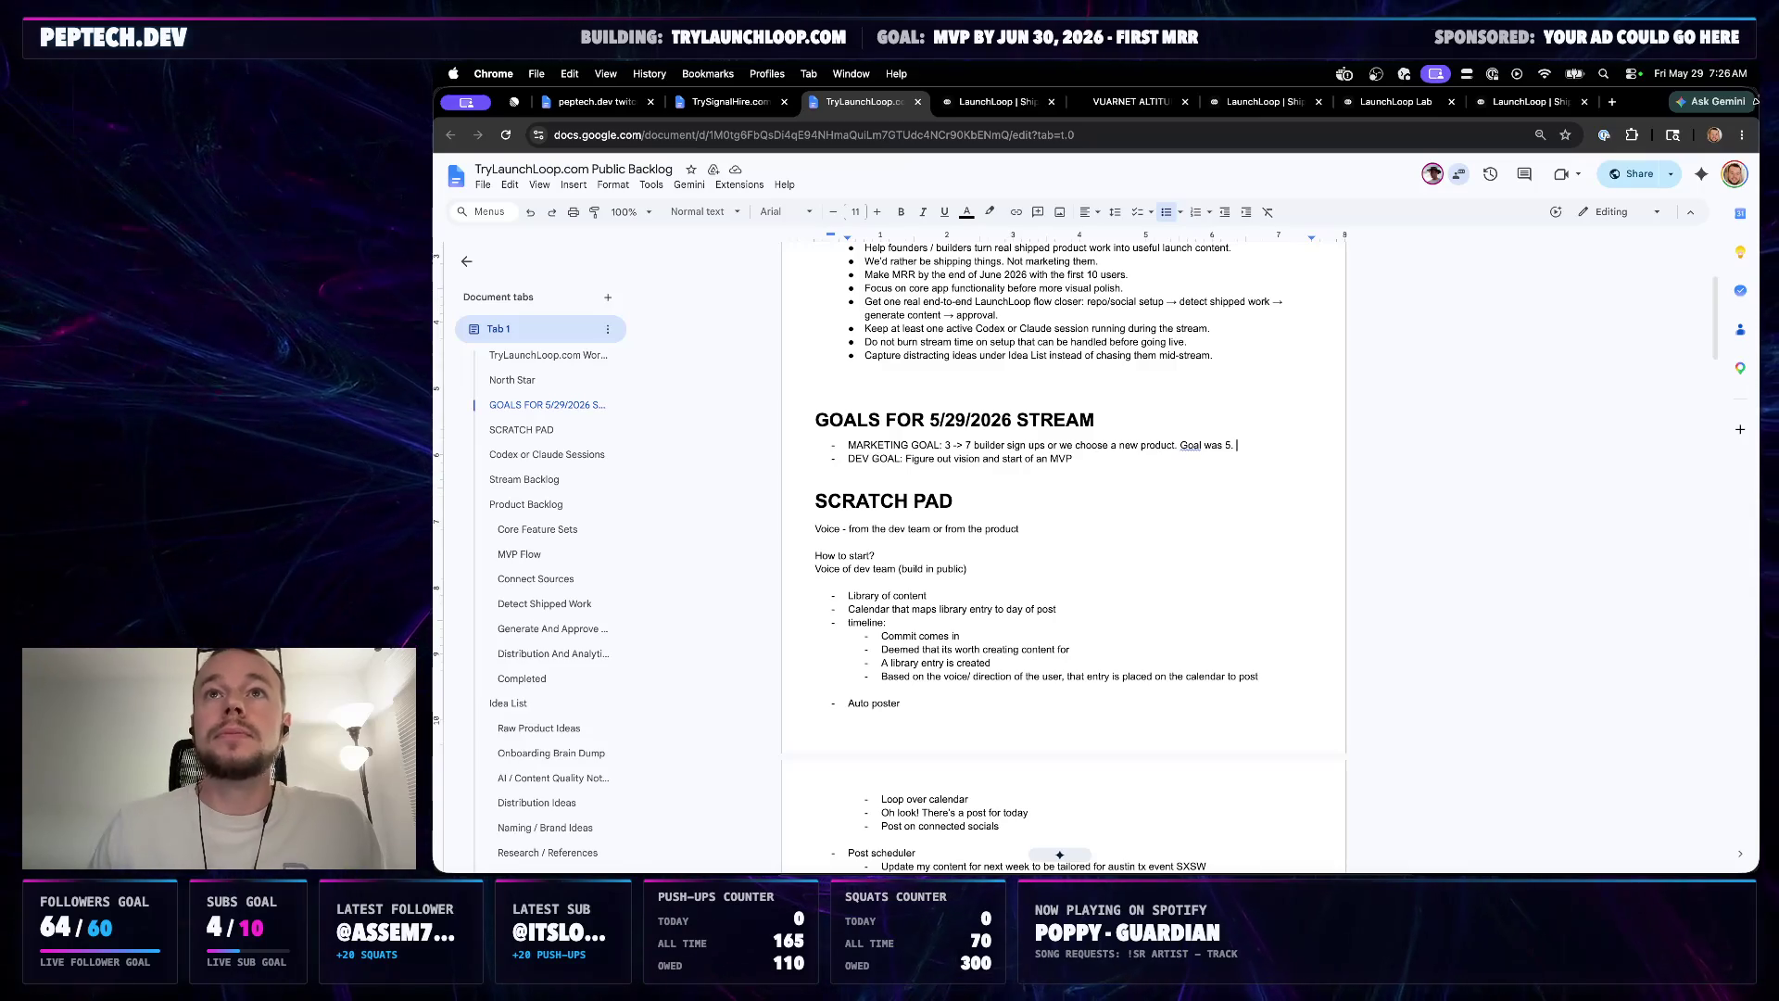
pyautogui.click(1467, 437)
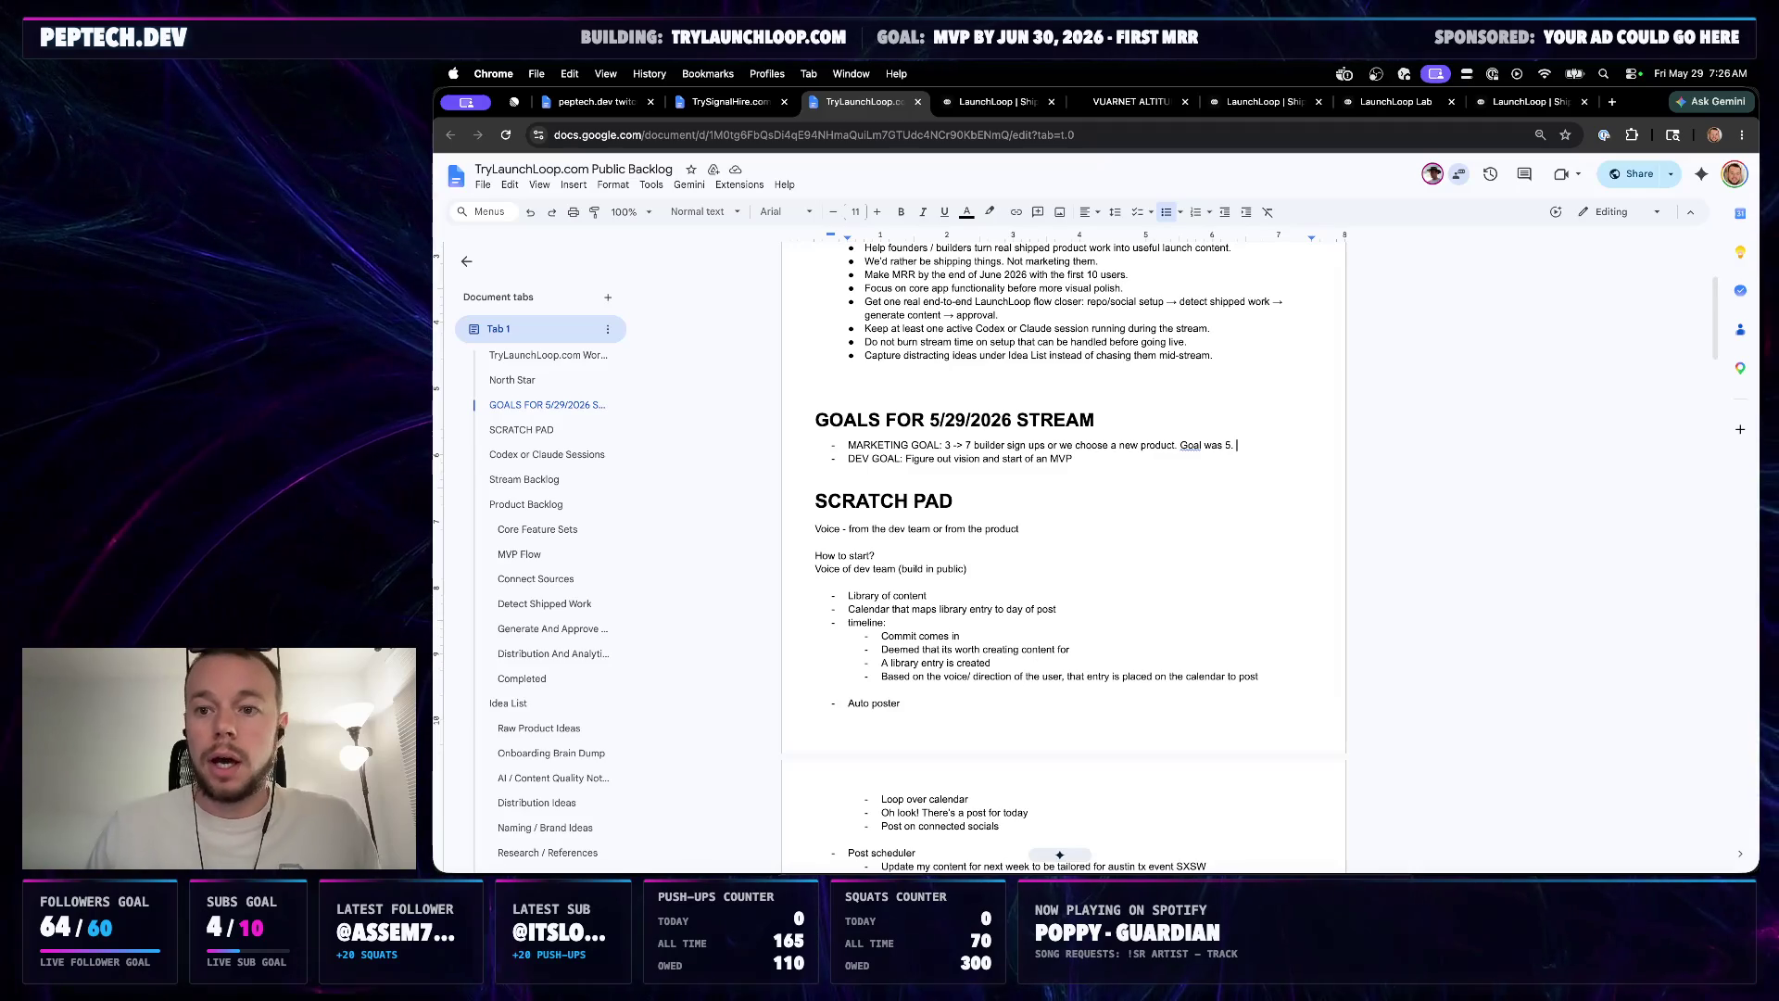
# Review the LaunchLoop Lab Worth posting queue, then bring up the peptech.dev twitch document
pyautogui.click(1558, 107)
pyautogui.moveTo(1396, 102); pyautogui.dragTo(1529, 102)
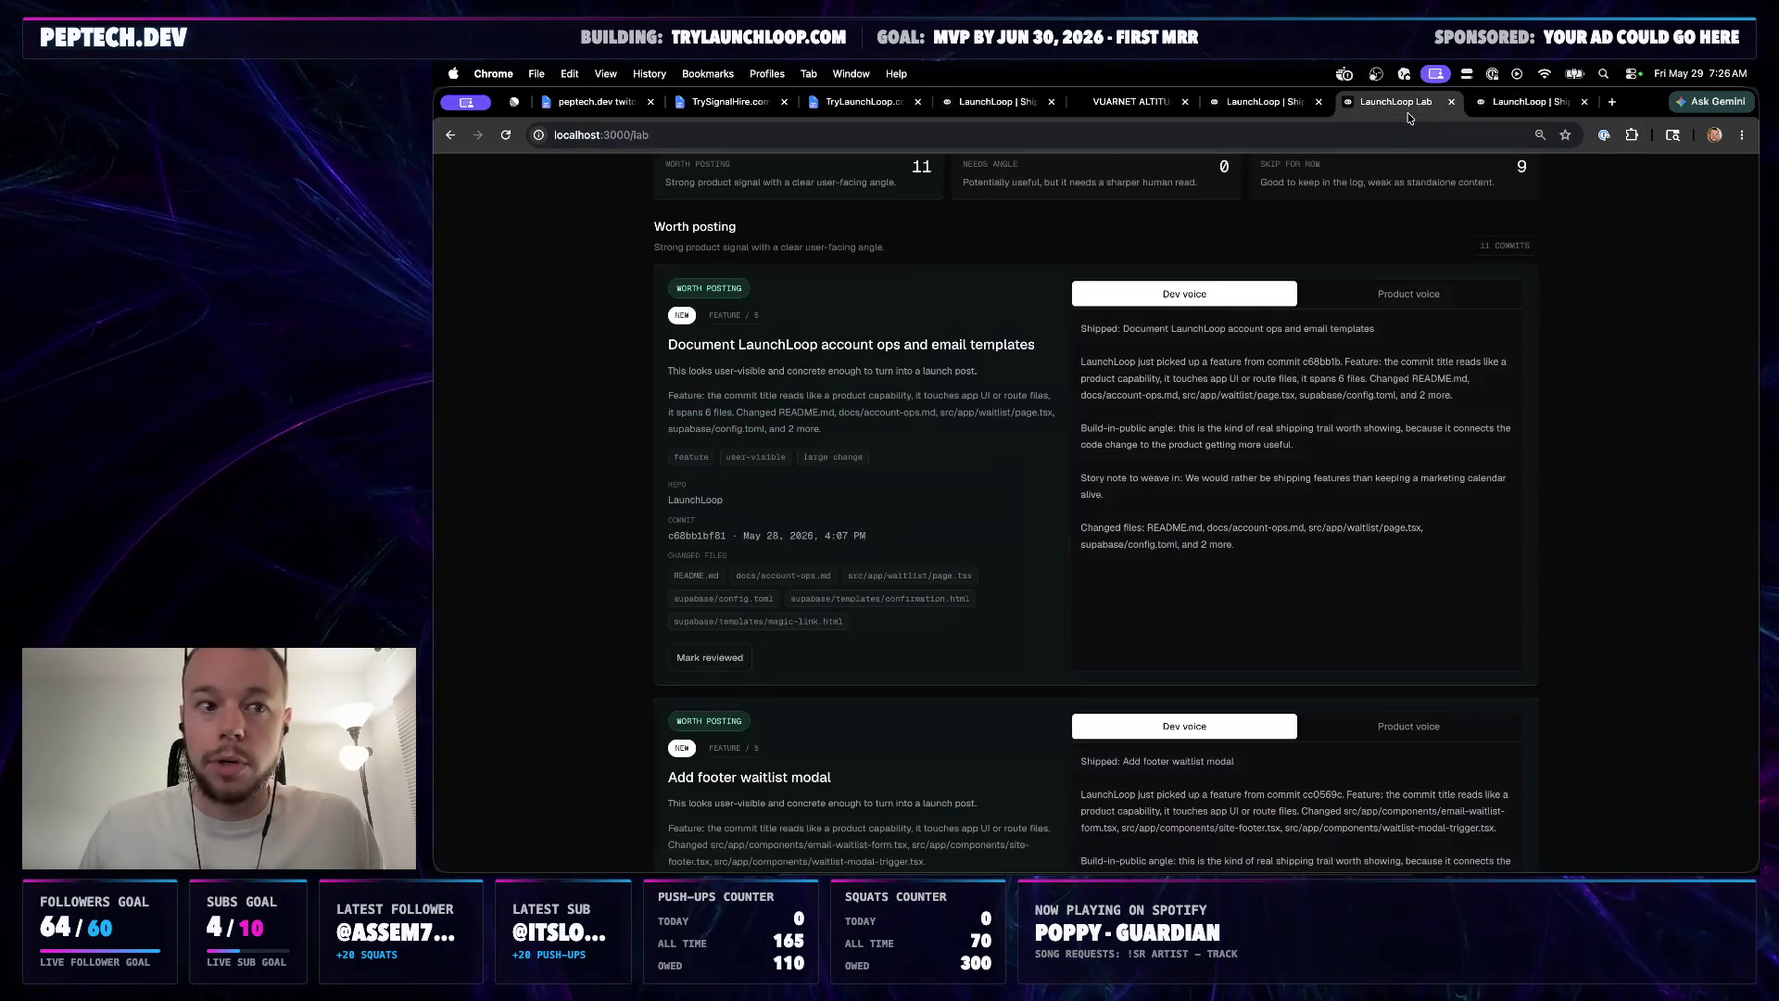
pyautogui.scroll(5, 1003, 493)
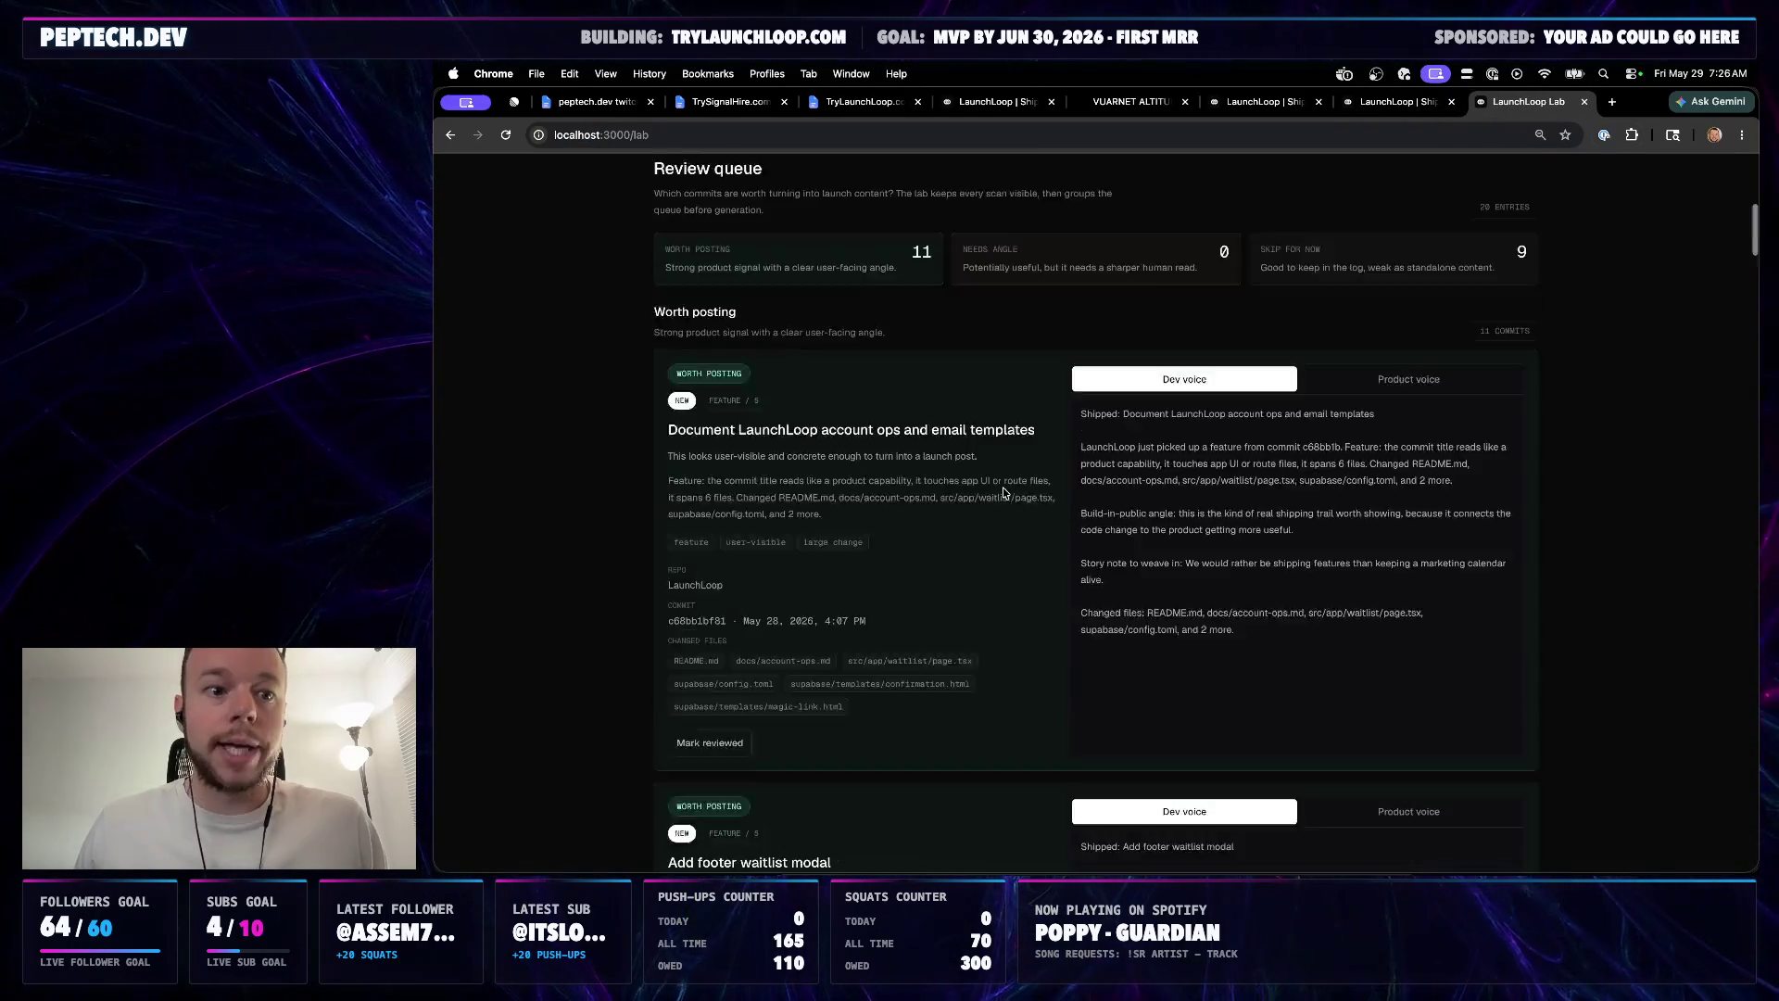
pyautogui.scroll(-5, 992, 562)
pyautogui.scroll(1, 994, 562)
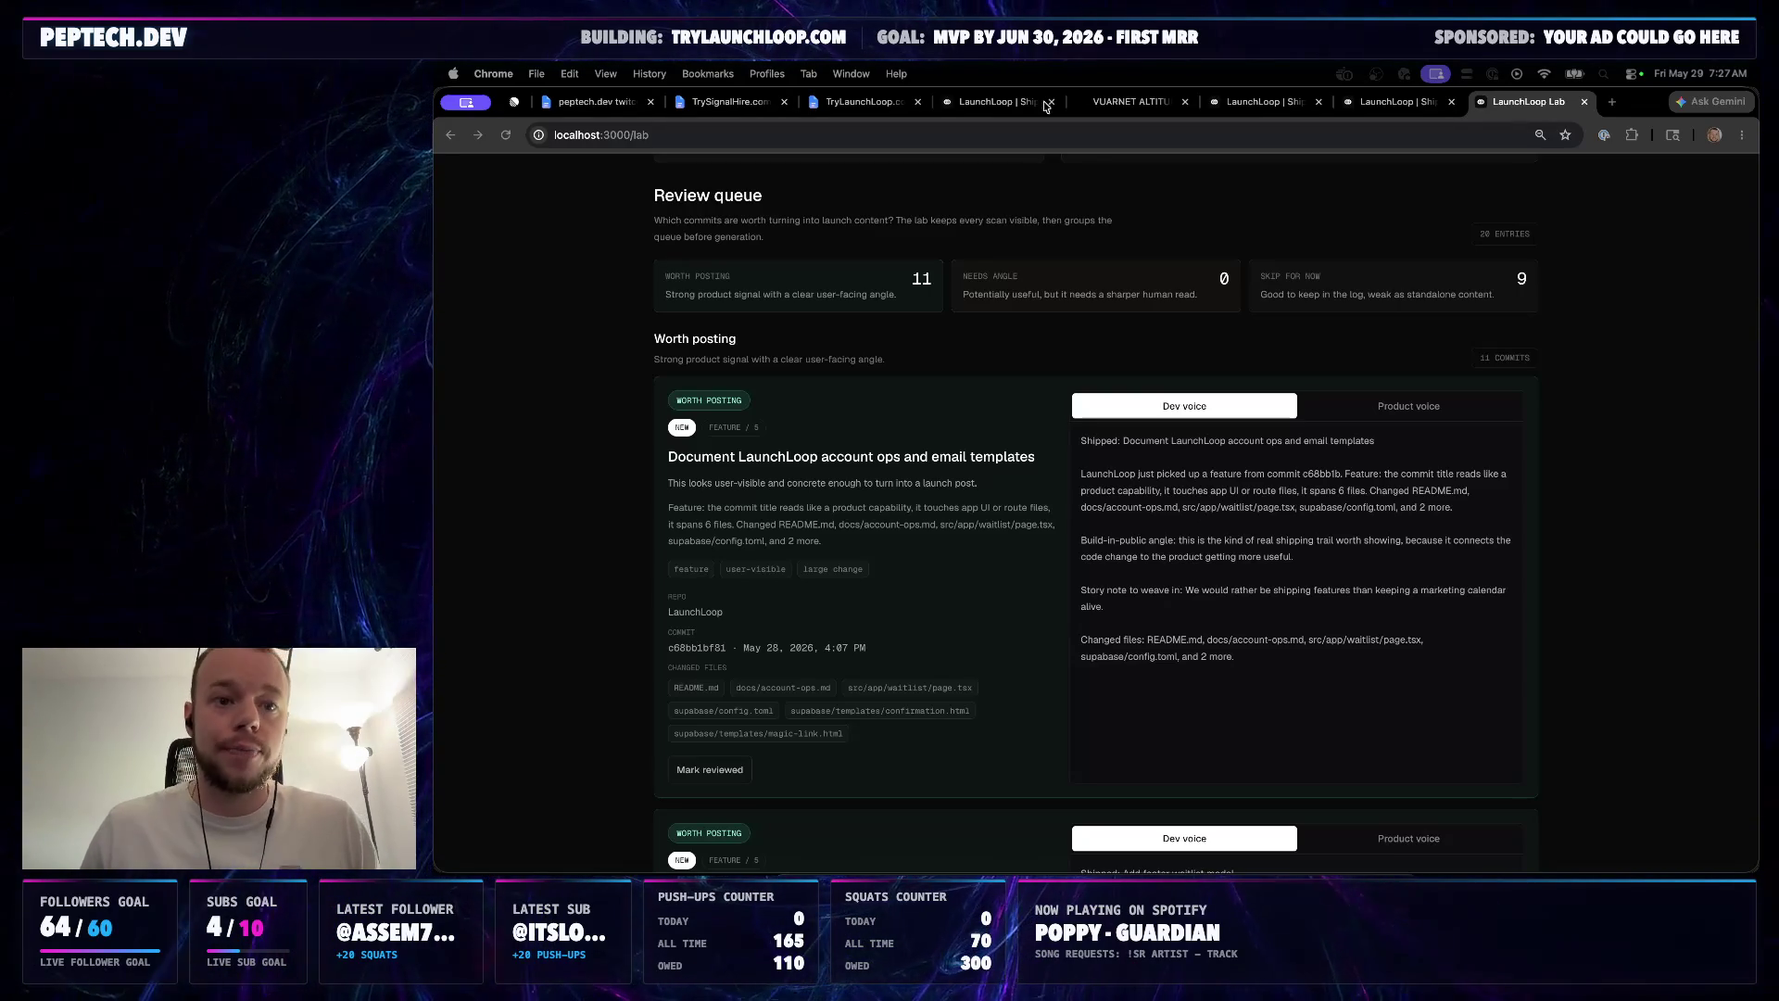
pyautogui.click(614, 111)
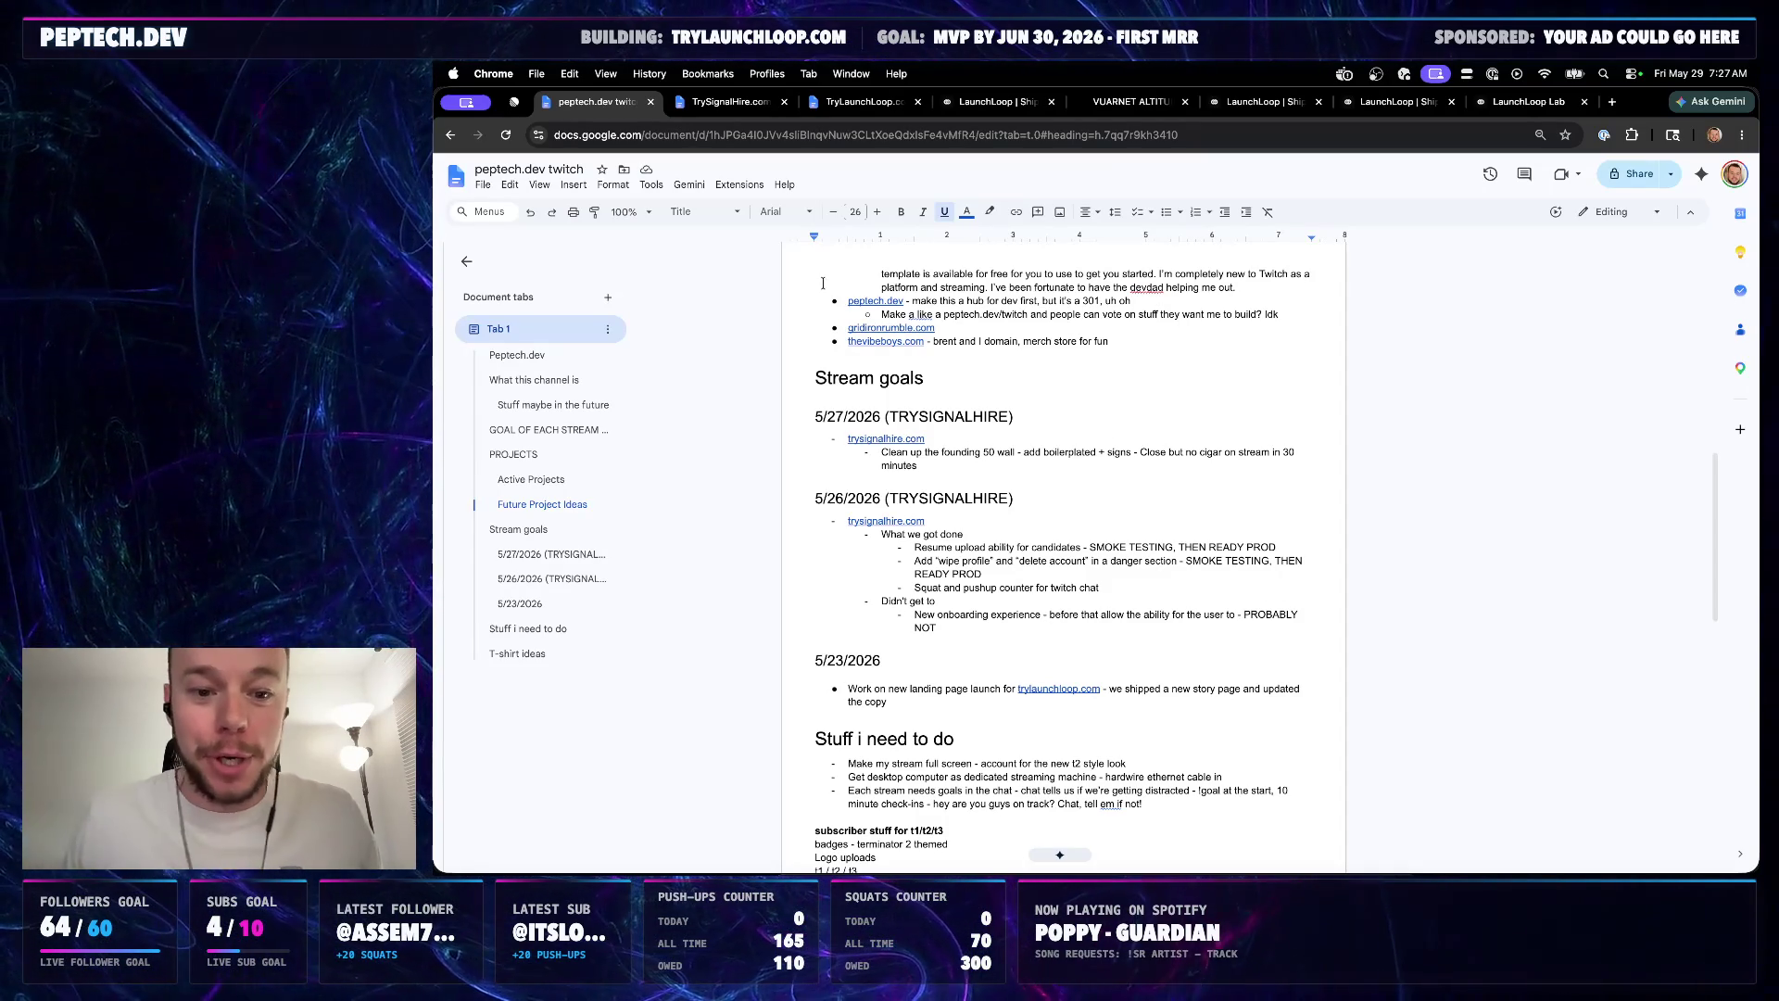
# Bullet the Shoutout KEYBIND idea and paste the follow-up idea below it with formatting cleared
pyautogui.click(870, 105)
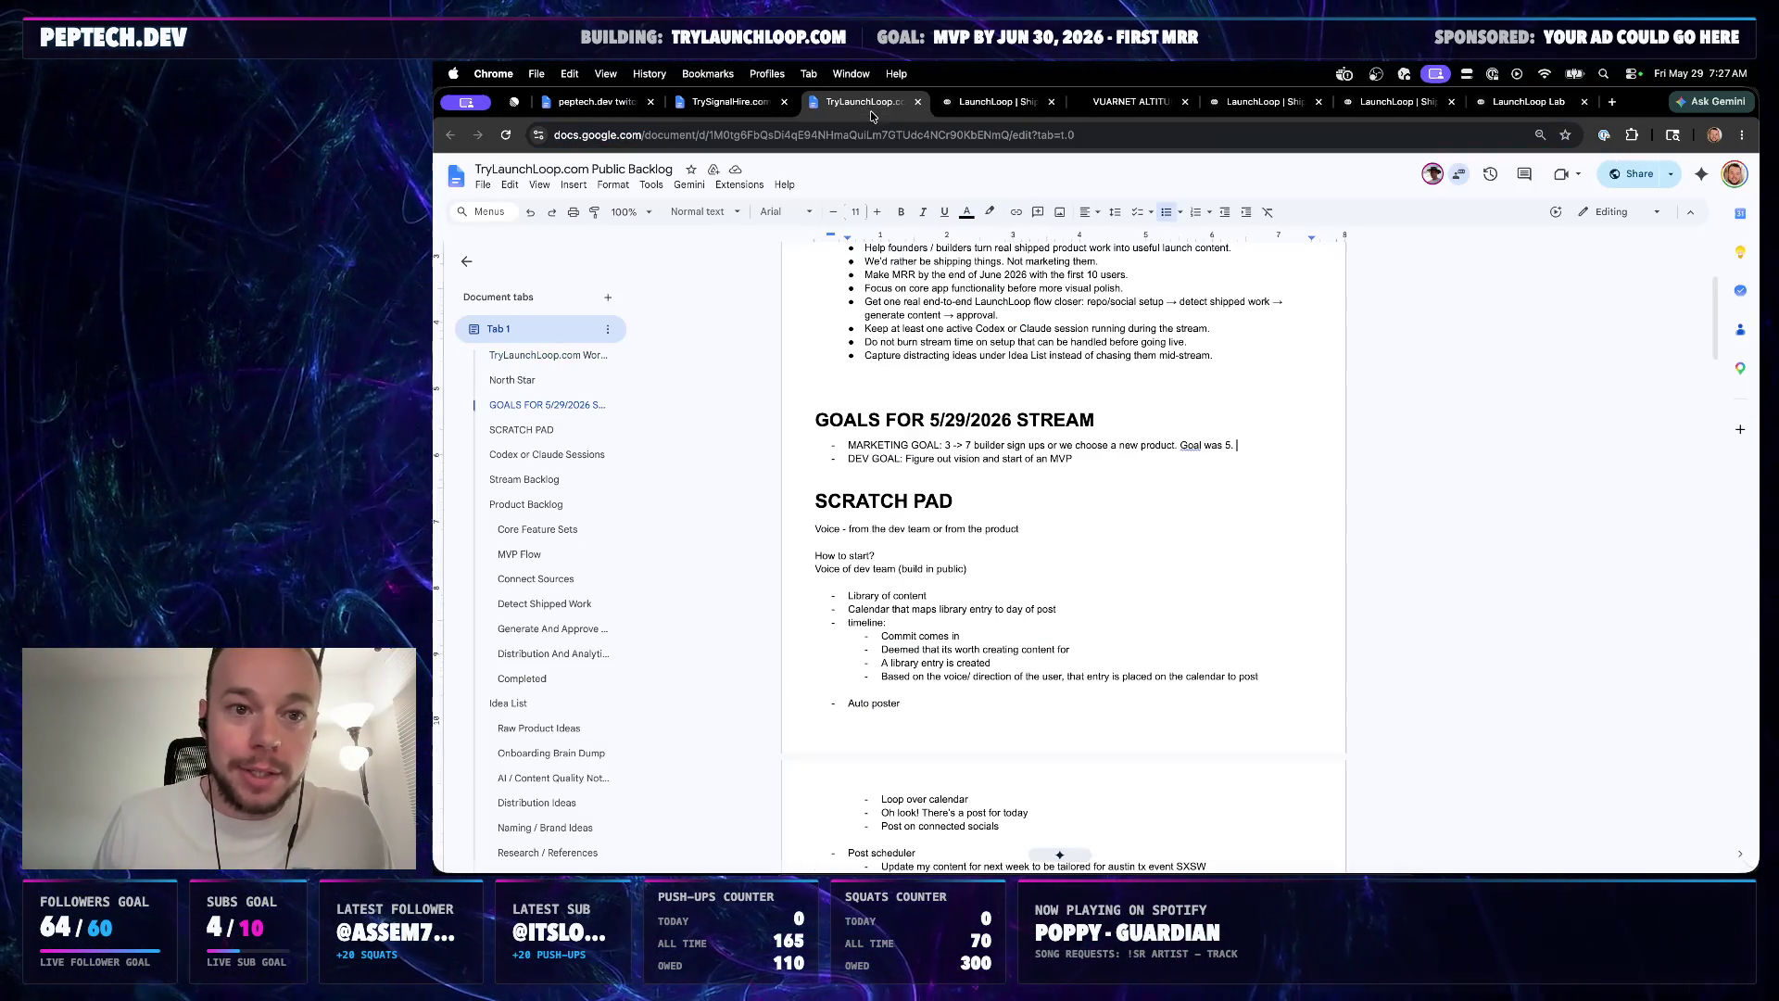
pyautogui.scroll(-10, 1057, 556)
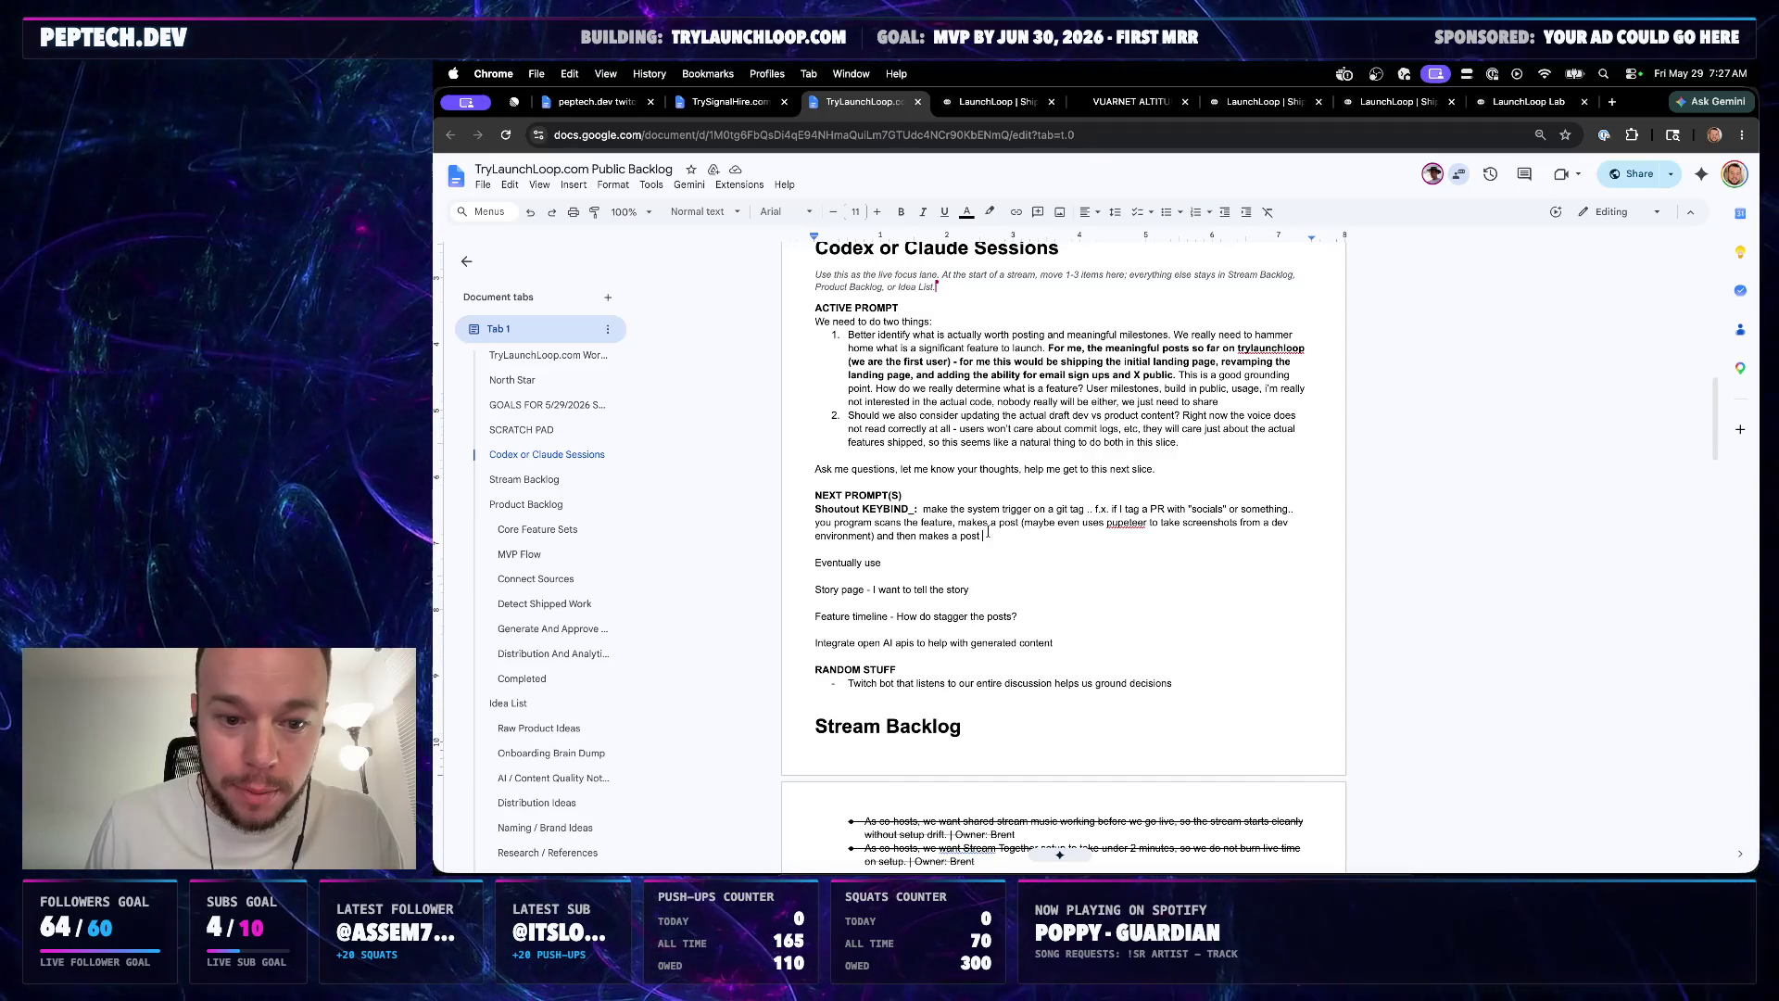
pyautogui.press('Return')
pyautogui.write('-')
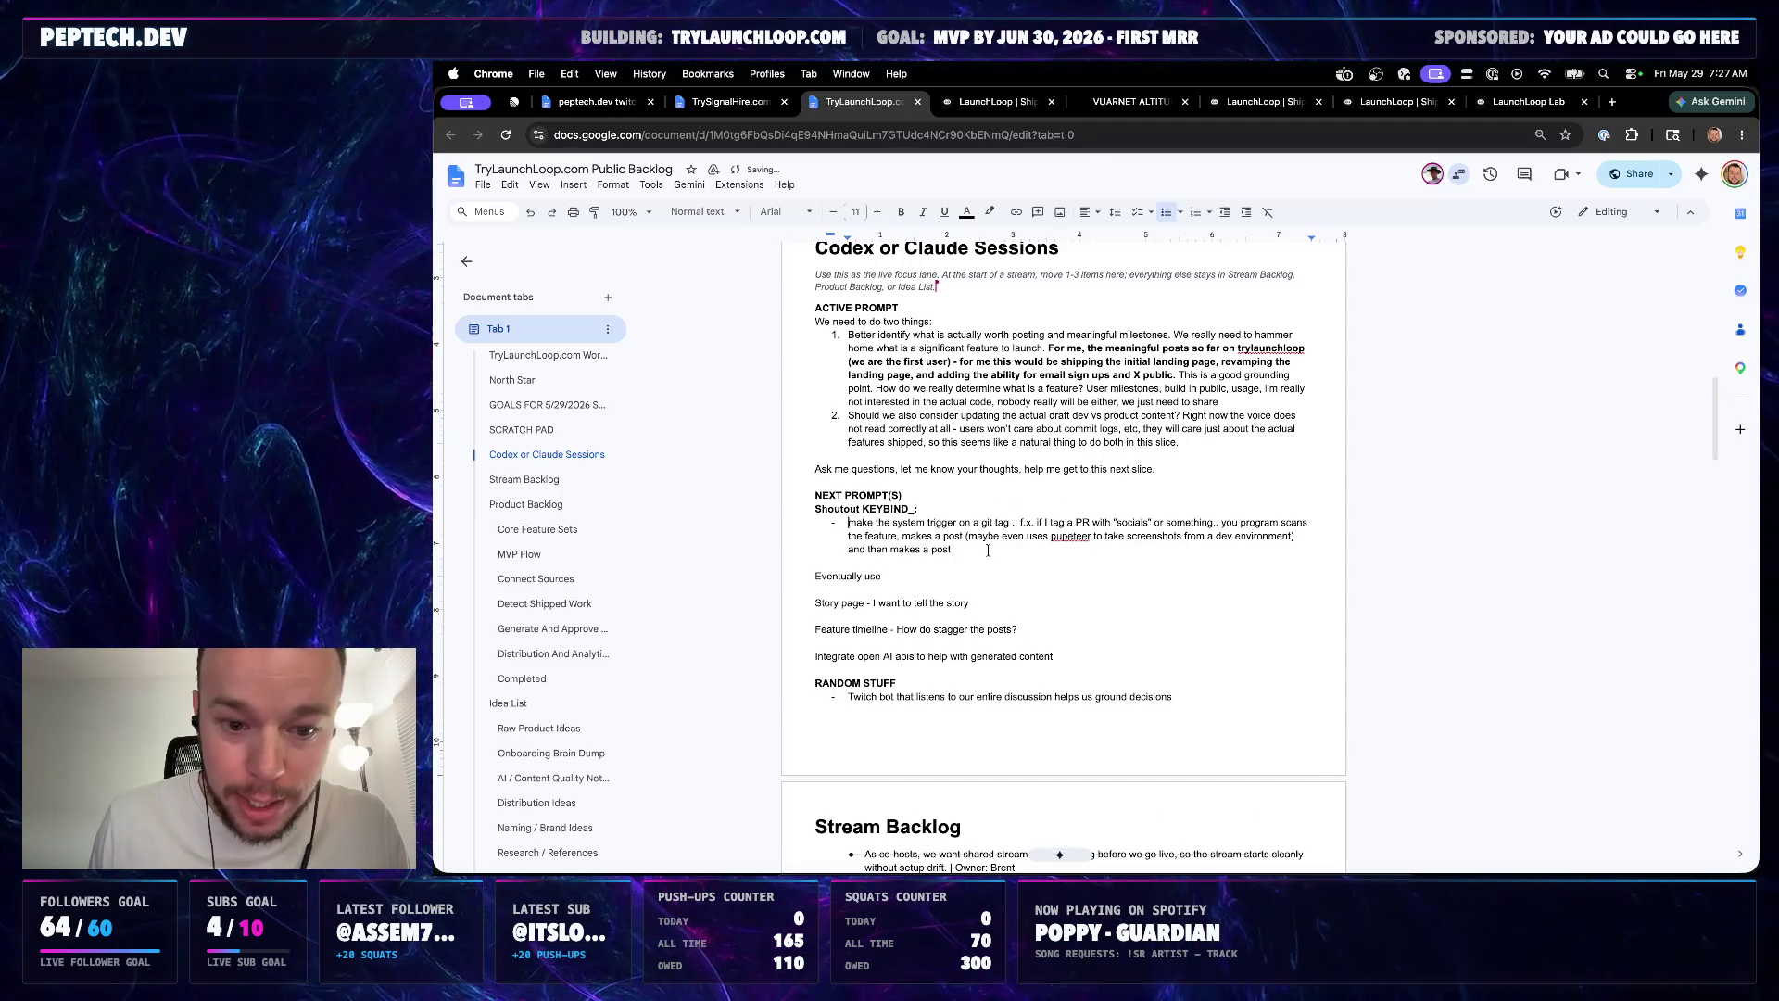
pyautogui.press('Return')
pyautogui.write('follow up idea.. once you have triggered on the github PR to make a post, allow your AI to reply to comments that are asking about the feature.. fully interactive social engagement with knowledge of the product')
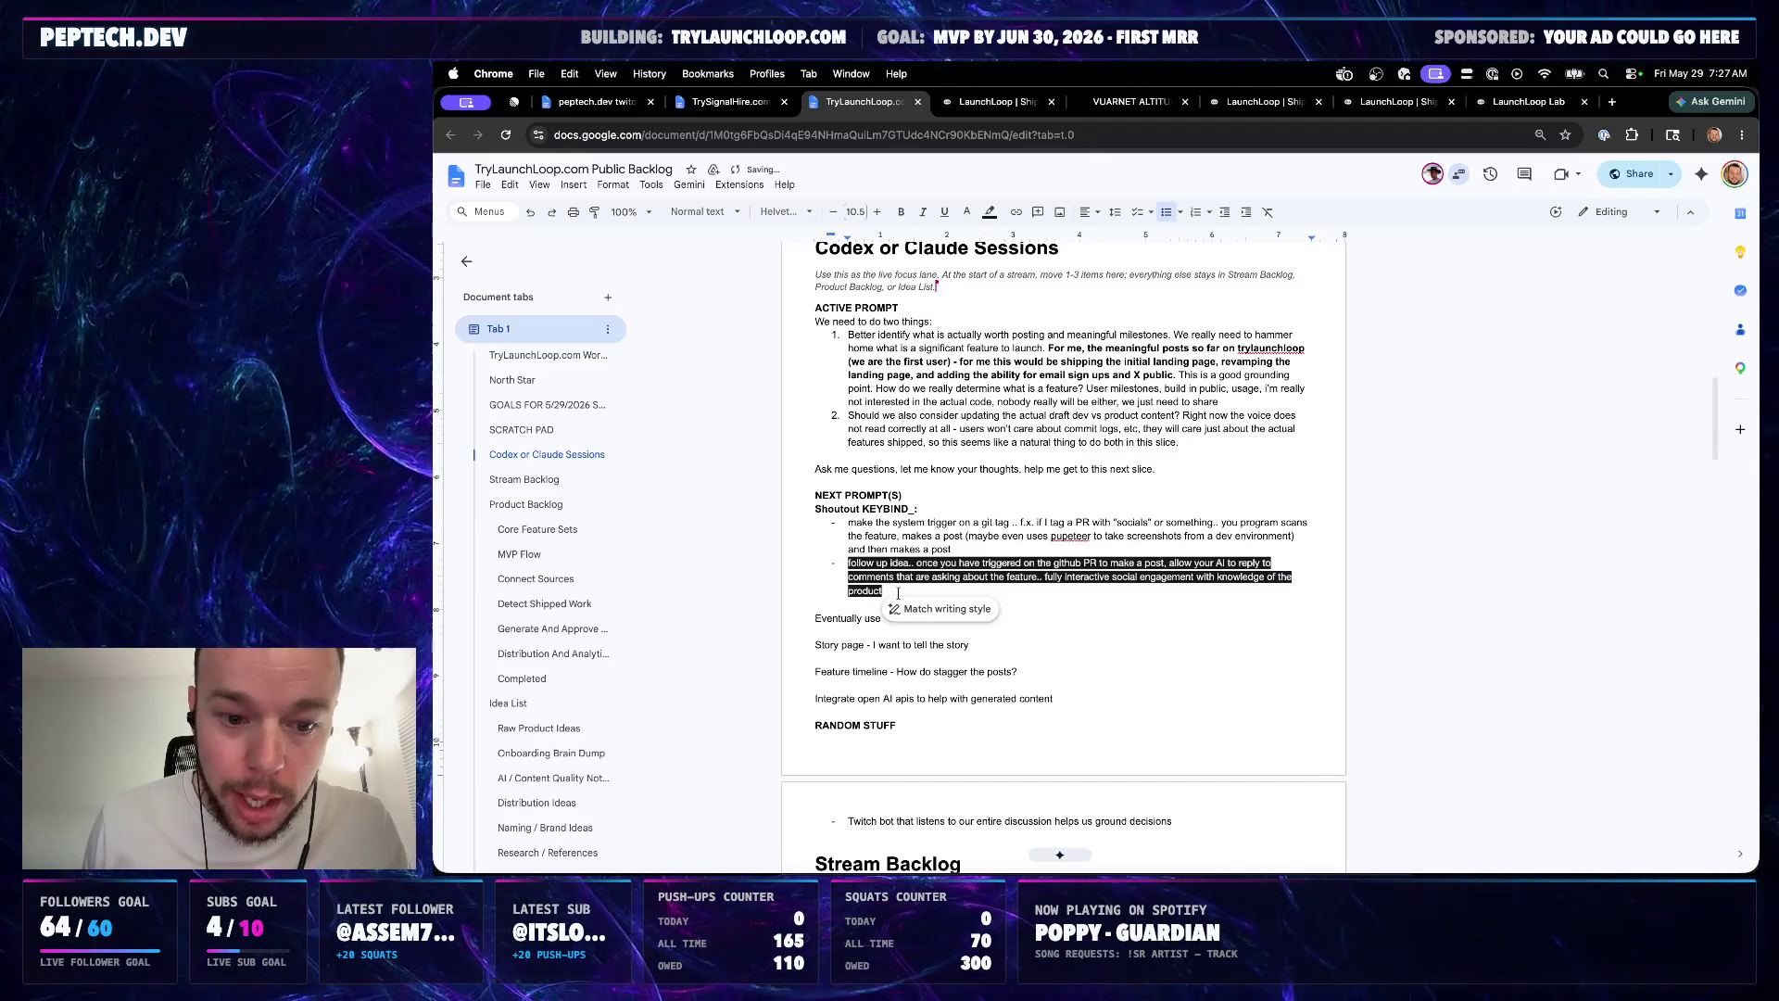
pyautogui.click(650, 186)
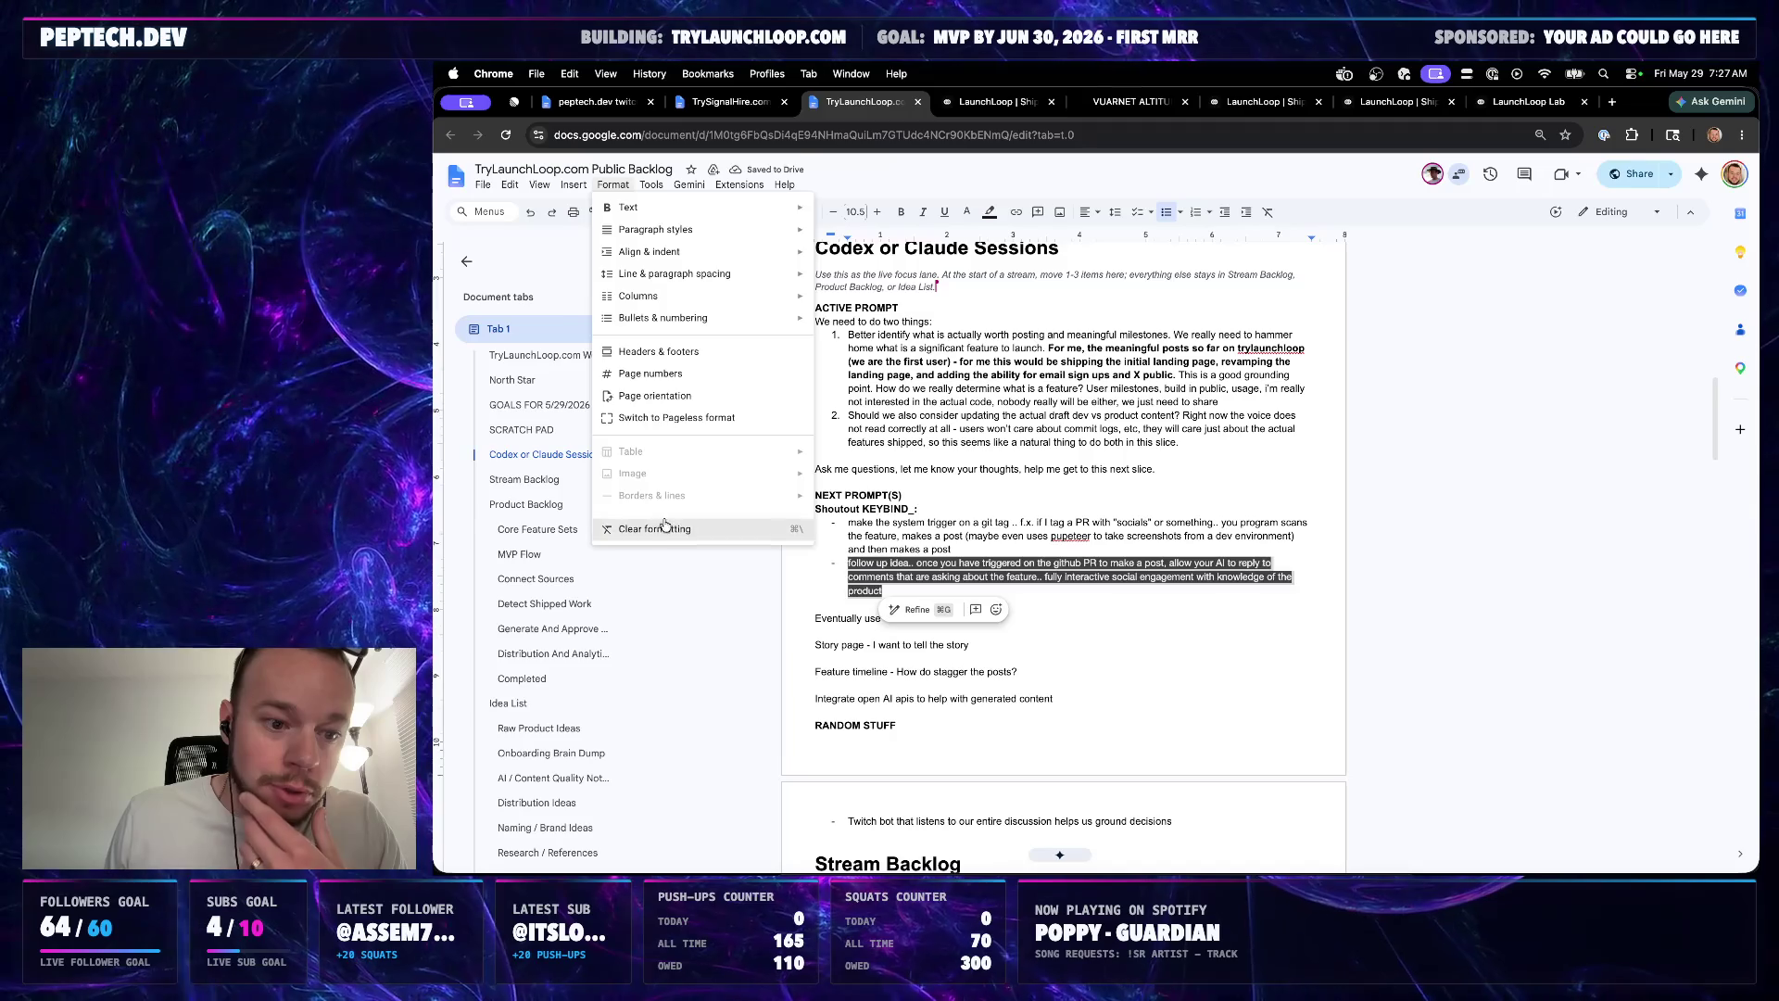
pyautogui.moveTo(613, 184)
pyautogui.click(665, 526)
pyautogui.click(981, 526)
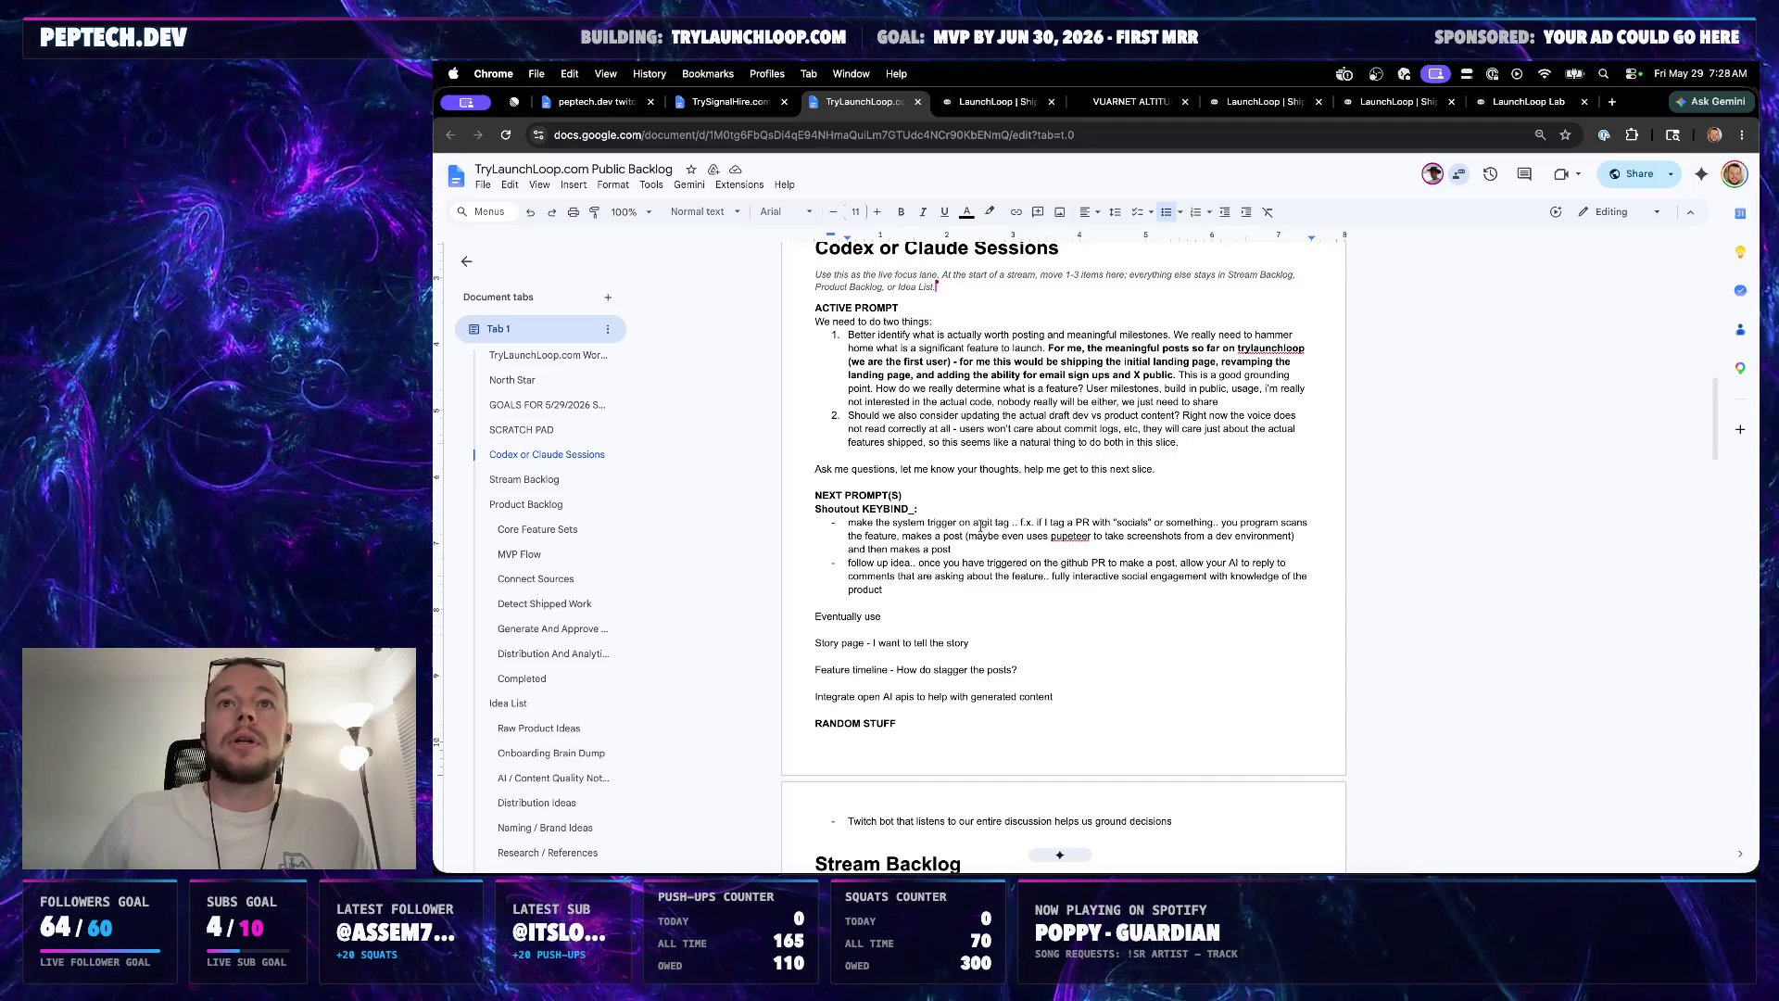
pyautogui.scroll(1, 961, 432)
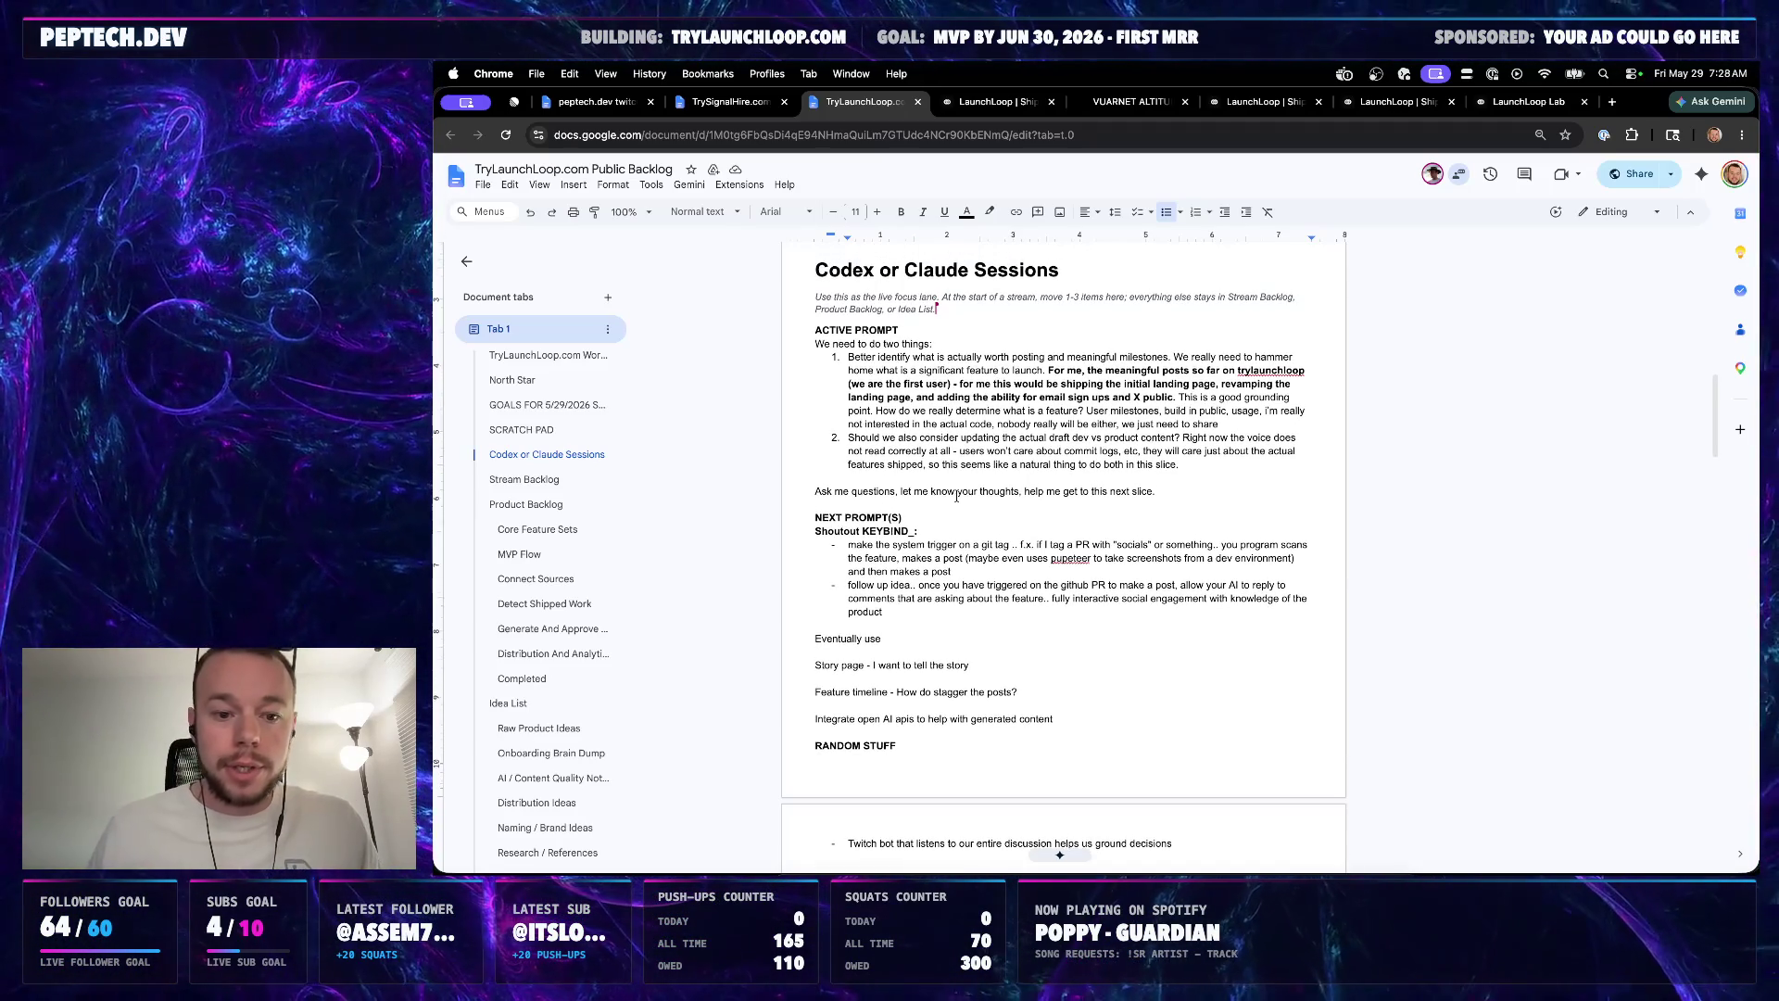
# Select the active prompt about posting meaningful milestones and move over to Codex
pyautogui.moveTo(1141, 491); pyautogui.dragTo(787, 344)
pyautogui.press('super+c')
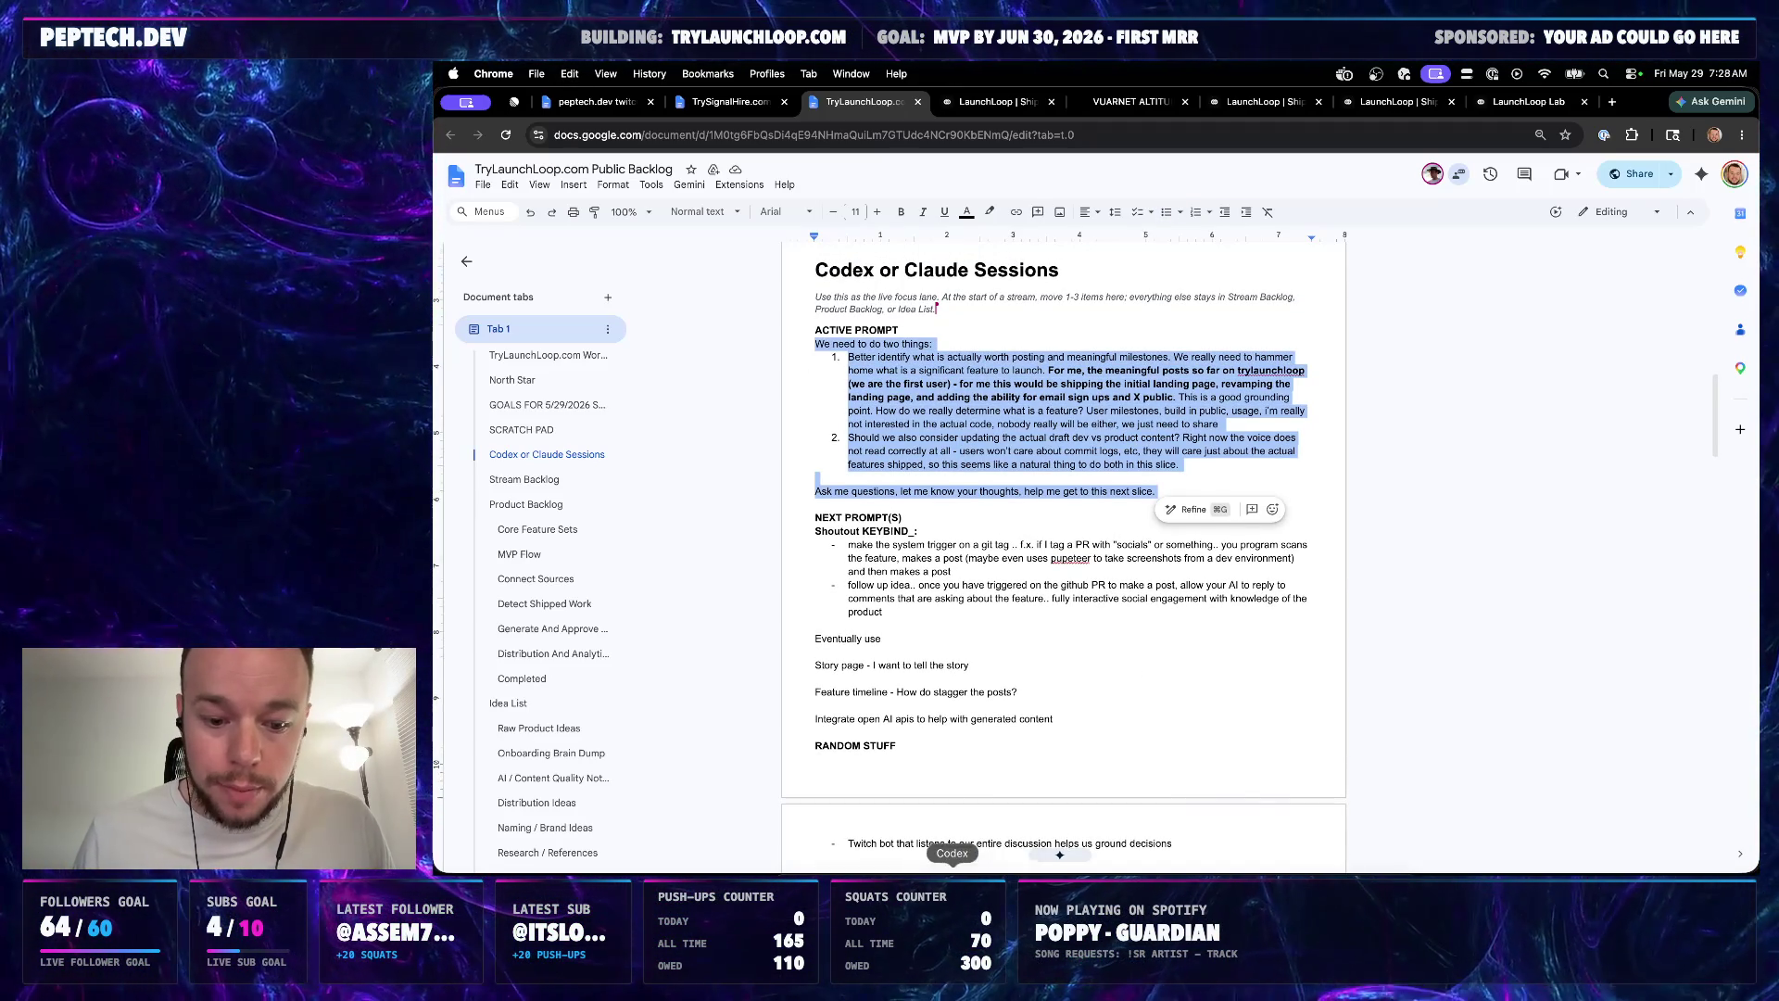
pyautogui.click(953, 889)
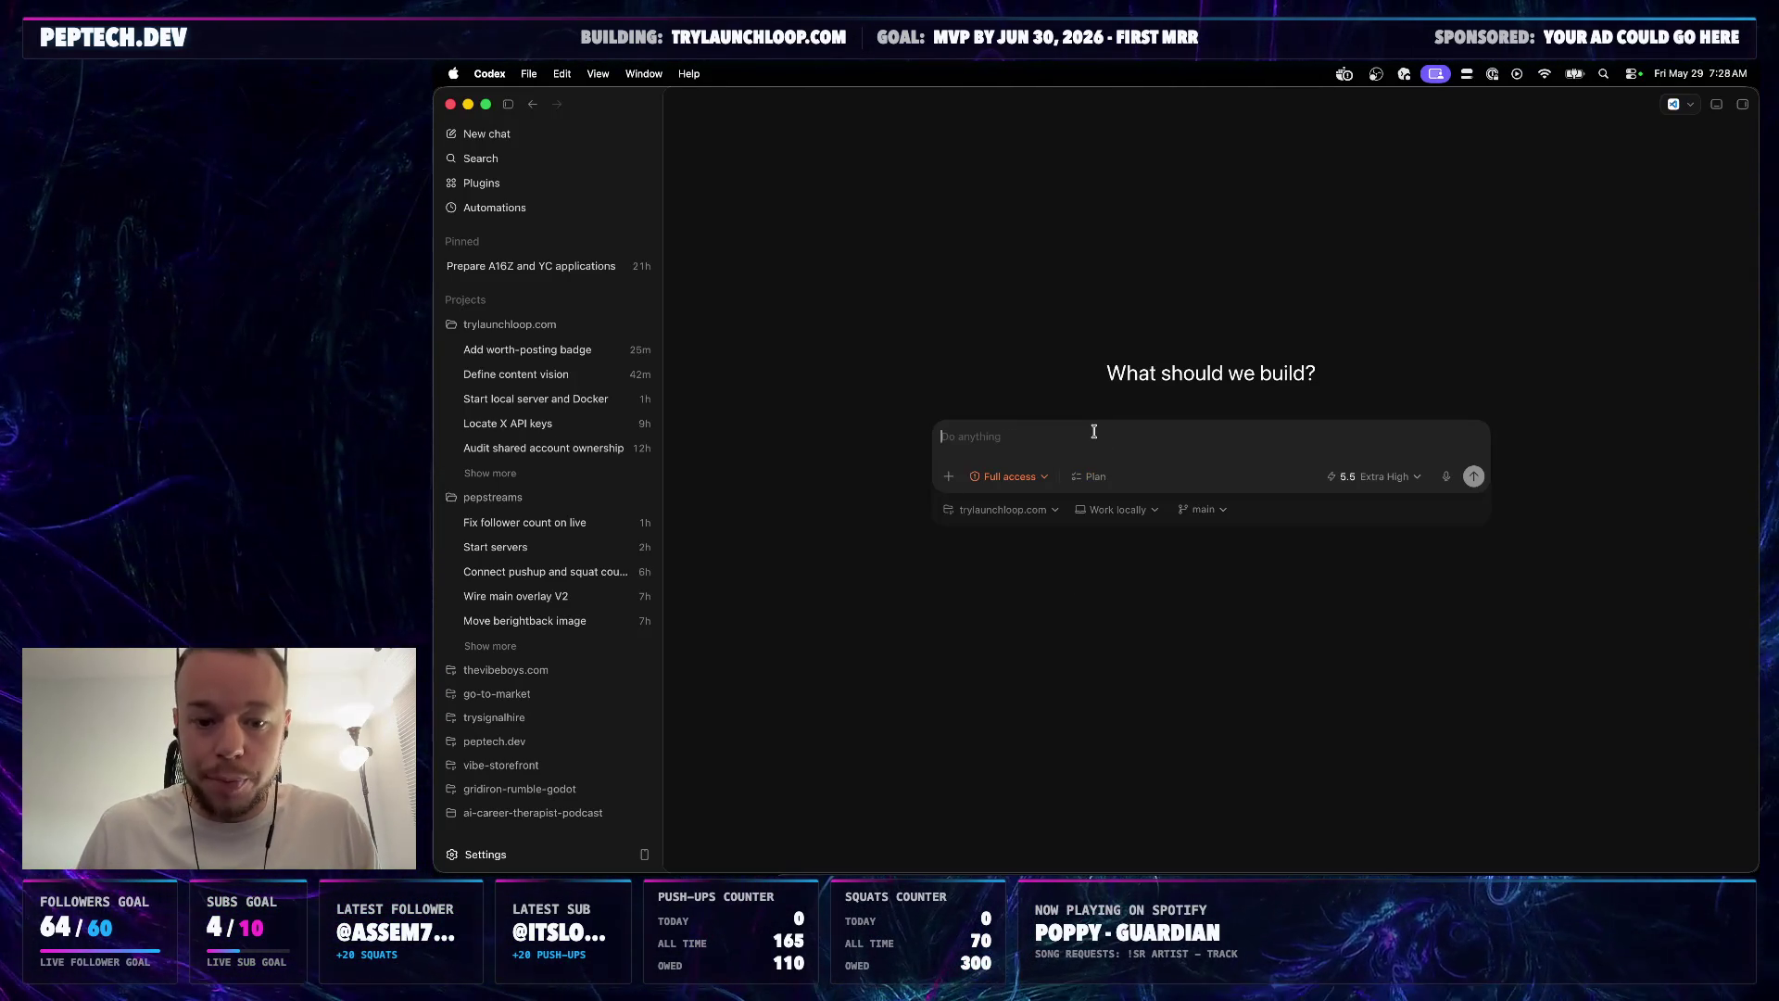
# Send the pasted active prompt as a new trylaunchloop.com chat in Codex
pyautogui.press('super+v')
pyautogui.click(1474, 626)
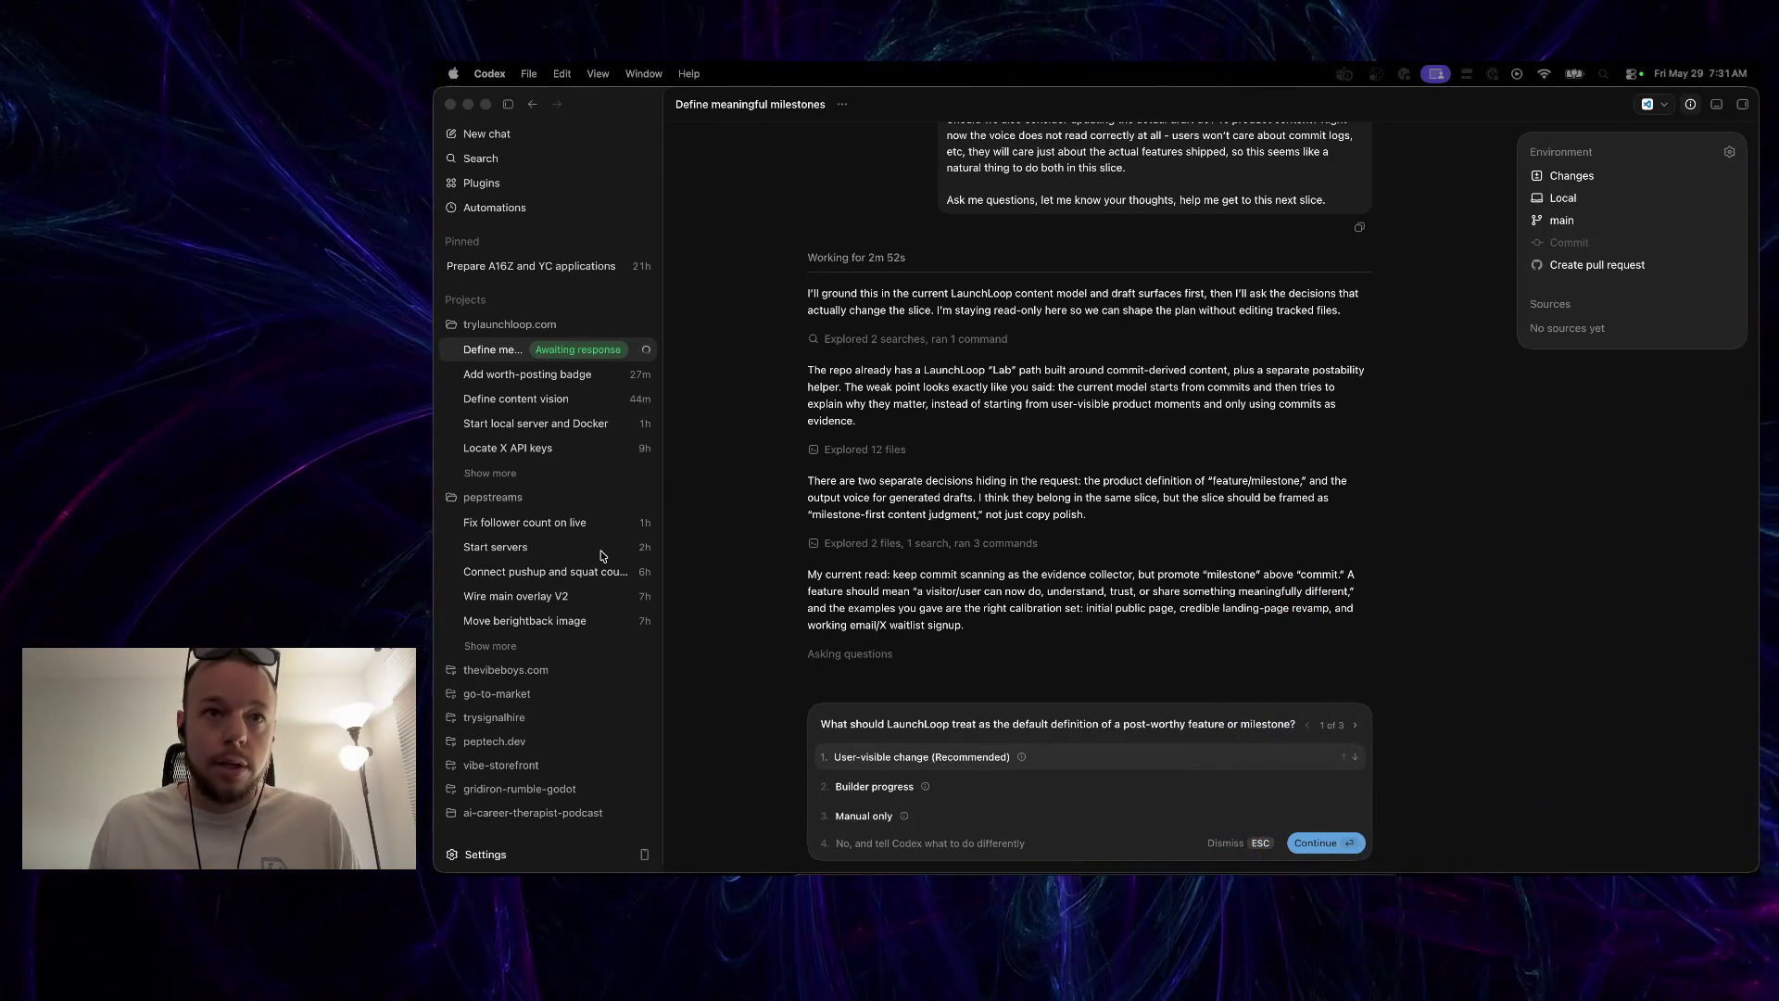
# Start dictating a voice follow-up in the Fix follower count on live conversation
pyautogui.click(527, 523)
pyautogui.click(1328, 843)
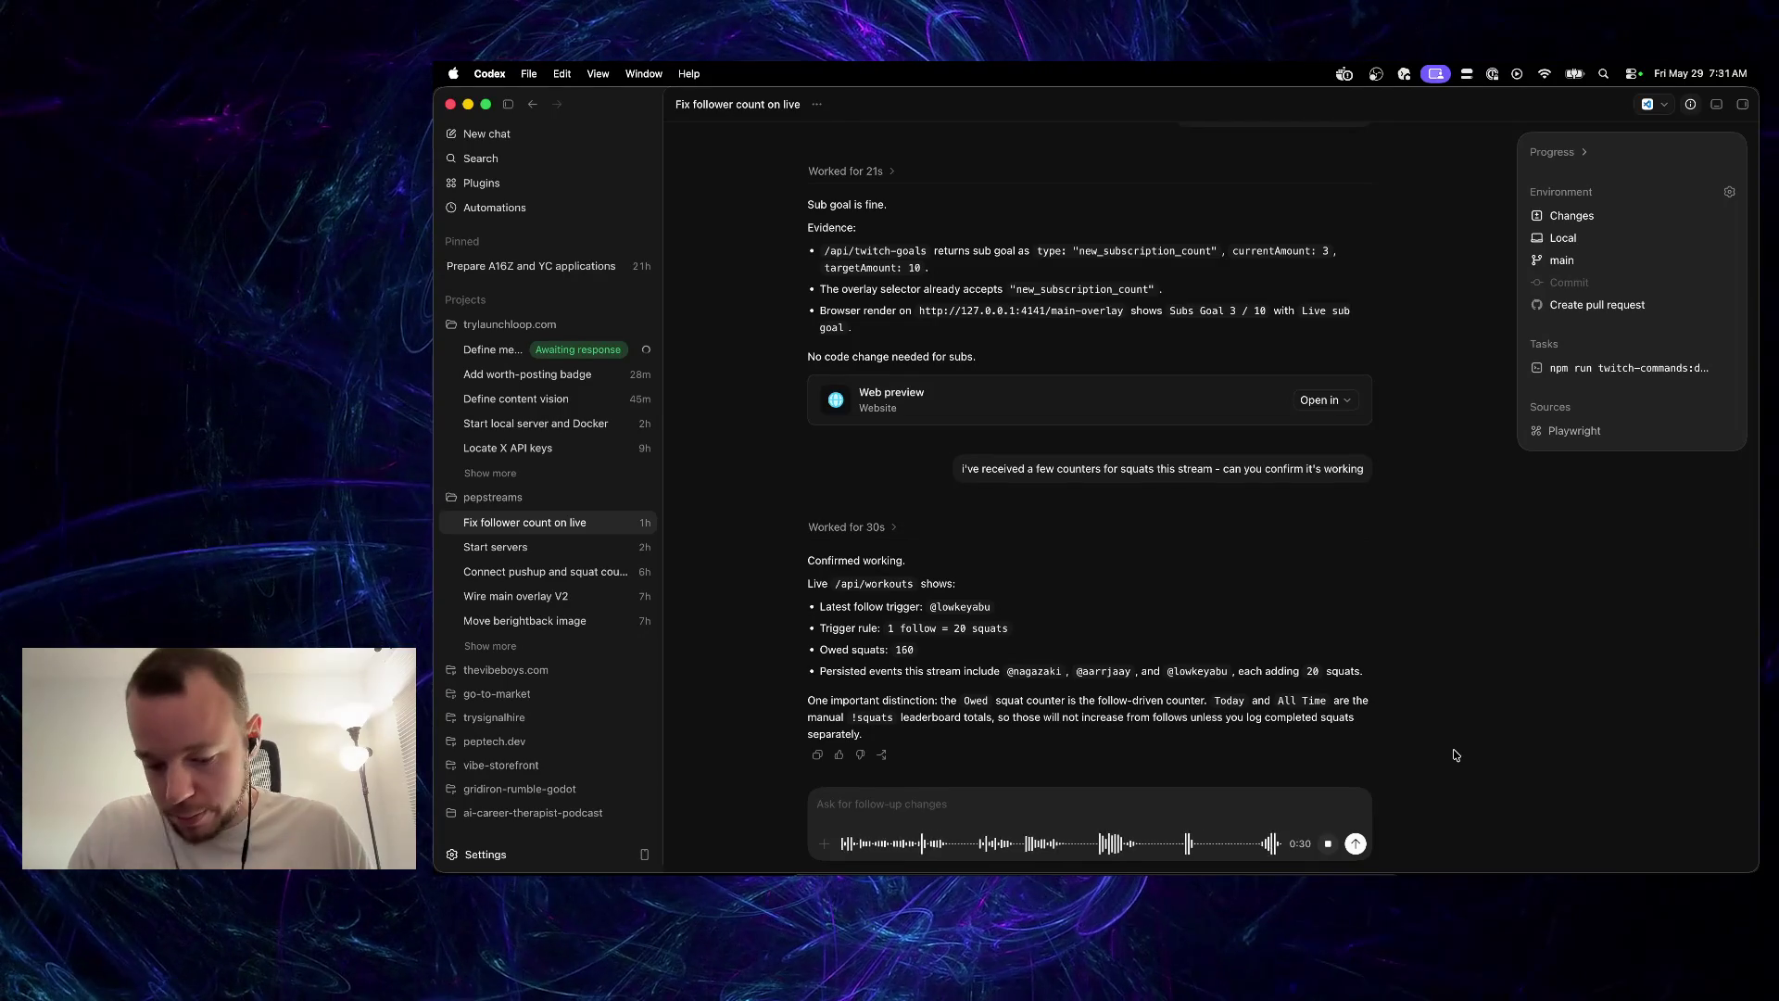
# Transcribe and send the dictated message asking Codex to get the overlay counters working again
pyautogui.click(1359, 842)
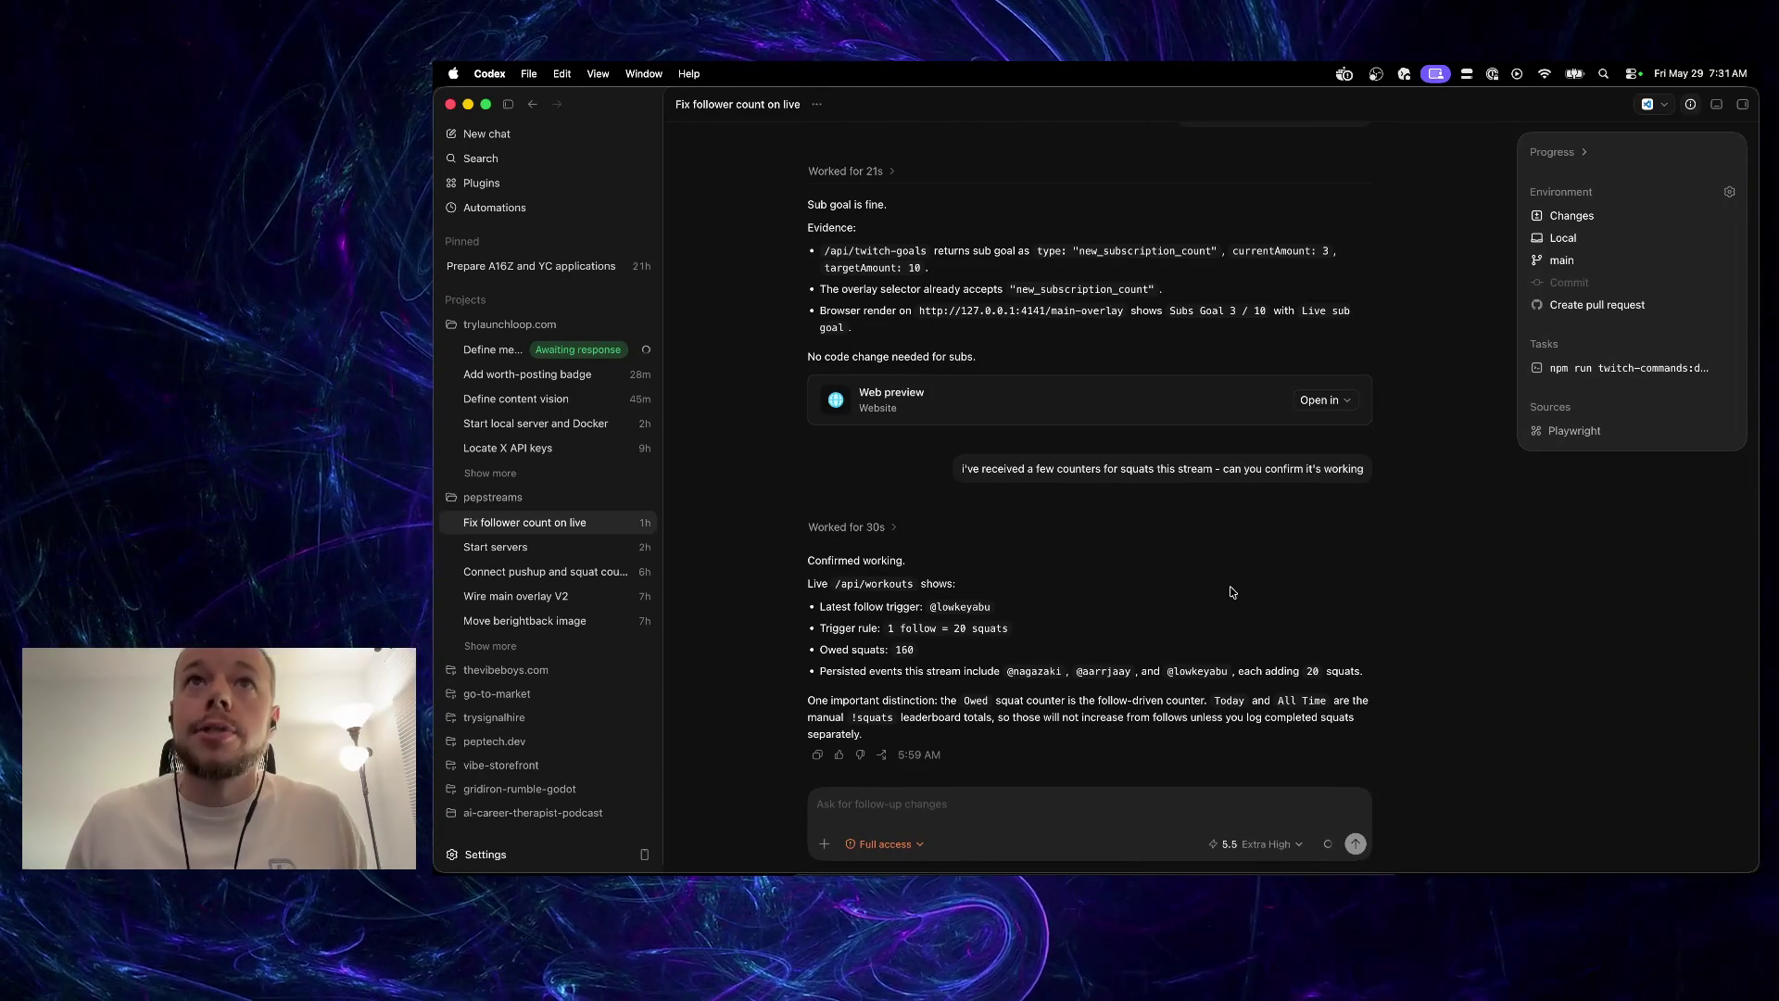